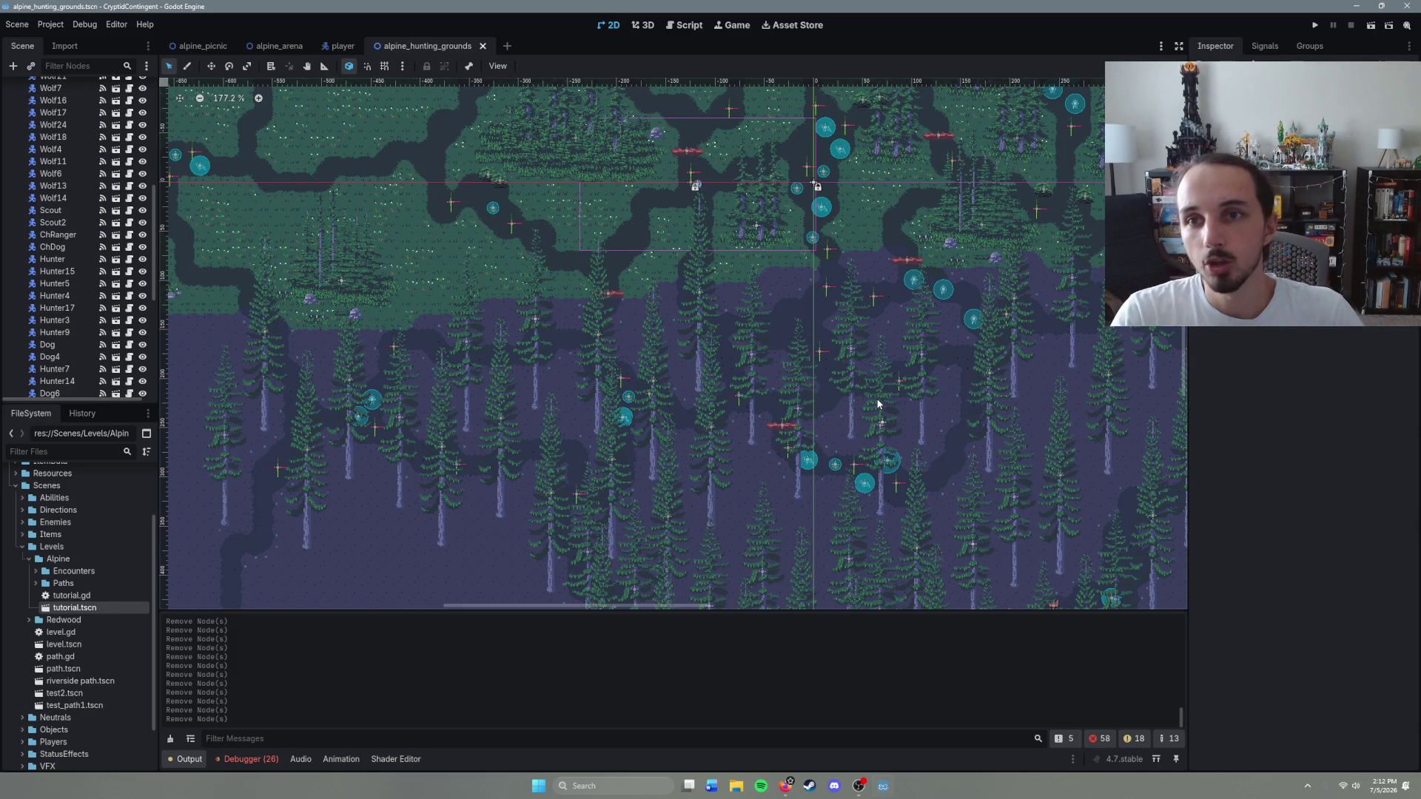
# Step: Open the Player's player.gd script and scroll to the health property's setter
pyautogui.click(341, 46)
pyautogui.click(111, 87)
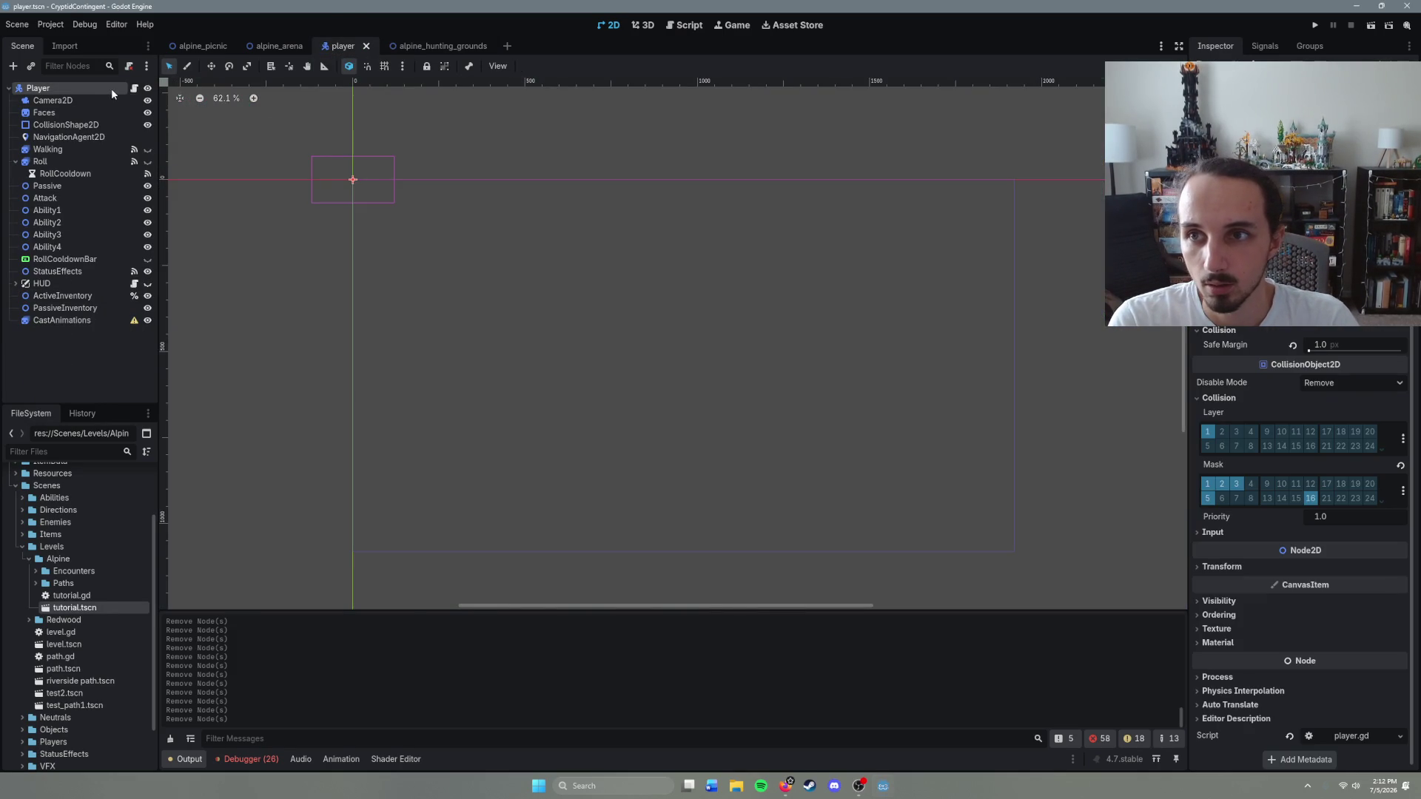
pyautogui.click(134, 88)
pyautogui.moveTo(1181, 474)
pyautogui.mouseDown()
pyautogui.moveTo(1182, 89)
pyautogui.moveTo(1181, 122)
pyautogui.mouseUp()
pyautogui.scroll(10, 651, 326)
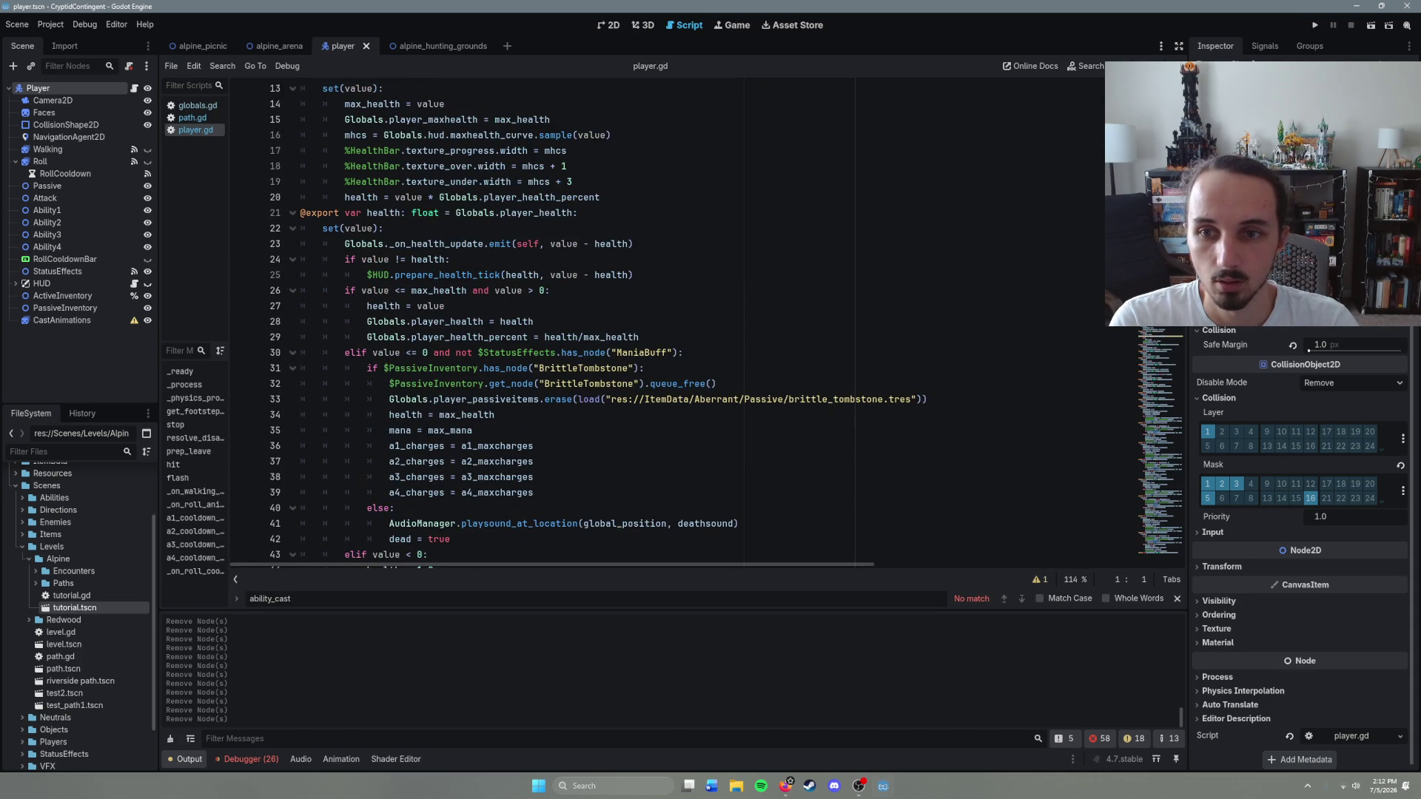
pyautogui.scroll(-3, 651, 325)
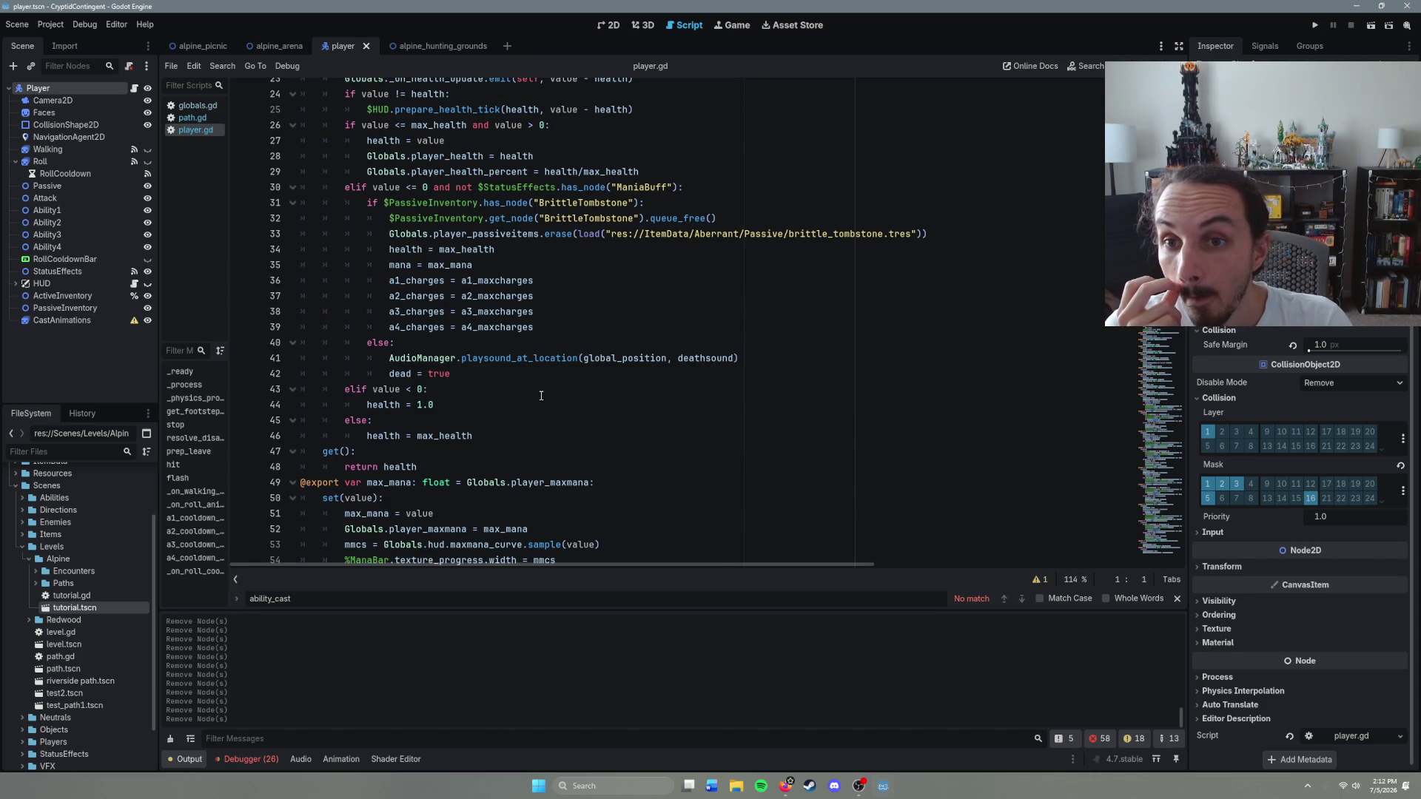
pyautogui.scroll(2, 541, 396)
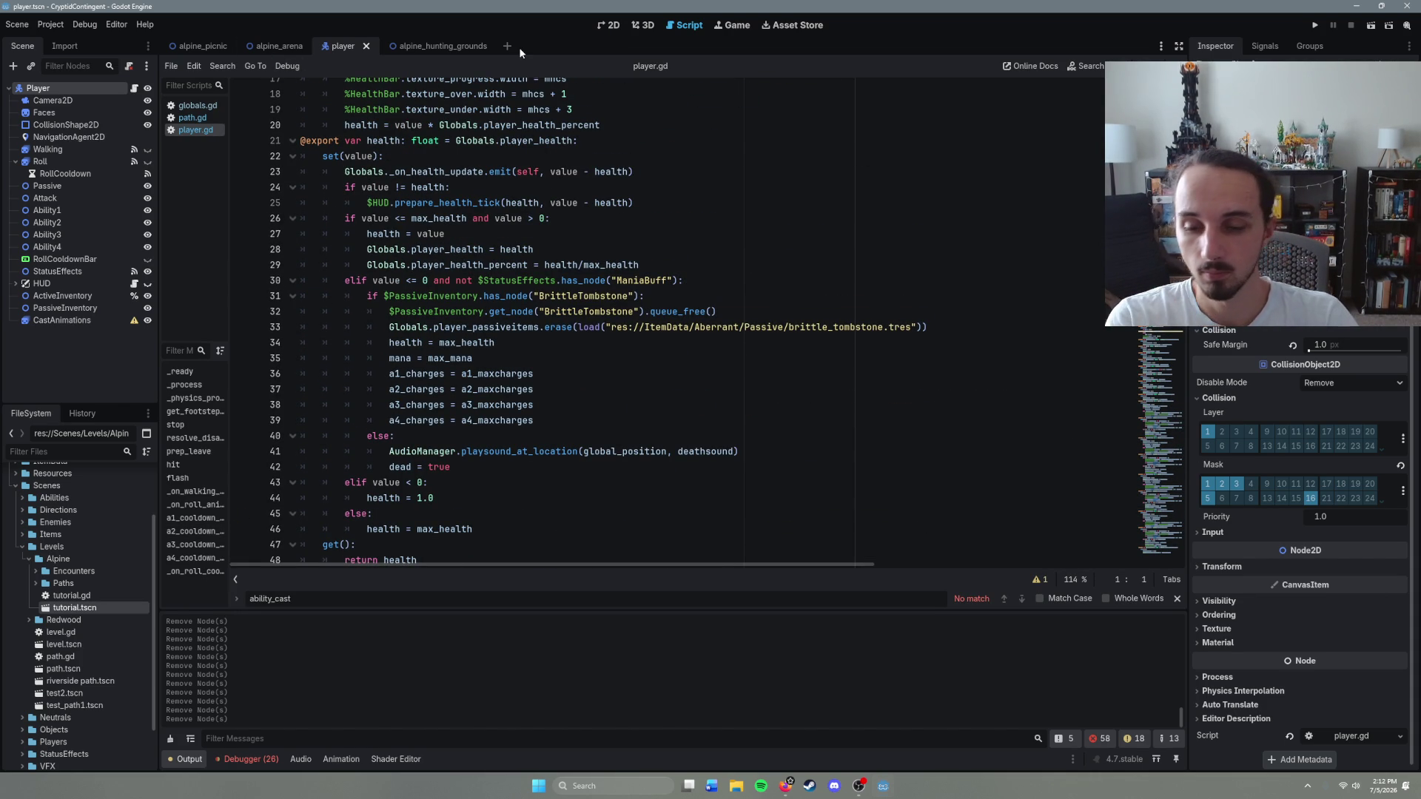
# Step: Quick-open enemy.tscn by searching 'enemy' with Ctrl+Shift+O
pyautogui.hotkey('ctrl', 'shift', 'o')
pyautogui.write('enemy')
pyautogui.press('Return')
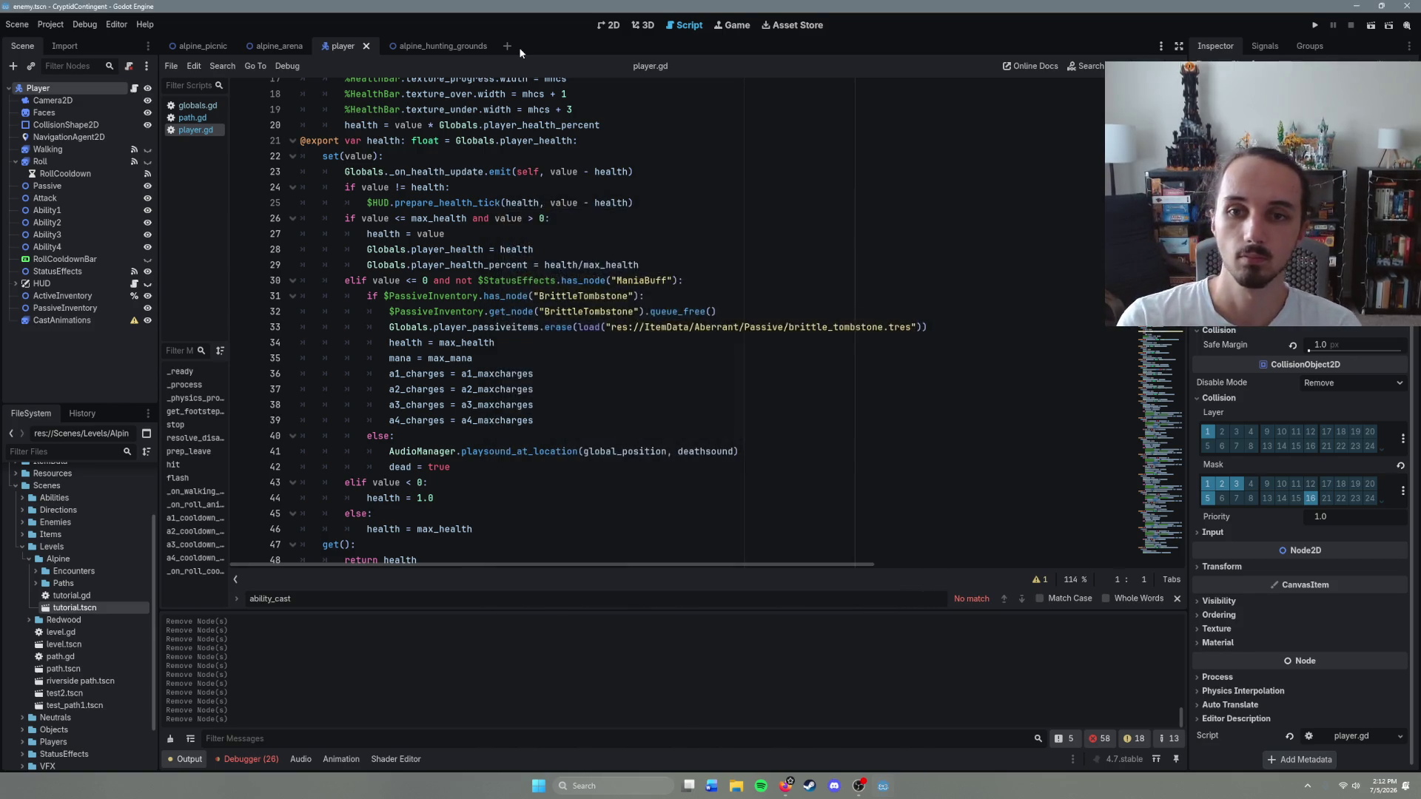
# Step: Select the corpse-spawning lines in enemy.gd's death code
pyautogui.scroll(-5, 586, 323)
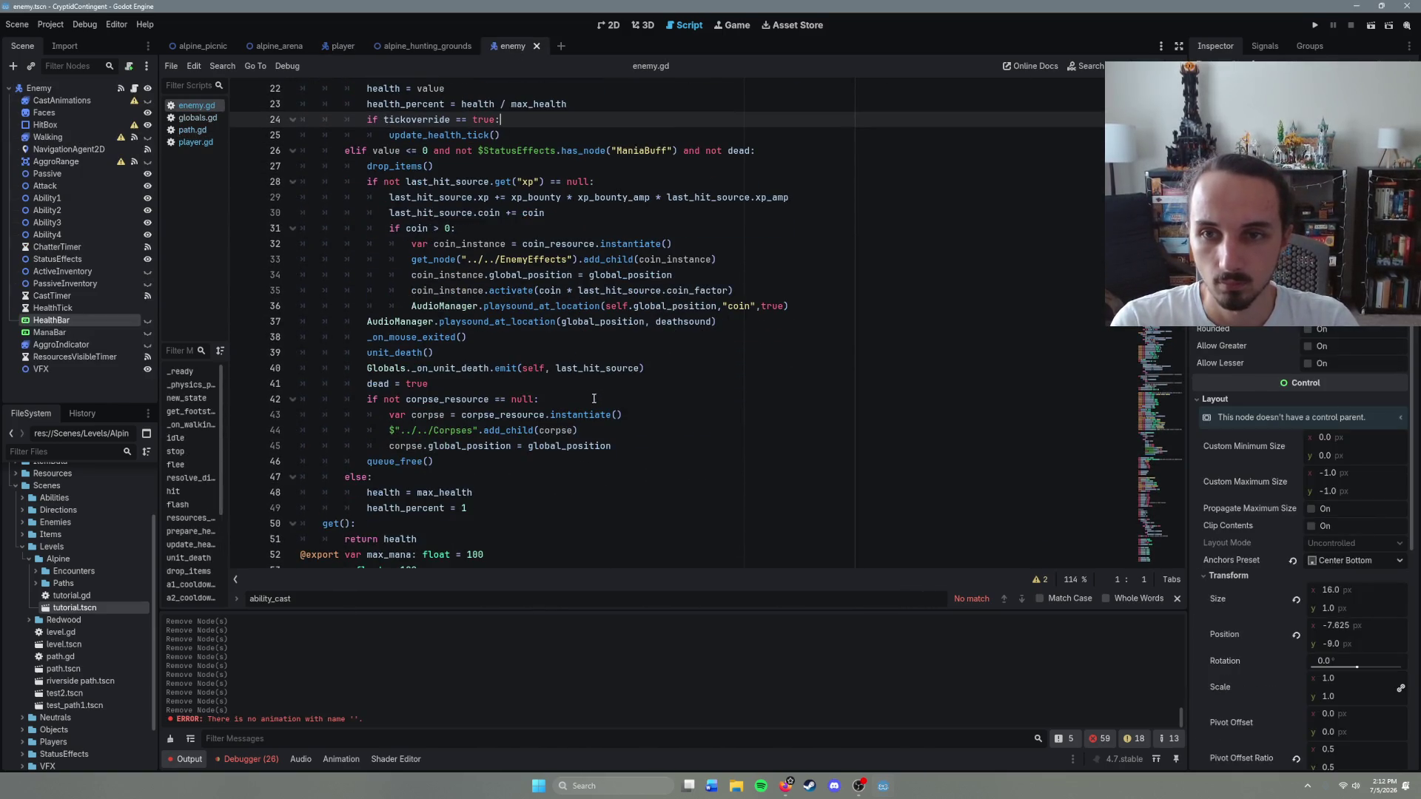
pyautogui.click(486, 368)
pyautogui.click(535, 399)
pyautogui.moveTo(611, 446); pyautogui.dragTo(368, 400)
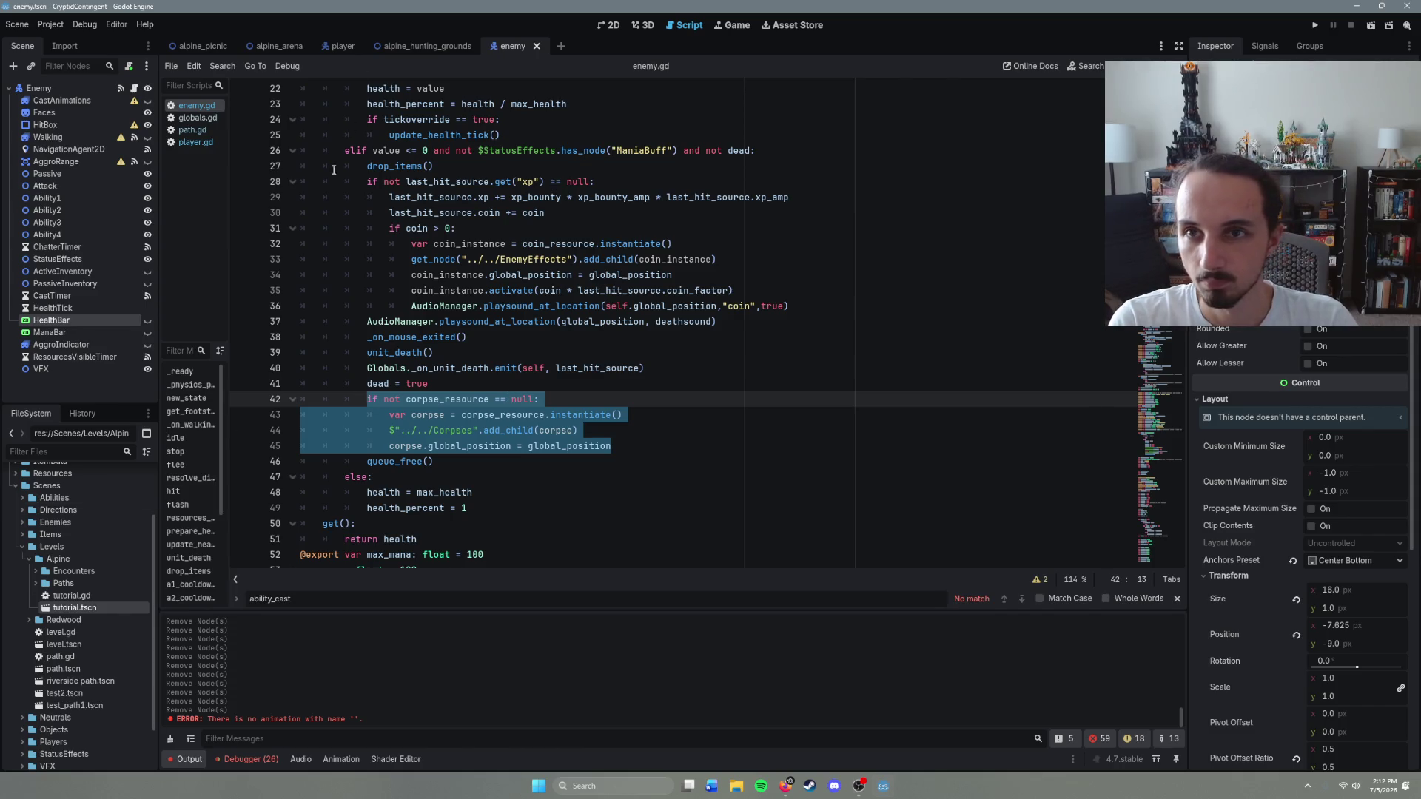
# Step: Paste the corpse-spawning code on a new line below 'dead = true' in player.gd
pyautogui.click(329, 46)
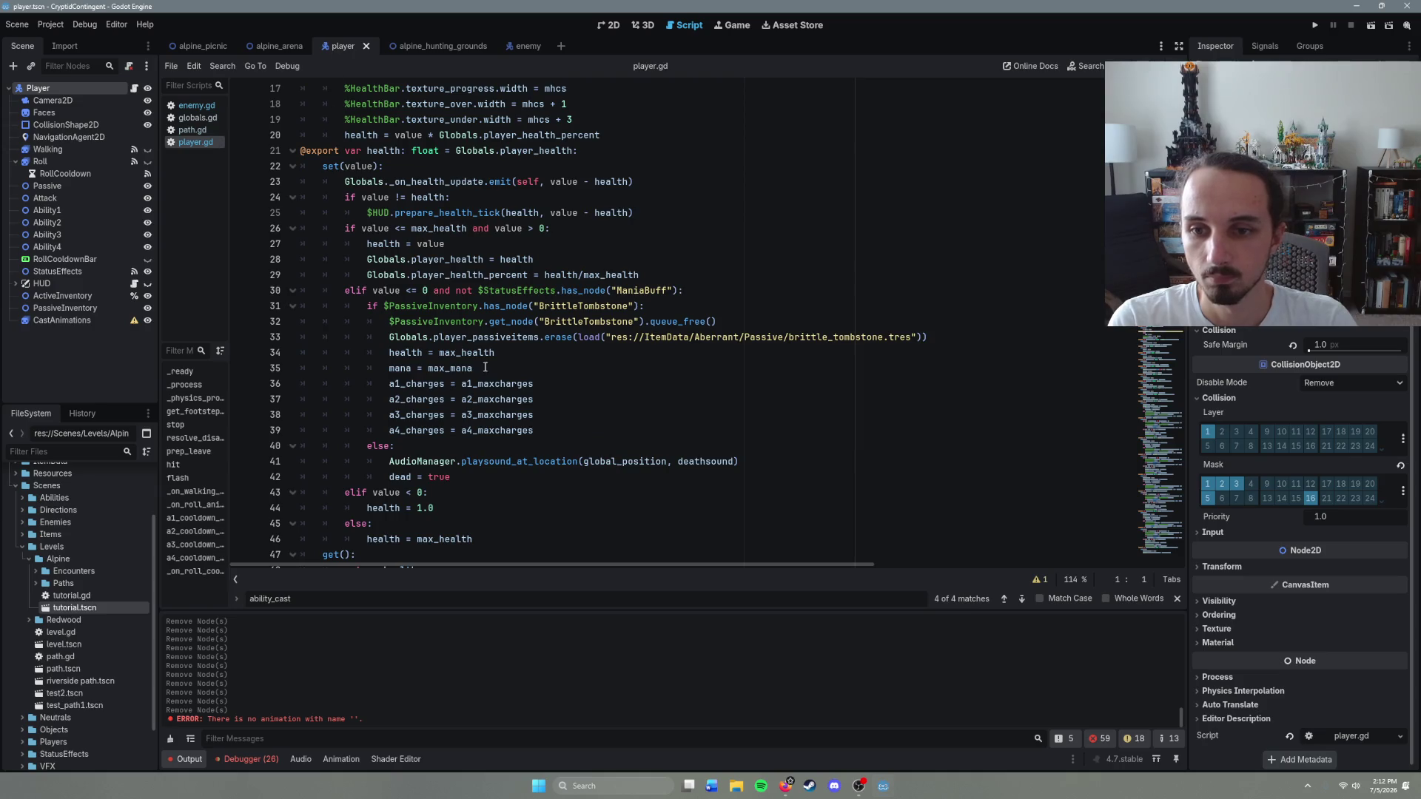
pyautogui.click(481, 476)
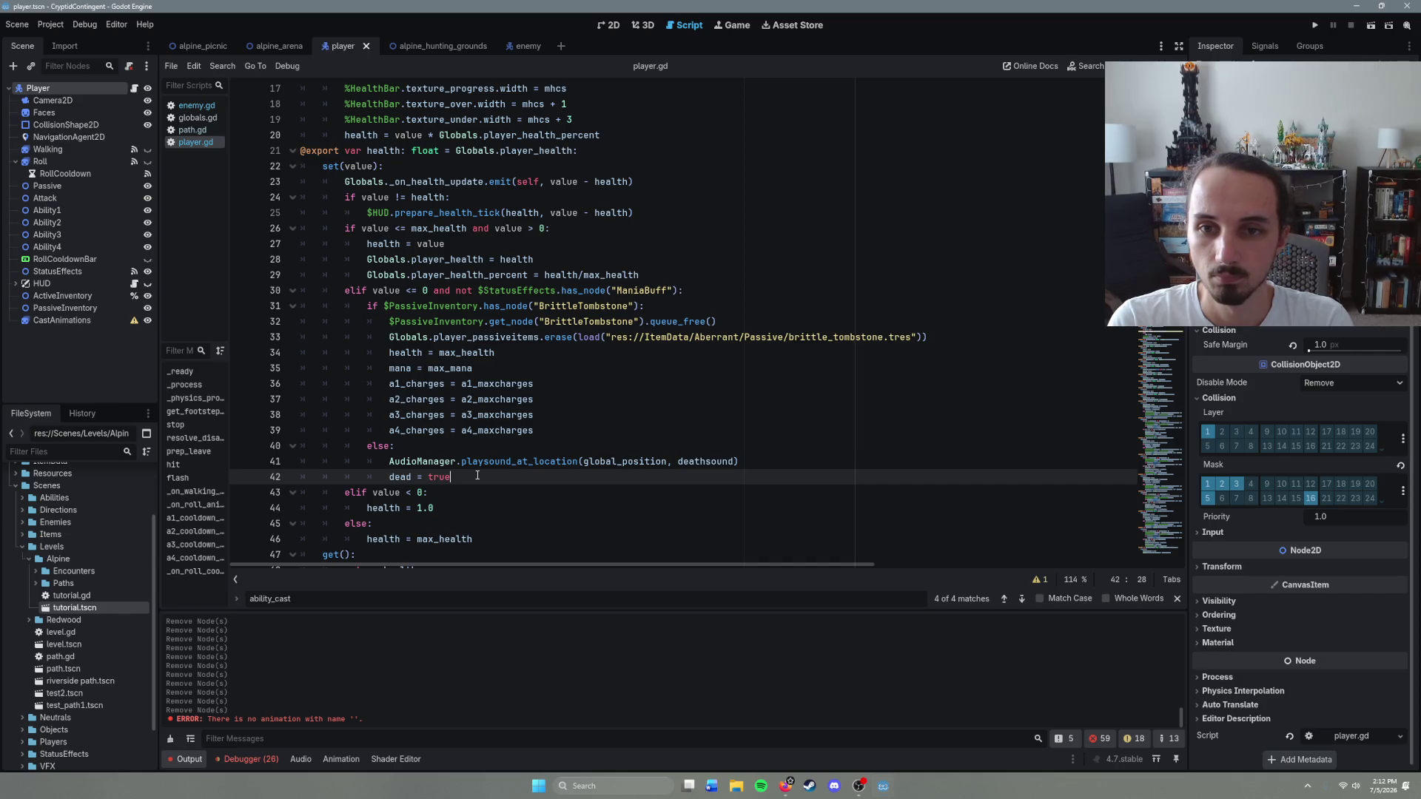
pyautogui.press('Return')
pyautogui.write('if not corpse_resource == null: var corpse = corpse_resource.instantiate() $"../../Corpses".add_child(corpse) corpse.global_position = global_position')
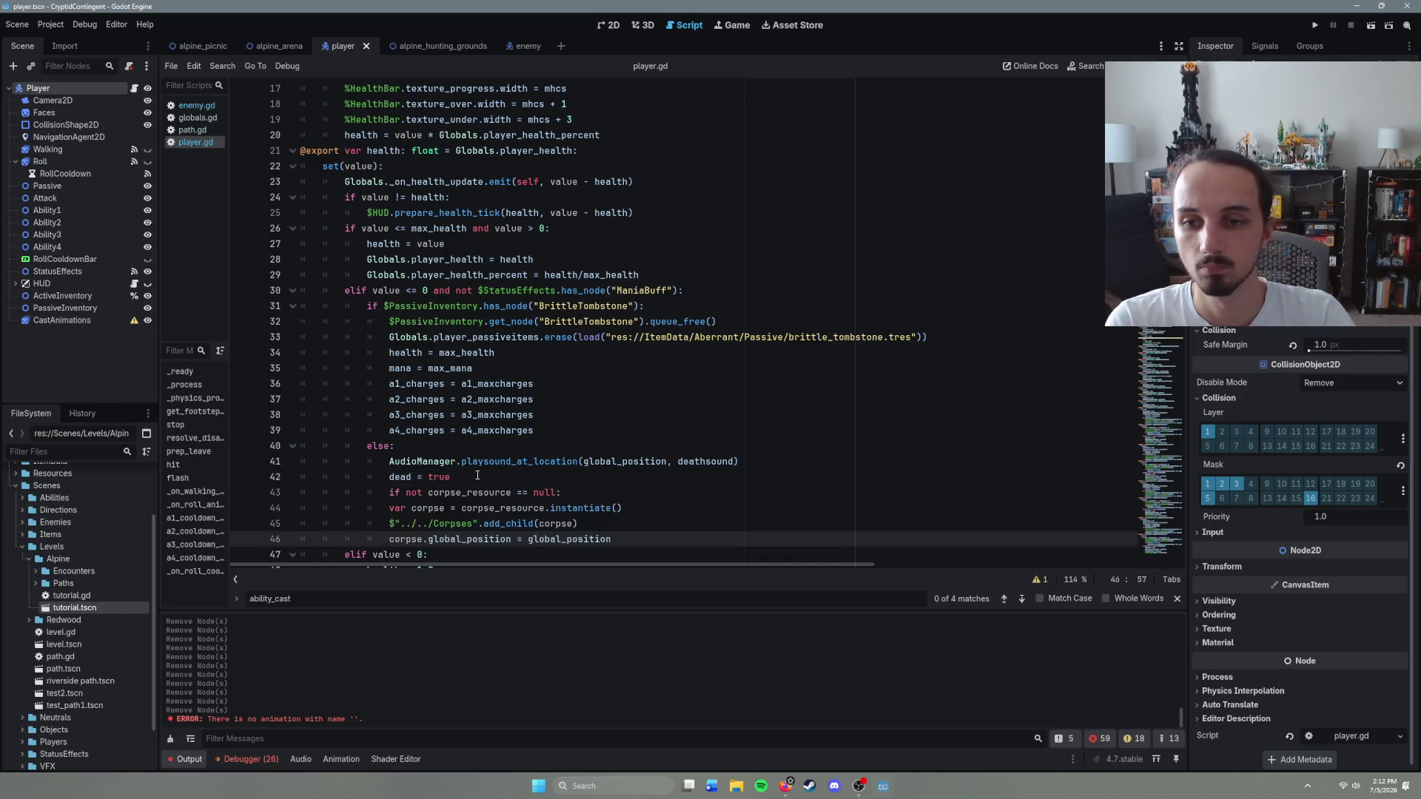
# Step: Indent the pasted corpse-spawning lines so they nest under the if
pyautogui.scroll(-4, 635, 363)
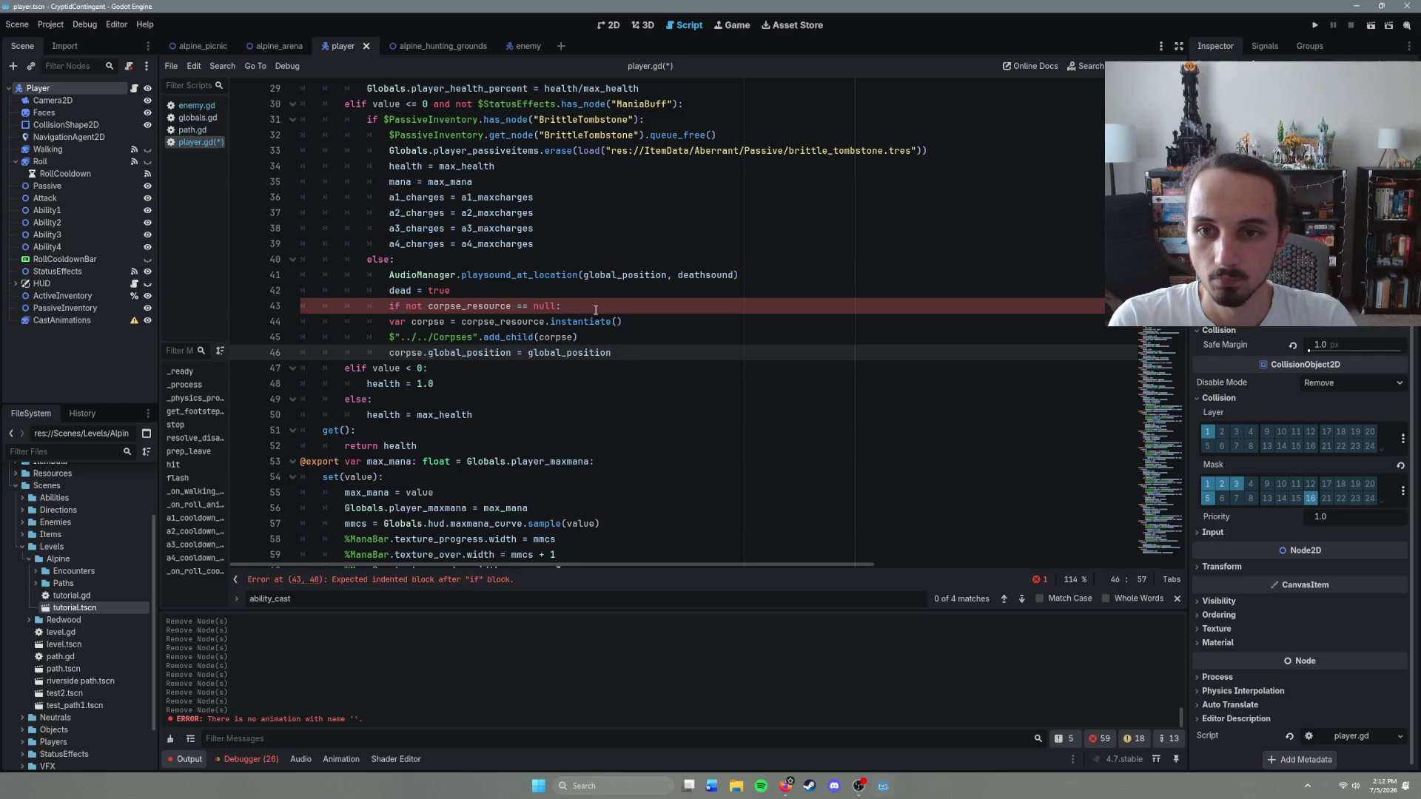
pyautogui.moveTo(394, 324); pyautogui.dragTo(637, 355)
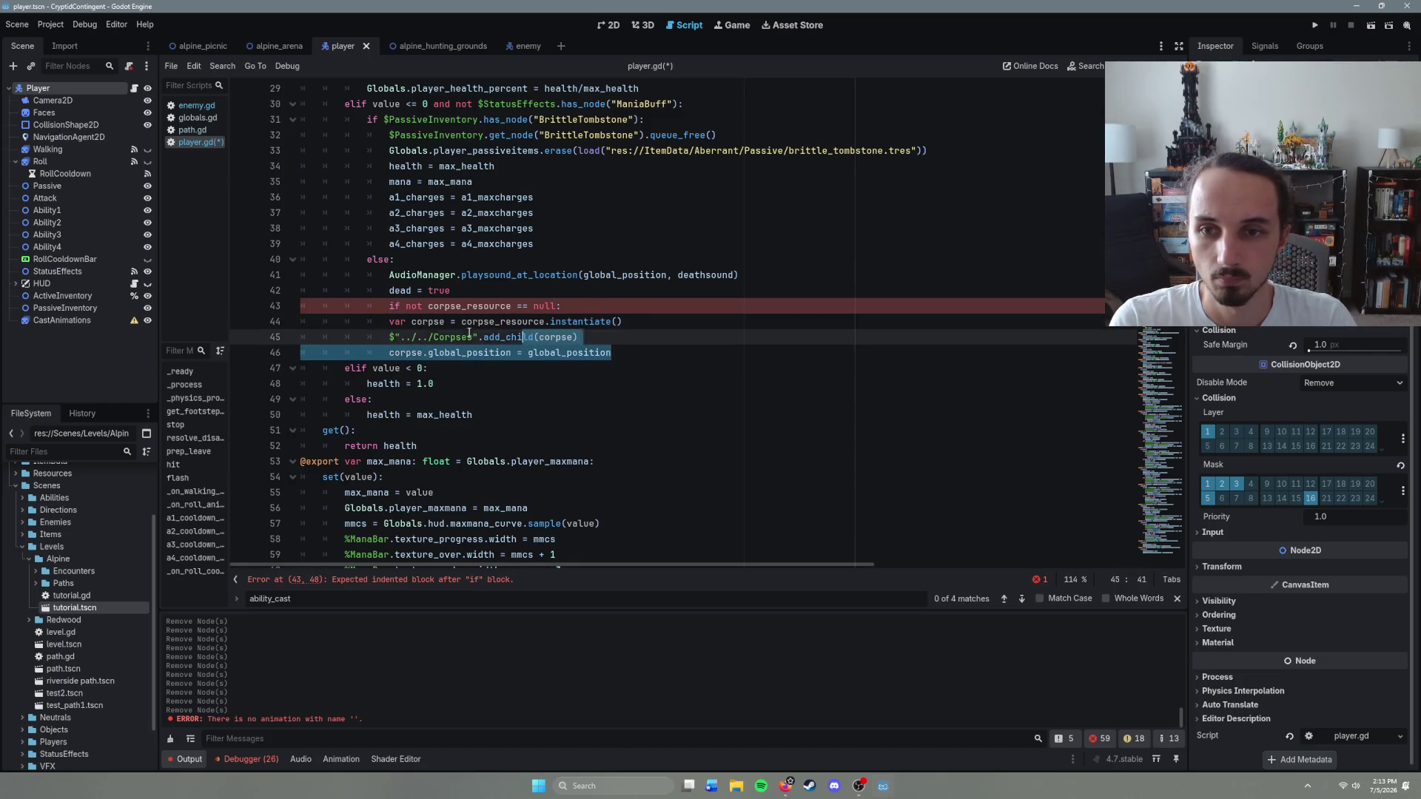
pyautogui.press('Tab')
pyautogui.click(659, 353)
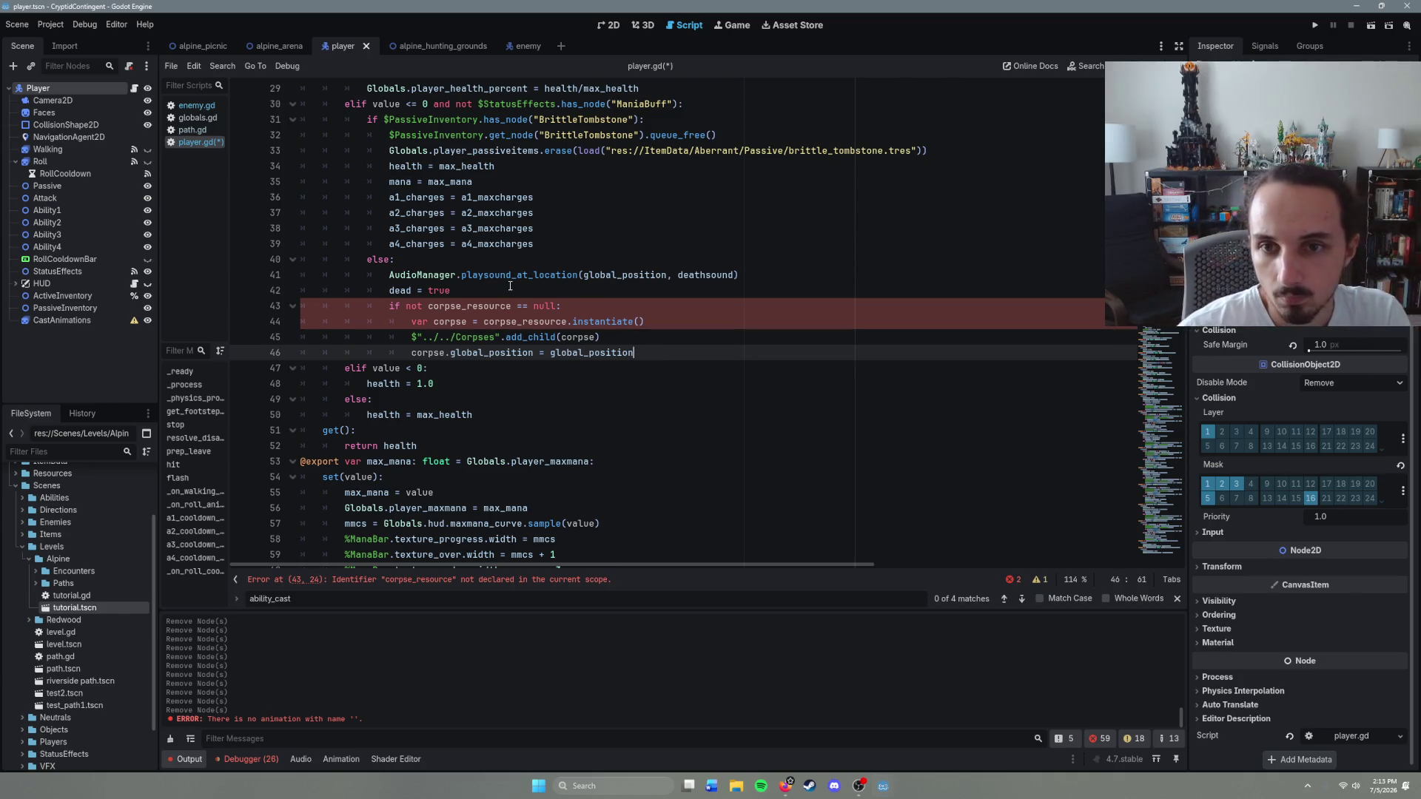
pyautogui.click(415, 46)
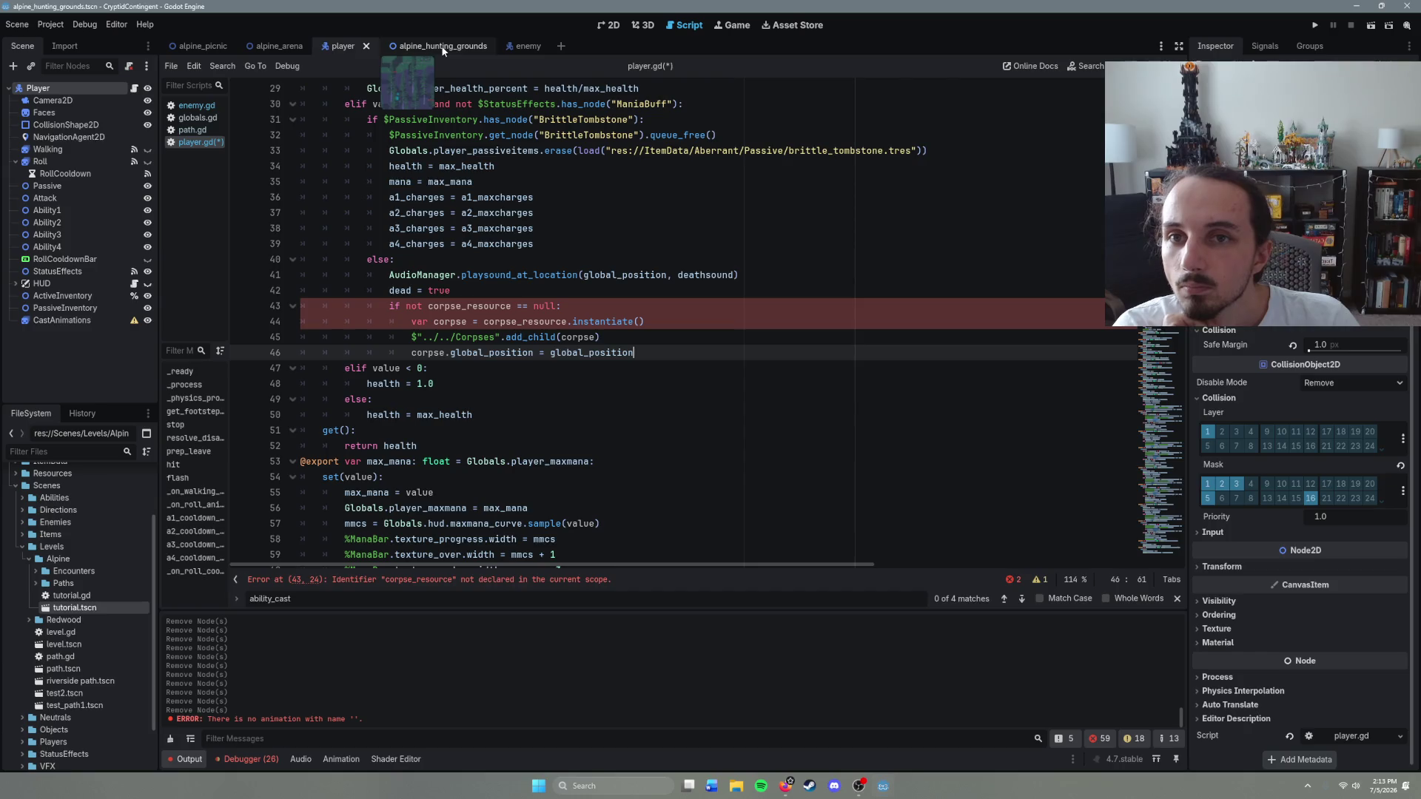
pyautogui.click(529, 46)
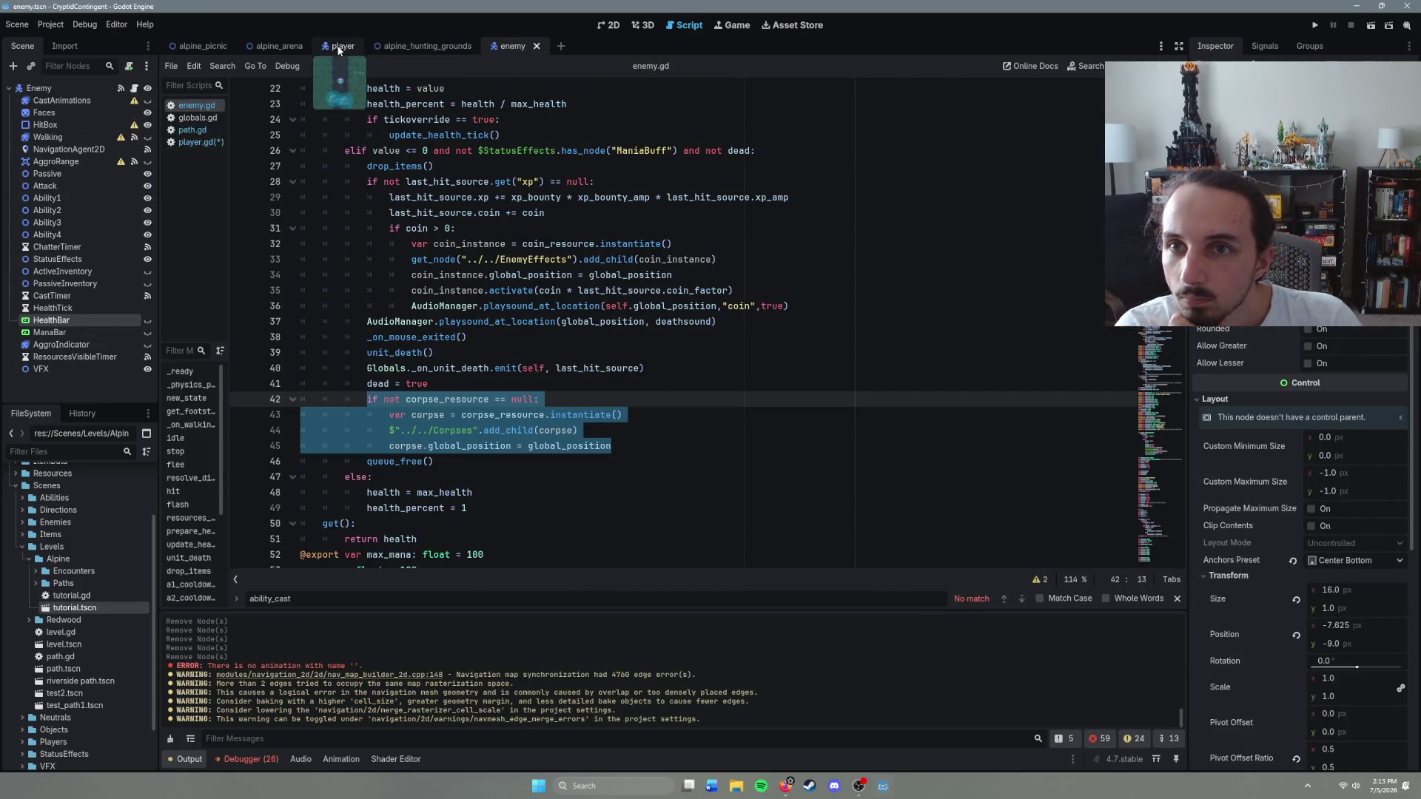
# Step: Return to the top of player.gd and save
pyautogui.click(341, 46)
pyautogui.scroll(3, 598, 386)
pyautogui.scroll(5, 598, 385)
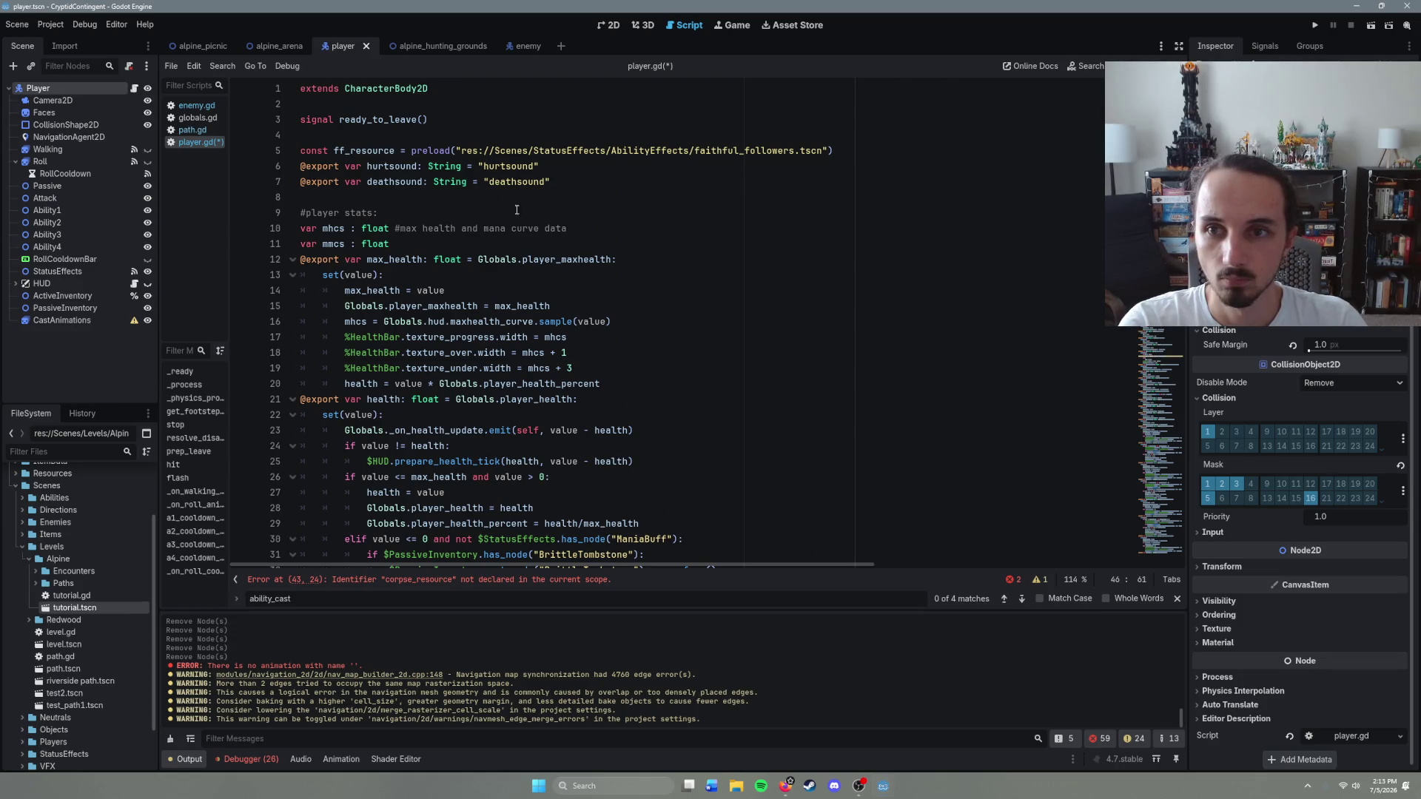
pyautogui.scroll(-3, 601, 226)
pyautogui.scroll(4, 518, 244)
pyautogui.hotkey('ctrl', 's')
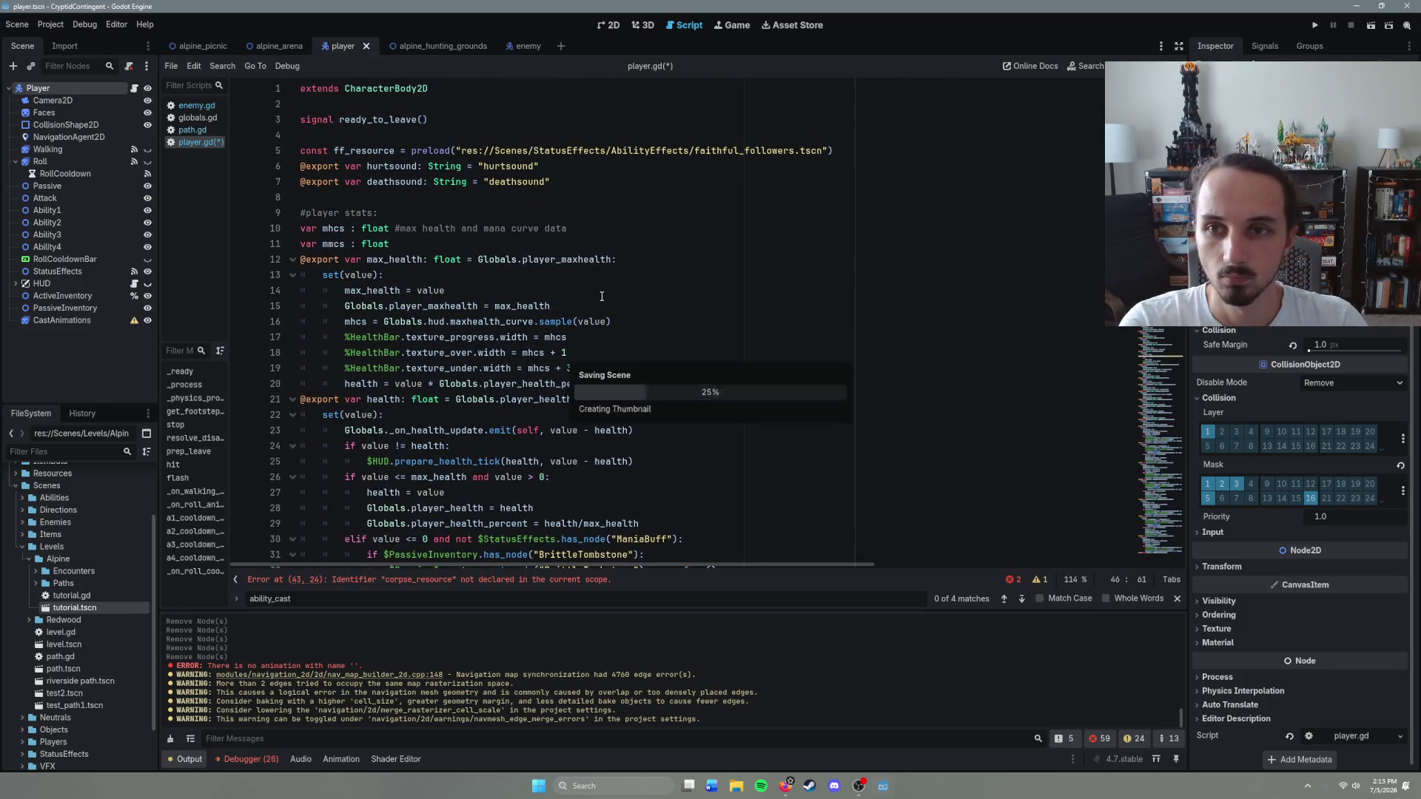
# Step: Add 'var corpse_resource = preload("")' on line 8, then filter FileSystem for 'corpse'
pyautogui.click(564, 182)
pyautogui.press('Return')
pyautogui.write('ar corpse_rsou')
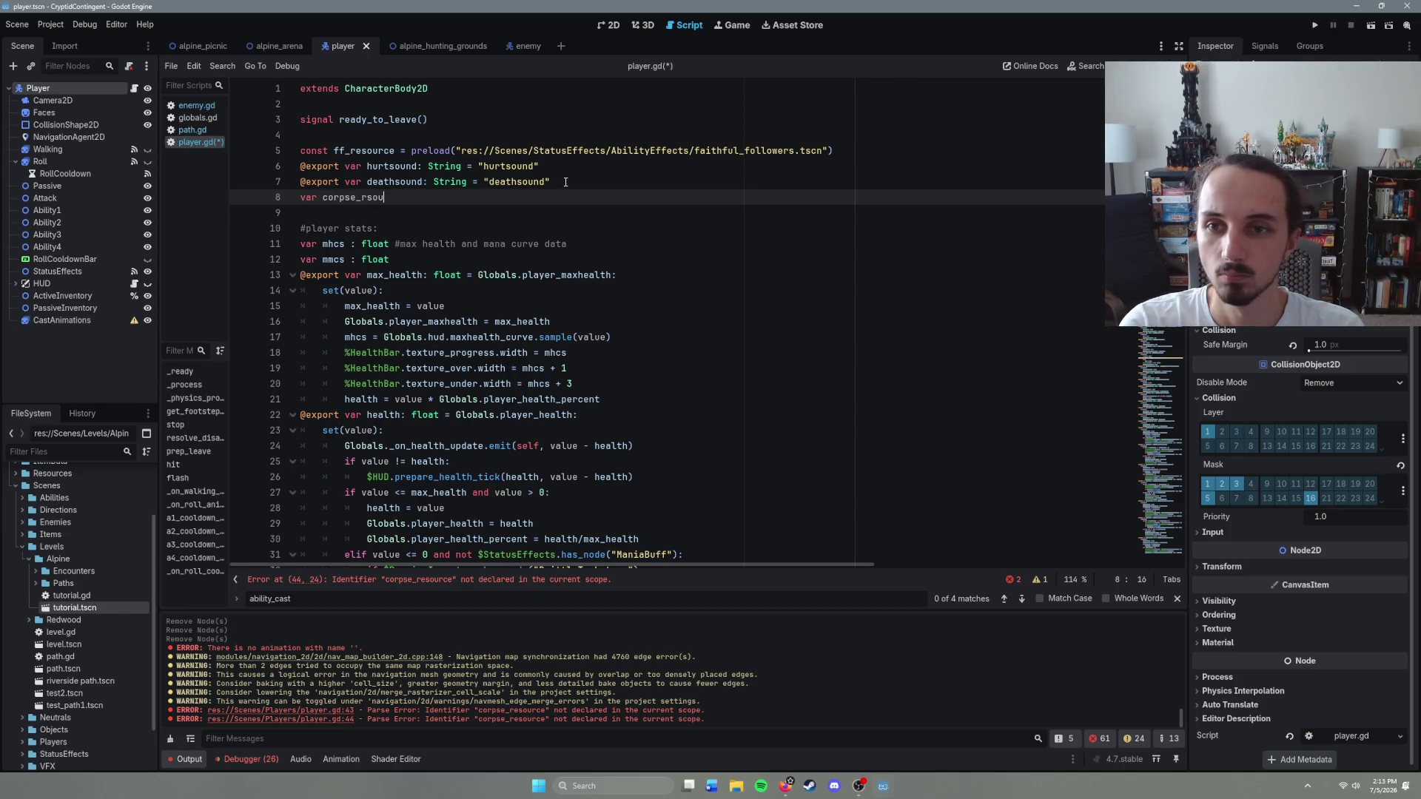
pyautogui.press('BackSpace')
pyautogui.write('esource = ')
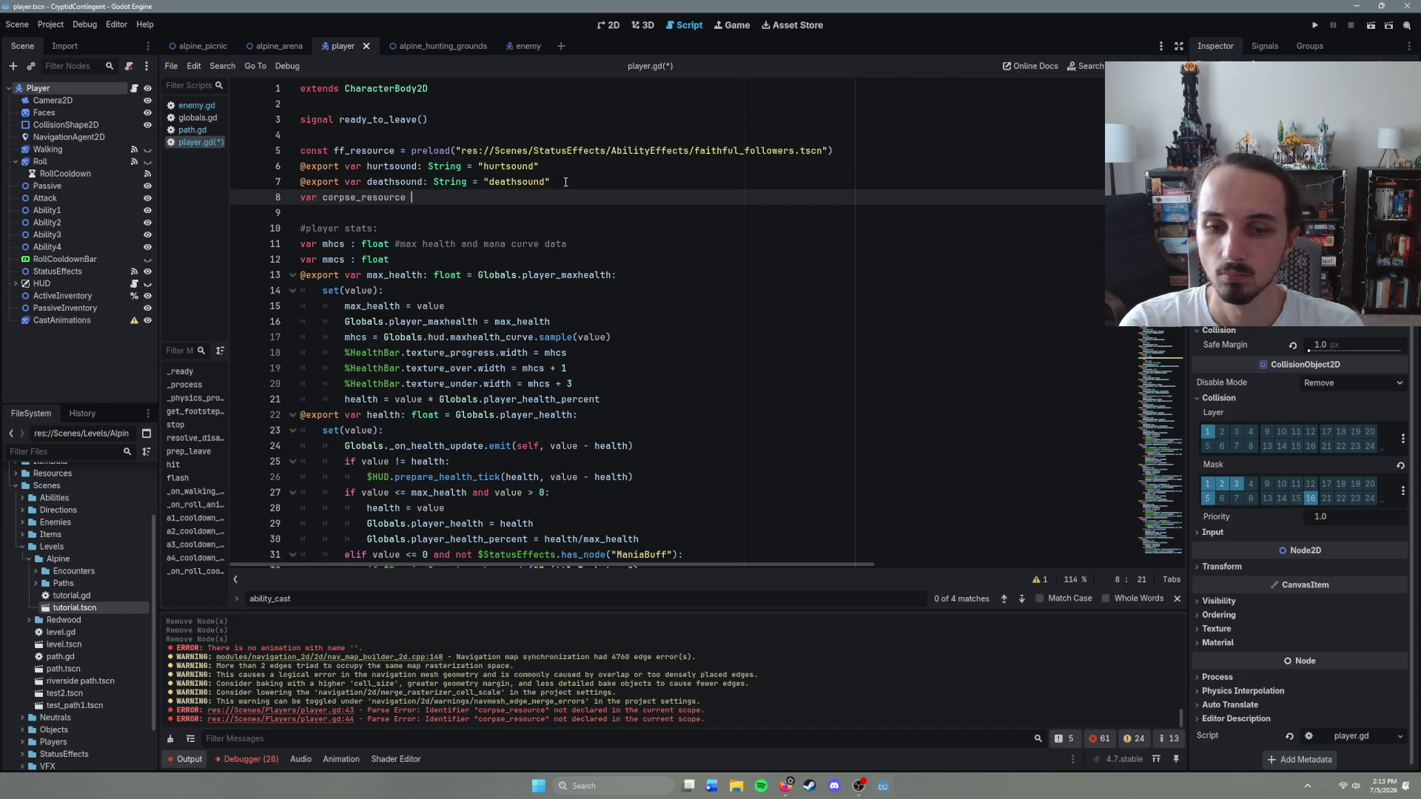
pyautogui.write('prel')
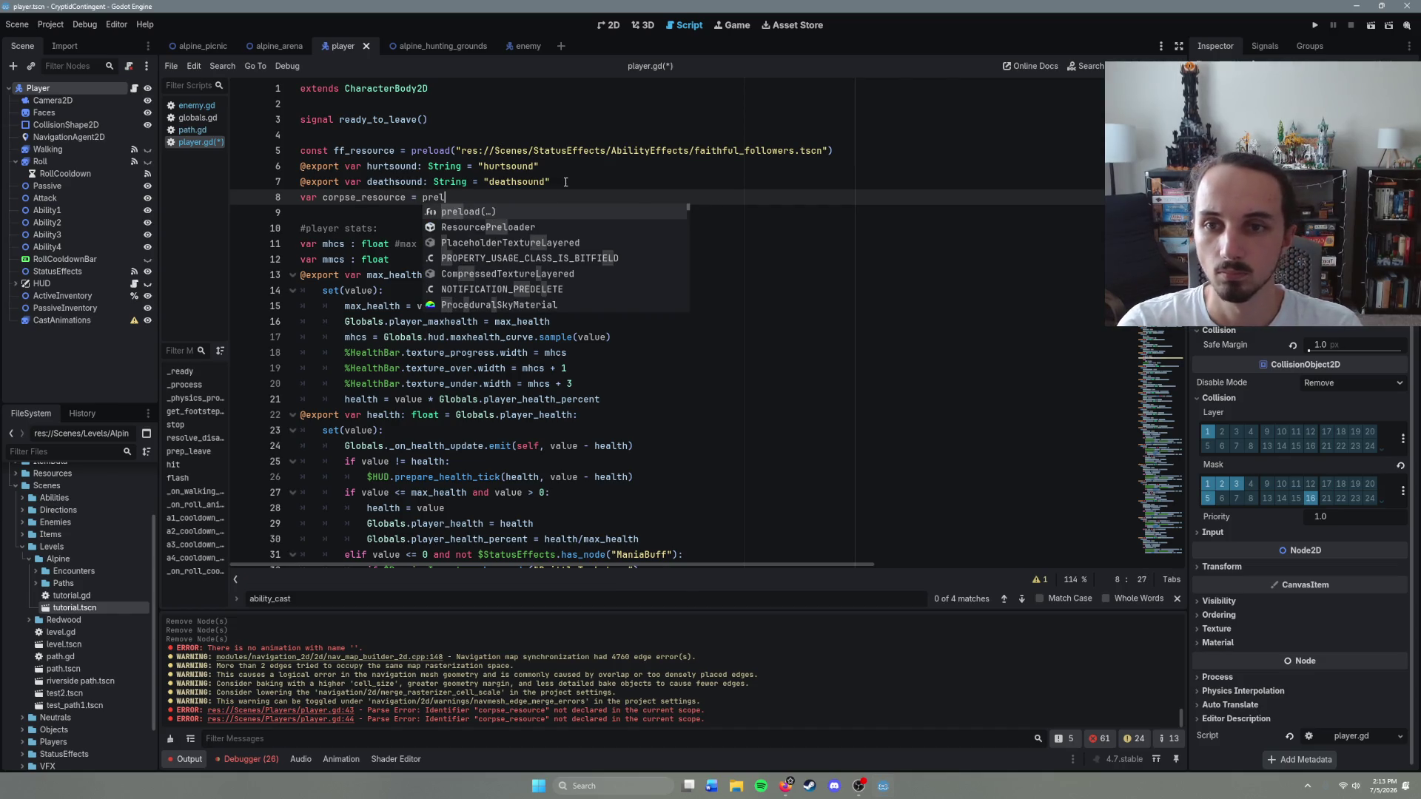
pyautogui.write('ao')
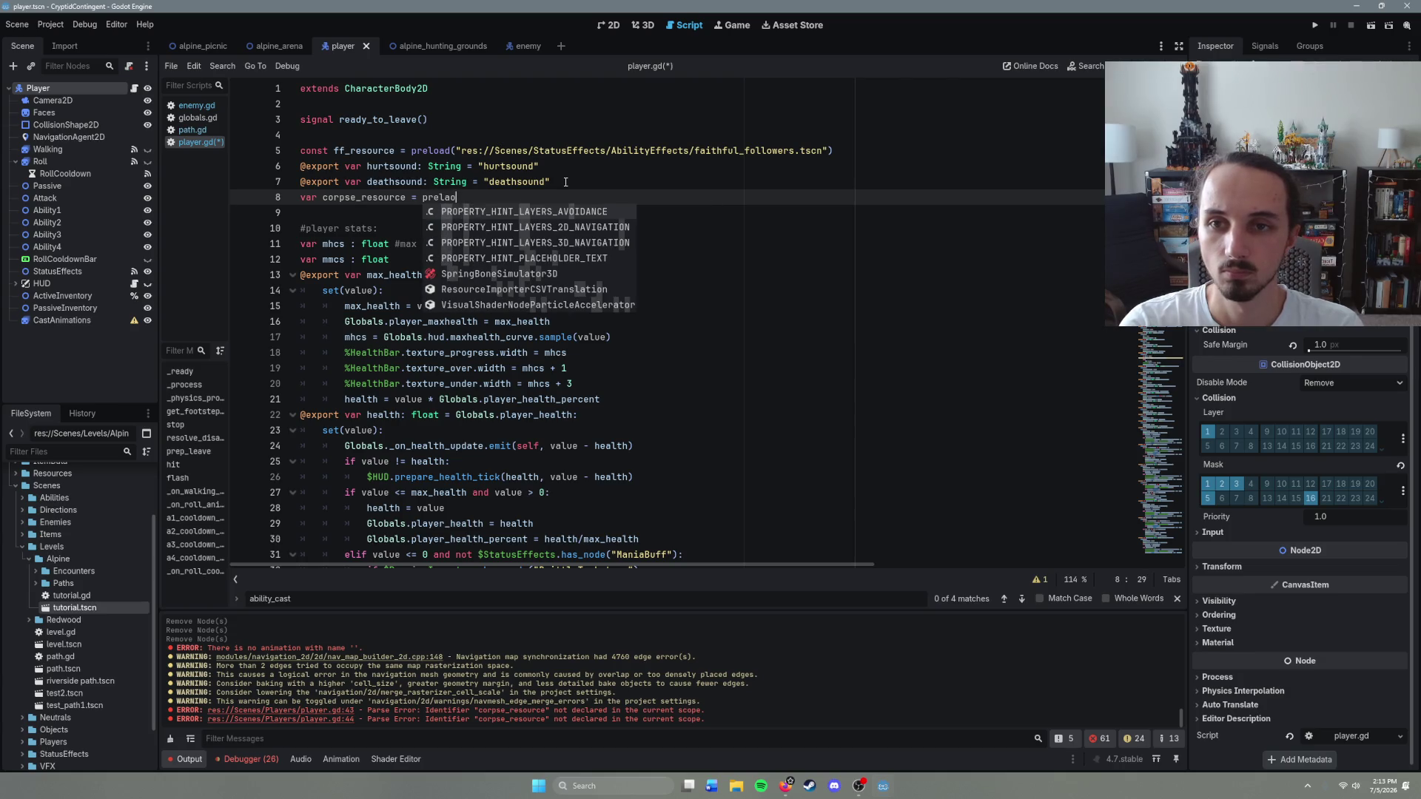
pyautogui.press('Return')
pyautogui.write('"')
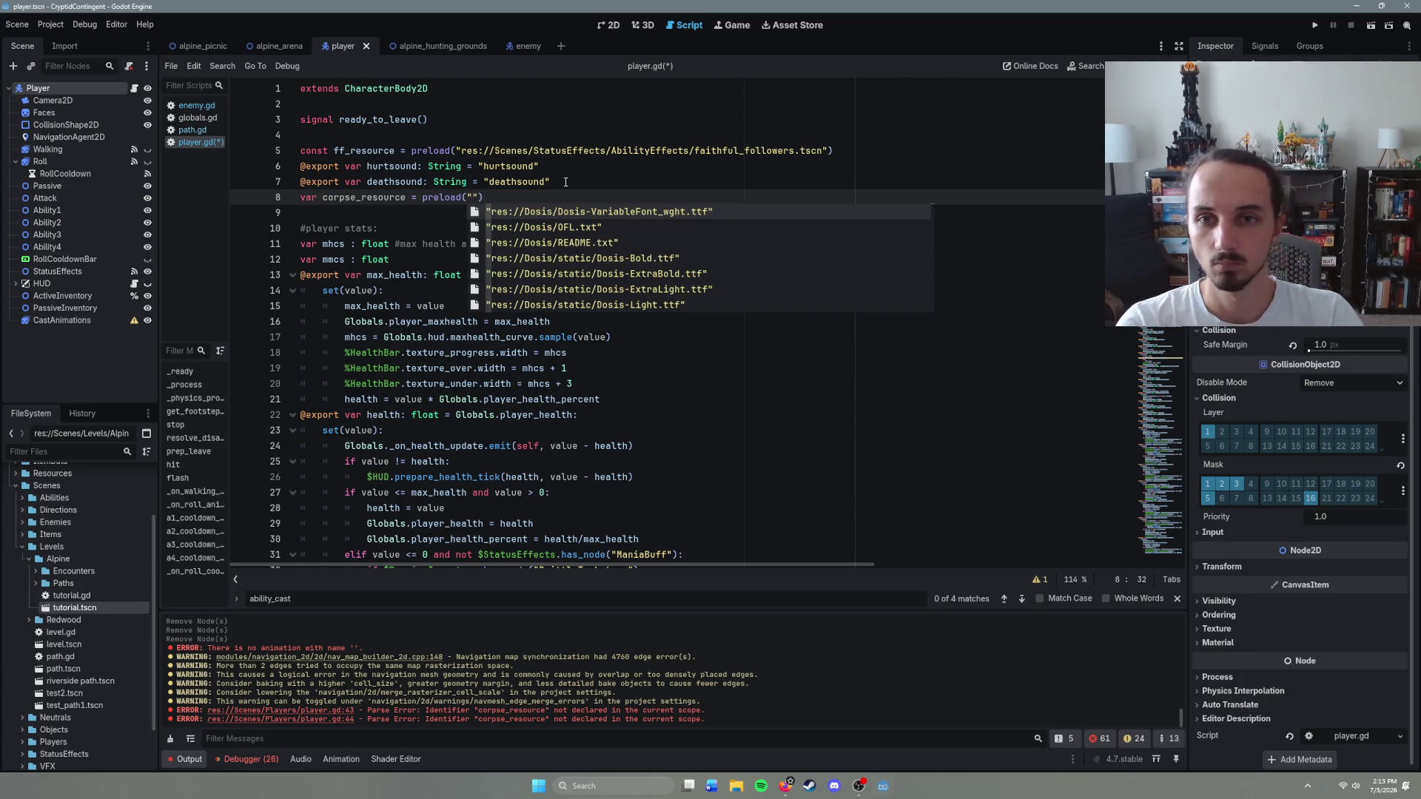
pyautogui.click(62, 451)
pyautogui.write('c')
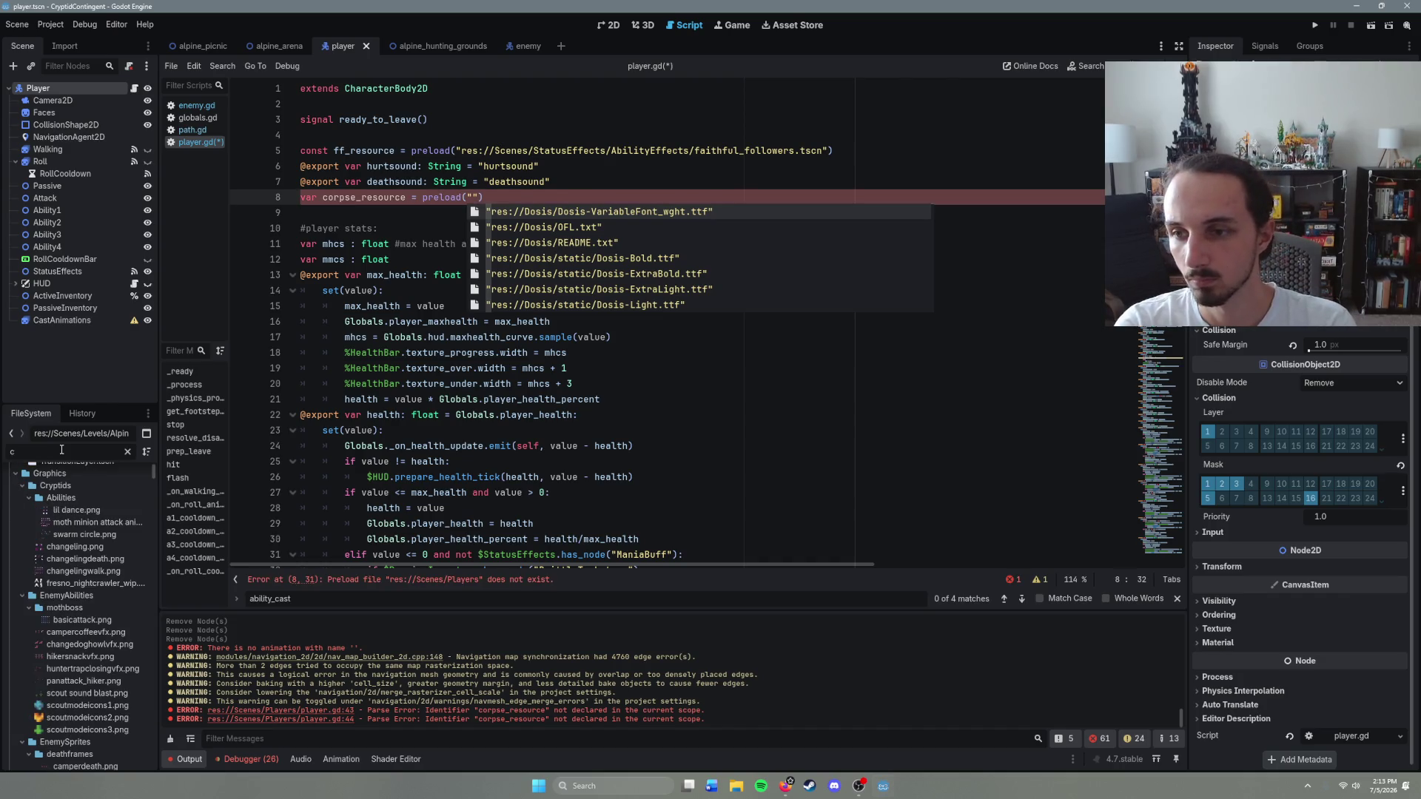
pyautogui.write('orpse')
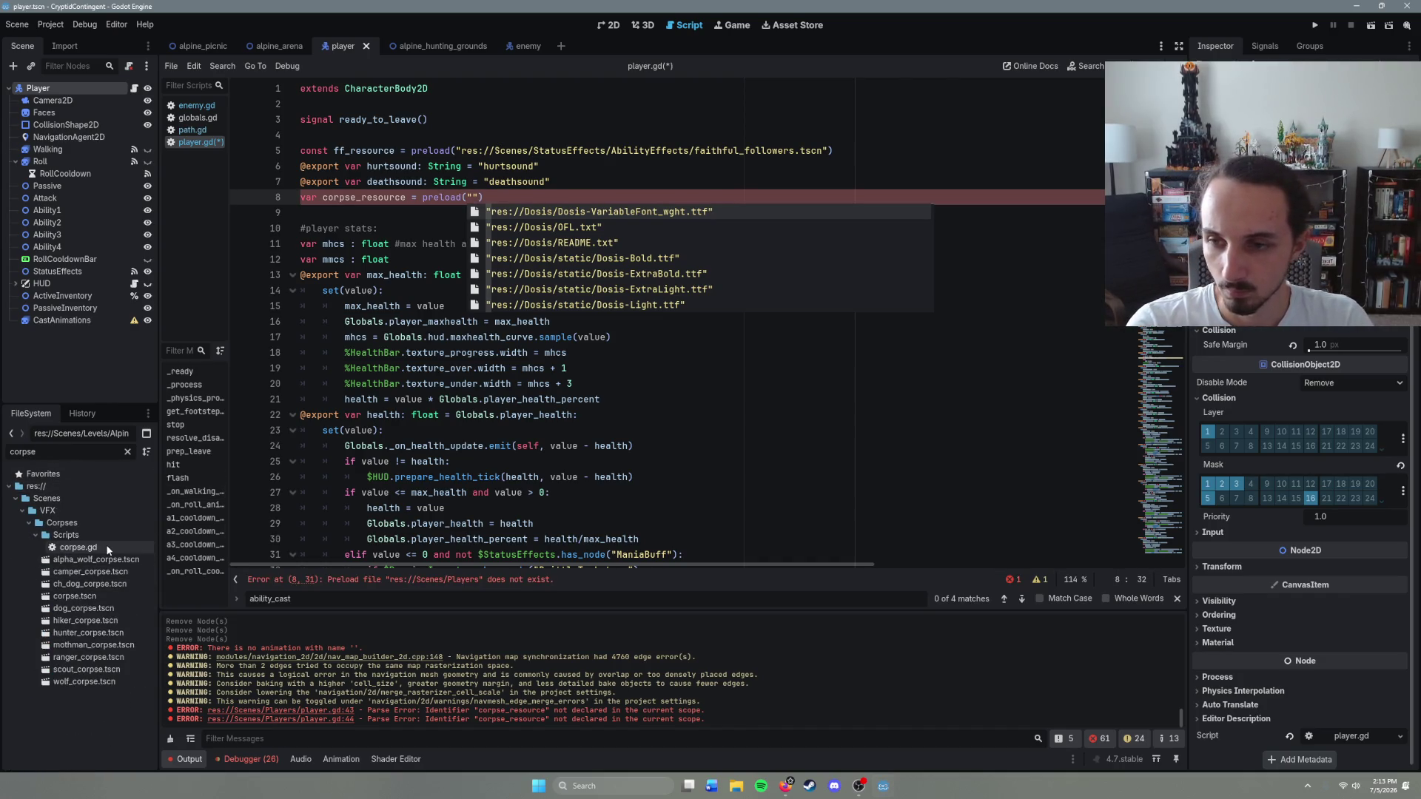
# Step: Open corpse.tscn, inspect its Sprite2D node, and clear the file filter
pyautogui.doubleClick(110, 596)
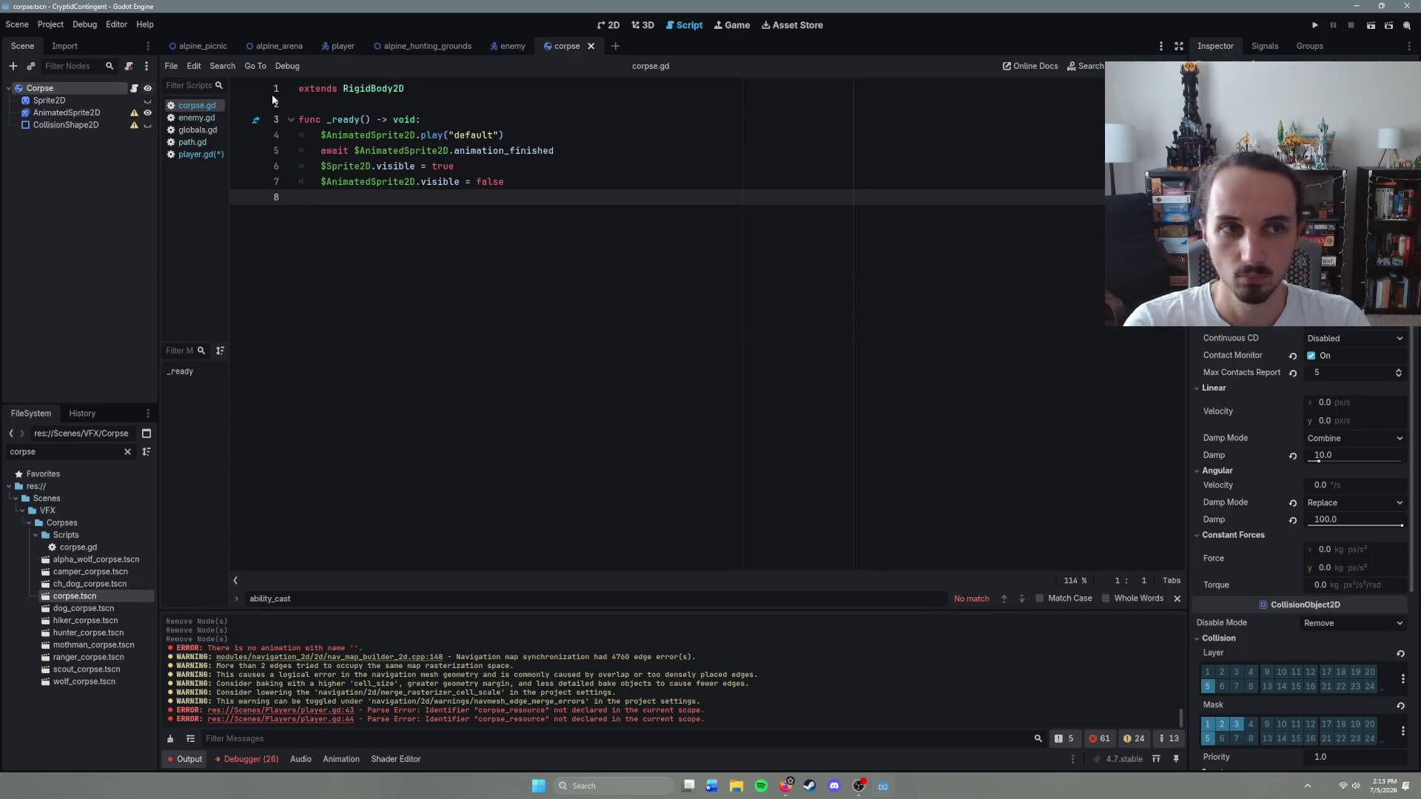
pyautogui.click(94, 101)
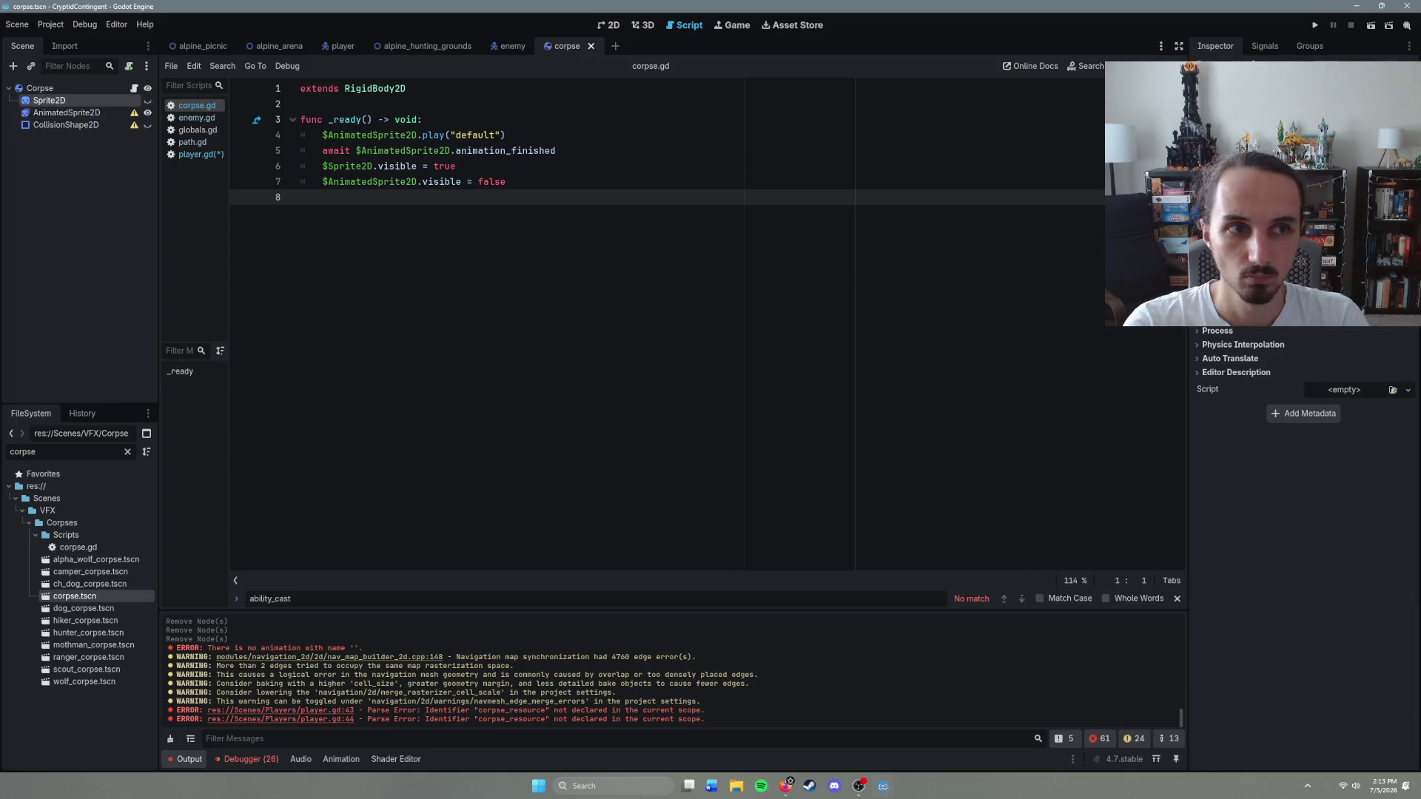
pyautogui.click(1407, 390)
pyautogui.click(577, 430)
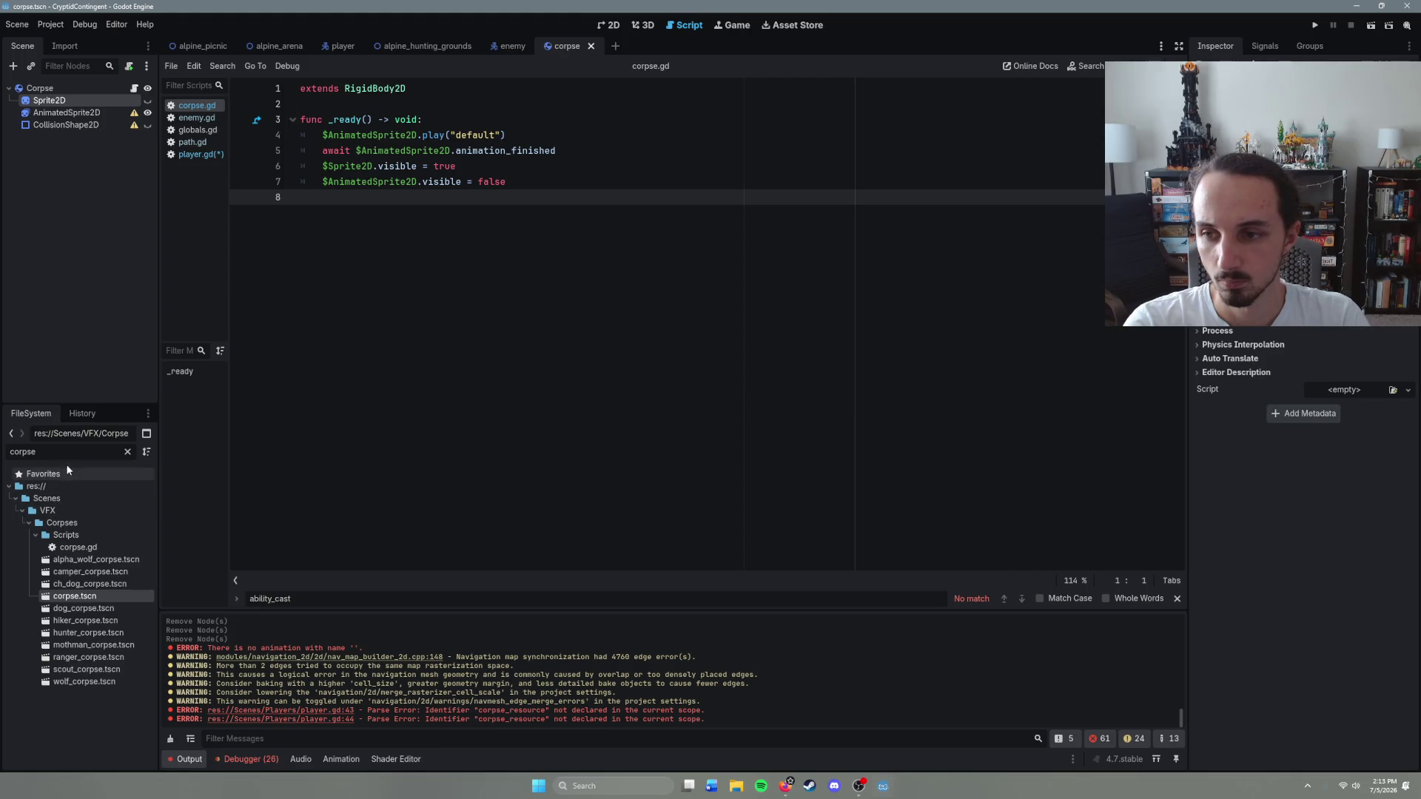
pyautogui.click(128, 453)
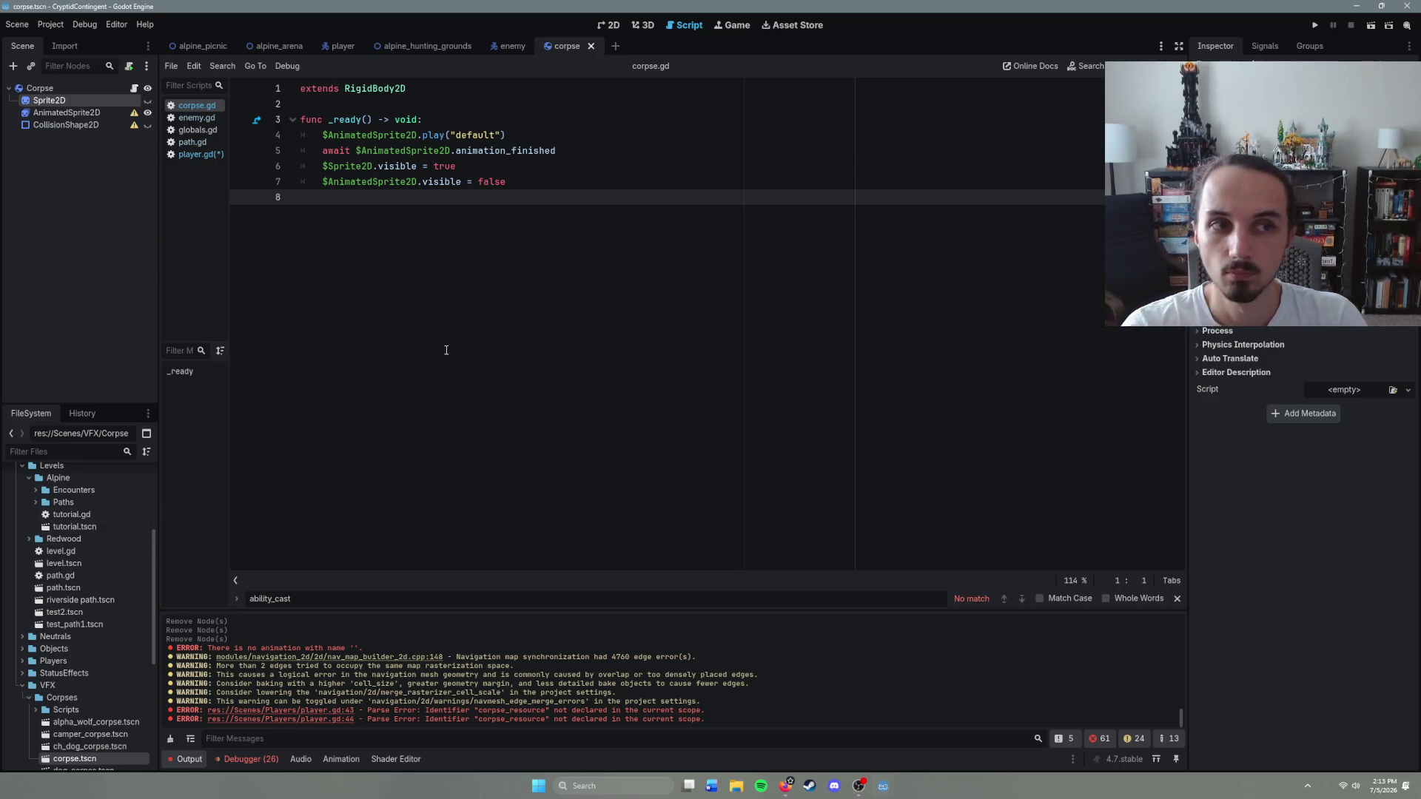
# Step: Start a New Inherited Scene based on corpse.tscn
pyautogui.click(19, 25)
pyautogui.click(78, 55)
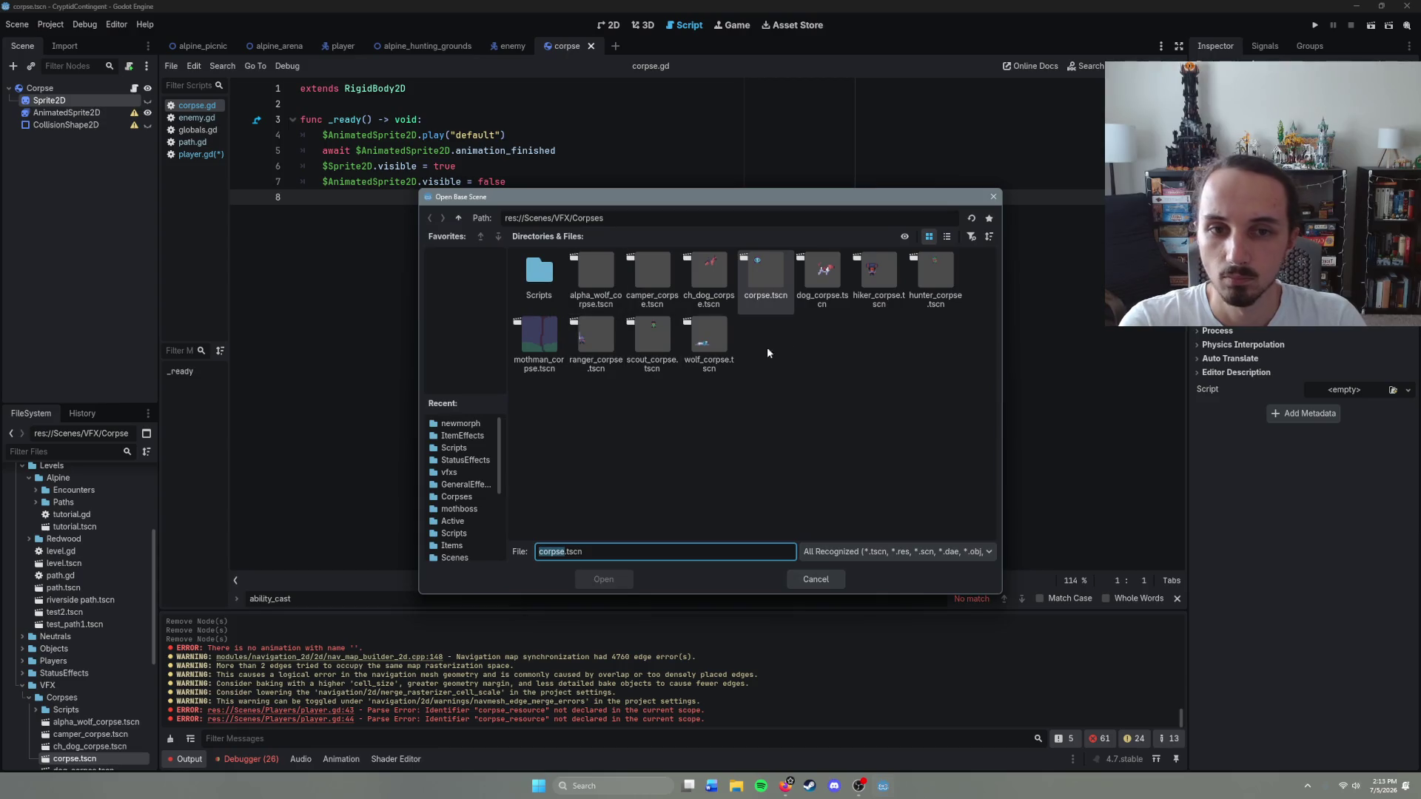
pyautogui.click(747, 273)
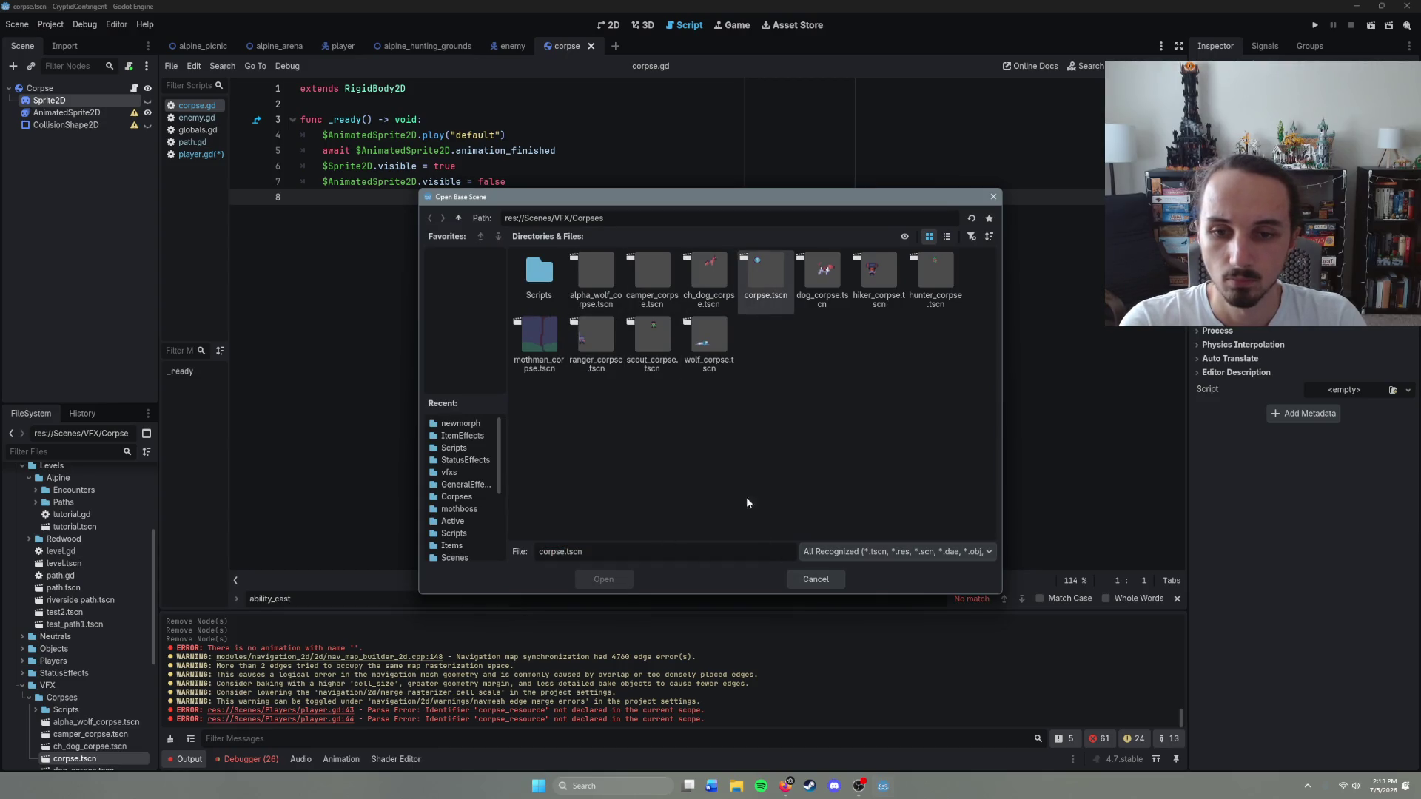
pyautogui.doubleClick(772, 282)
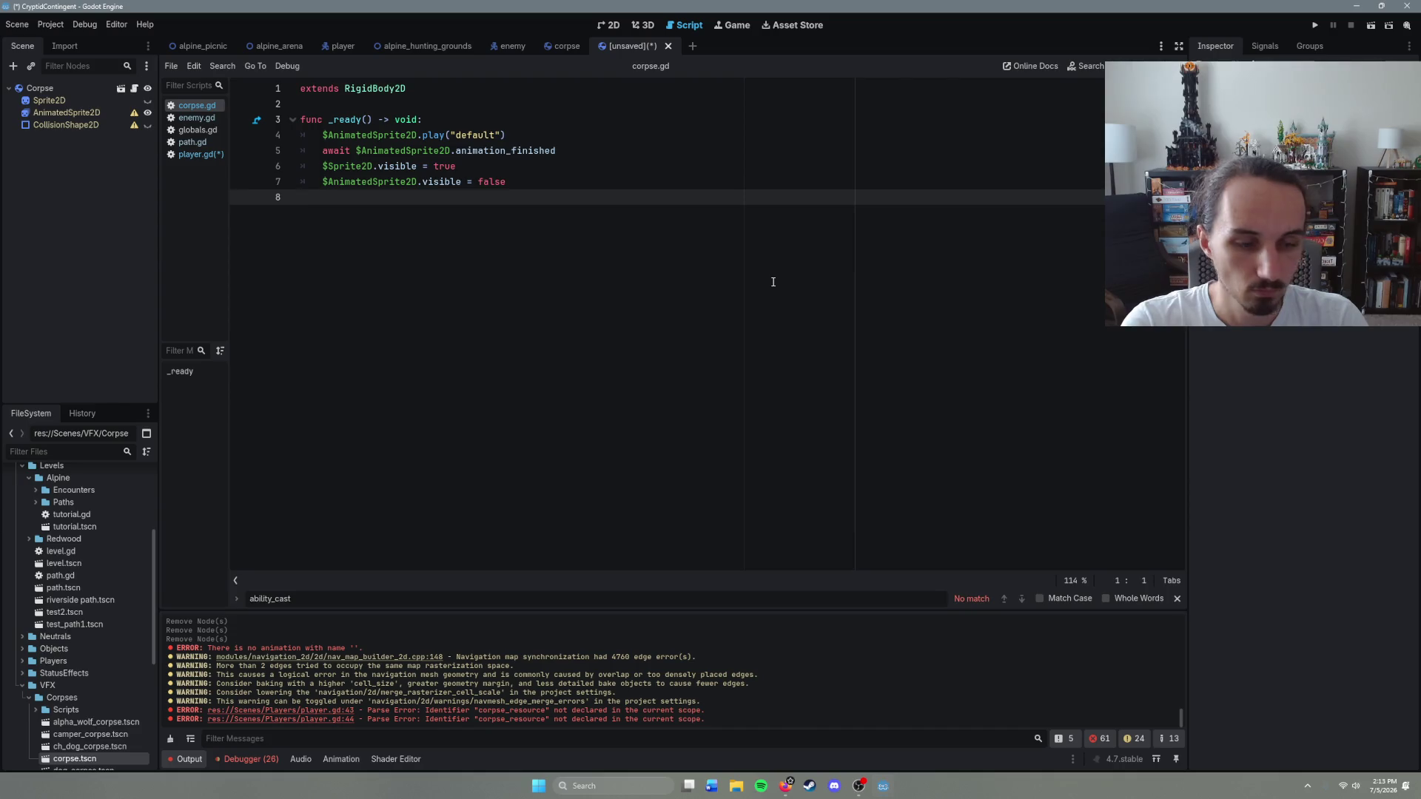
# Step: Review the lines of the corpse script's ready function
pyautogui.click(547, 181)
pyautogui.click(508, 166)
pyautogui.click(605, 150)
pyautogui.press('Up')
pyautogui.press('Up')
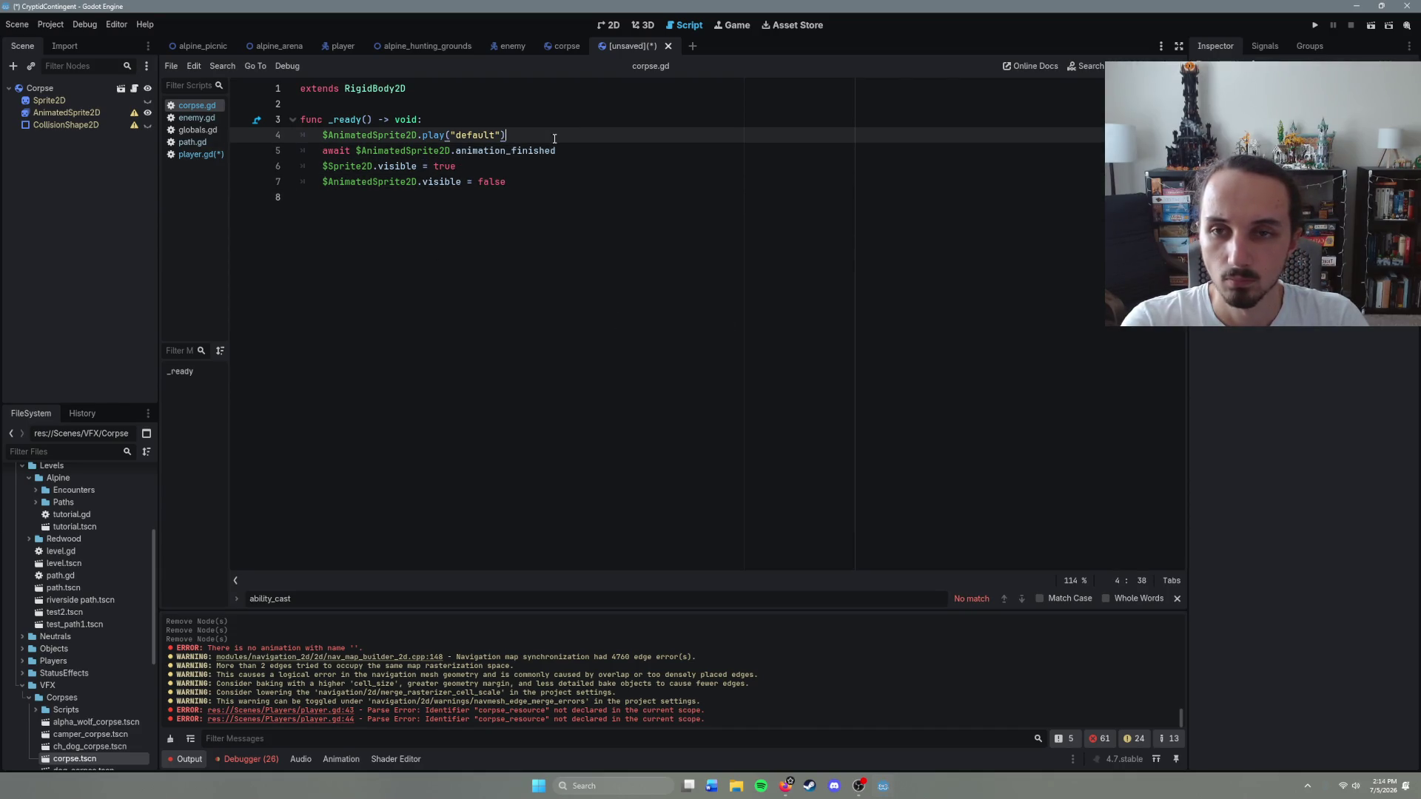
pyautogui.press('Down')
pyautogui.press('Down')
pyautogui.press('Down')
pyautogui.press('Down')
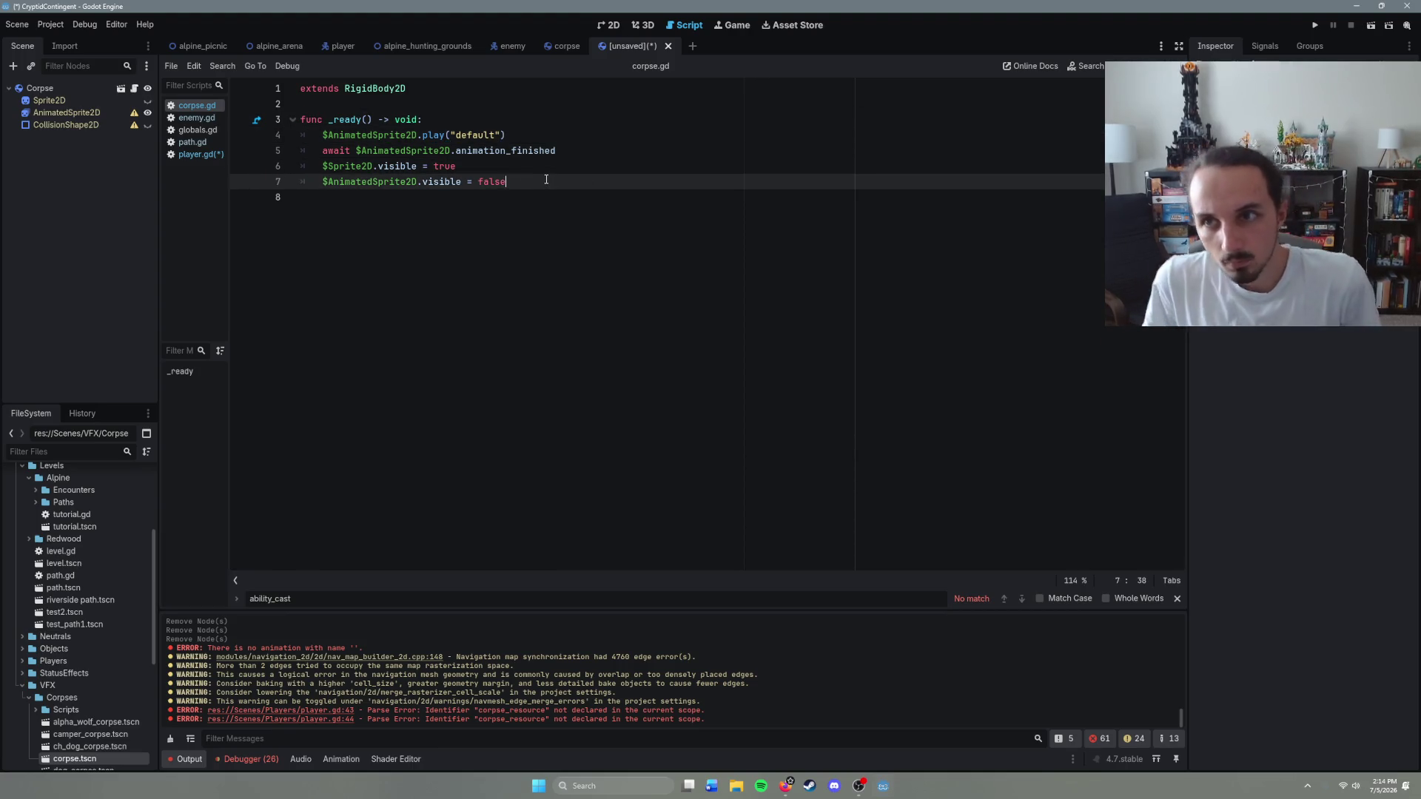
# Step: Select the Sprite2D node and expand Graphics > Cryptids in the FileSystem dock
pyautogui.click(52, 88)
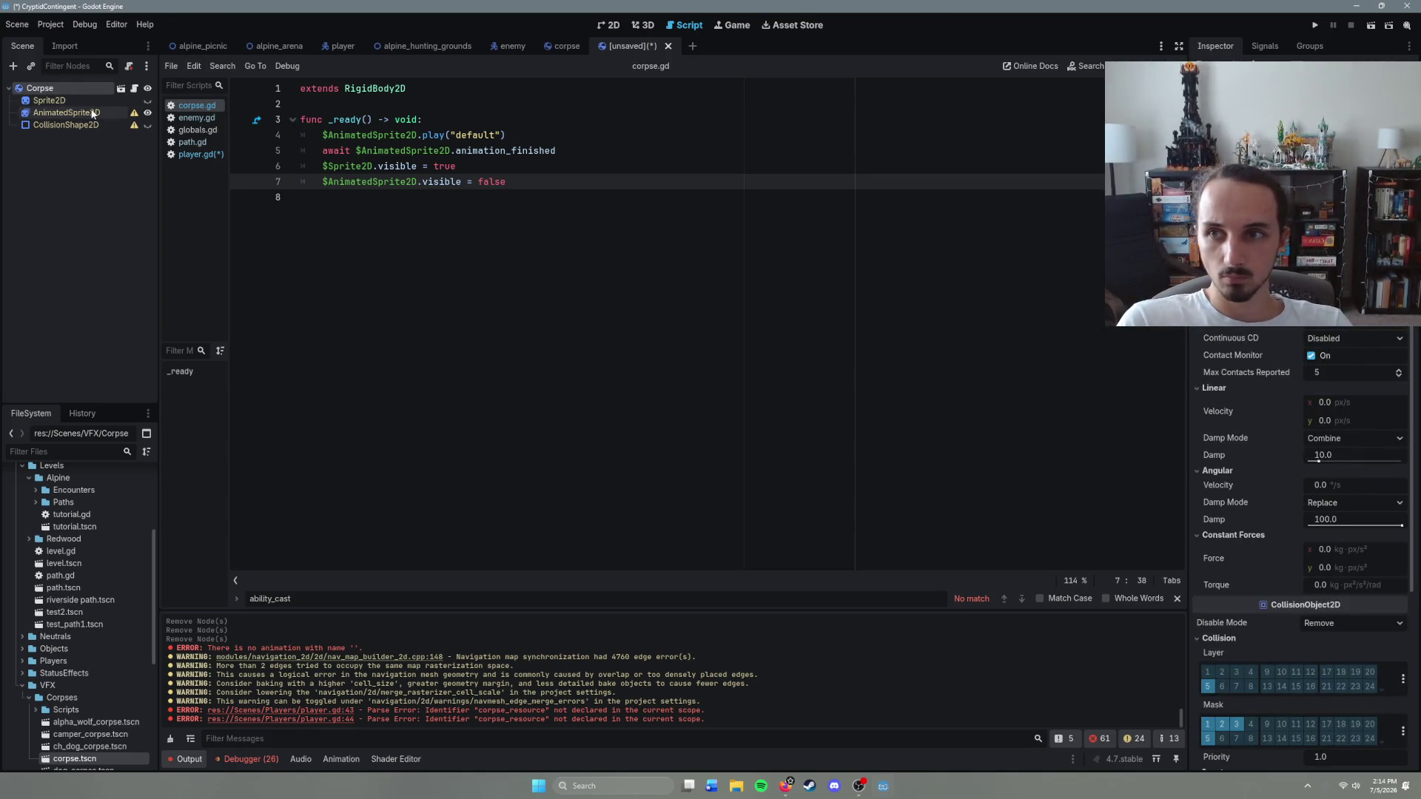
pyautogui.click(48, 100)
pyautogui.scroll(5, 90, 583)
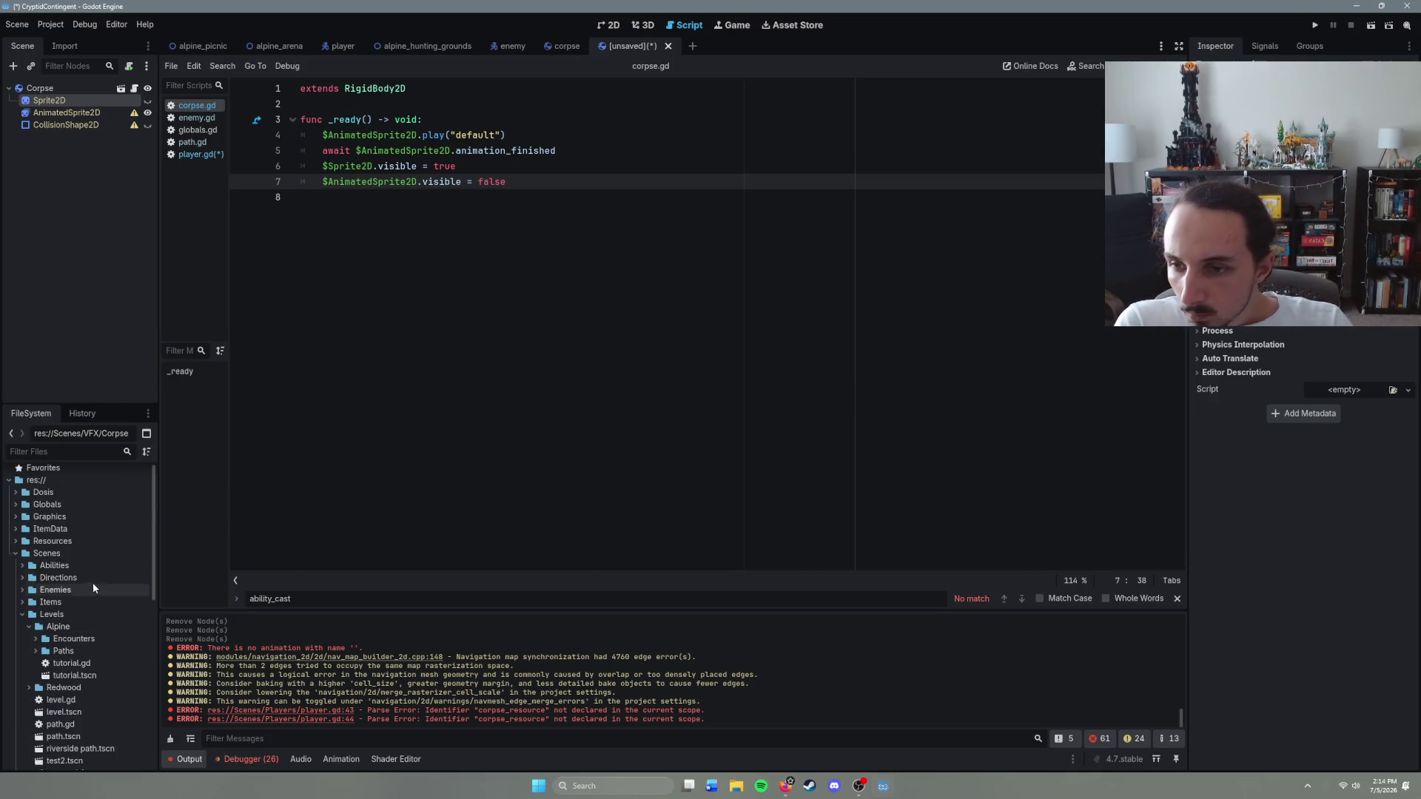
pyautogui.click(15, 509)
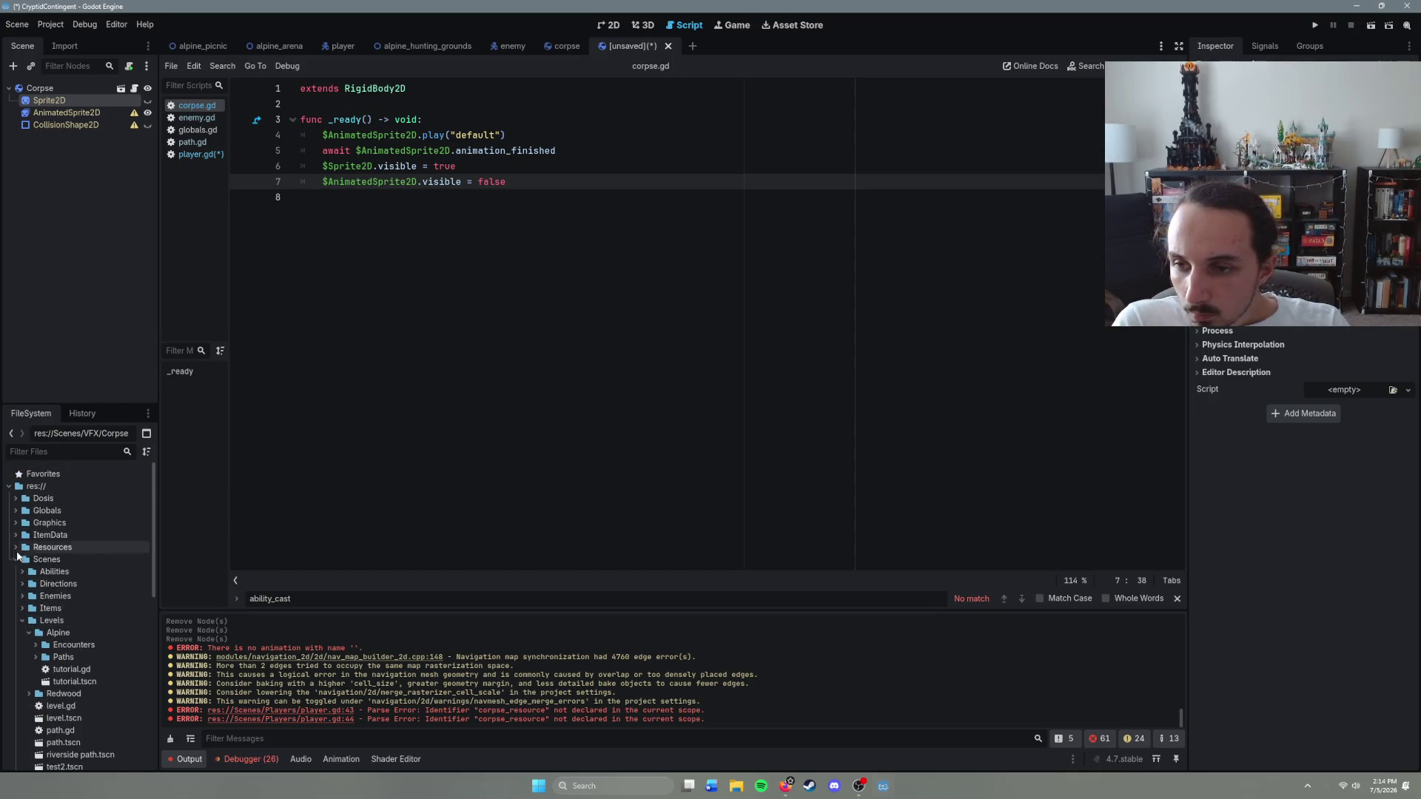
pyautogui.click(15, 511)
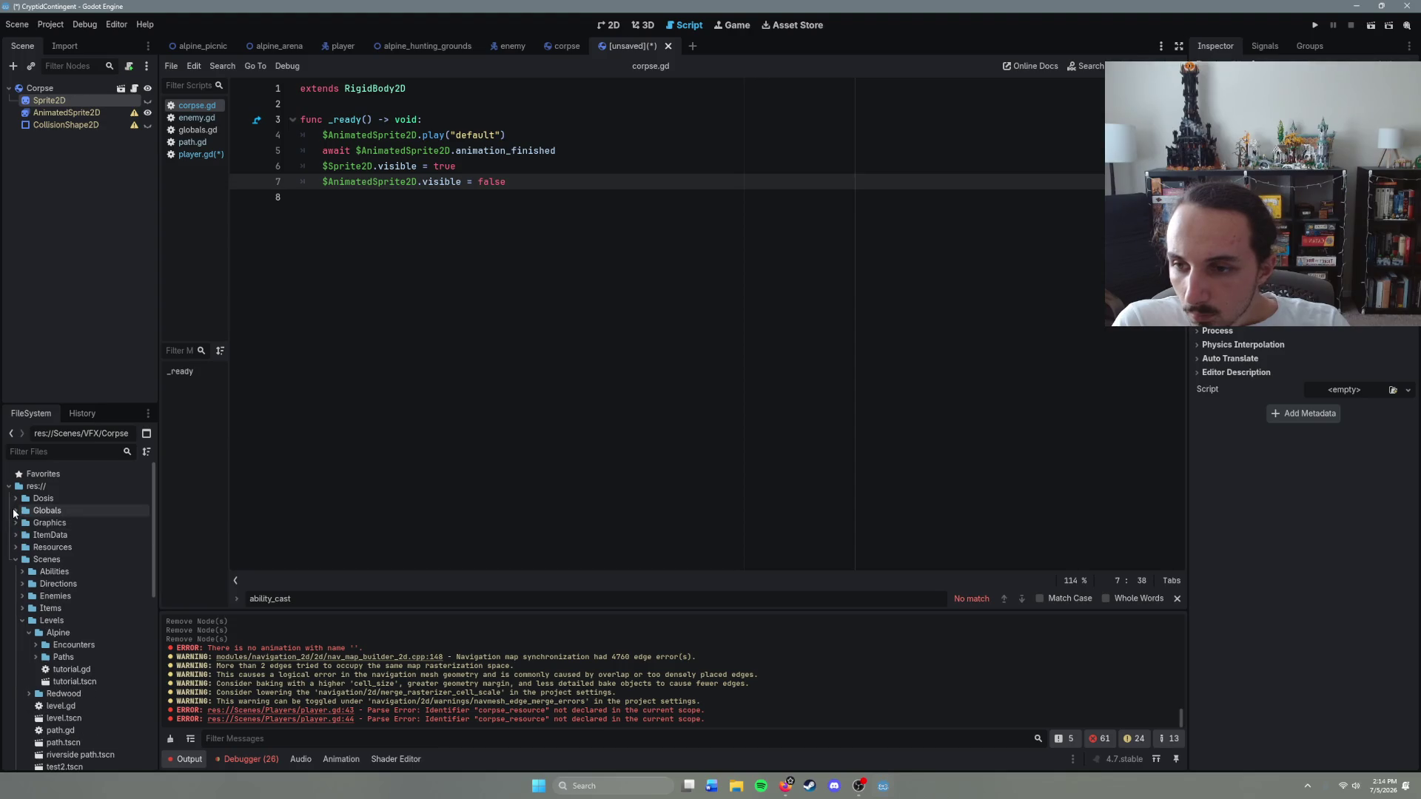
pyautogui.click(15, 523)
pyautogui.click(22, 534)
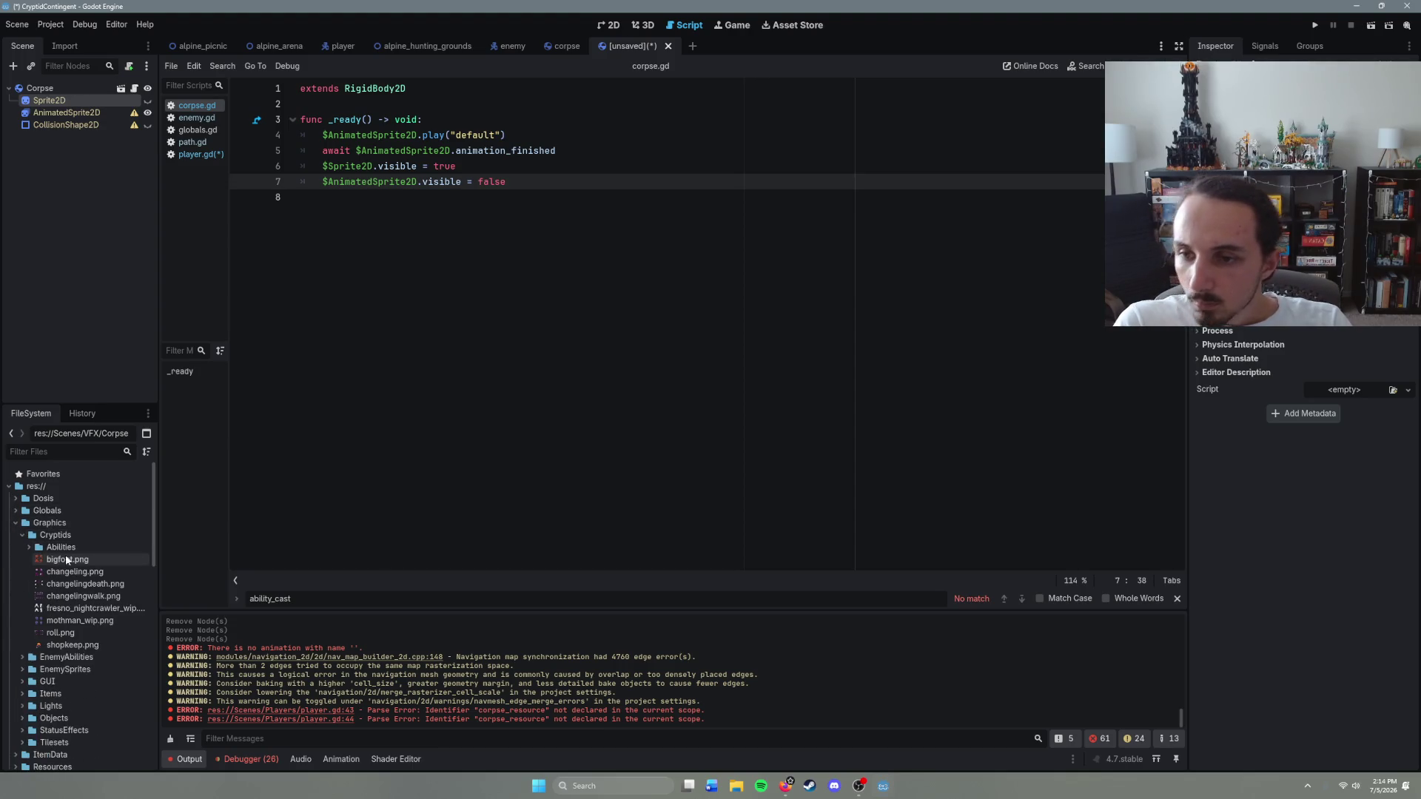
# Step: Assign changelingdeath.png as the Sprite2D texture and enable its Region
pyautogui.moveTo(102, 631)
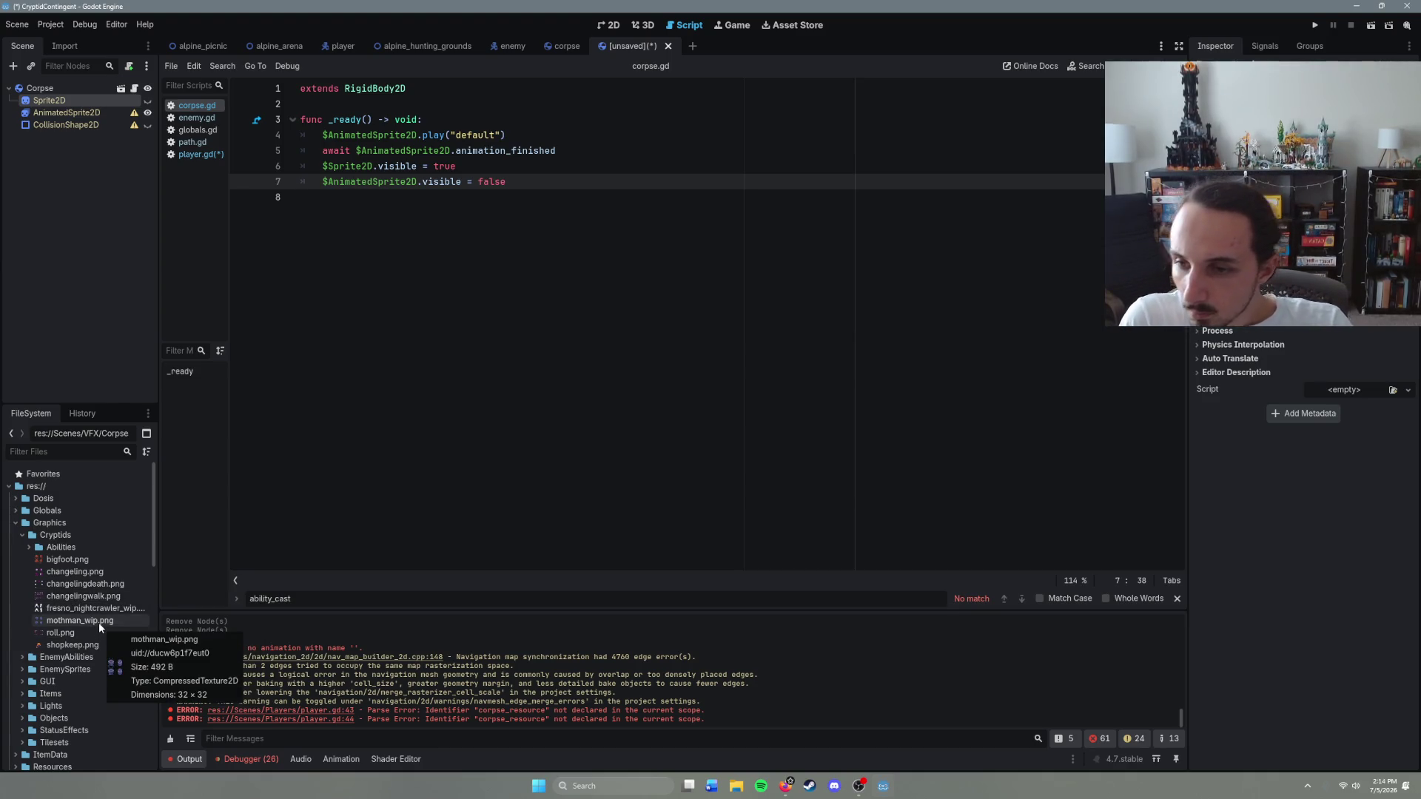
pyautogui.click(77, 596)
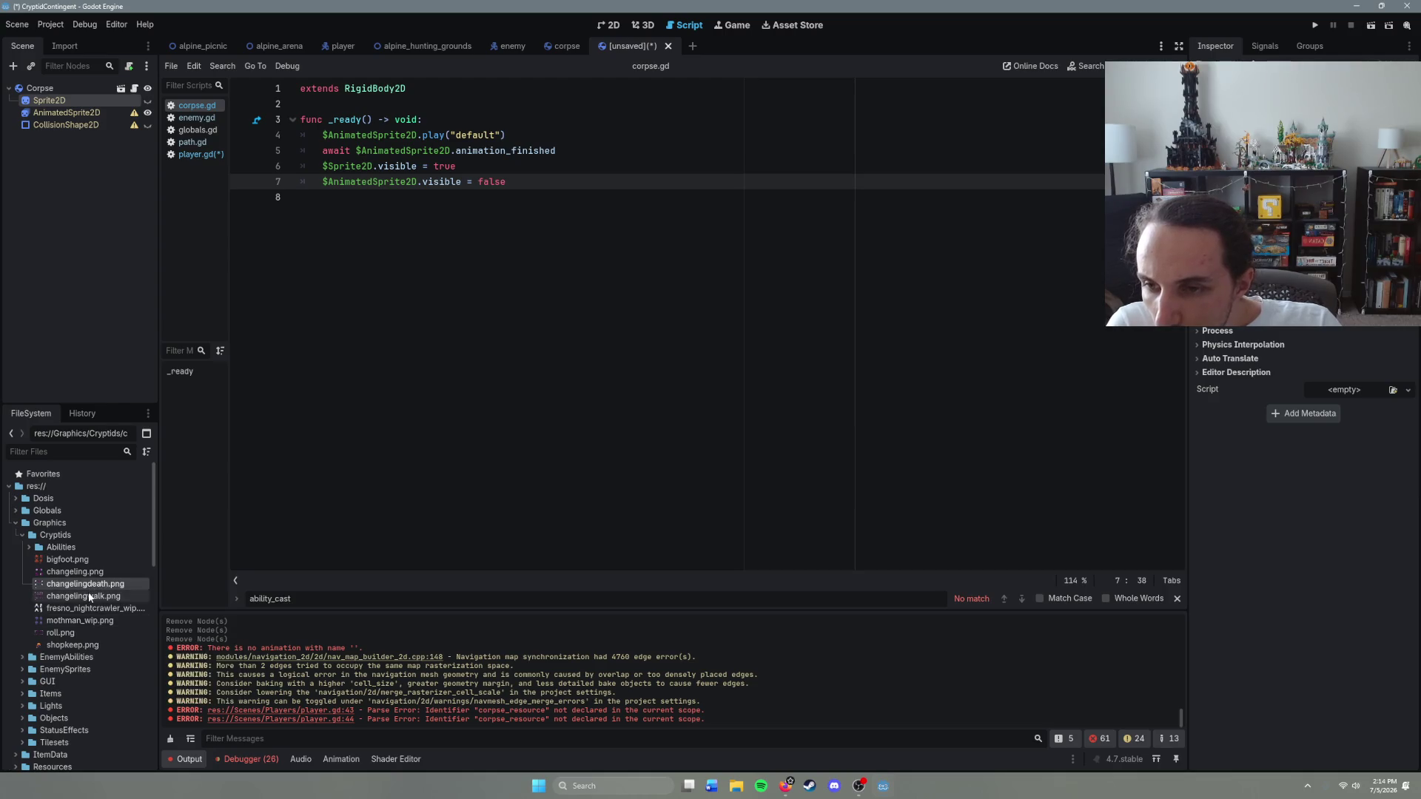
pyautogui.moveTo(72, 584)
pyautogui.mouseDown()
pyautogui.moveTo(879, 503)
pyautogui.moveTo(1332, 111)
pyautogui.mouseUp()
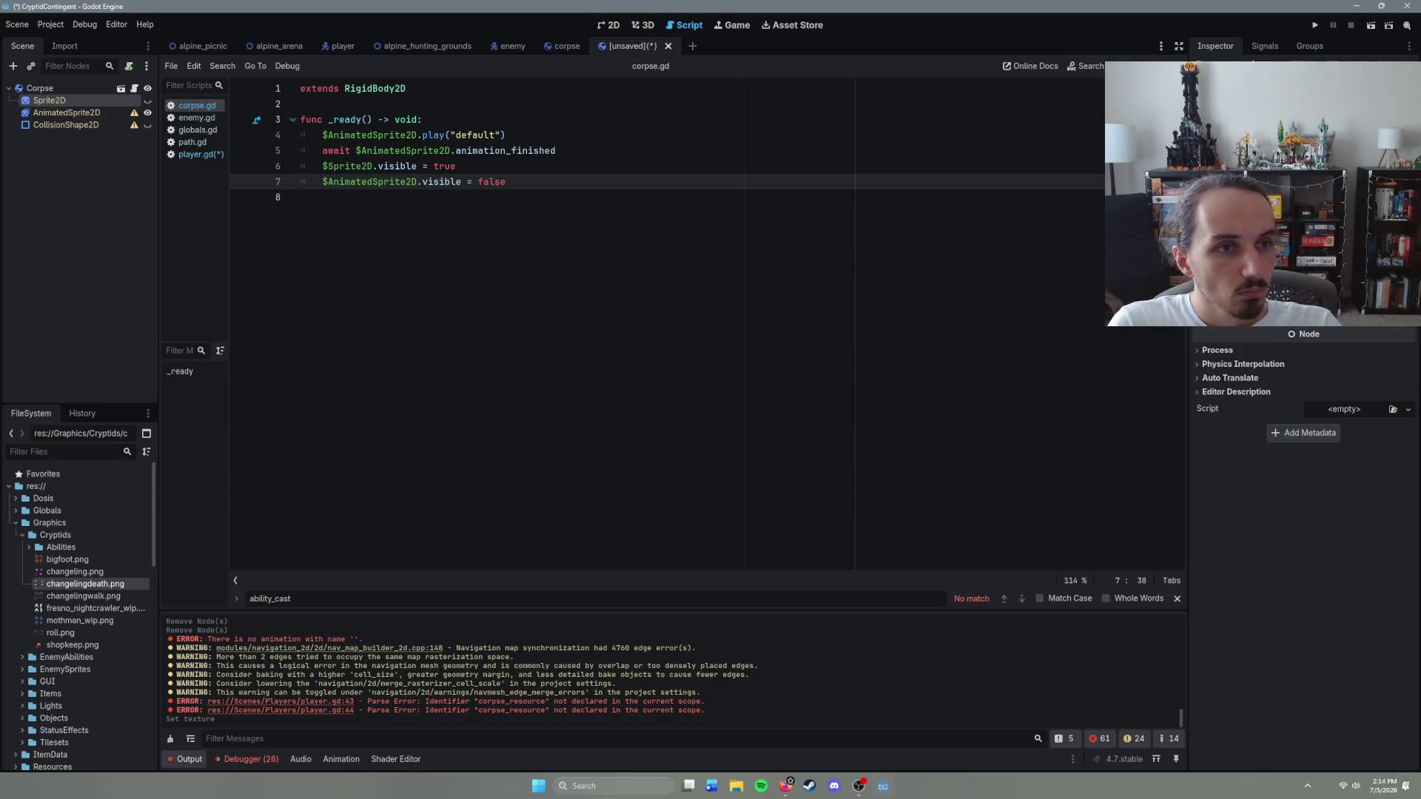
pyautogui.click(1377, 245)
# Step: Crop the Sprite2D region to the sheet's bottom-left frame on a 16 × 16 px snap grid
pyautogui.click(1303, 303)
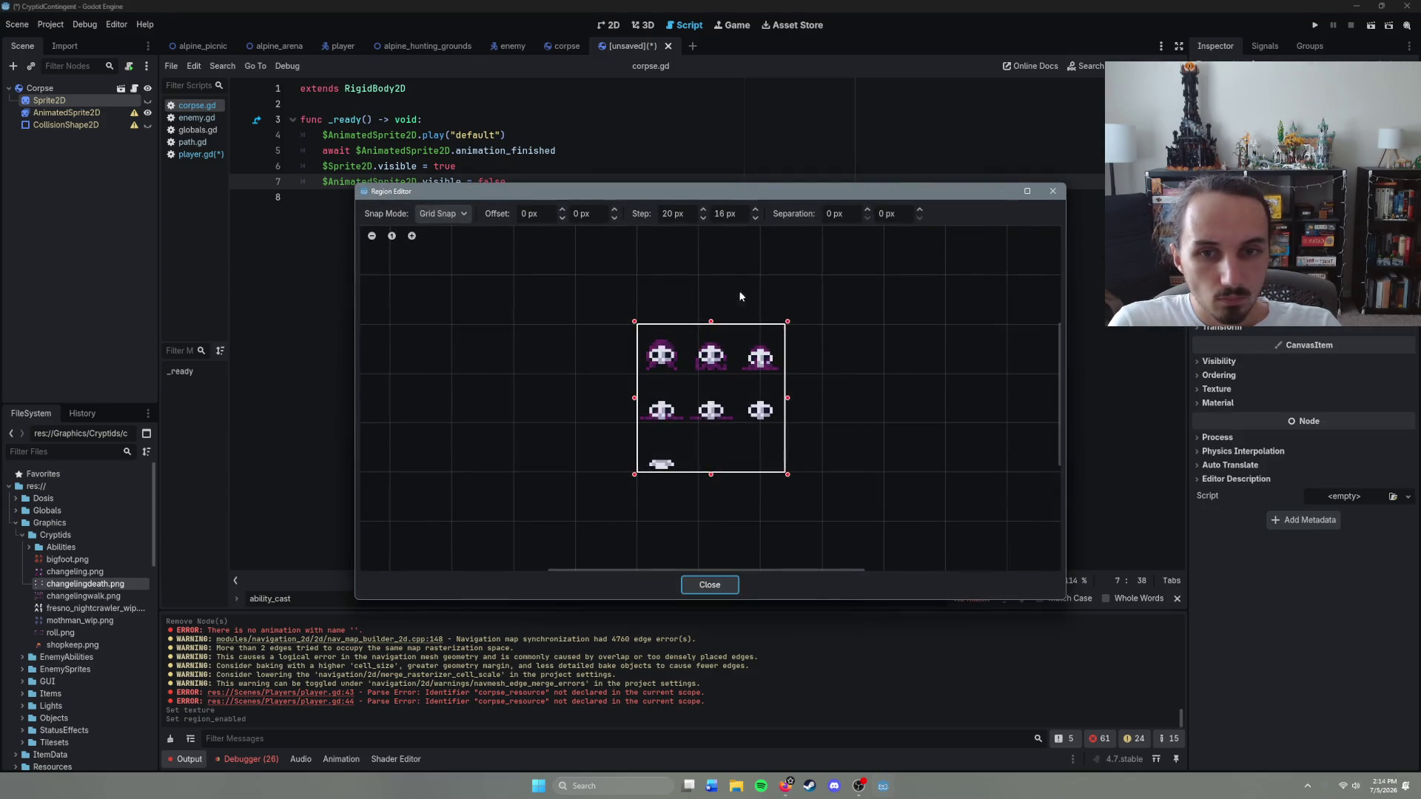
pyautogui.click(755, 223)
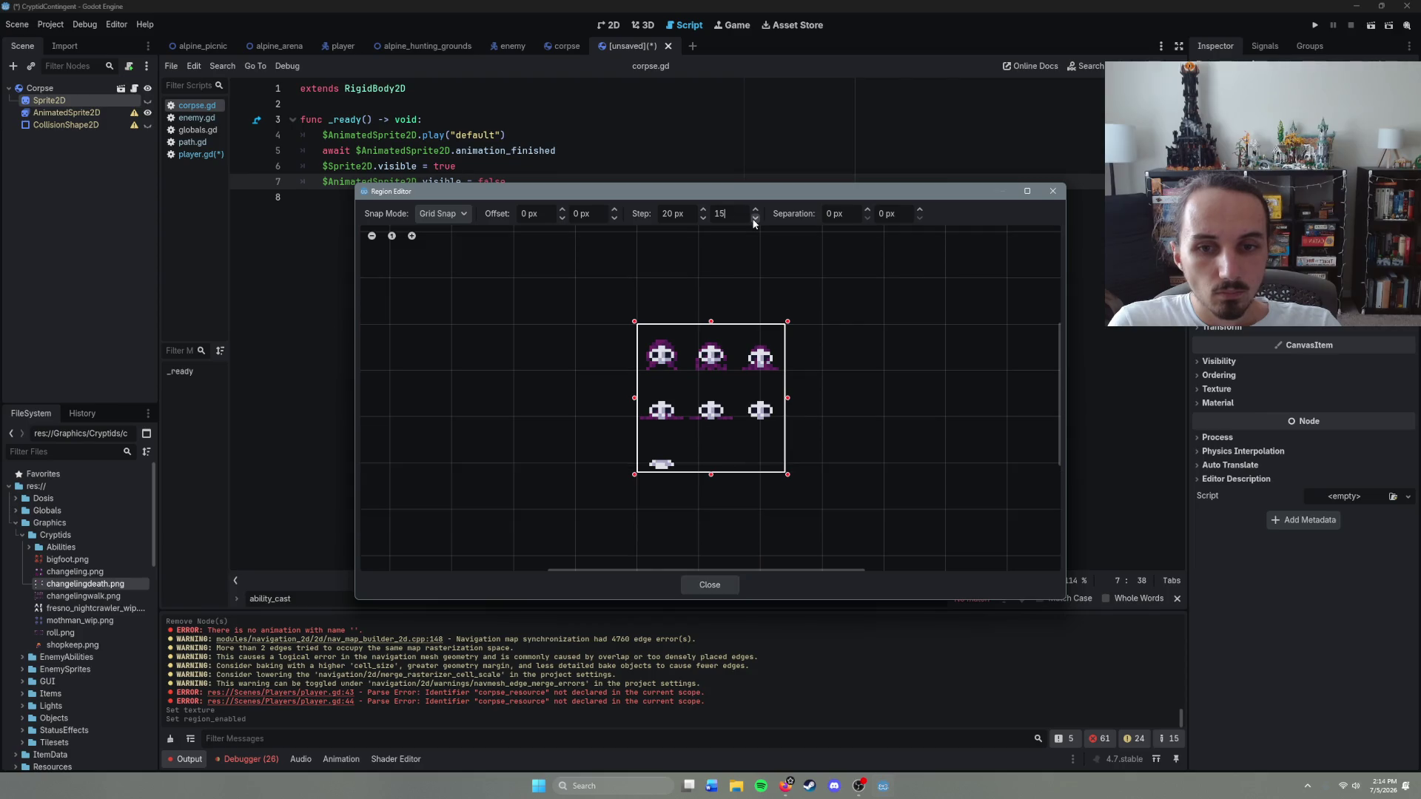
pyautogui.click(755, 210)
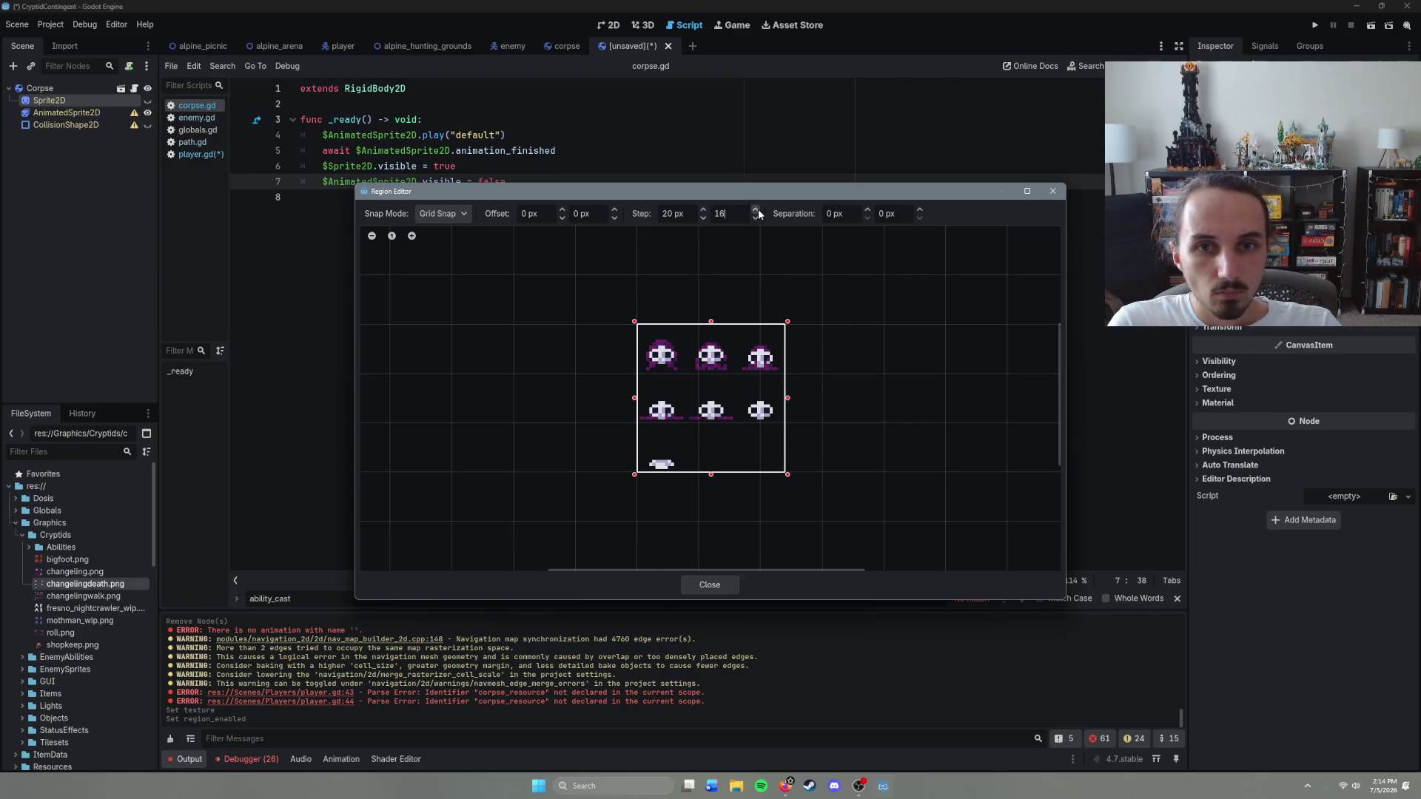
pyautogui.click(702, 210)
pyautogui.click(702, 217)
pyautogui.click(702, 217)
pyautogui.click(702, 216)
pyautogui.click(703, 217)
pyautogui.click(703, 216)
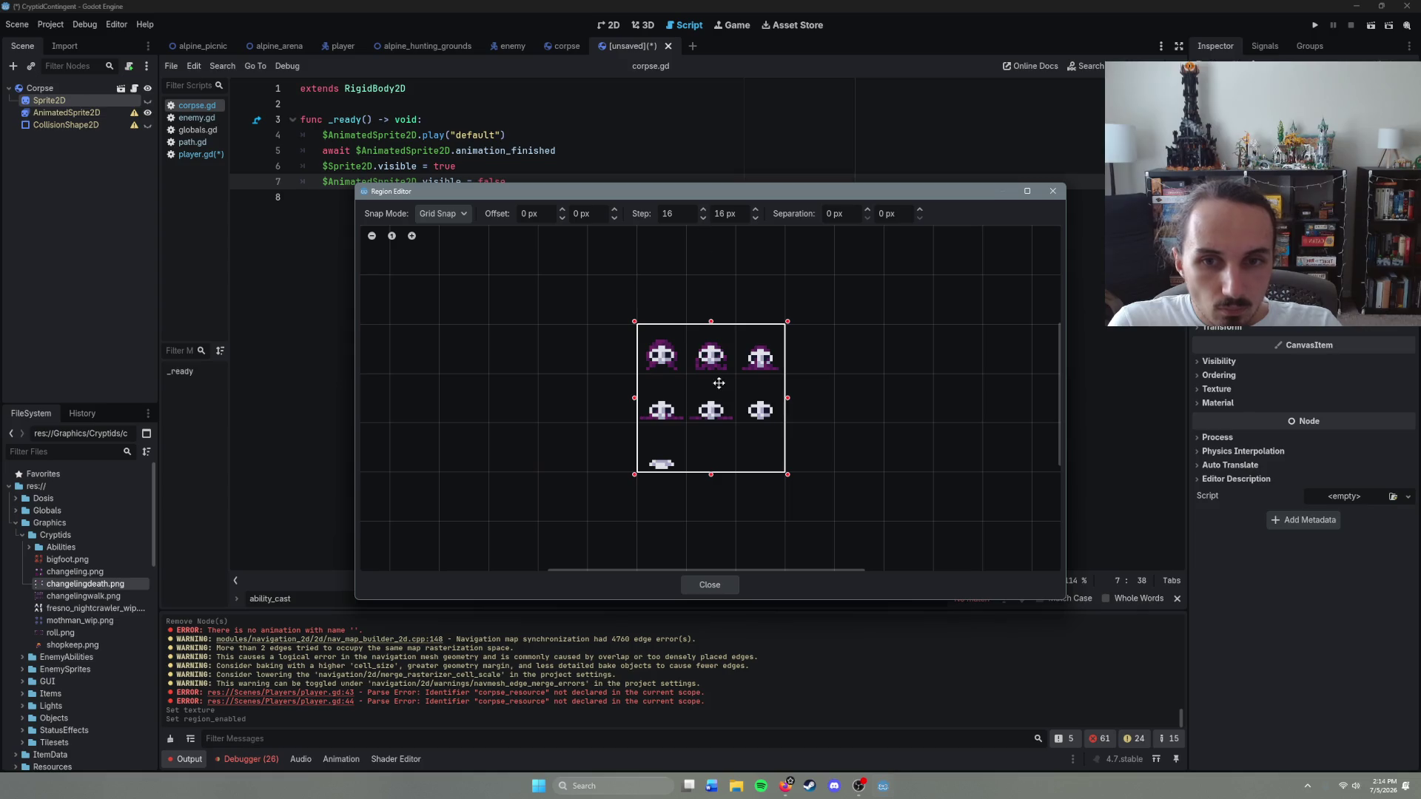
pyautogui.click(666, 462)
pyautogui.moveTo(787, 321)
pyautogui.mouseDown()
pyautogui.moveTo(739, 326)
pyautogui.moveTo(689, 370)
pyautogui.moveTo(688, 420)
pyautogui.mouseUp()
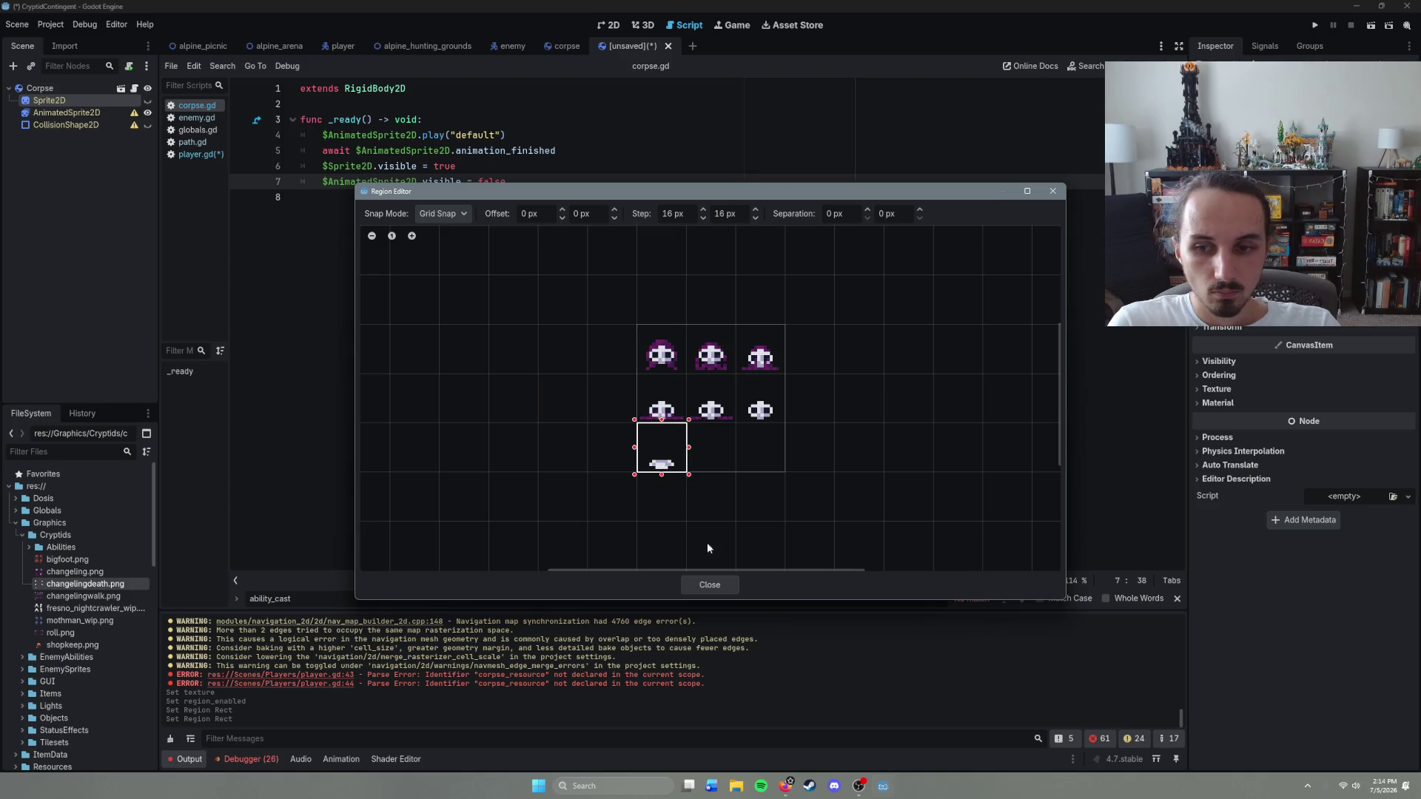
pyautogui.click(722, 584)
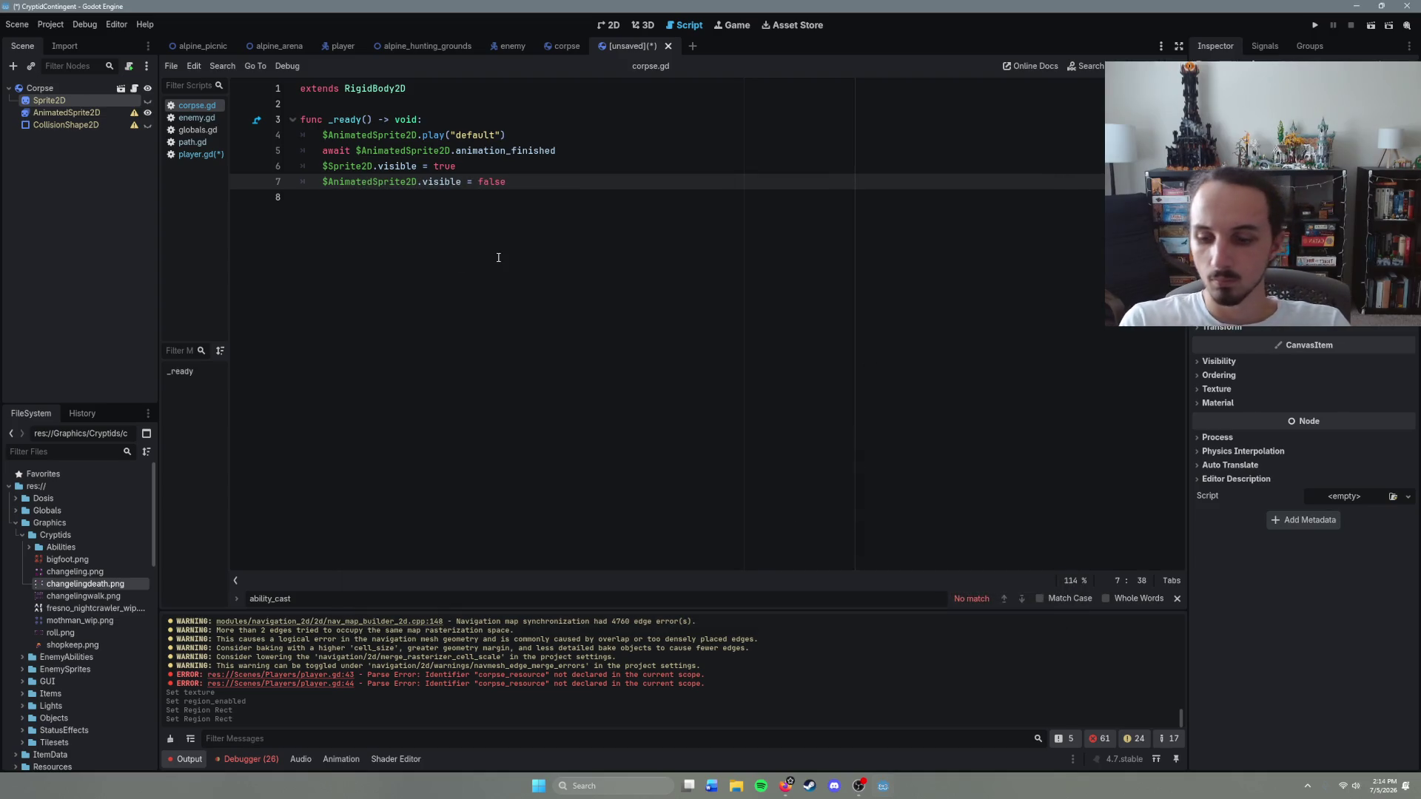
# Step: Rename the Corpse root node to ChangelingCorpse and select the AnimatedSprite2D node
pyautogui.hotkey('ctrl', 's')
pyautogui.click(815, 579)
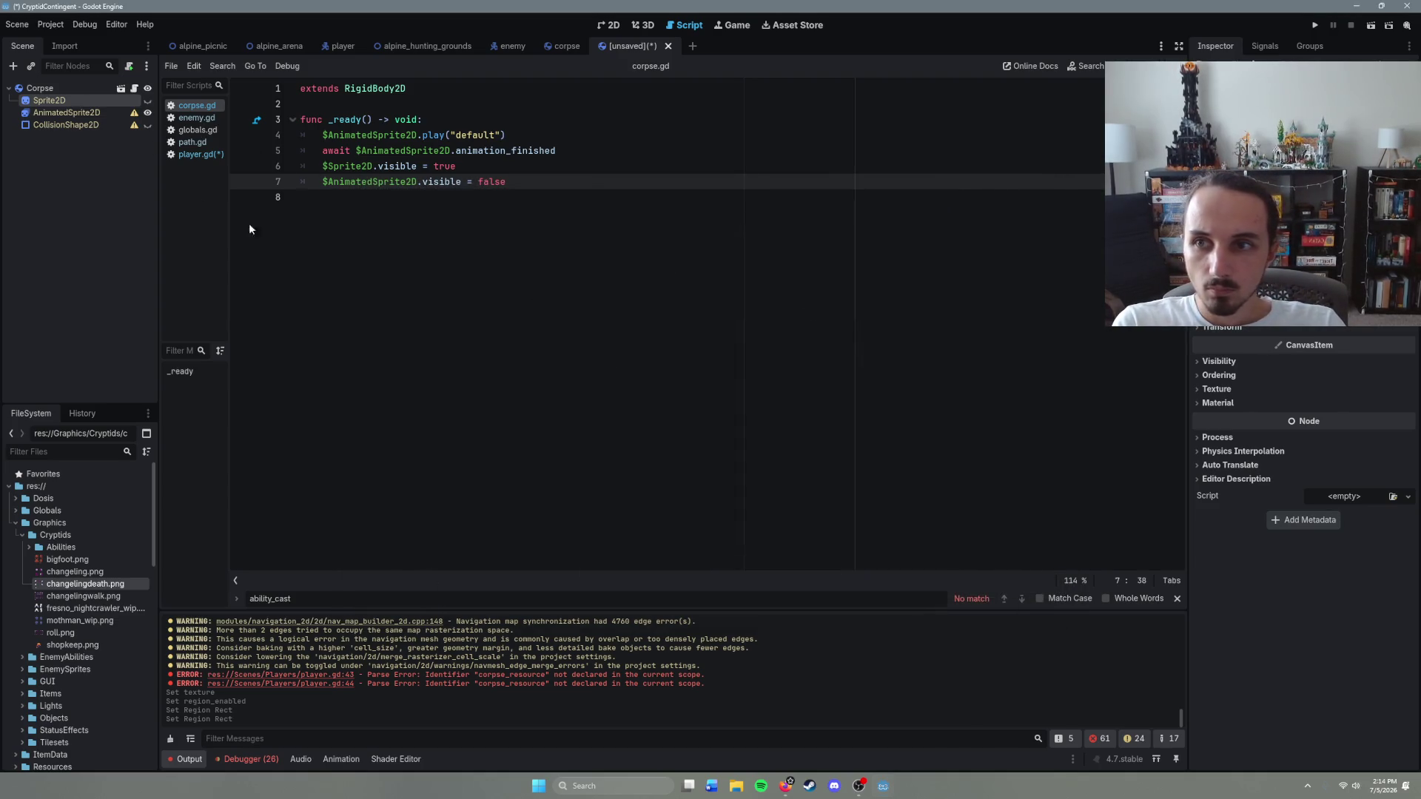
pyautogui.click(60, 111)
pyautogui.doubleClick(60, 92)
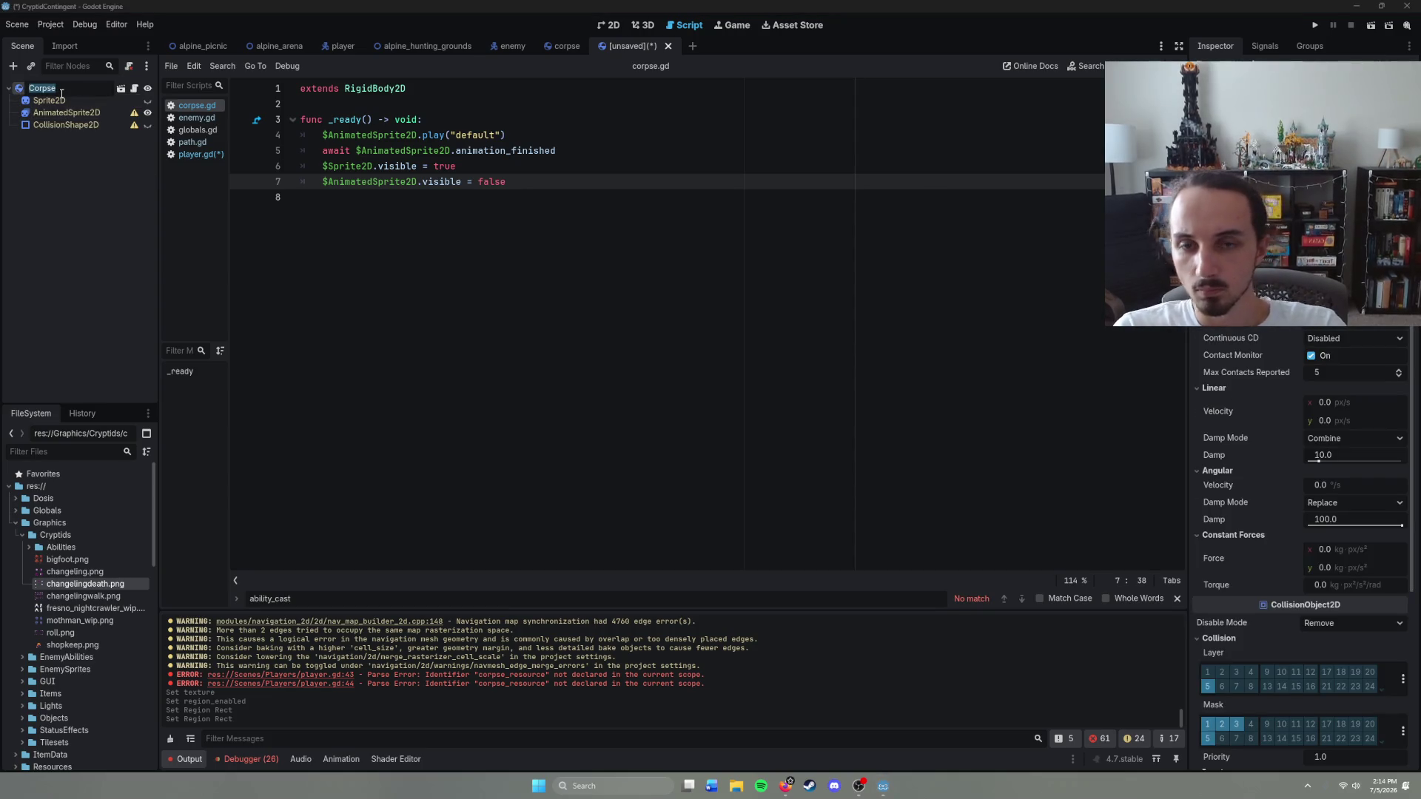
pyautogui.write('Changel')
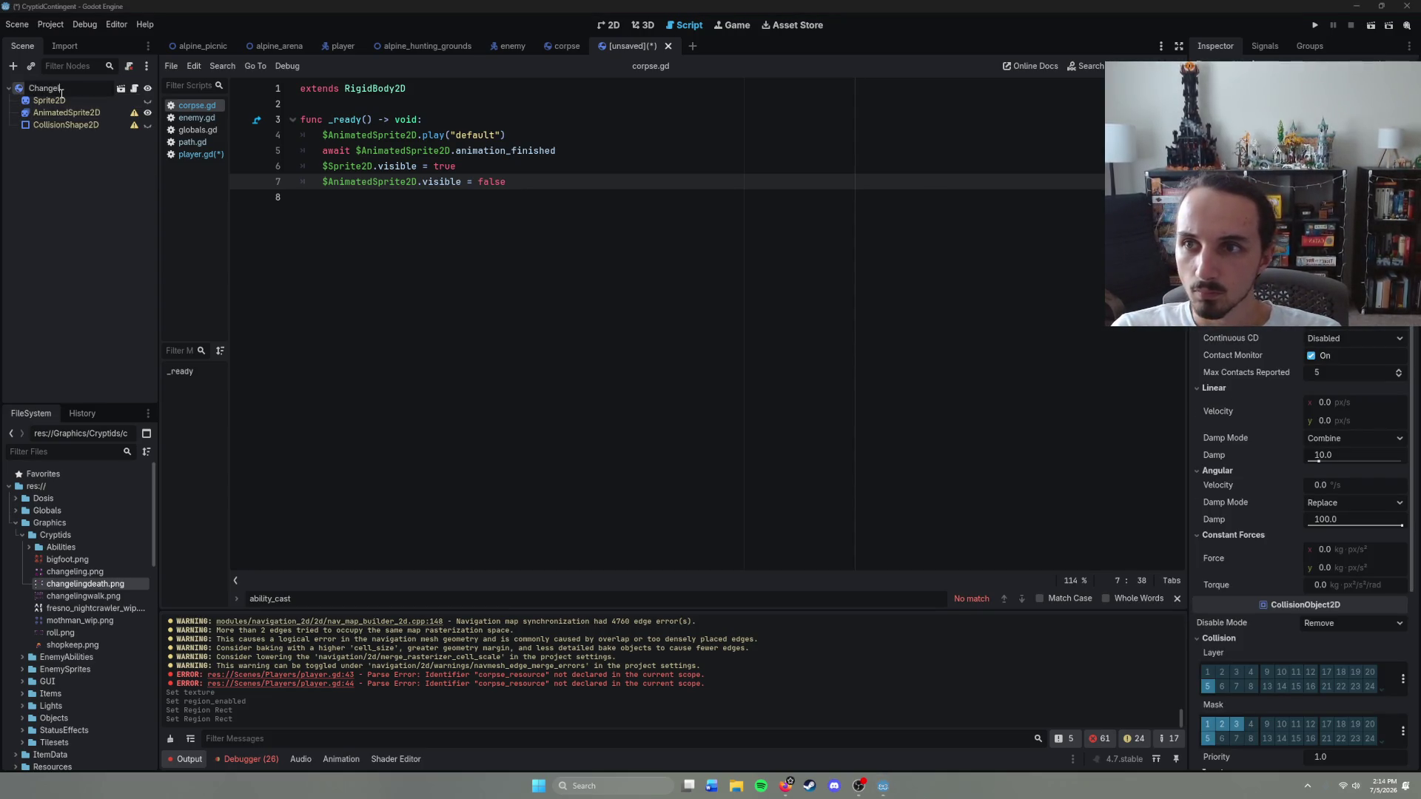
pyautogui.write('ingCorpse')
pyautogui.press('Return')
pyautogui.hotkey('ctrl', 's')
pyautogui.click(816, 579)
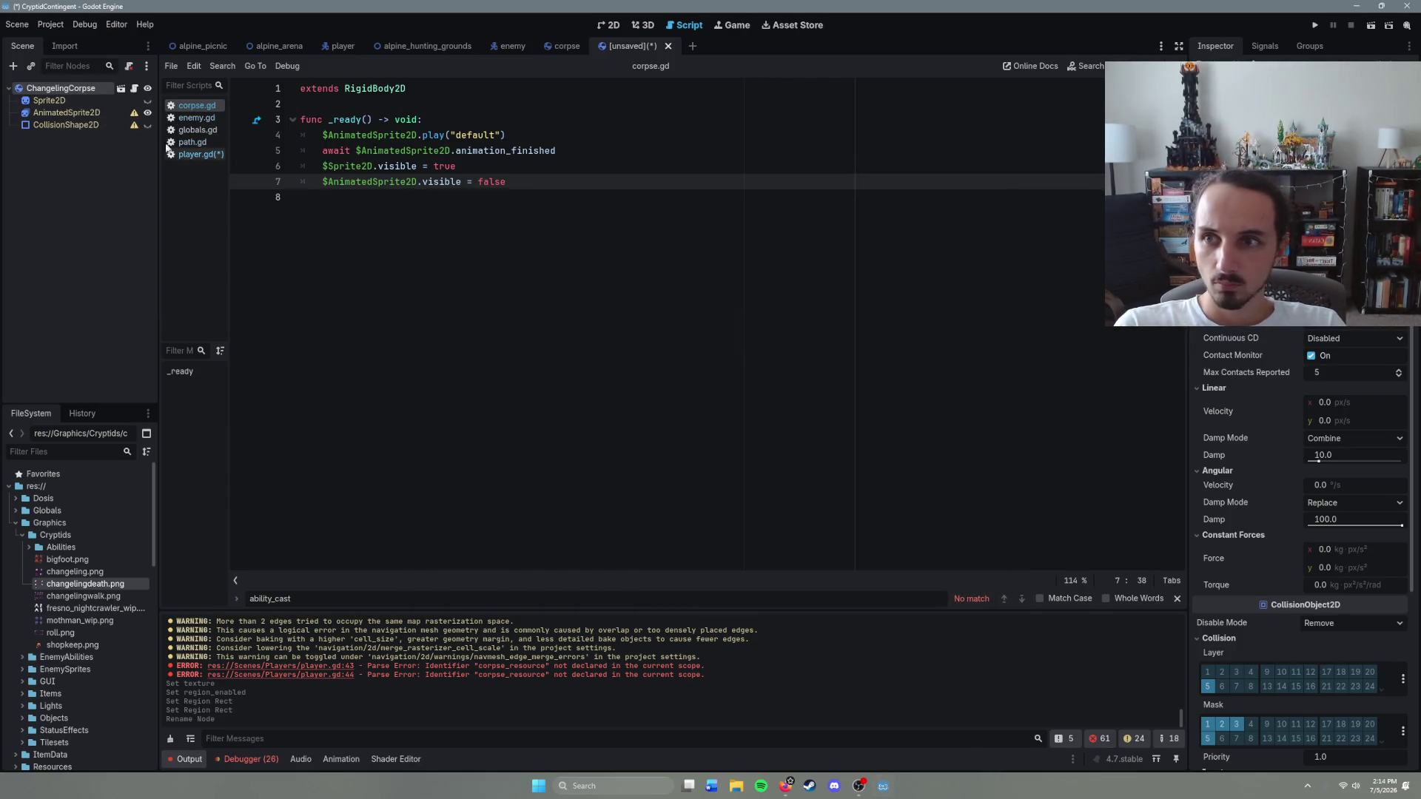
pyautogui.click(66, 112)
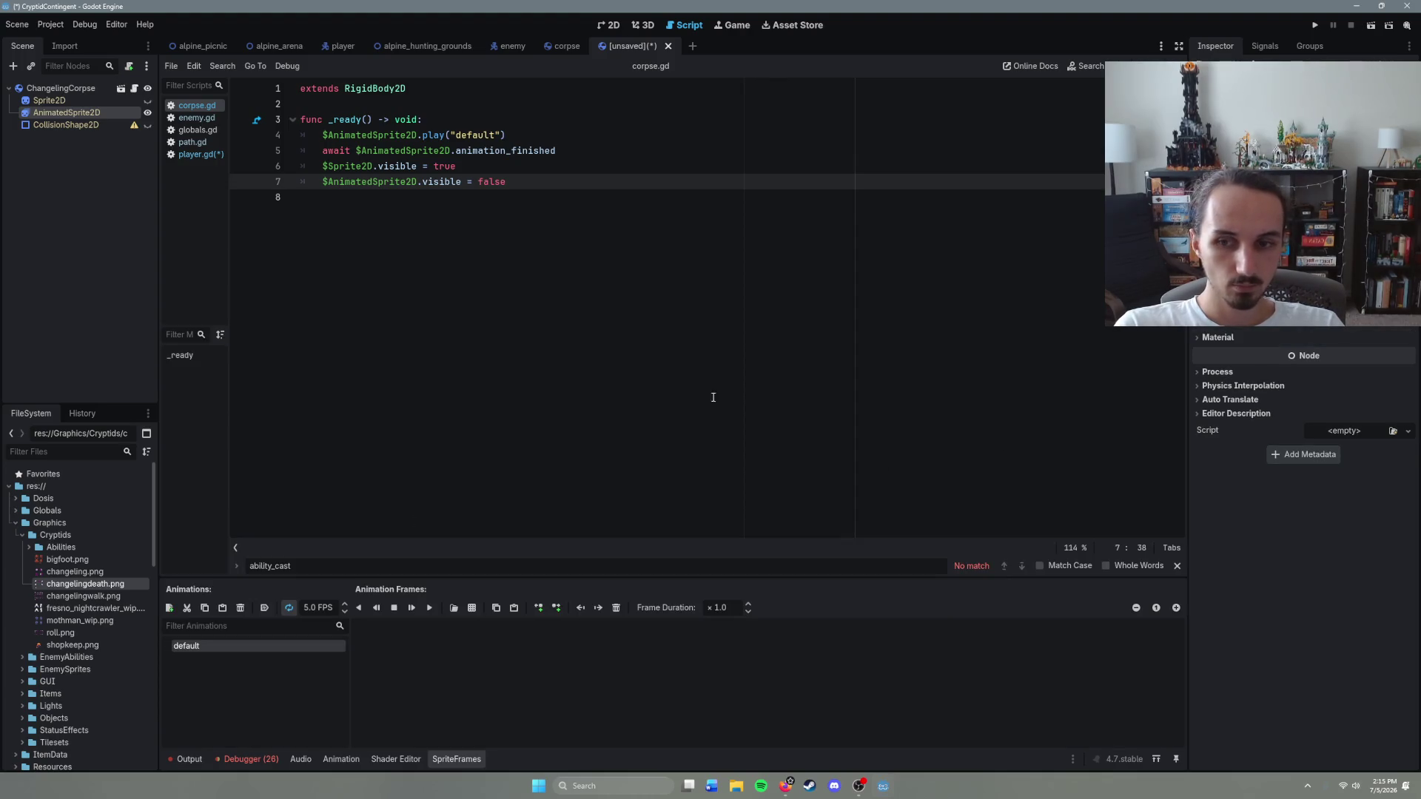
# Step: Load changelingdeath.png through Add Frames from Sprite Sheet
pyautogui.click(471, 608)
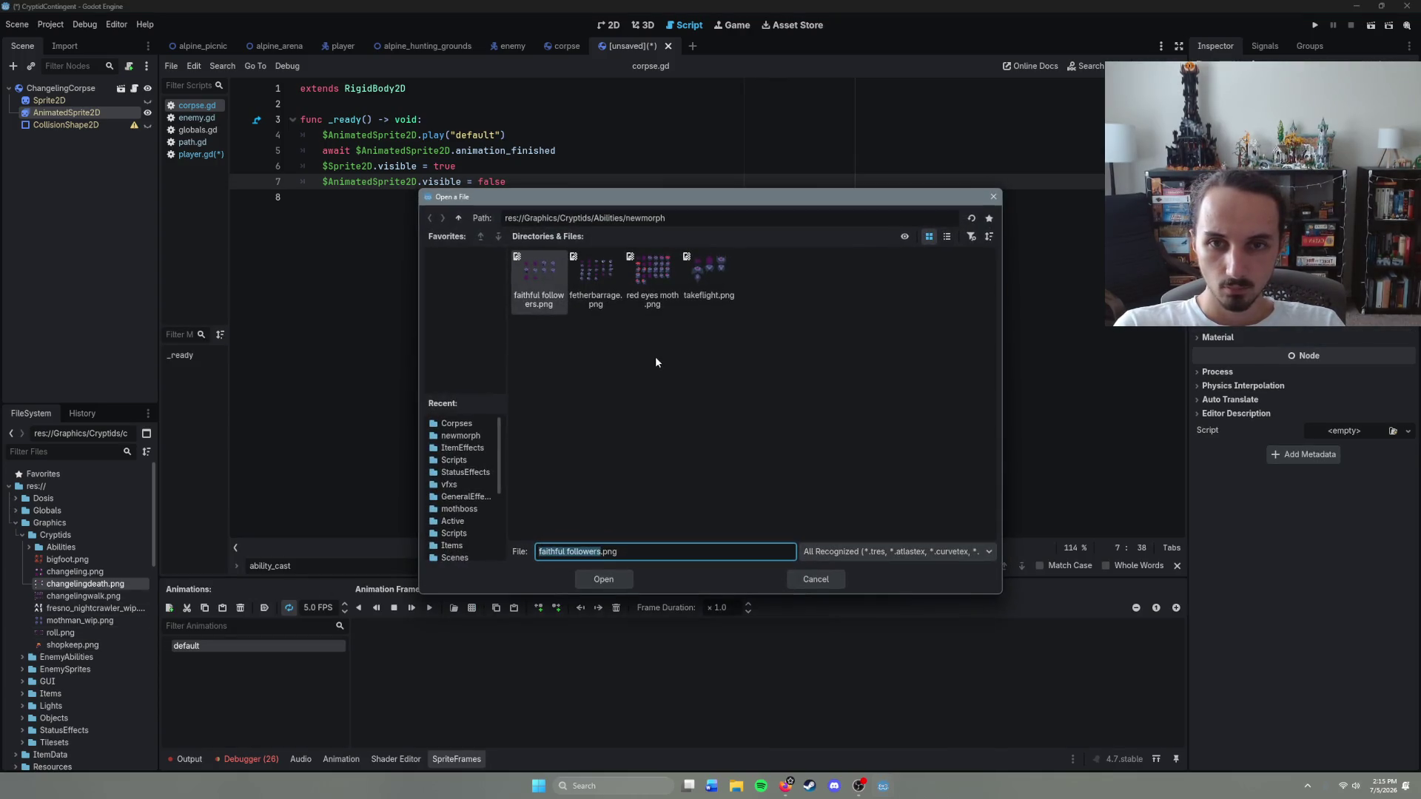
pyautogui.doubleClick(450, 219)
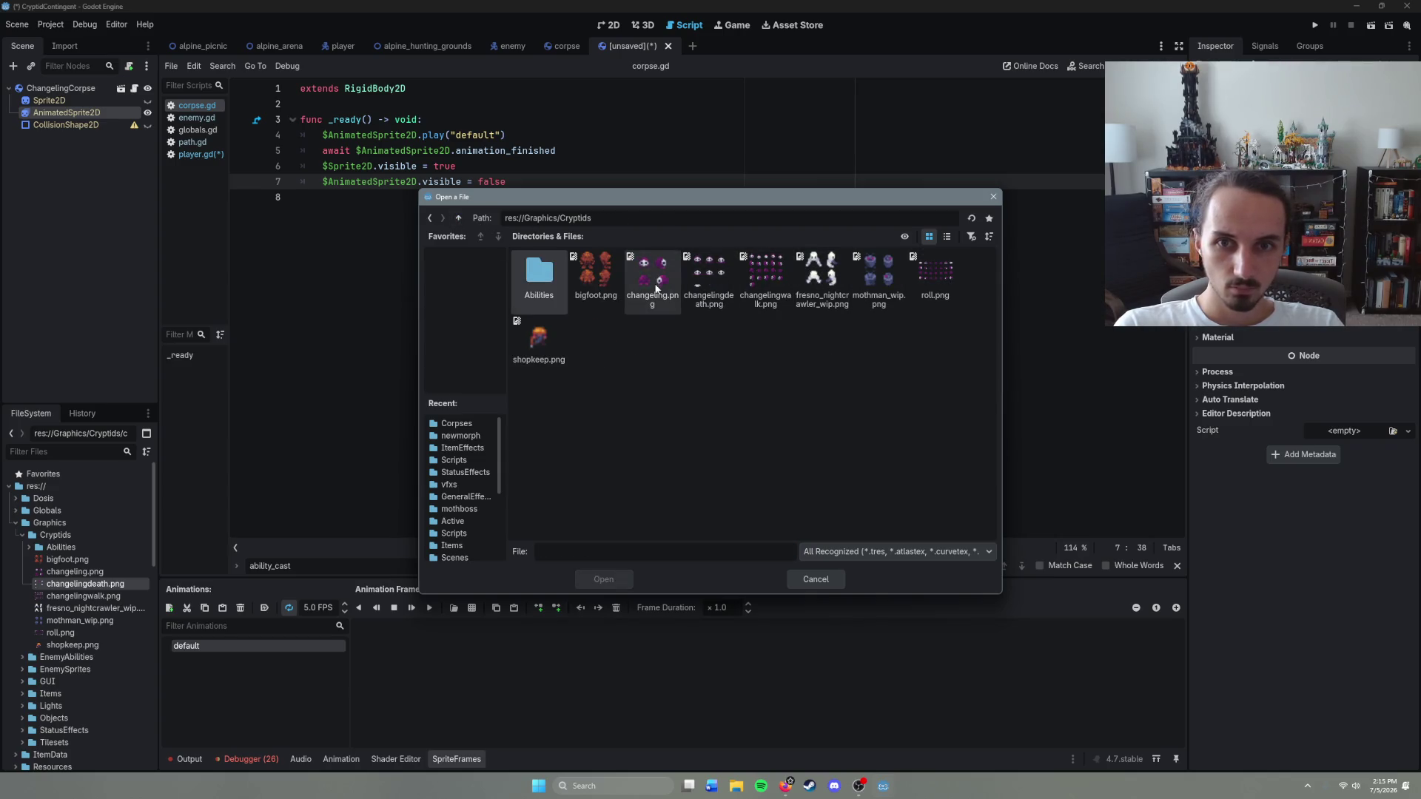
pyautogui.click(709, 280)
pyautogui.click(599, 580)
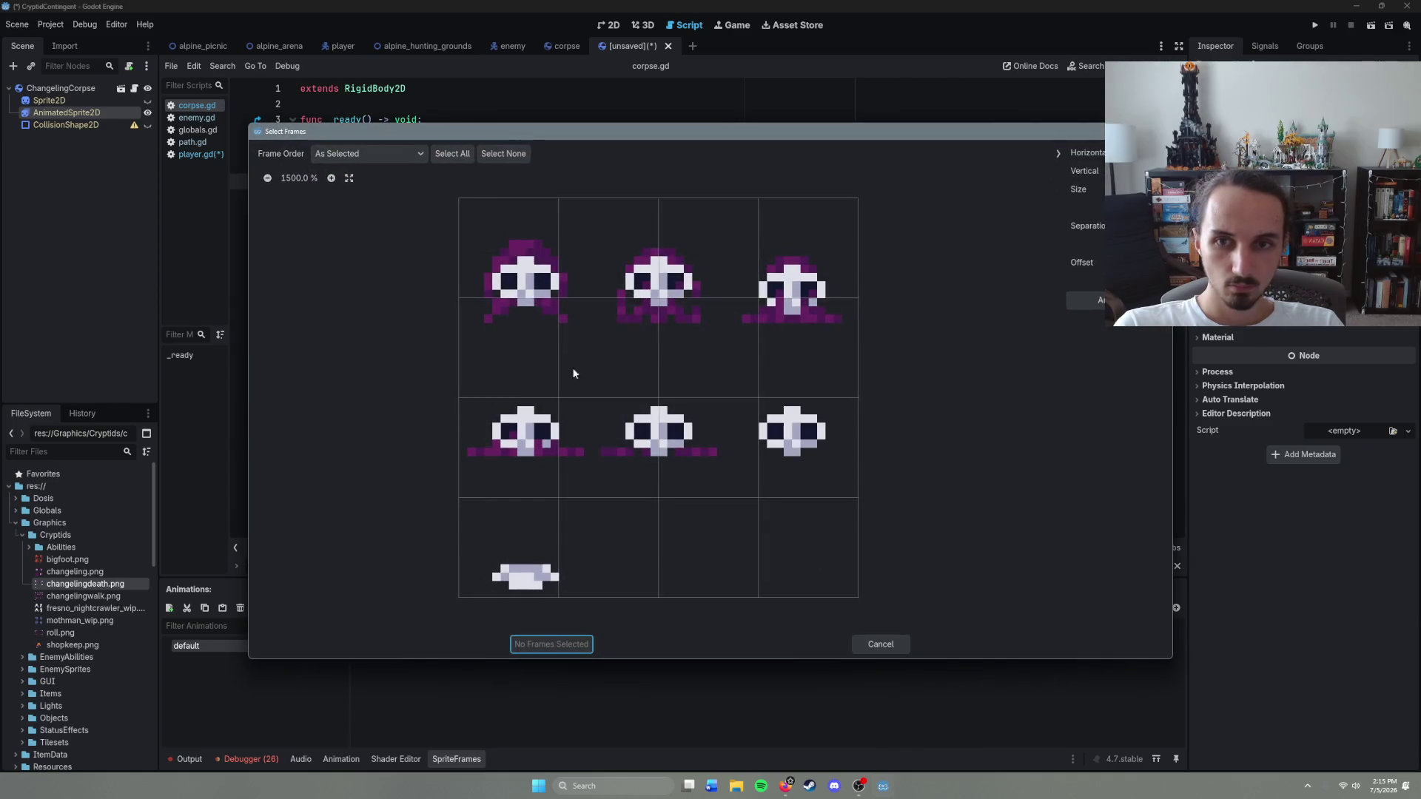
# Step: Add all seven death frames on a 3×3 grid and save as changeling_corpse.tscn
pyautogui.click(1161, 152)
pyautogui.scroll(-2, 1161, 152)
pyautogui.scroll(-3, 1160, 171)
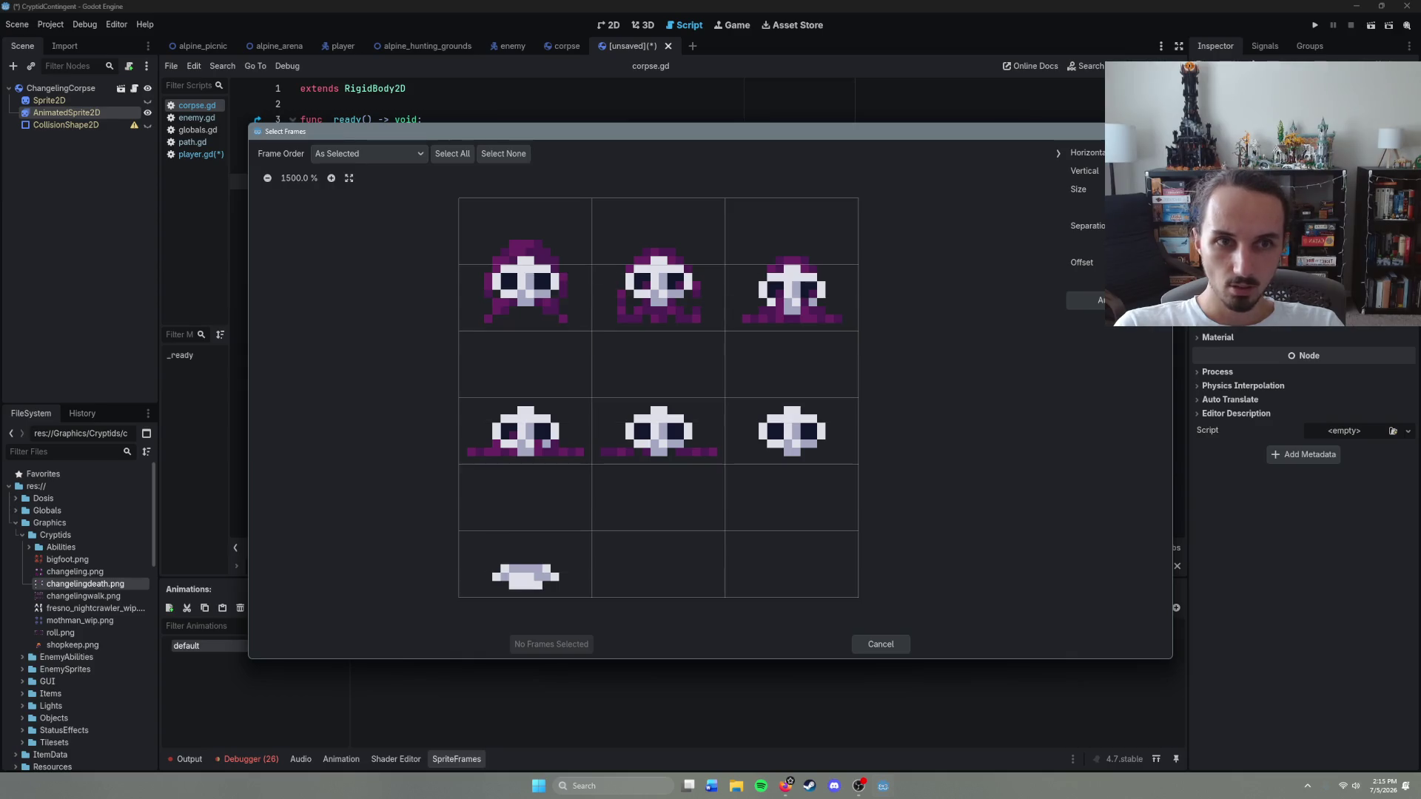
pyautogui.scroll(-1, 1160, 171)
pyautogui.scroll(1, 1160, 171)
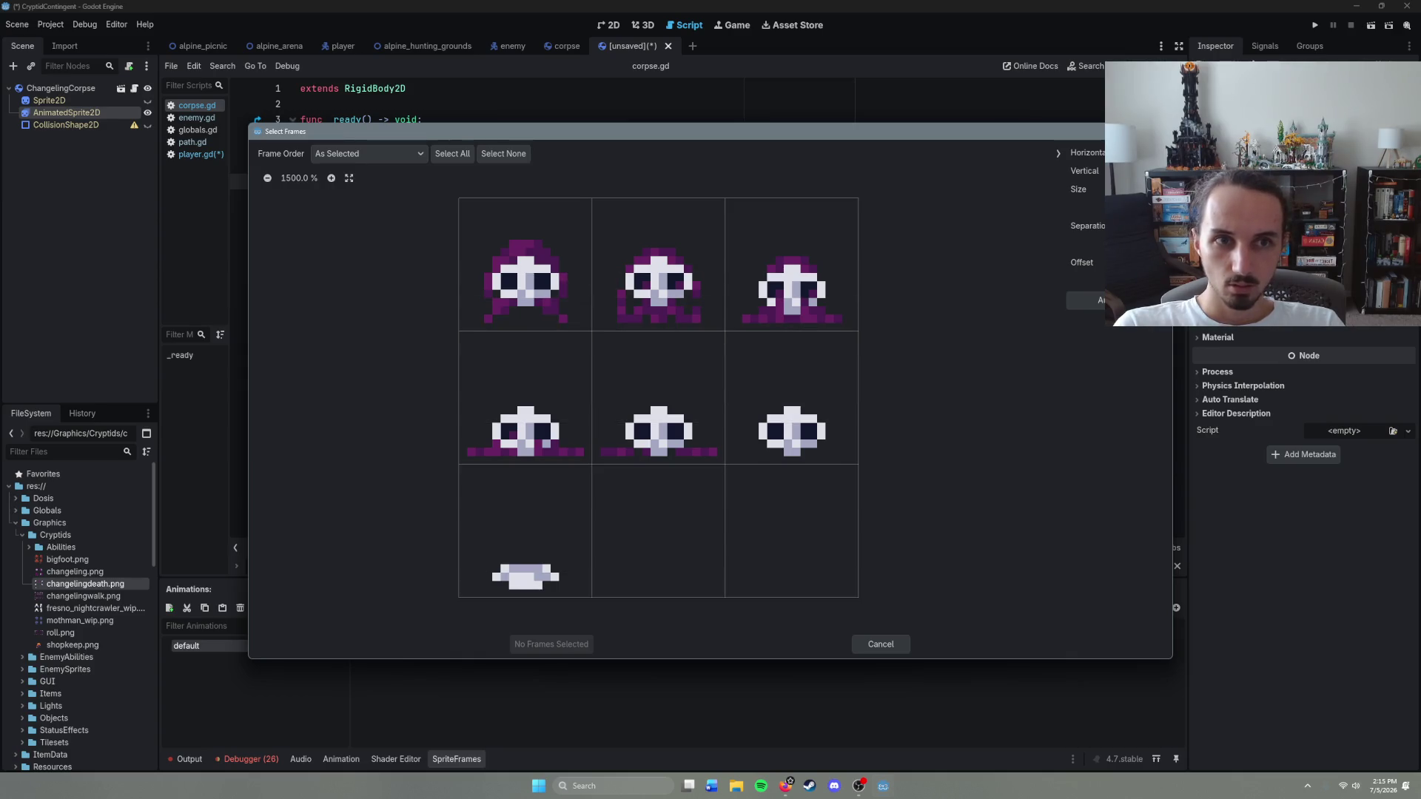
pyautogui.moveTo(474, 222)
pyautogui.mouseDown()
pyautogui.moveTo(882, 286)
pyautogui.moveTo(508, 527)
pyautogui.moveTo(519, 540)
pyautogui.mouseUp()
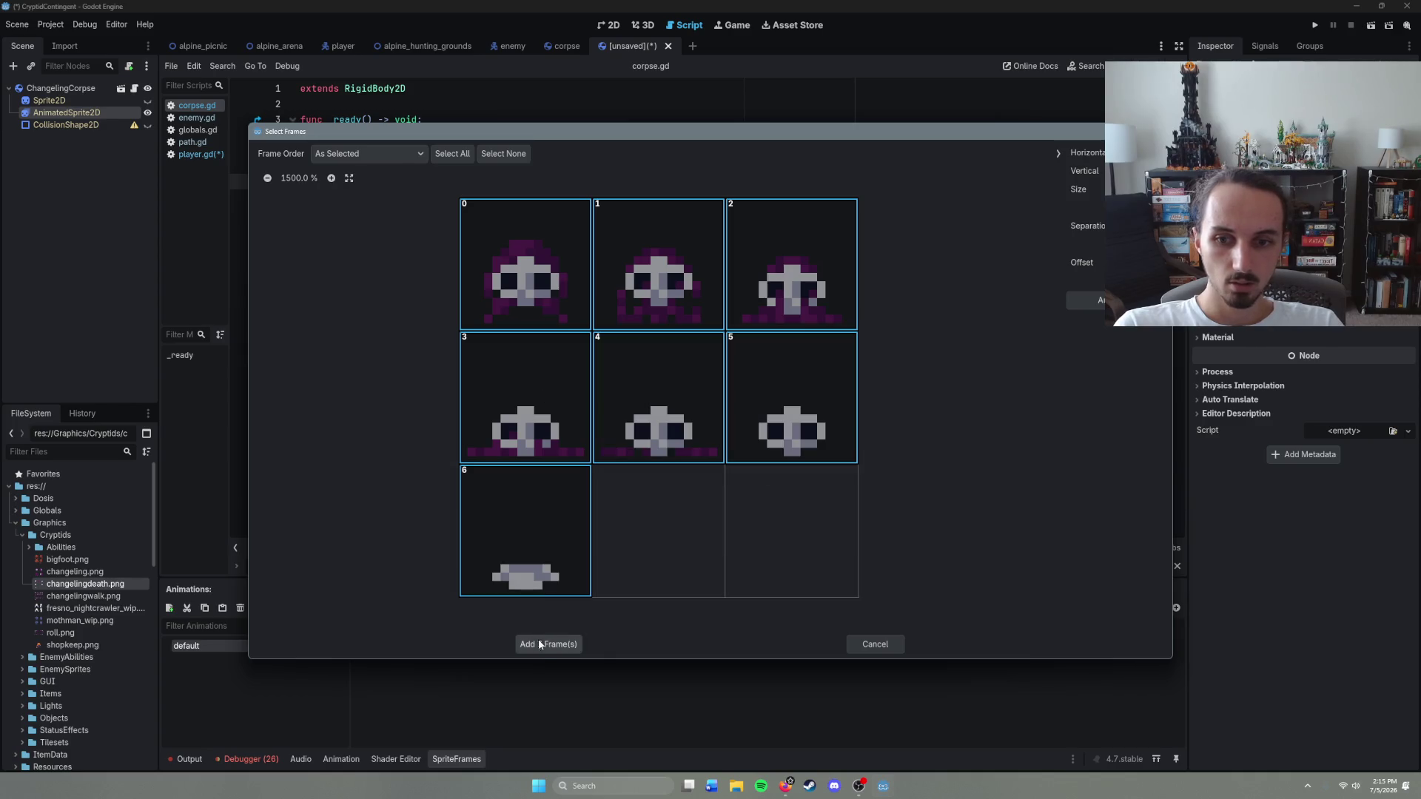
pyautogui.click(551, 644)
pyautogui.hotkey('ctrl', 's')
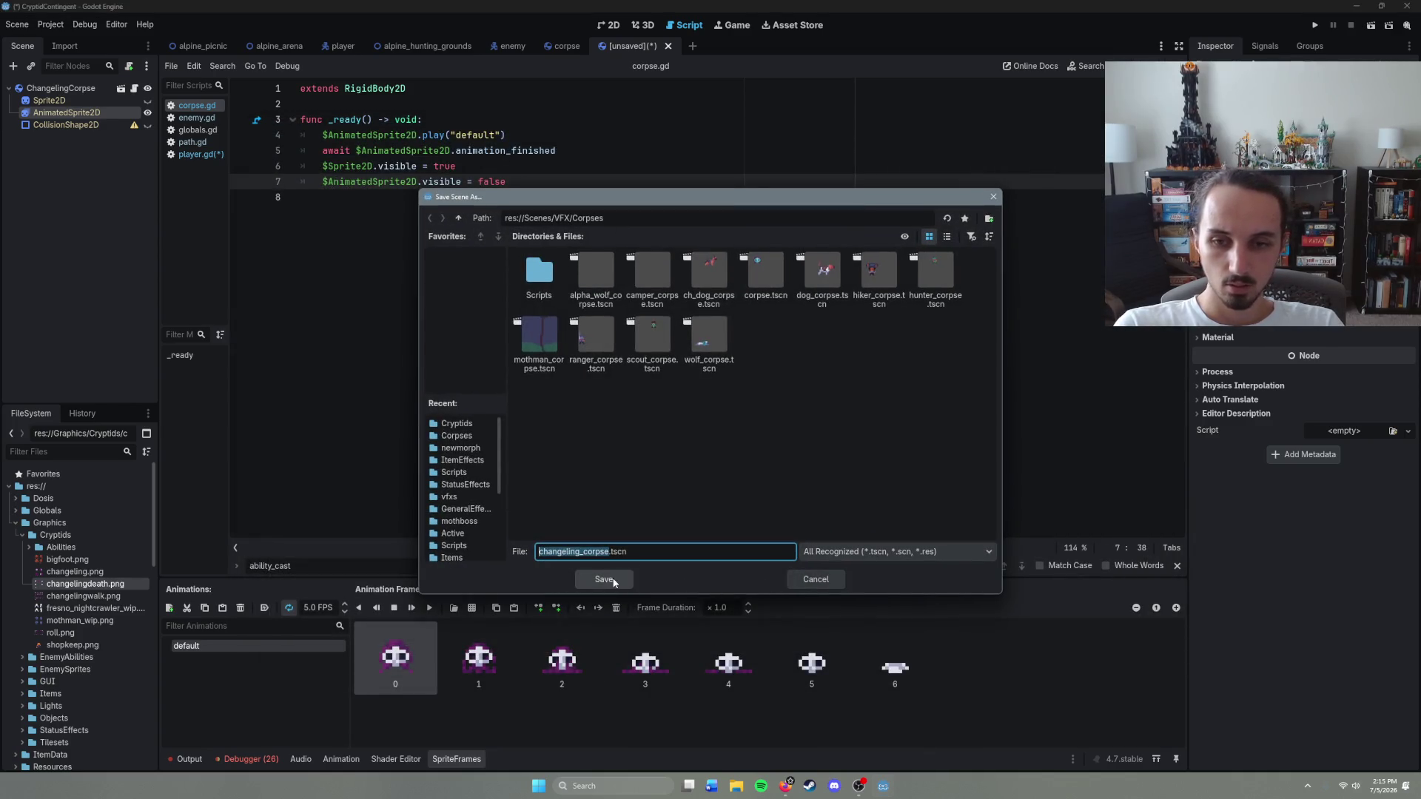
pyautogui.click(611, 580)
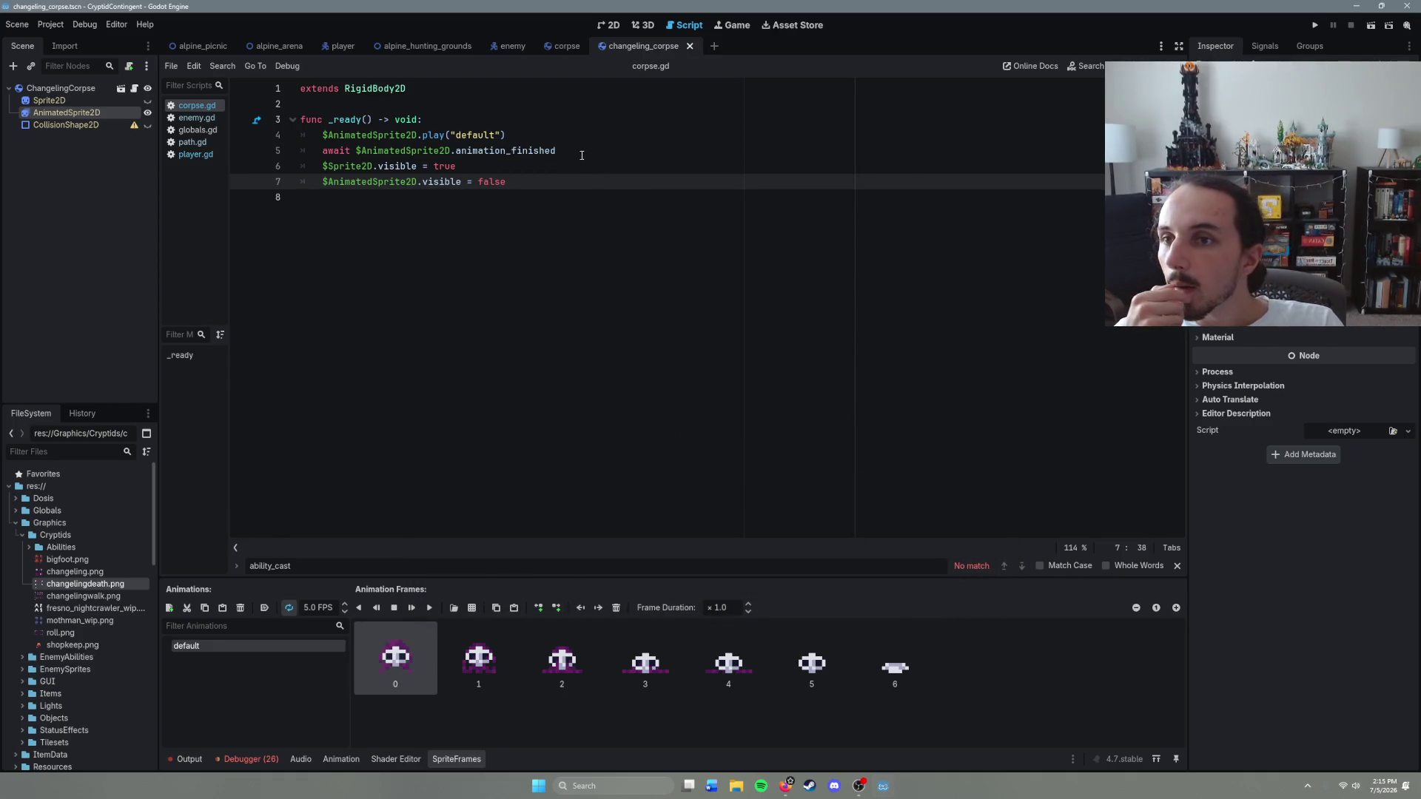
# Step: Select CollisionShape2D and make its collision circle visible in the 2D view
pyautogui.click(67, 124)
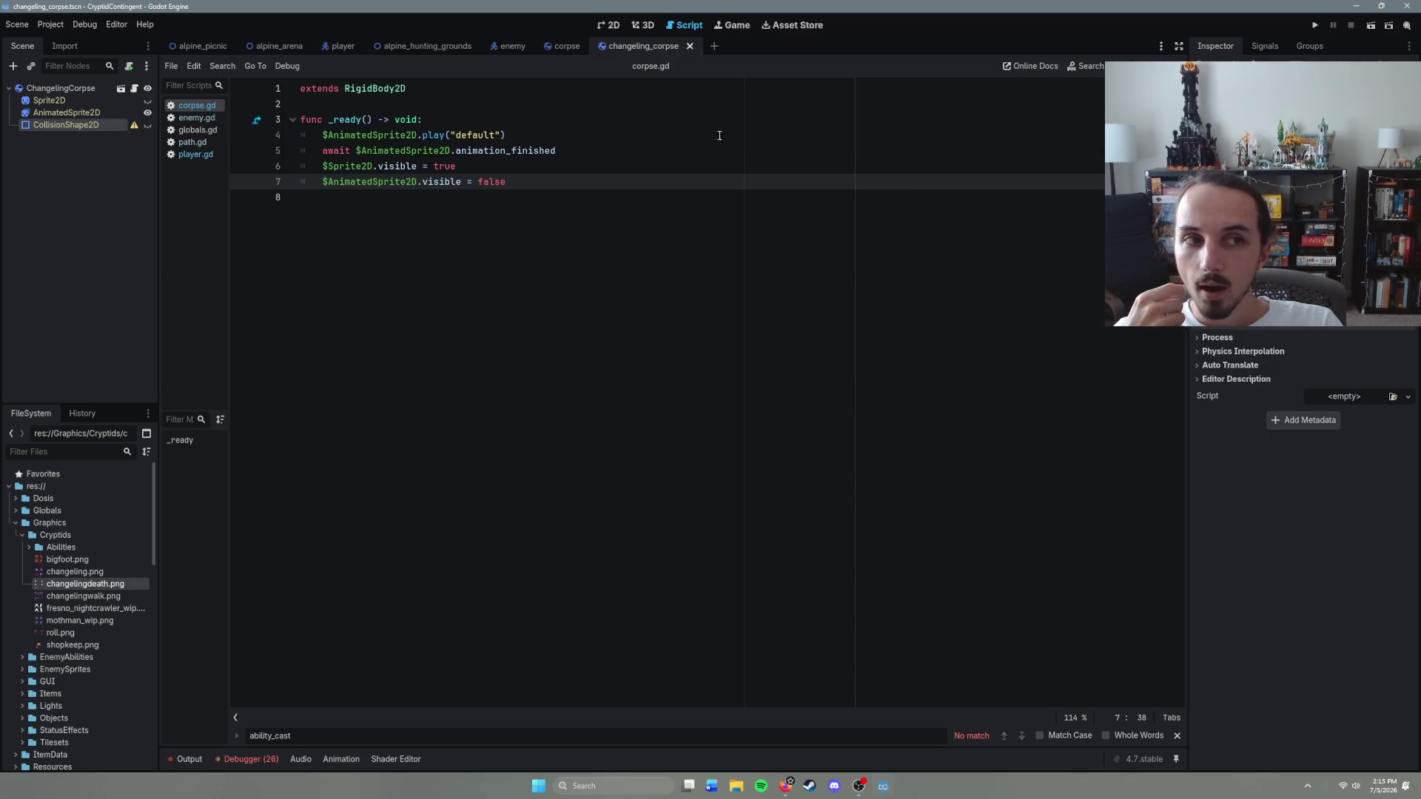
pyautogui.click(610, 28)
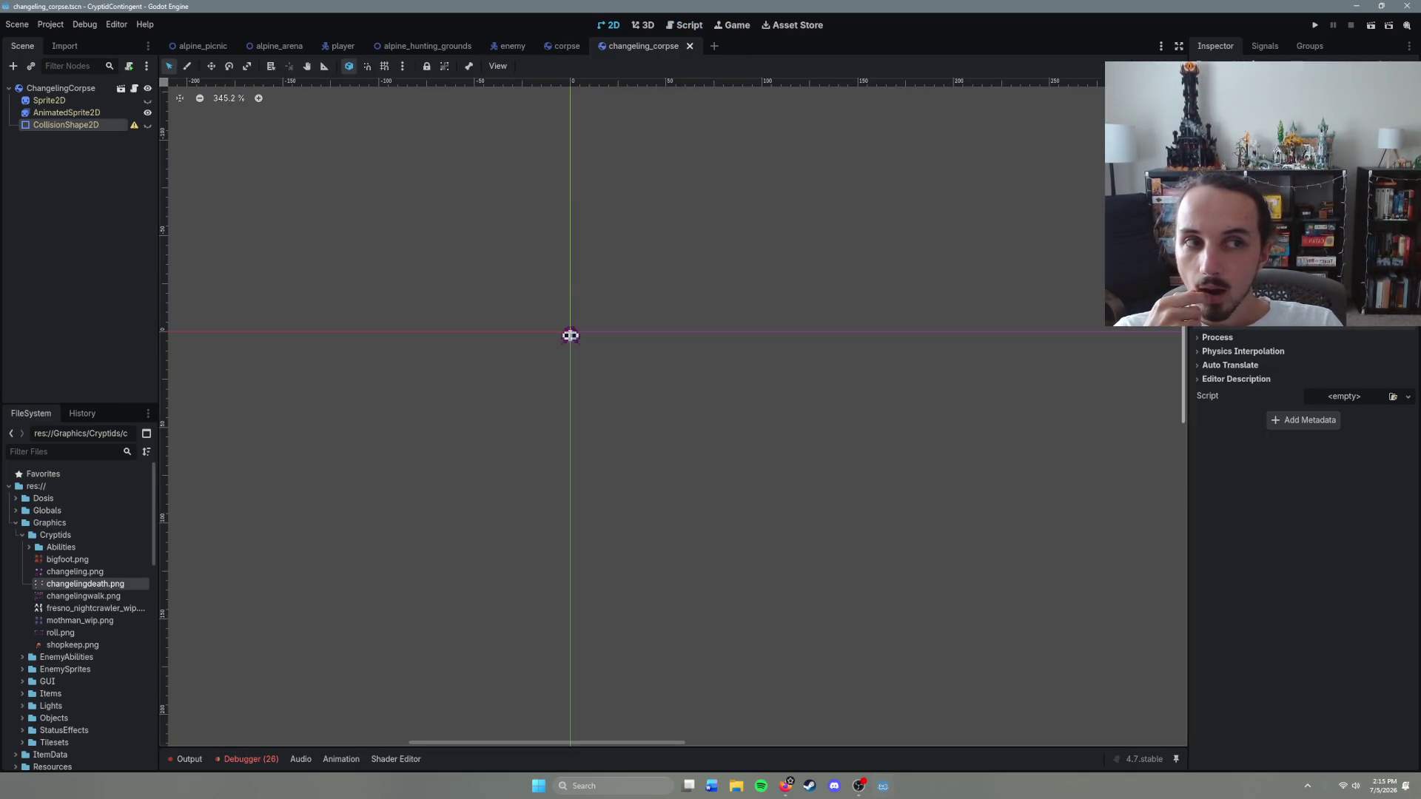
pyautogui.scroll(6, 547, 369)
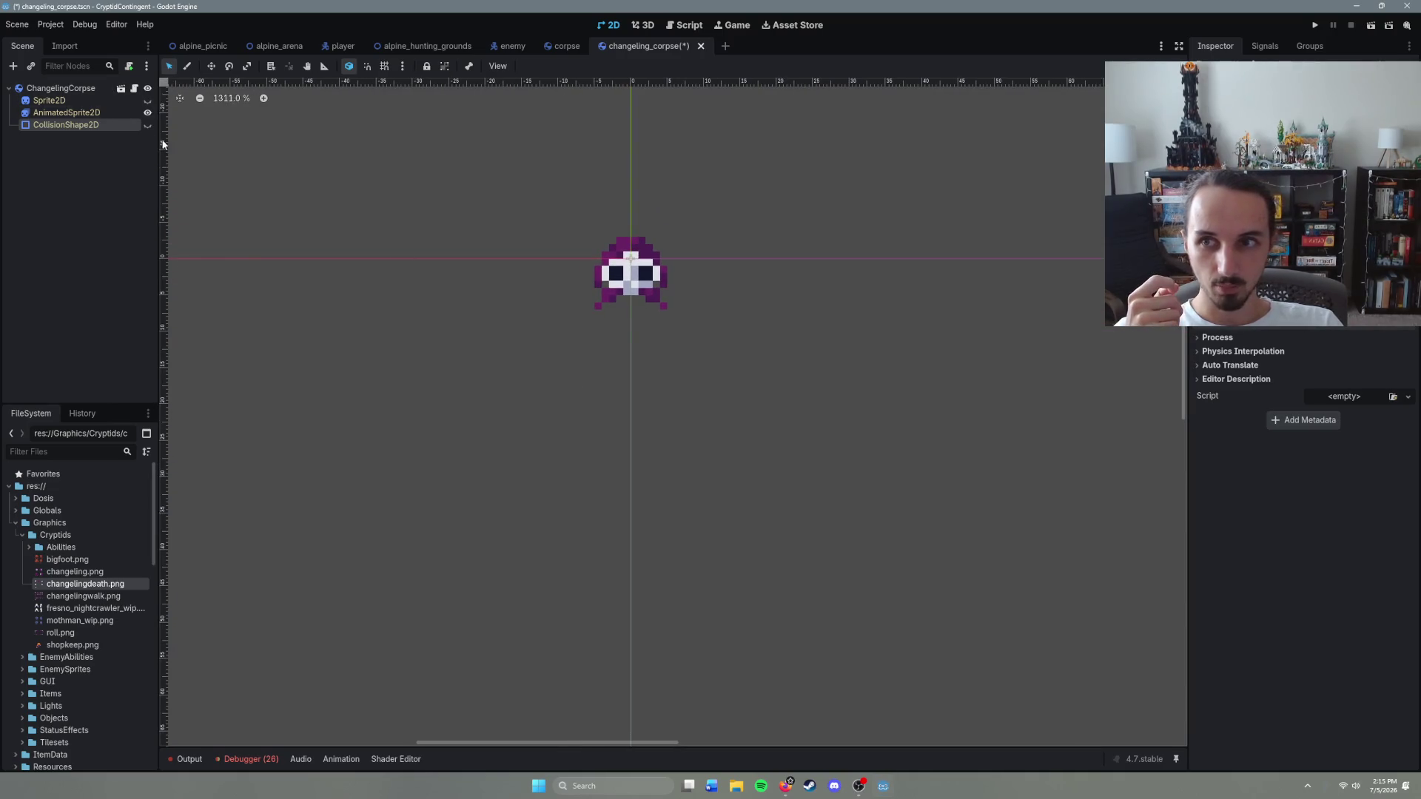
pyautogui.click(148, 126)
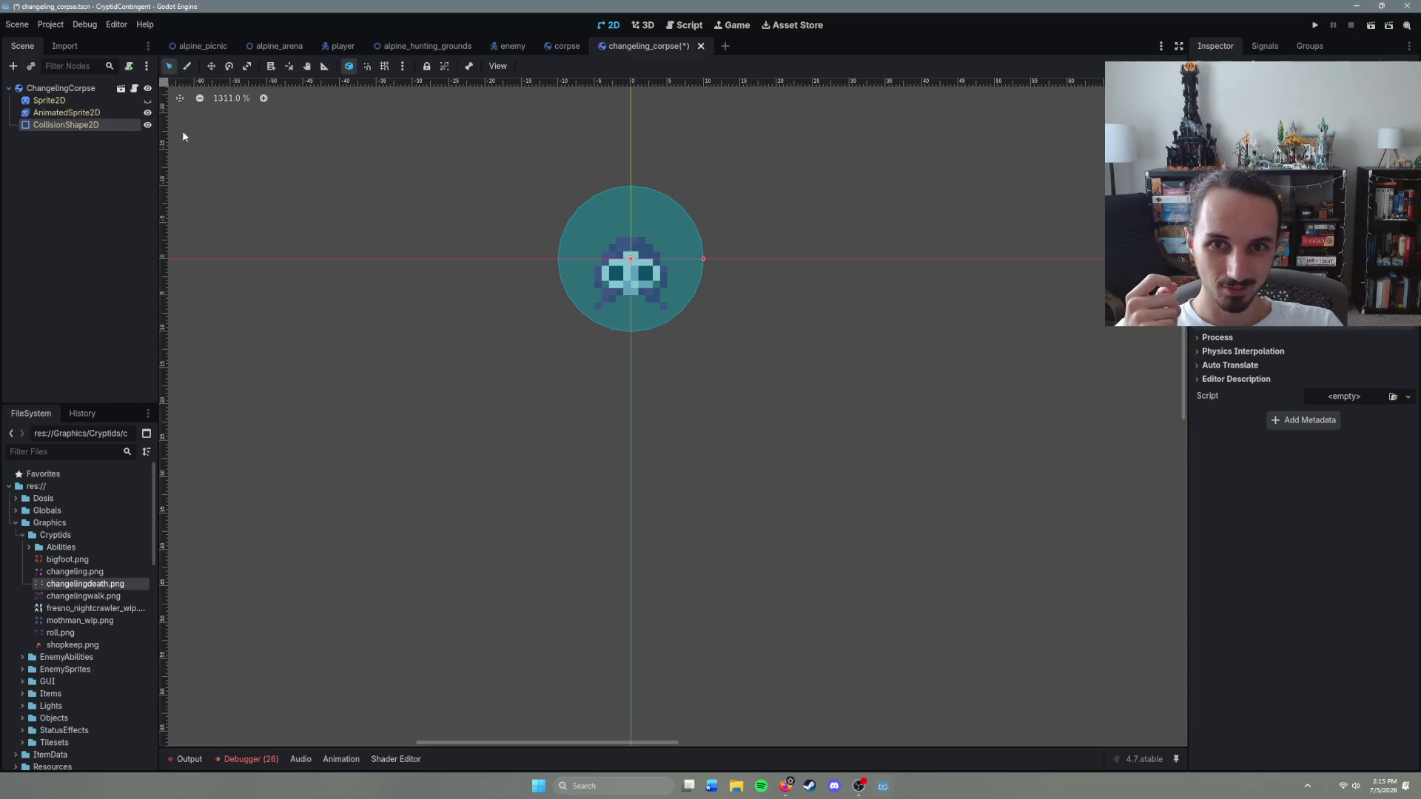
pyautogui.click(74, 124)
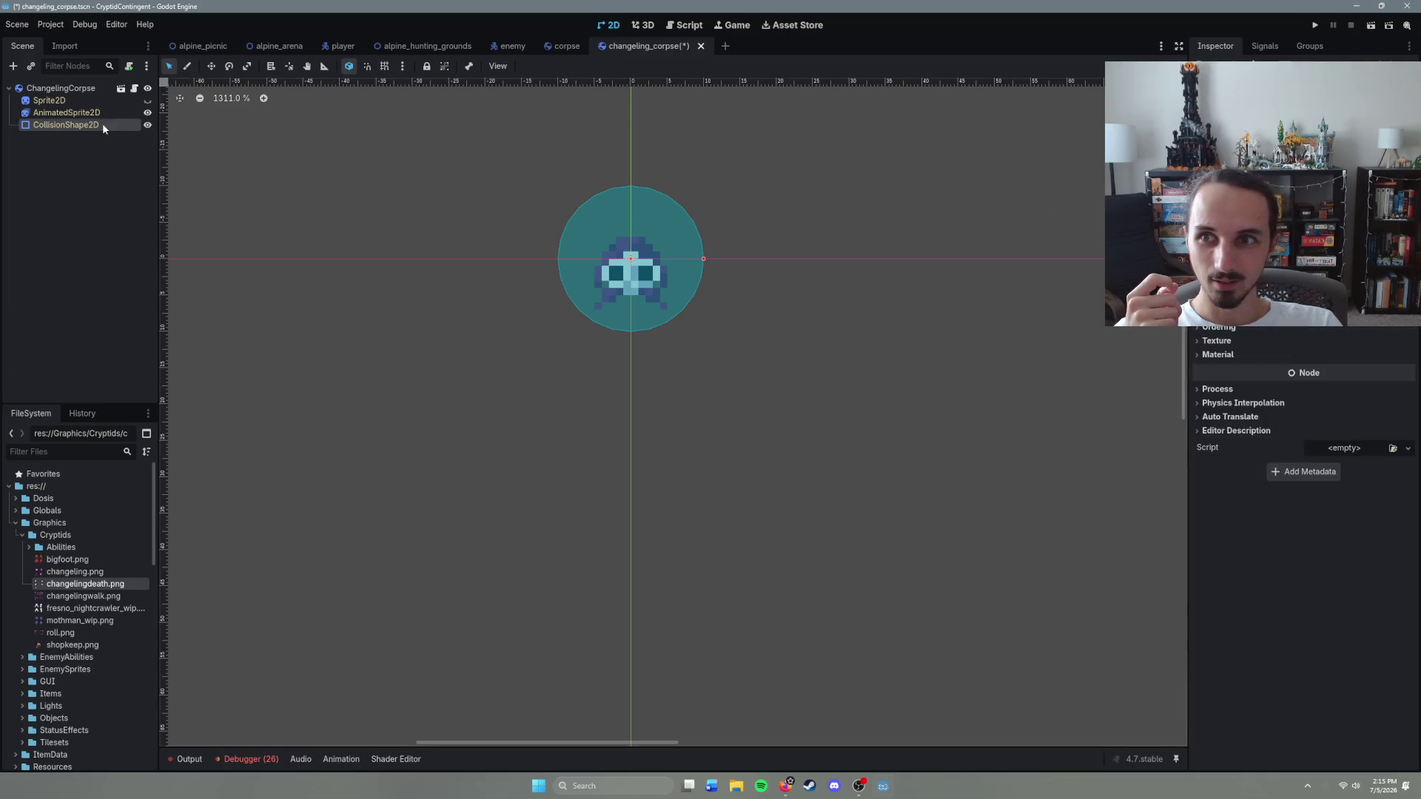
pyautogui.click(147, 100)
pyautogui.click(147, 100)
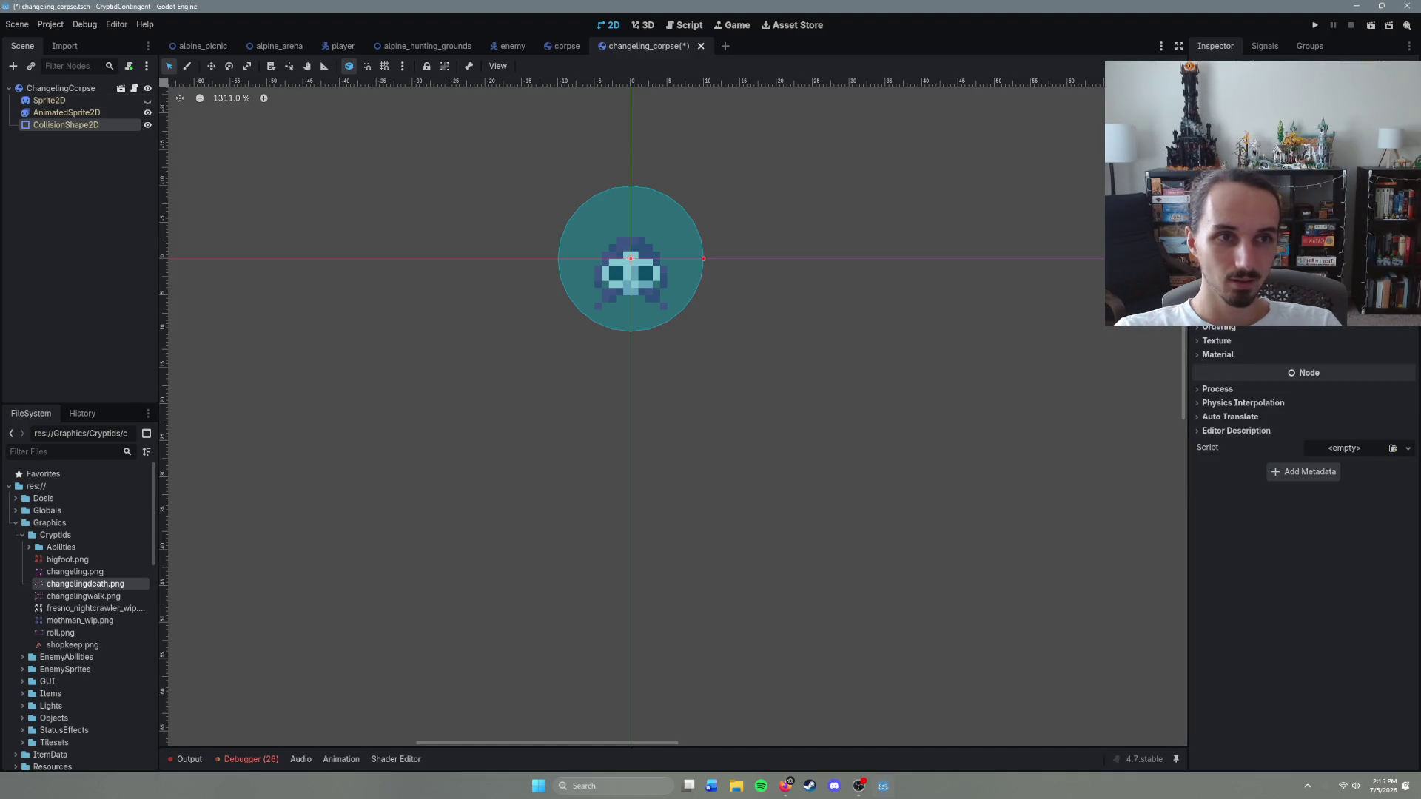
# Step: Shrink the collision circle to half its radius and save the corpse scene
pyautogui.moveTo(703, 258)
pyautogui.mouseDown()
pyautogui.moveTo(667, 258)
pyautogui.moveTo(636, 288)
pyautogui.mouseUp()
pyautogui.hotkey('ctrl', 's')
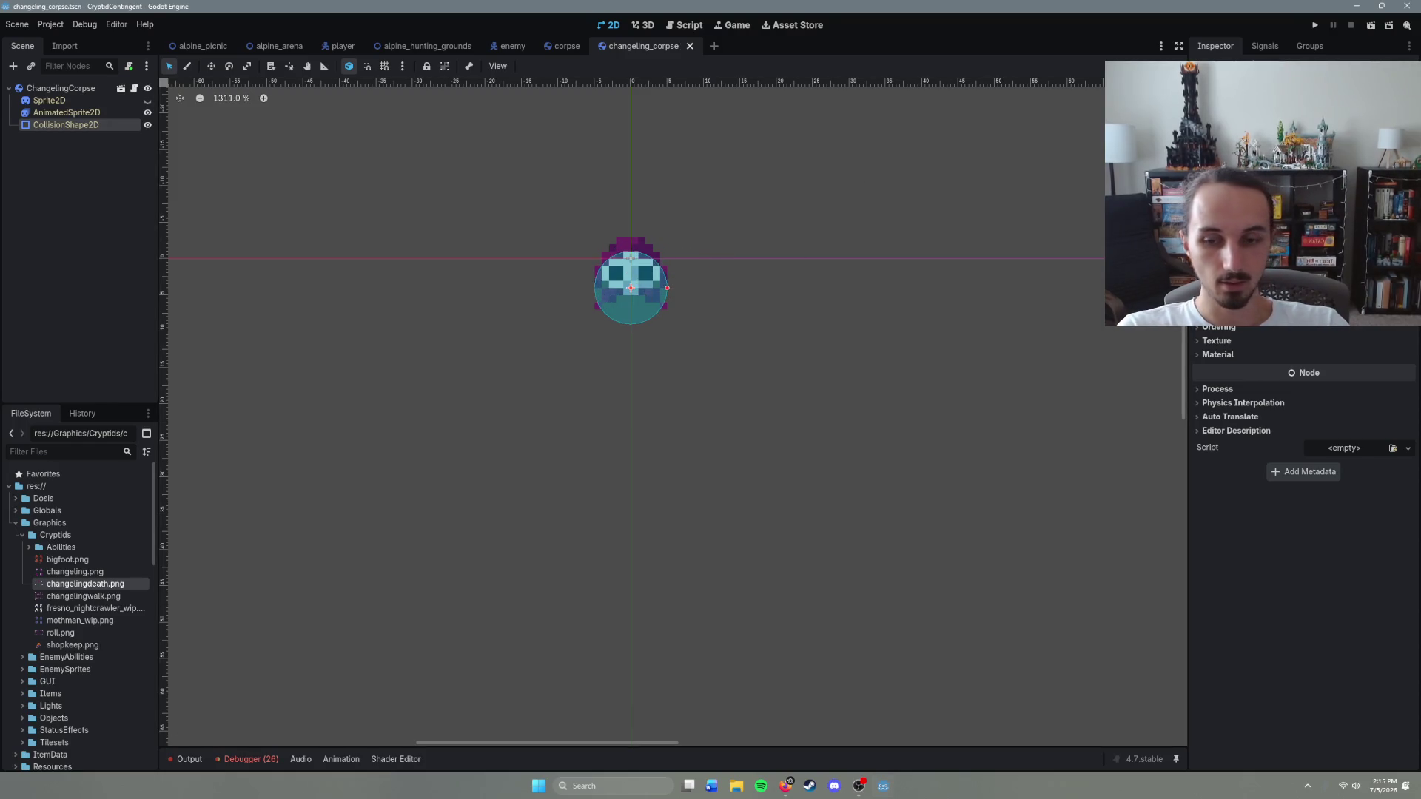
pyautogui.moveTo(667, 288); pyautogui.dragTo(645, 288)
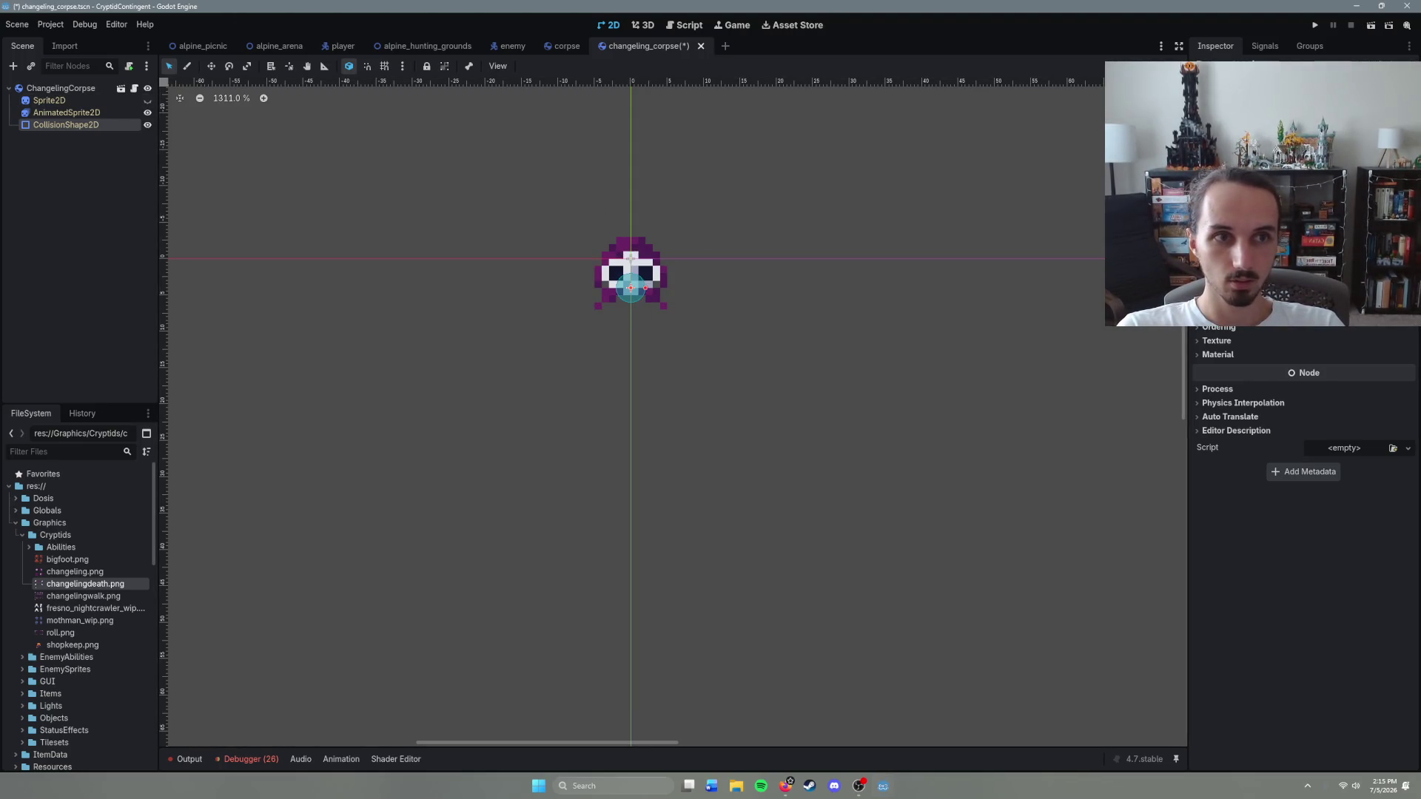
pyautogui.hotkey('ctrl', 'z')
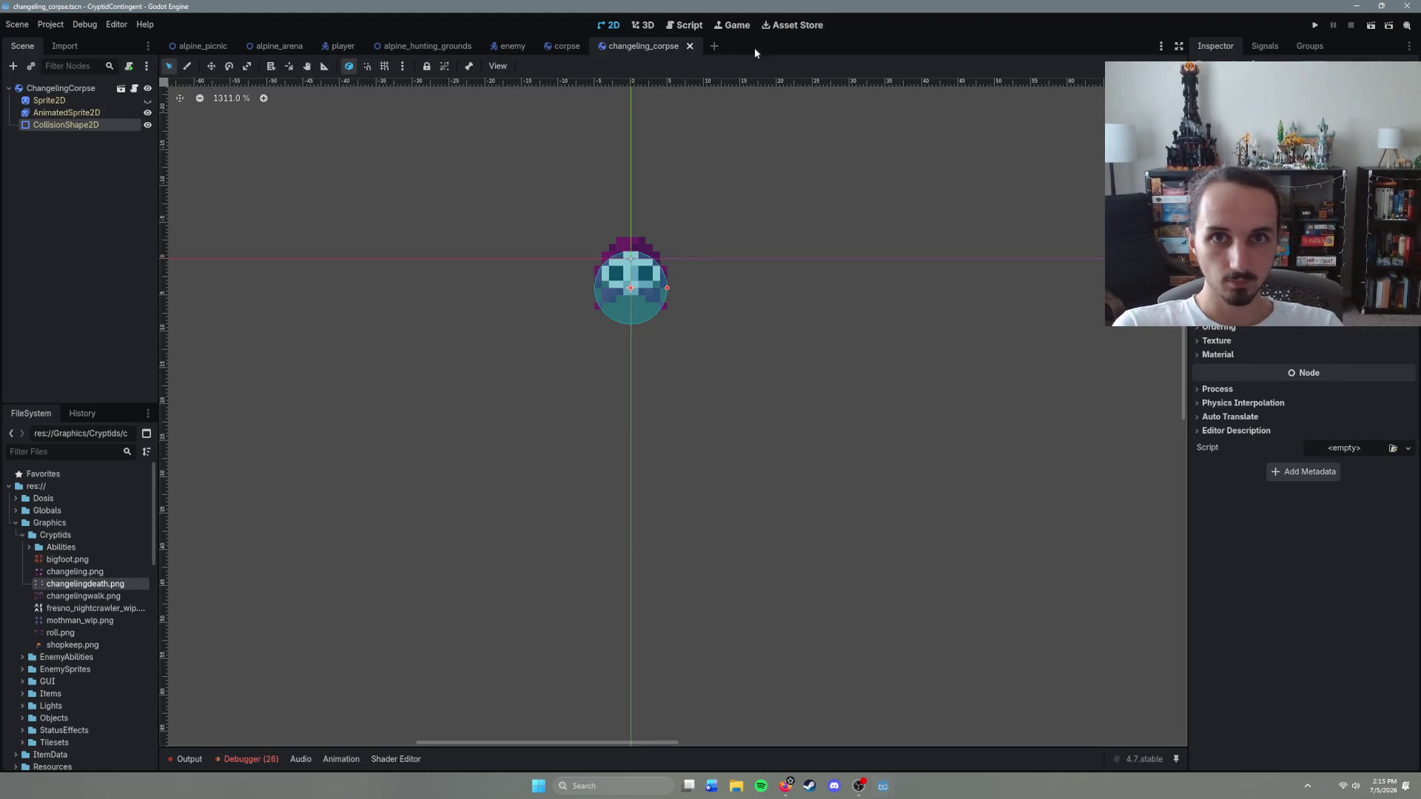
pyautogui.hotkey('ctrl', 's')
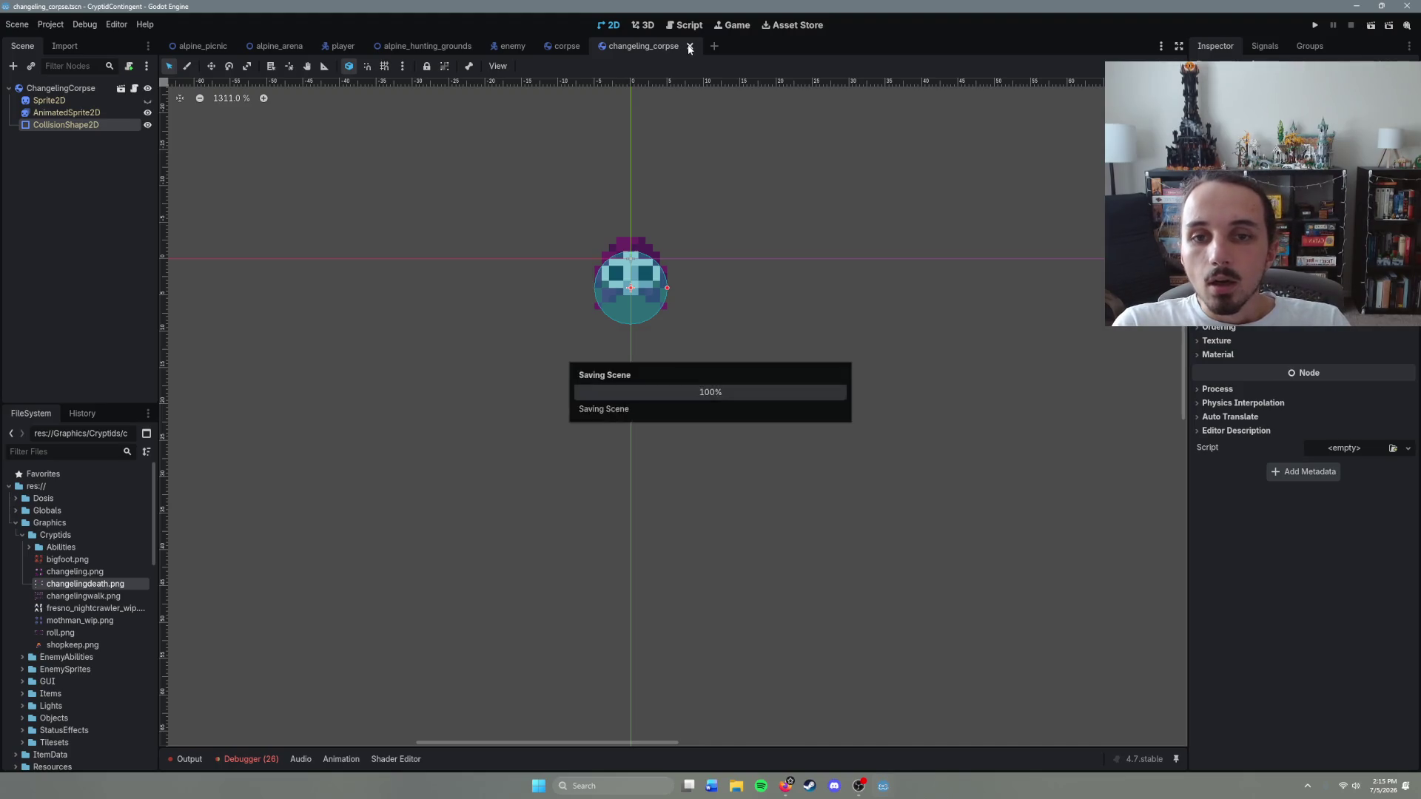
# Step: Filter FileSystem for 'change' to locate changeling_corpse.tscn
pyautogui.scroll(-15, 103, 712)
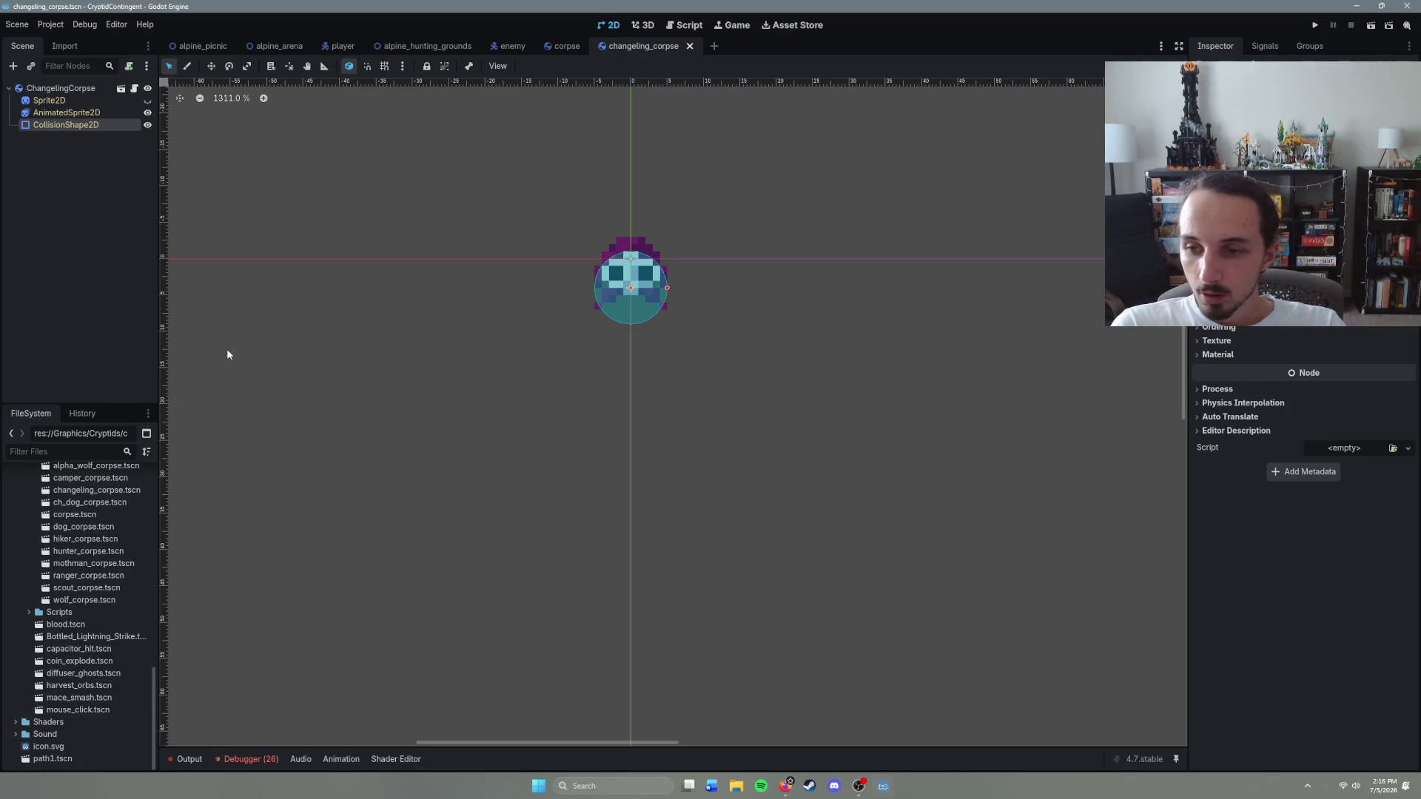
pyautogui.write('change')
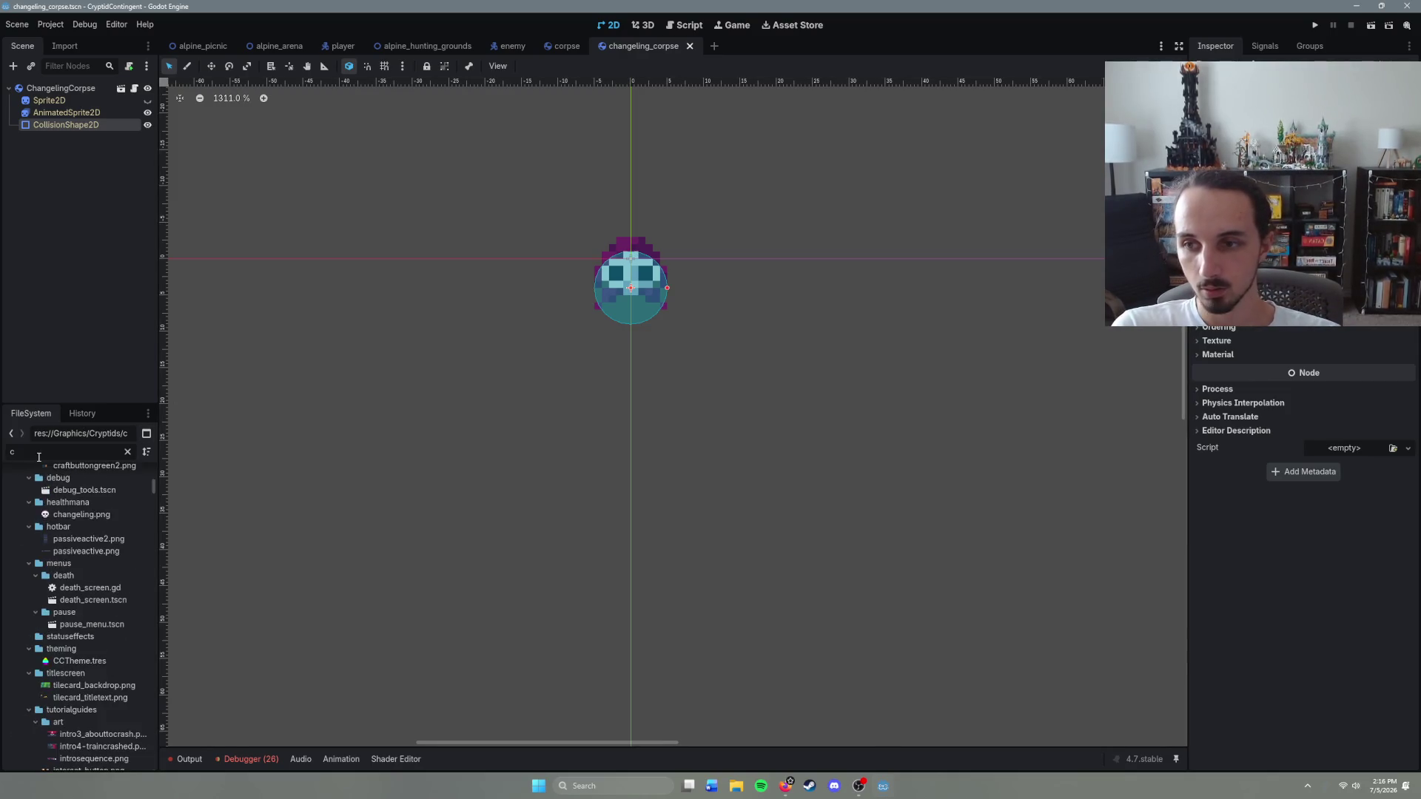
pyautogui.click(119, 754)
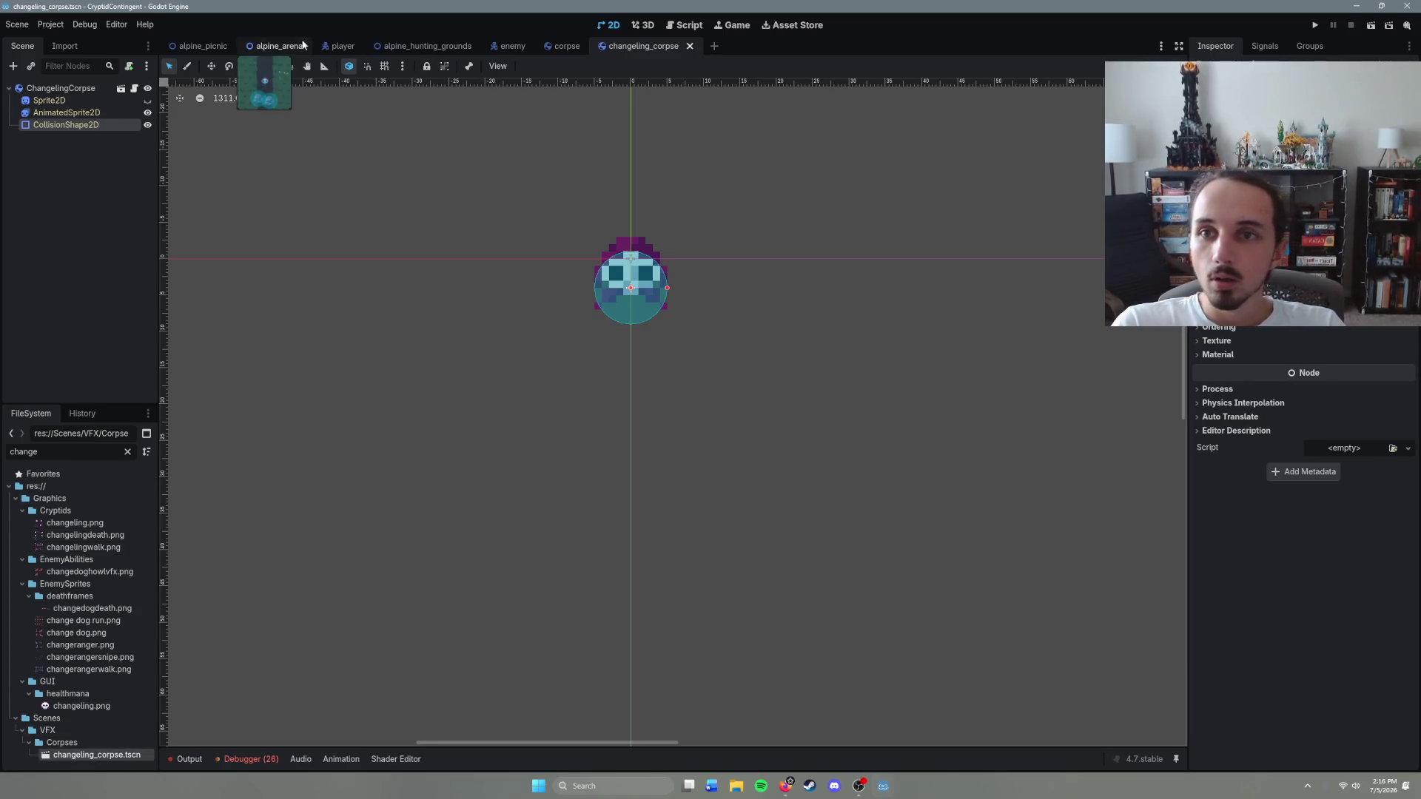
# Step: Make player.gd's line 8 preload changeling_corpse.tscn and save the script
pyautogui.click(337, 46)
pyautogui.click(143, 88)
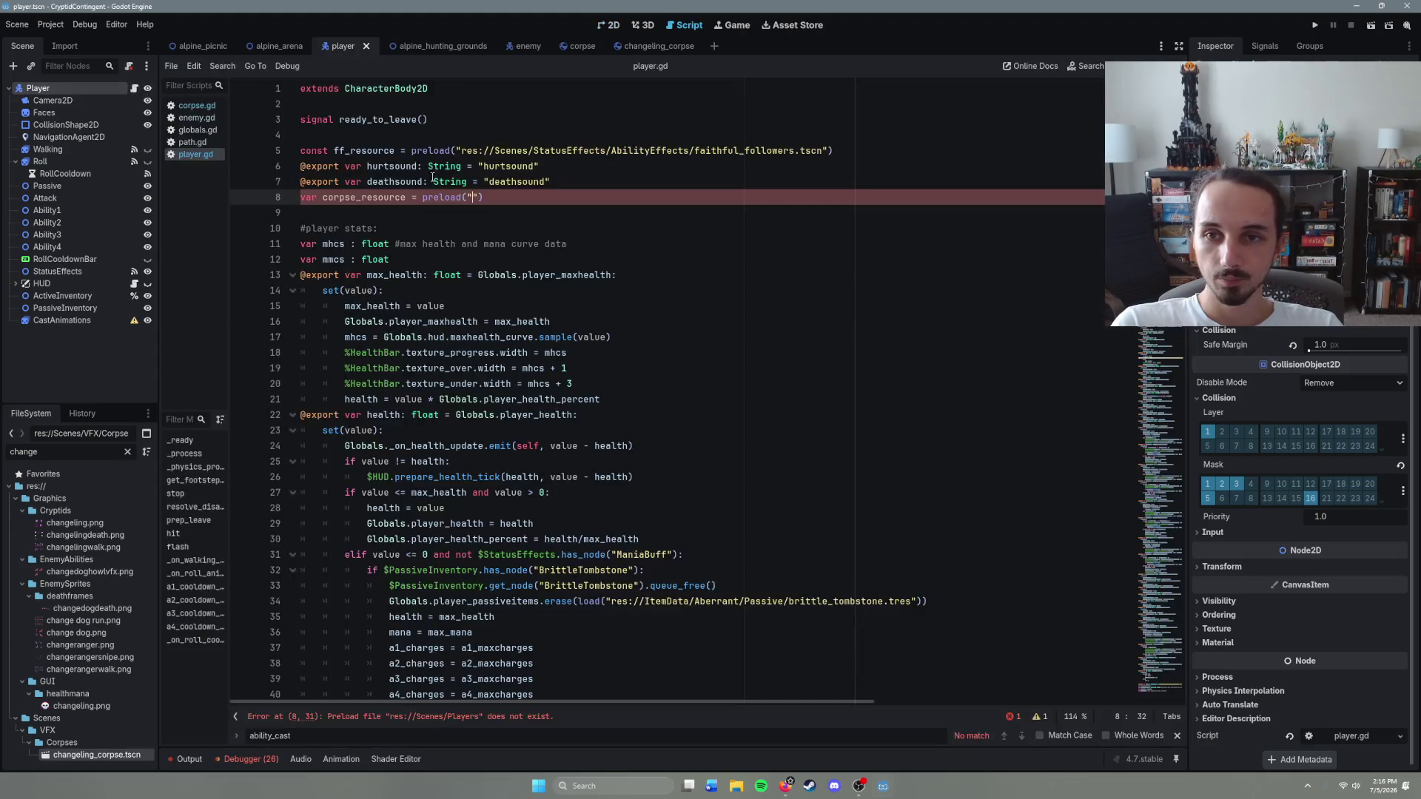
pyautogui.moveTo(65, 125); pyautogui.dragTo(584, 201)
pyautogui.hotkey('ctrl', 'z')
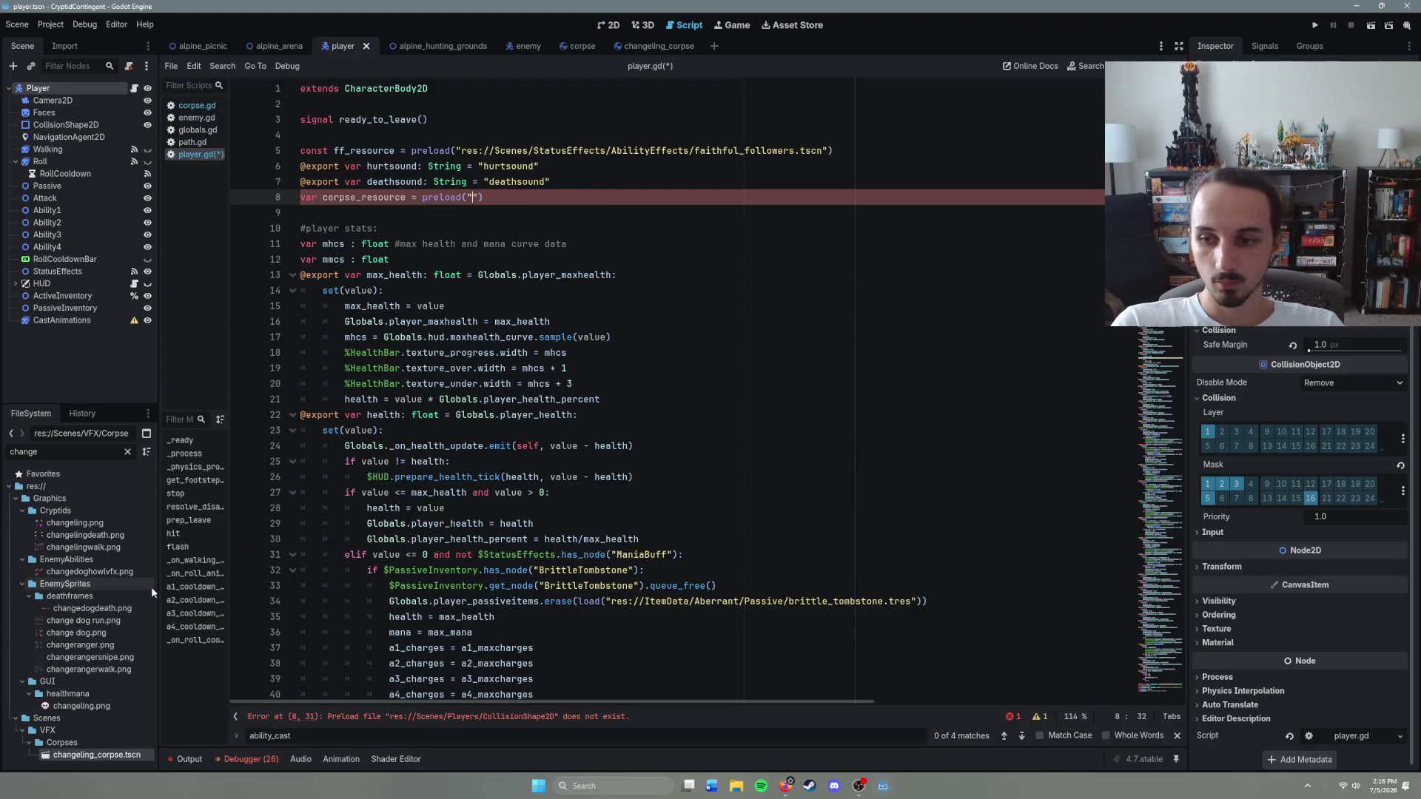
pyautogui.moveTo(476, 198); pyautogui.dragTo(476, 198)
pyautogui.hotkey('ctrl', 's')
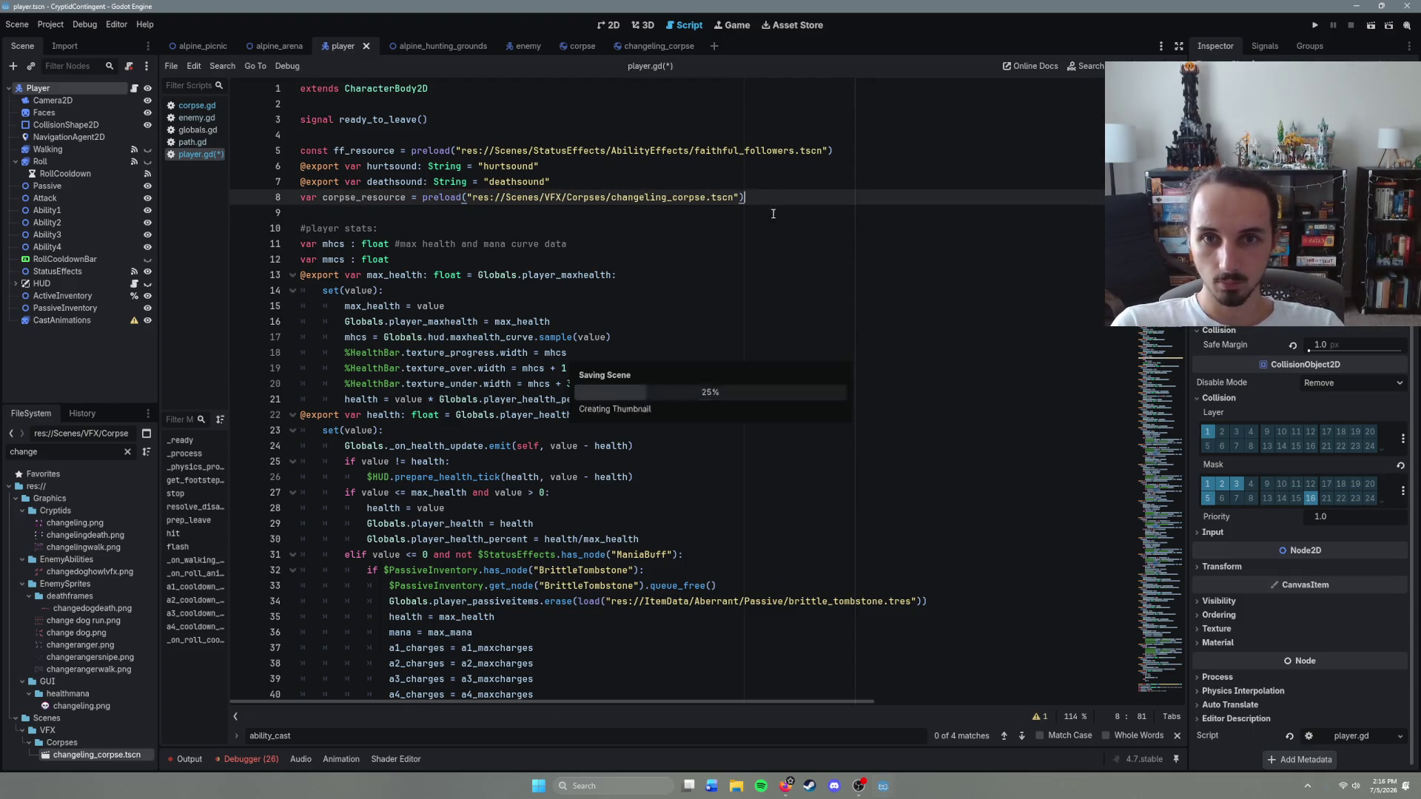
# Step: Review the corpse instantiation and positioning lines, then run the game with F5
pyautogui.scroll(-10, 598, 384)
pyautogui.click(617, 333)
pyautogui.click(616, 306)
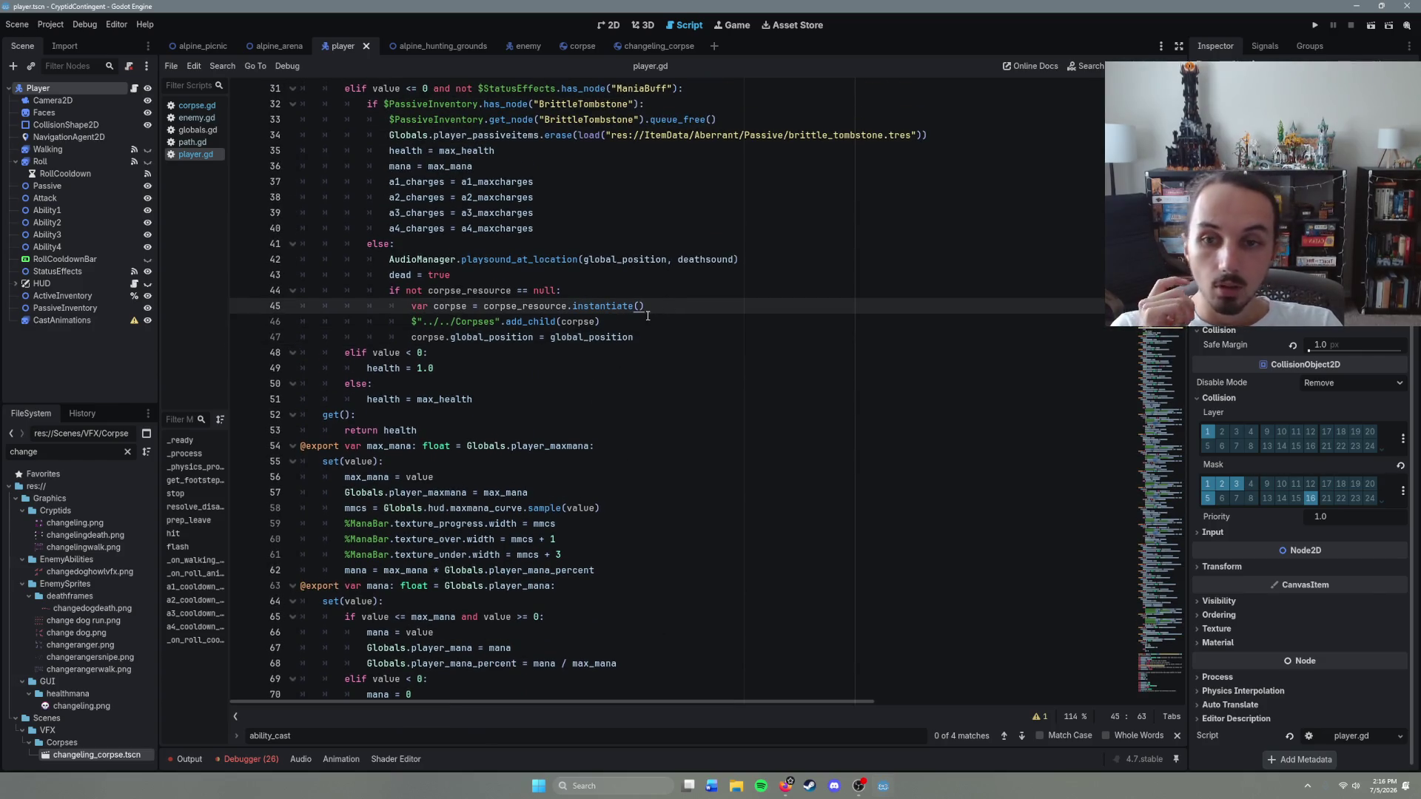
pyautogui.click(620, 321)
pyautogui.click(667, 334)
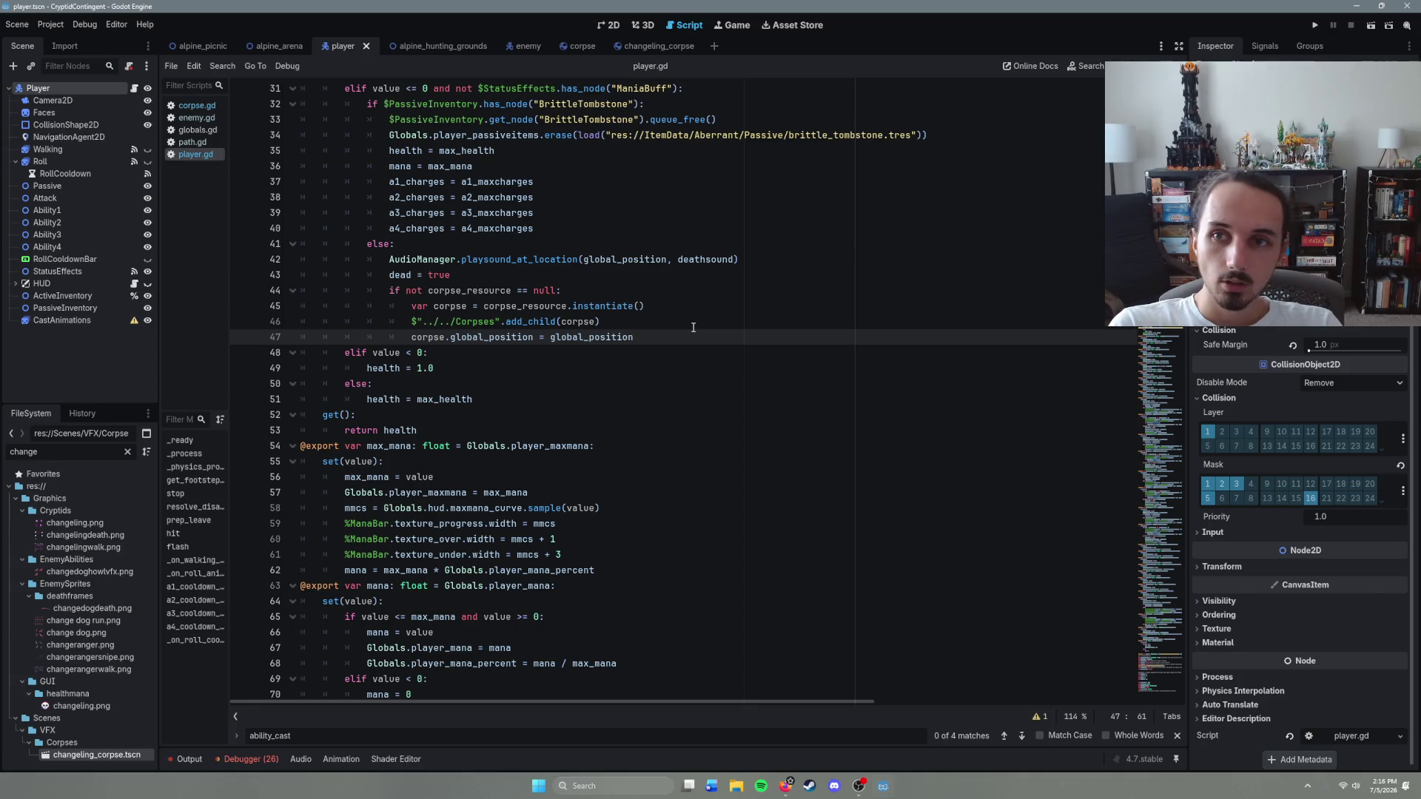
pyautogui.press('F5')
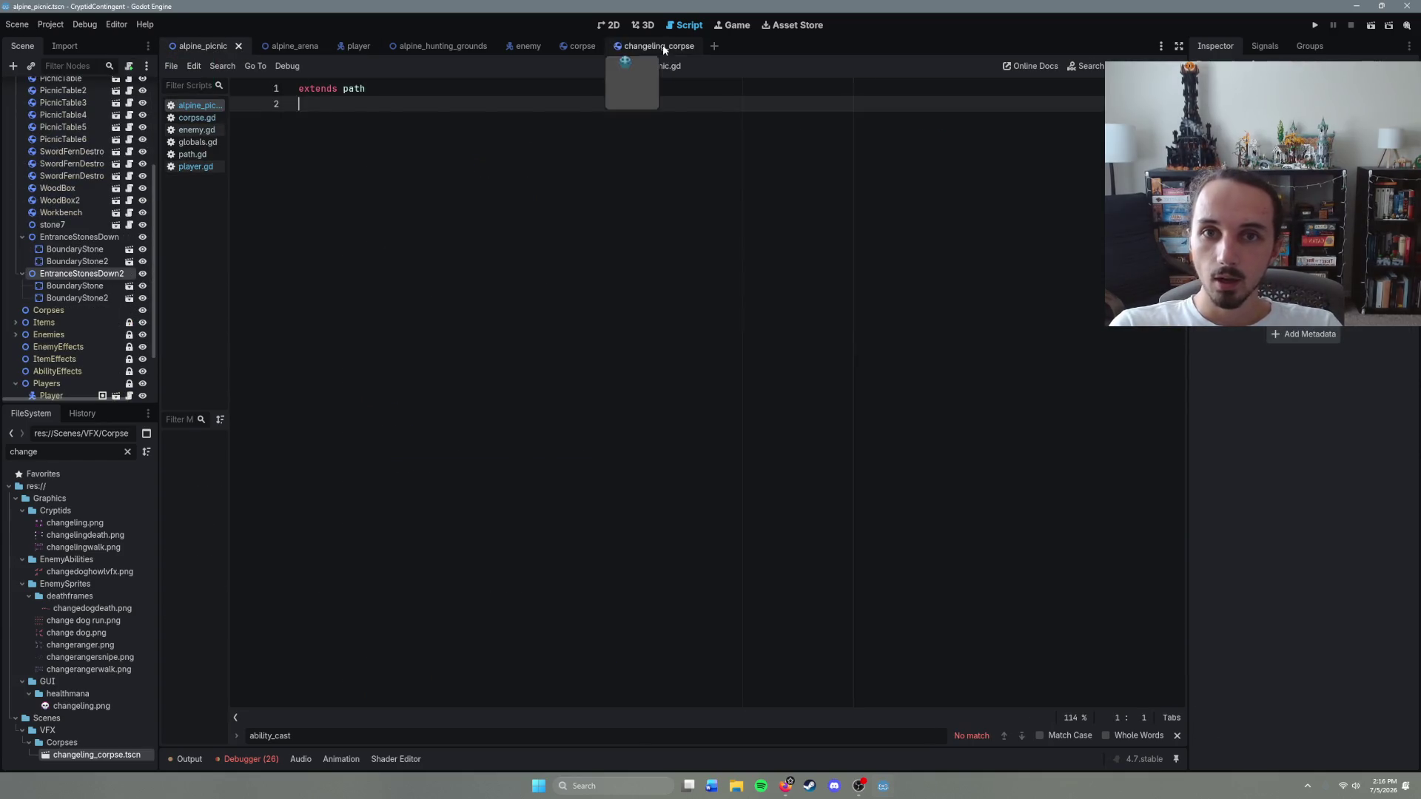
# Step: Run the alpine_picnic scene with F6, walk until the player dies, Start Over, then stop the game
pyautogui.click(651, 46)
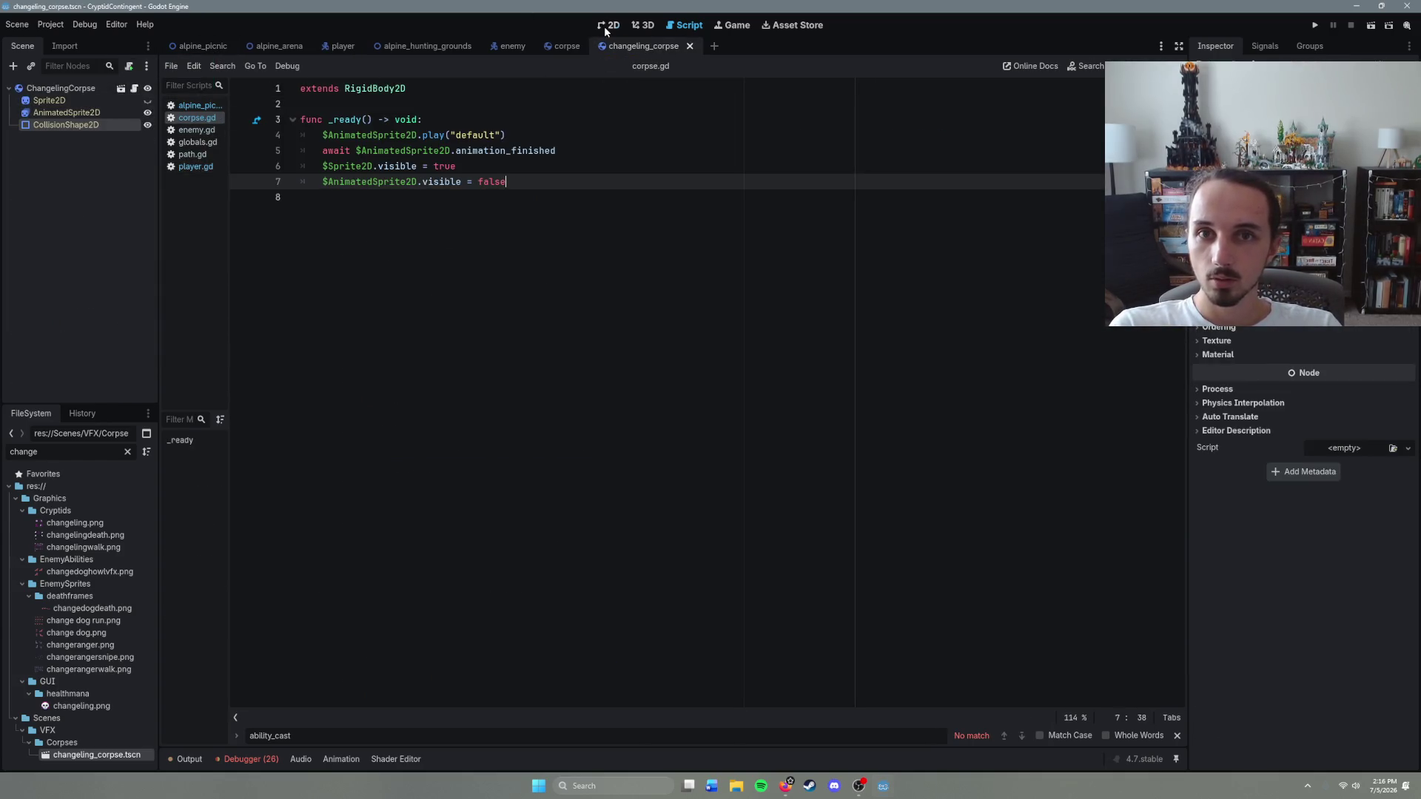
pyautogui.click(608, 30)
pyautogui.click(191, 47)
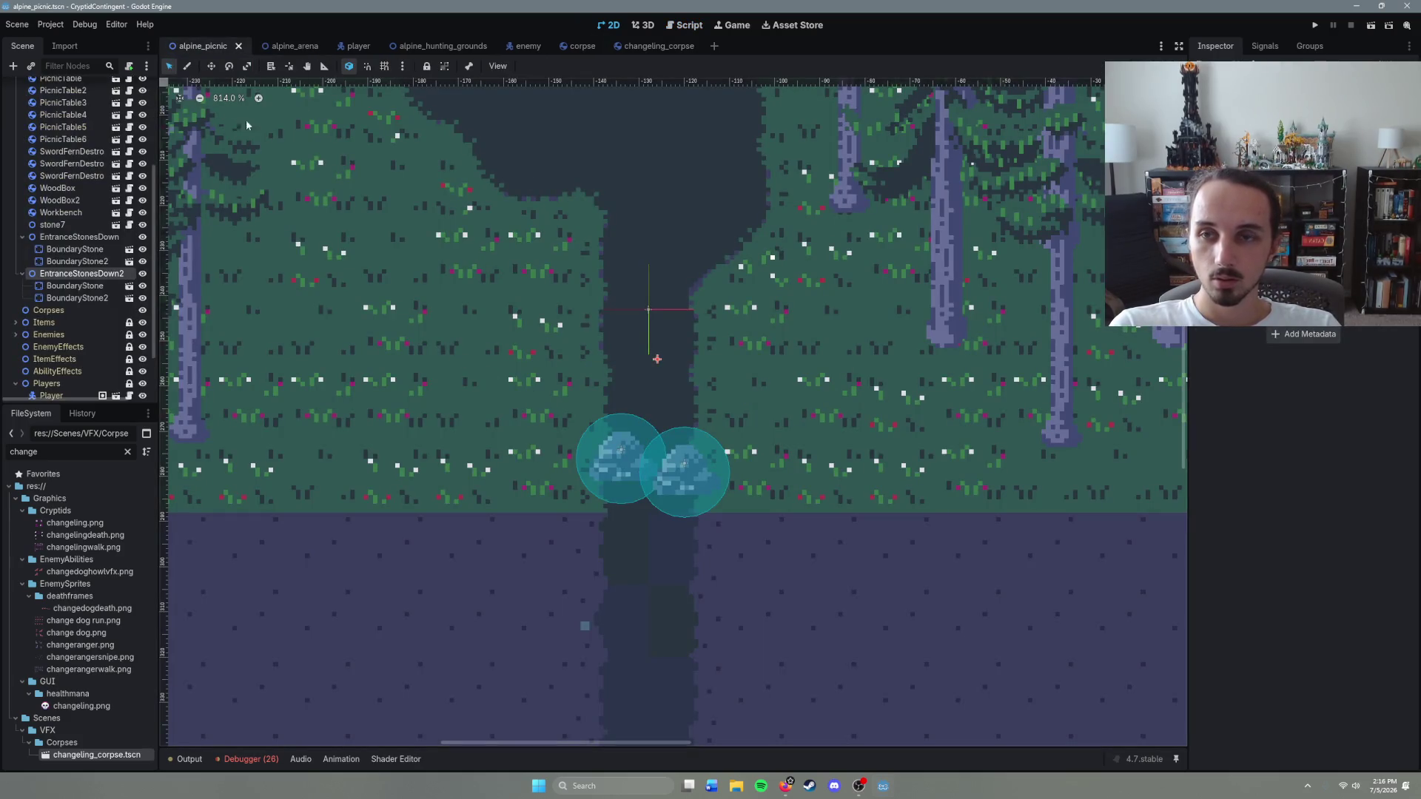
pyautogui.press('F6')
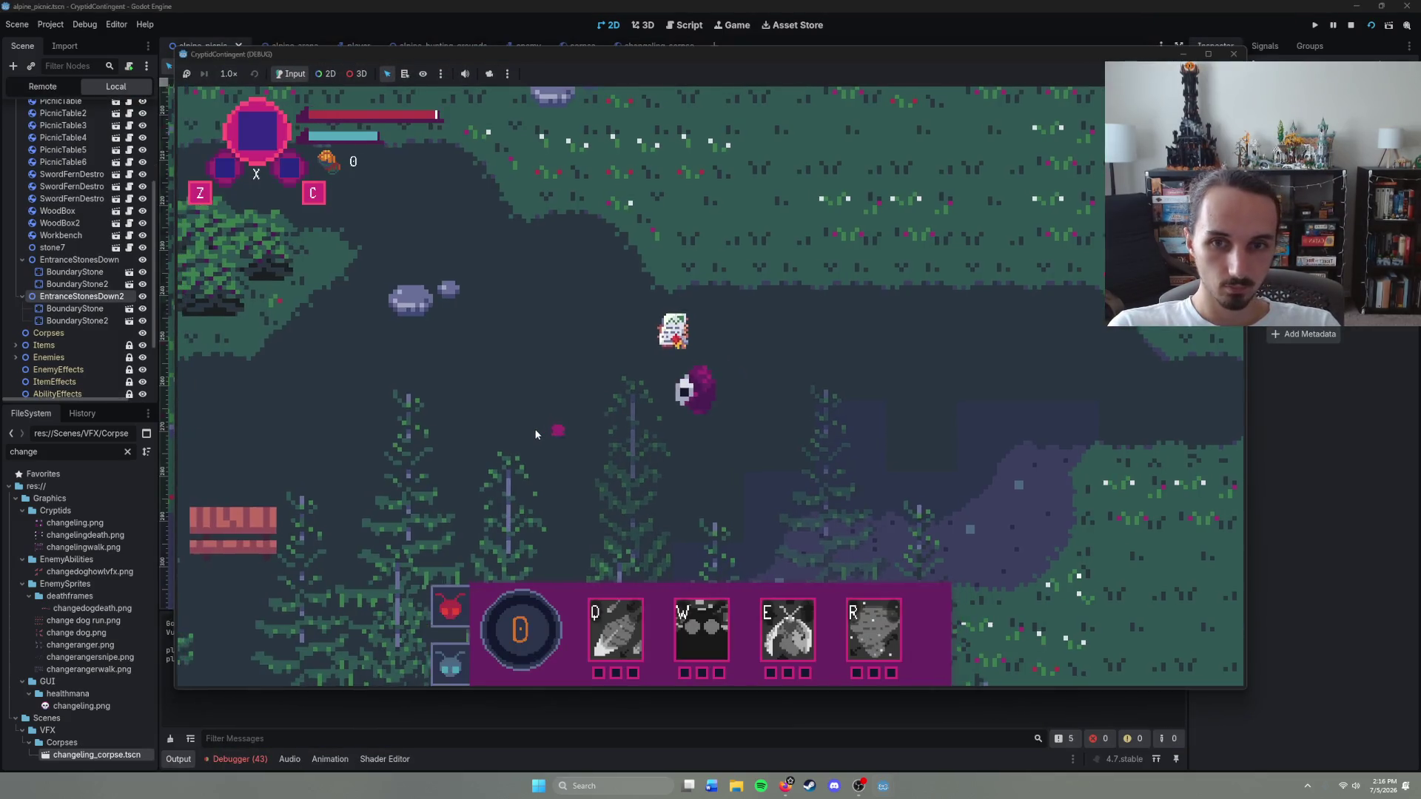
pyautogui.rightClick(475, 426)
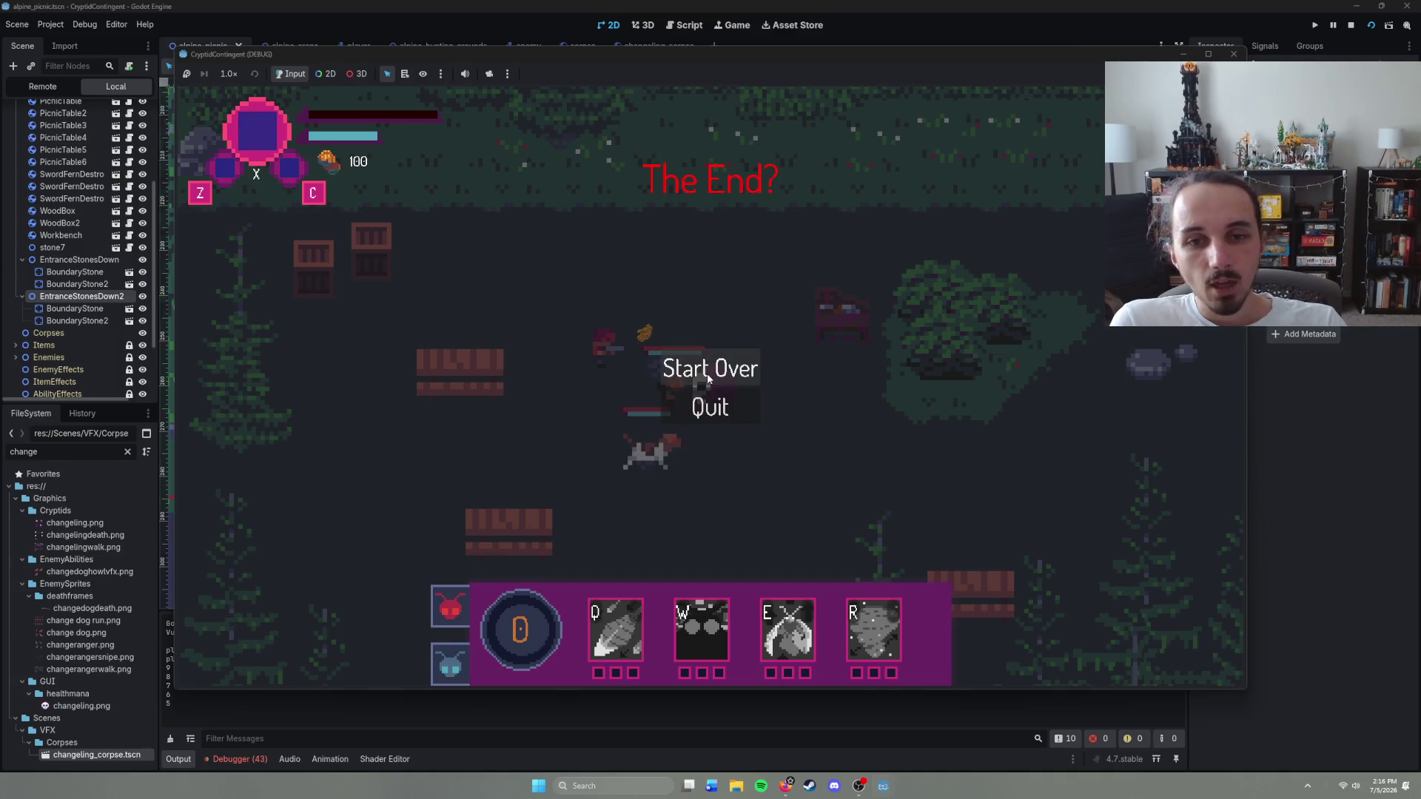
pyautogui.click(749, 368)
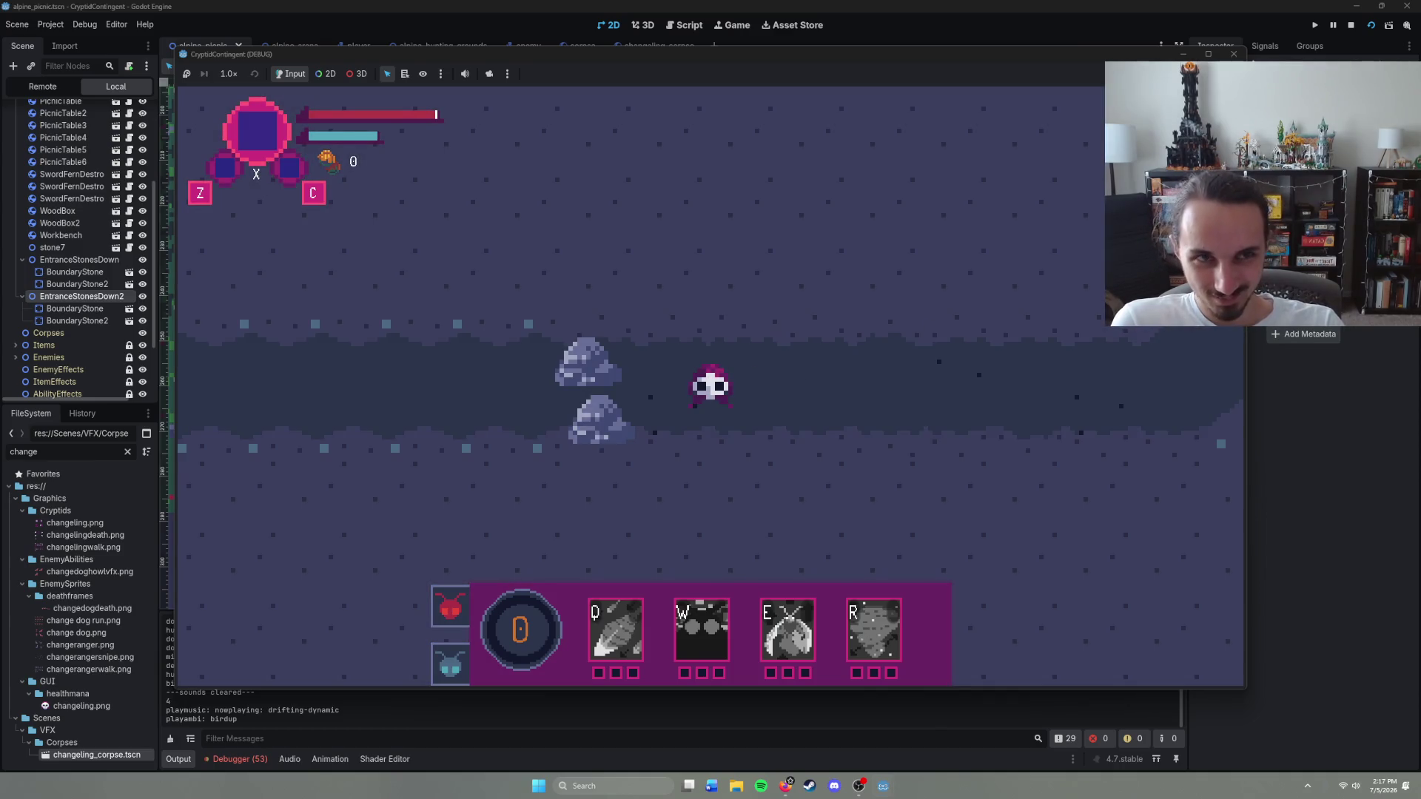
pyautogui.click(1234, 54)
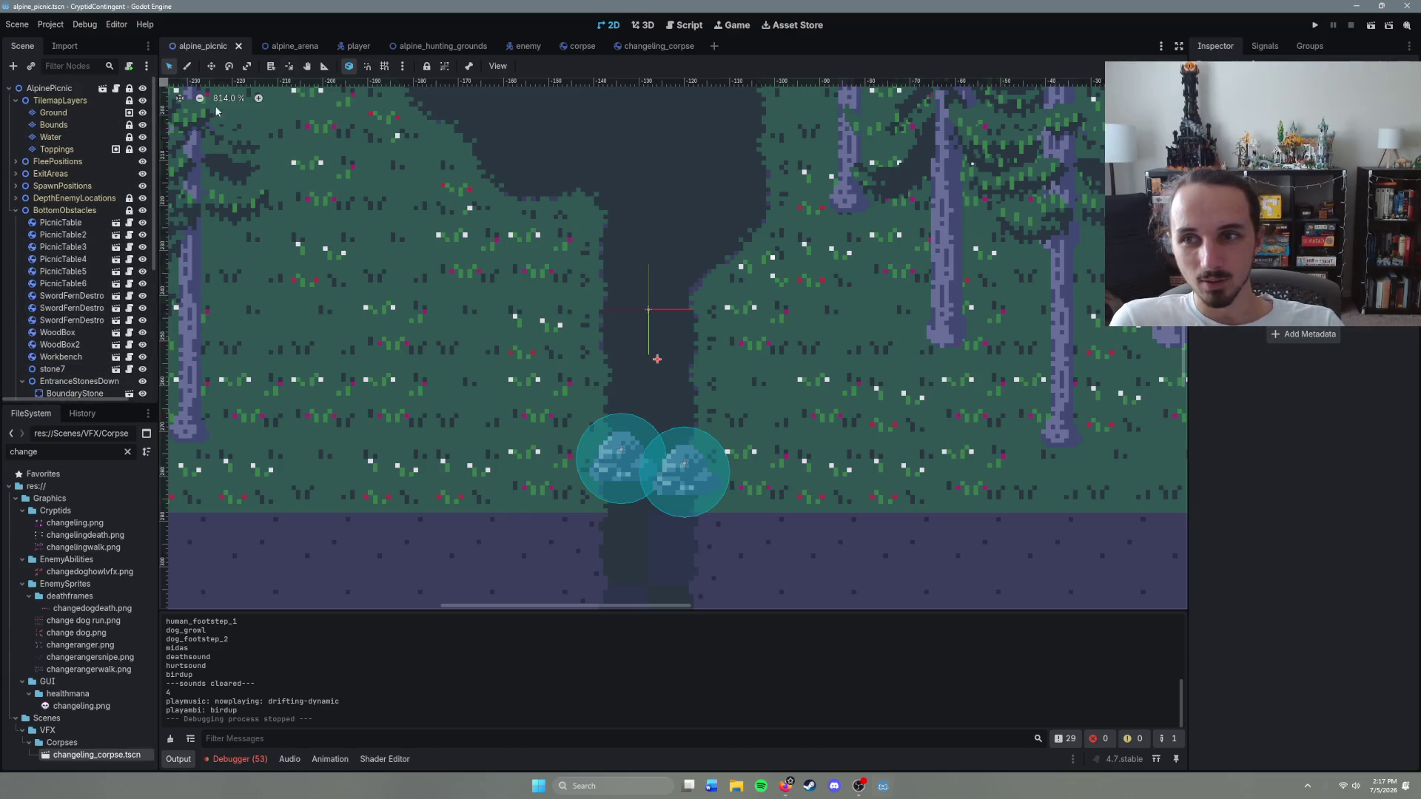
# Step: In player.gd, comment out corpse-spawning lines 44–47 and the line 8 corpse_resource preload
pyautogui.click(341, 47)
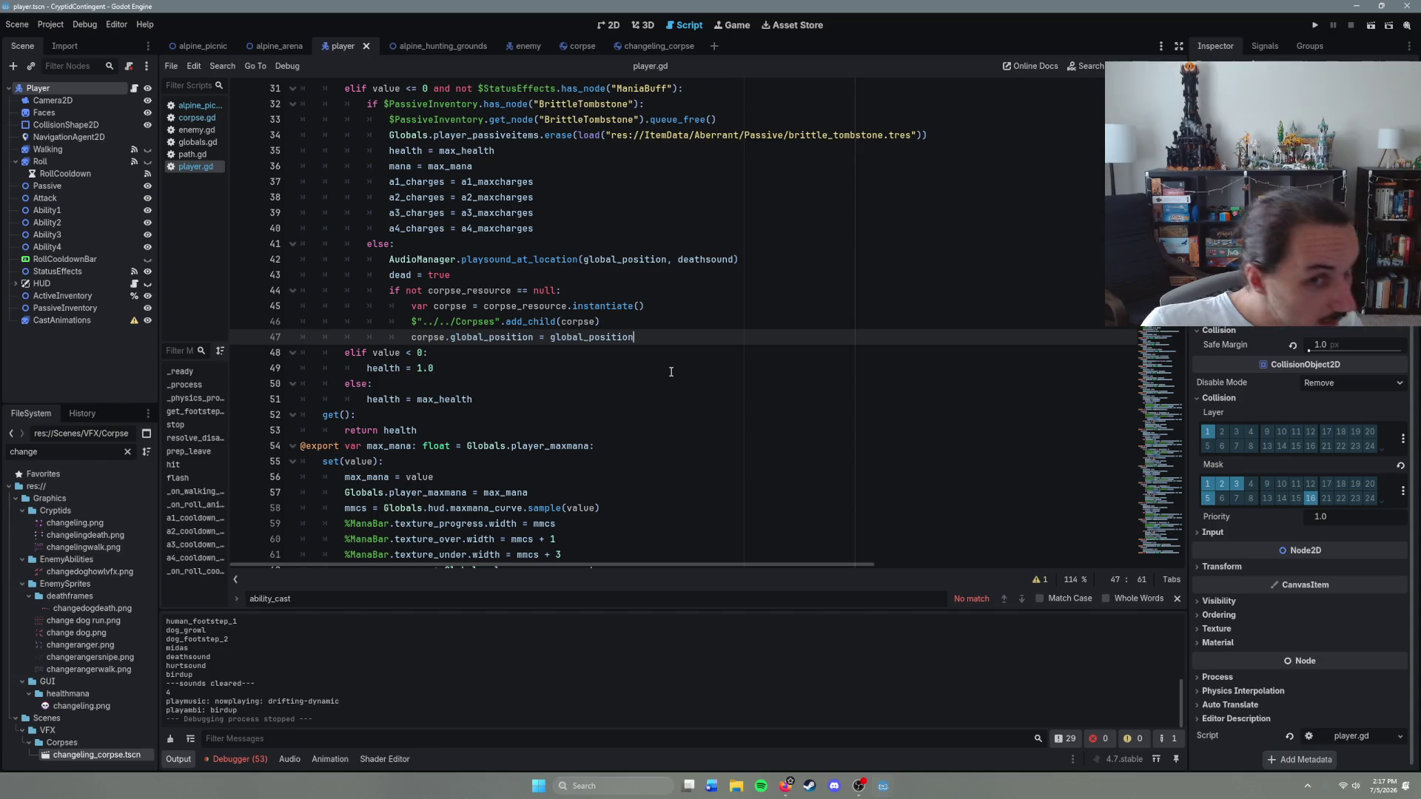
pyautogui.moveTo(634, 337); pyautogui.dragTo(546, 296)
pyautogui.hotkey('shift', 'Home')
pyautogui.hotkey('ctrl', 'k')
pyautogui.click(666, 338)
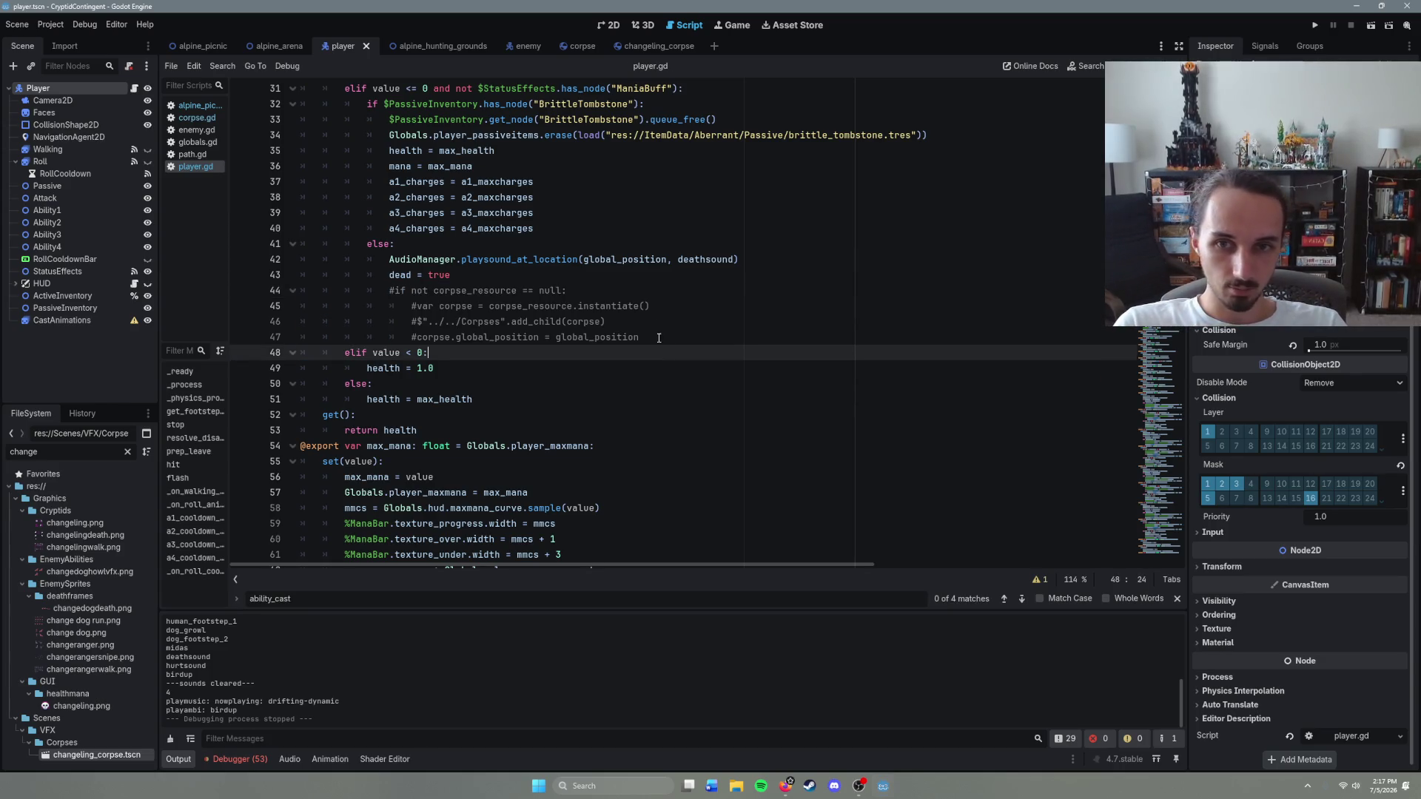
pyautogui.scroll(10, 631, 426)
pyautogui.moveTo(745, 196); pyautogui.dragTo(303, 194)
pyautogui.hotkey('ctrl', 'k')
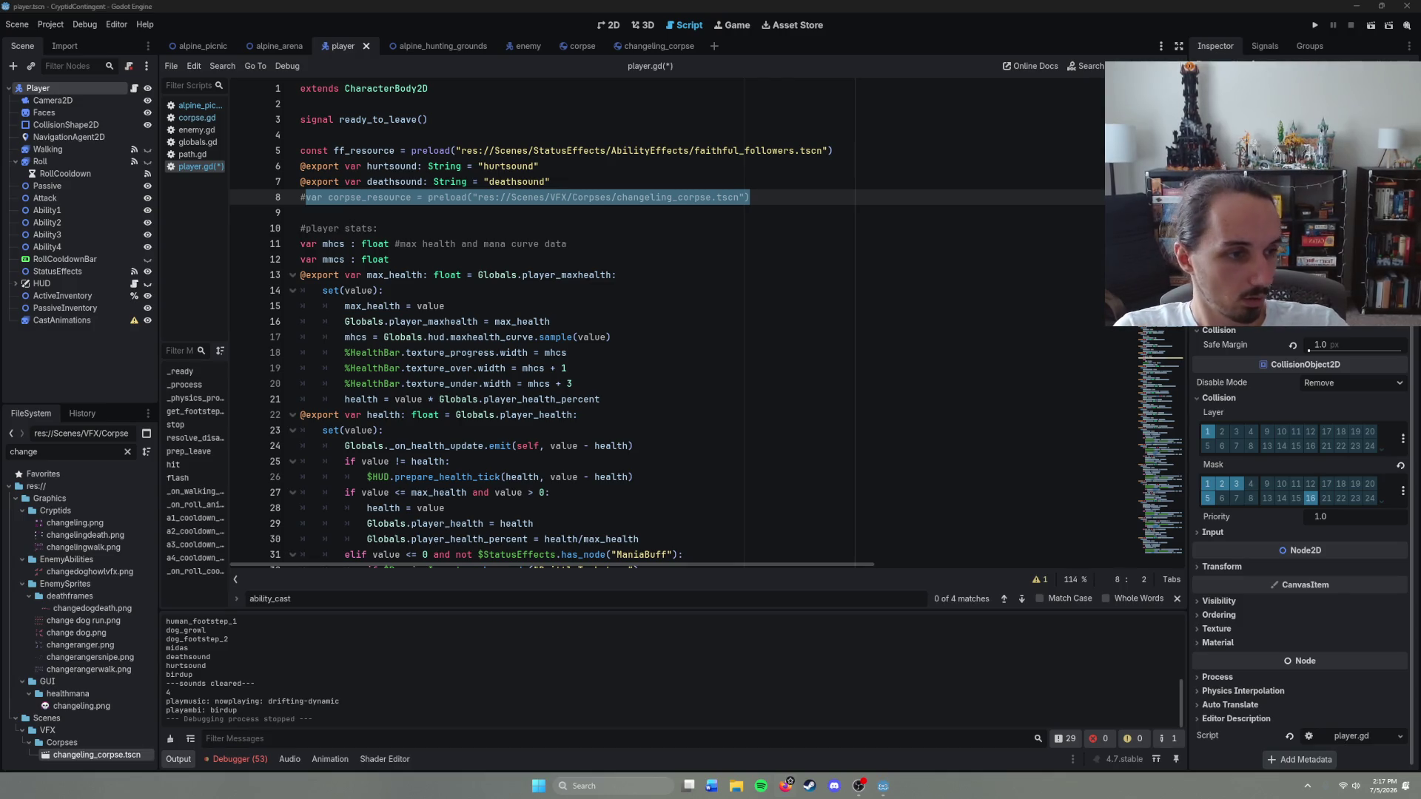
# Step: Save player.gd and scroll through it, checking the health range check on line 27
pyautogui.click(682, 400)
pyautogui.hotkey('ctrl', 's')
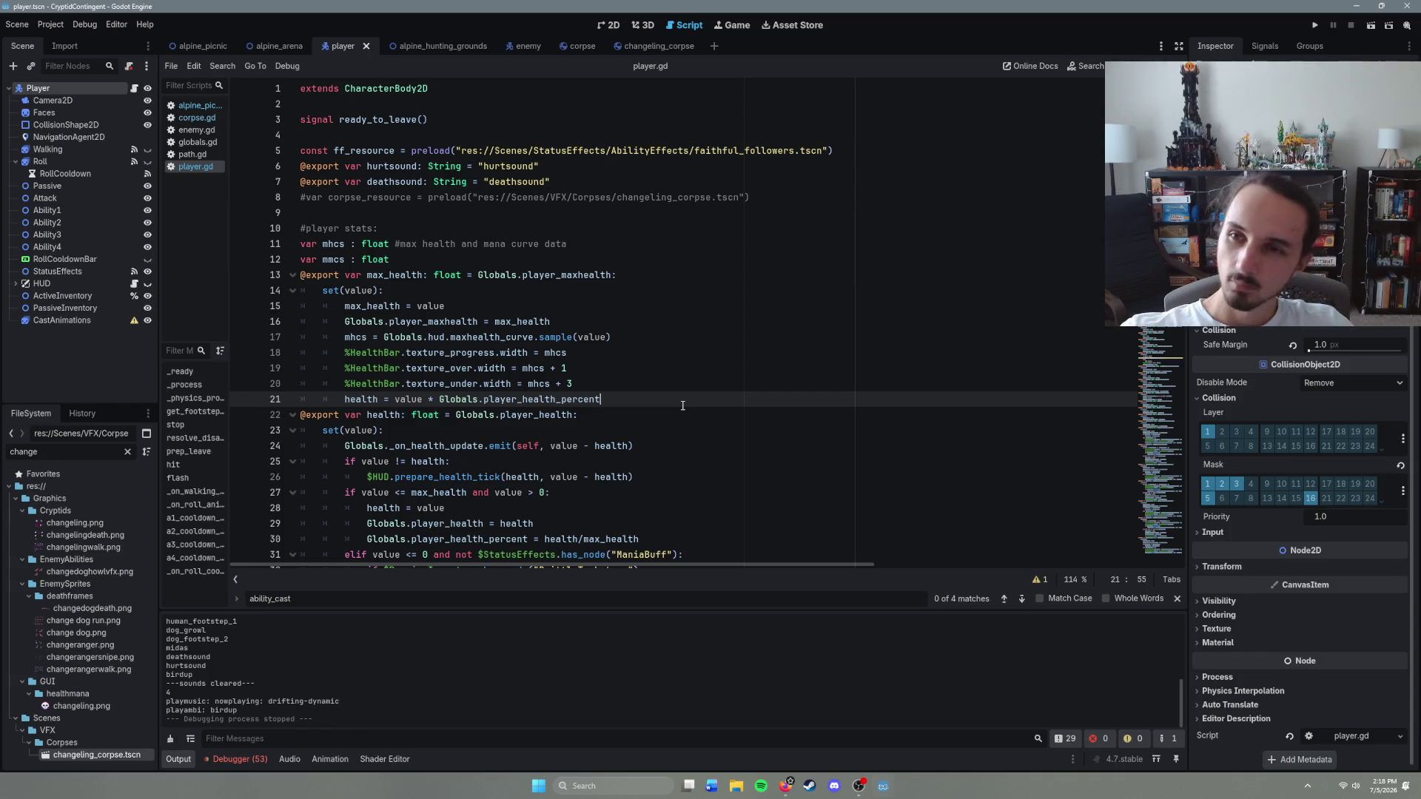
pyautogui.scroll(-3, 603, 379)
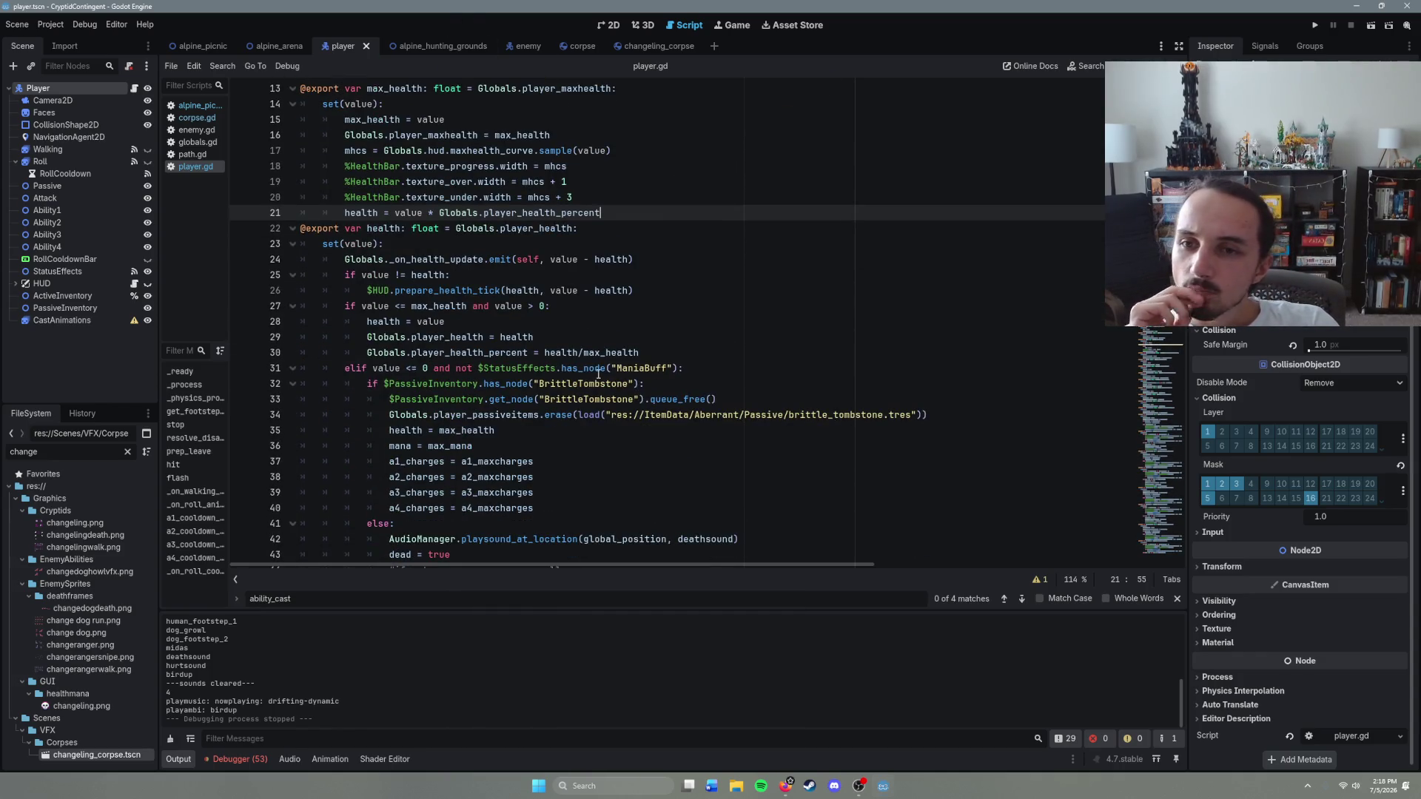
pyautogui.scroll(-3, 597, 387)
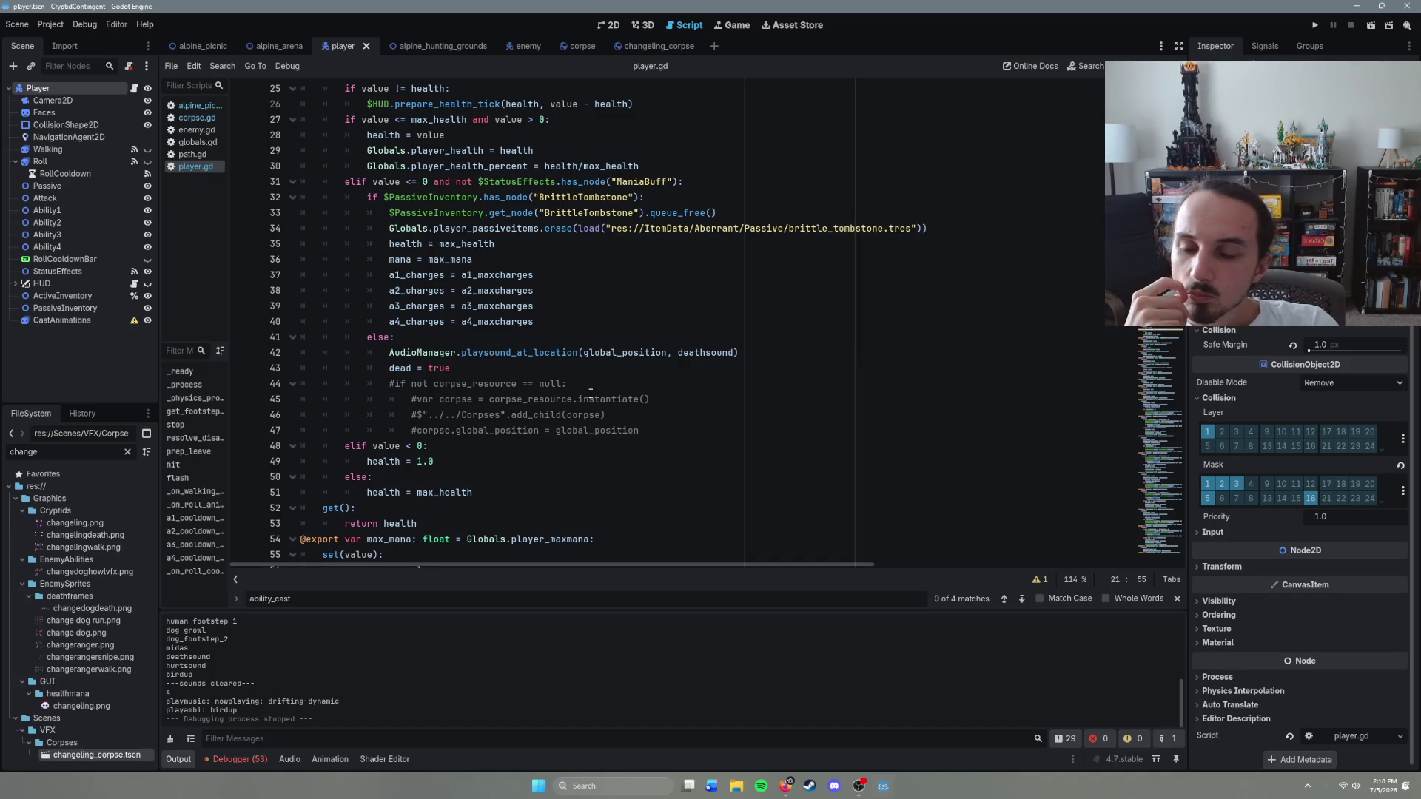
pyautogui.scroll(1, 575, 394)
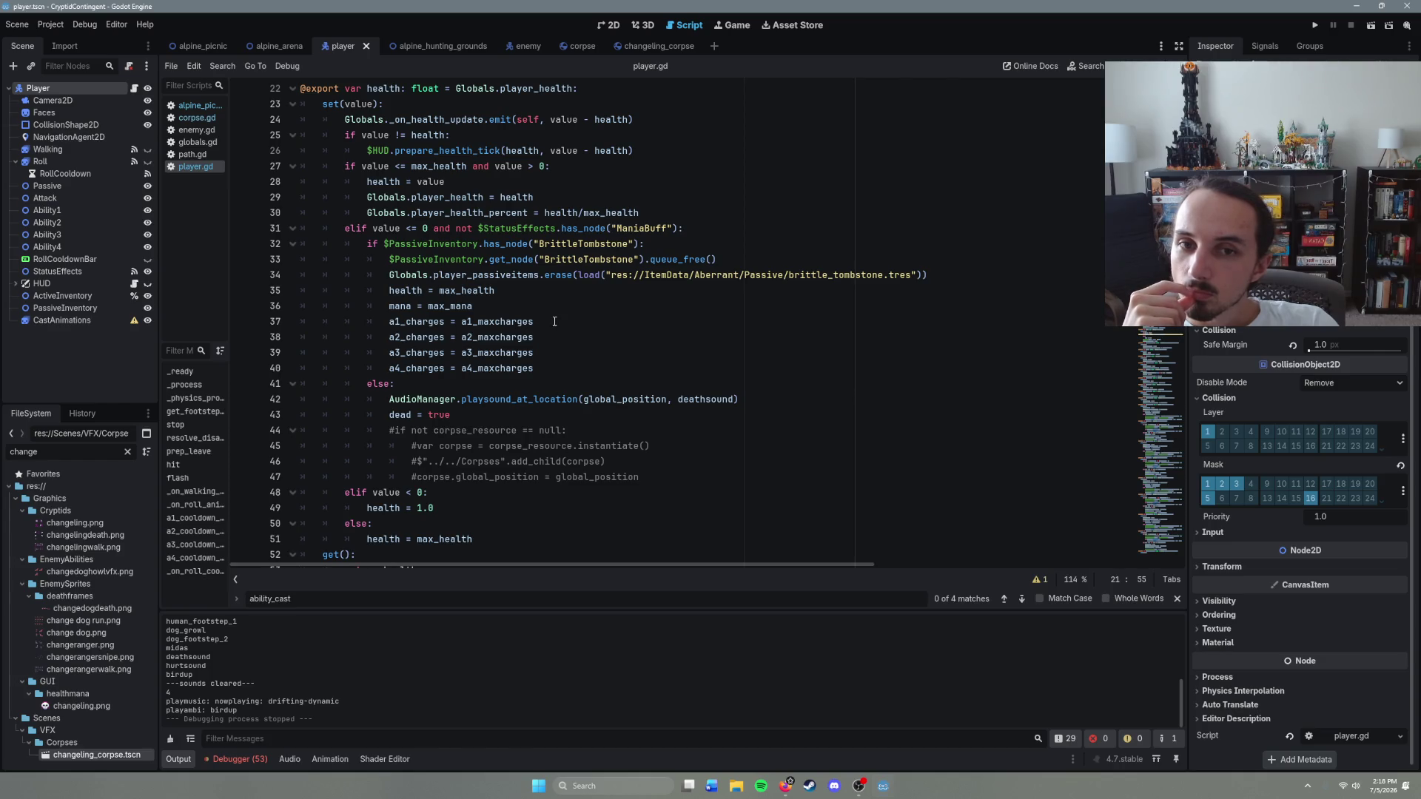
pyautogui.scroll(-2, 555, 321)
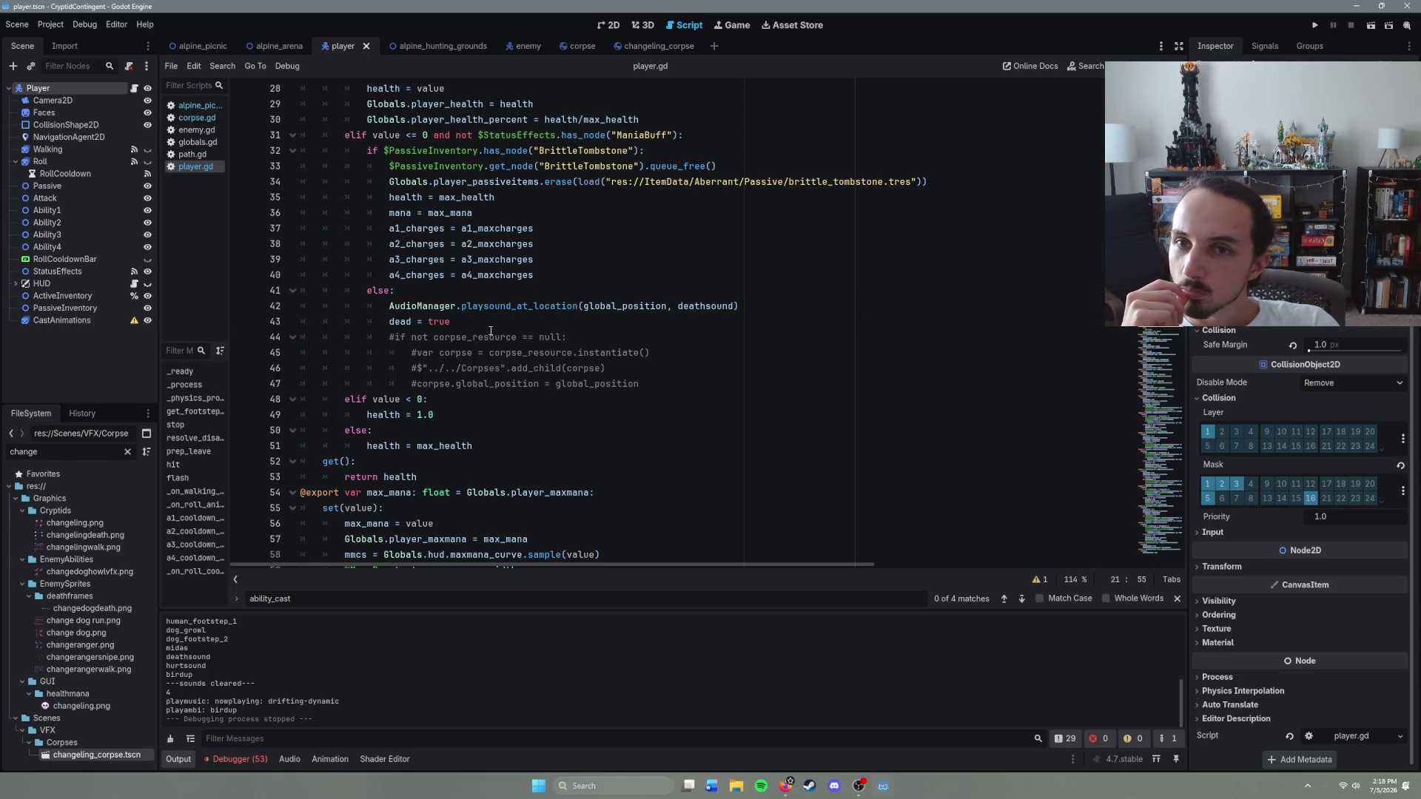
pyautogui.scroll(7, 481, 321)
pyautogui.scroll(-2, 521, 326)
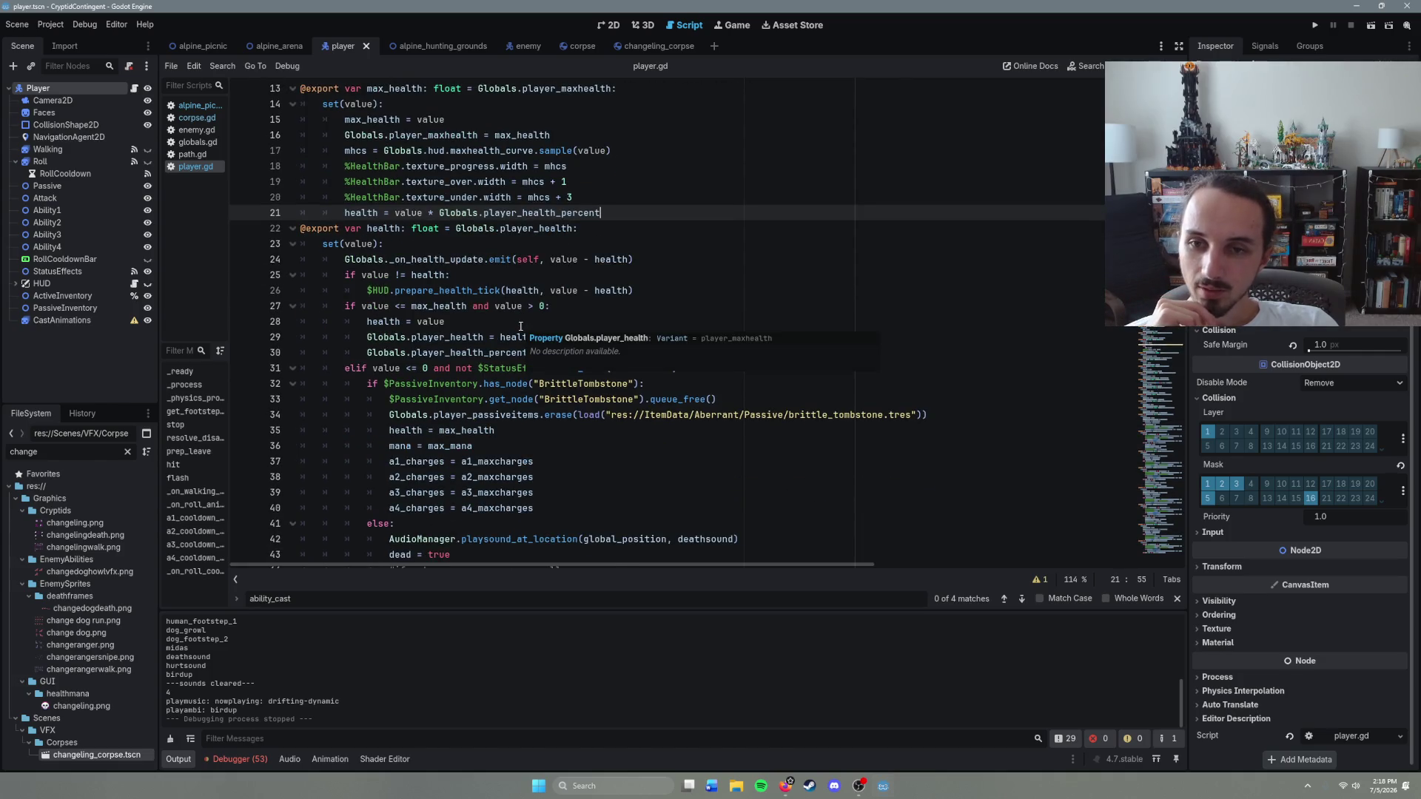
pyautogui.press('Down')
pyautogui.press('Down')
pyautogui.press('Down')
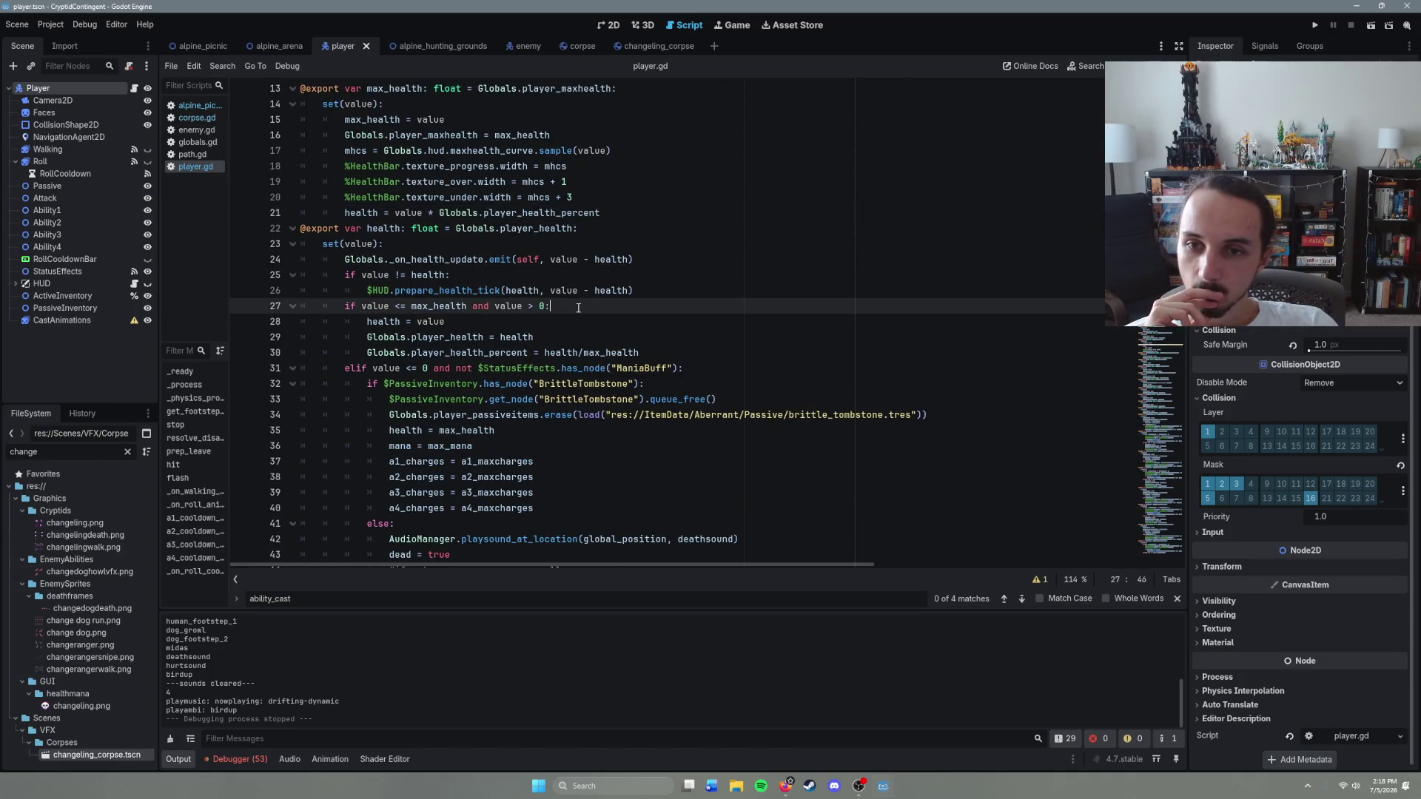
pyautogui.scroll(-3, 591, 454)
pyautogui.scroll(-1, 591, 455)
# Step: Follow the dead variable to its setter near line 400, then bring up TransitionLayer.gd
pyautogui.click(589, 385)
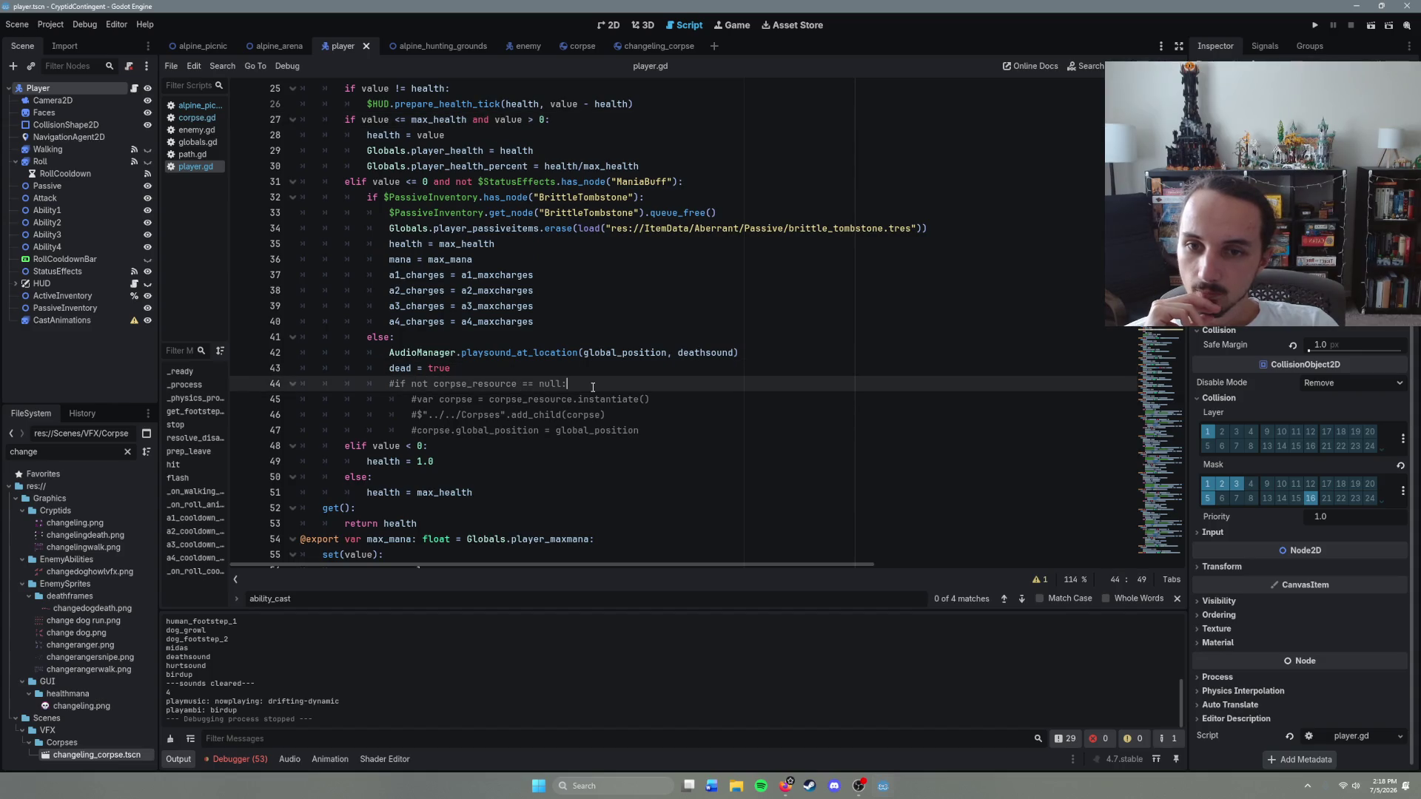
pyautogui.keyDown('ctrl'); pyautogui.click(403, 369); pyautogui.keyUp('ctrl')
pyautogui.press('End')
pyautogui.scroll(-1, 462, 390)
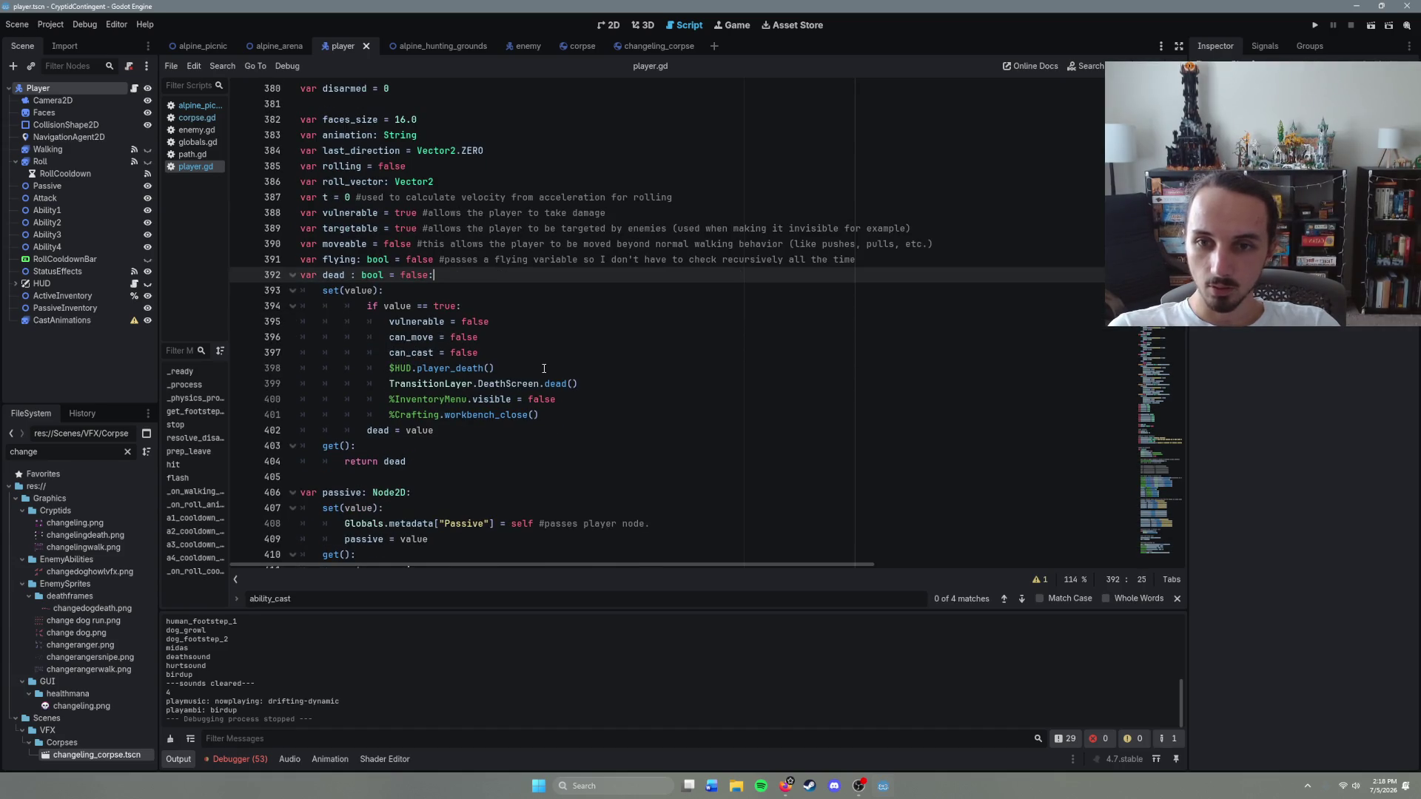
pyautogui.click(587, 383)
pyautogui.click(598, 399)
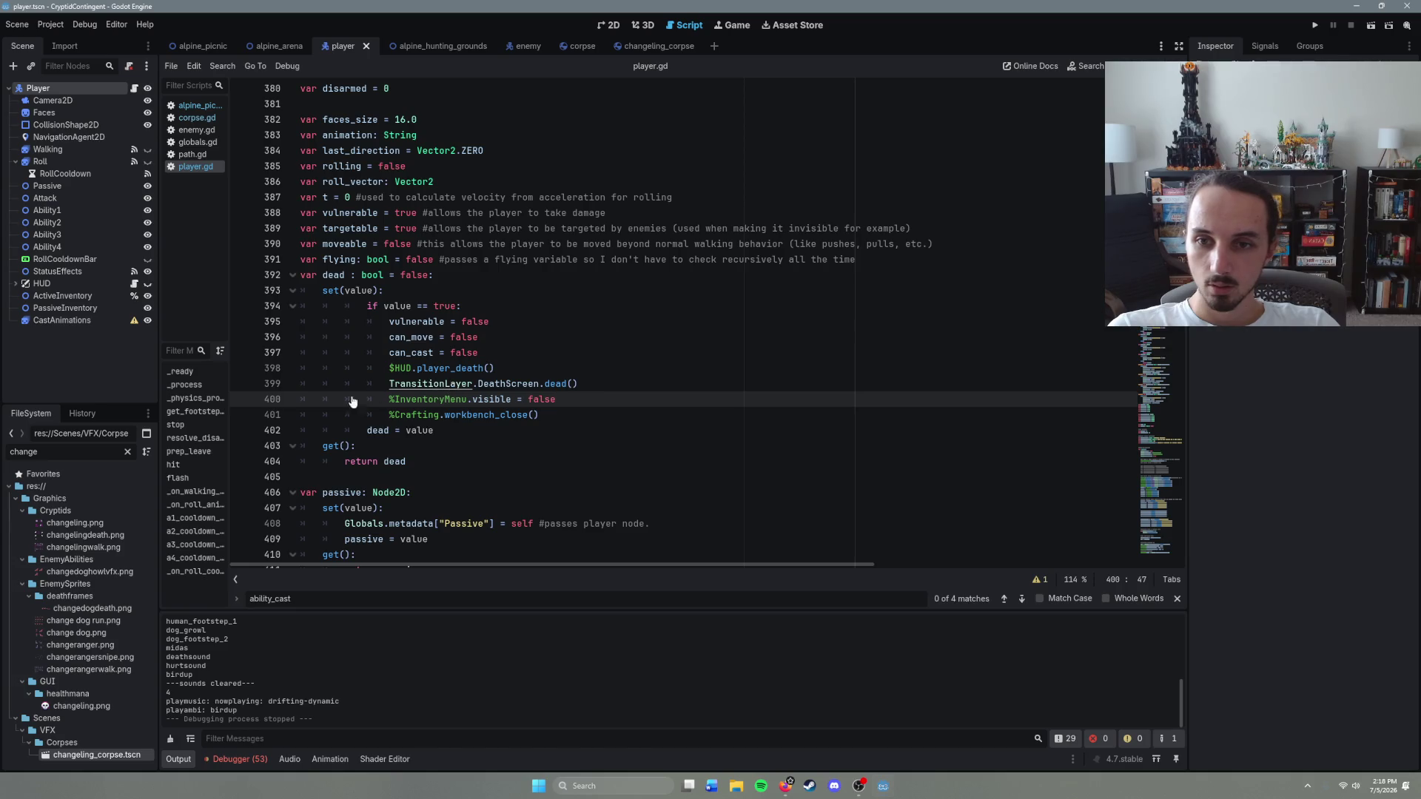
pyautogui.keyDown('ctrl'); pyautogui.click(492, 385); pyautogui.keyUp('ctrl')
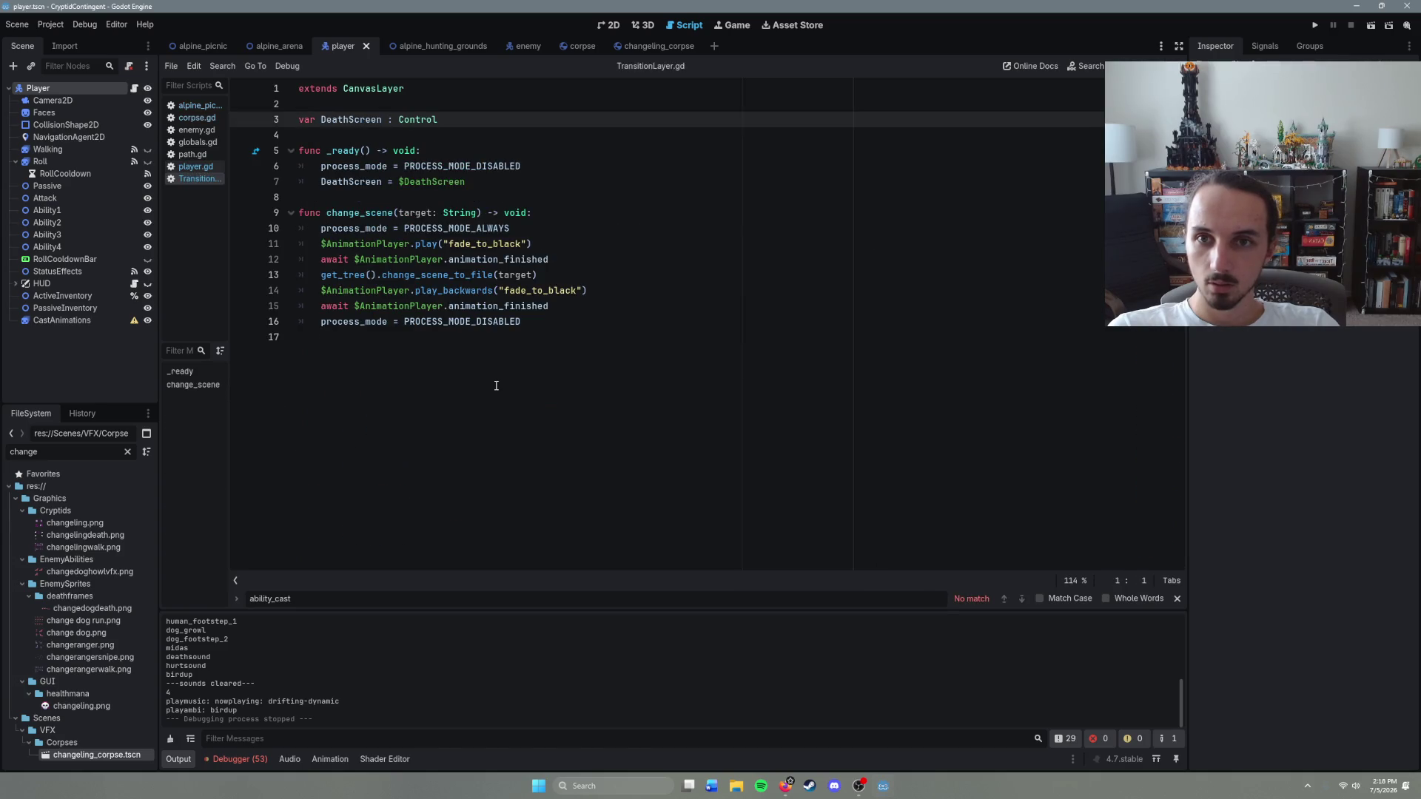
# Step: Inspect TransitionLayer.gd's _ready lines and DeathScreen = $DeathScreen, then return to player.gd's death screen call
pyautogui.click(497, 181)
pyautogui.click(555, 171)
pyautogui.click(518, 184)
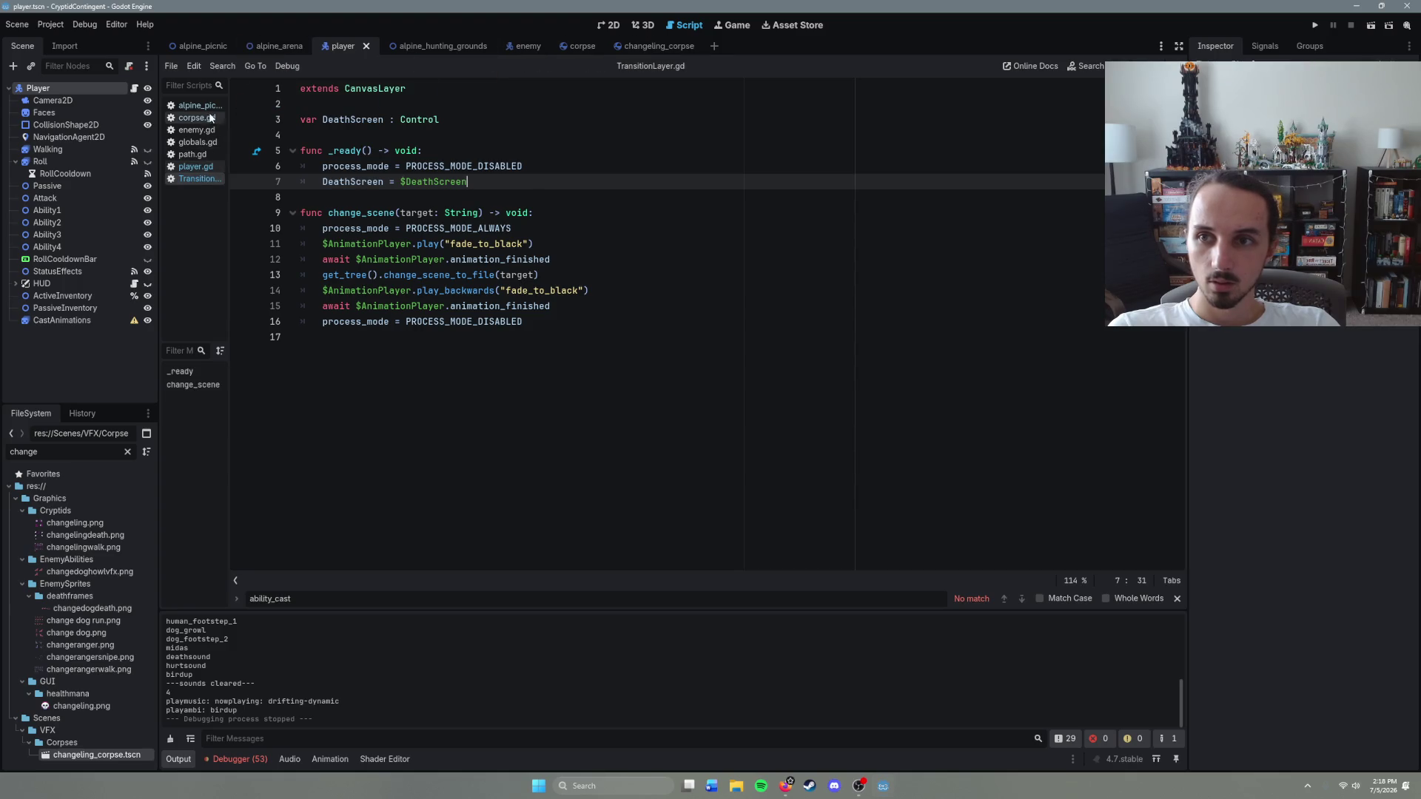
pyautogui.click(134, 90)
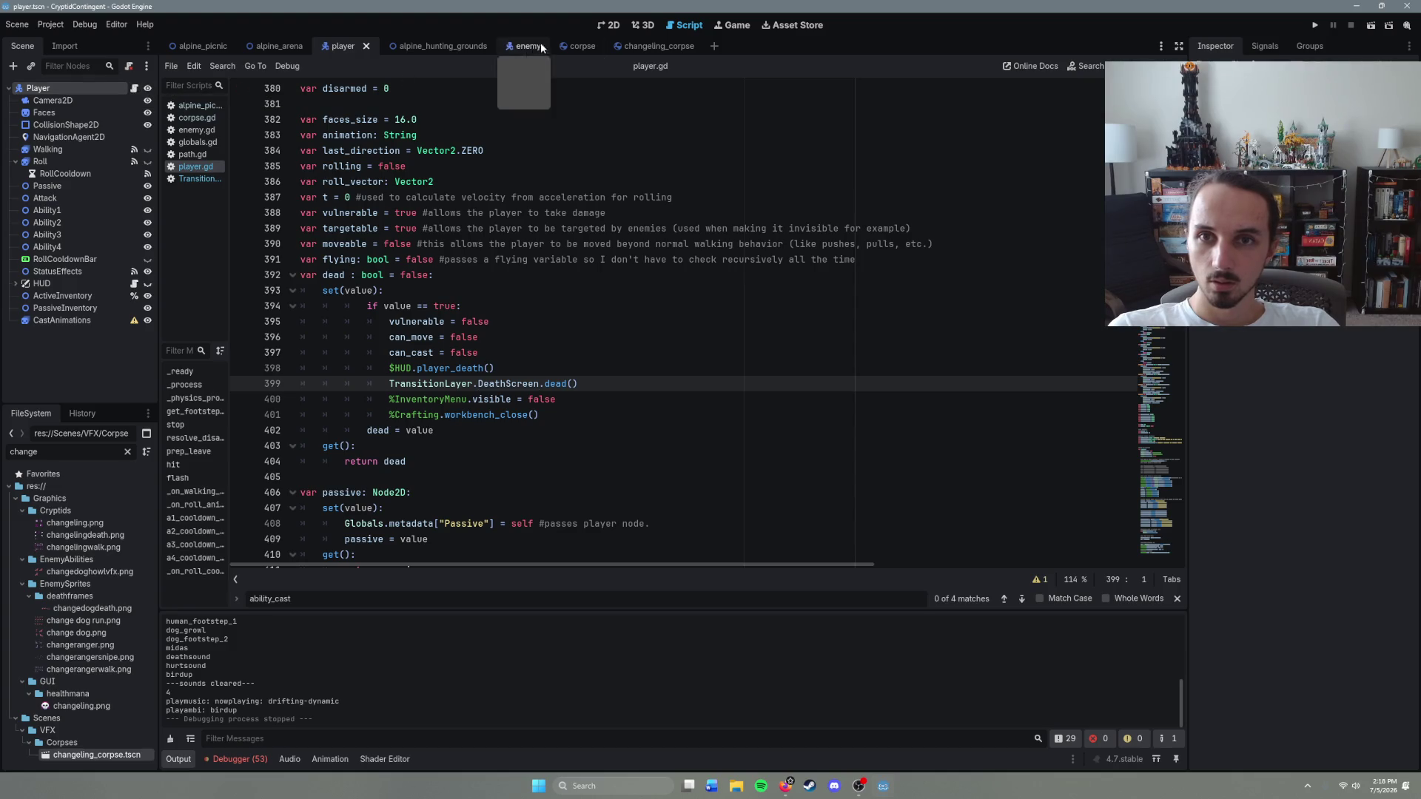
# Step: Run the game with F5, then review TransitionLayer.gd's change_scene function
pyautogui.press('F5')
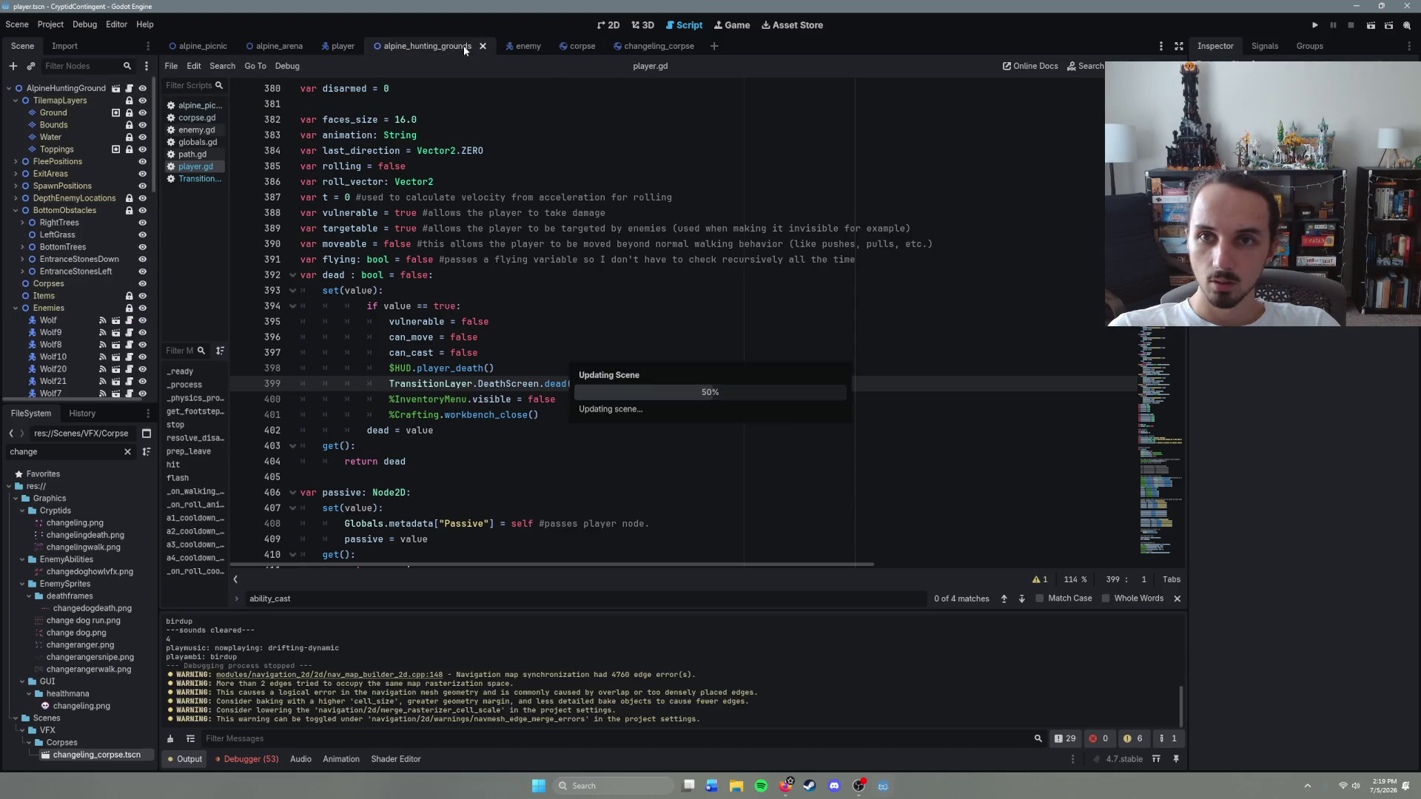
pyautogui.click(197, 177)
pyautogui.click(535, 215)
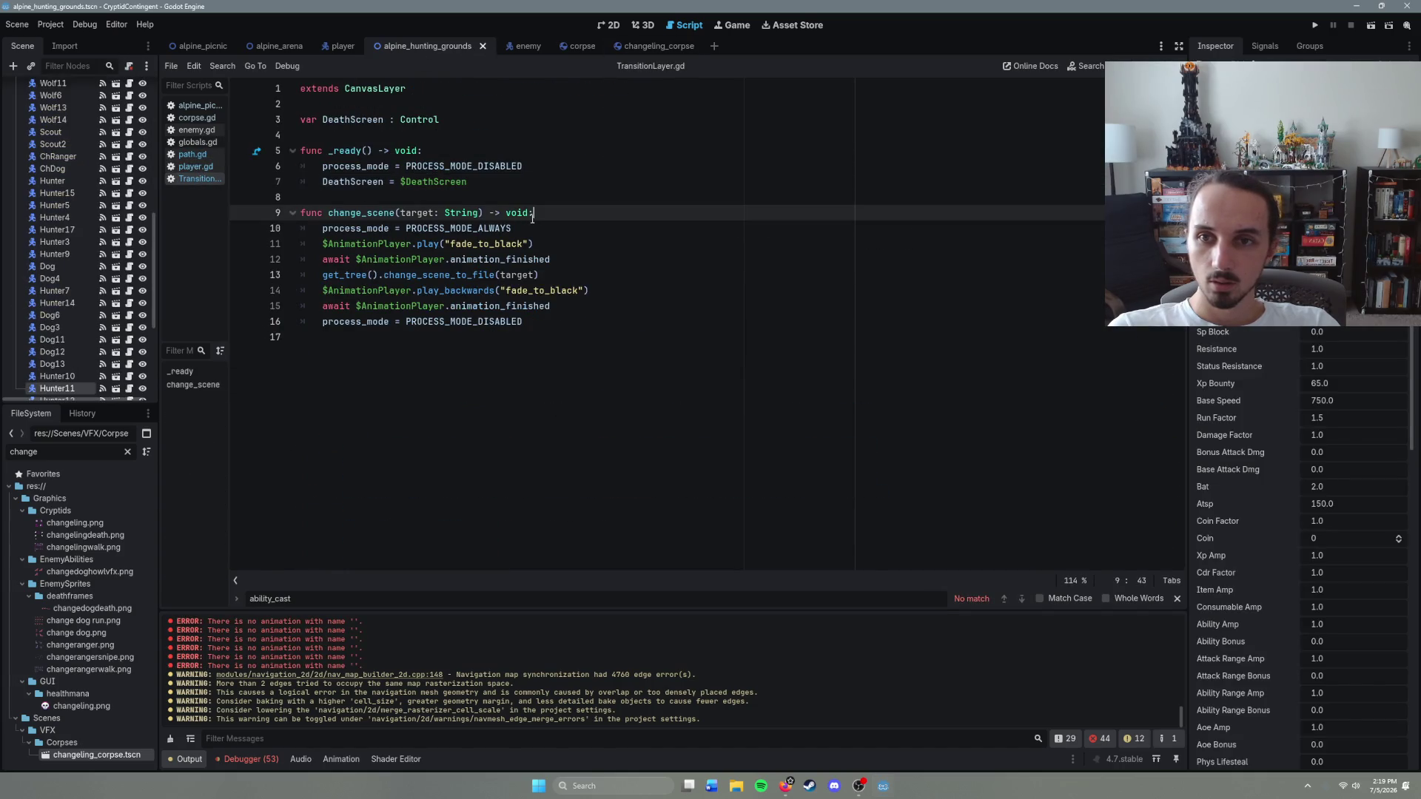
pyautogui.scroll(15, 112, 230)
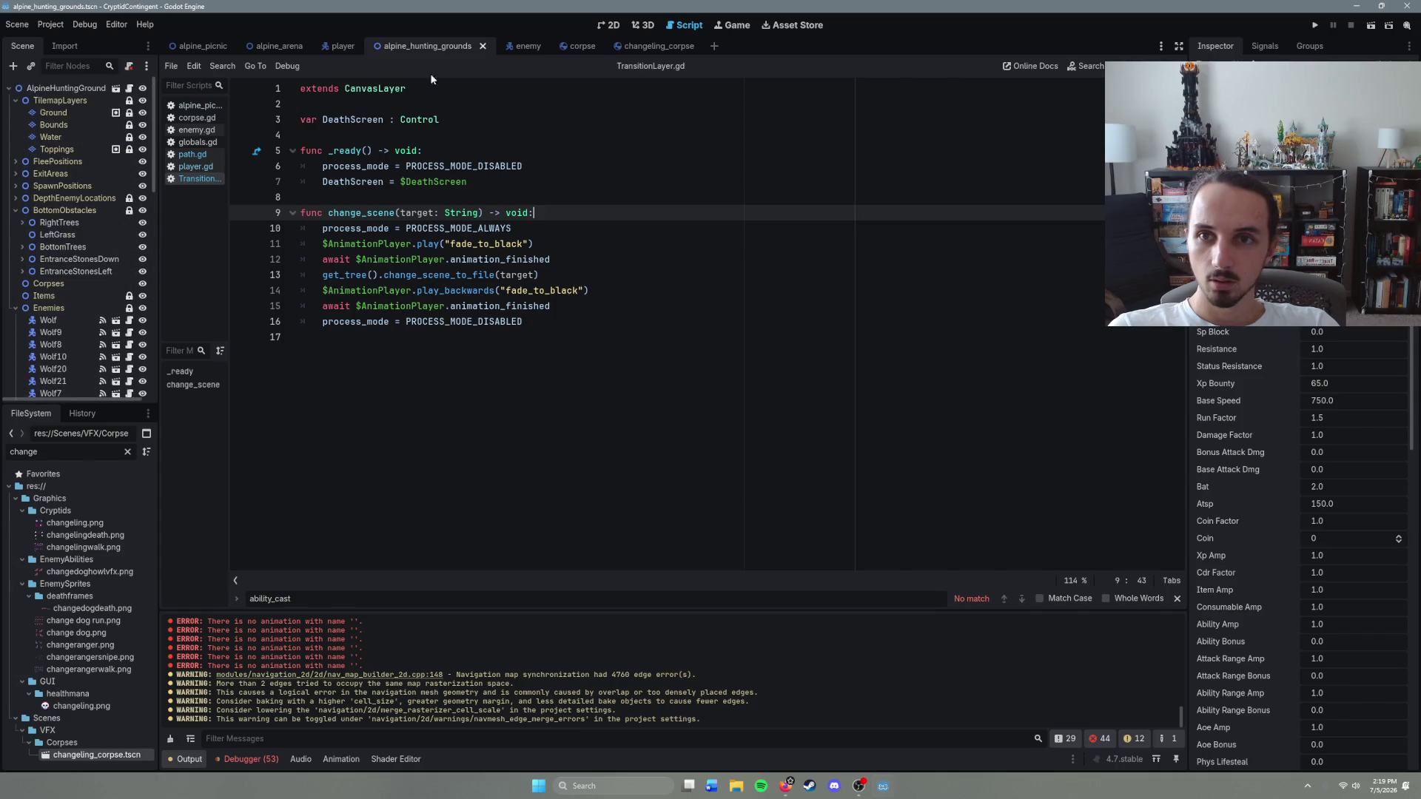
# Step: Clear the FileSystem filter and open TransitionLayer.tscn from the Globals folder
pyautogui.click(44, 451)
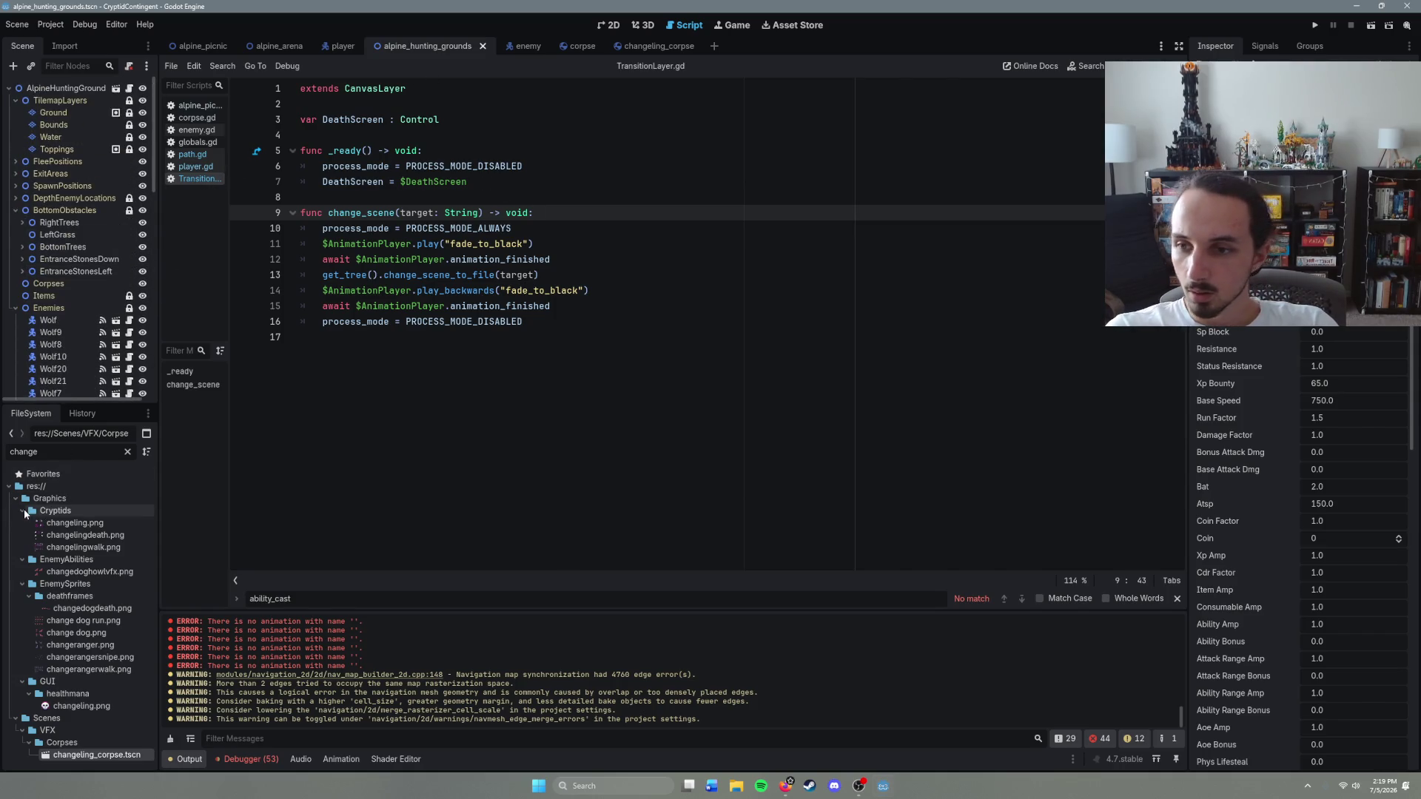
pyautogui.press('BackSpace')
pyautogui.press('BackSpace')
pyautogui.press('BackSpace')
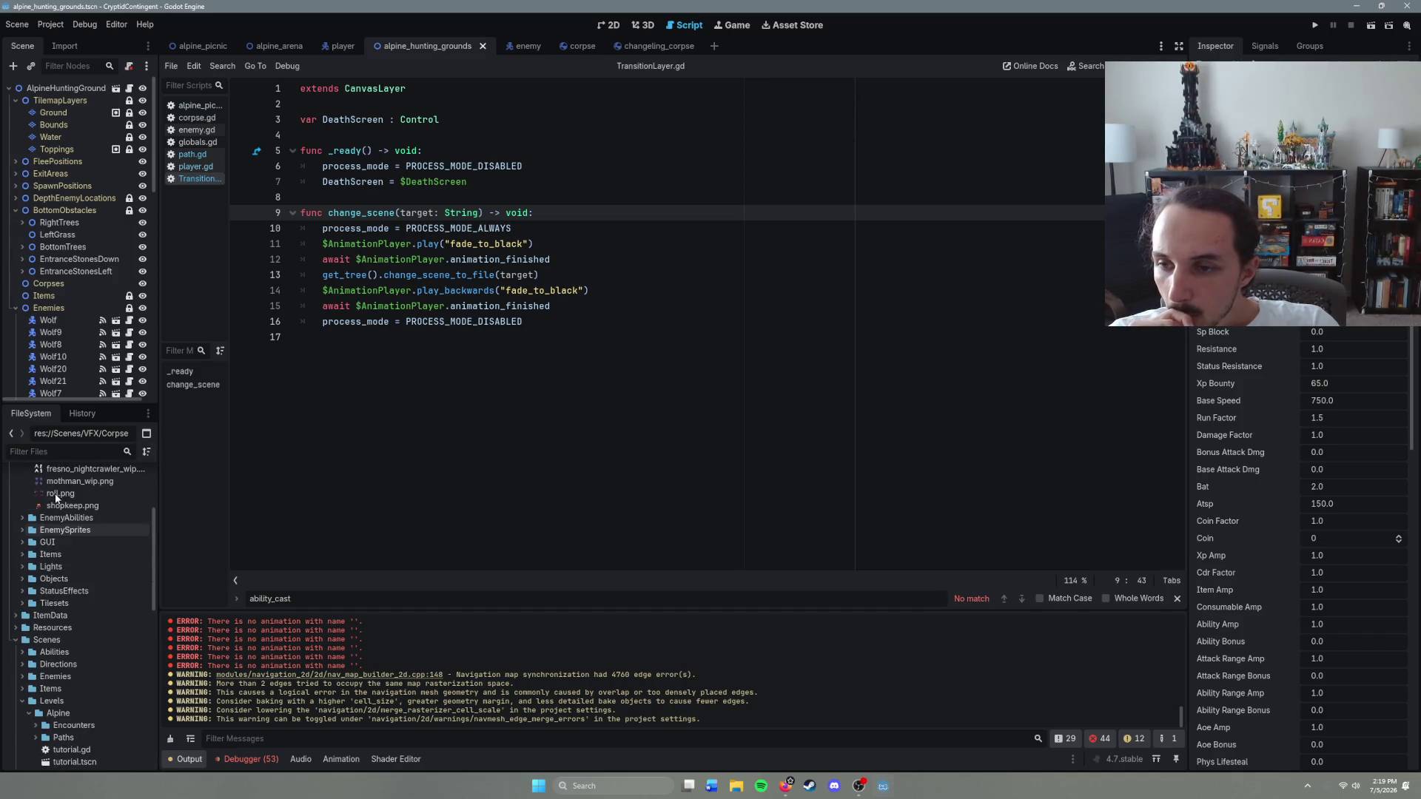
pyautogui.click(15, 511)
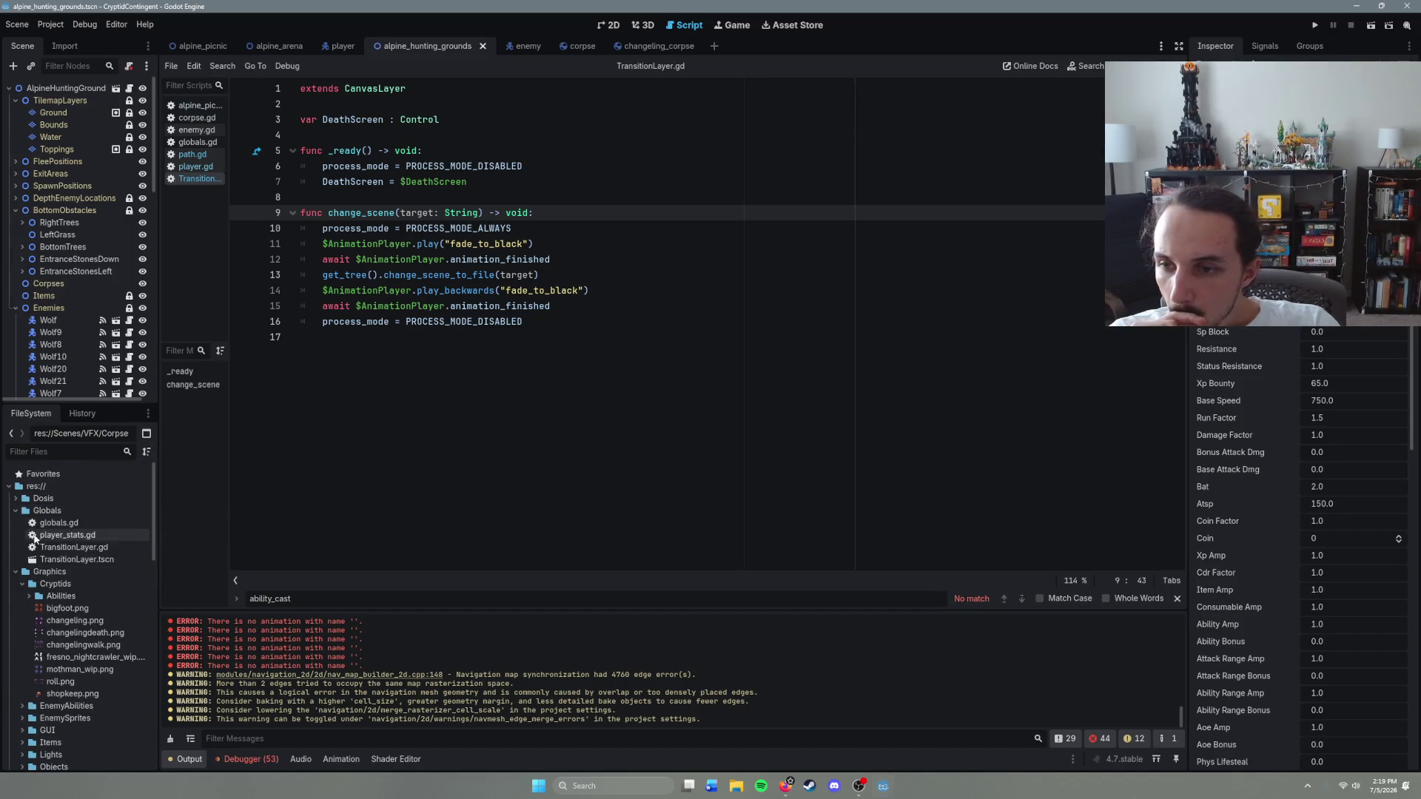
pyautogui.click(65, 560)
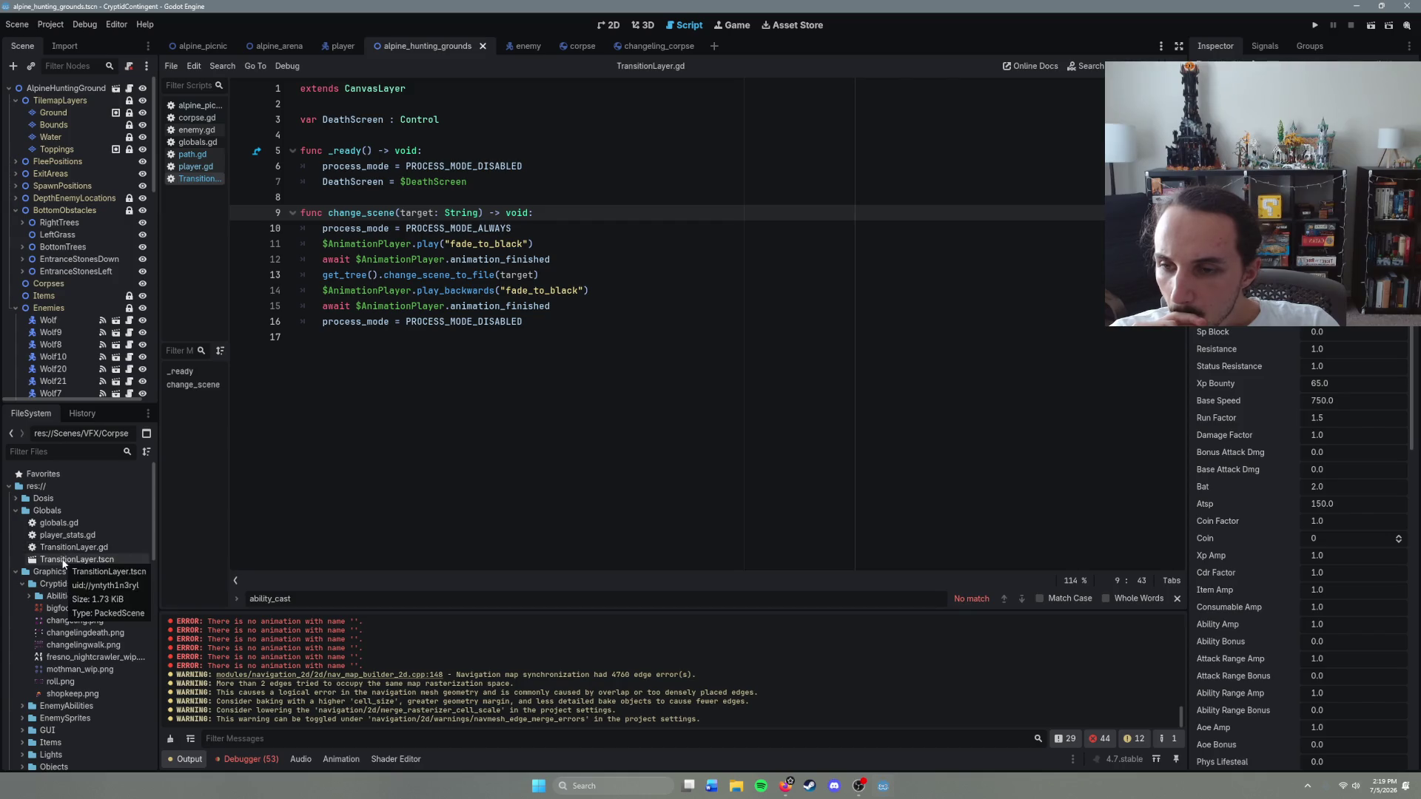
pyautogui.doubleClick(64, 562)
# Step: Open the DeathScreen node's script, death_screen.gd, at its dead() function
pyautogui.click(122, 124)
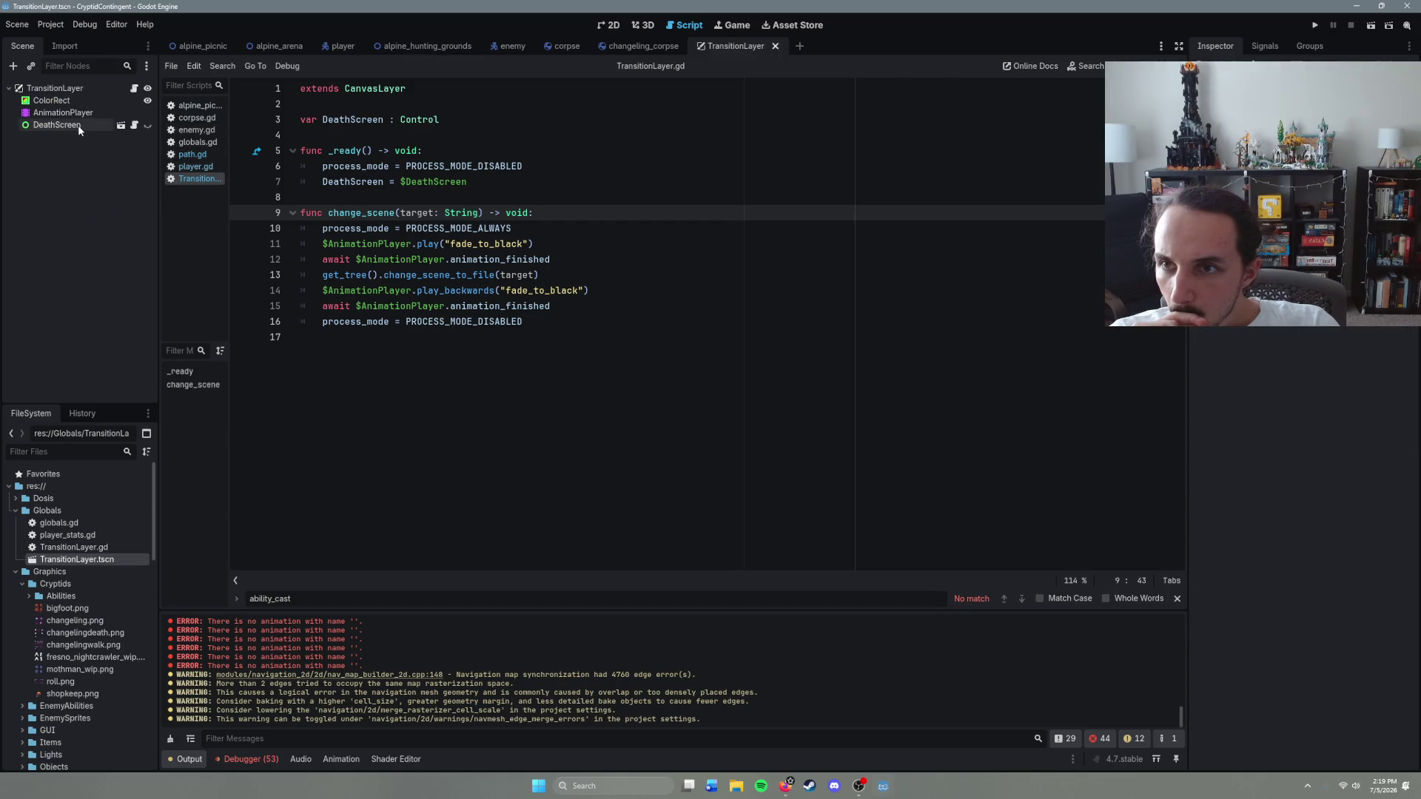
pyautogui.click(135, 126)
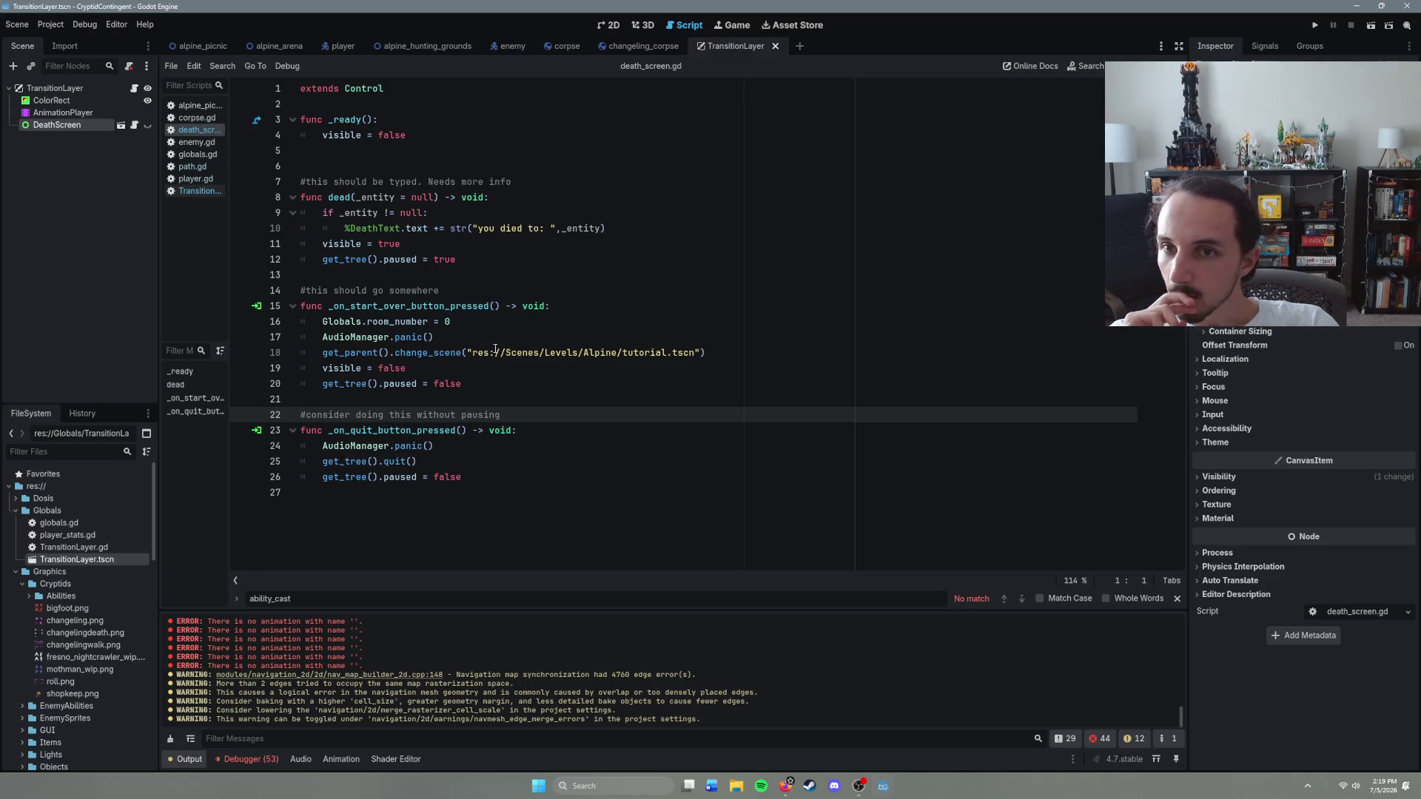
pyautogui.click(491, 244)
pyautogui.click(489, 274)
pyautogui.click(486, 259)
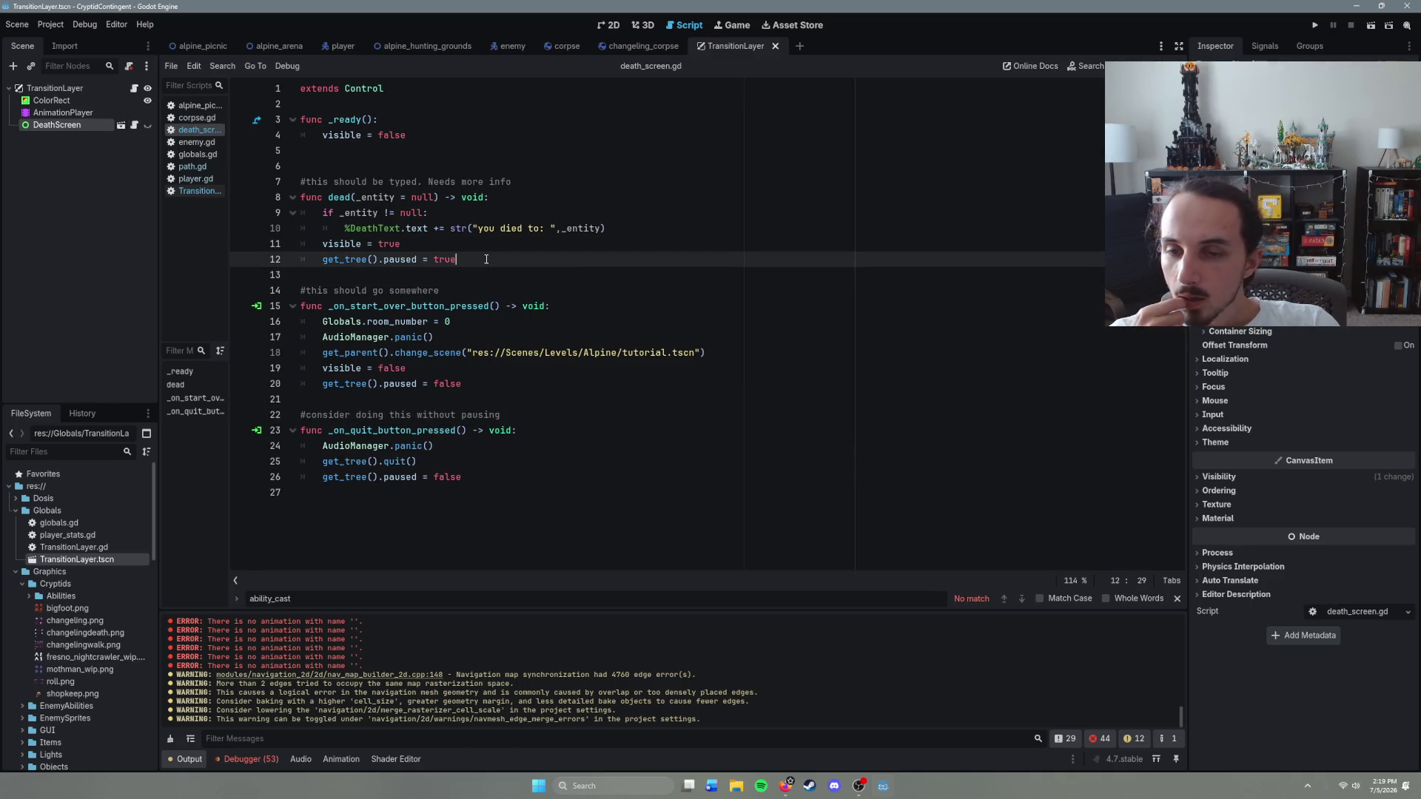
# Step: Comment out get_tree().paused = true, save death_screen.gd, and launch the game with F5
pyautogui.moveTo(465, 262); pyautogui.dragTo(324, 264)
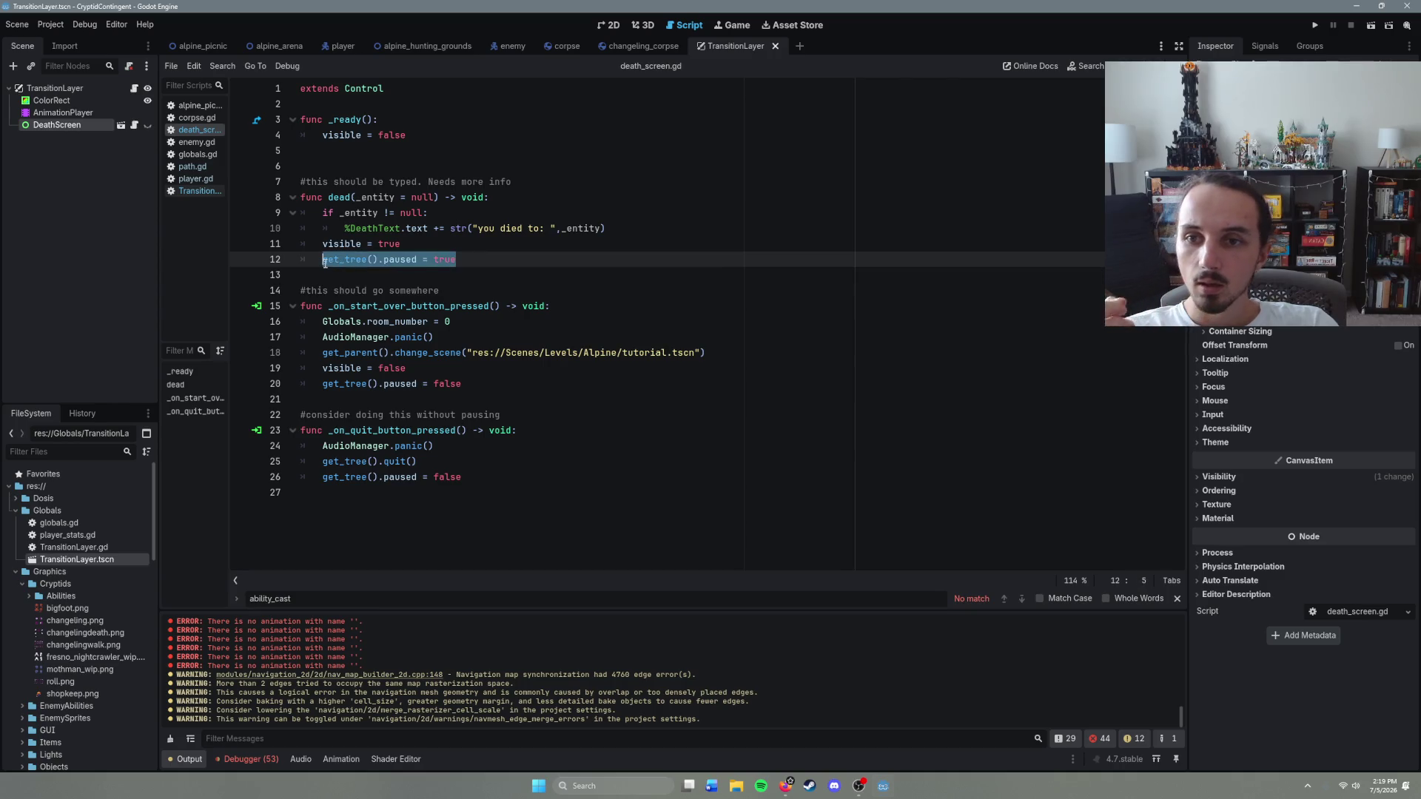
pyautogui.hotkey('ctrl', 'k')
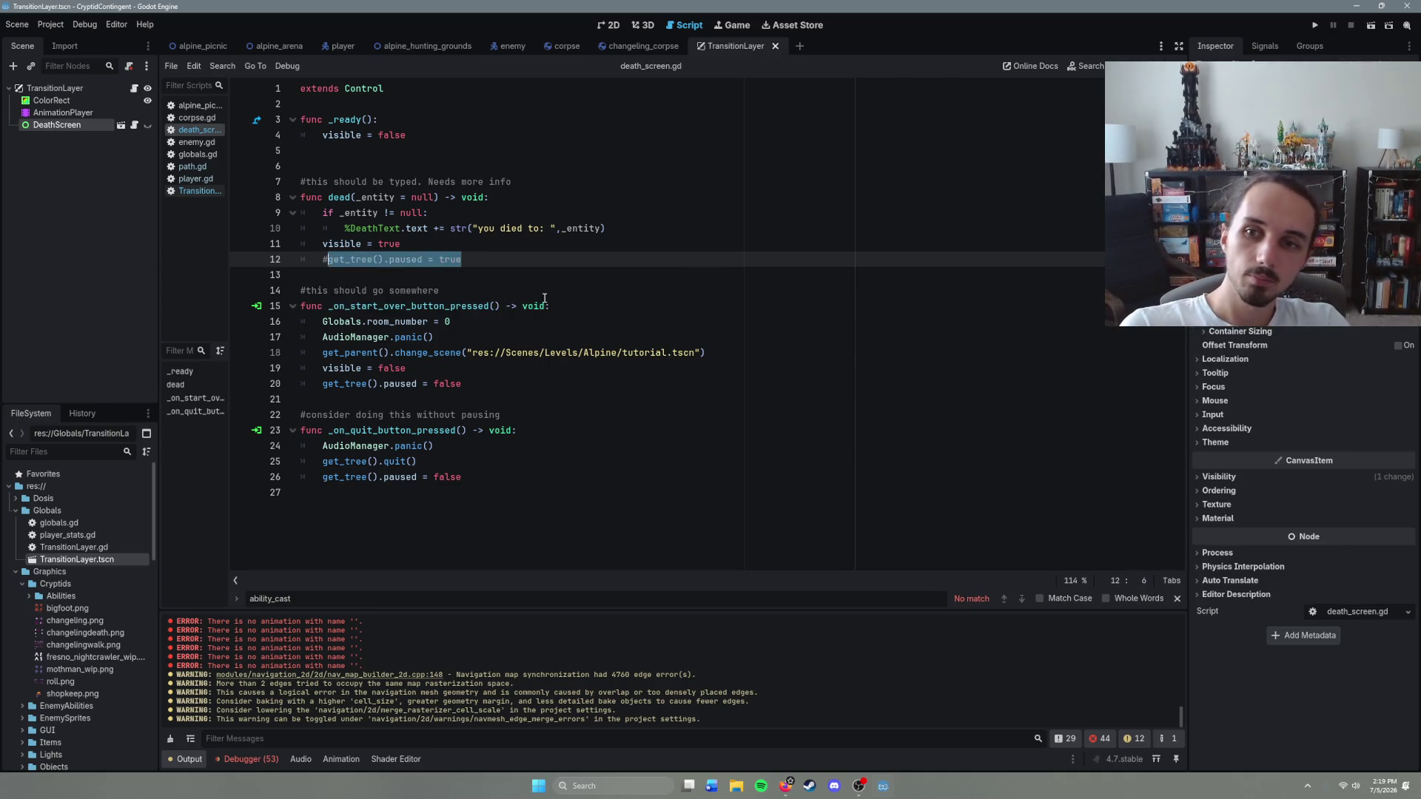
pyautogui.click(498, 259)
pyautogui.hotkey('ctrl', 's')
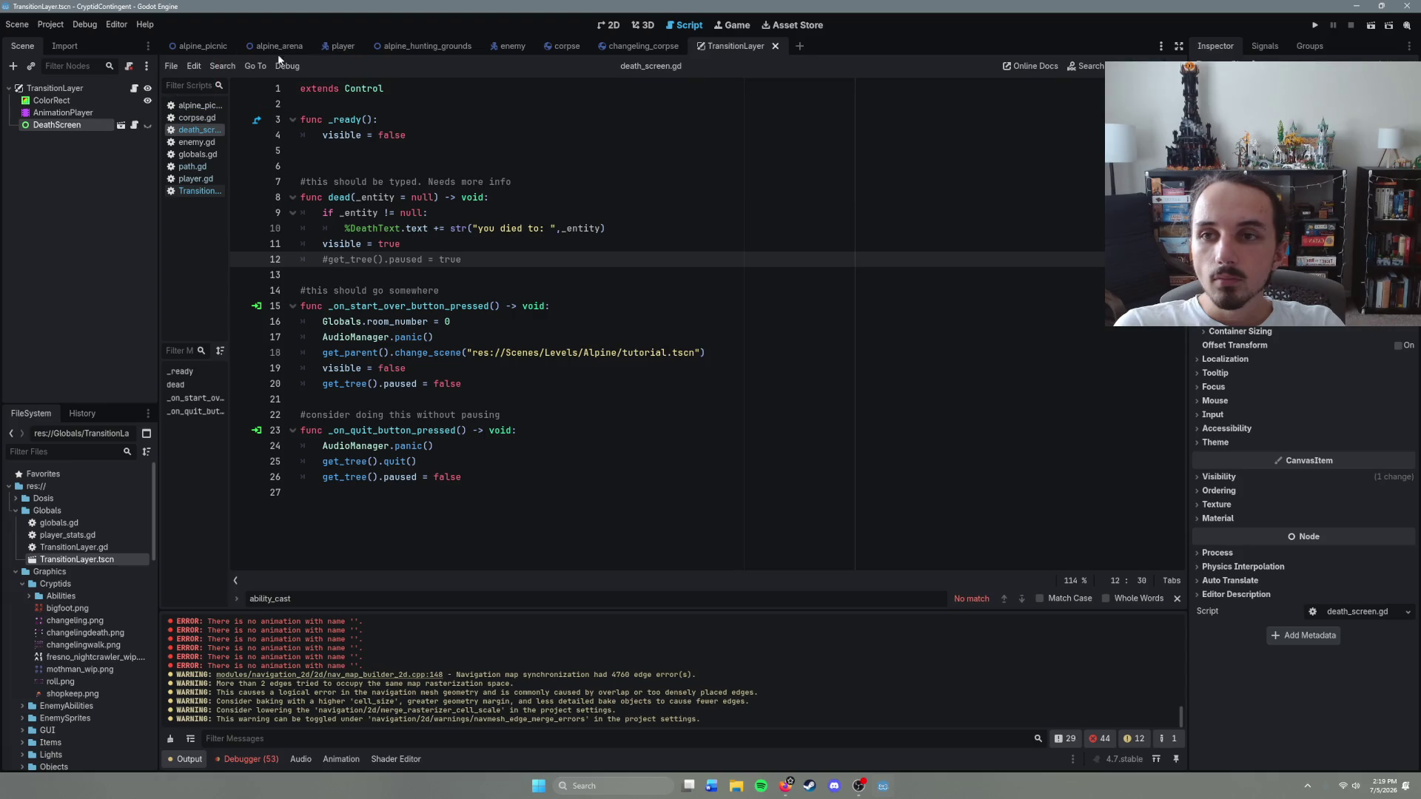
pyautogui.press('F5')
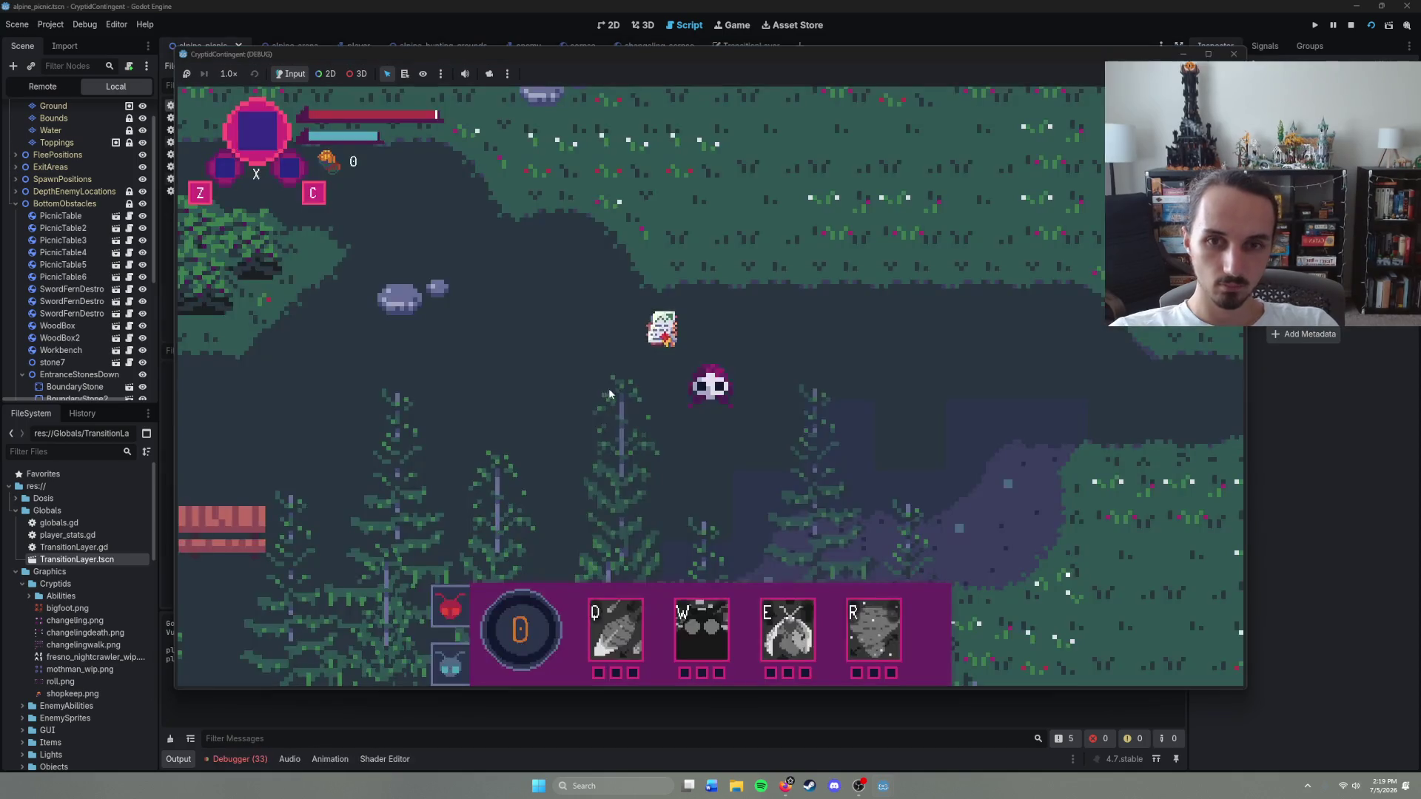
# Step: Walk the player left and up, fire the laser beam at enemies, then close the game after dying
pyautogui.rightClick(514, 421)
pyautogui.press('Left')
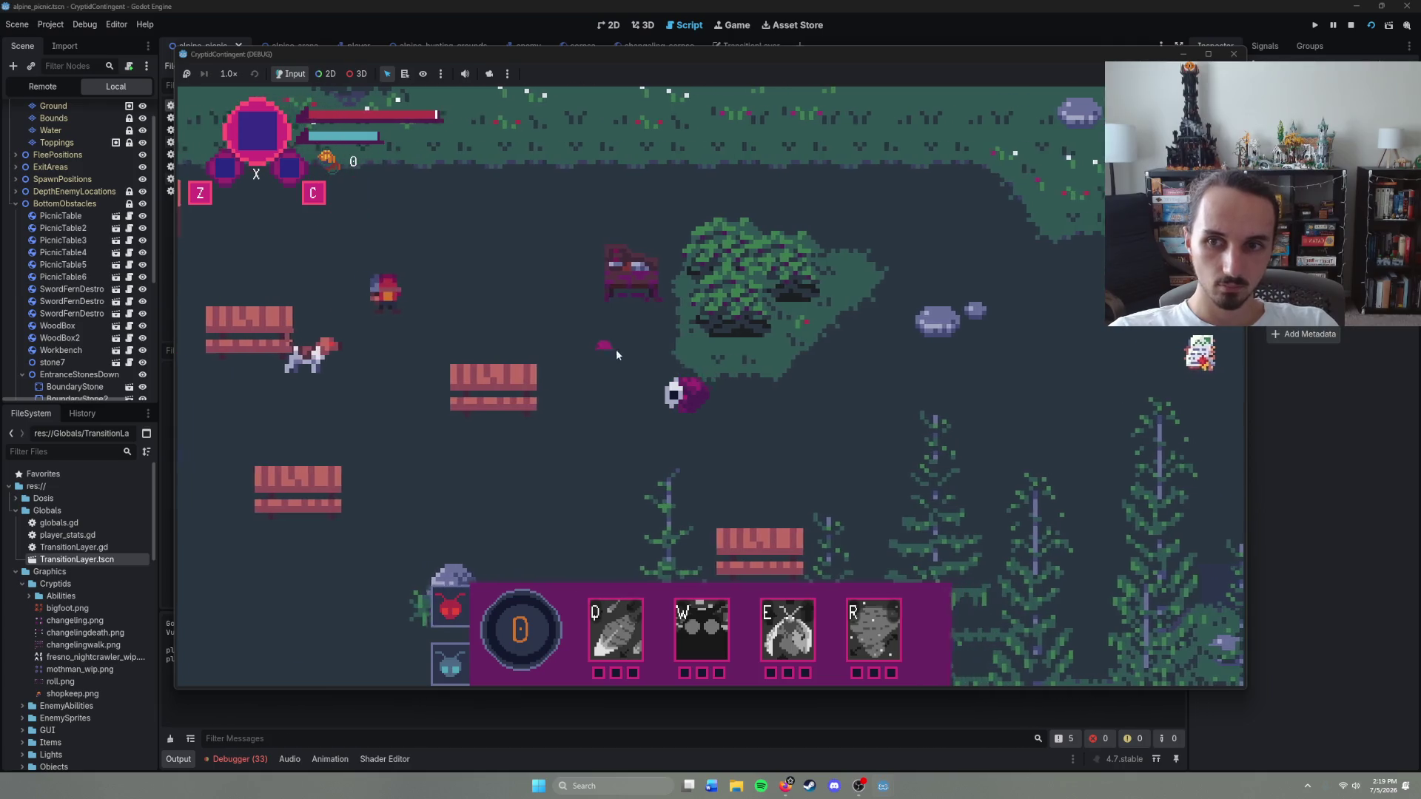
pyautogui.rightClick(610, 349)
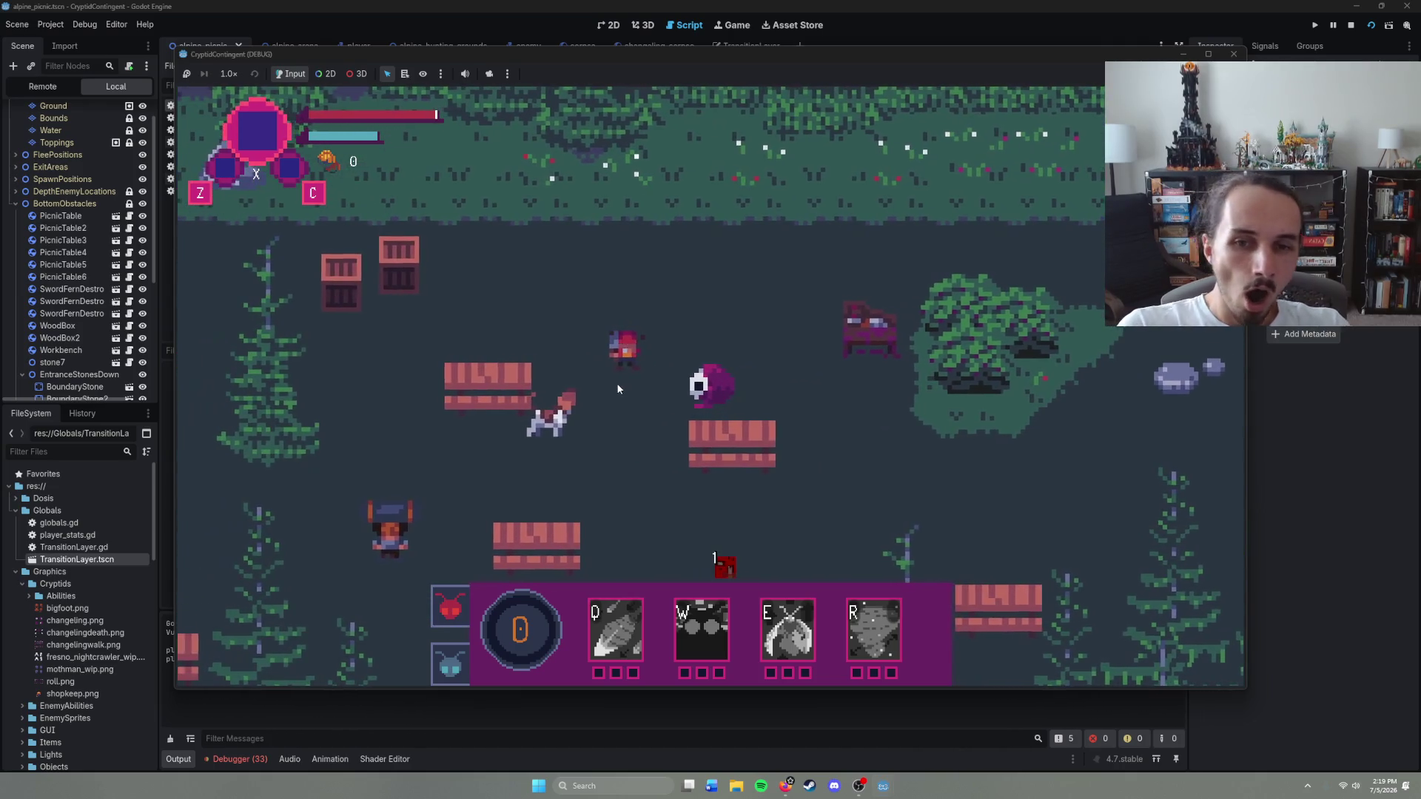
pyautogui.click(618, 389)
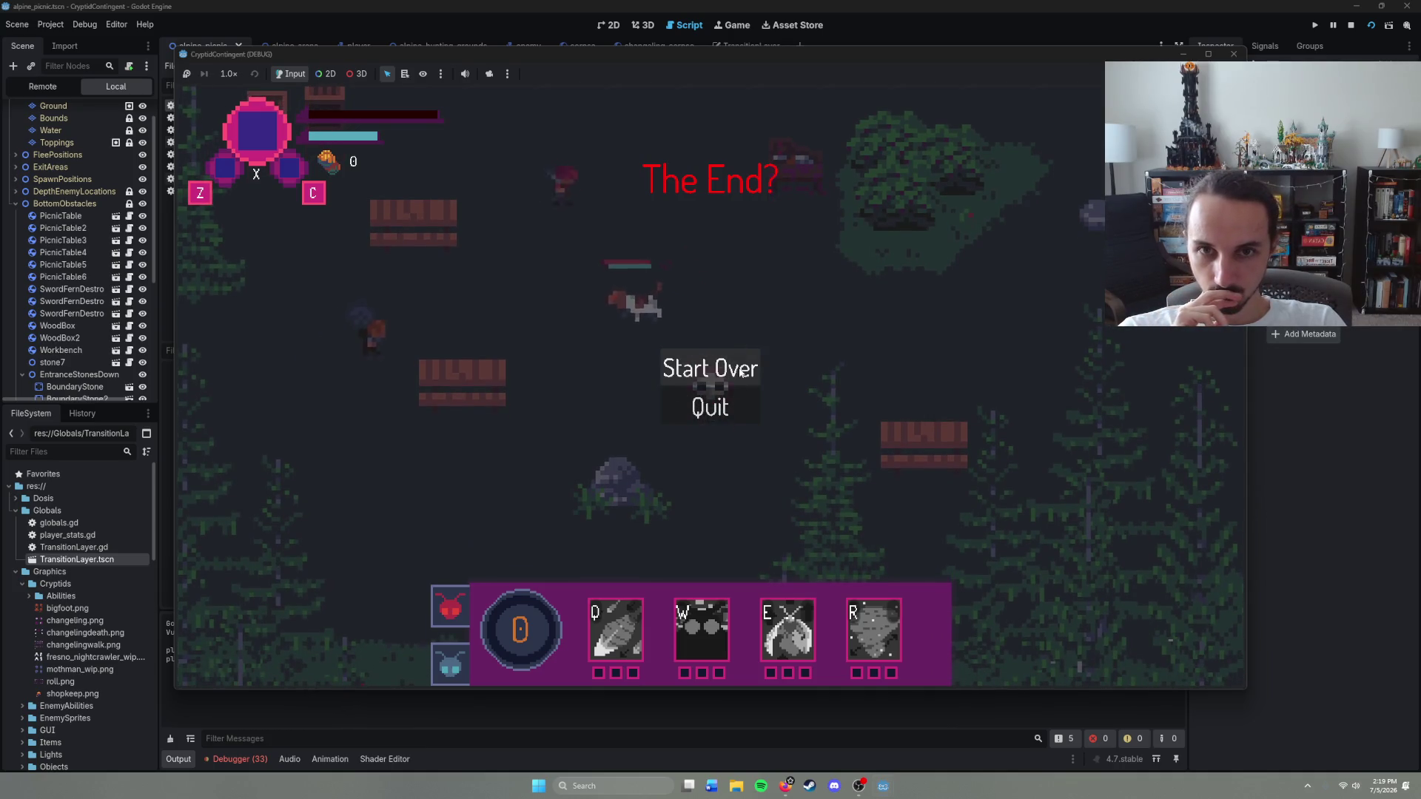
pyautogui.click(710, 407)
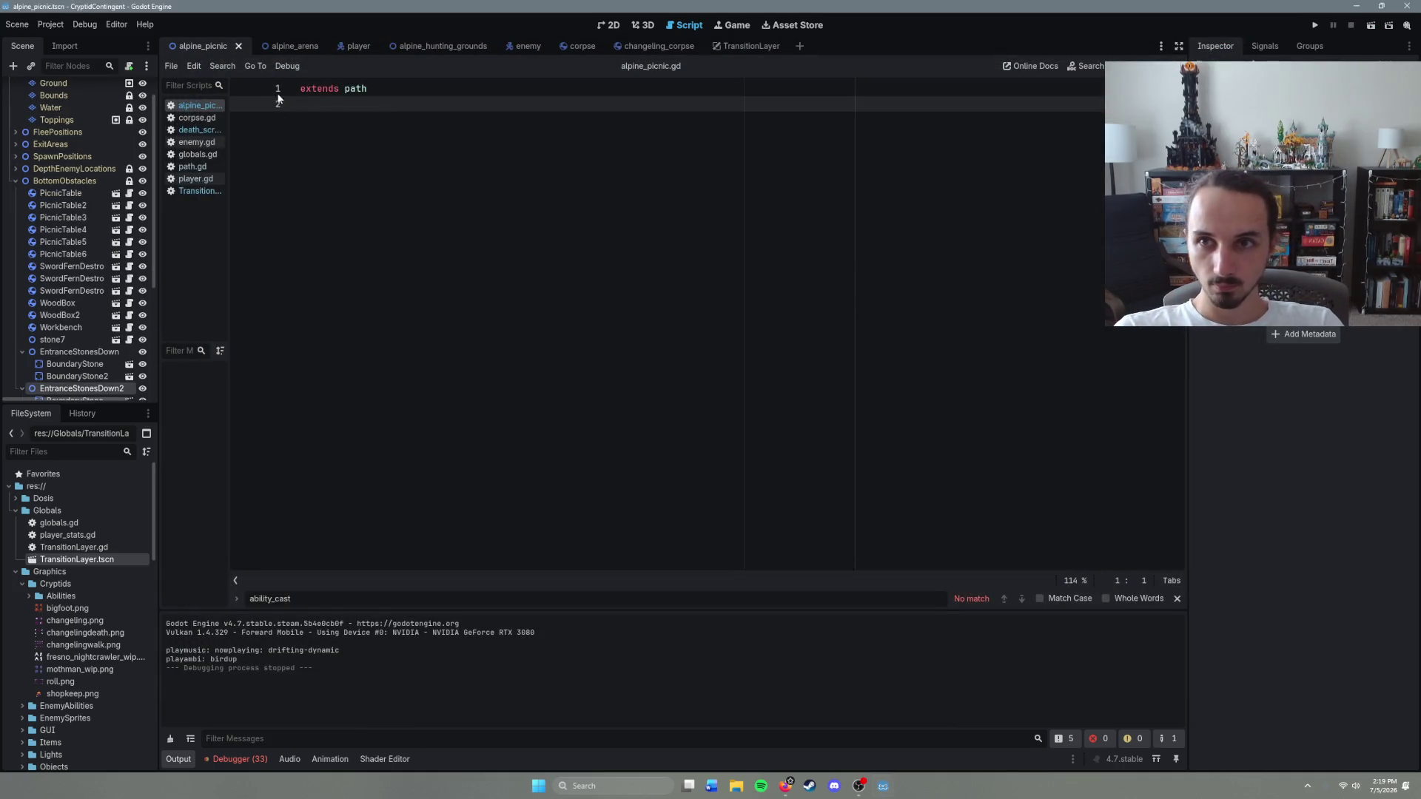
pyautogui.click(354, 46)
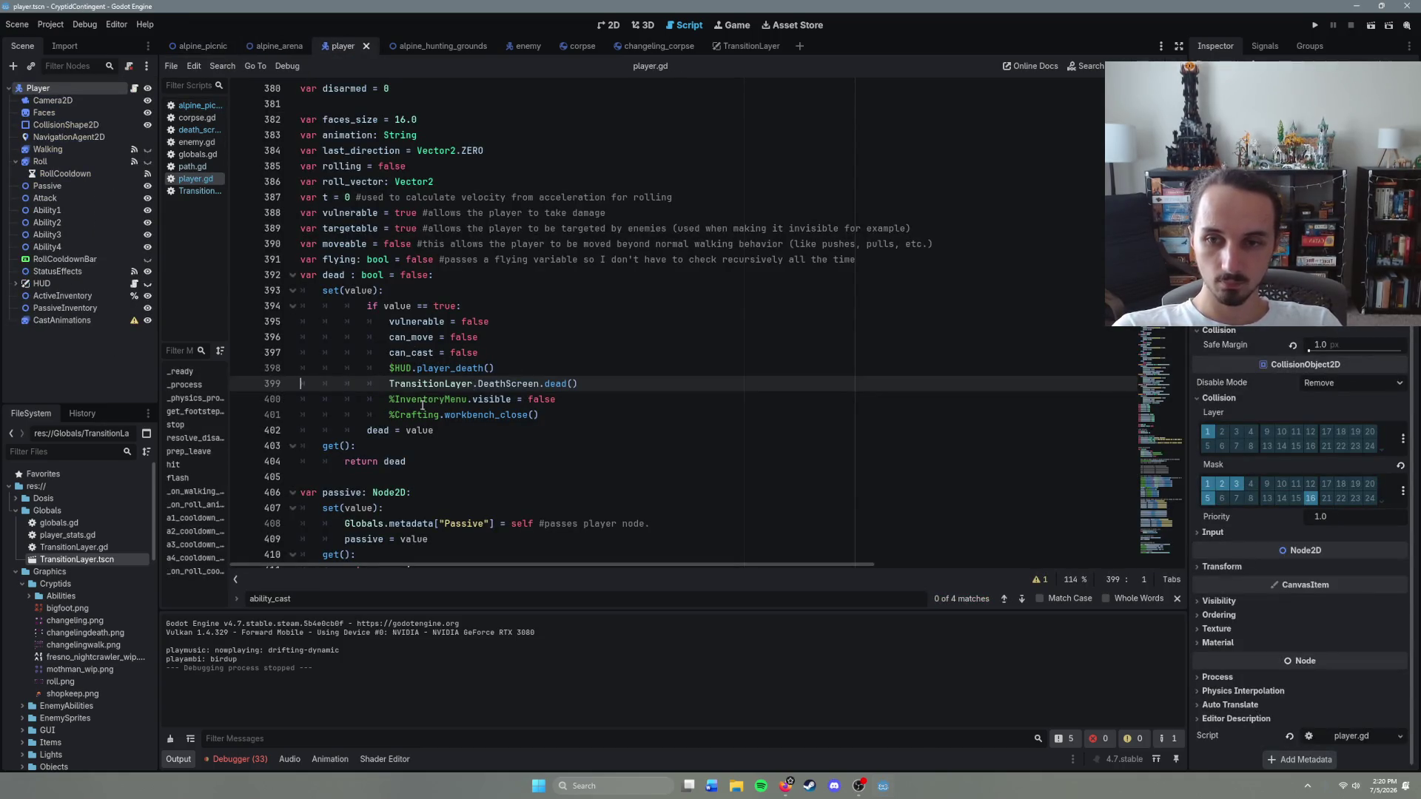
pyautogui.click(473, 434)
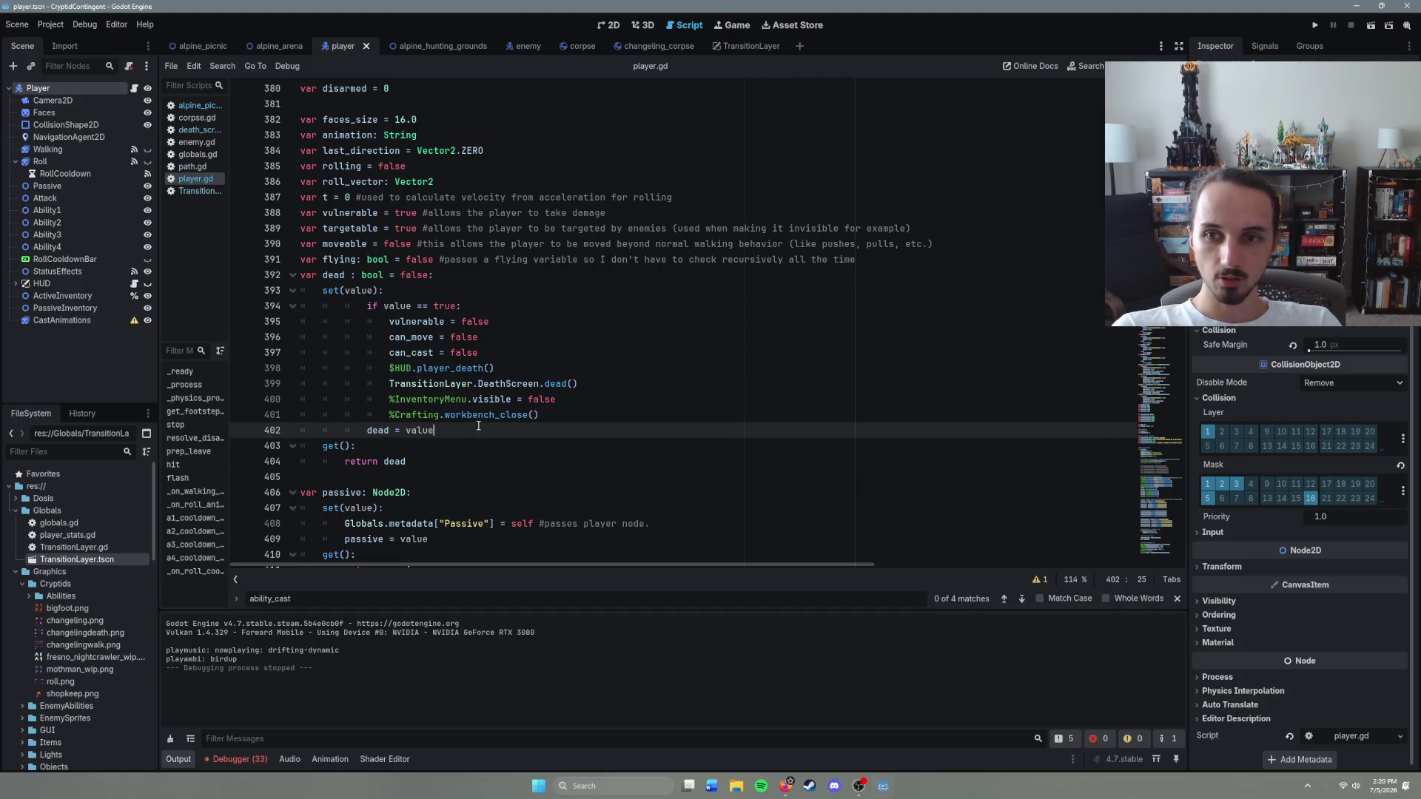
pyautogui.scroll(-20, 476, 426)
pyautogui.scroll(-11, 458, 442)
pyautogui.scroll(-5, 461, 442)
pyautogui.scroll(-5, 535, 461)
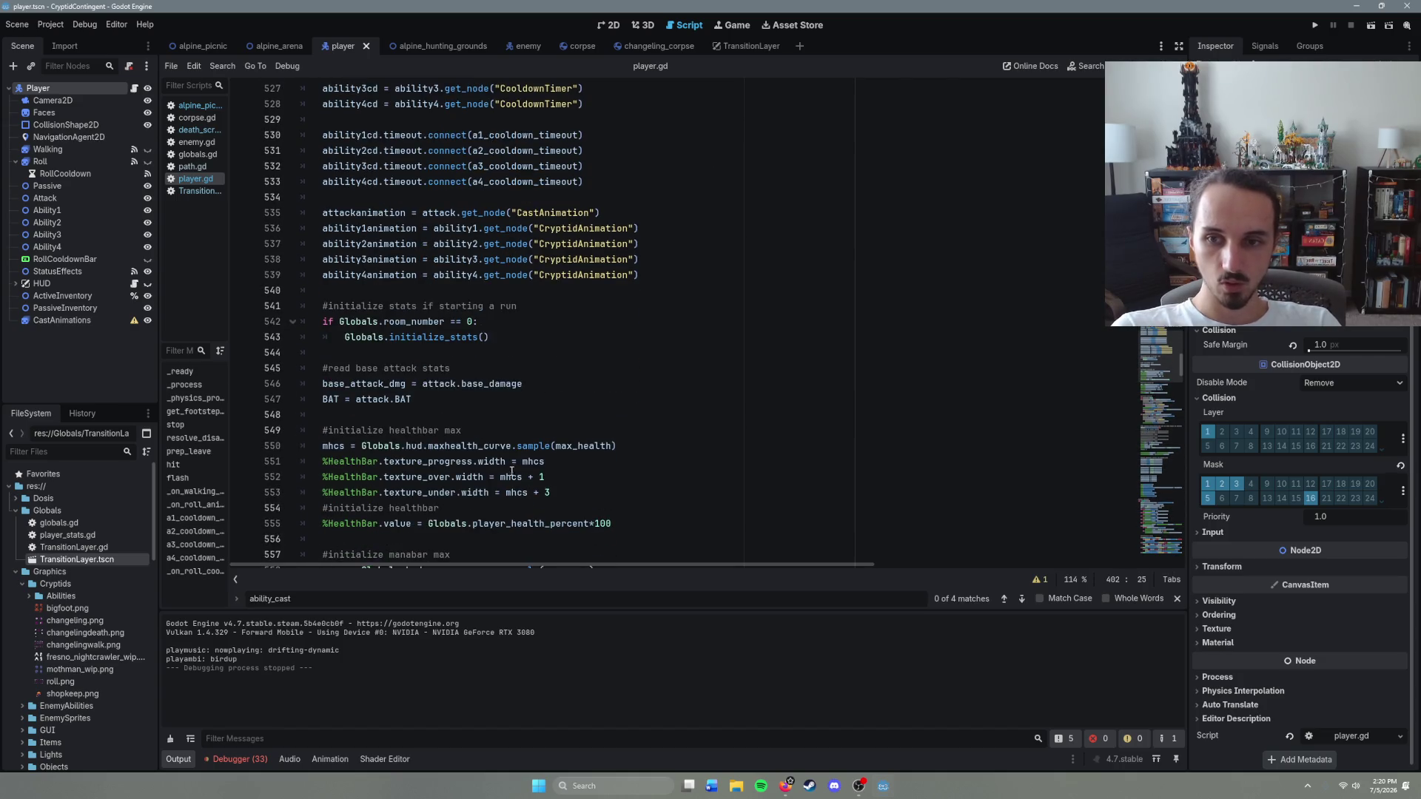
pyautogui.scroll(3, 510, 482)
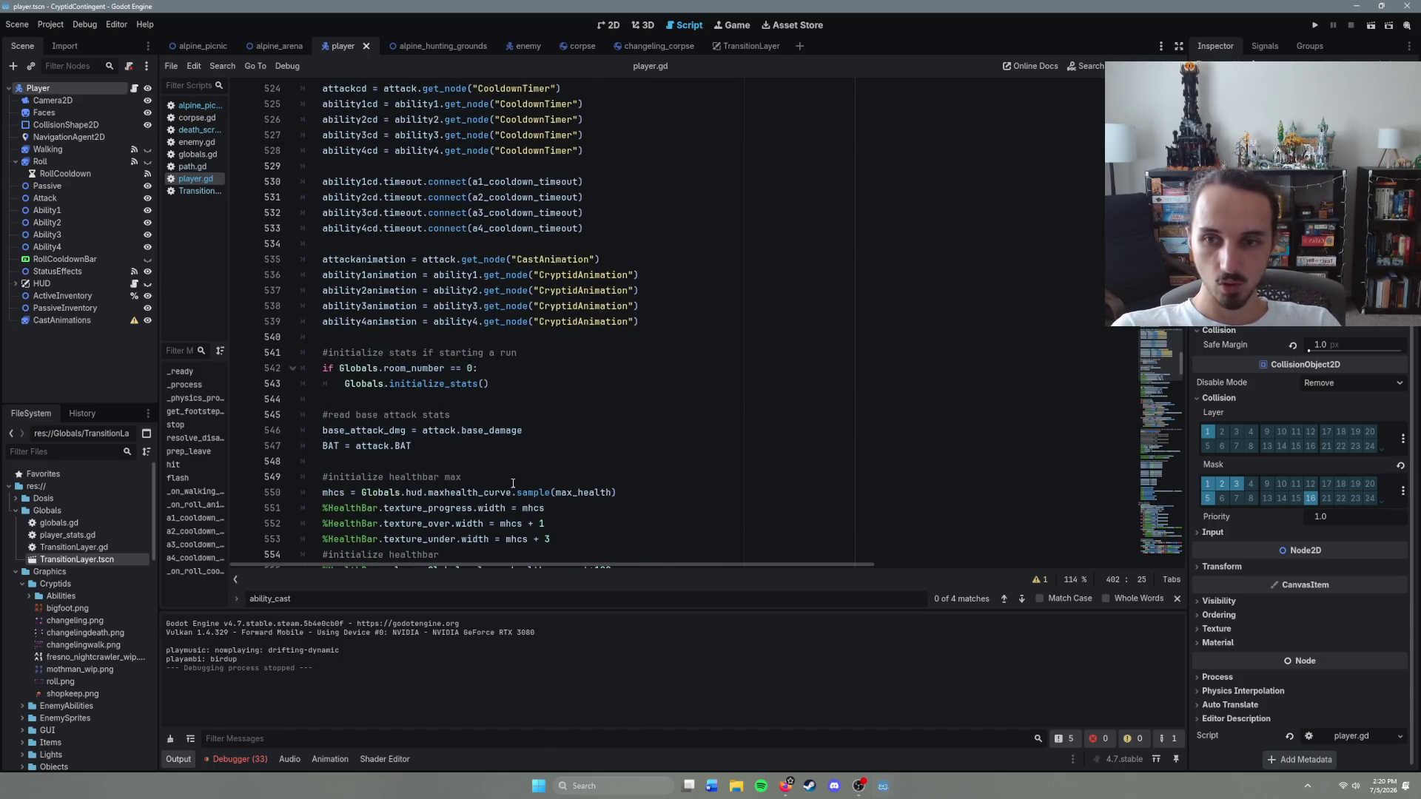
pyautogui.scroll(20, 513, 482)
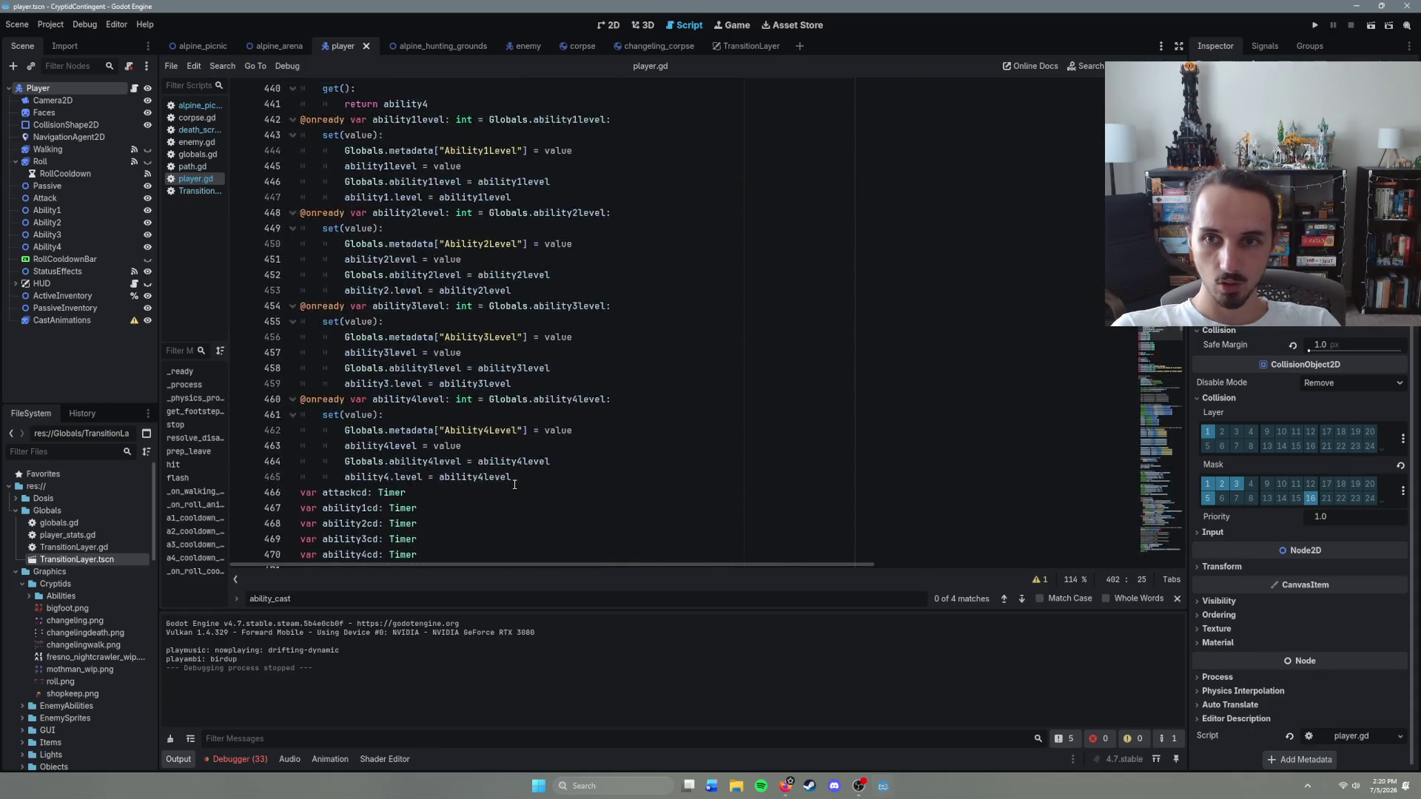
pyautogui.scroll(20, 514, 484)
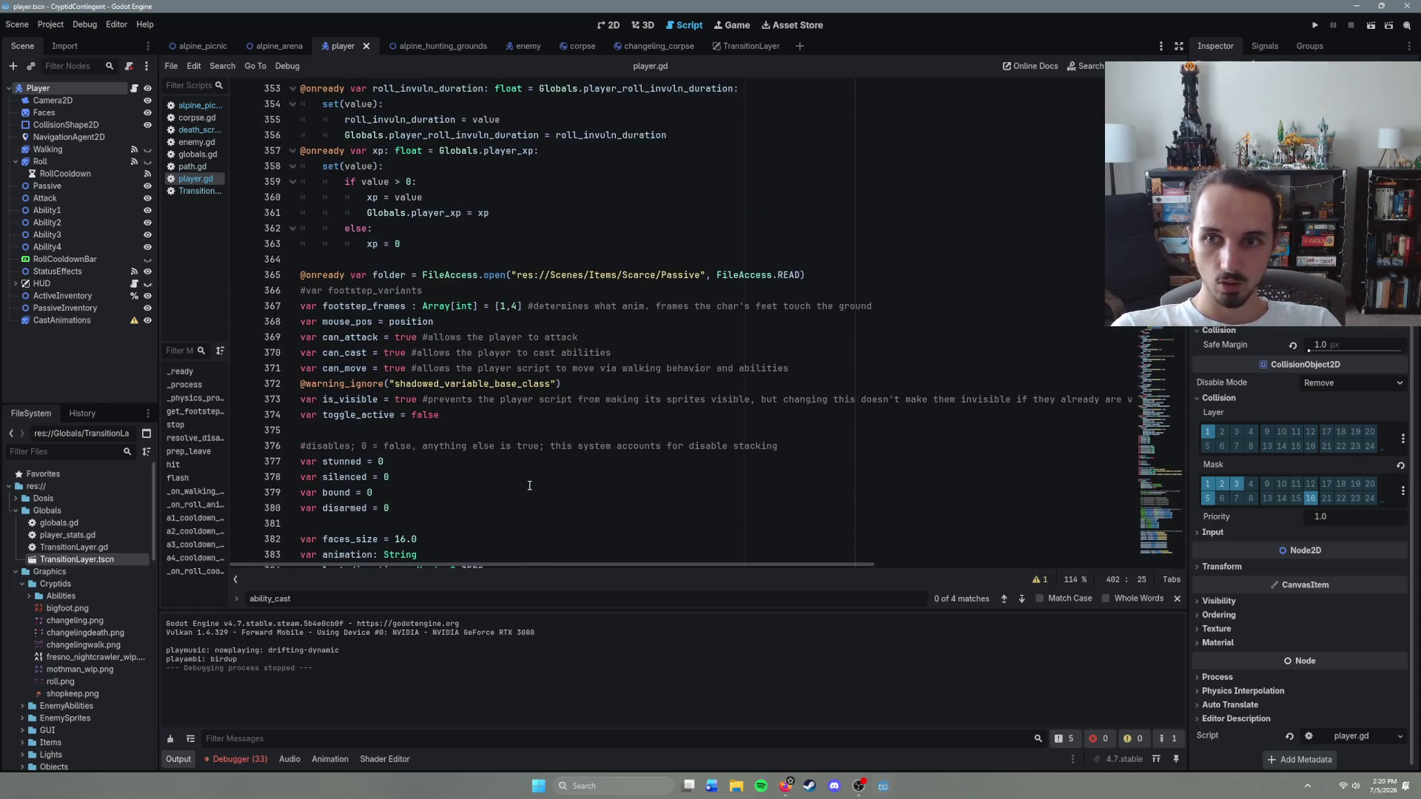
pyautogui.scroll(20, 530, 486)
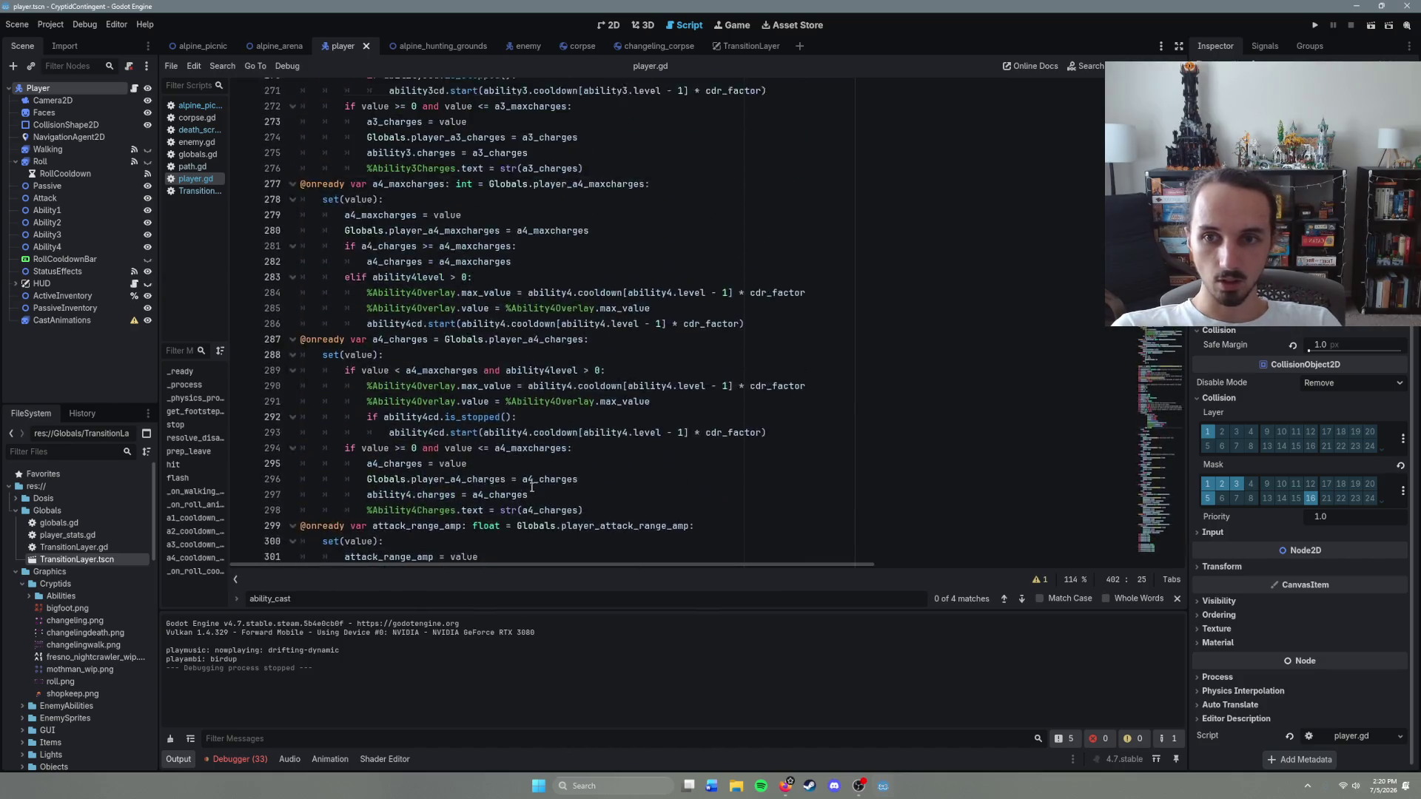
pyautogui.scroll(20, 531, 488)
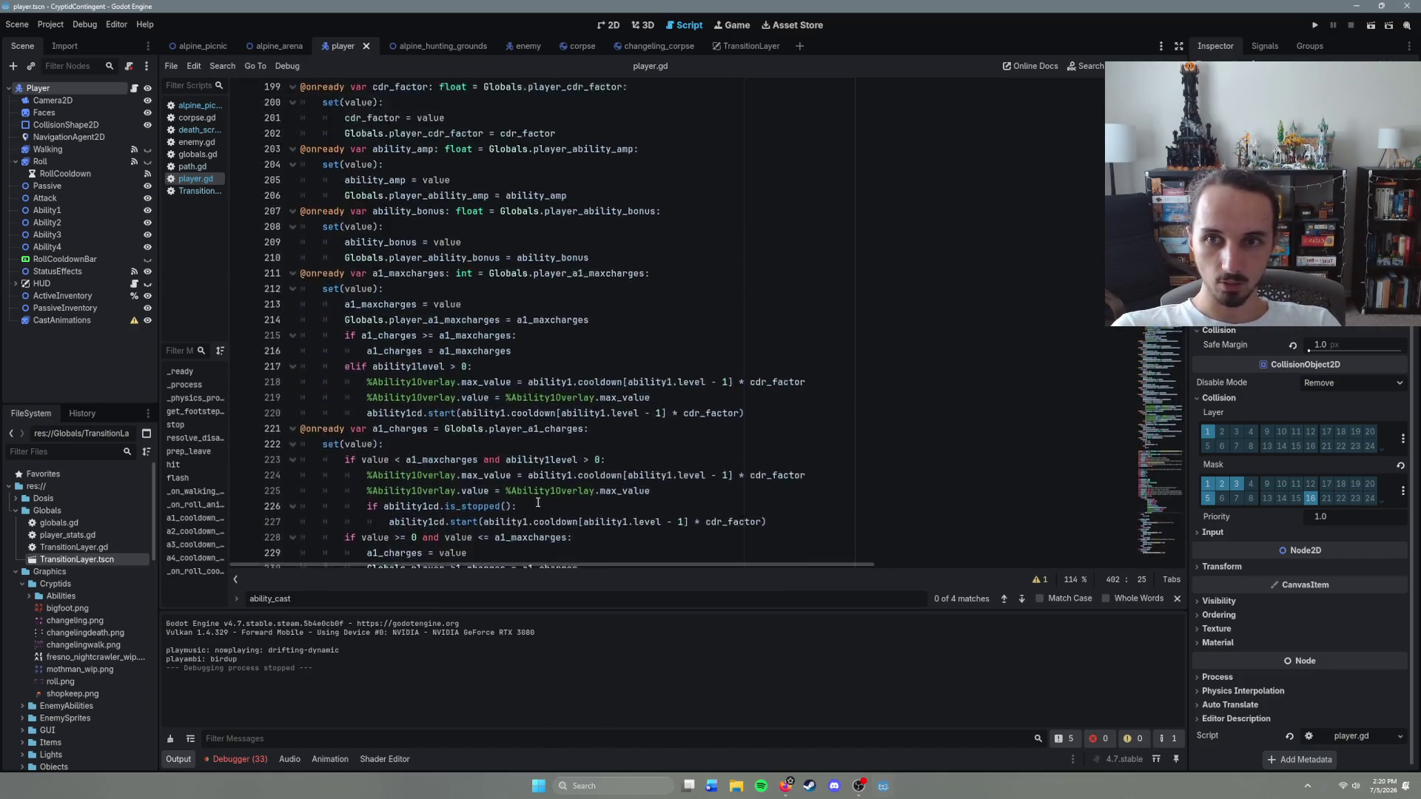
pyautogui.scroll(20, 538, 503)
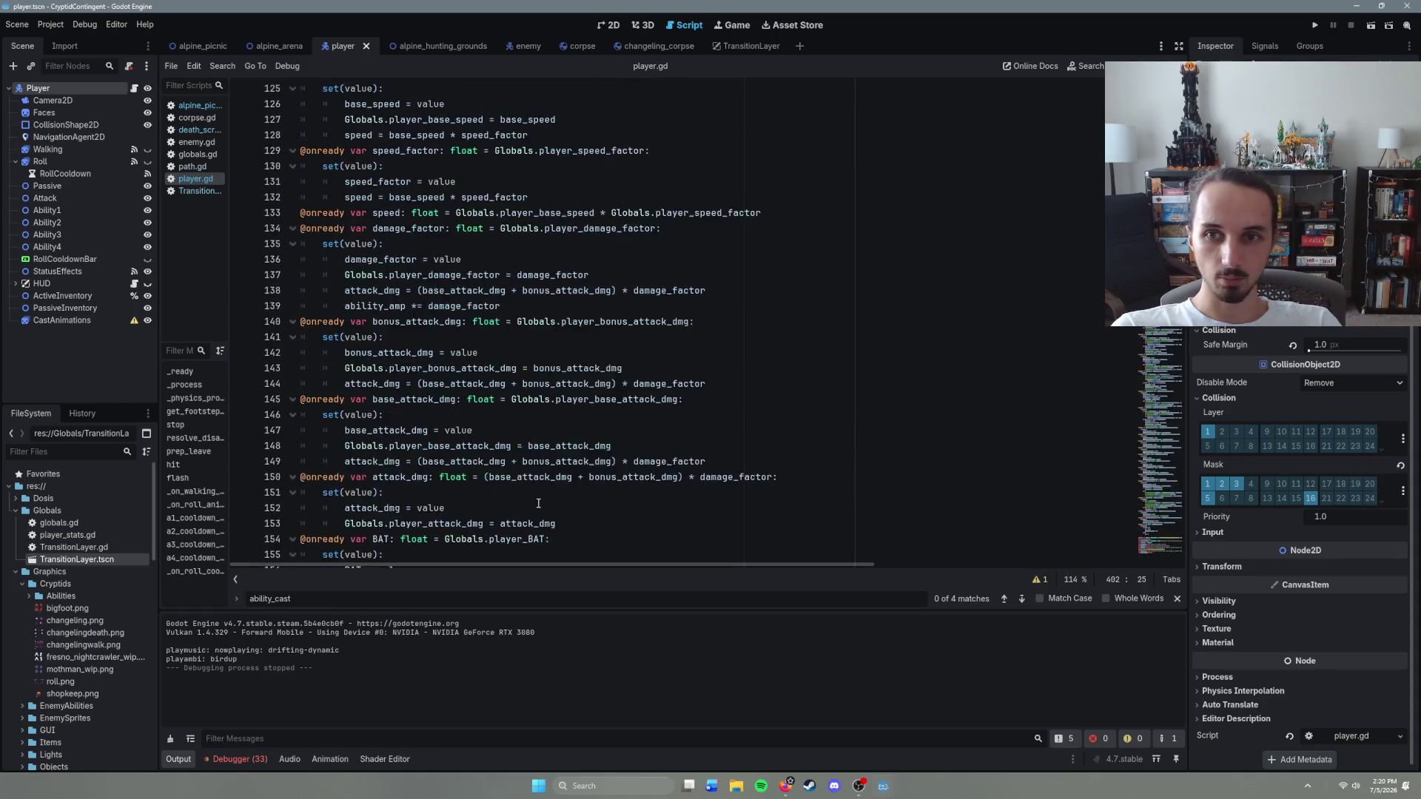
pyautogui.scroll(20, 538, 503)
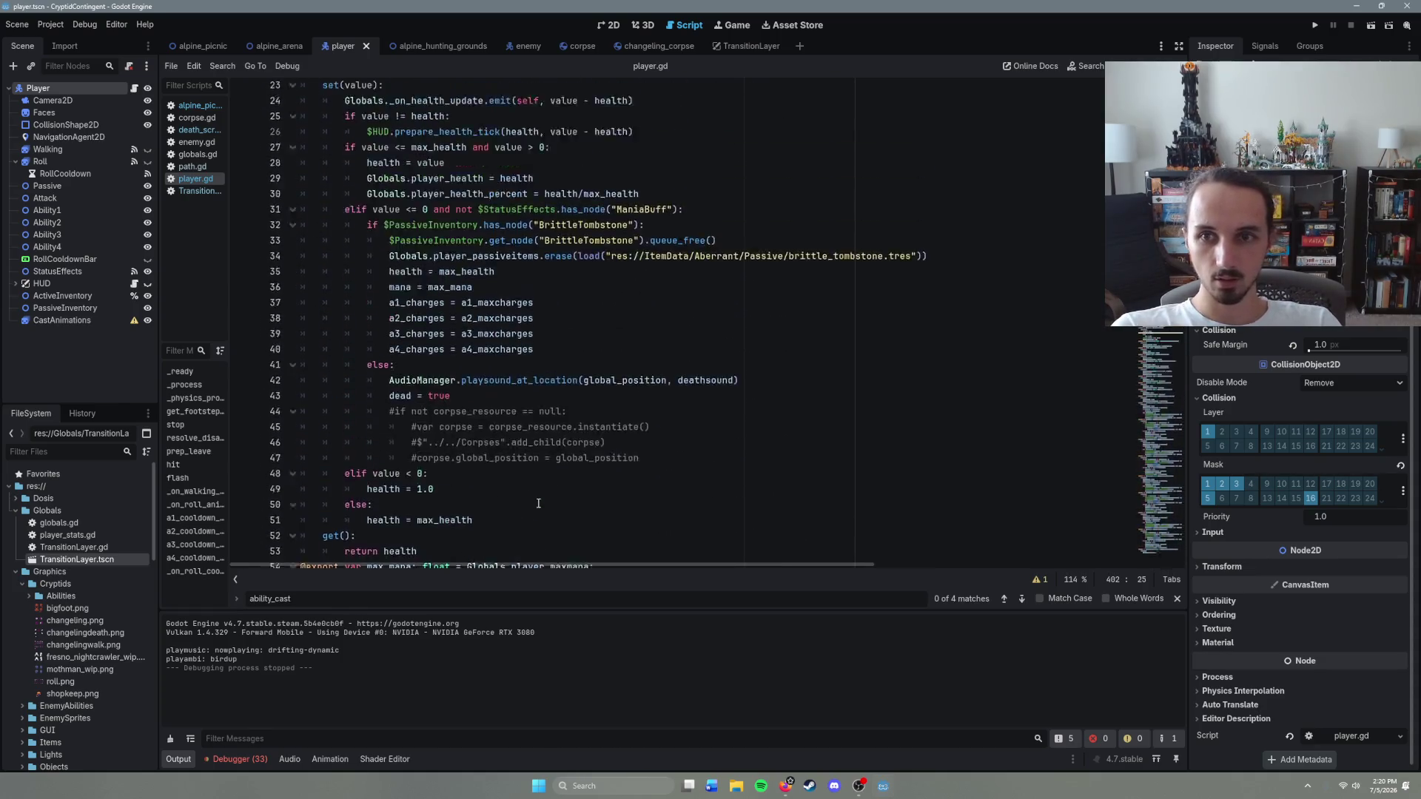
pyautogui.scroll(-3, 541, 499)
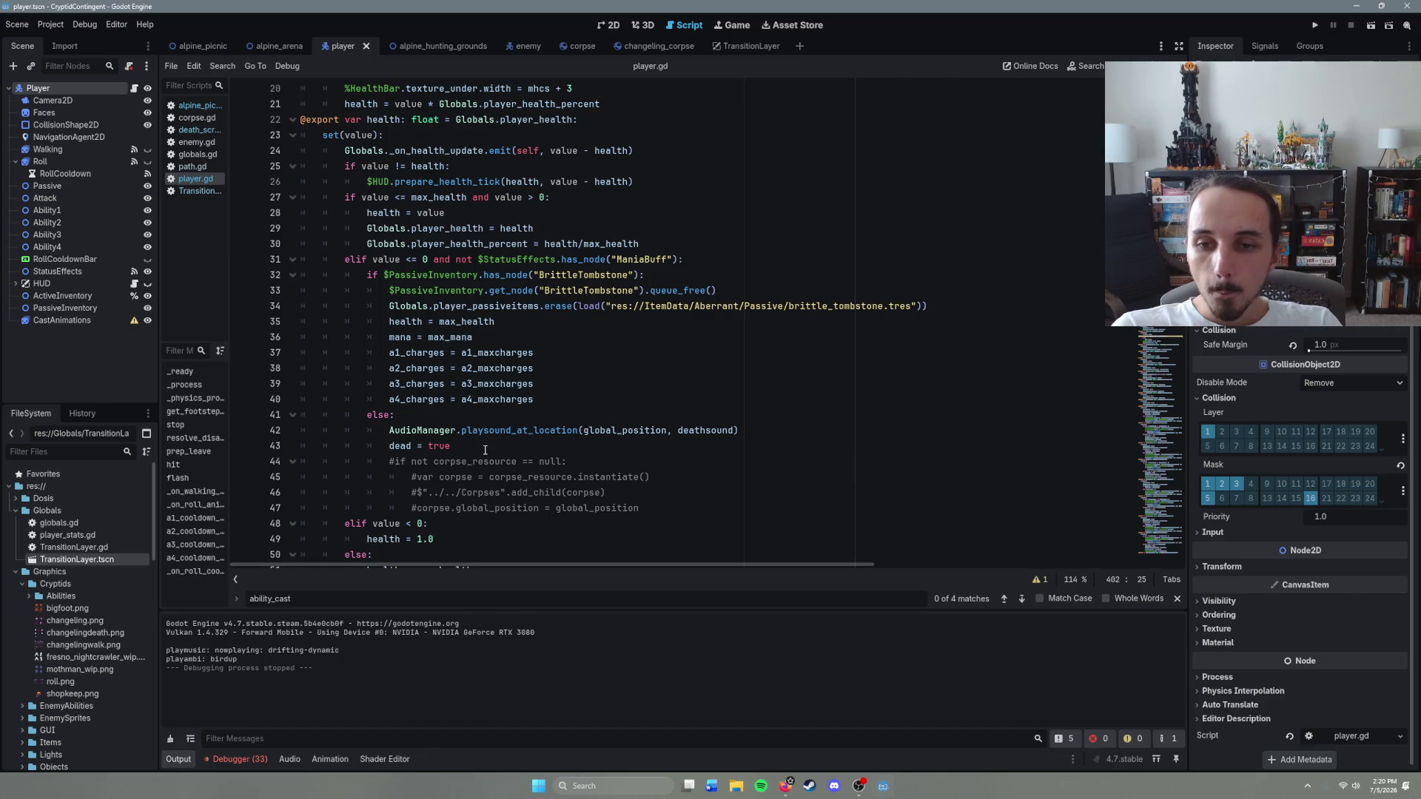
pyautogui.moveTo(393, 466)
pyautogui.mouseDown()
pyautogui.moveTo(569, 465)
pyautogui.moveTo(647, 507)
pyautogui.mouseUp()
# Step: Uncomment the corpse-spawning block and the line 8 corpse_resource preload
pyautogui.hotkey('ctrl', 'k')
pyautogui.click(596, 461)
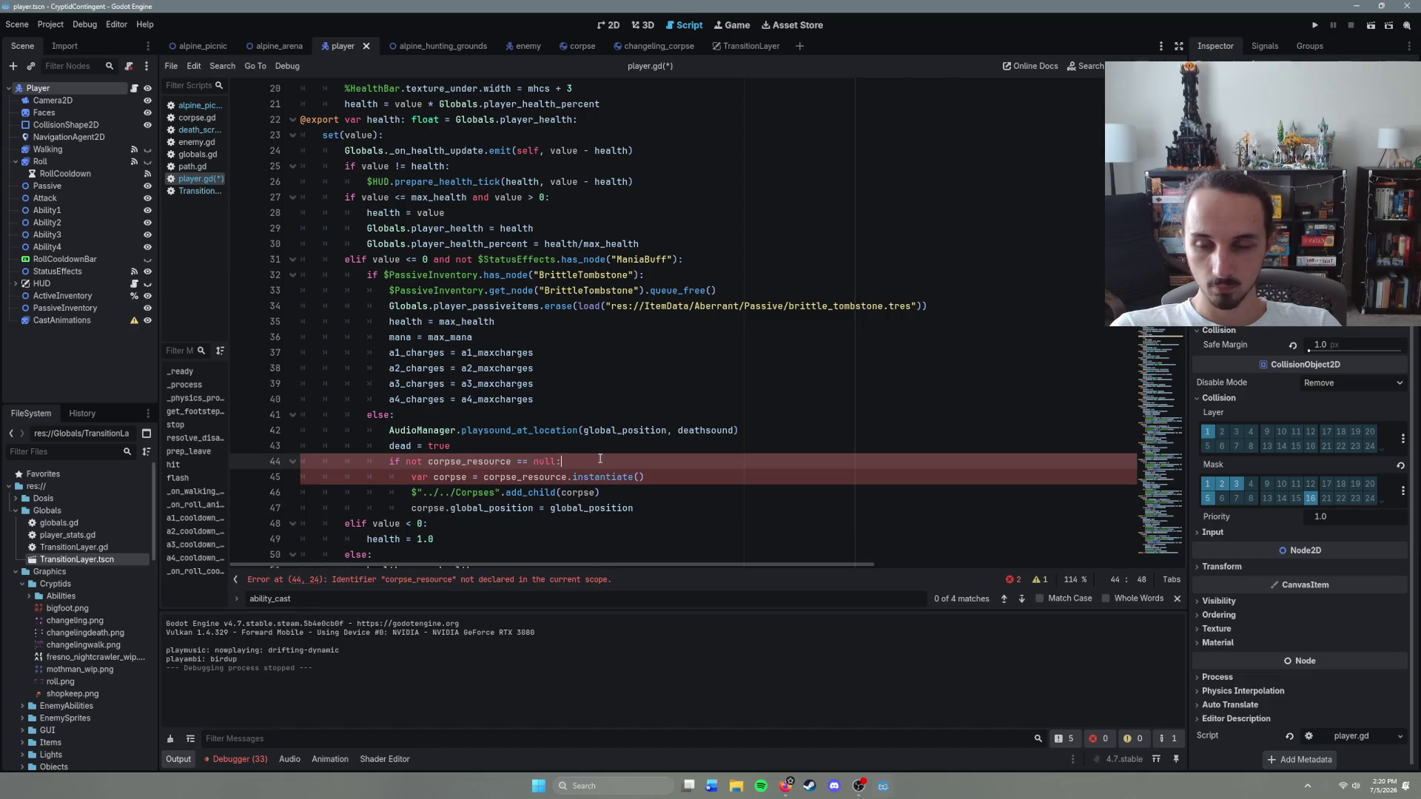
pyautogui.scroll(6, 602, 478)
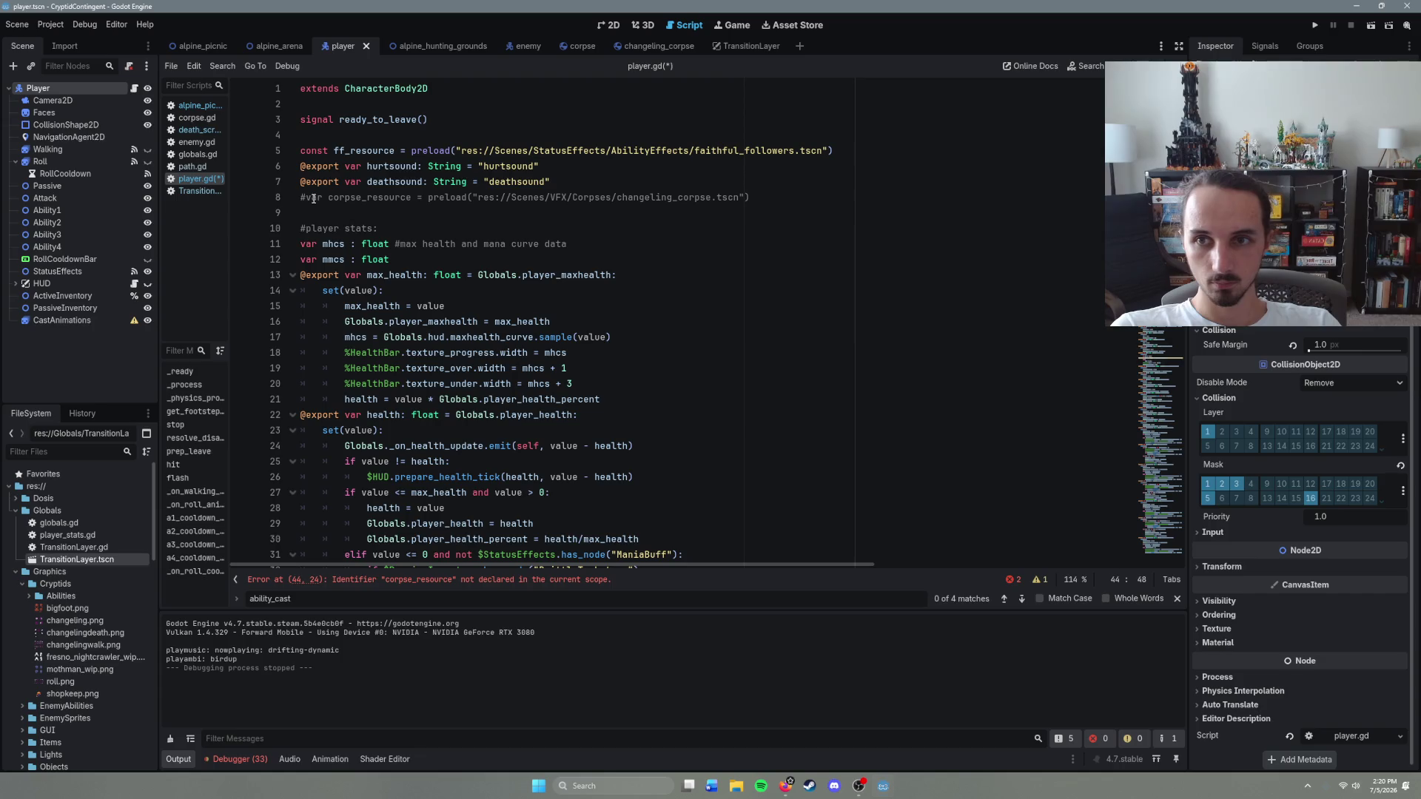
pyautogui.click(310, 198)
pyautogui.press('BackSpace')
pyautogui.scroll(-8, 607, 429)
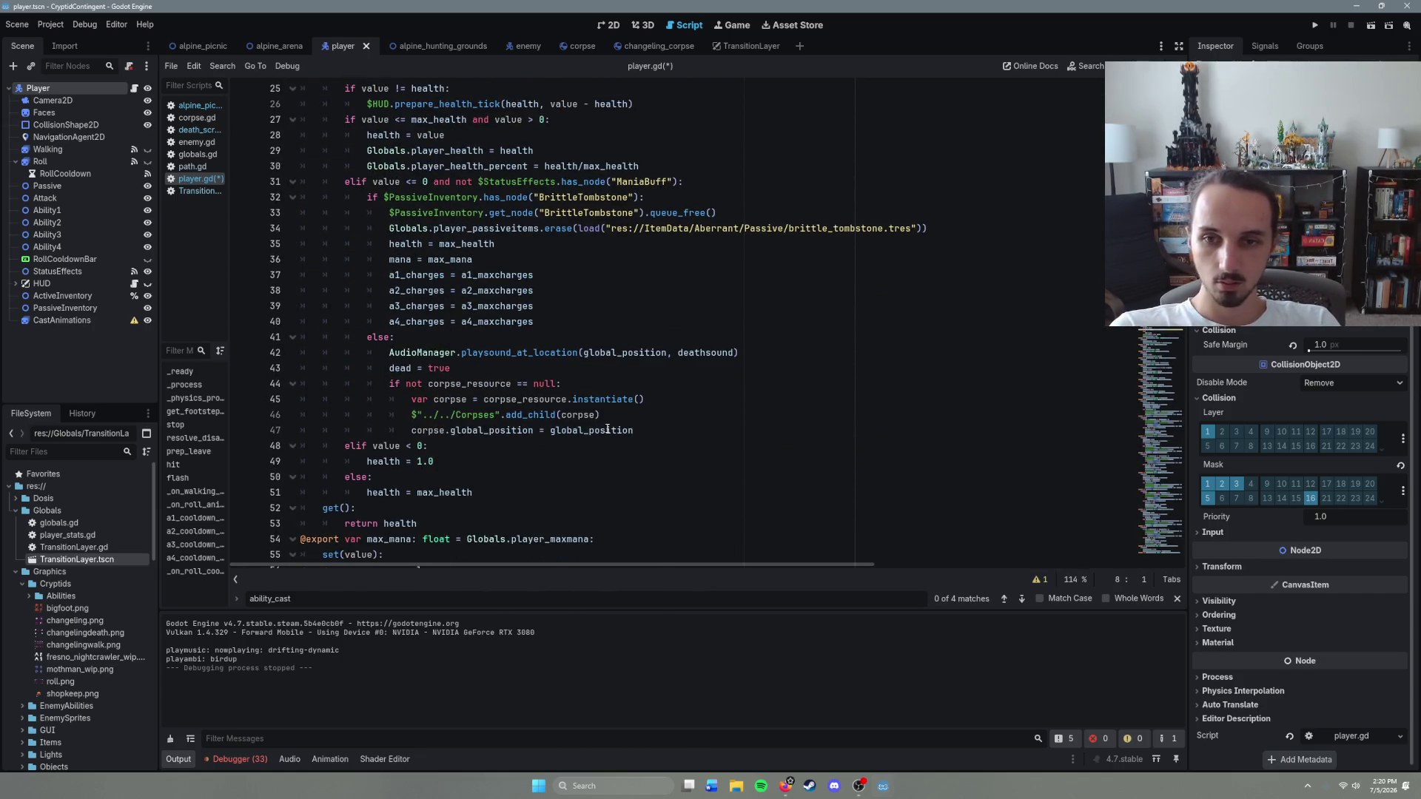
# Step: Add can_move = false right after dead = true and save
pyautogui.click(654, 430)
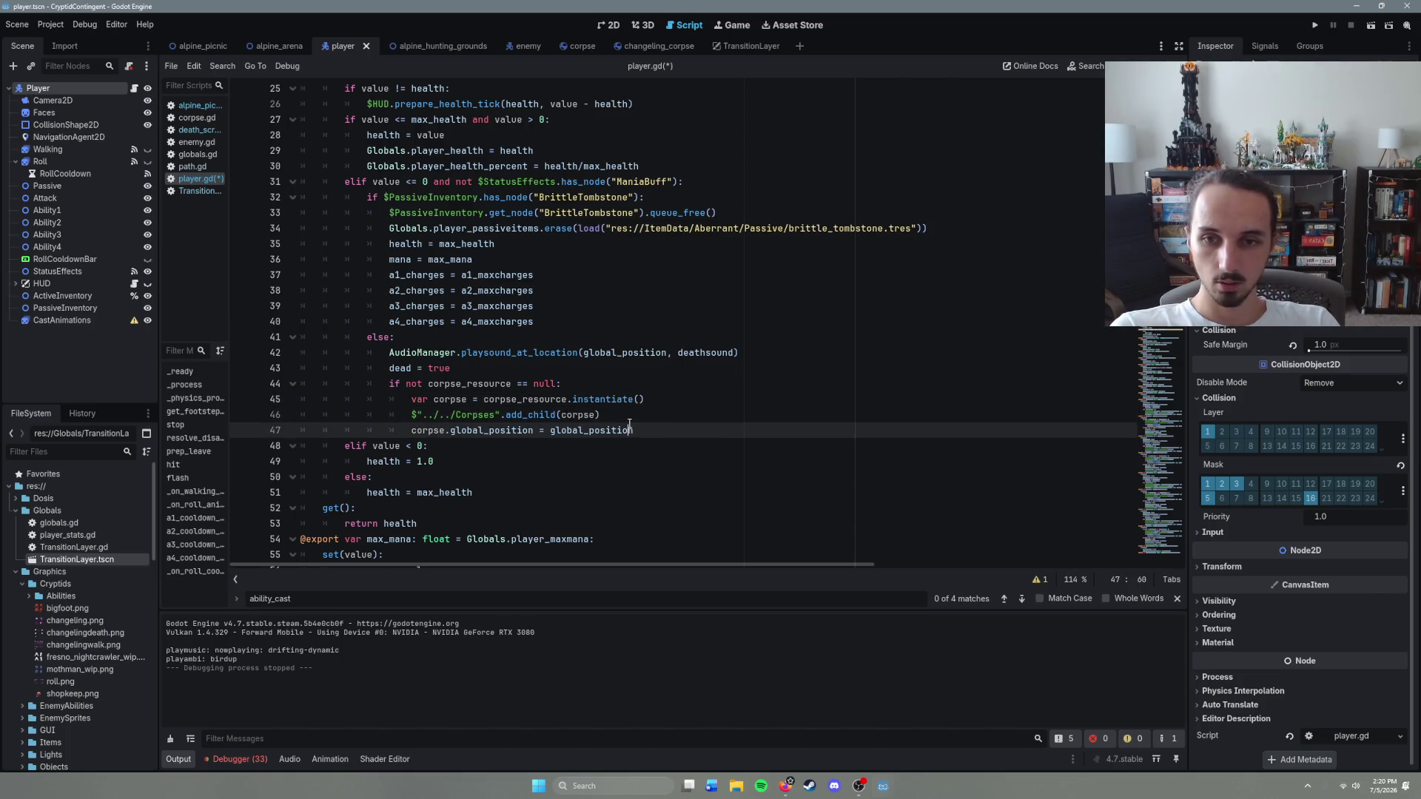
pyautogui.click(661, 430)
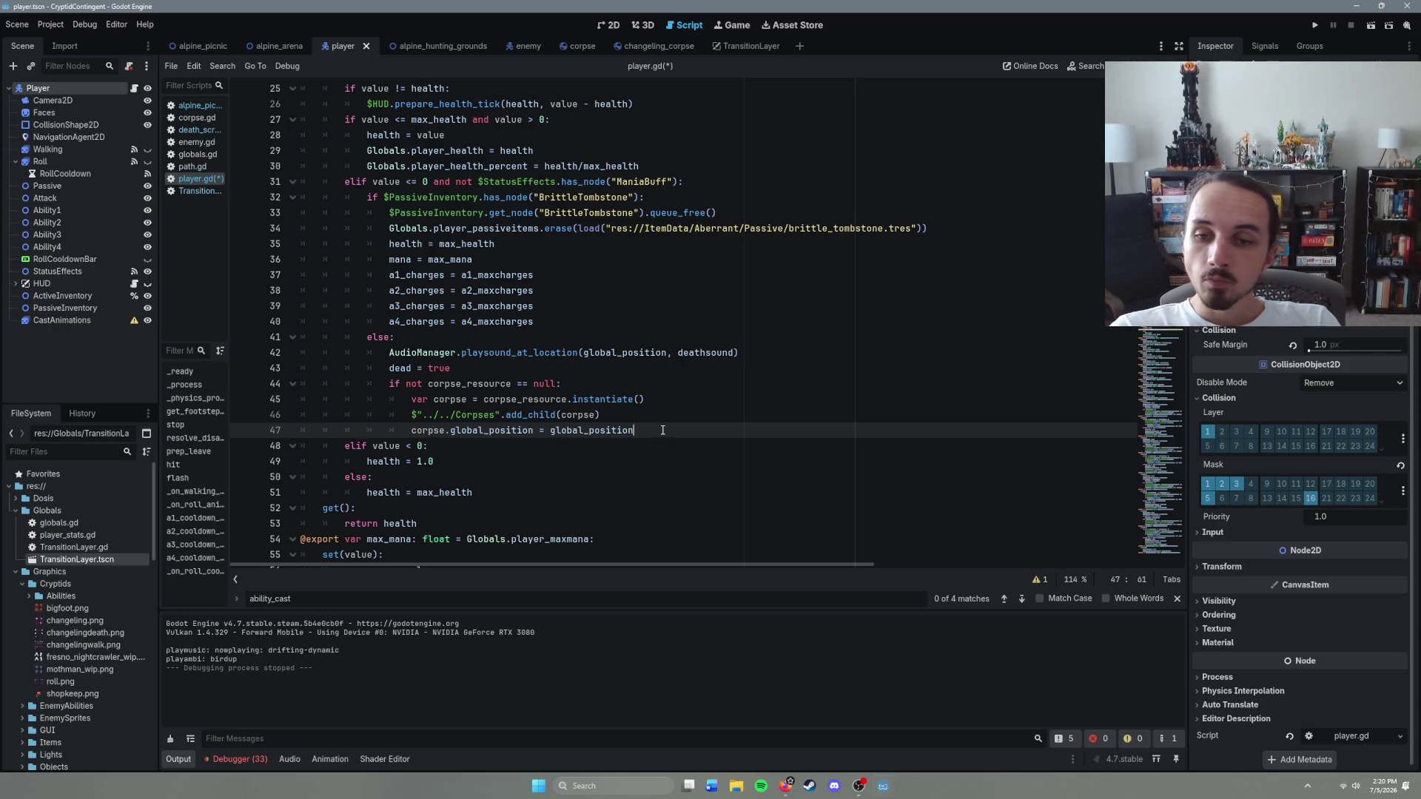
pyautogui.click(622, 402)
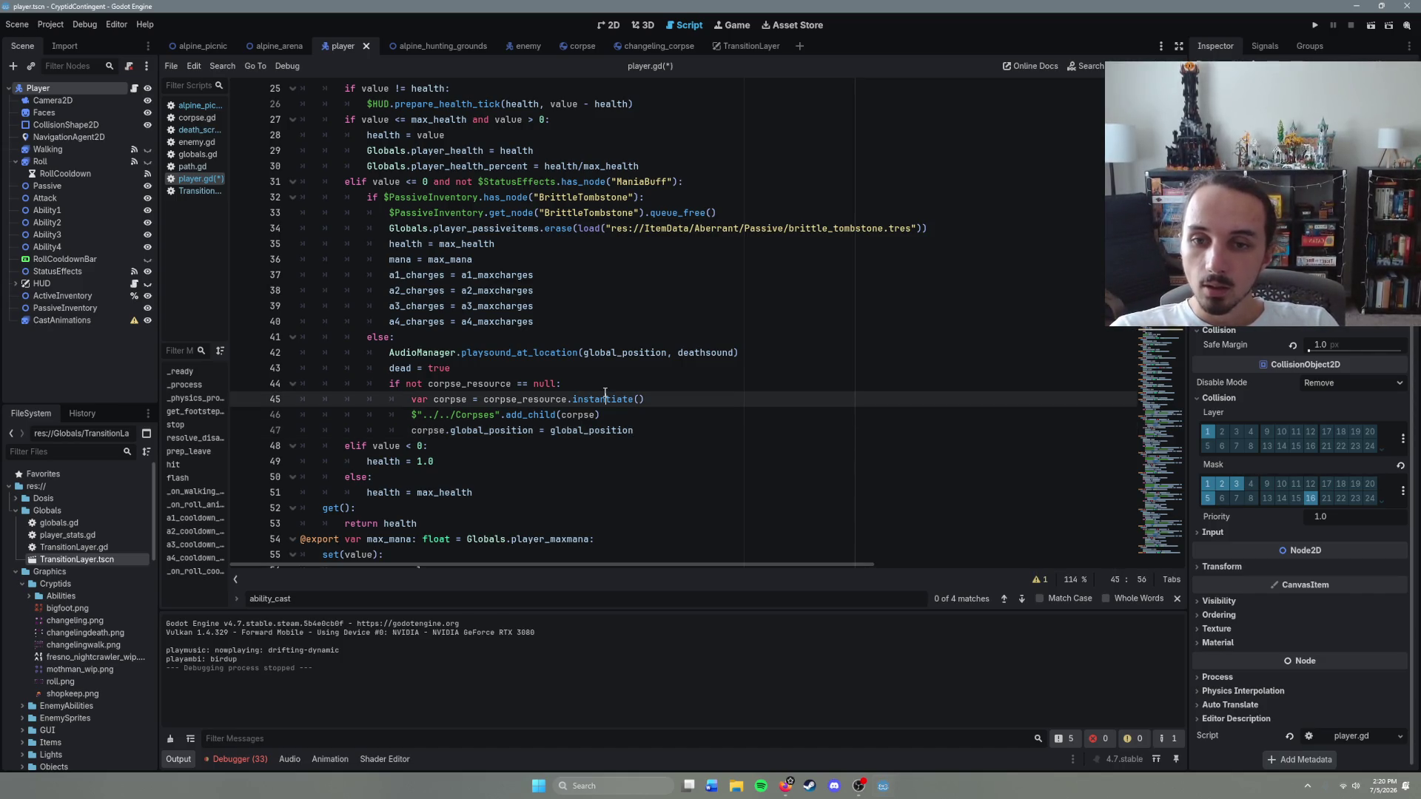
pyautogui.click(597, 381)
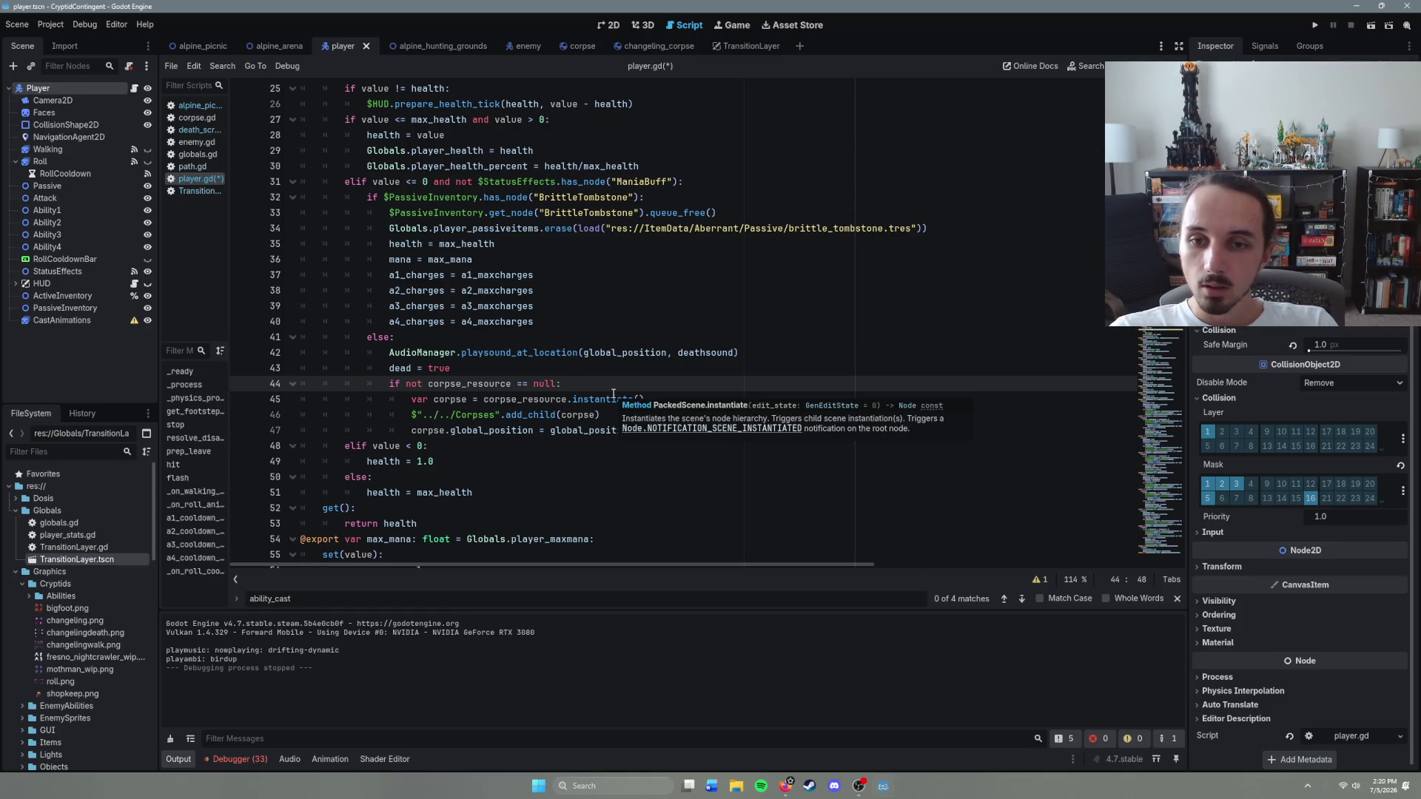
pyautogui.click(488, 370)
pyautogui.press('Return')
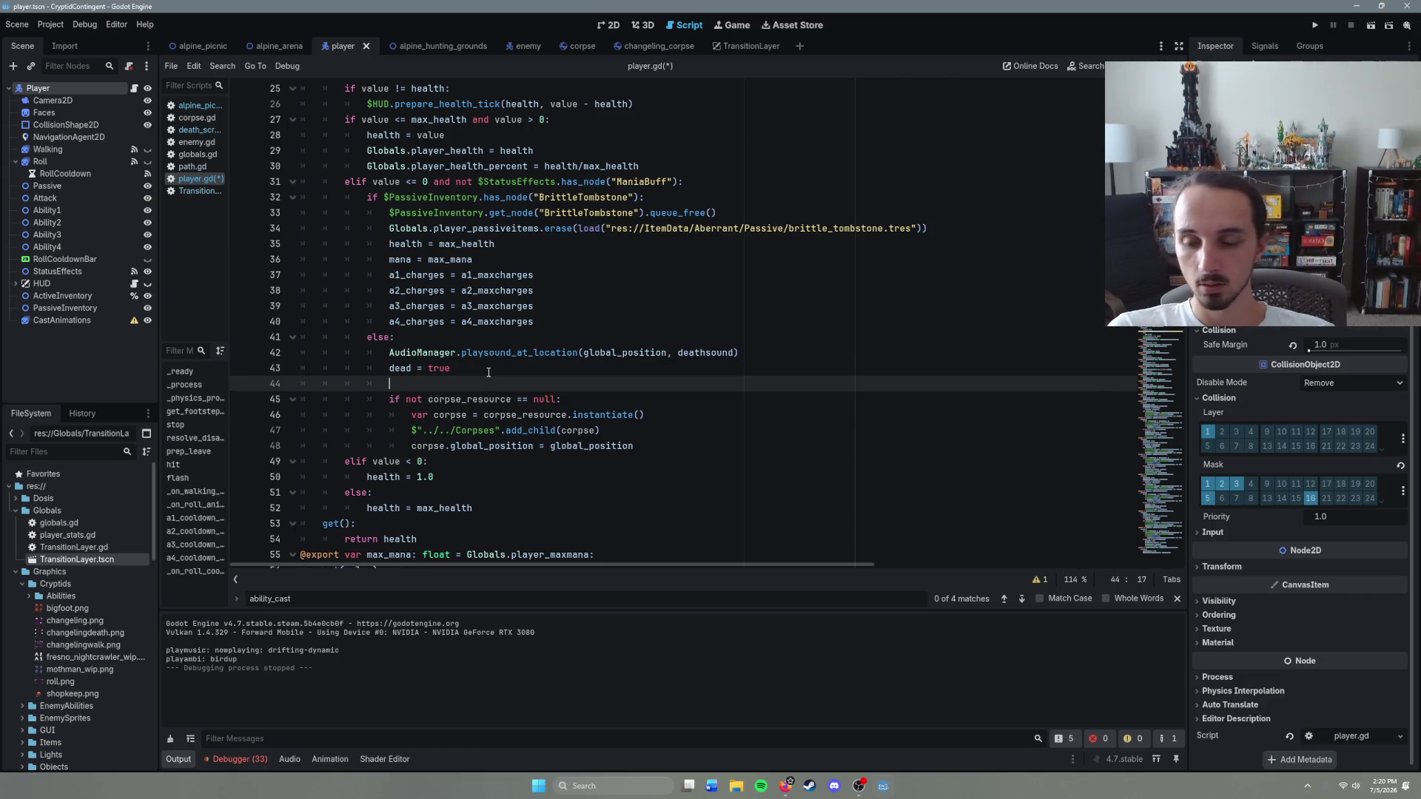
pyautogui.write('stunned')
pyautogui.press('BackSpace')
pyautogui.press('BackSpace')
pyautogui.press('BackSpace')
pyautogui.write('can_move')
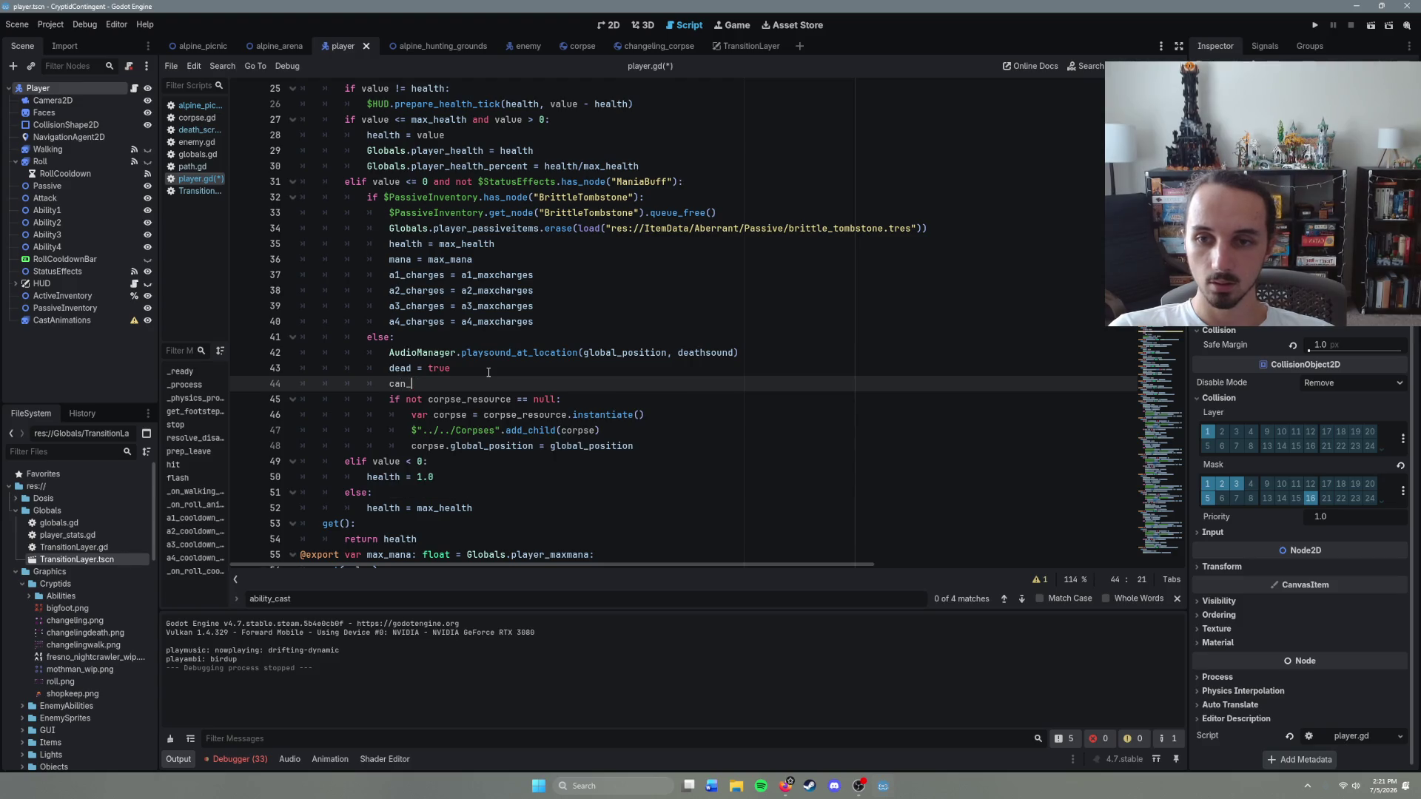
pyautogui.write(' = false')
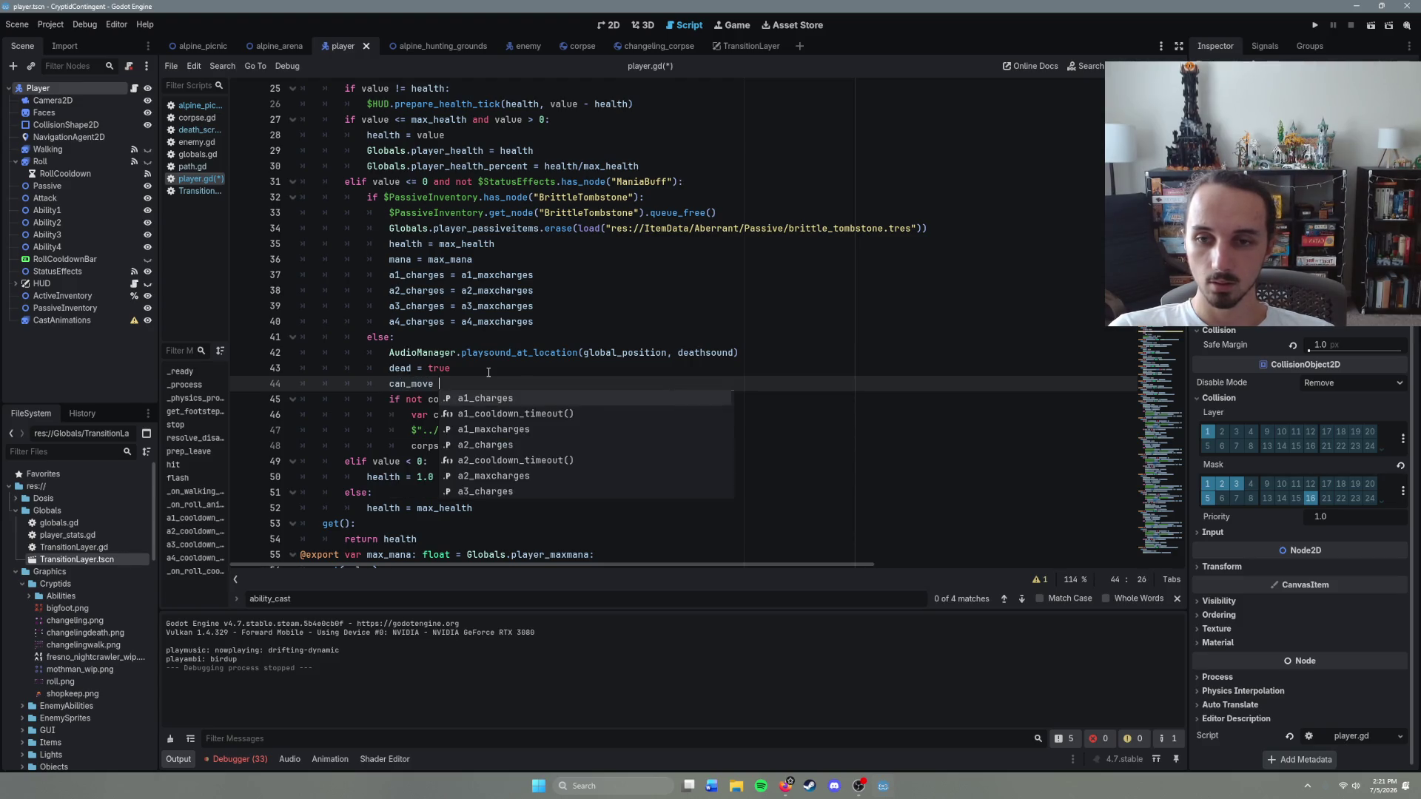
pyautogui.press('Escape')
pyautogui.hotkey('ctrl', 's')
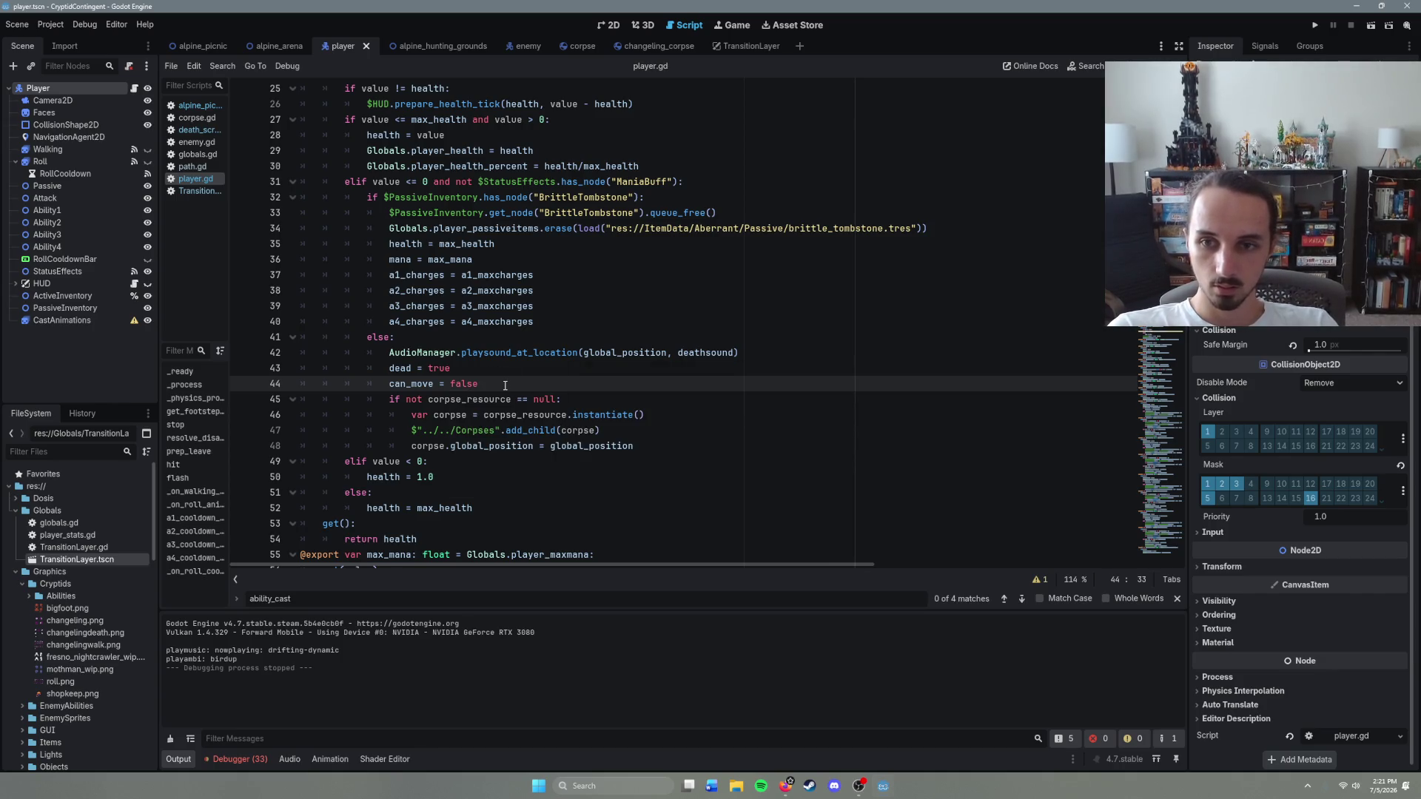
# Step: Add can_cast = false below can_move = false
pyautogui.press('Return')
pyautogui.write('can_cast = ')
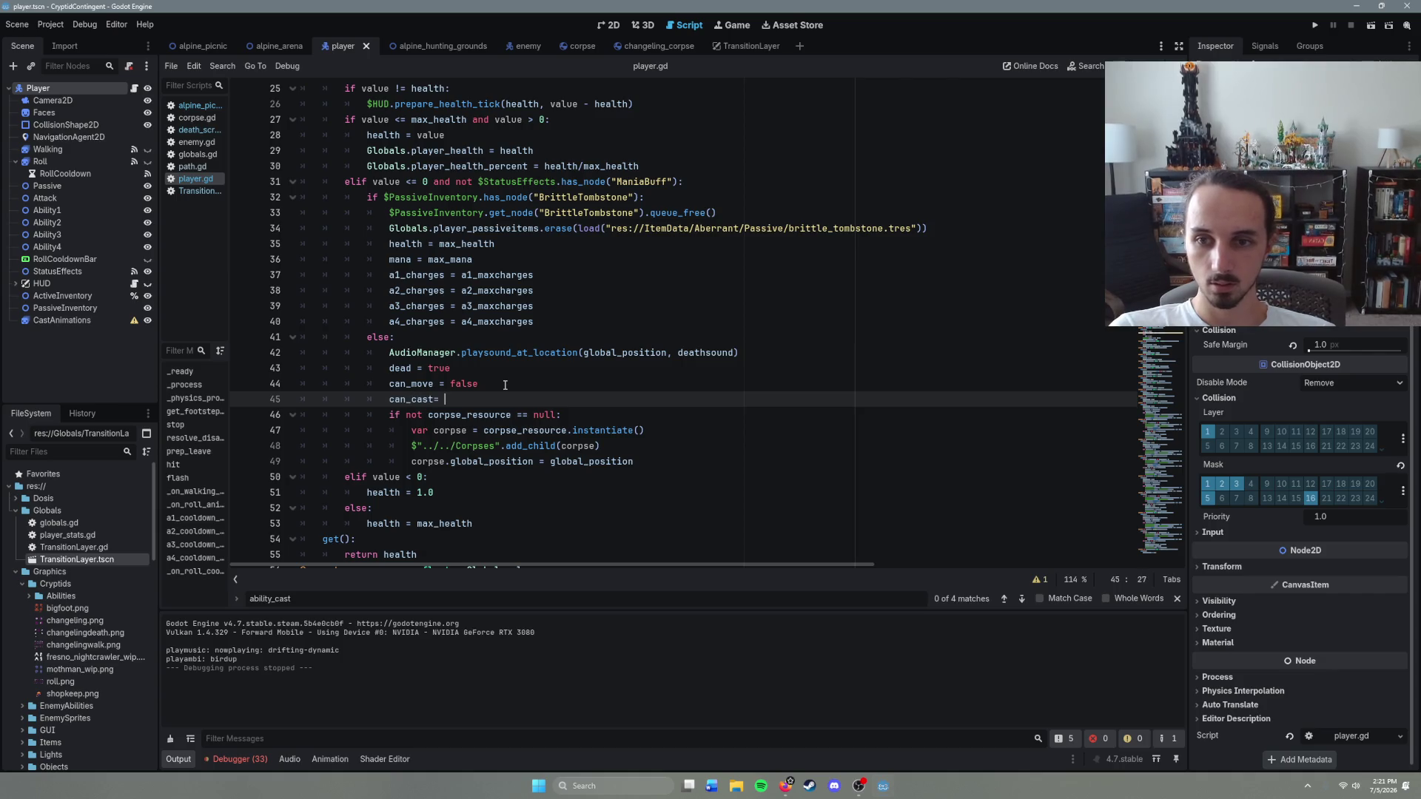
pyautogui.write('false')
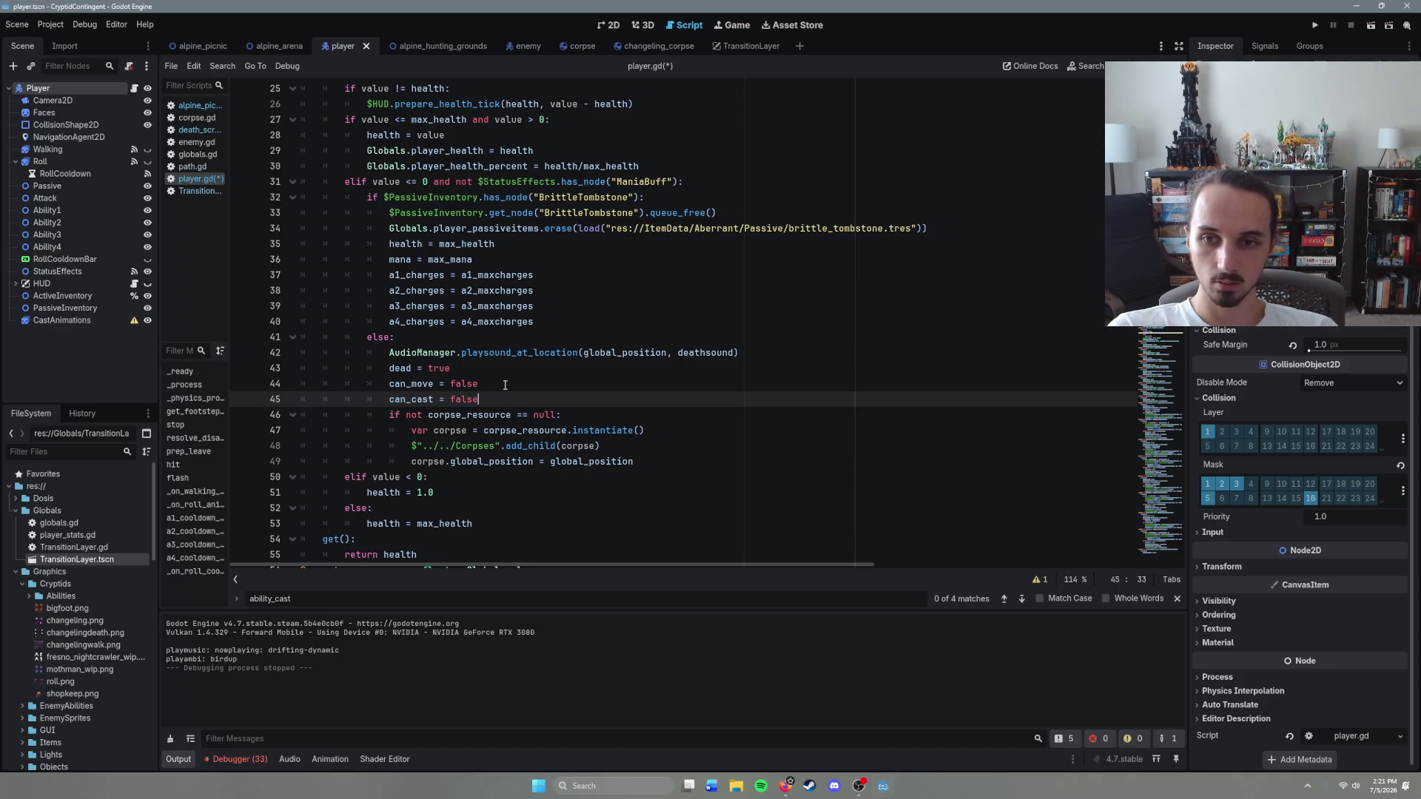
pyautogui.click(678, 436)
pyautogui.click(555, 407)
pyautogui.hotkey('ctrl', 'shift', 'Return')
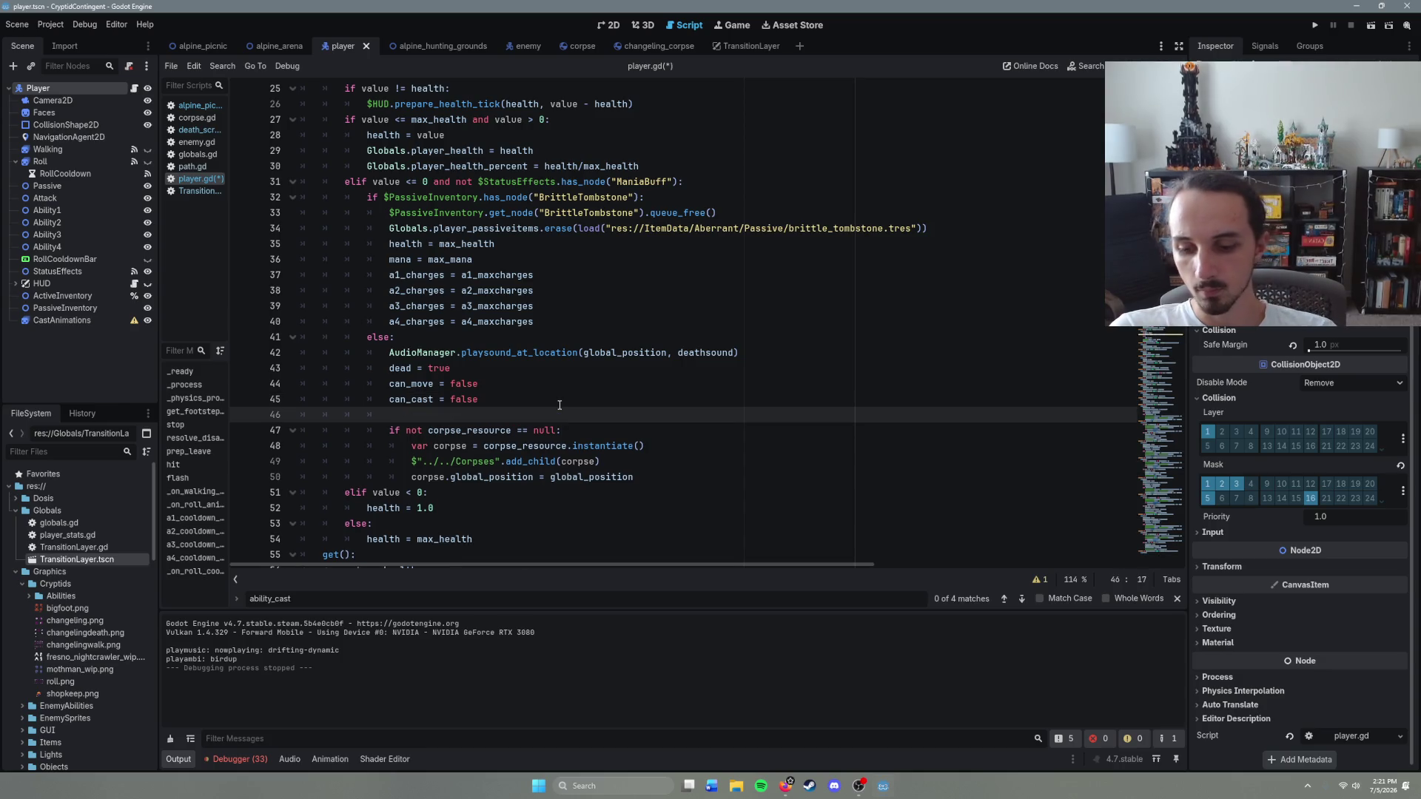
pyautogui.press('BackSpace')
pyautogui.press('BackSpace')
pyautogui.press('BackSpace')
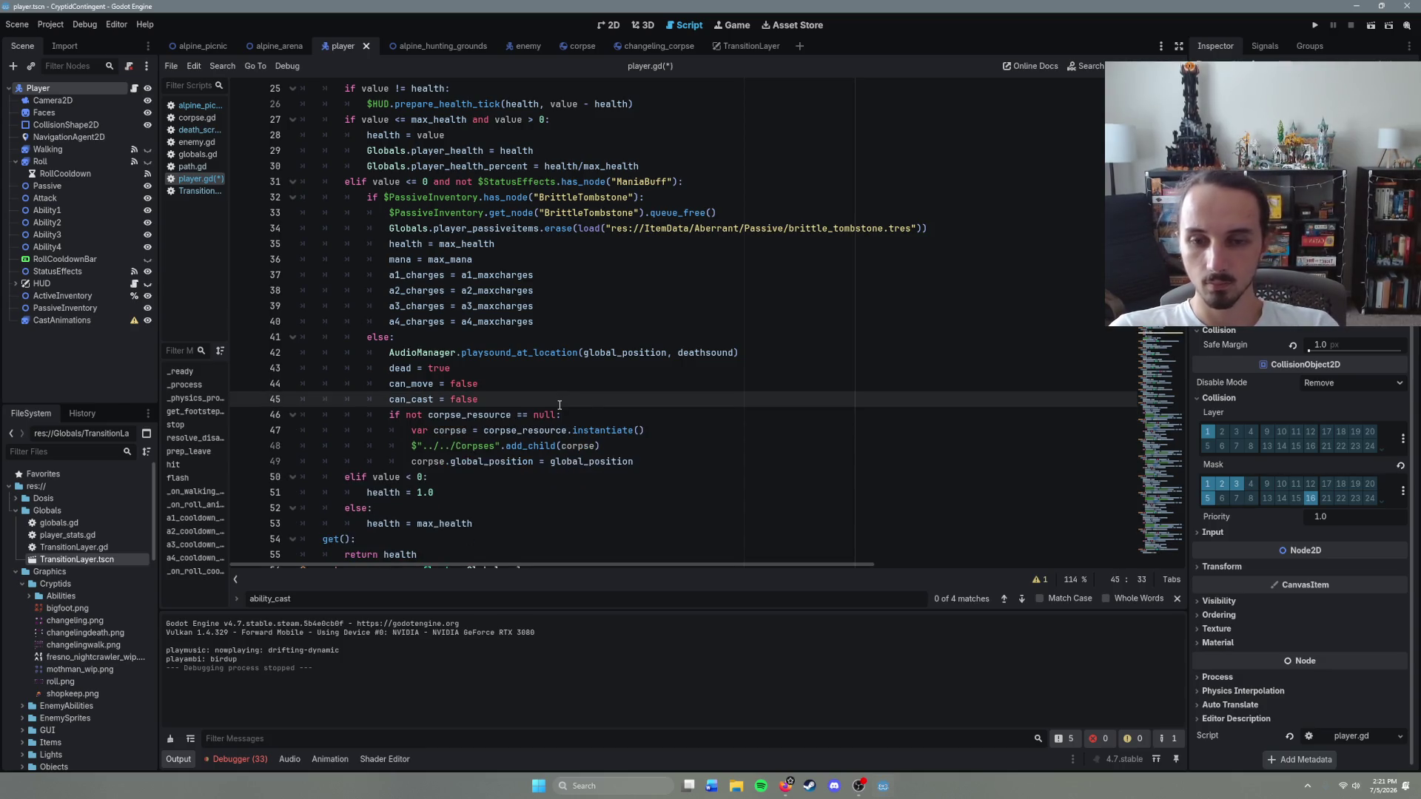
# Step: Add visible = false after the corpse position line and save player.gd
pyautogui.click(641, 446)
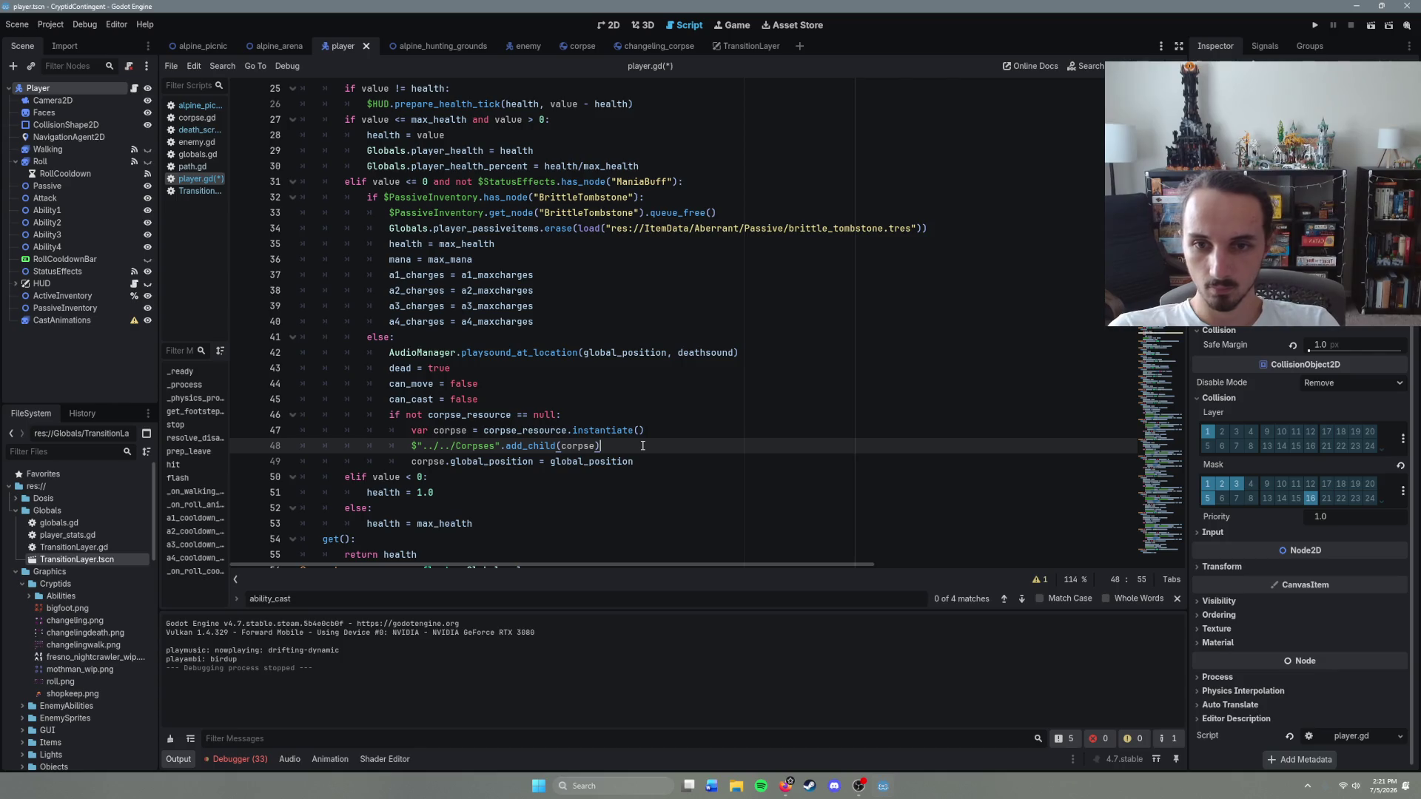
pyautogui.press('Return')
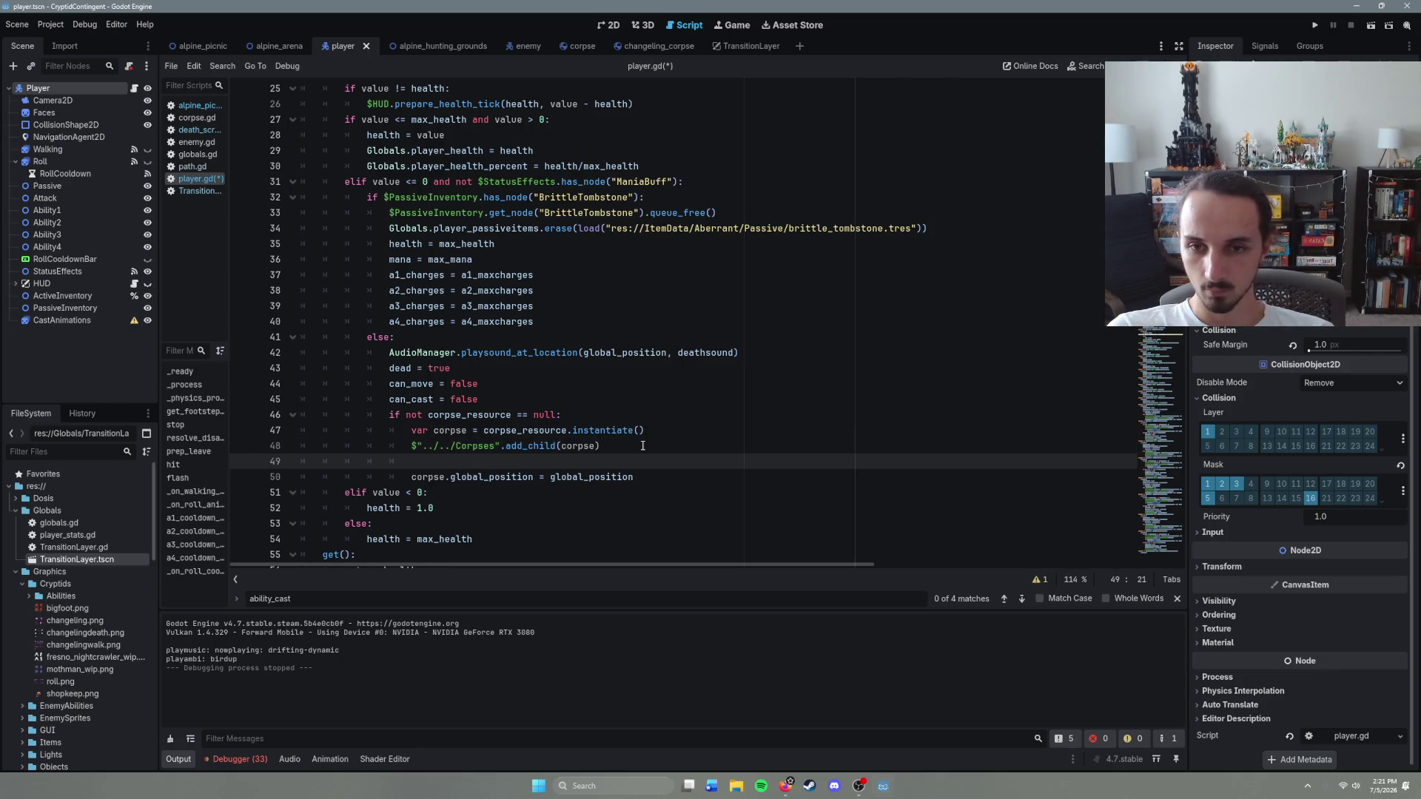
pyautogui.press('BackSpace')
pyautogui.press('BackSpace')
pyautogui.press('BackSpace')
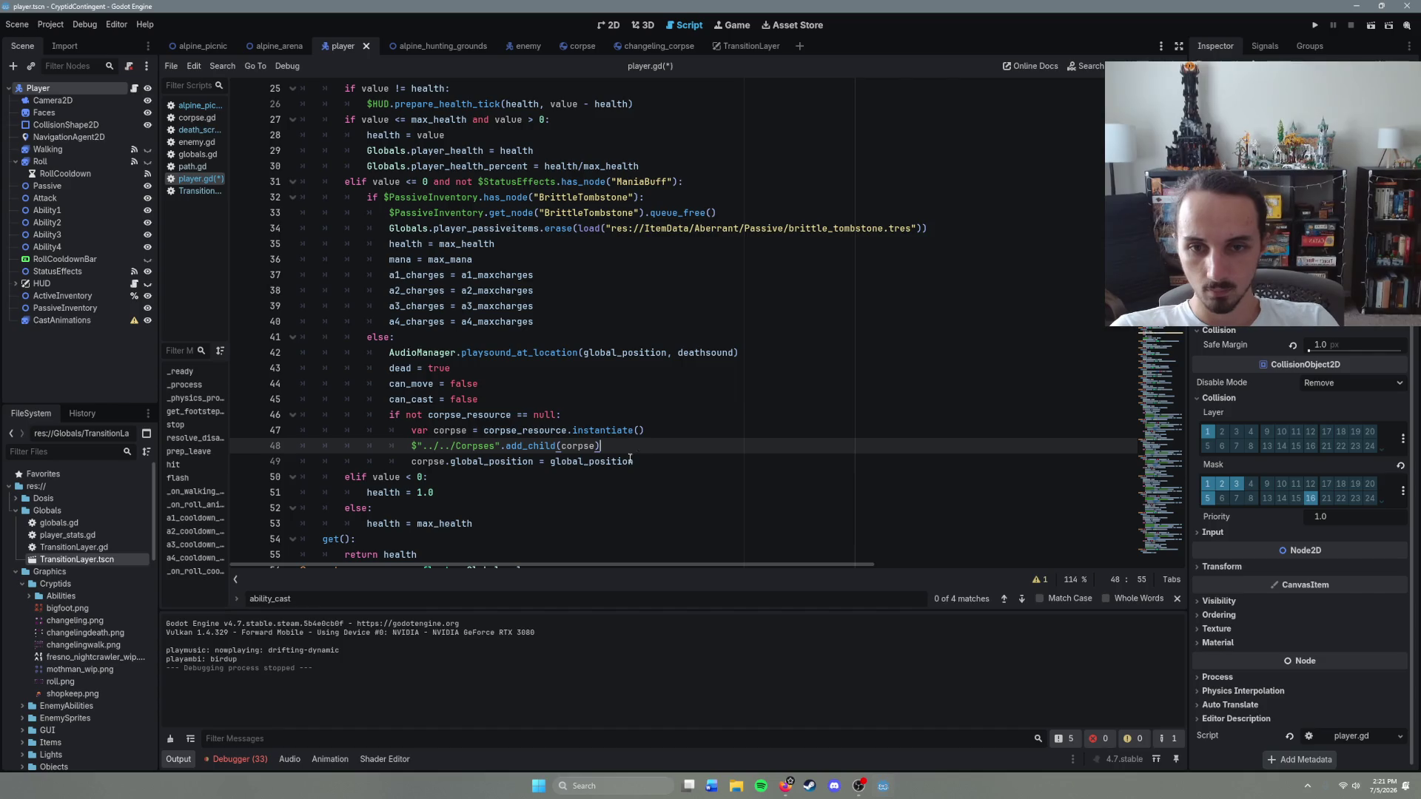
pyautogui.click(651, 461)
pyautogui.press('Return')
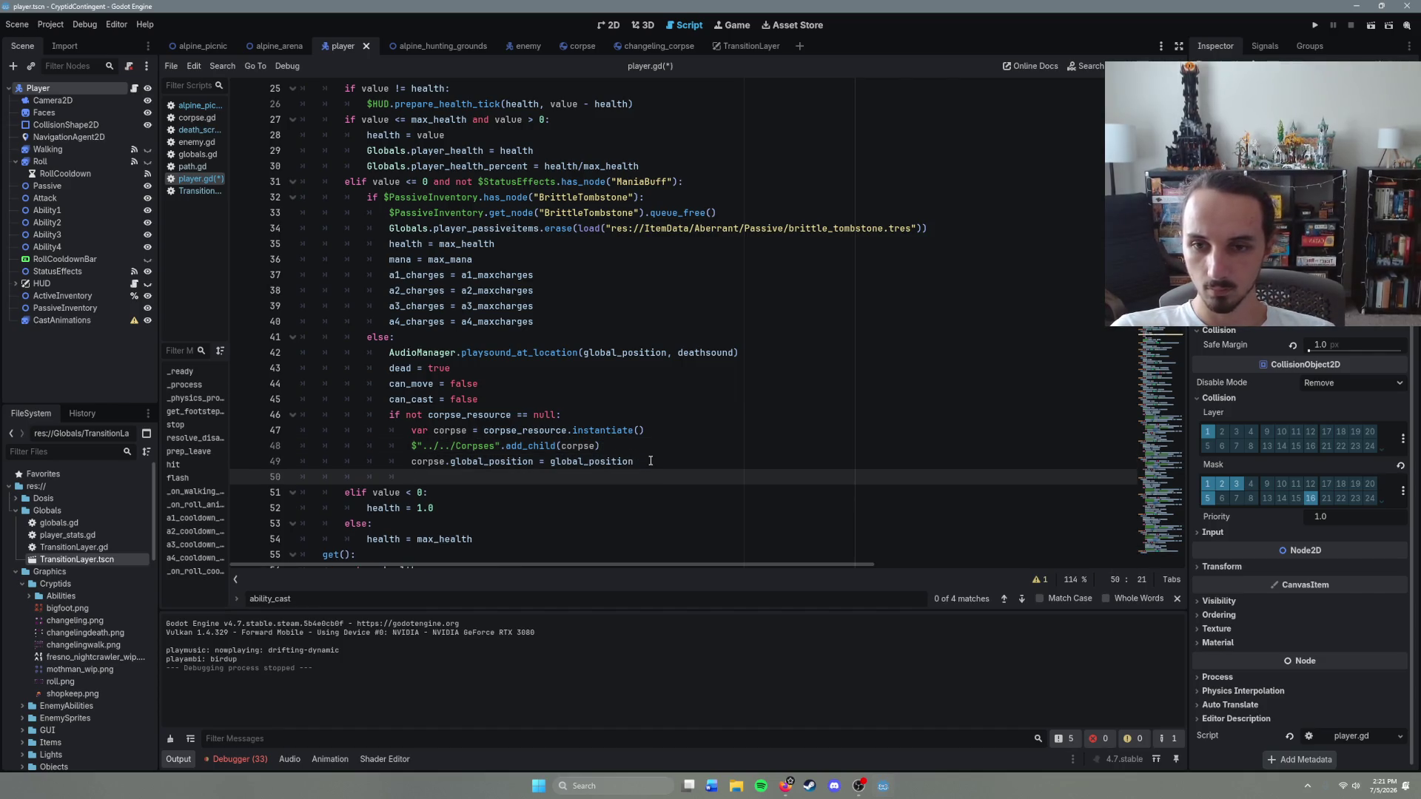
pyautogui.hotkey('ctrl', 'space')
pyautogui.press('Escape')
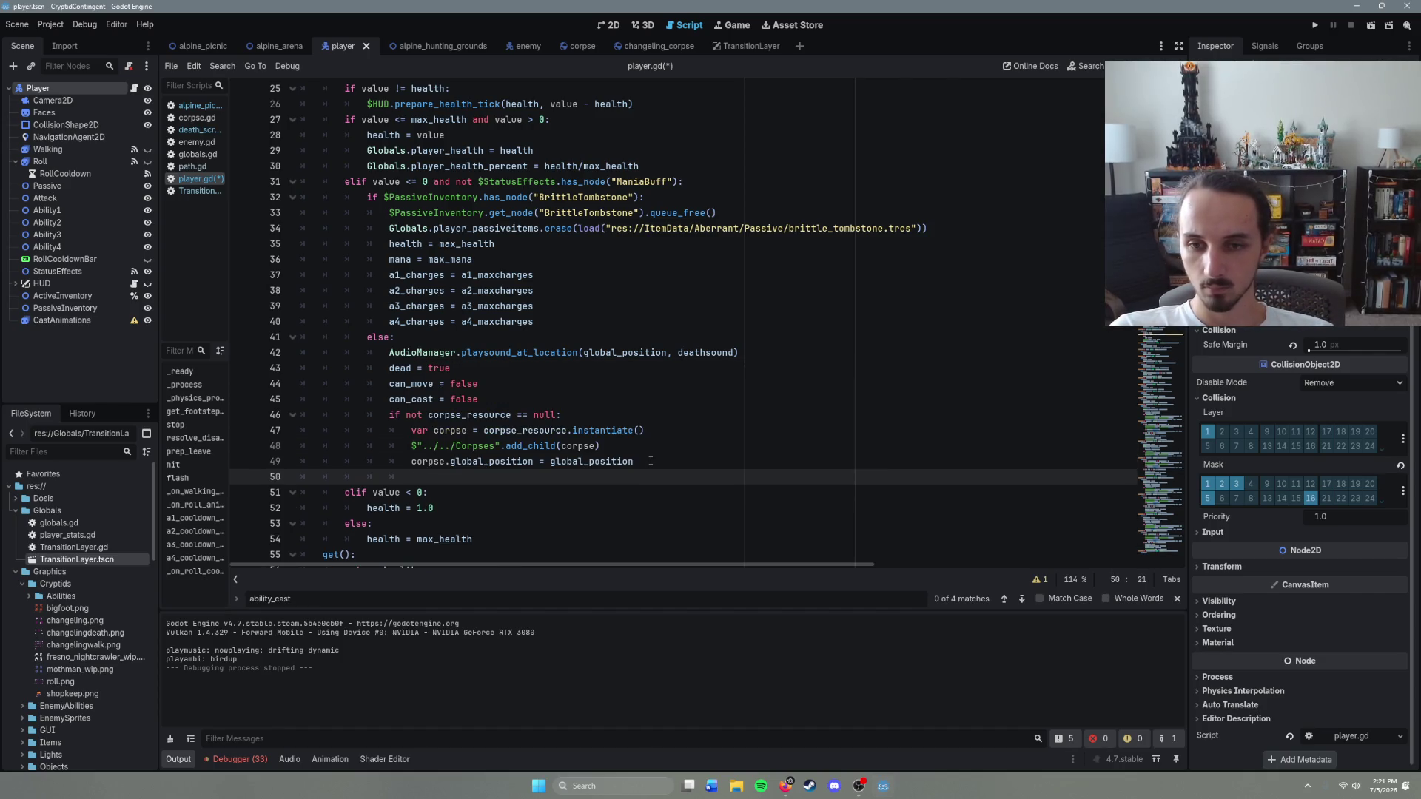
pyautogui.write('visible = false')
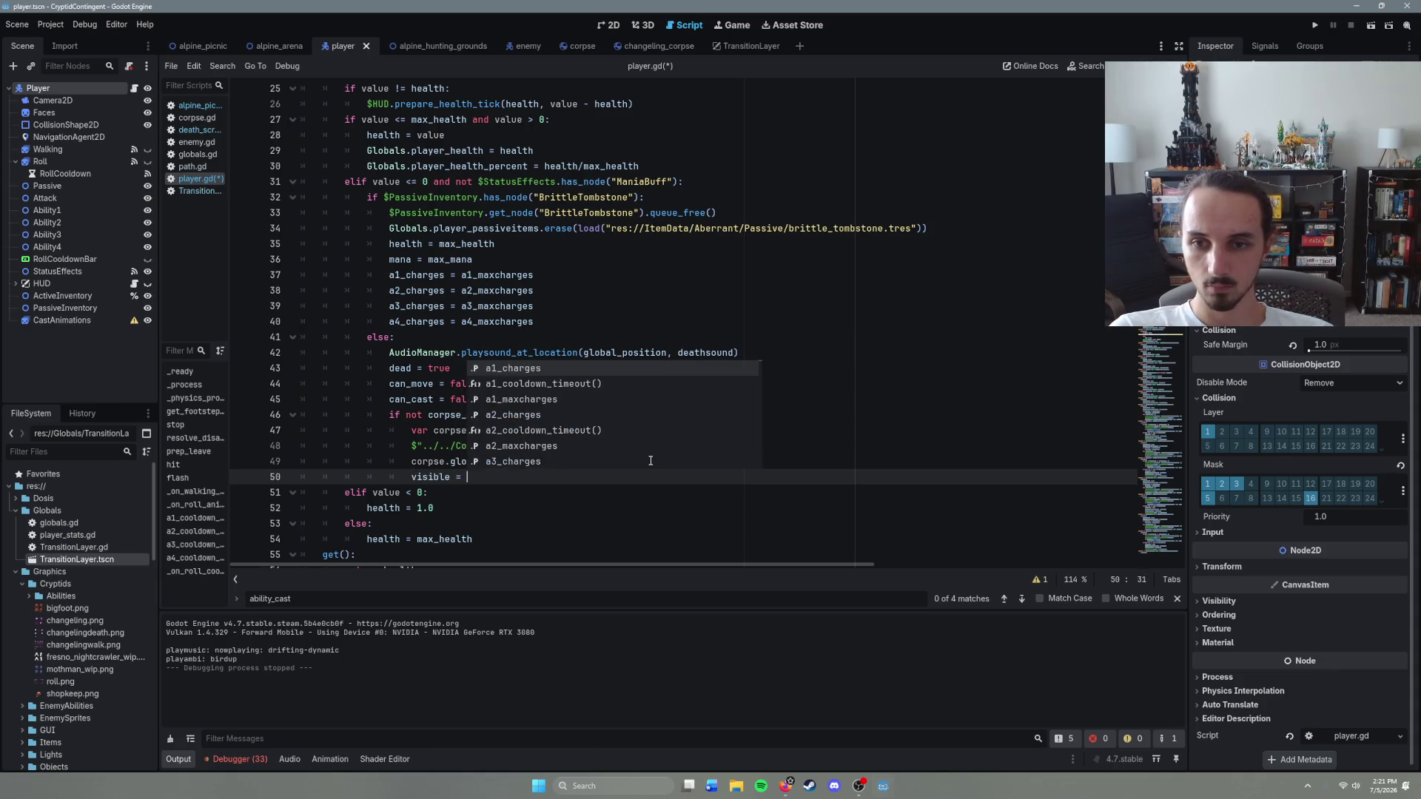
pyautogui.hotkey('ctrl', 's')
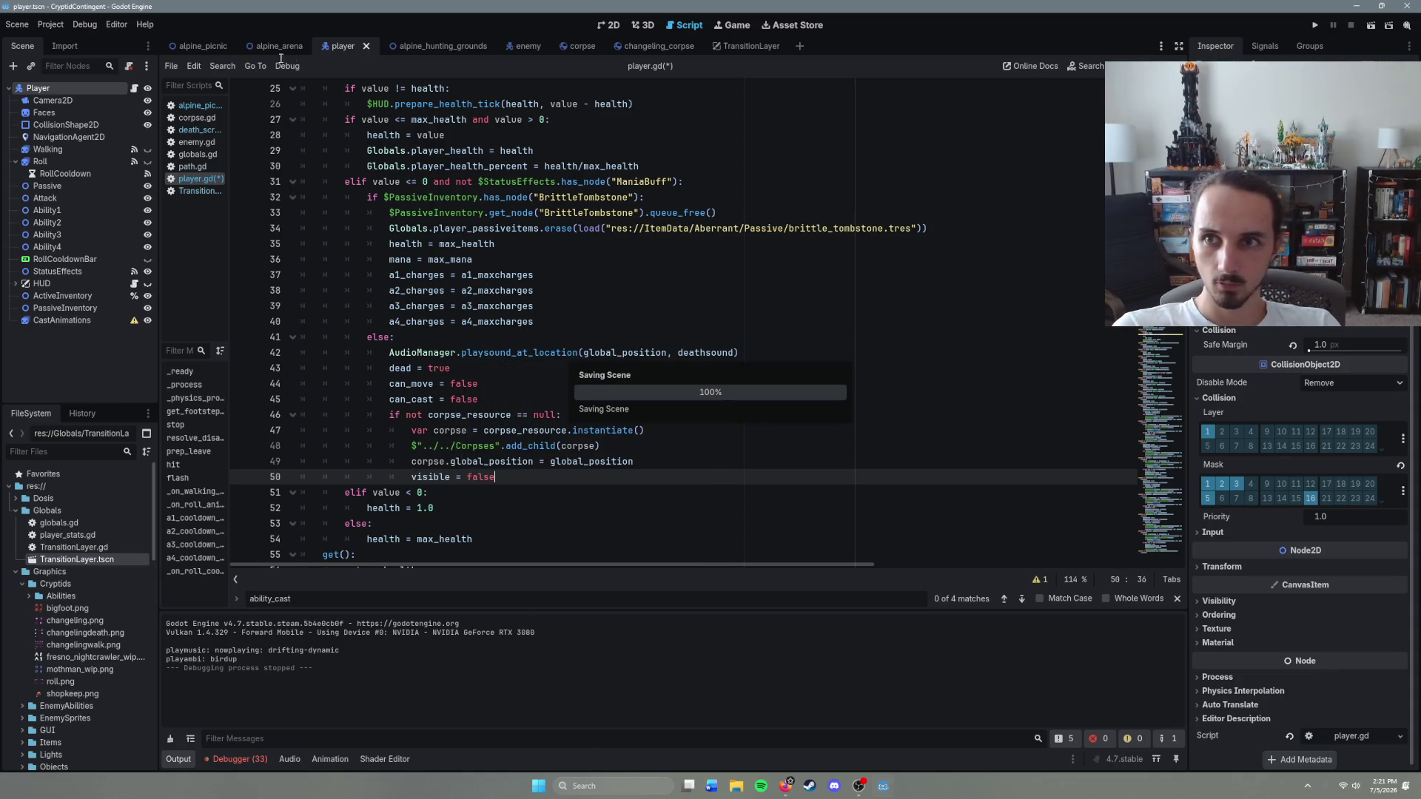
pyautogui.click(202, 43)
# Step: Run alpine_picnic, walk the character to attack the purple enemy until death, then stop with F8
pyautogui.press('F6')
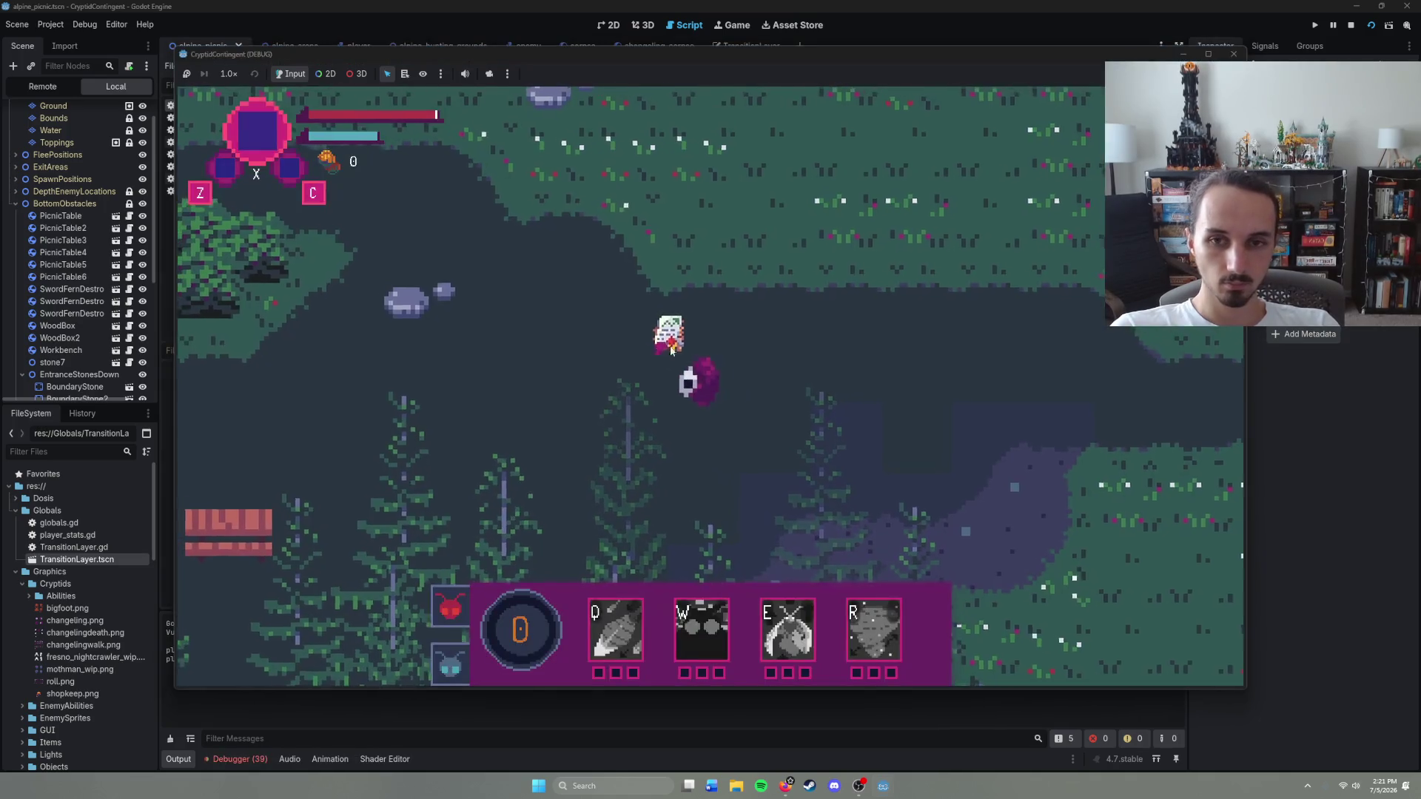
pyautogui.rightClick(512, 394)
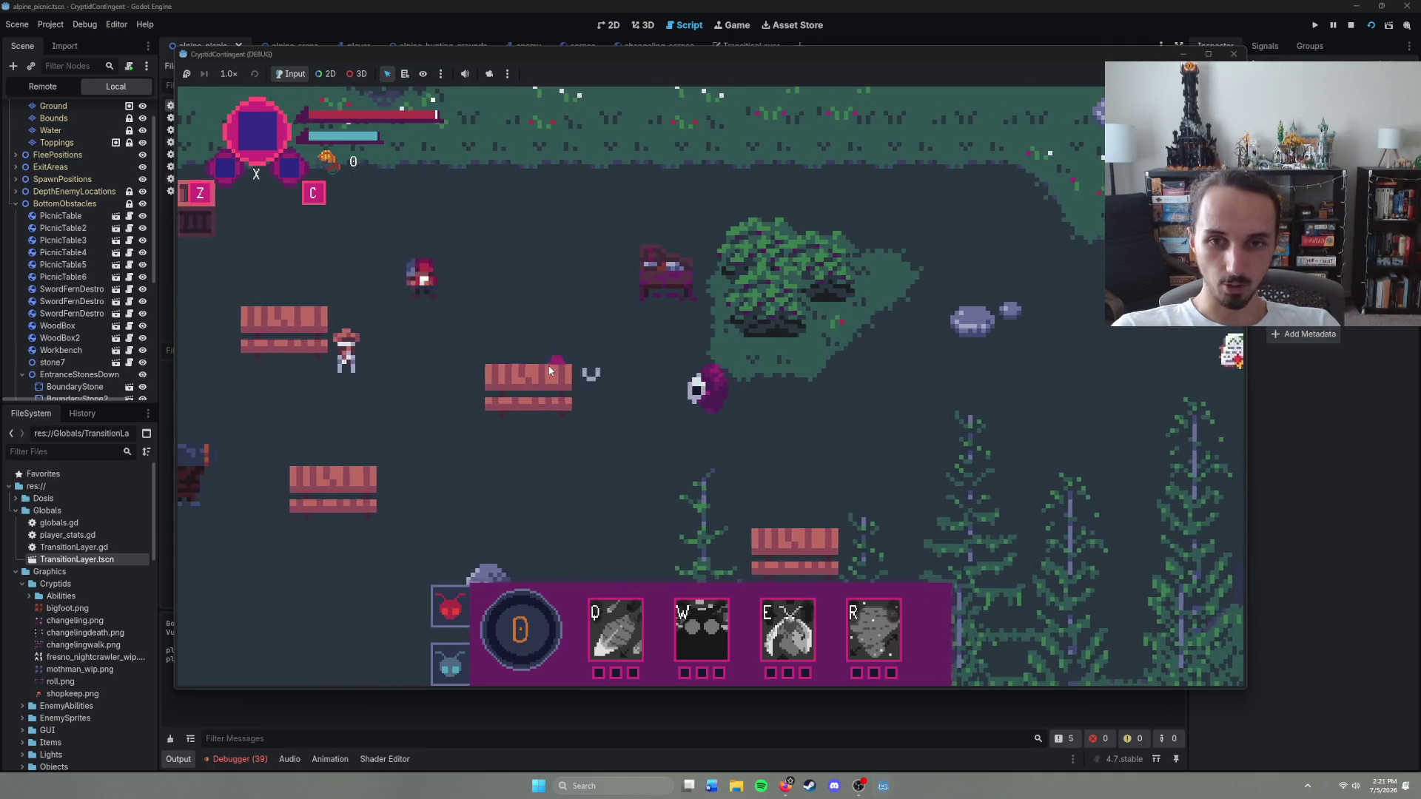
pyautogui.rightClick(605, 342)
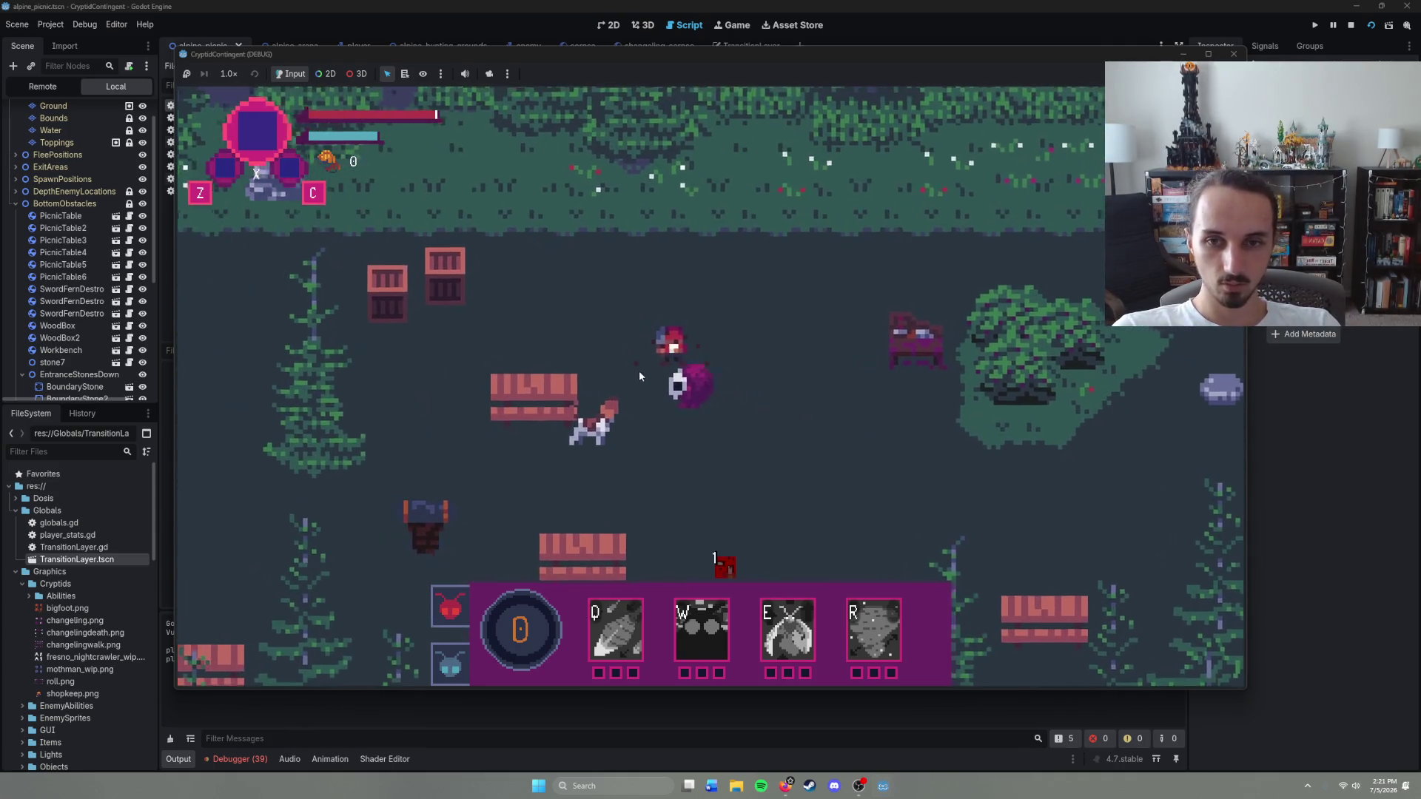
pyautogui.rightClick(708, 364)
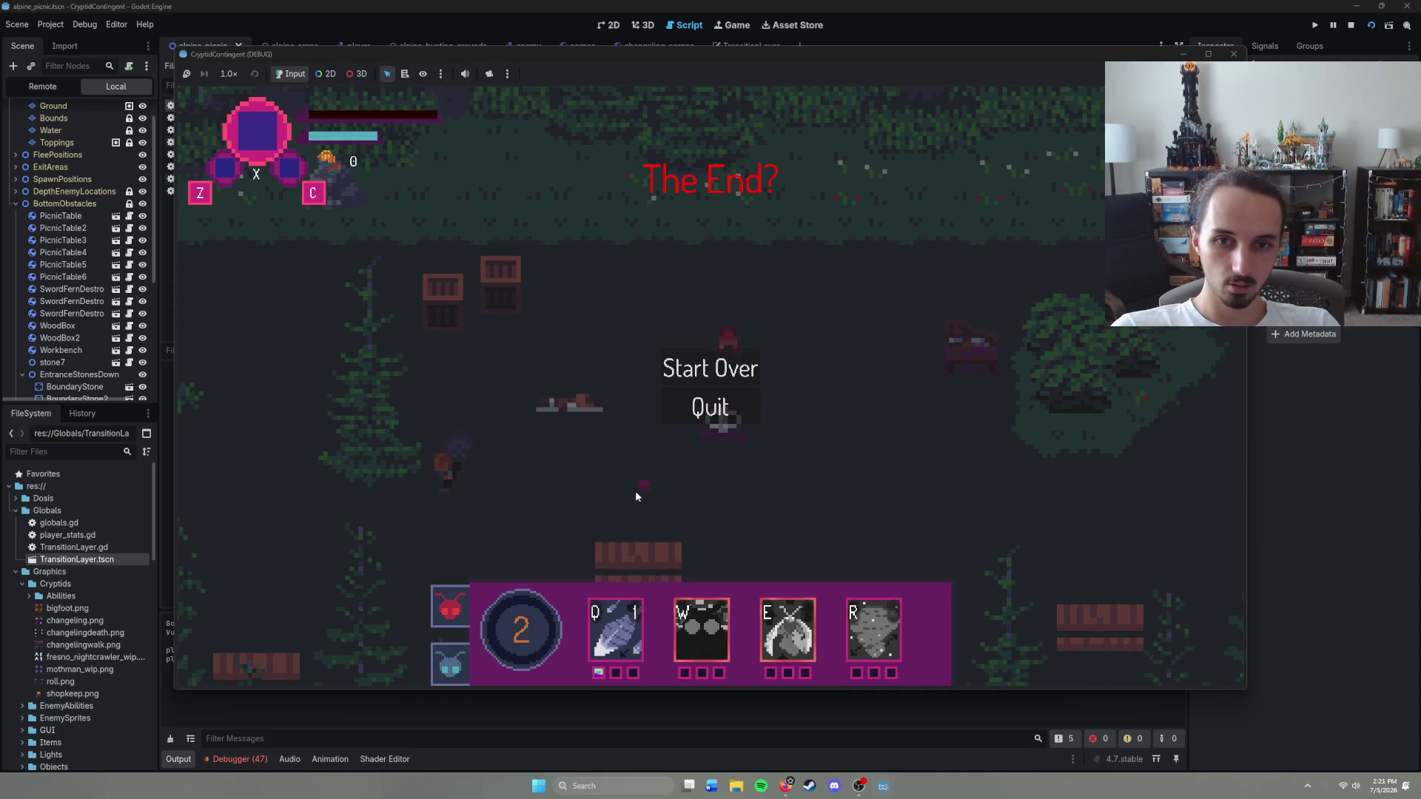
pyautogui.press('F8')
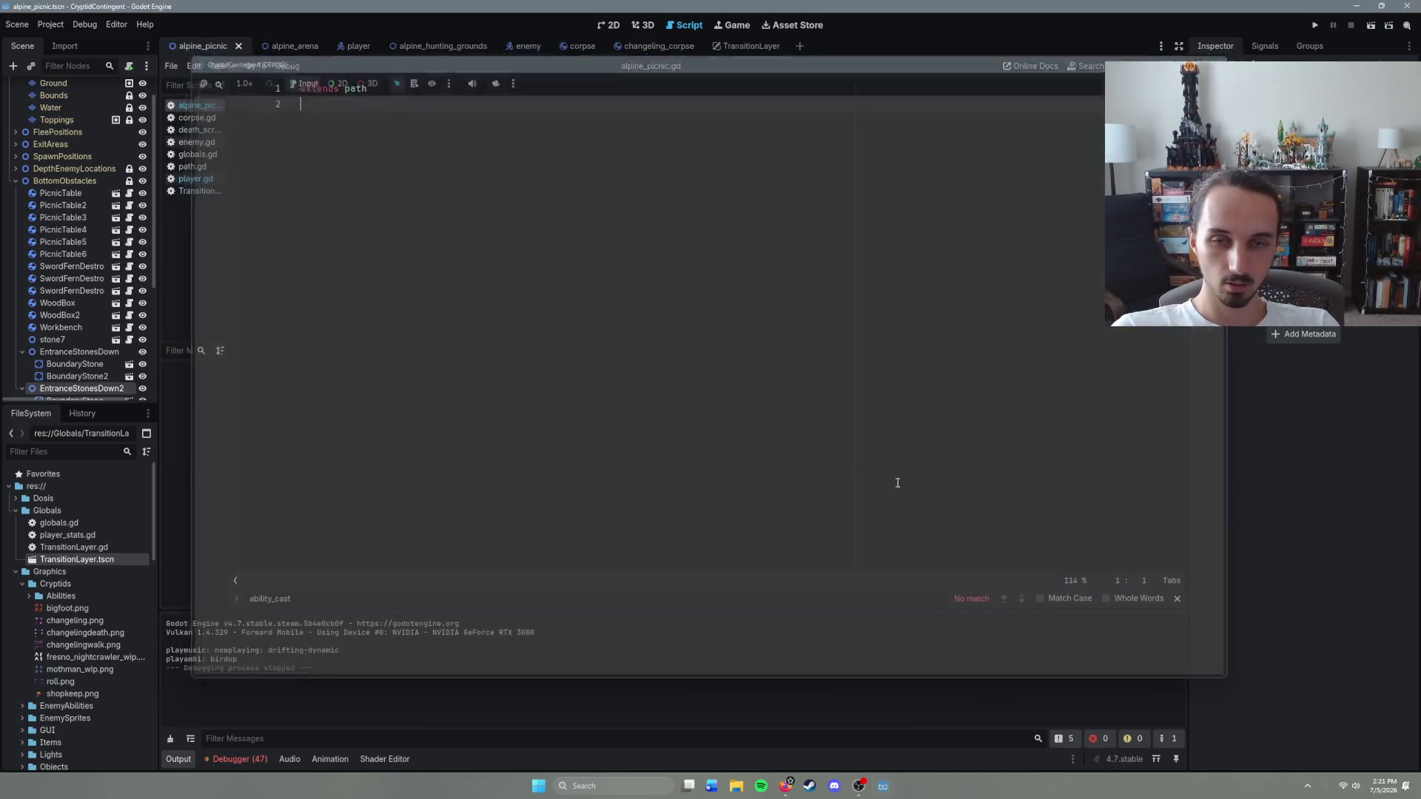
# Step: Toggle looping on the changeling_corpse AnimatedSprite2D's default animation, then run alpine_picnic with F6
pyautogui.click(665, 48)
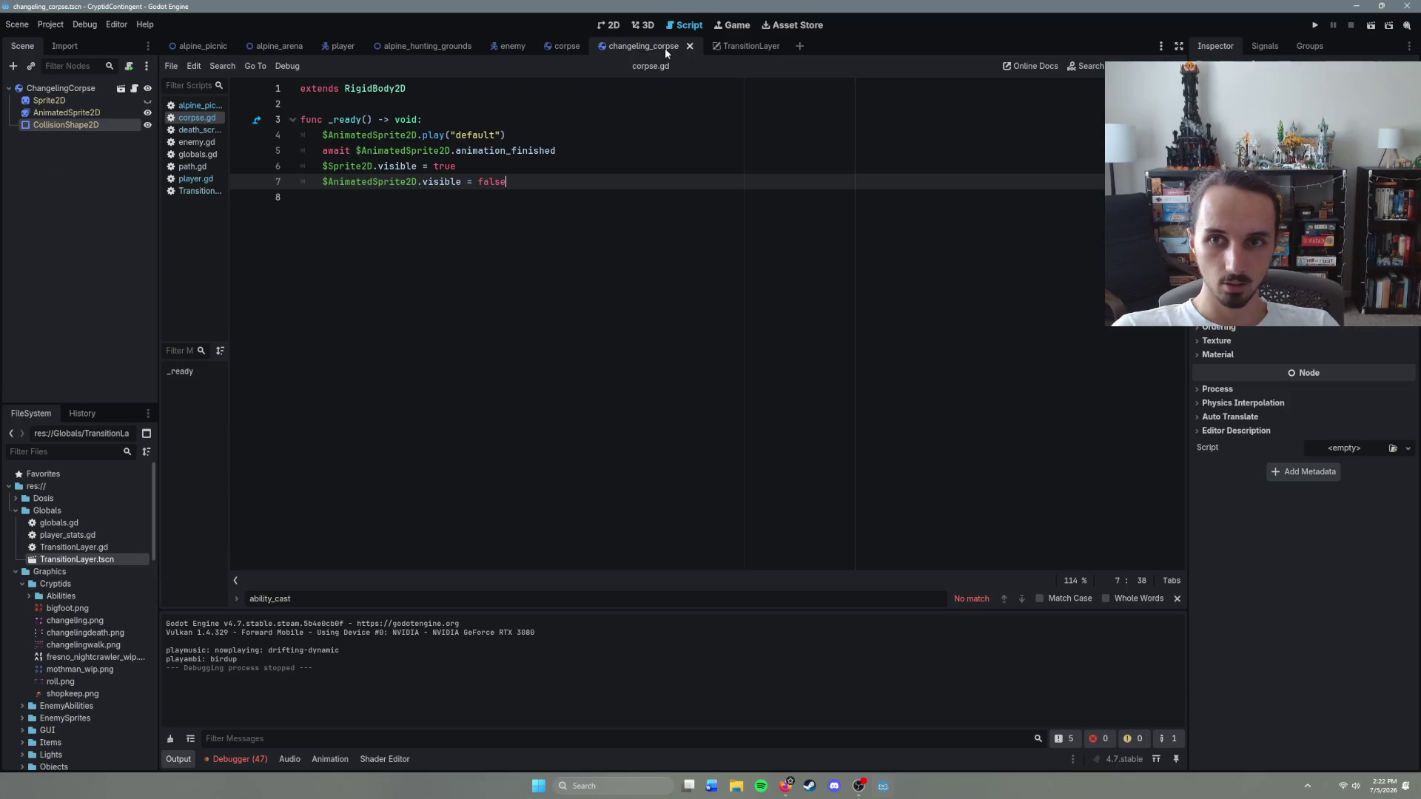
pyautogui.click(559, 48)
pyautogui.click(607, 49)
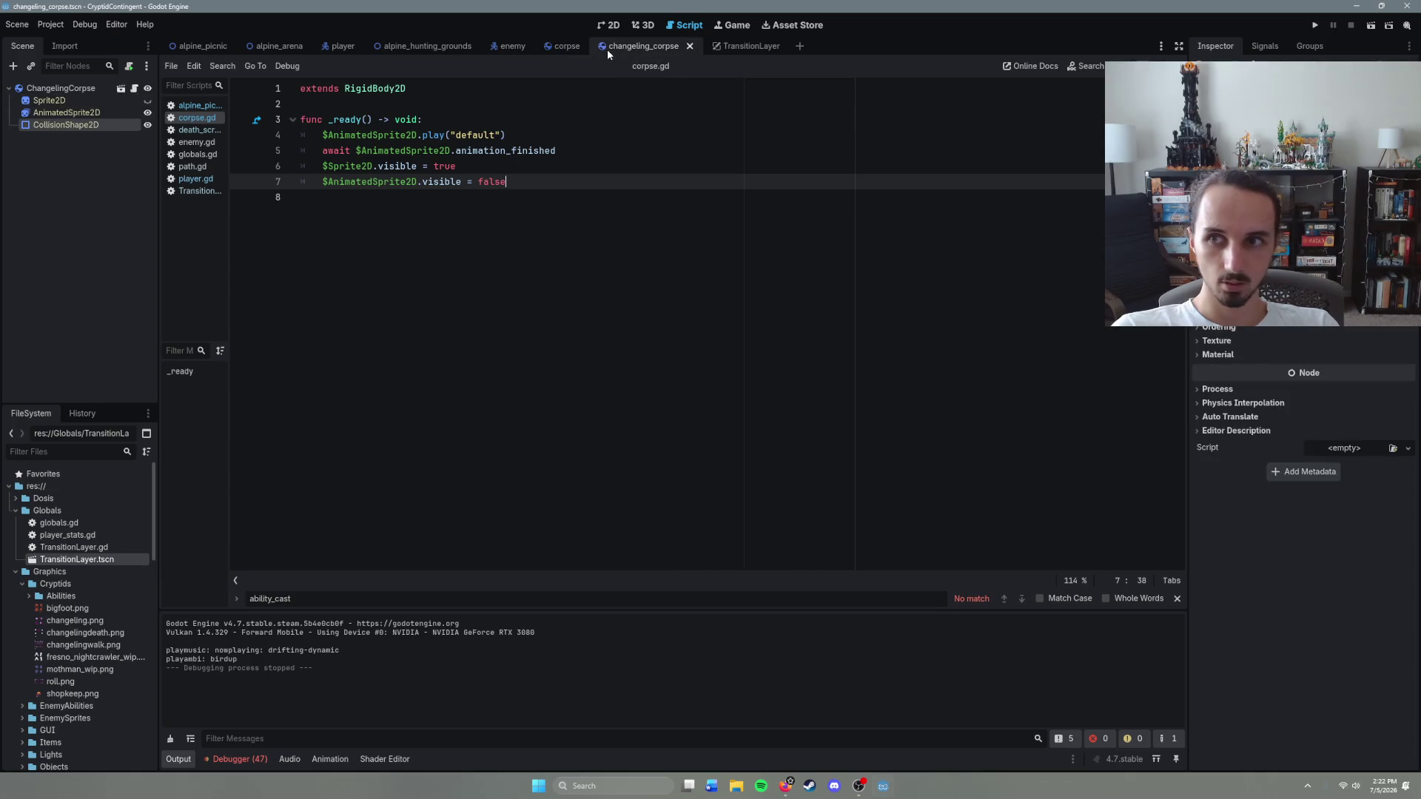
pyautogui.click(567, 46)
pyautogui.click(82, 112)
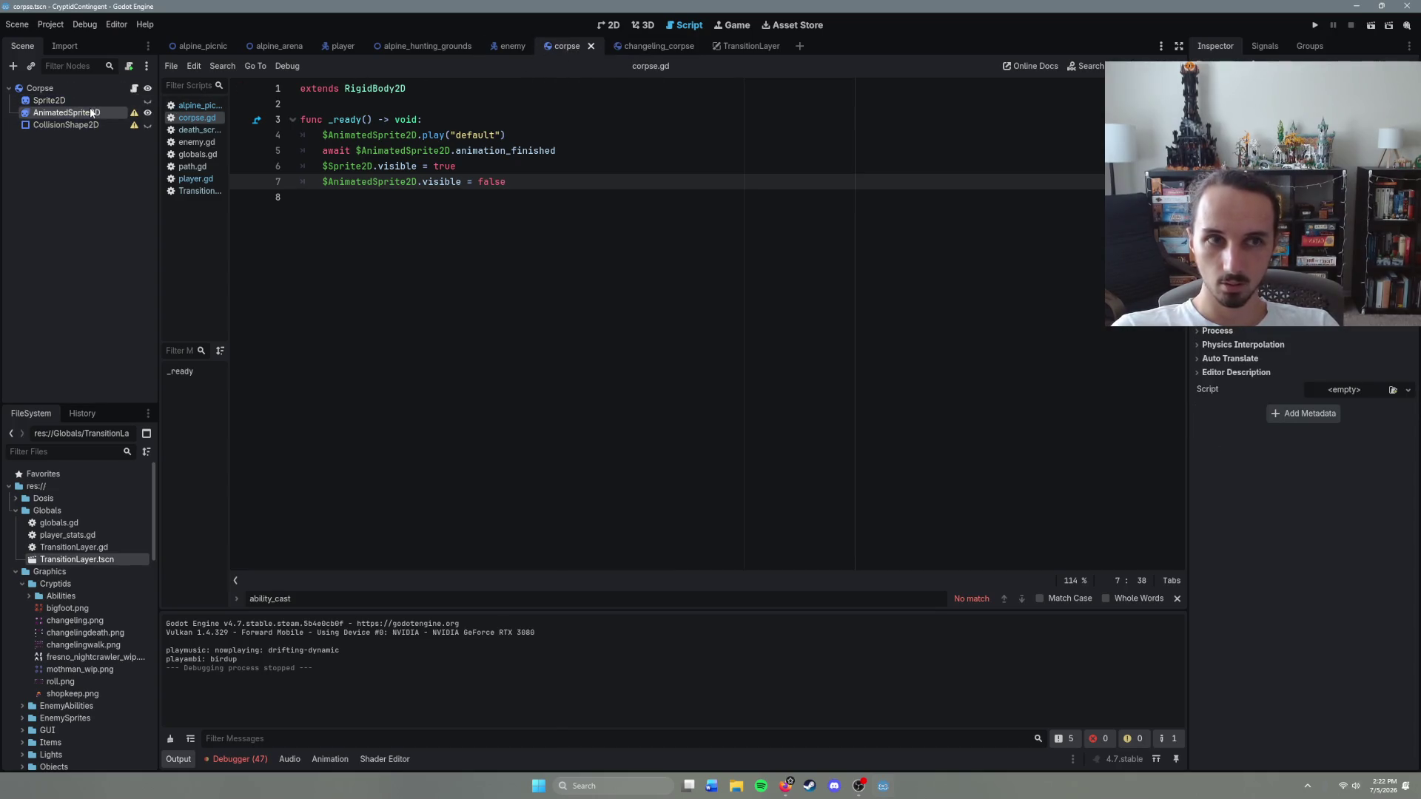
pyautogui.click(642, 46)
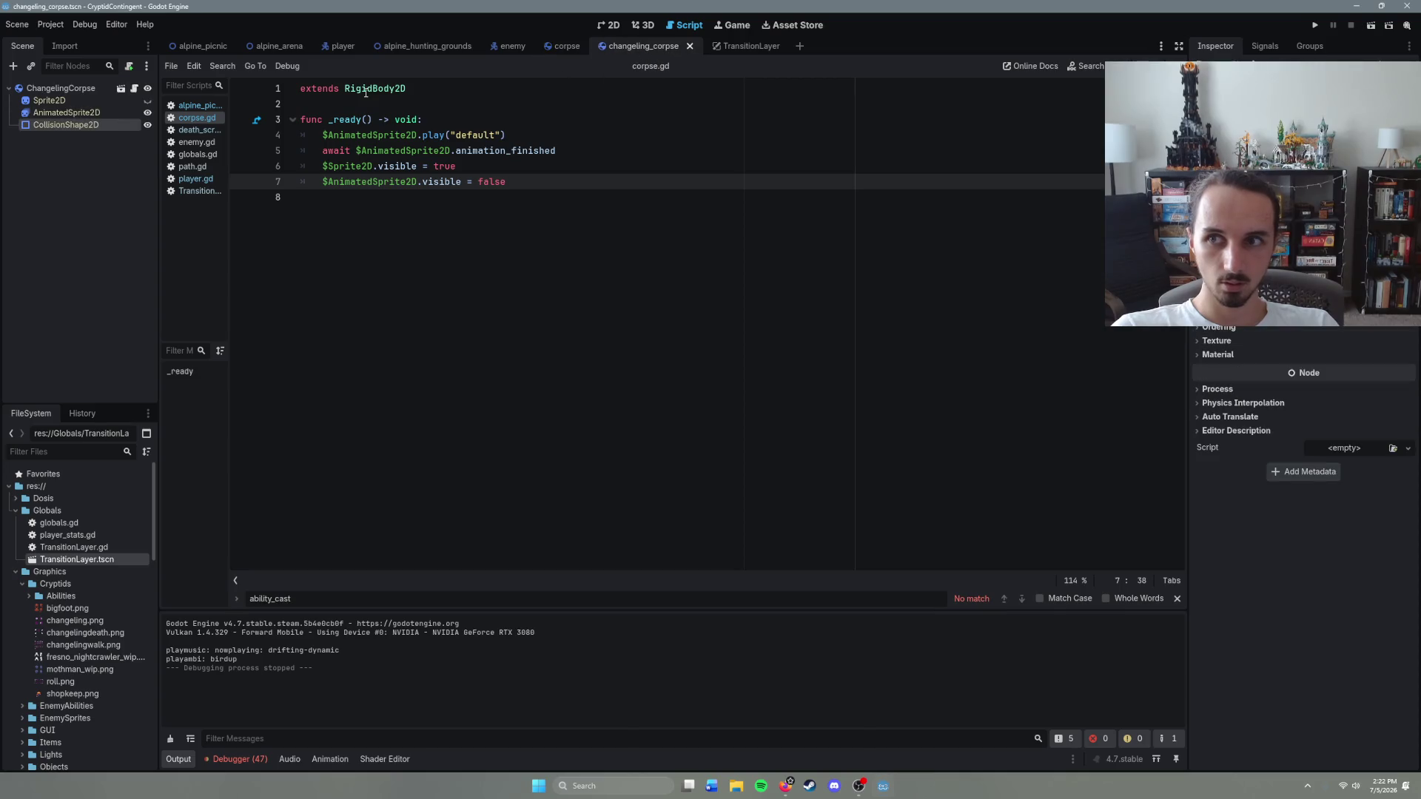
pyautogui.click(95, 113)
pyautogui.click(289, 607)
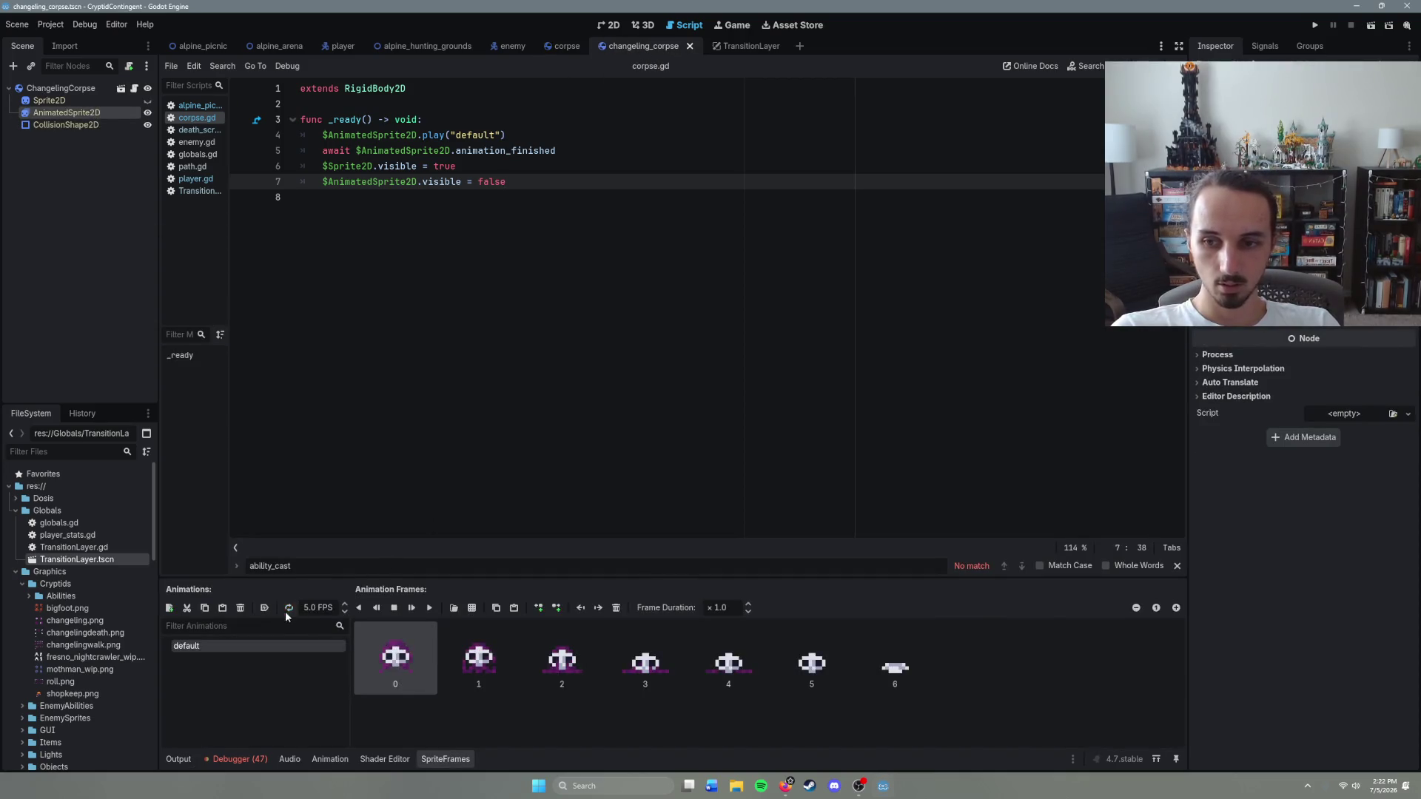
pyautogui.click(290, 607)
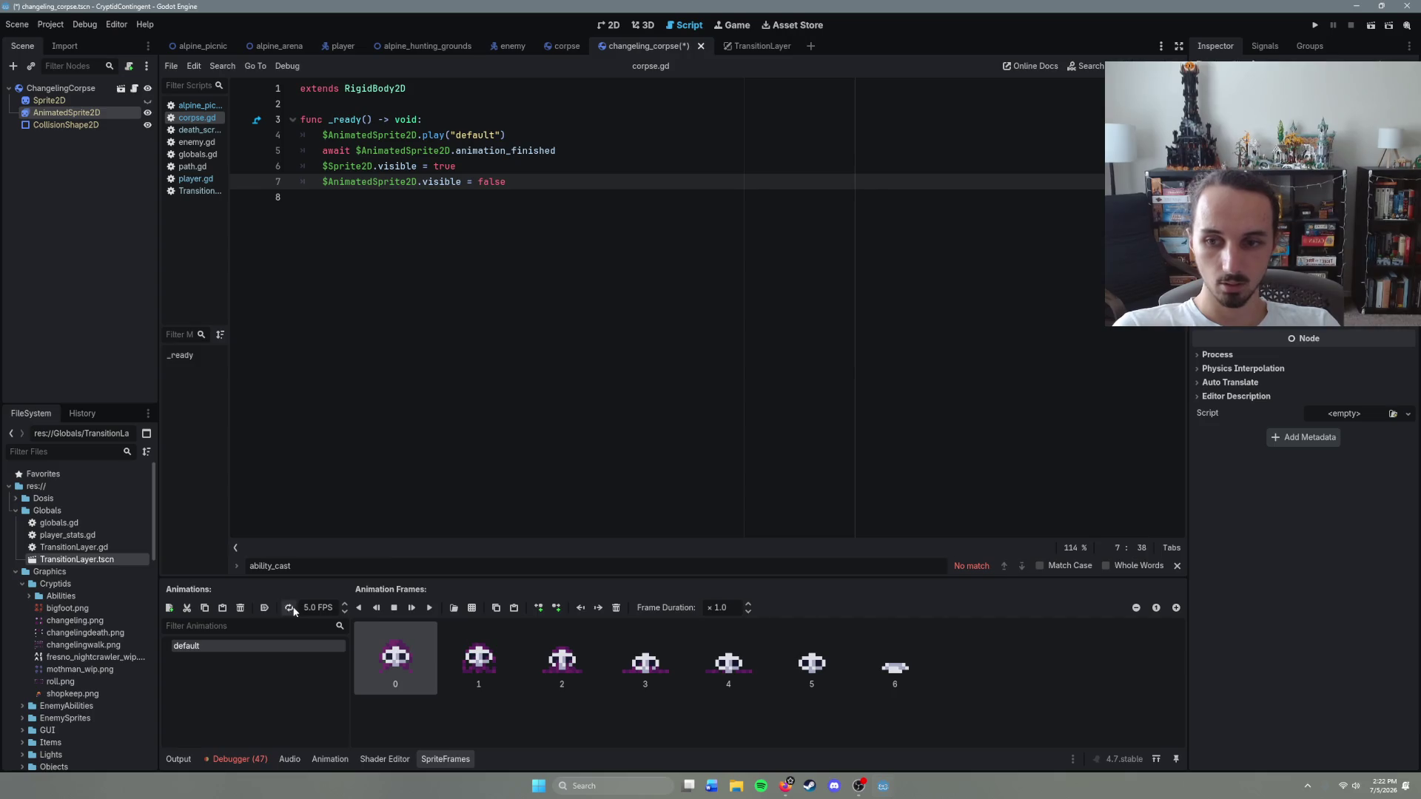
pyautogui.click(215, 42)
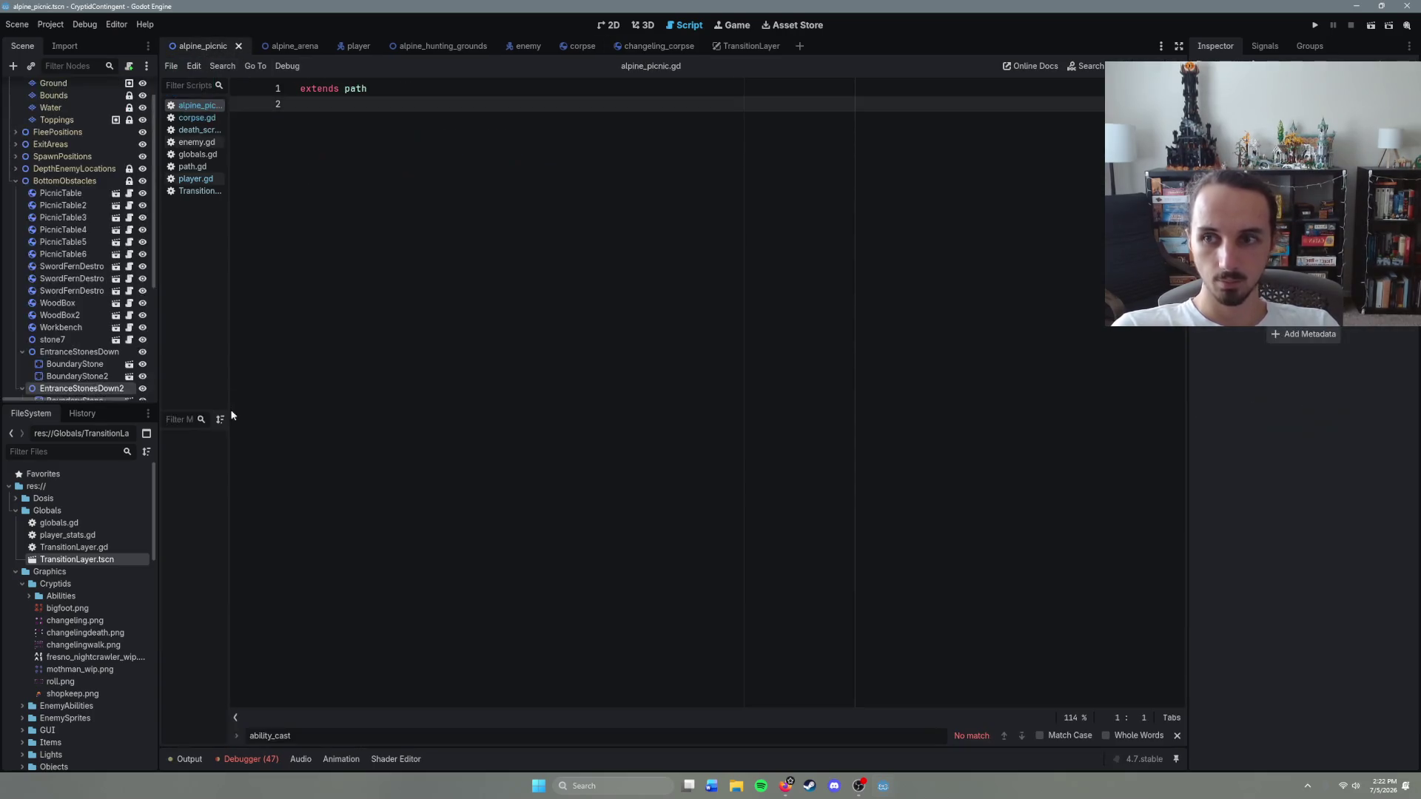
pyautogui.press('F6')
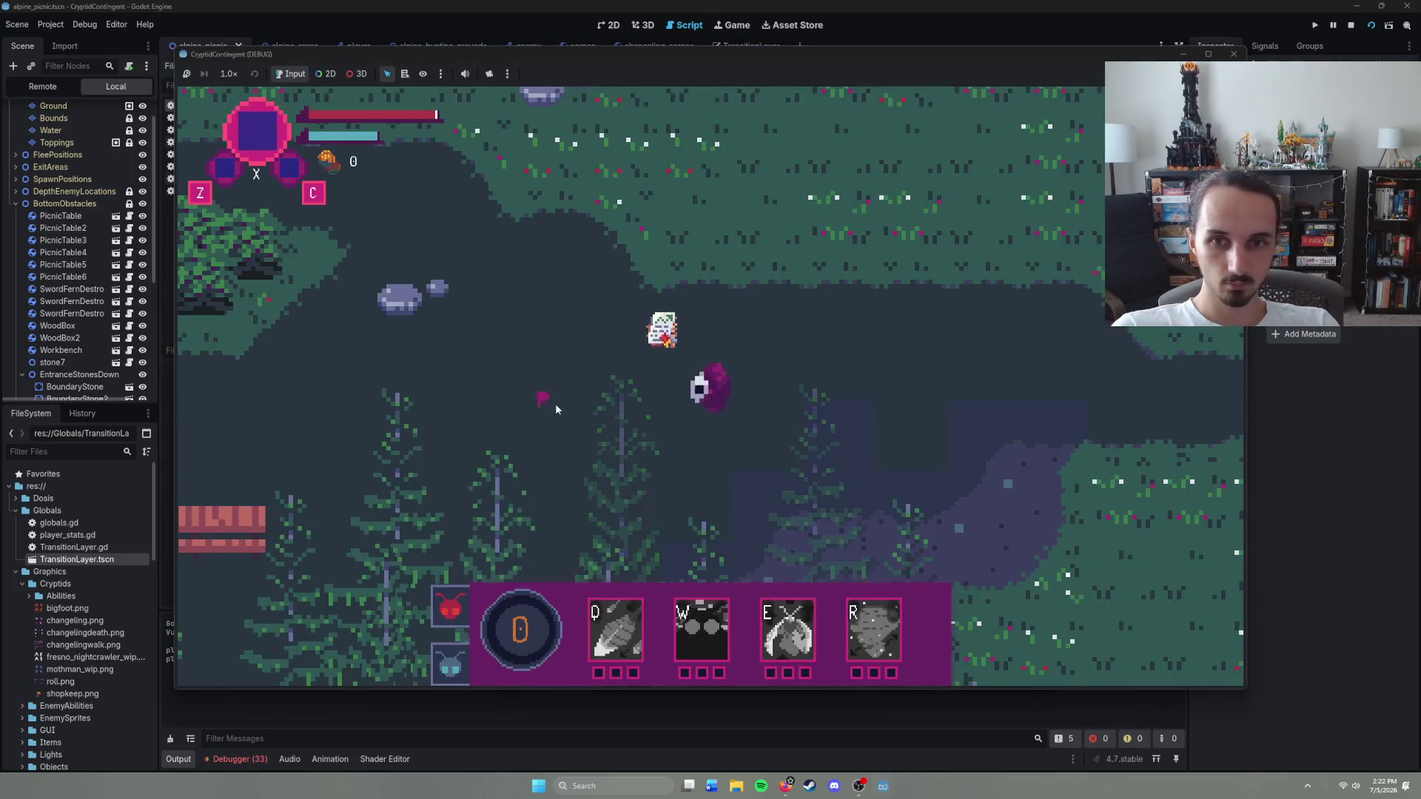
# Step: Walk the character left and up through the picnic level until it dies, then choose Quit
pyautogui.rightClick(450, 392)
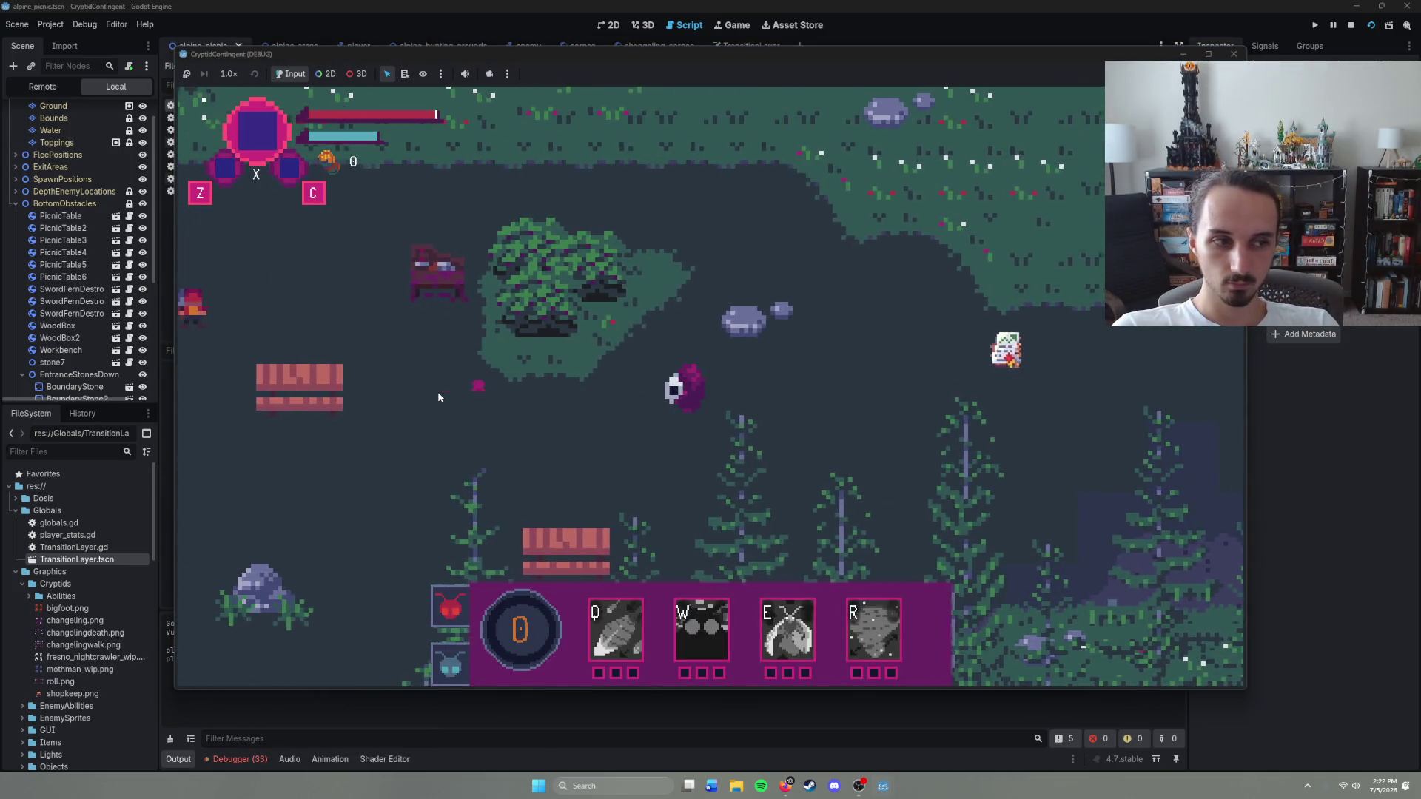
pyautogui.rightClick(540, 332)
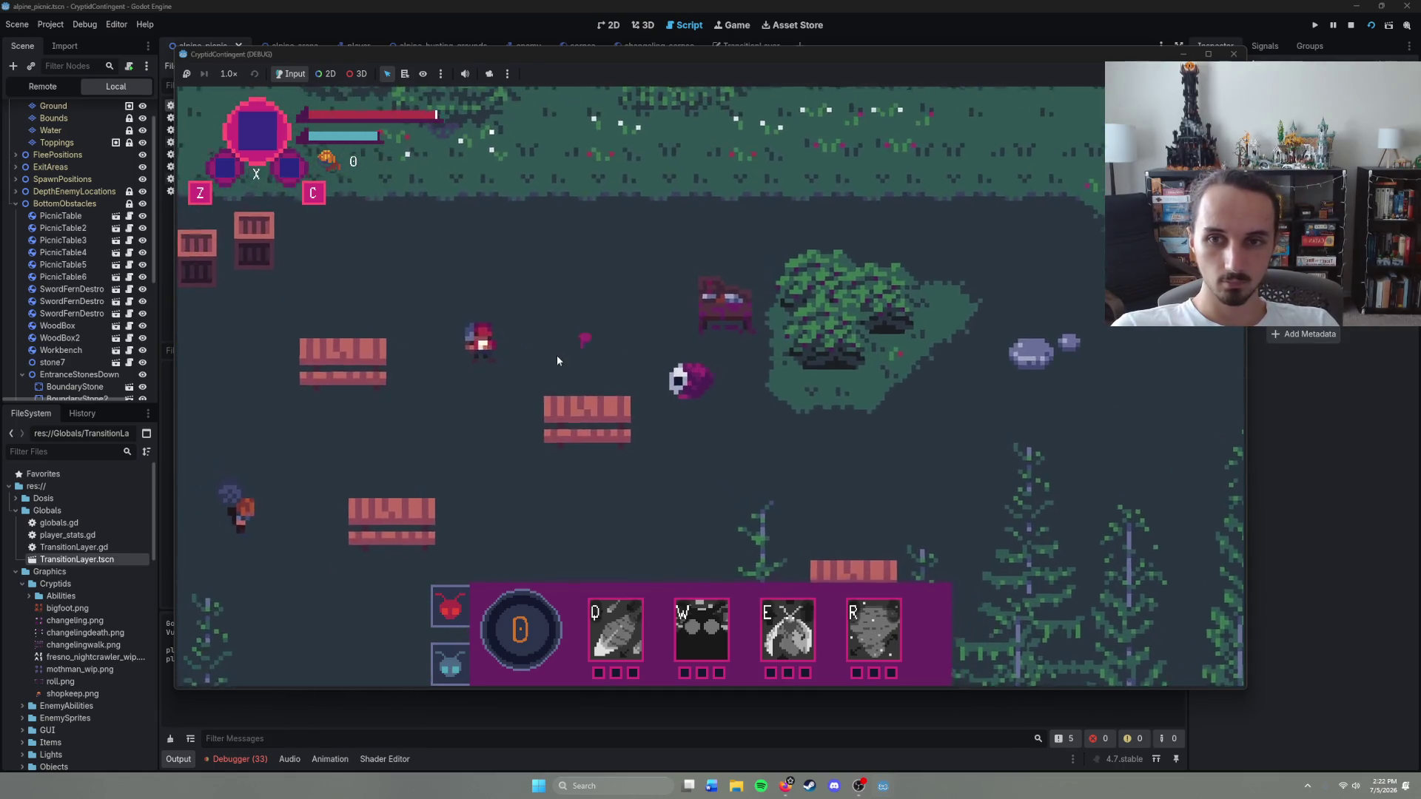
pyautogui.rightClick(600, 384)
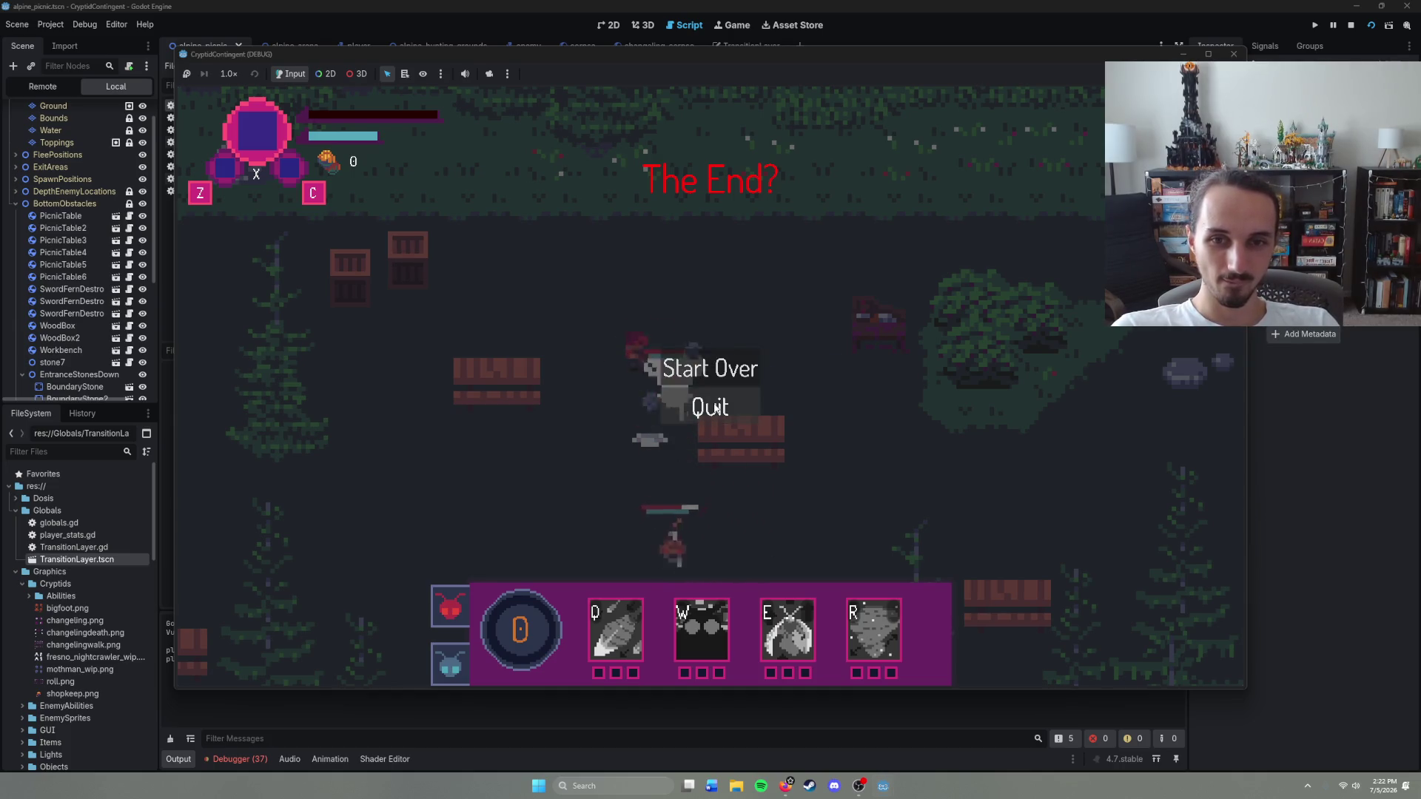
pyautogui.click(716, 407)
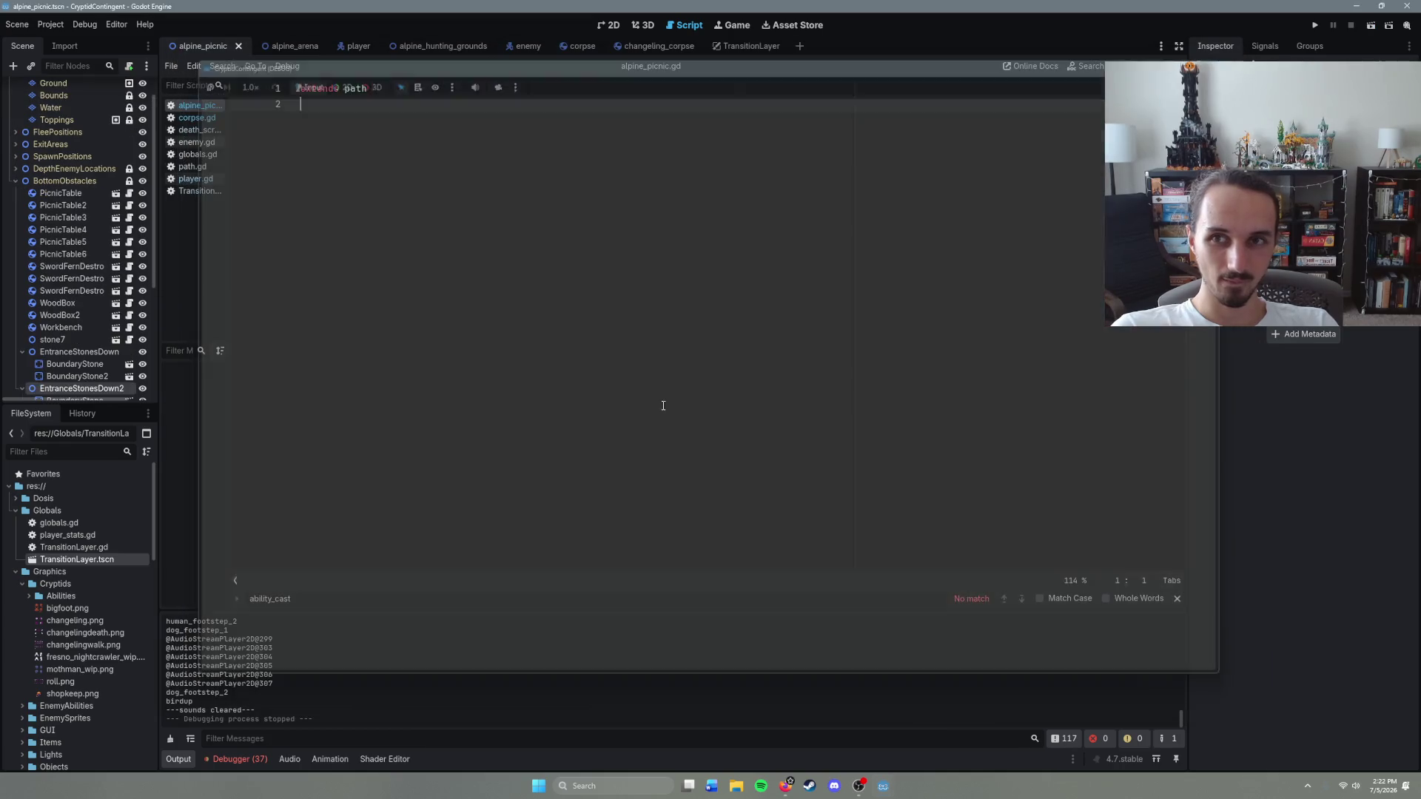
# Step: Add set_collision_layer_value(1, false) after can_cast = false in player.gd's death branch and save
pyautogui.click(358, 45)
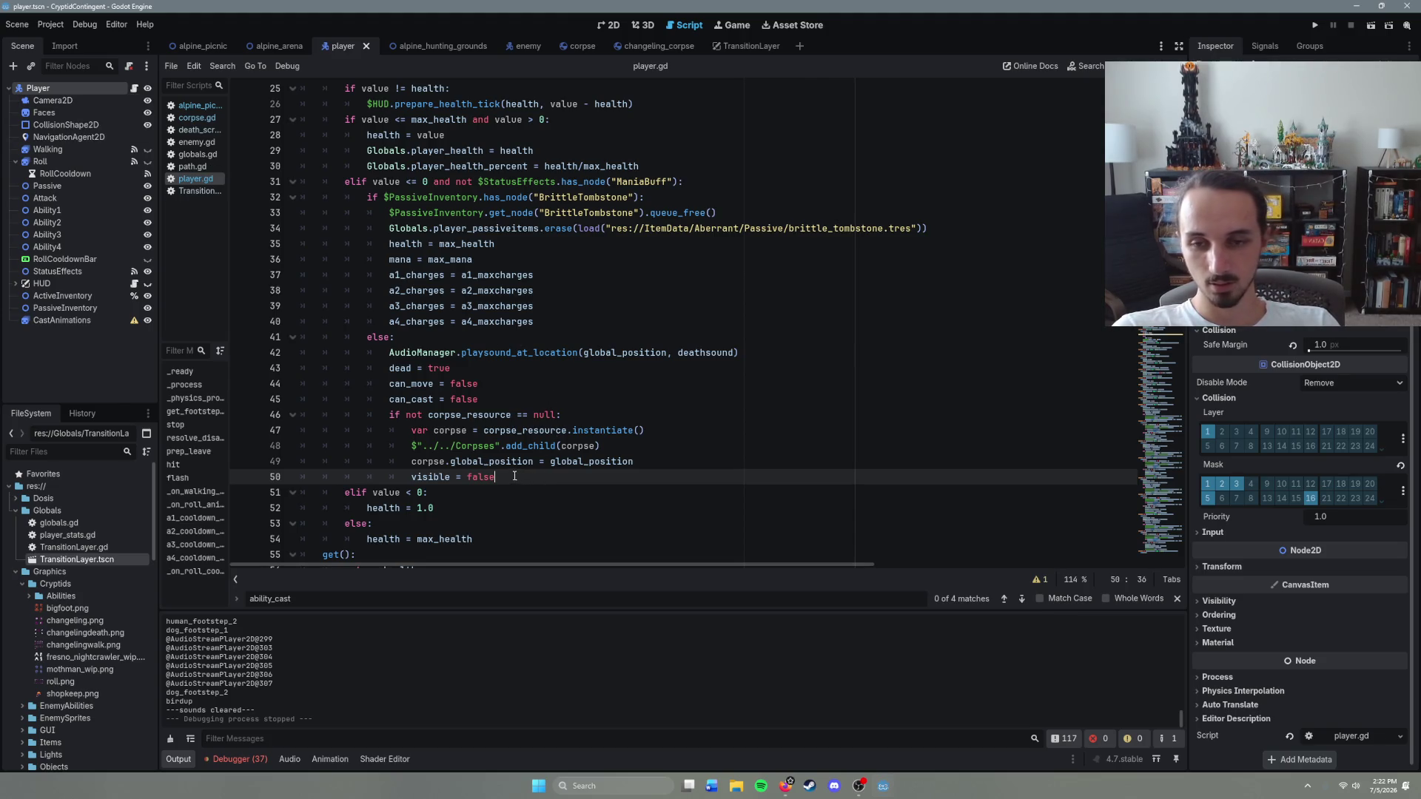
pyautogui.click(499, 398)
pyautogui.press('Return')
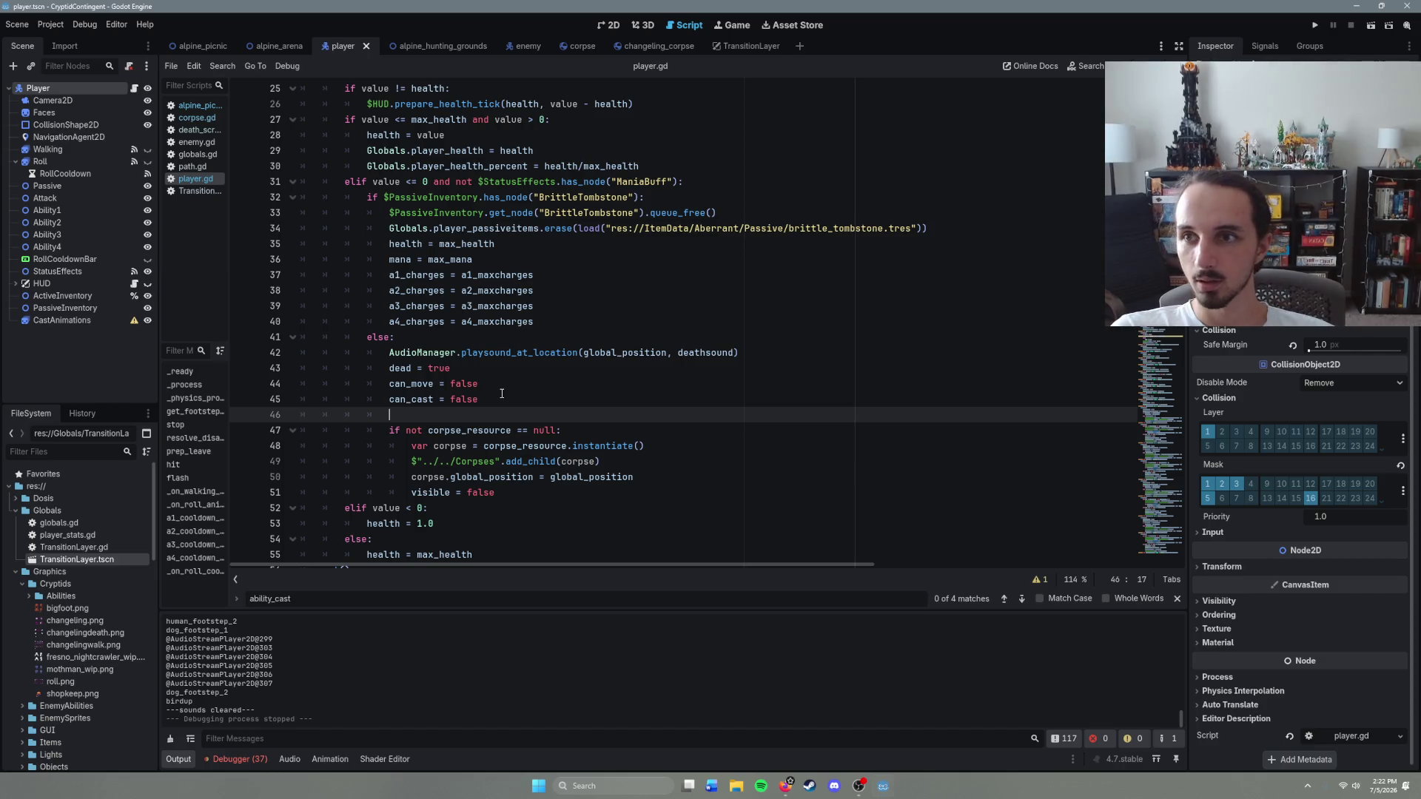
pyautogui.write('set_col')
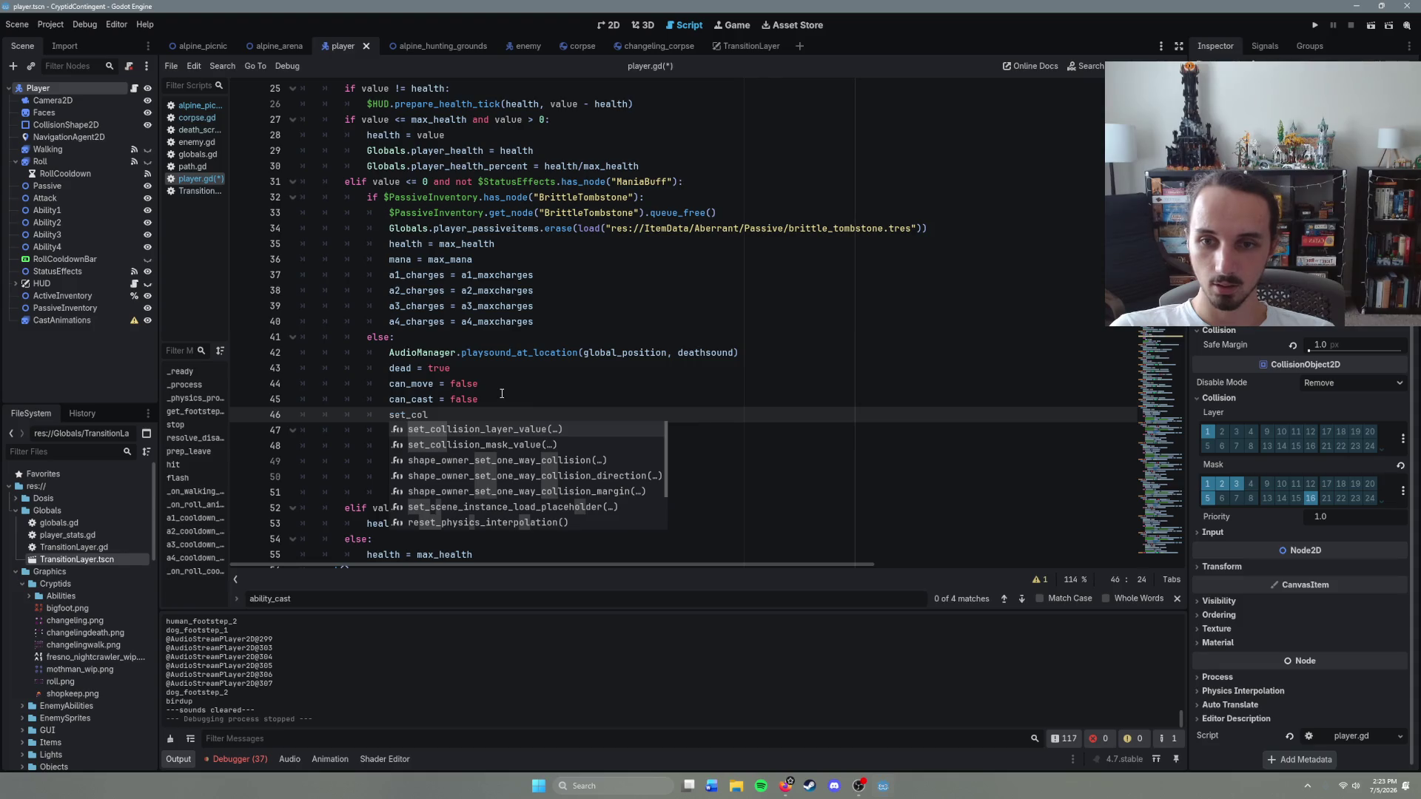
pyautogui.press('Return')
pyautogui.write('1, false')
pyautogui.hotkey('ctrl', 's')
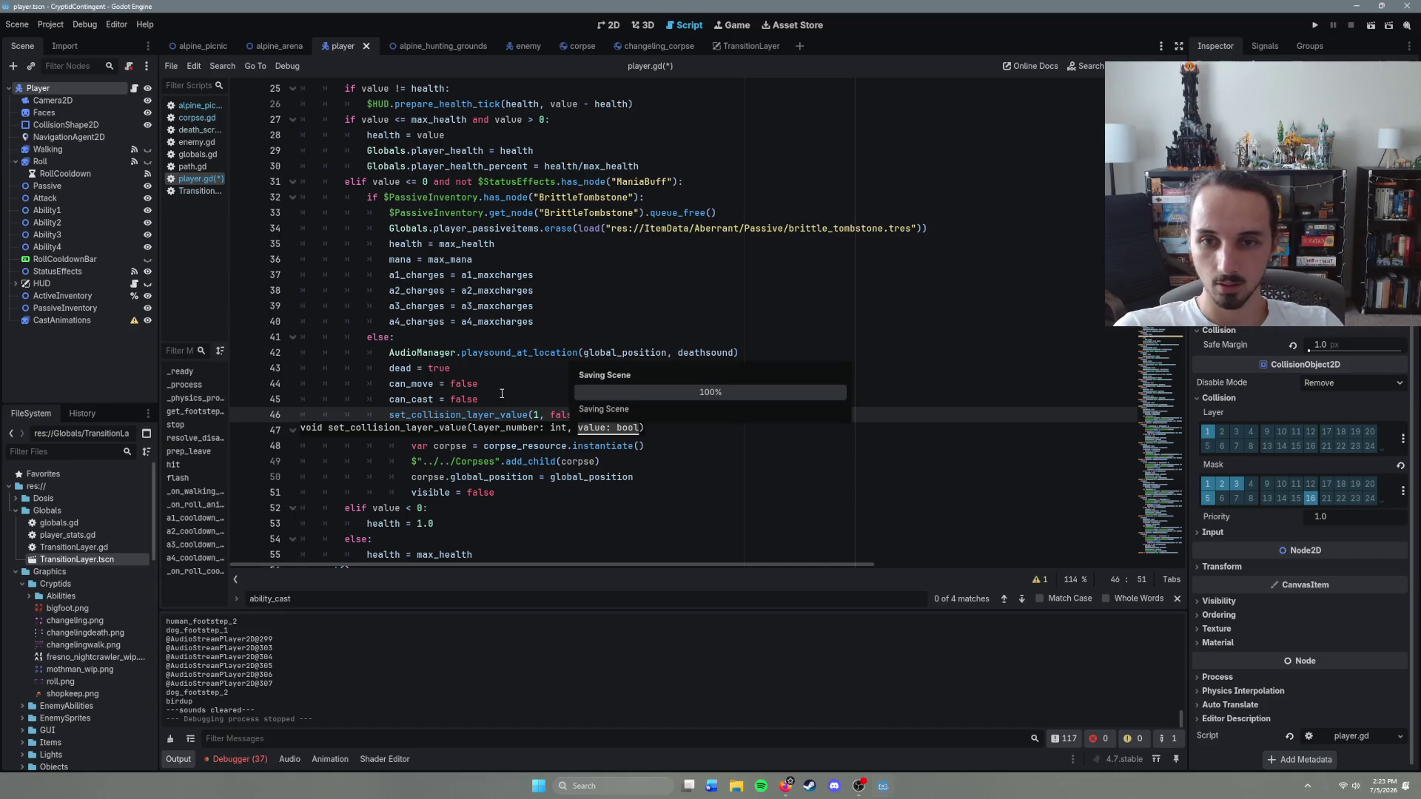
pyautogui.click(198, 46)
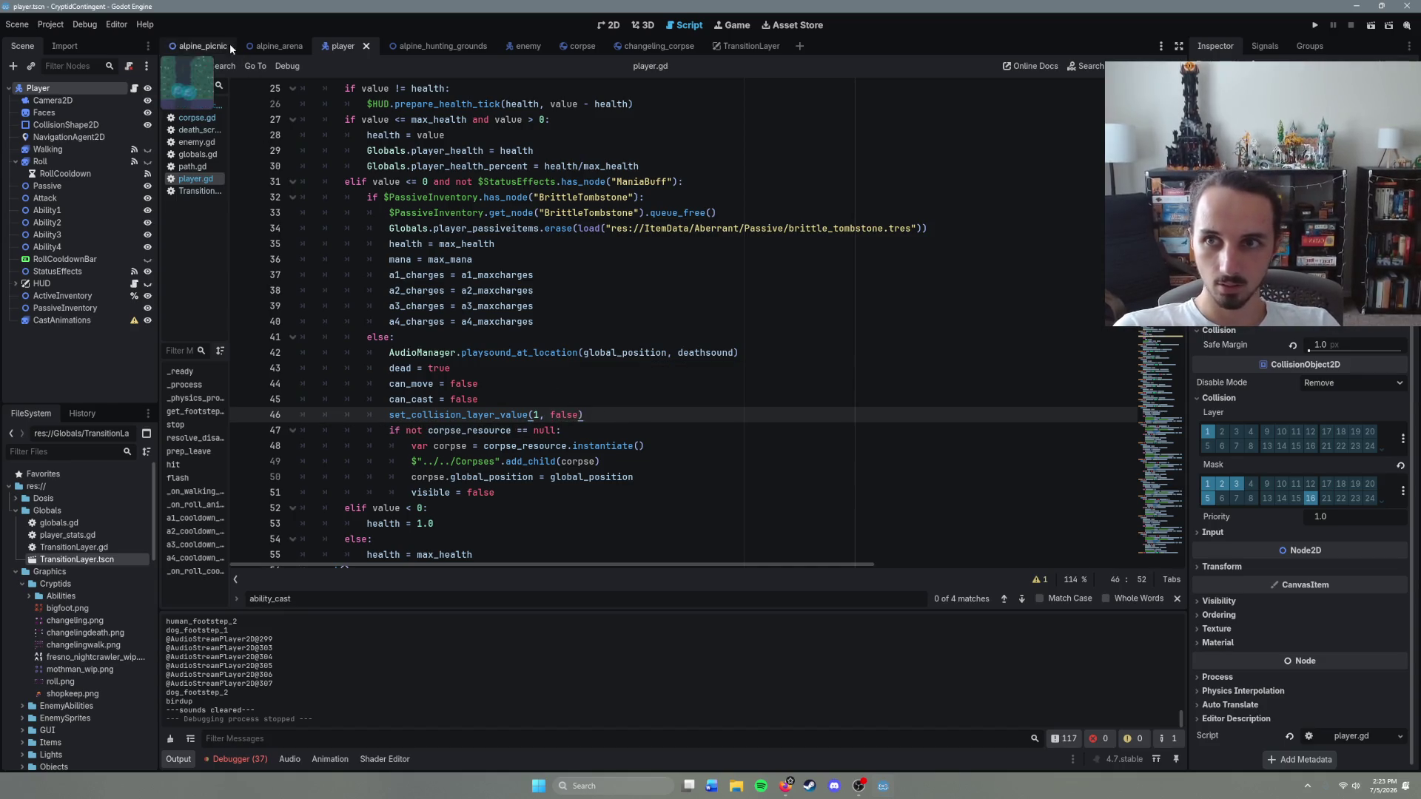
# Step: Run the alpine_picnic scene with F6, walk right and left until dying, then quit
pyautogui.press('F6')
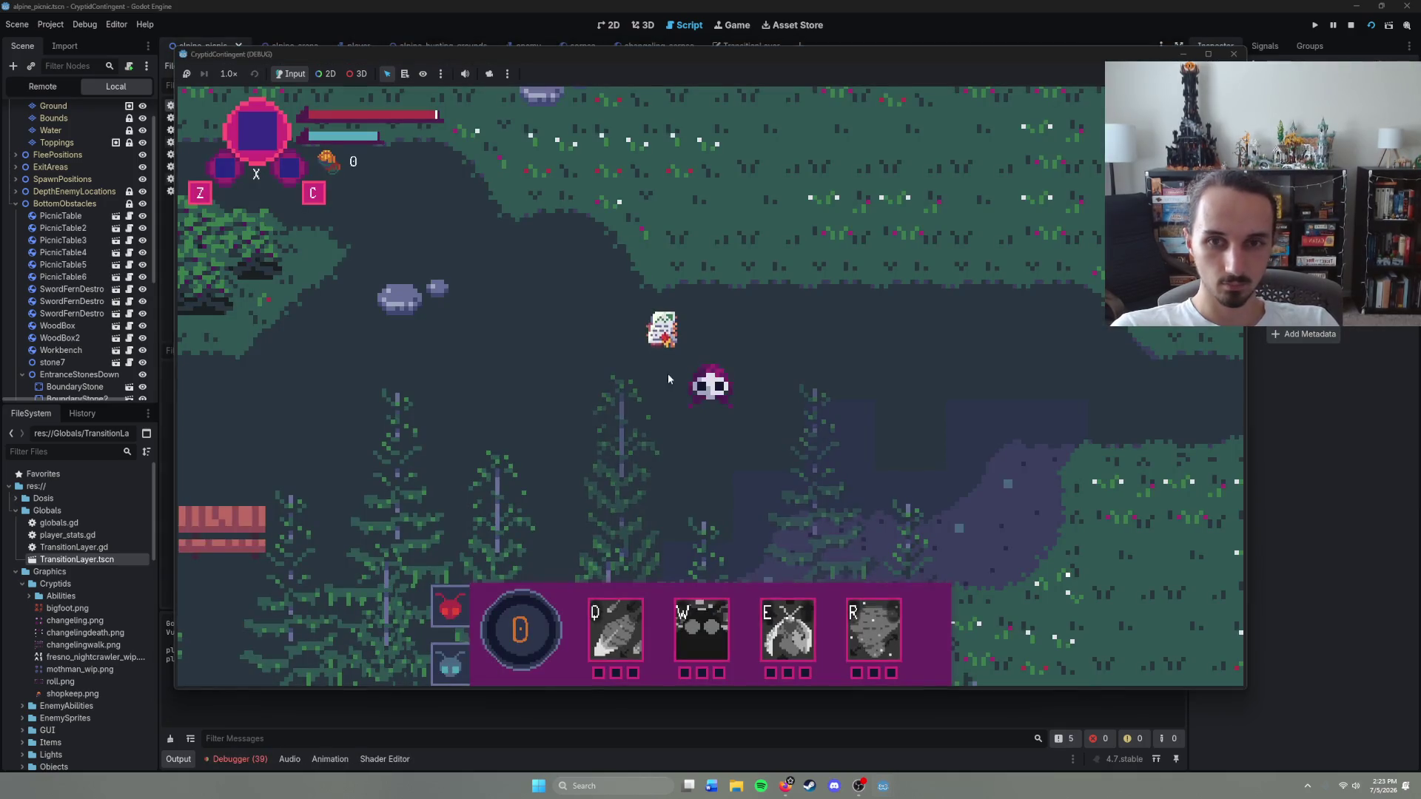
pyautogui.press('Right')
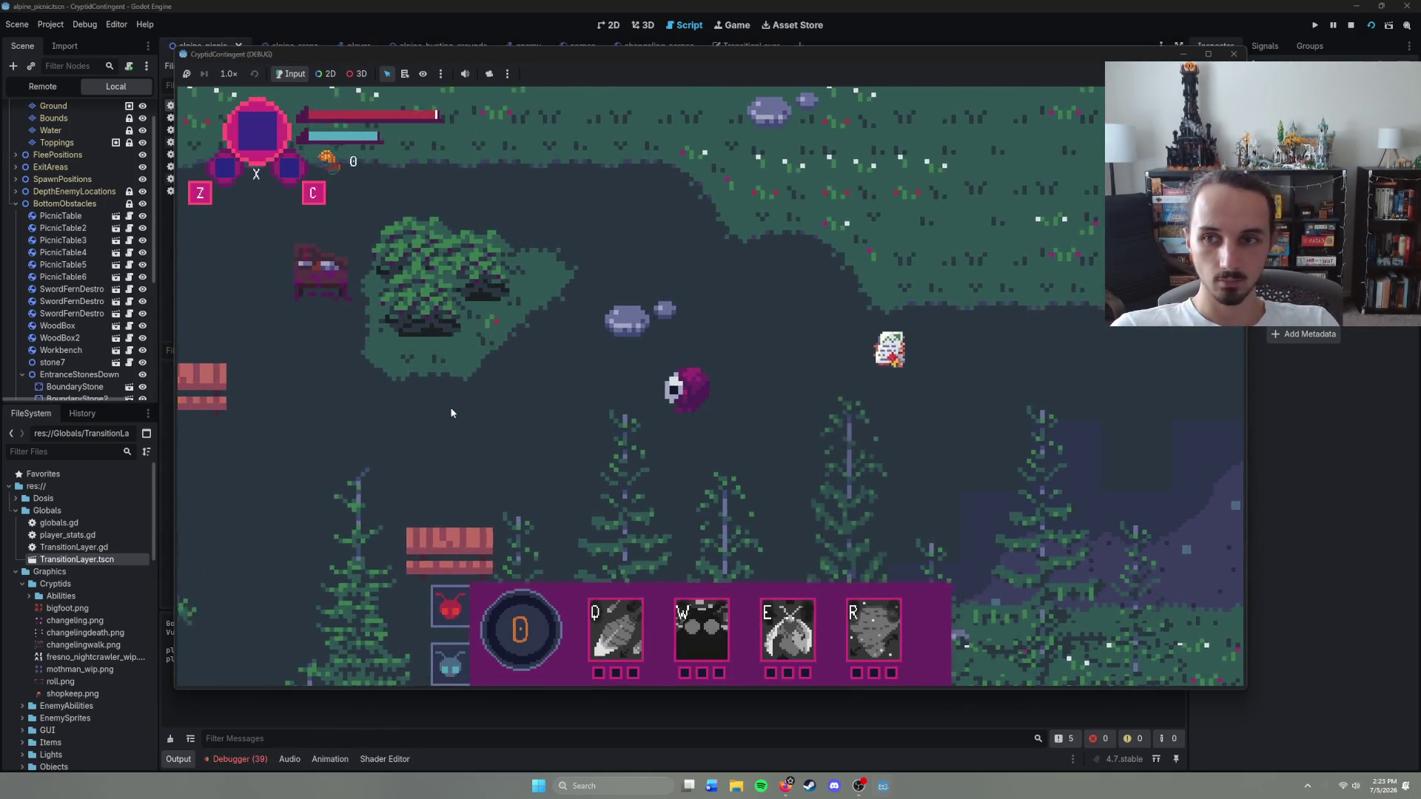
pyautogui.press('Left')
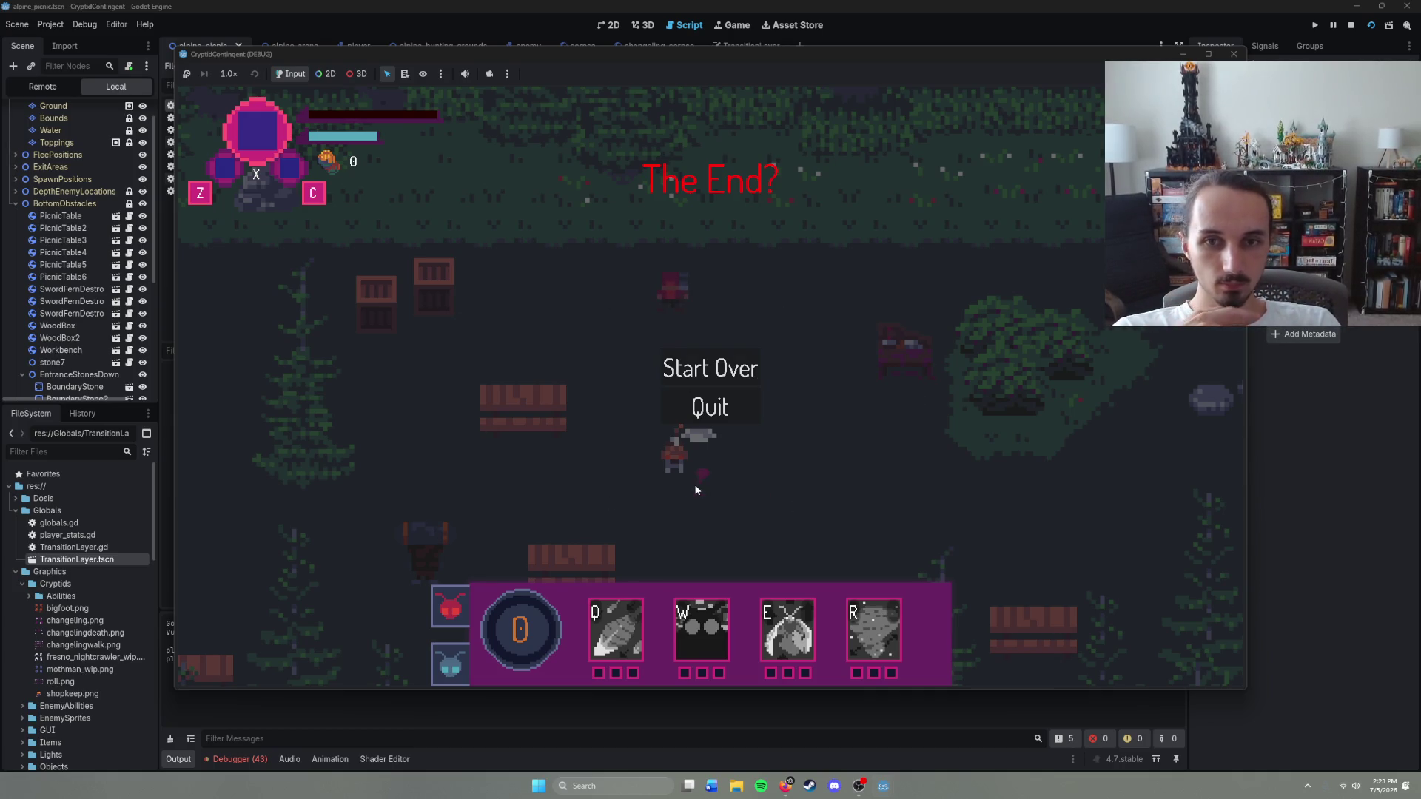
pyautogui.click(733, 405)
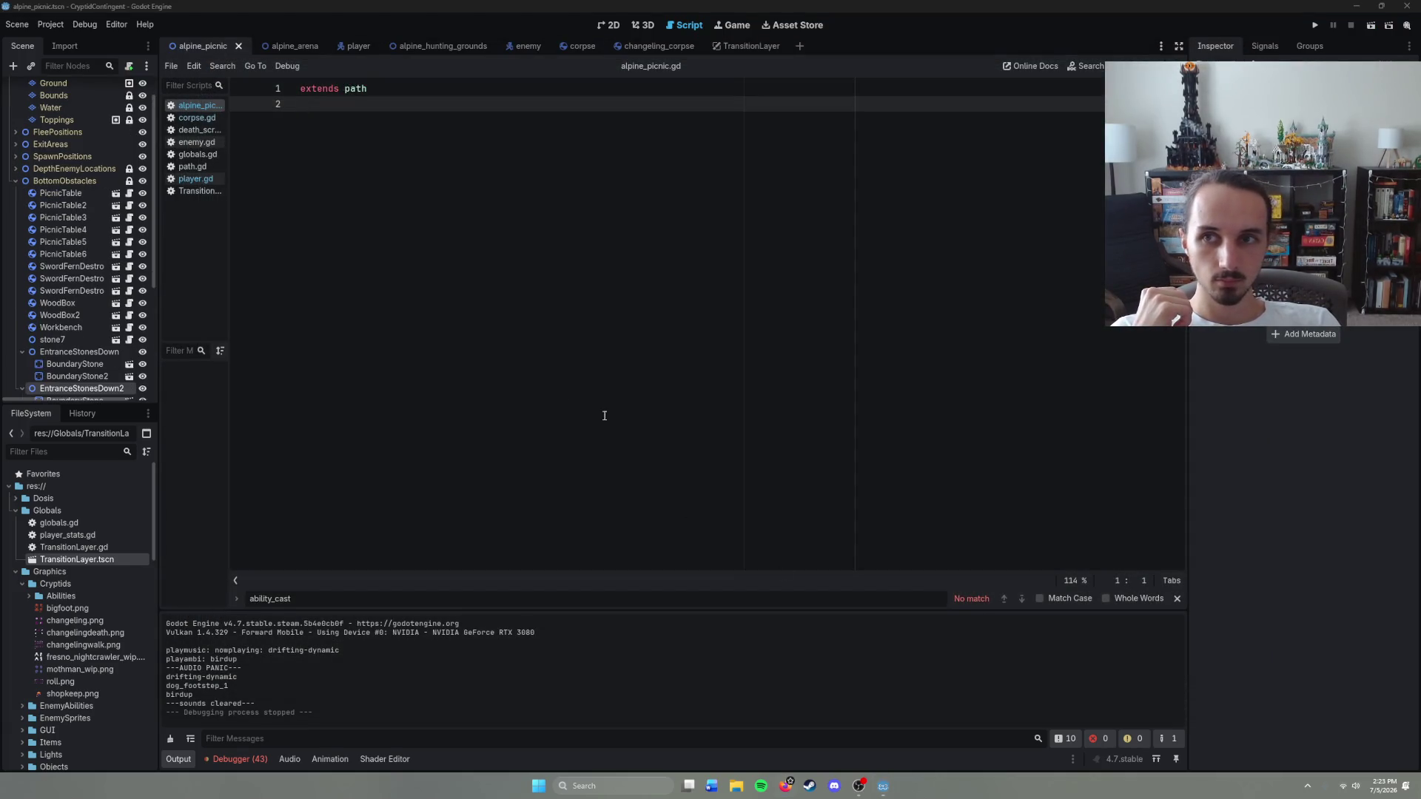
# Step: Run the game with F5, walk left, up and down into the enemies, then Start Over
pyautogui.press('F5')
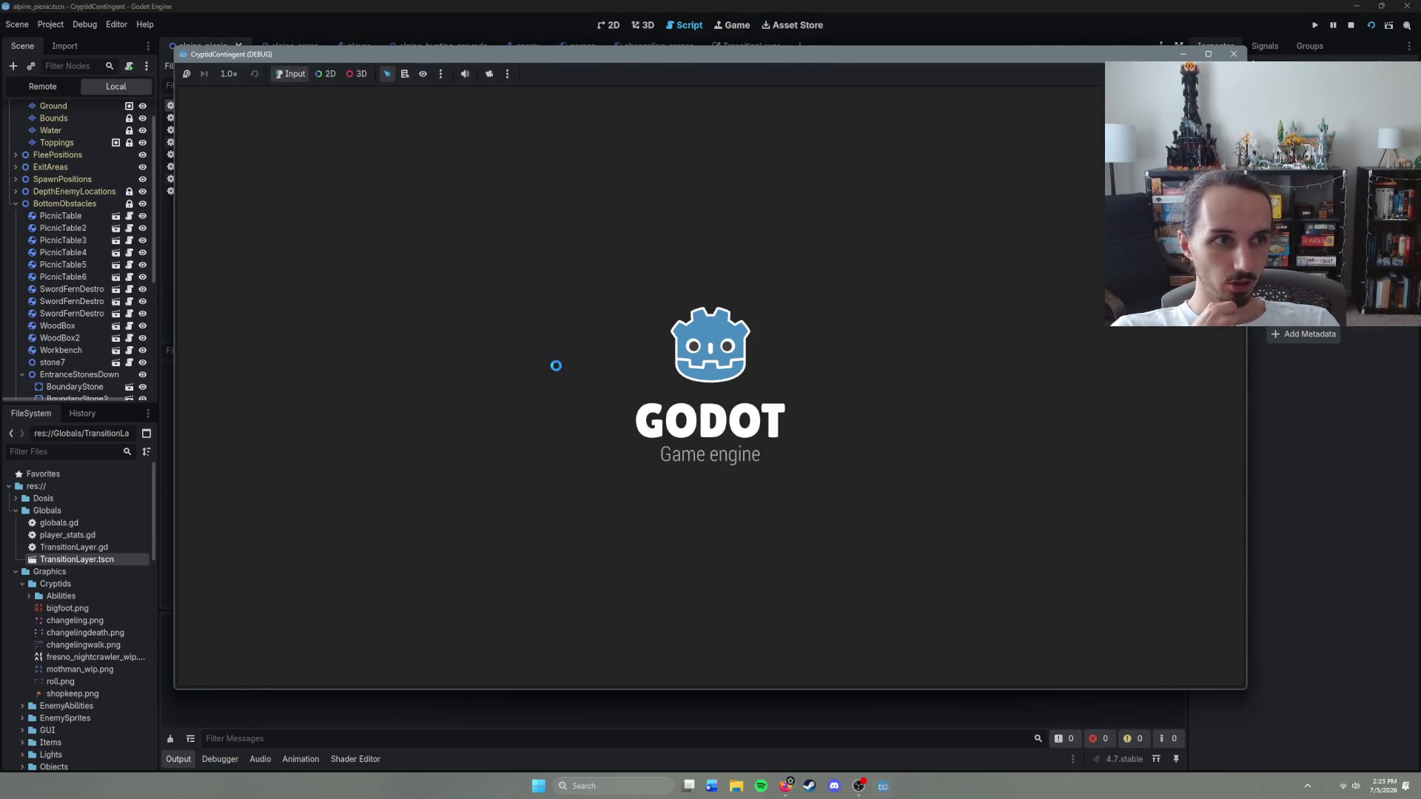
pyautogui.press('Left')
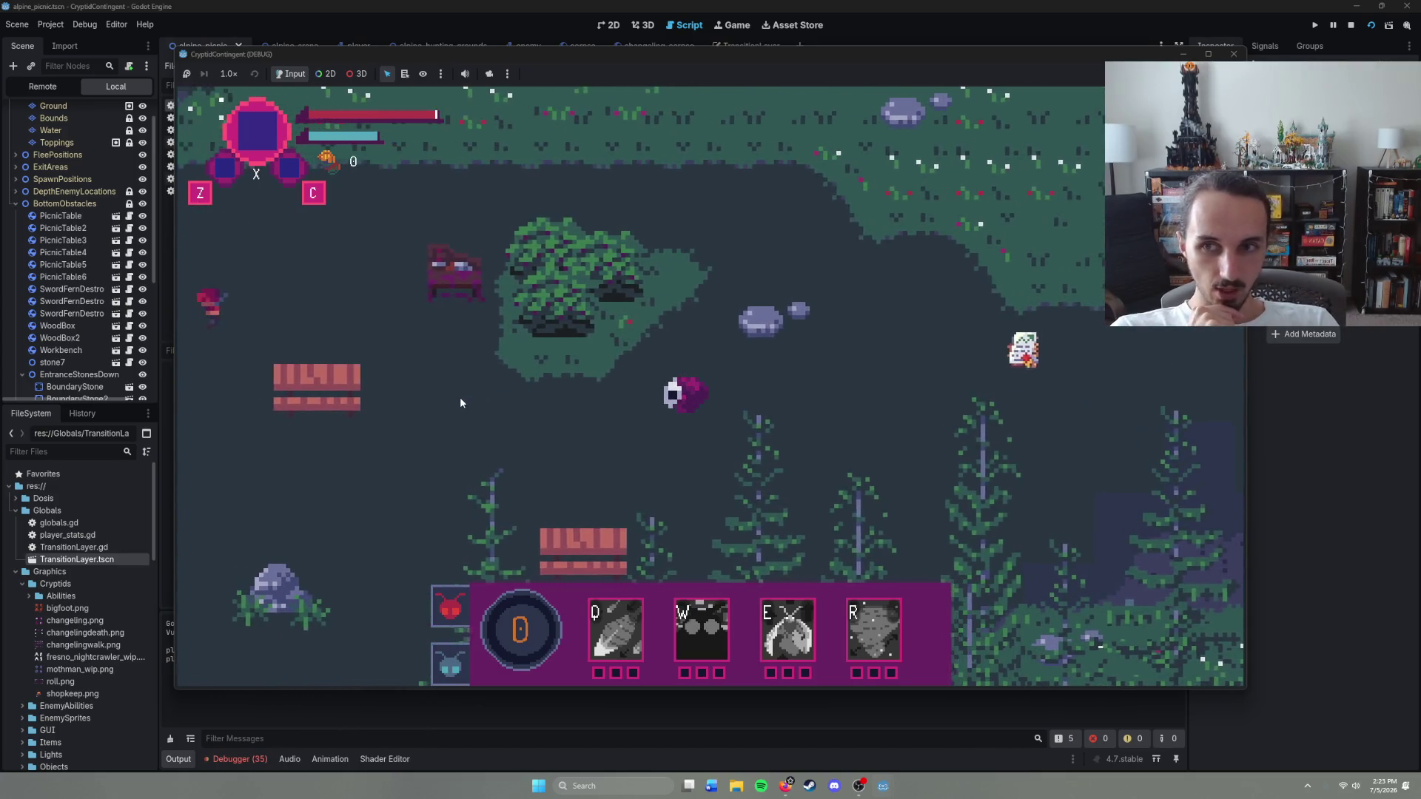
pyautogui.press('Left')
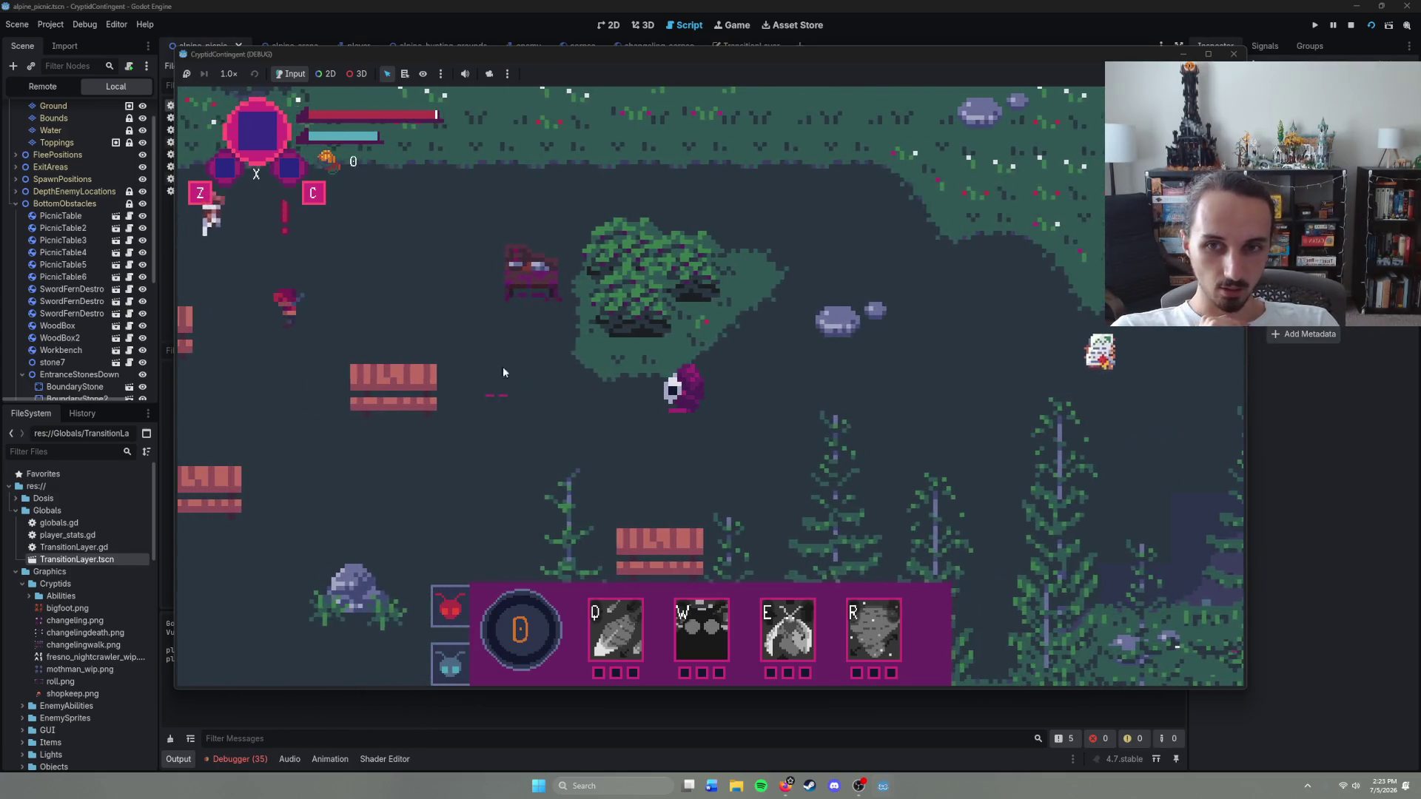
pyautogui.press('Up')
pyautogui.press('Left')
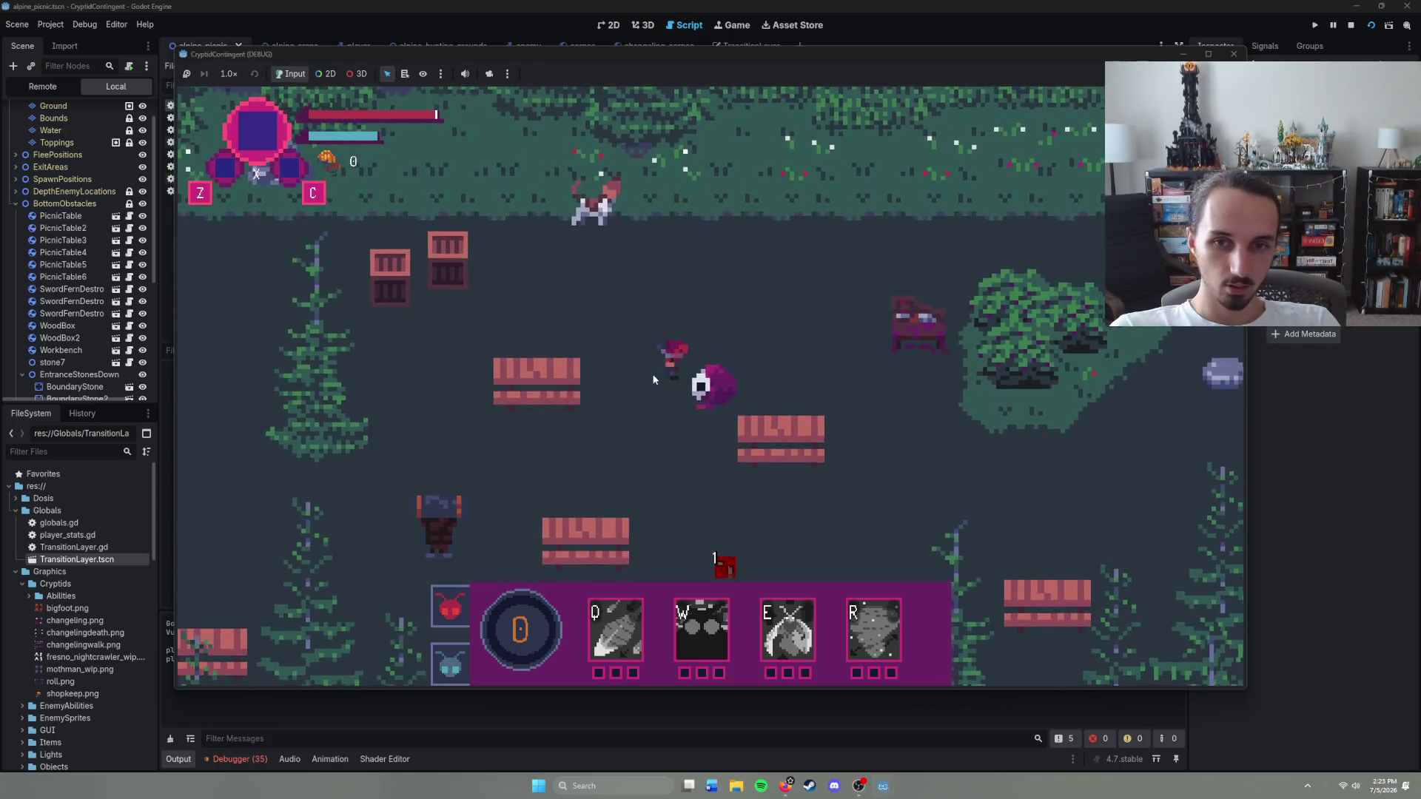
pyautogui.press('Left')
pyautogui.press('Down')
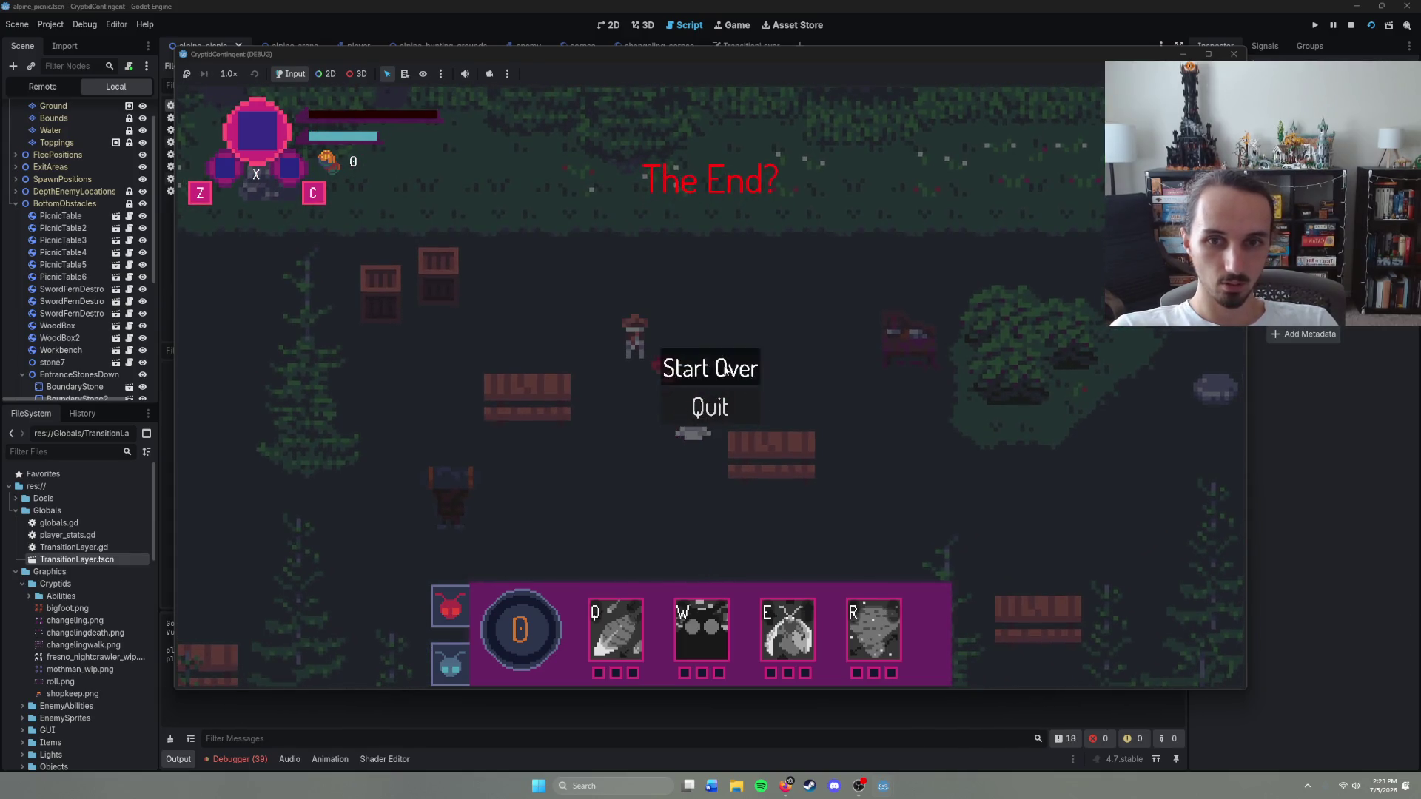
pyautogui.click(726, 369)
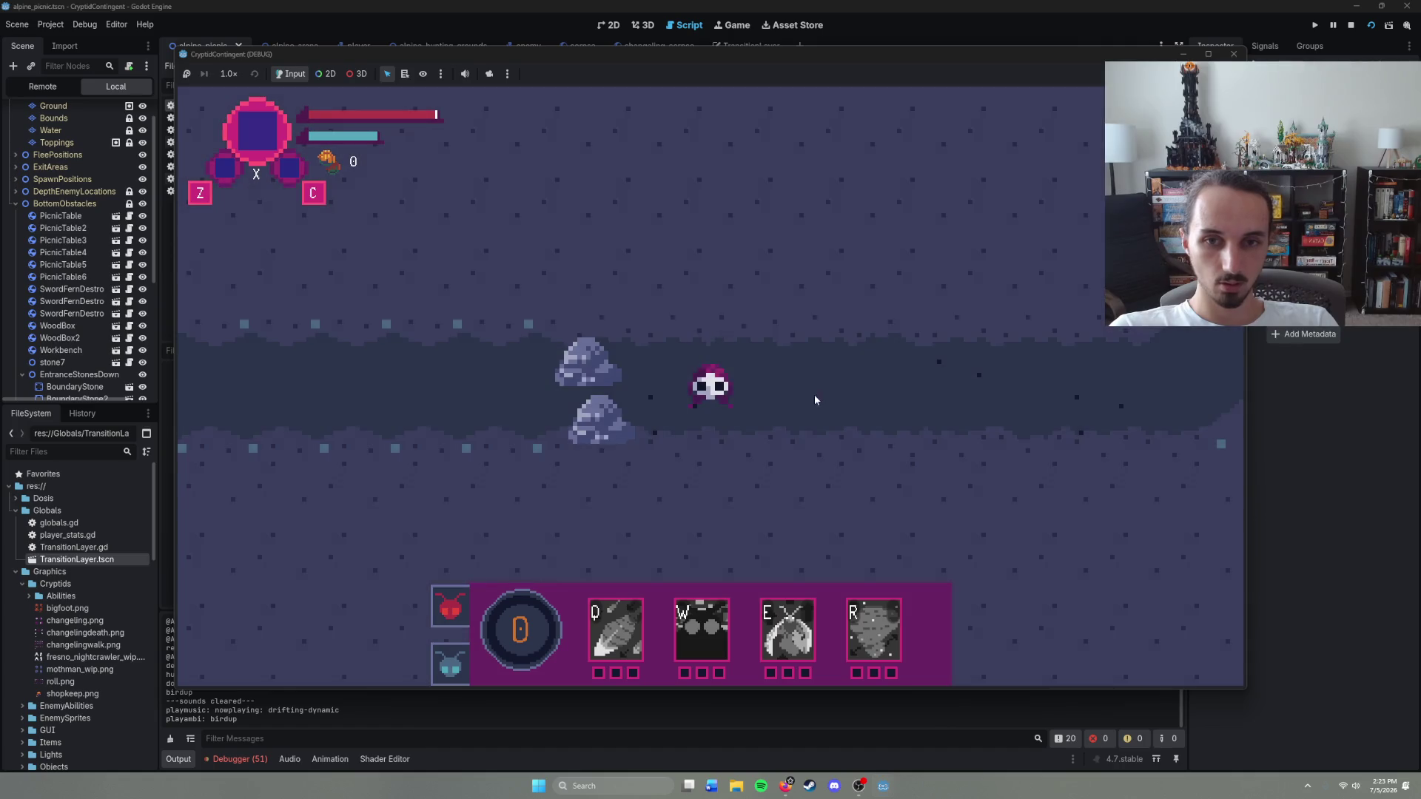
# Step: Stop the running game, refocus the editor, and switch to the Discord messages window
pyautogui.click(1233, 54)
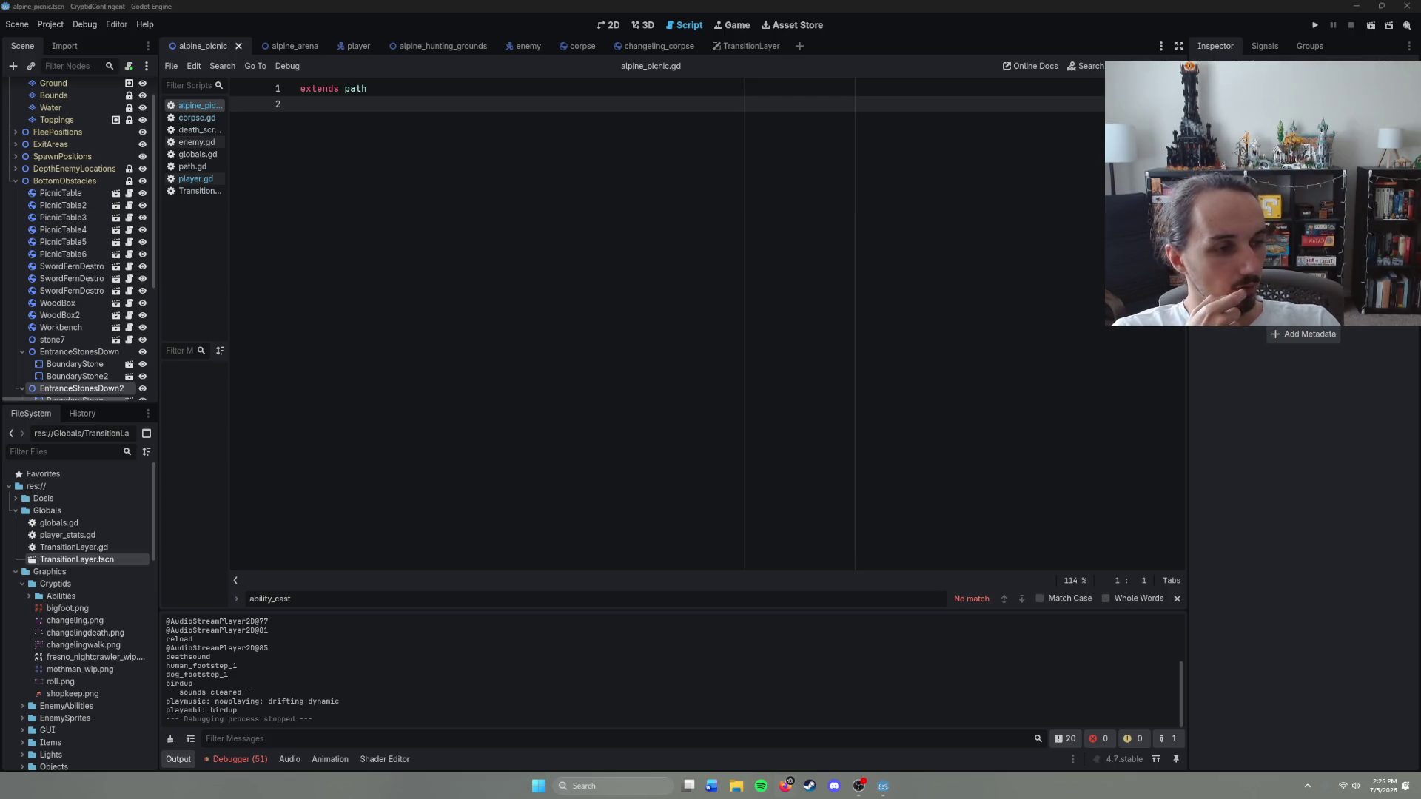
pyautogui.click(301, 104)
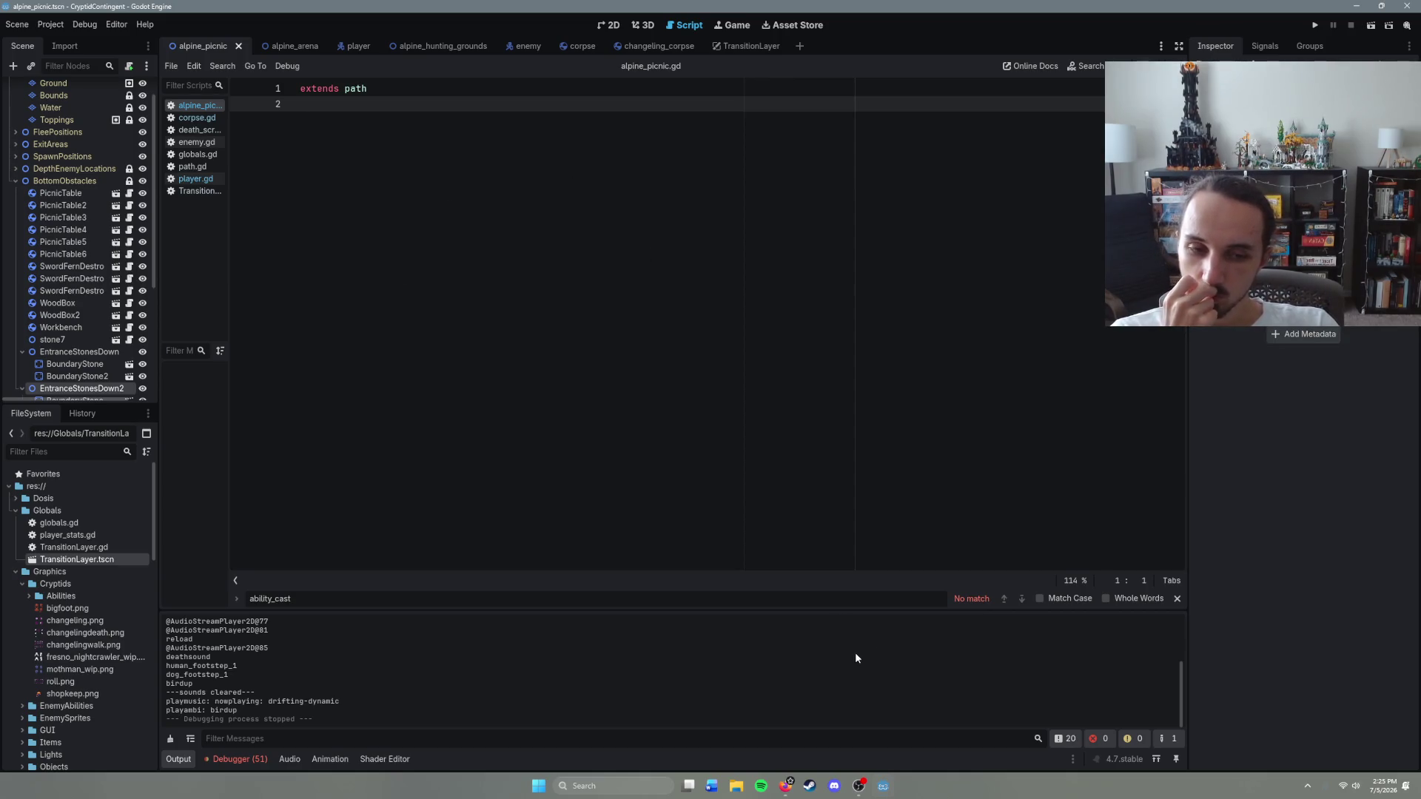
pyautogui.hotkey('alt', 'Tab')
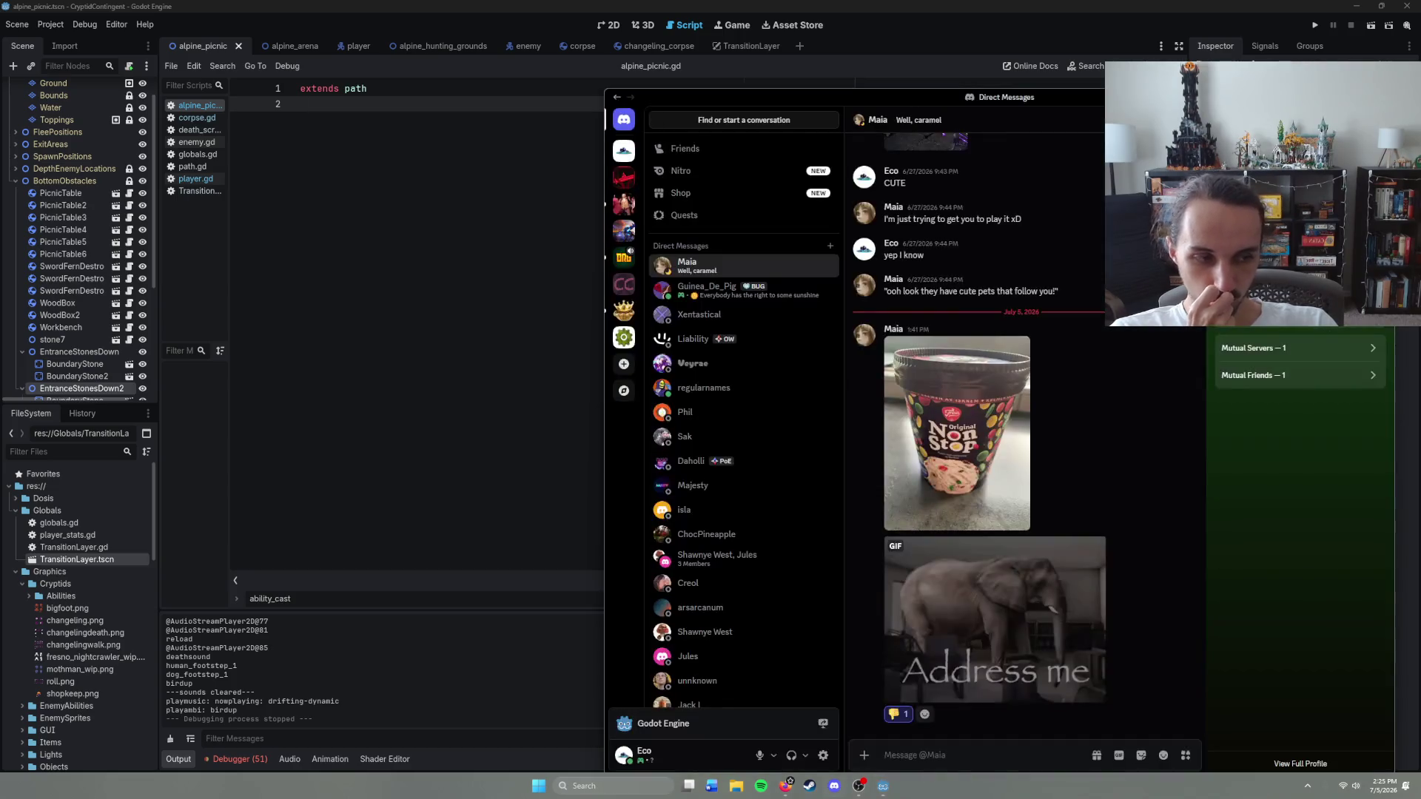
# Step: Drag the Discord messages window off the right edge of the screen
pyautogui.moveTo(861, 99); pyautogui.dragTo(1420, 99)
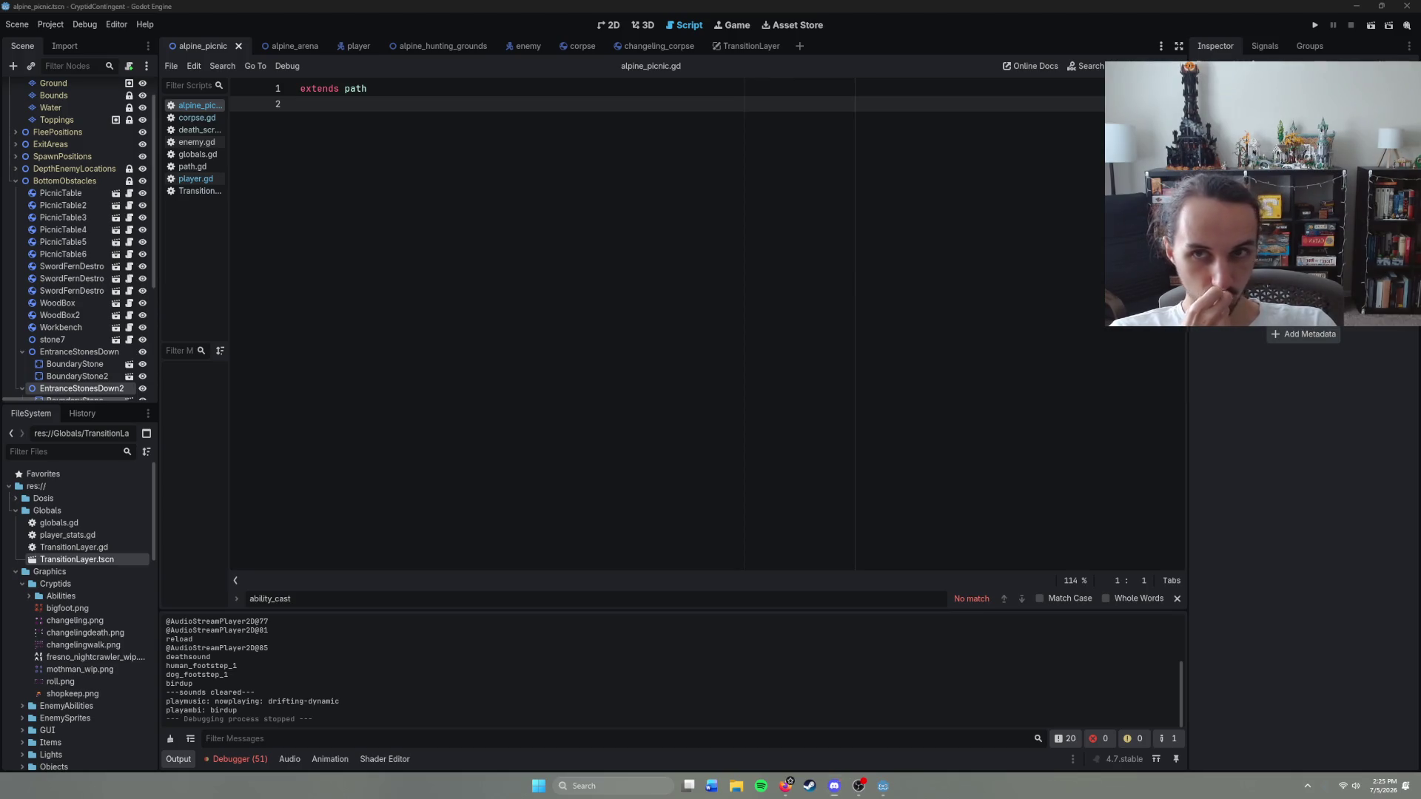
# Step: Quick-open tutorial.tscn by searching 'tut' and save it
pyautogui.click(335, 102)
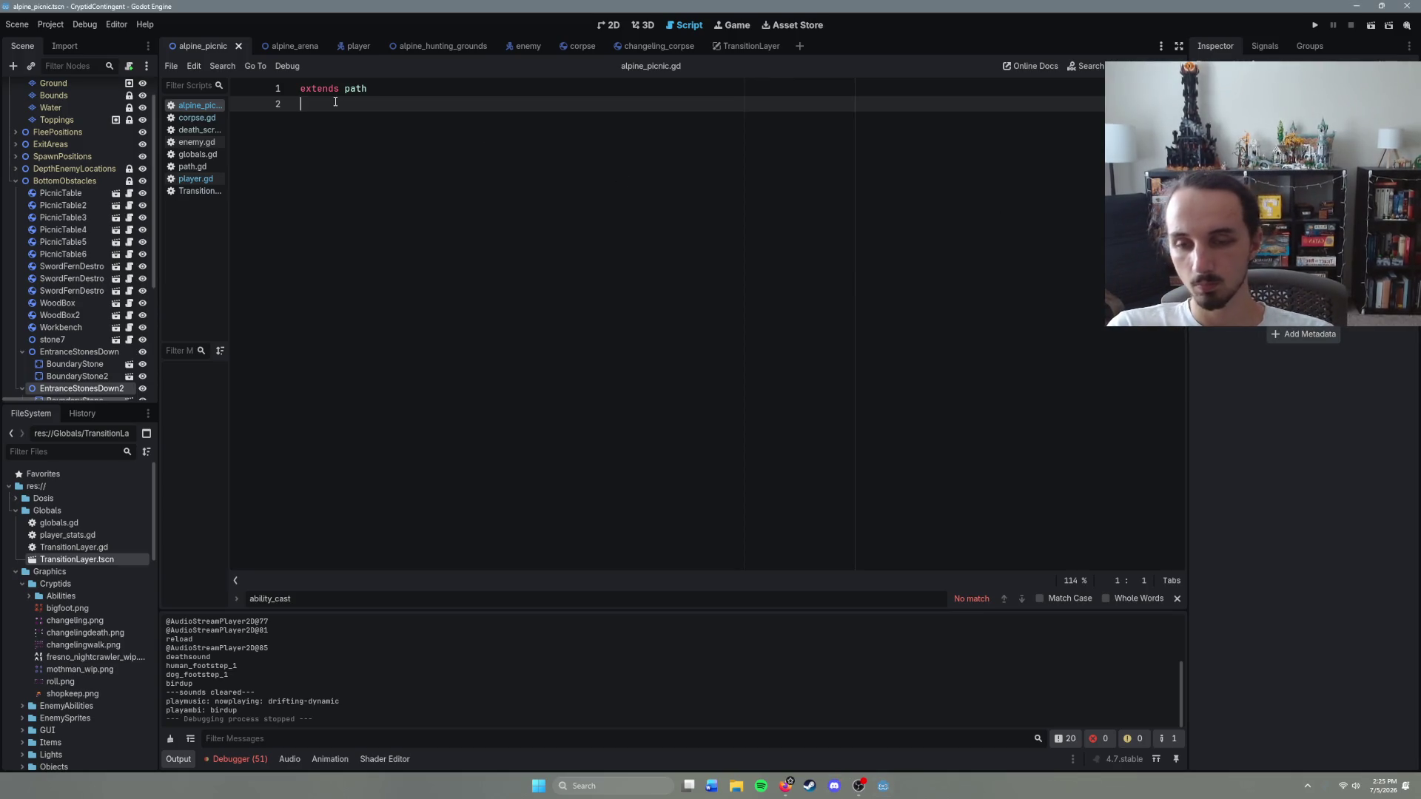
pyautogui.hotkey('ctrl', 'shift', 'o')
pyautogui.write('tuto')
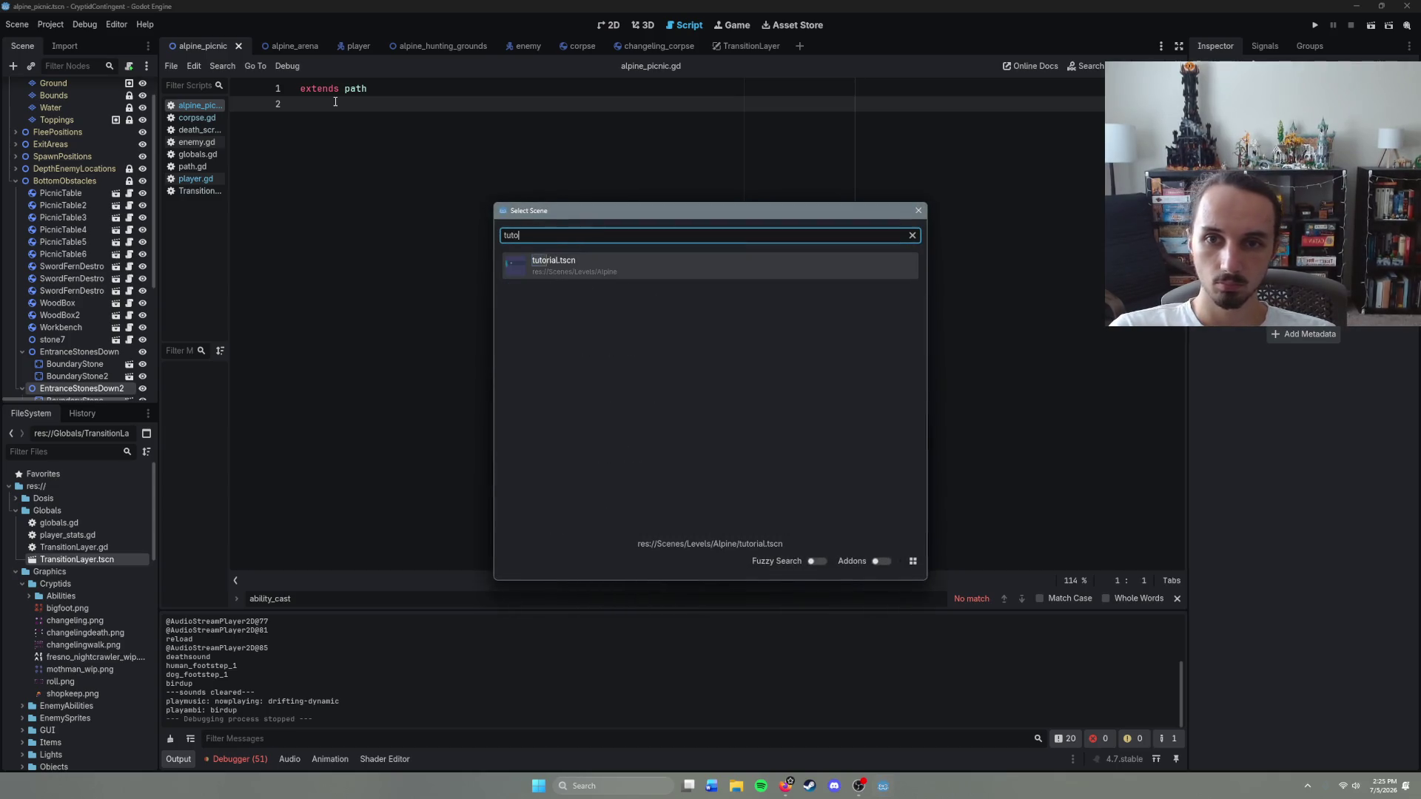
pyautogui.press('Return')
pyautogui.hotkey('ctrl', 's')
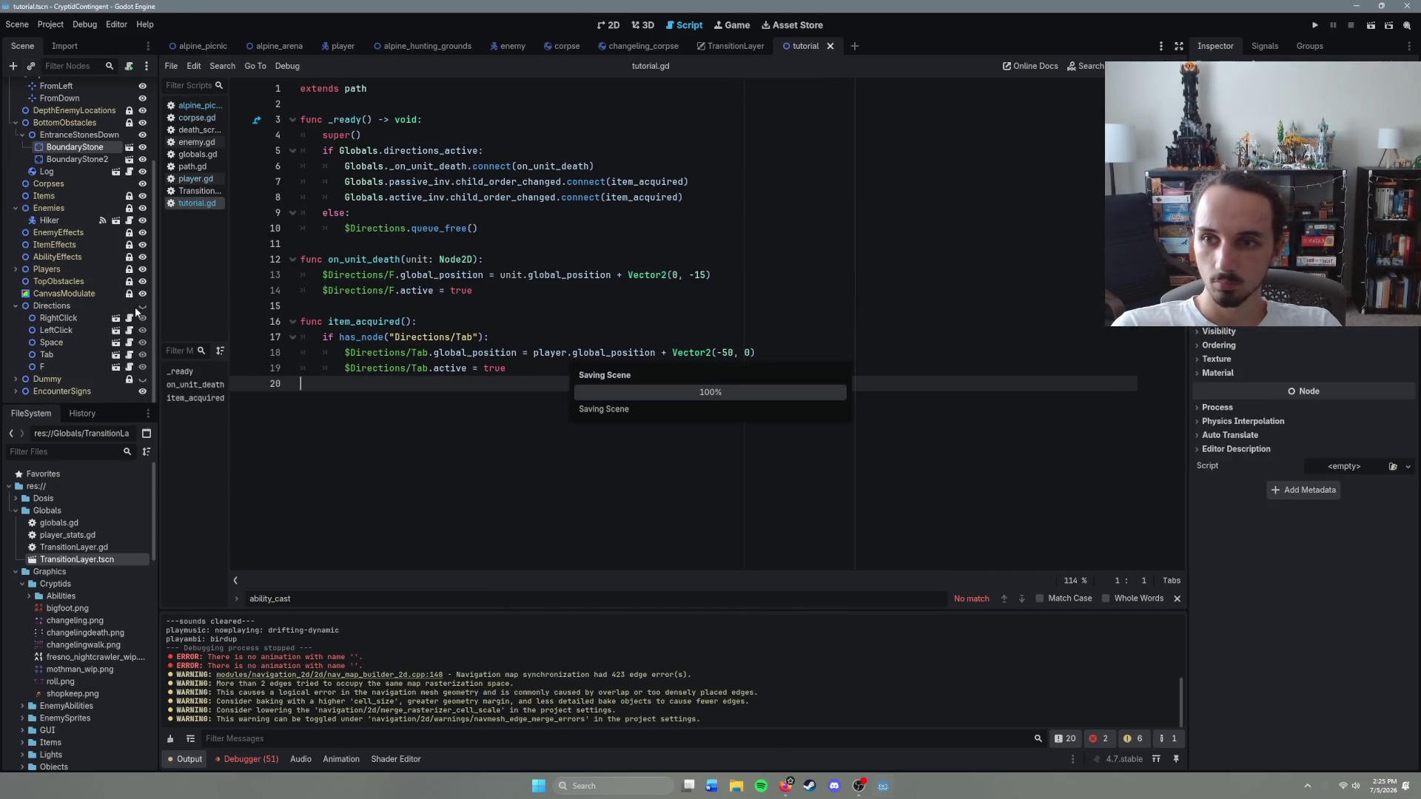
# Step: Make the Directions node visible and save the tutorial scene
pyautogui.click(143, 305)
pyautogui.hotkey('ctrl', 's')
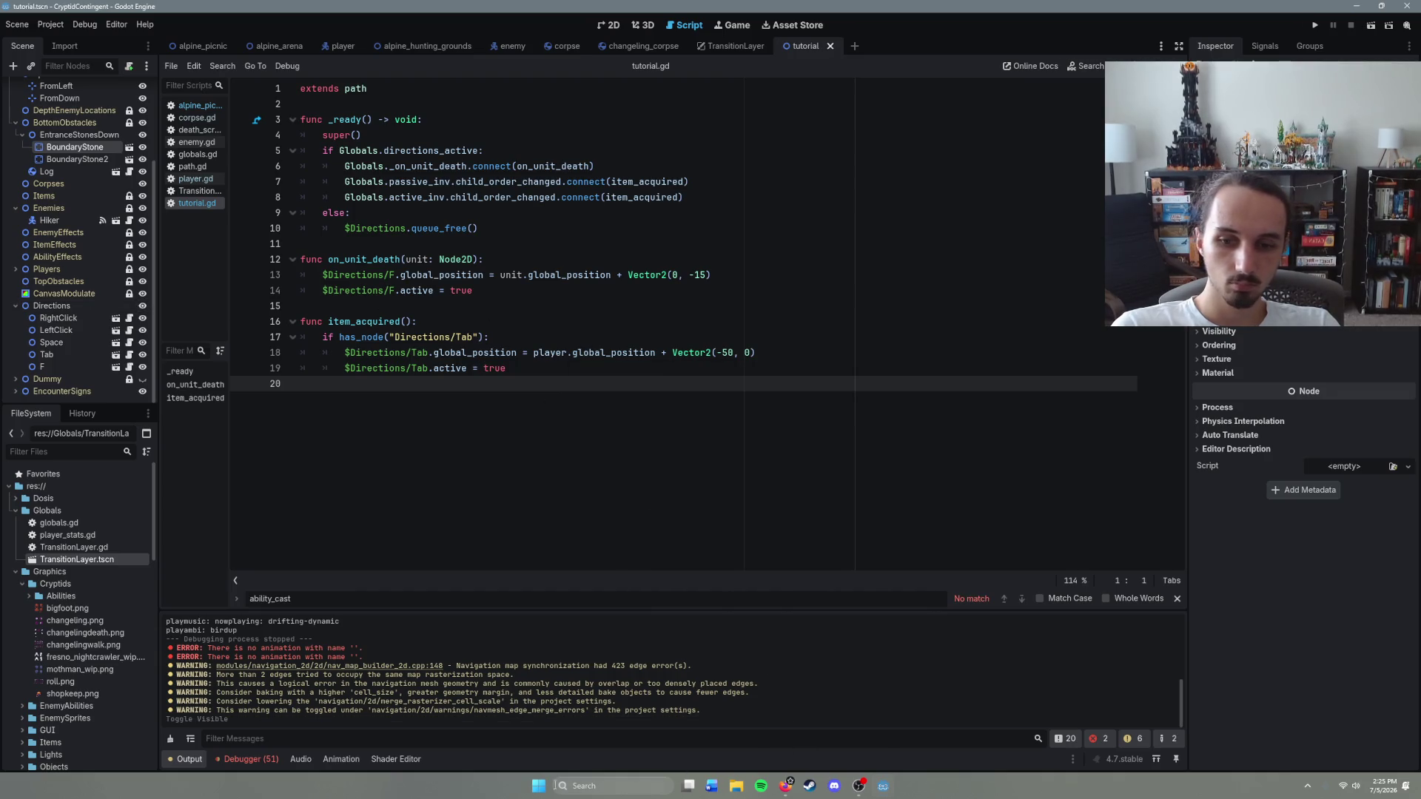
pyautogui.press('super')
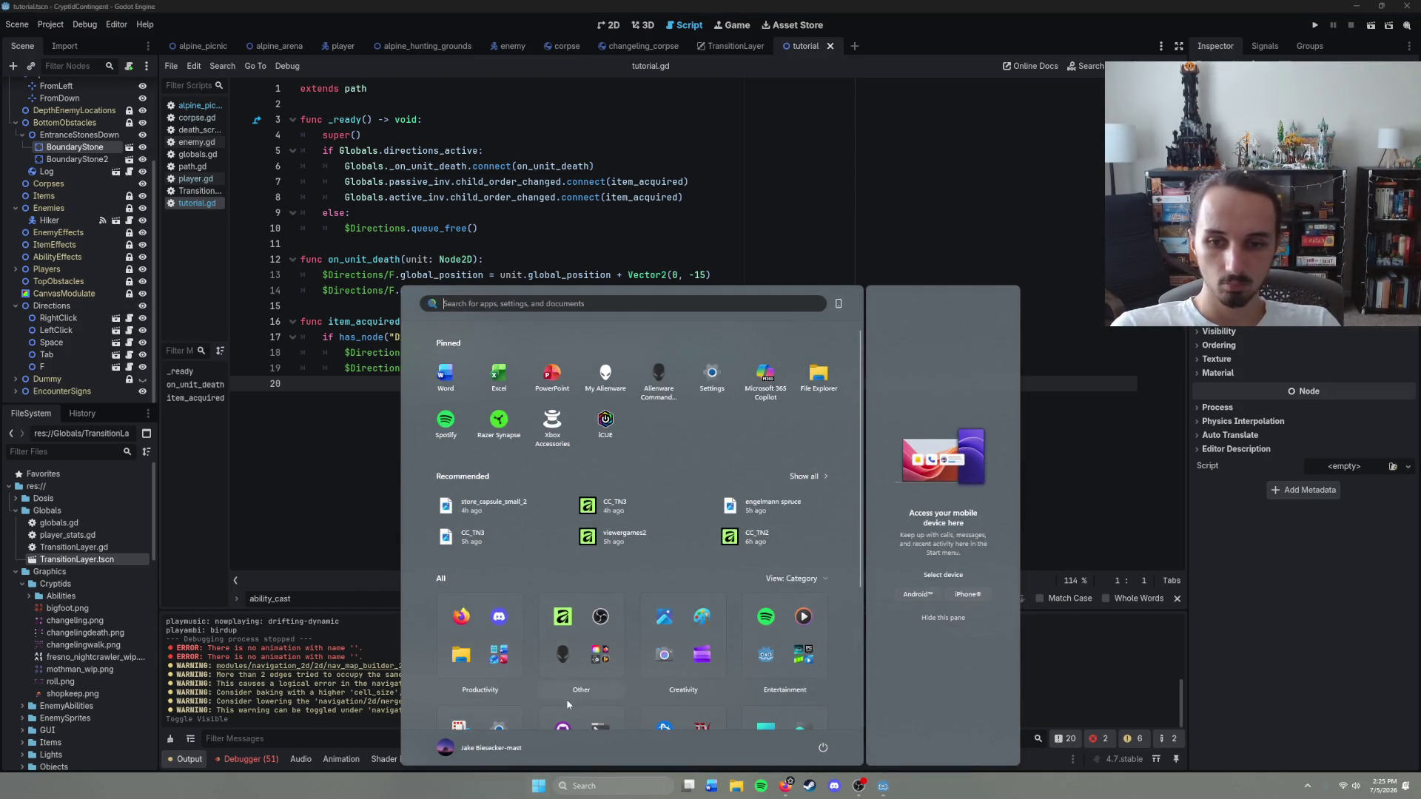
# Step: Close the Start menu and put the caret at the end of line 19 in tutorial.gd
pyautogui.press('super')
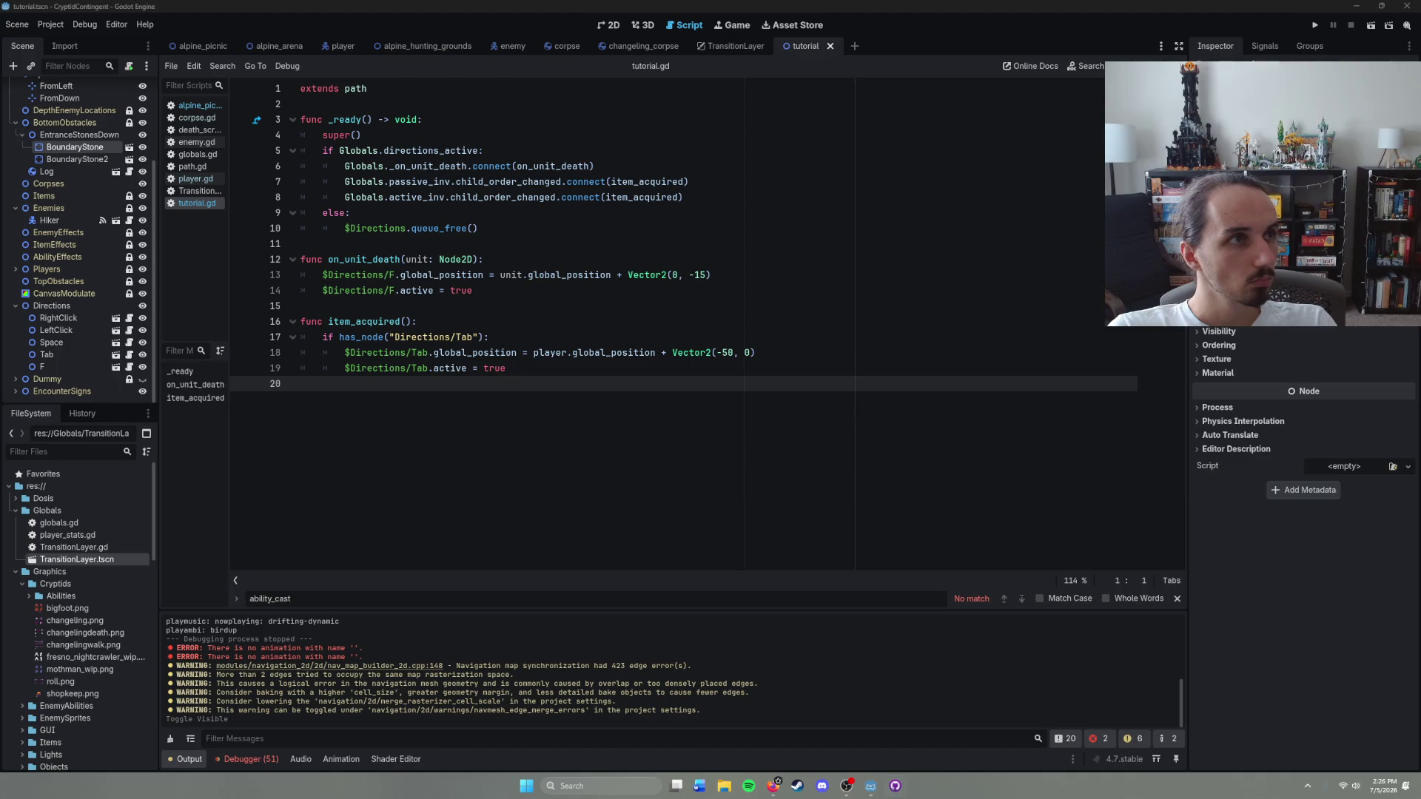
pyautogui.click(570, 368)
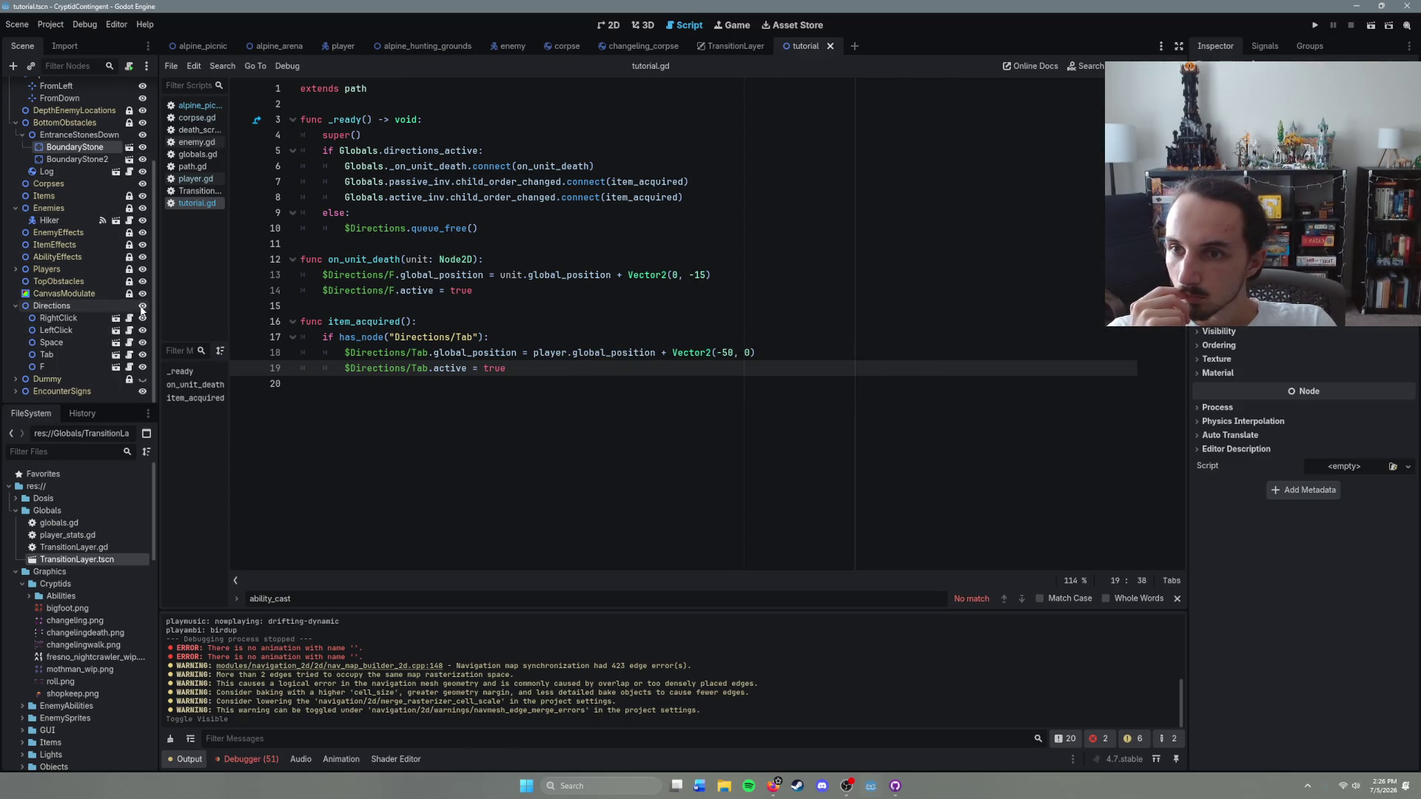
# Step: Test-run the game with F5, stop it, and close the tutorial.gd script
pyautogui.press('F5')
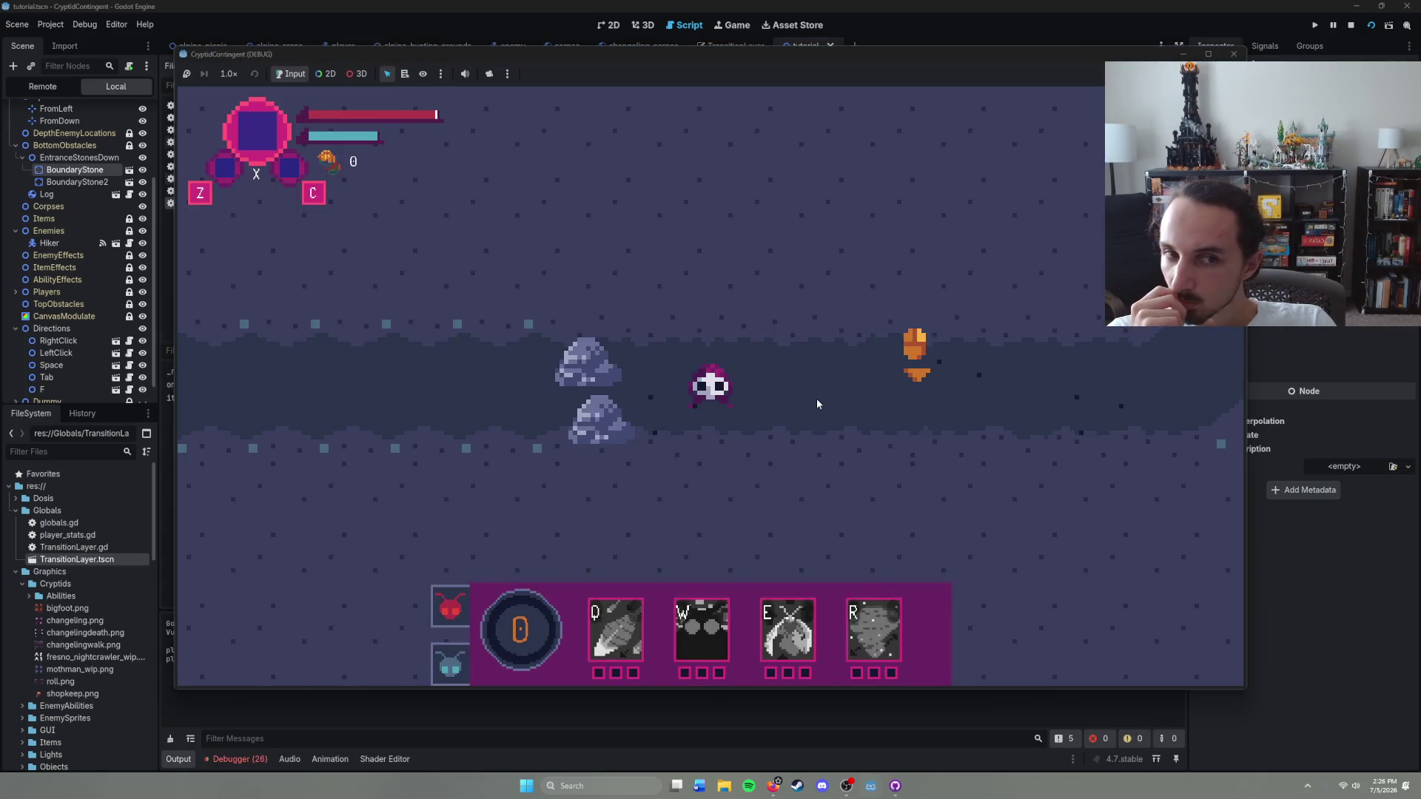
pyautogui.click(1234, 54)
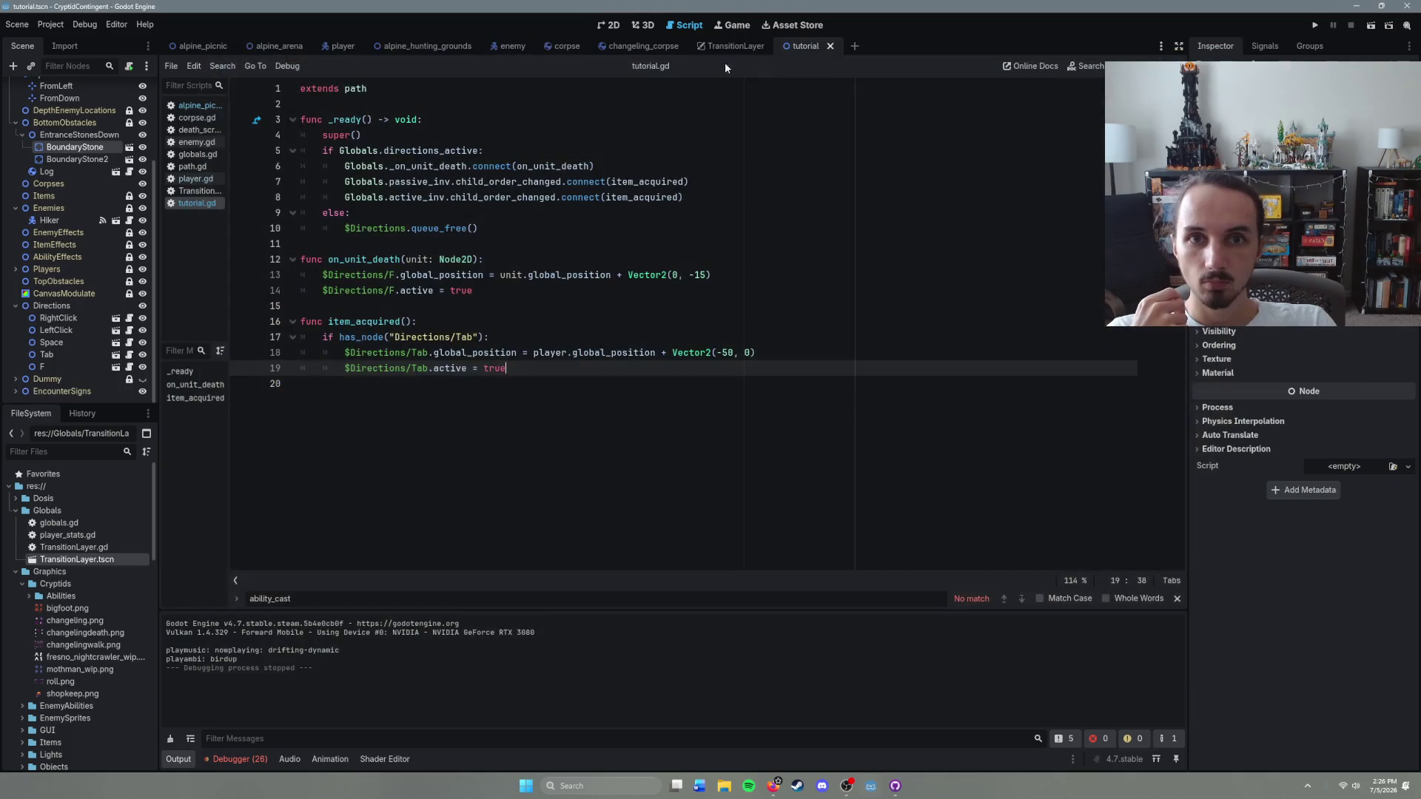
pyautogui.click(831, 48)
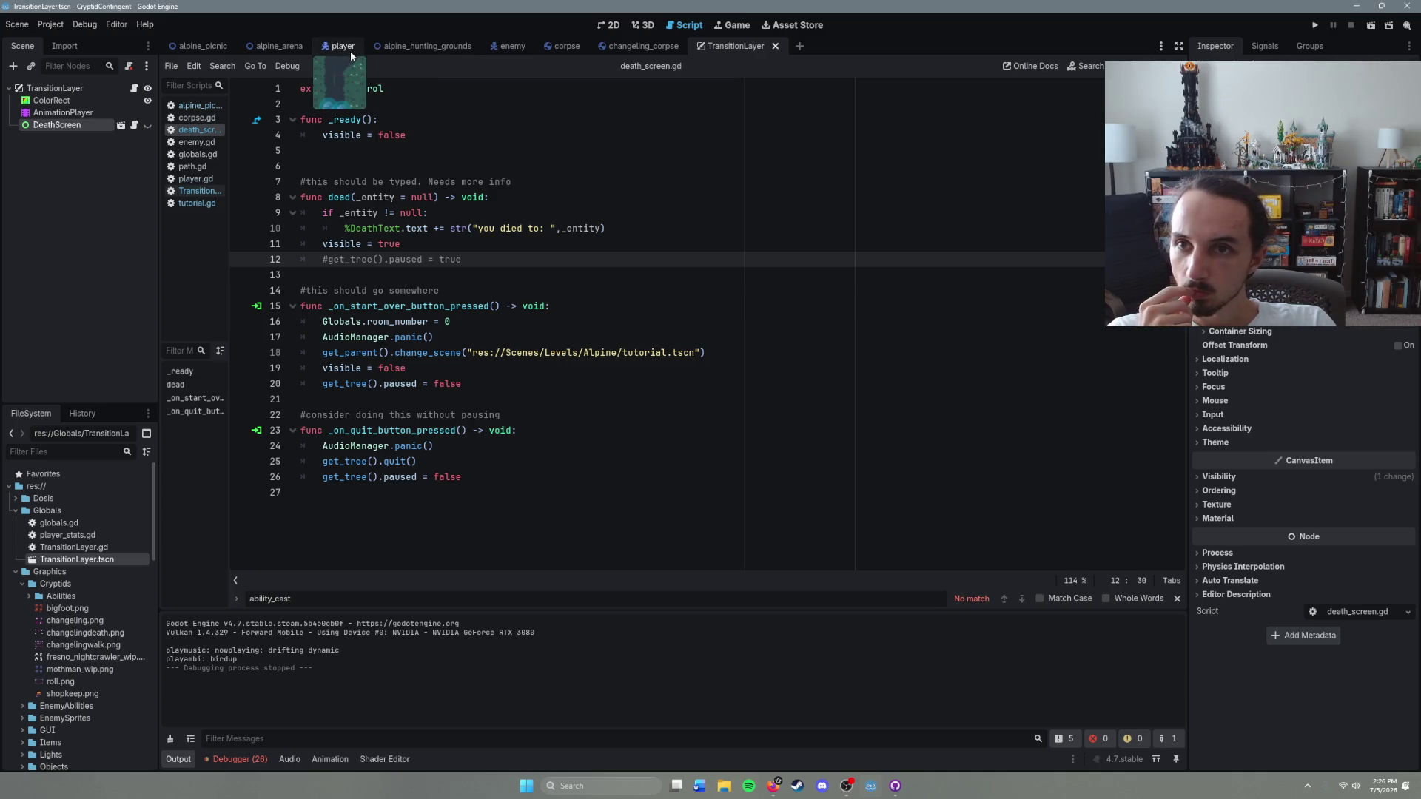
# Step: Quick-open the glowing_red_eyes scene by searching 'glow'
pyautogui.hotkey('ctrl', 'shift', 'o')
pyautogui.write('glowin')
pyautogui.press('Return')
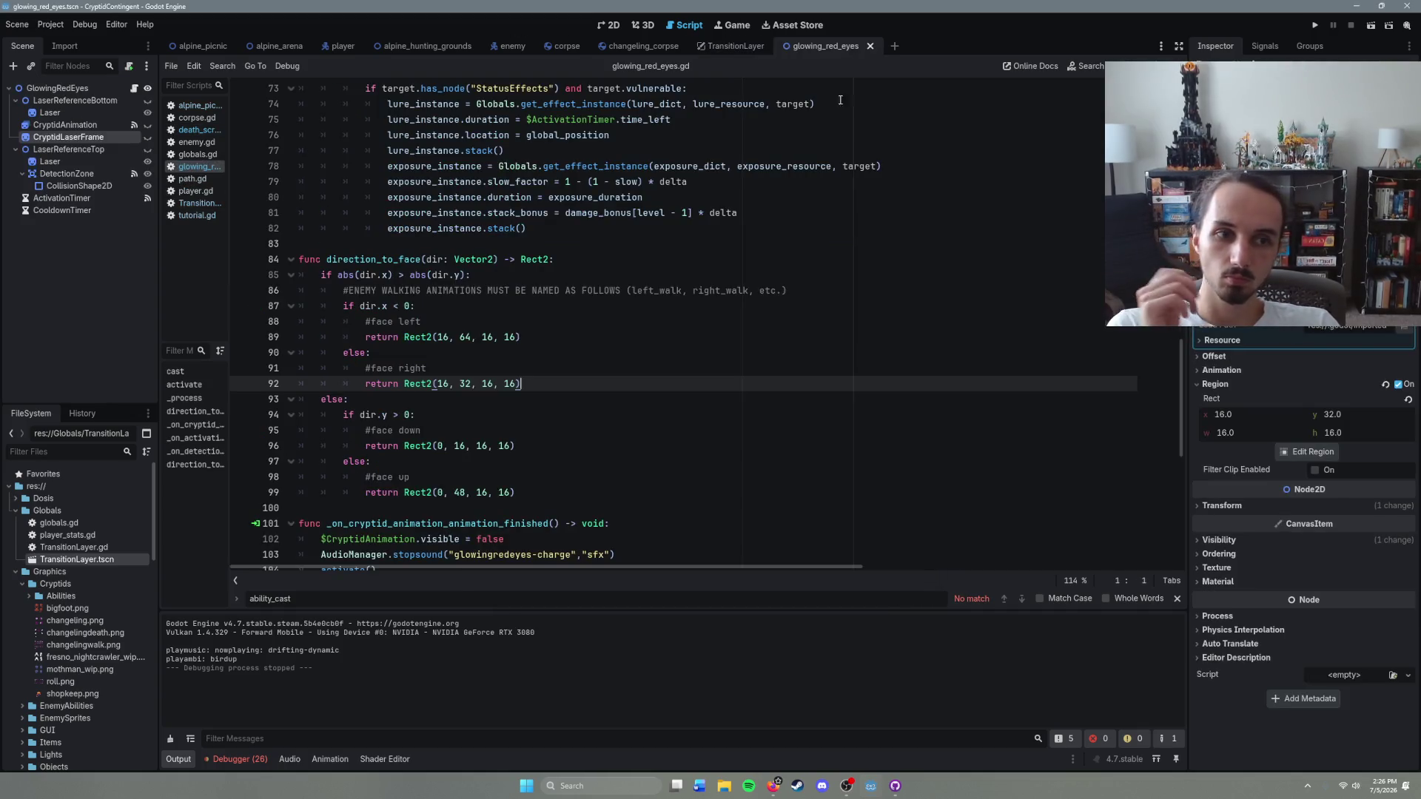
pyautogui.scroll(-2, 749, 374)
pyautogui.scroll(2, 749, 374)
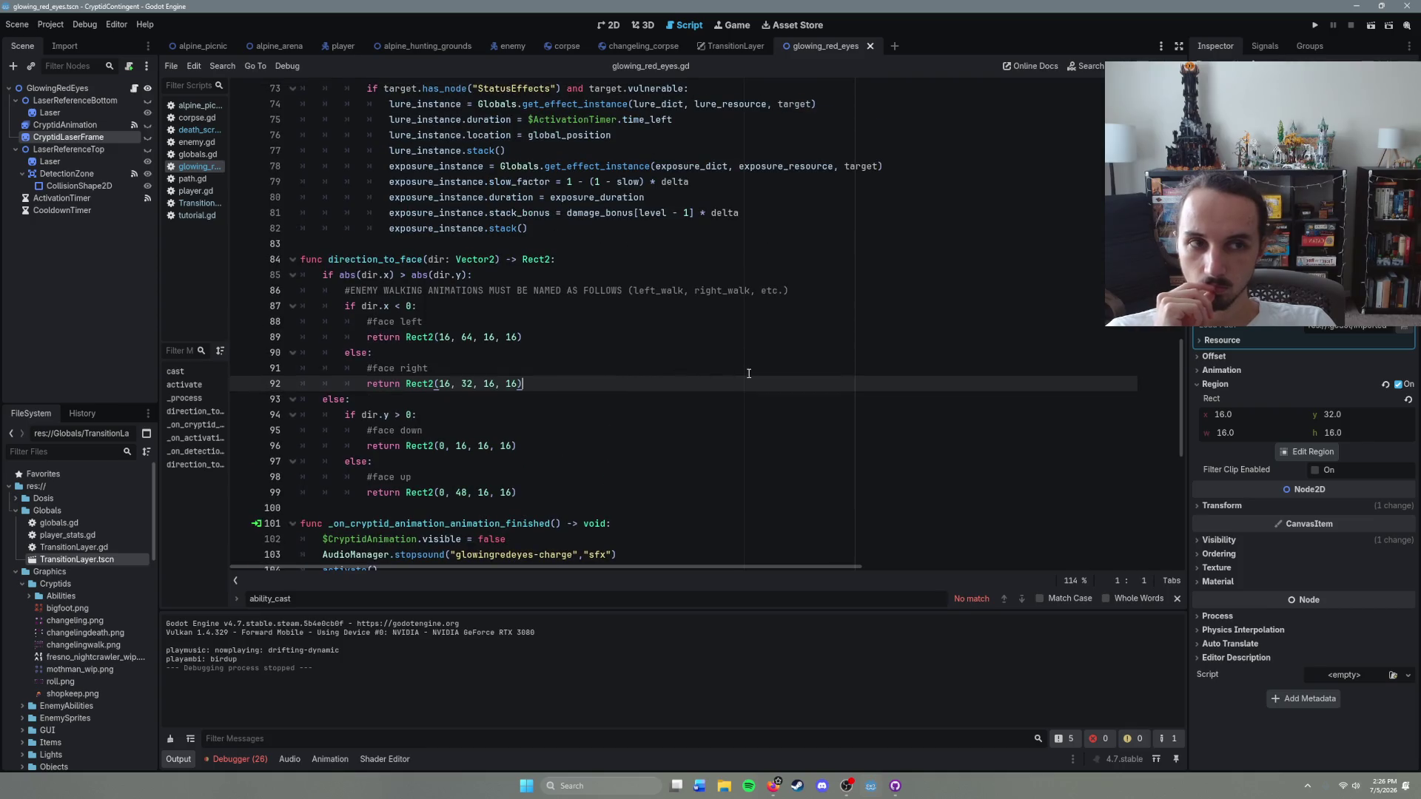
# Step: Set the laser frame's sprite region to the cell at x 48, y 32 in the Region Editor
pyautogui.click(1300, 453)
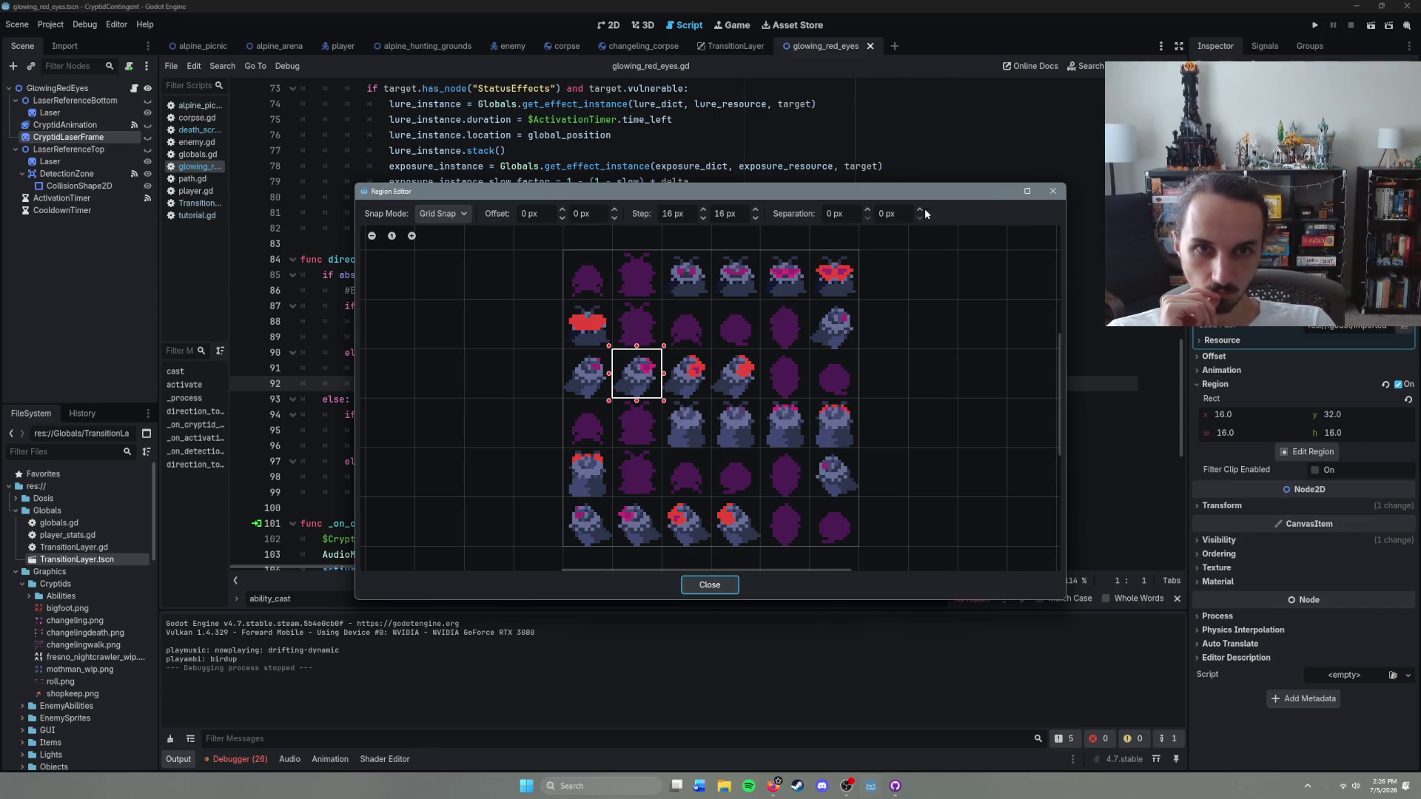
pyautogui.click(585, 329)
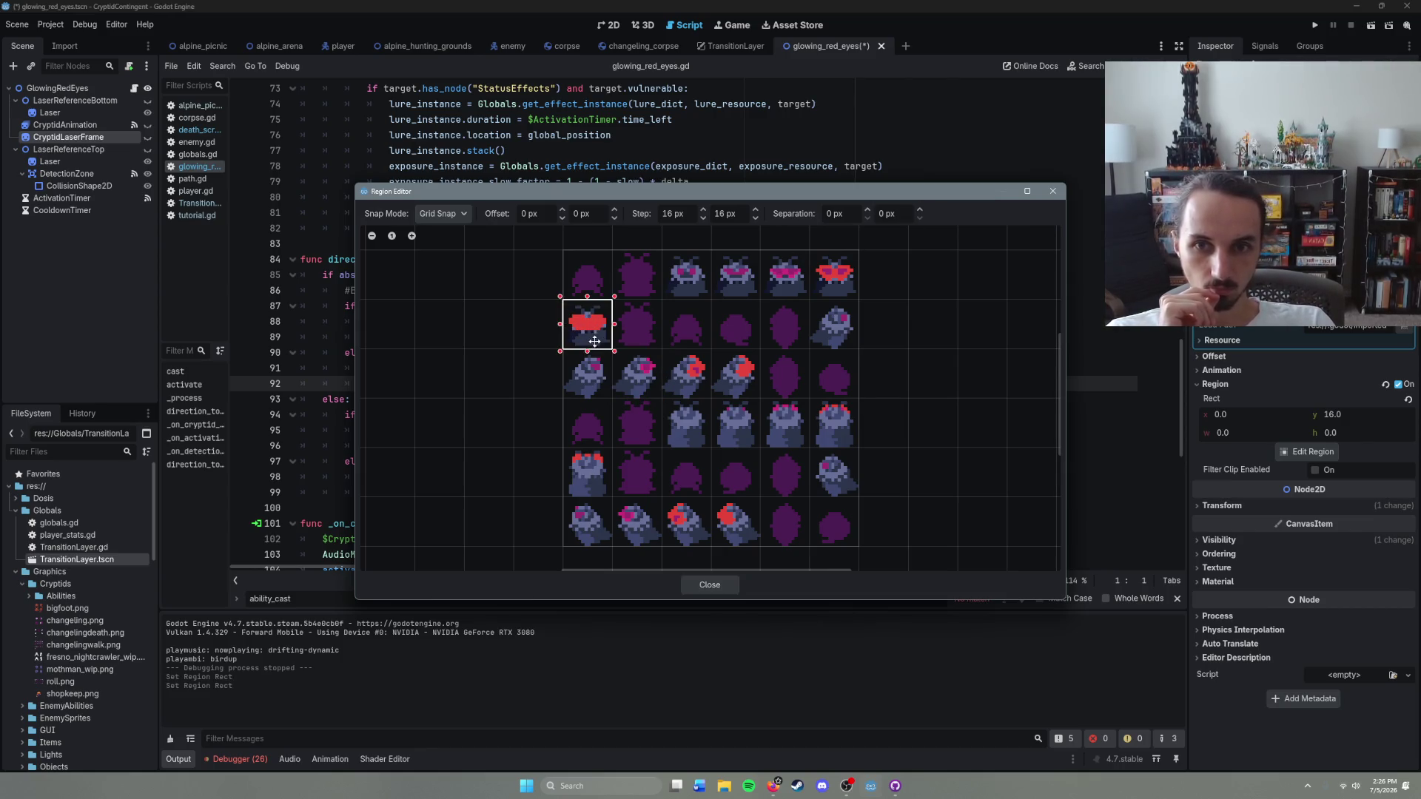
pyautogui.moveTo(849, 194)
pyautogui.mouseDown()
pyautogui.moveTo(938, 187)
pyautogui.moveTo(988, 137)
pyautogui.moveTo(1138, 115)
pyautogui.moveTo(896, 118)
pyautogui.moveTo(1027, 127)
pyautogui.moveTo(889, 396)
pyautogui.moveTo(845, 251)
pyautogui.mouseUp()
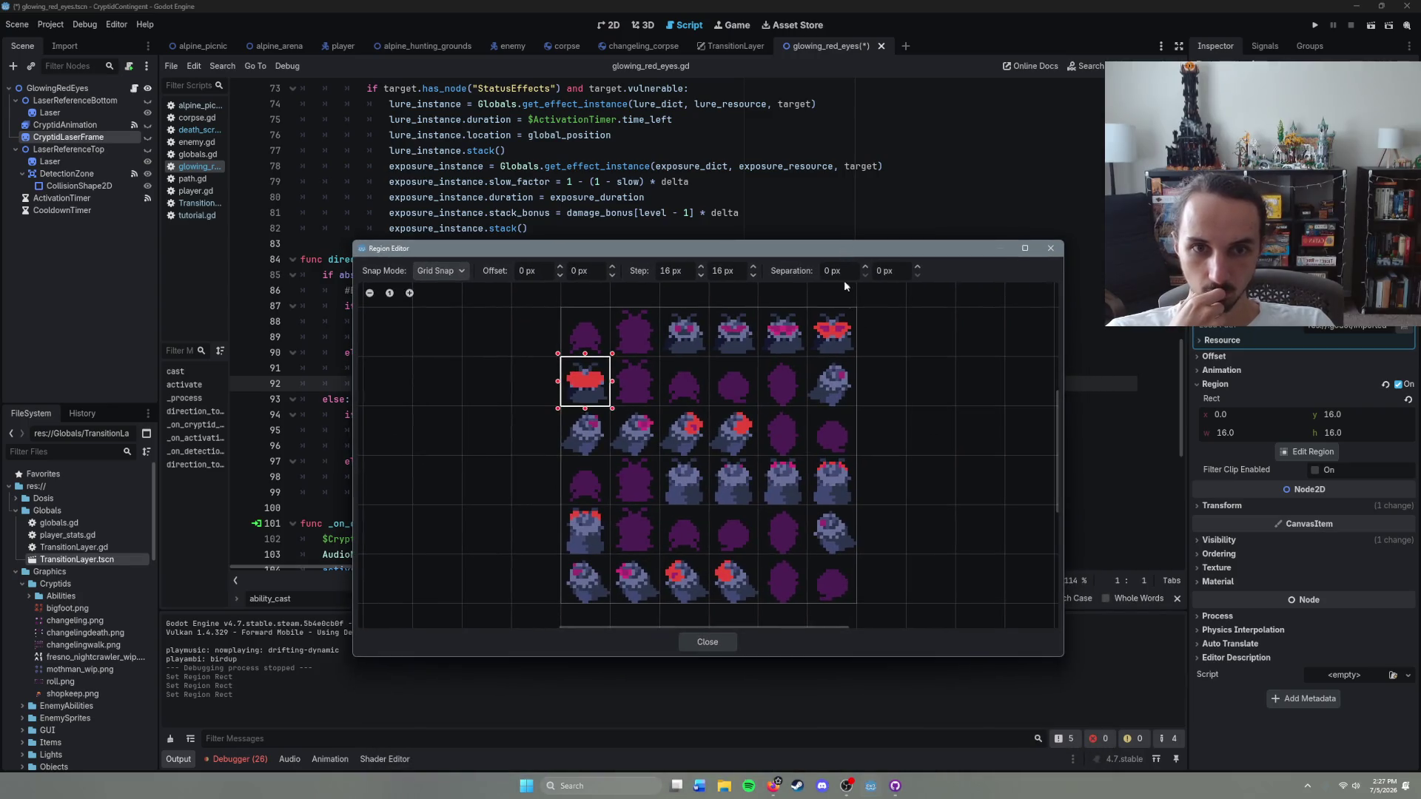
pyautogui.click(736, 442)
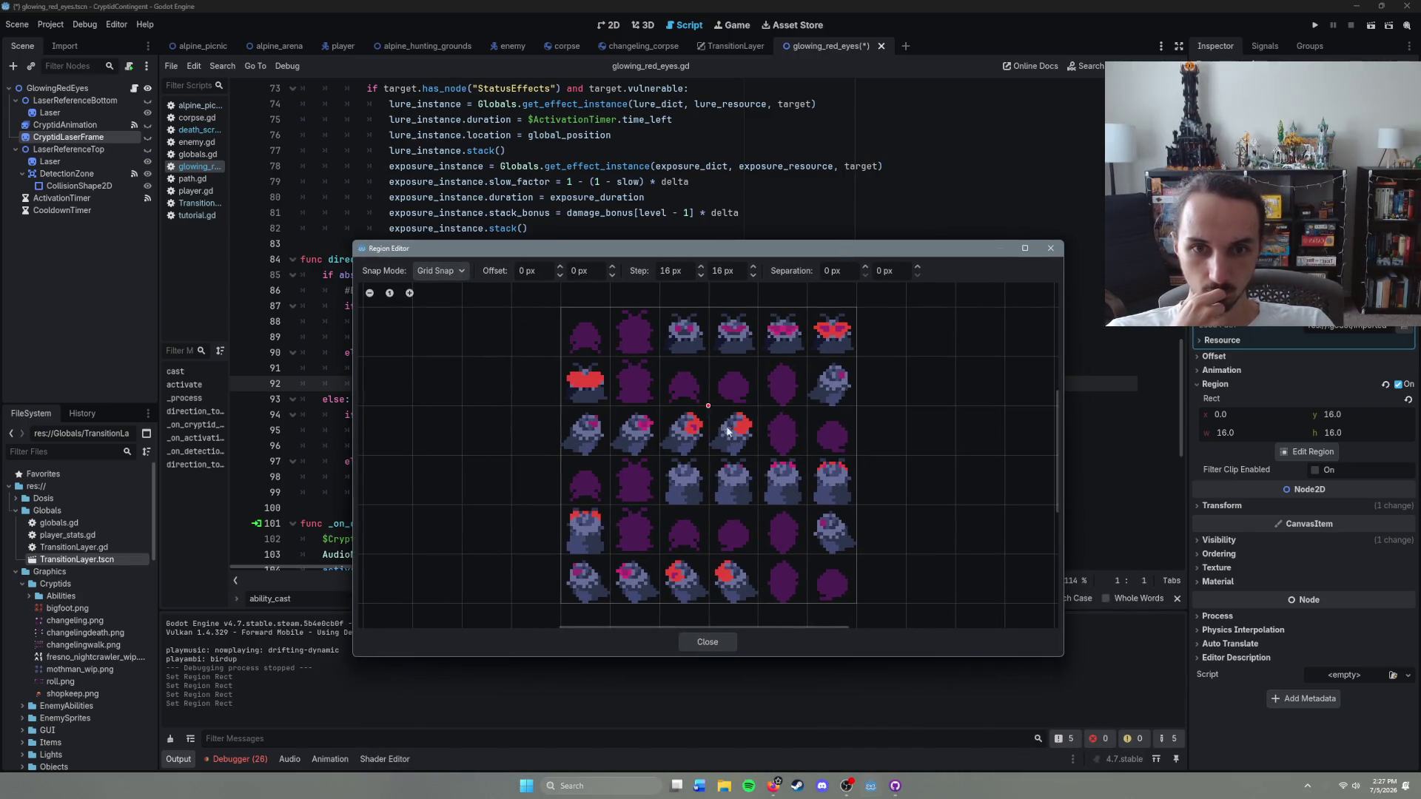
pyautogui.moveTo(869, 254)
pyautogui.mouseDown()
pyautogui.moveTo(1173, 198)
pyautogui.moveTo(818, 186)
pyautogui.moveTo(778, 444)
pyautogui.moveTo(681, 296)
pyautogui.moveTo(653, 217)
pyautogui.mouseUp()
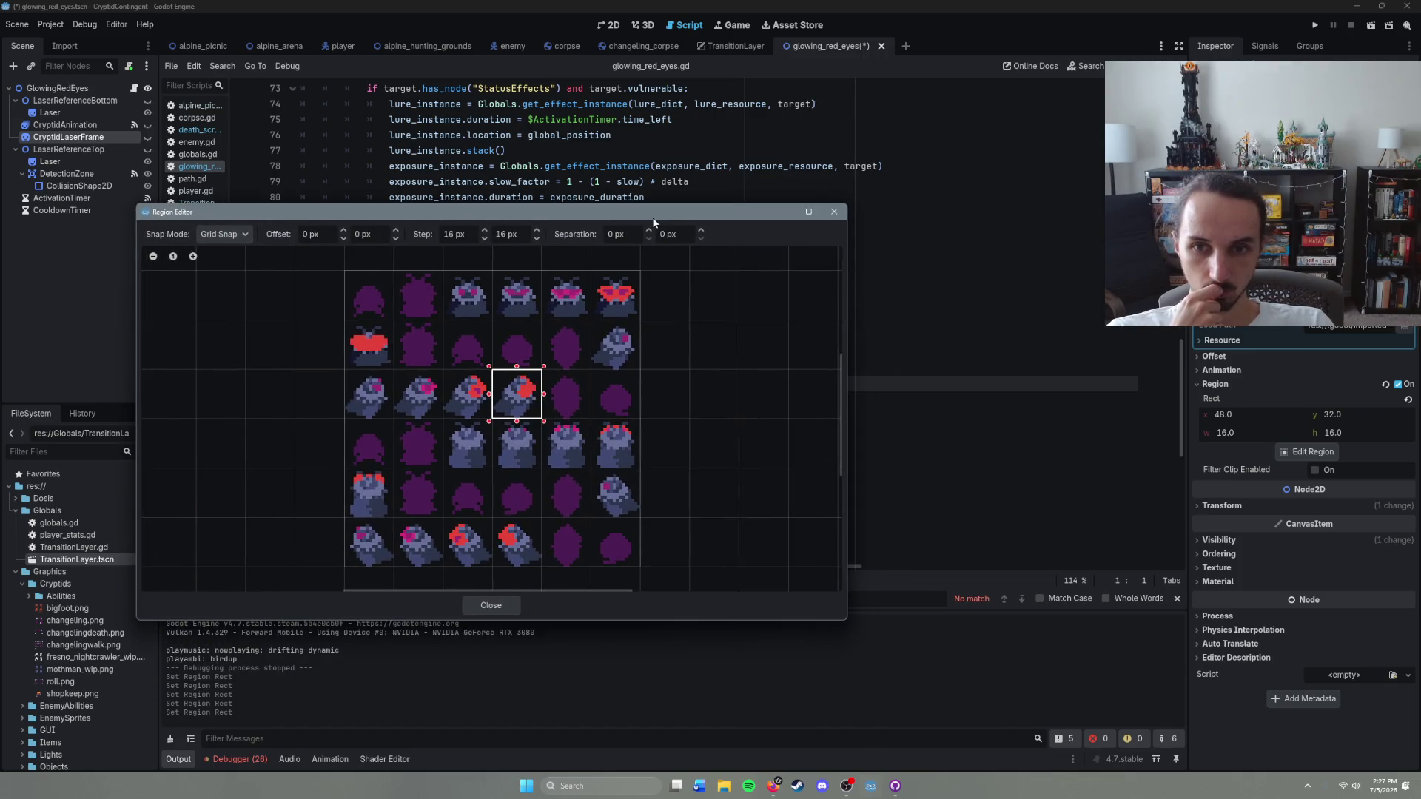
pyautogui.click(490, 605)
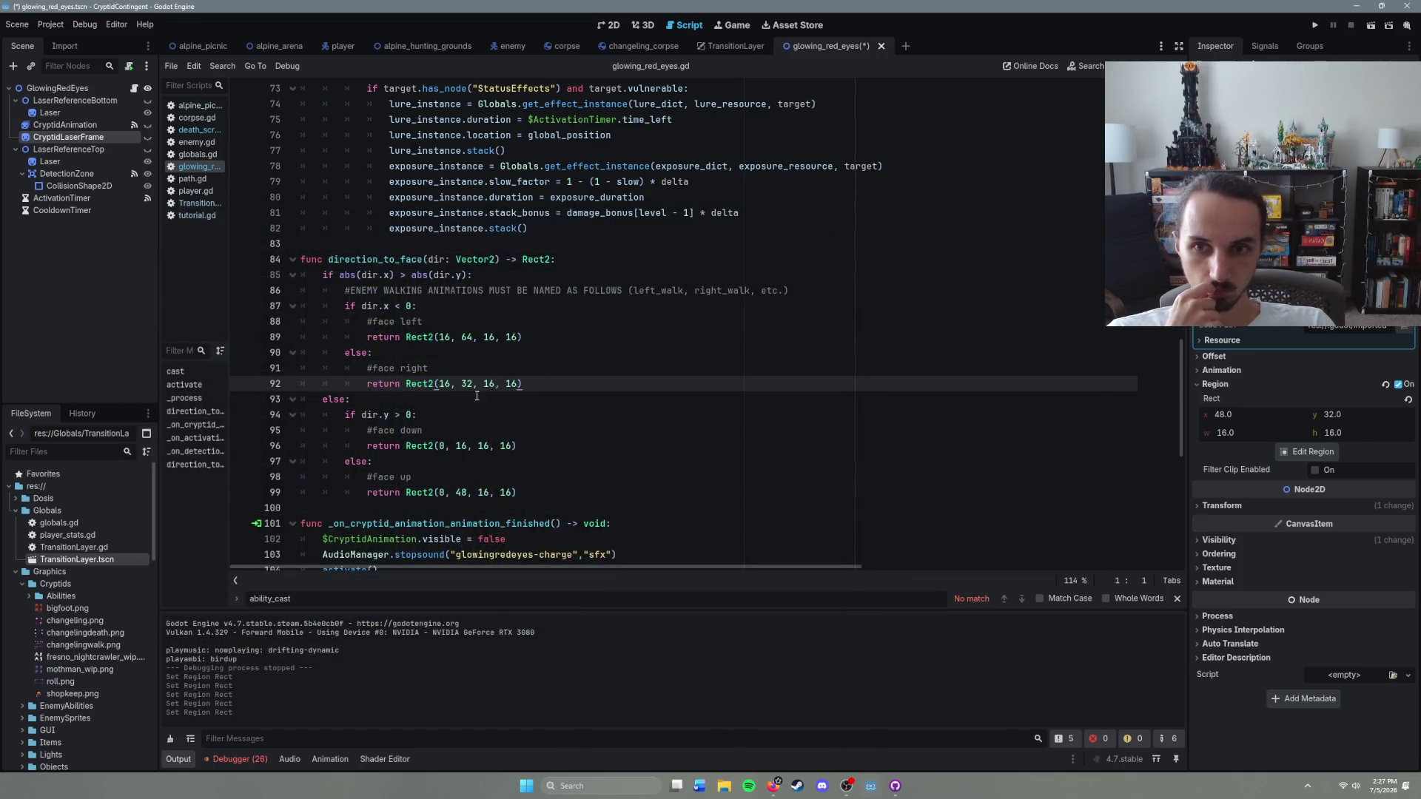
# Step: Change the right-facing region on line 92 to Rect2(48, 32, 16, 16) and save
pyautogui.doubleClick(444, 384)
pyautogui.press('BackSpace')
pyautogui.write('48')
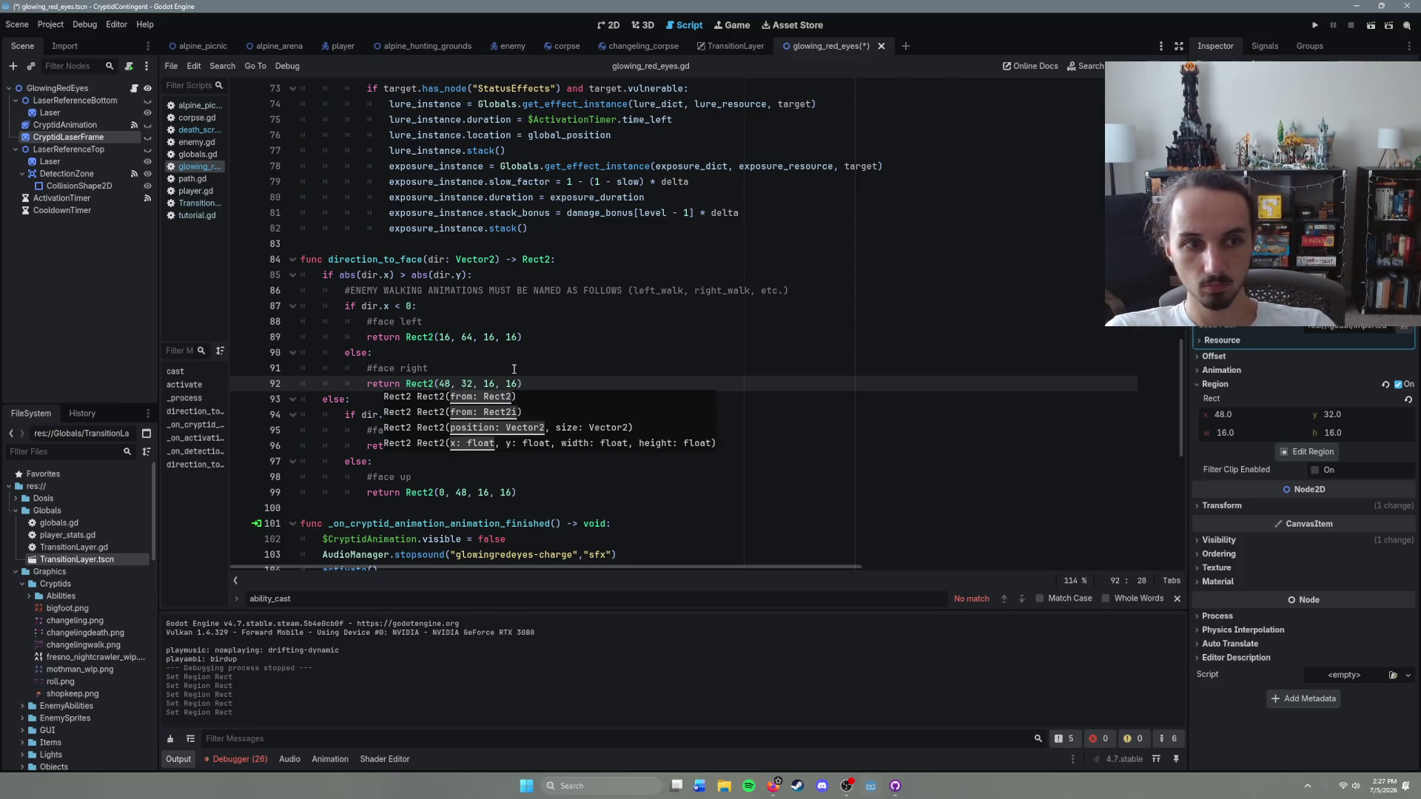
pyautogui.click(543, 382)
pyautogui.hotkey('ctrl', 's')
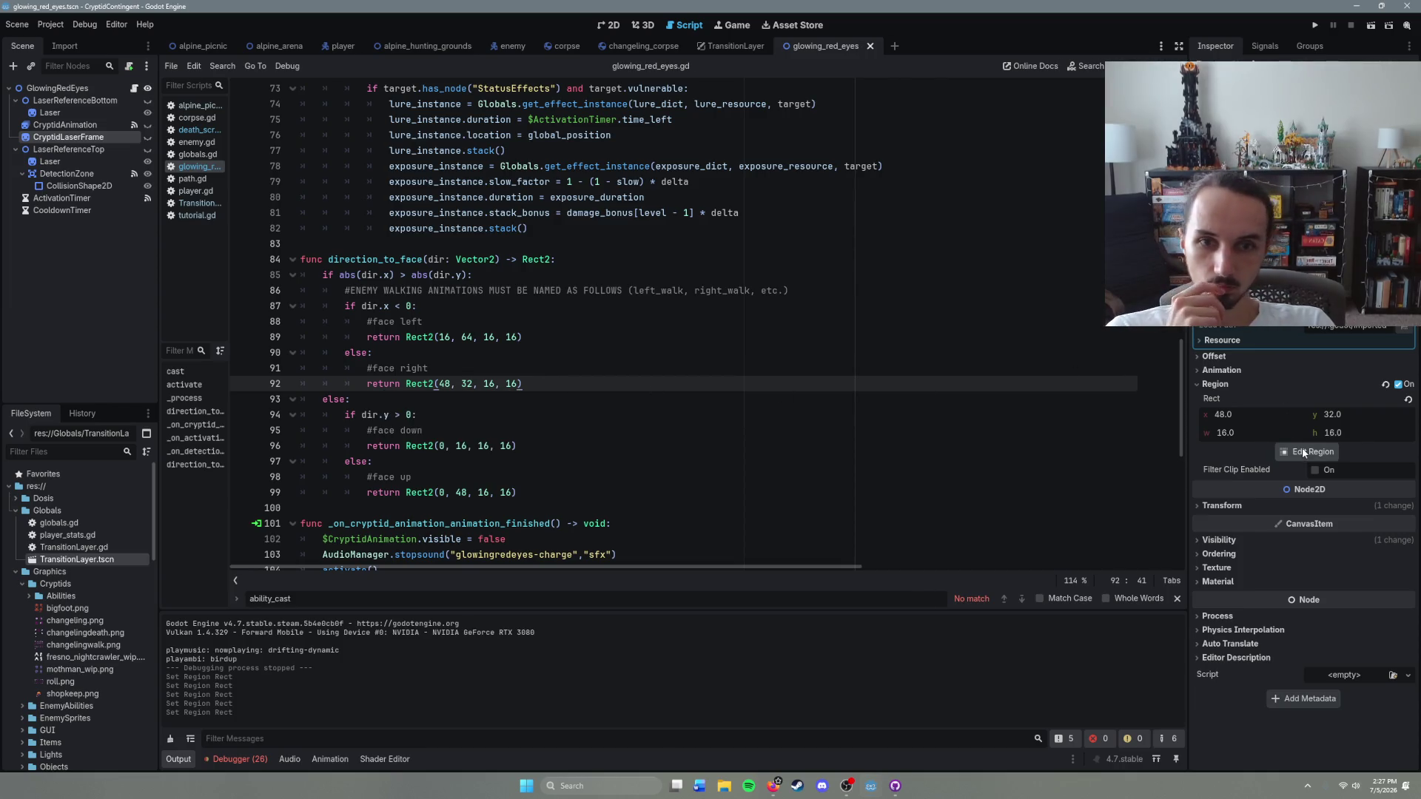
# Step: Check the sprite sheet in the Region Editor, picking the fifth-row cell at y 64
pyautogui.click(1302, 450)
pyautogui.moveTo(799, 196)
pyautogui.mouseDown()
pyautogui.moveTo(873, 198)
pyautogui.moveTo(1059, 139)
pyautogui.moveTo(873, 166)
pyautogui.mouseUp()
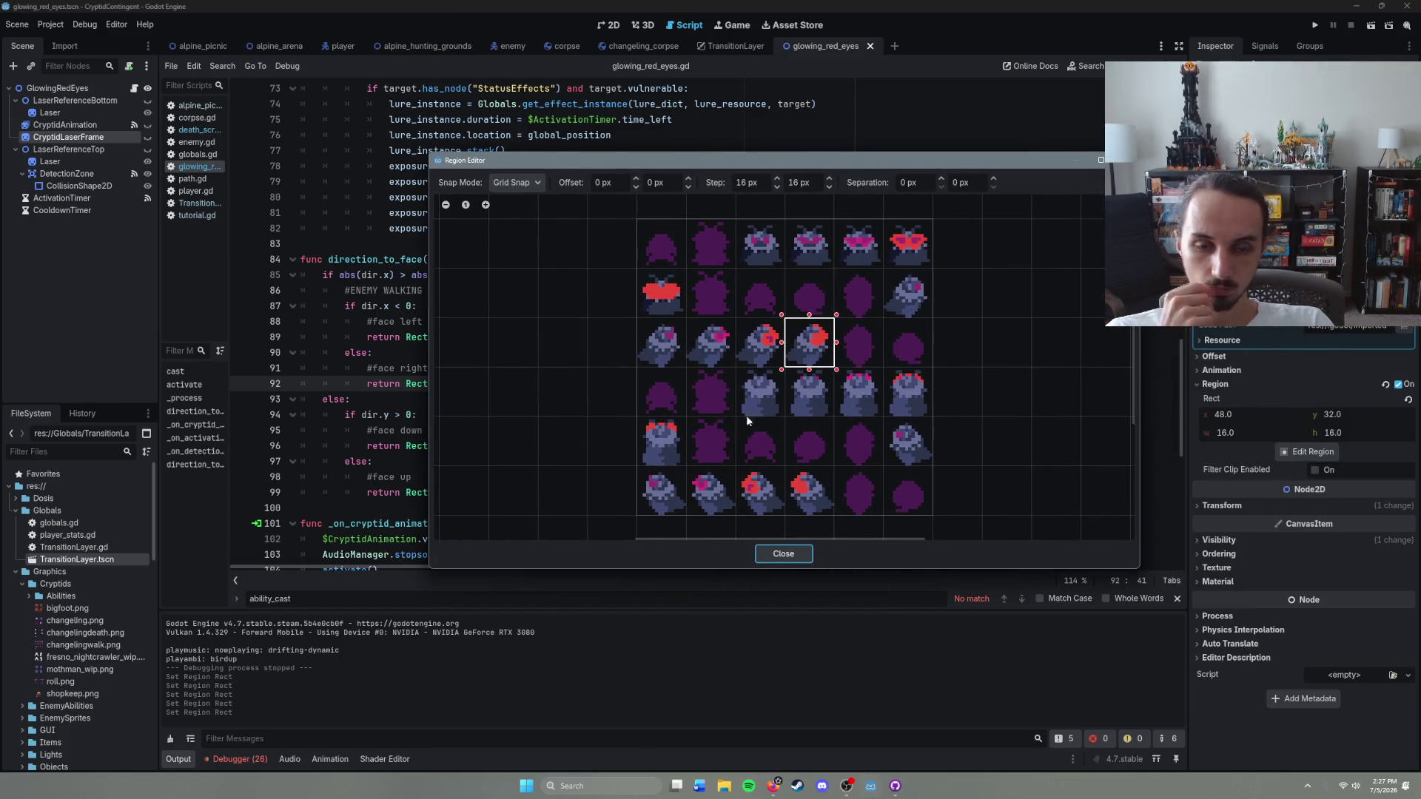
pyautogui.moveTo(642, 273); pyautogui.dragTo(664, 287)
pyautogui.moveTo(724, 166)
pyautogui.mouseDown()
pyautogui.moveTo(854, 153)
pyautogui.moveTo(677, 147)
pyautogui.moveTo(926, 158)
pyautogui.moveTo(786, 169)
pyautogui.mouseUp()
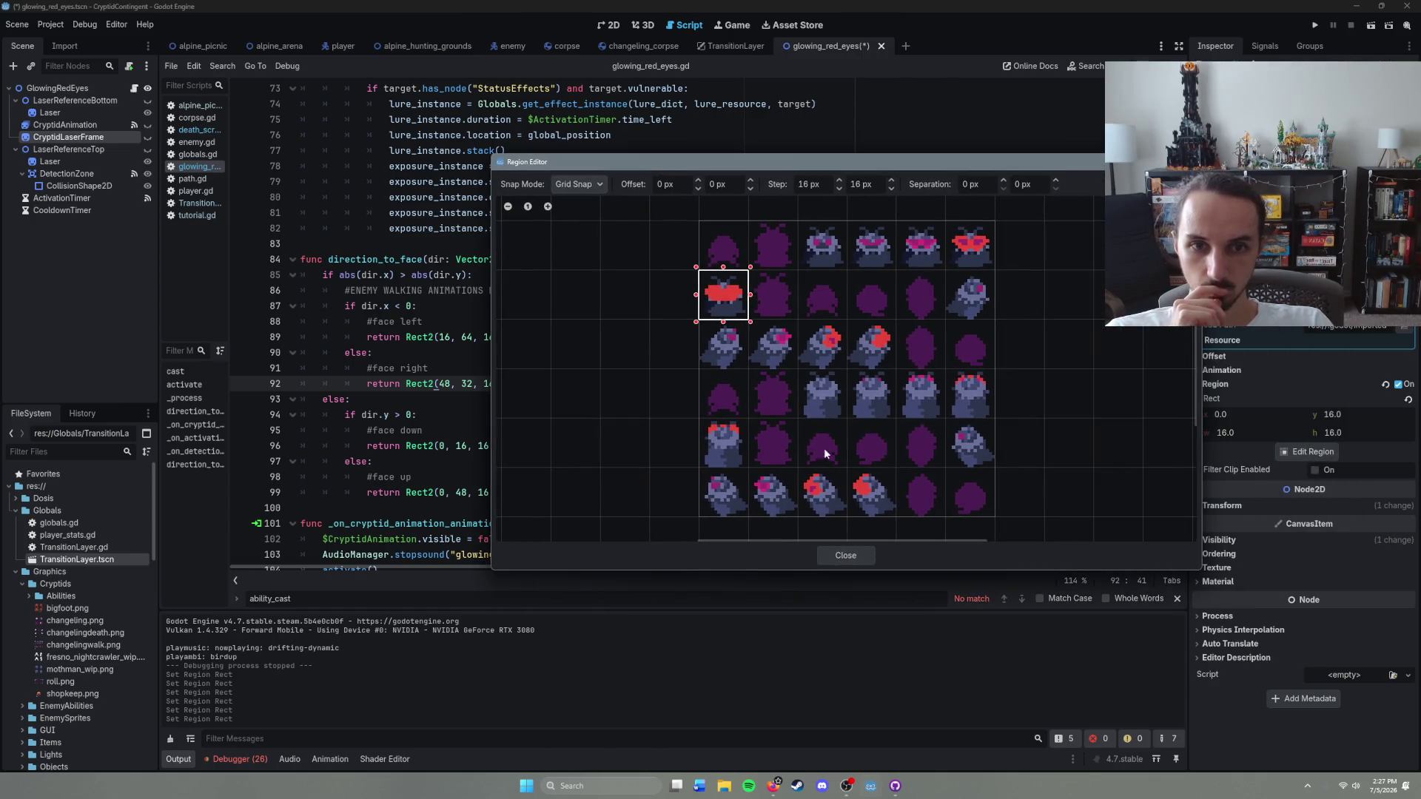
pyautogui.click(716, 443)
pyautogui.moveTo(872, 176)
pyautogui.mouseDown()
pyautogui.moveTo(1011, 157)
pyautogui.moveTo(710, 310)
pyautogui.moveTo(753, 192)
pyautogui.mouseUp()
pyautogui.click(726, 578)
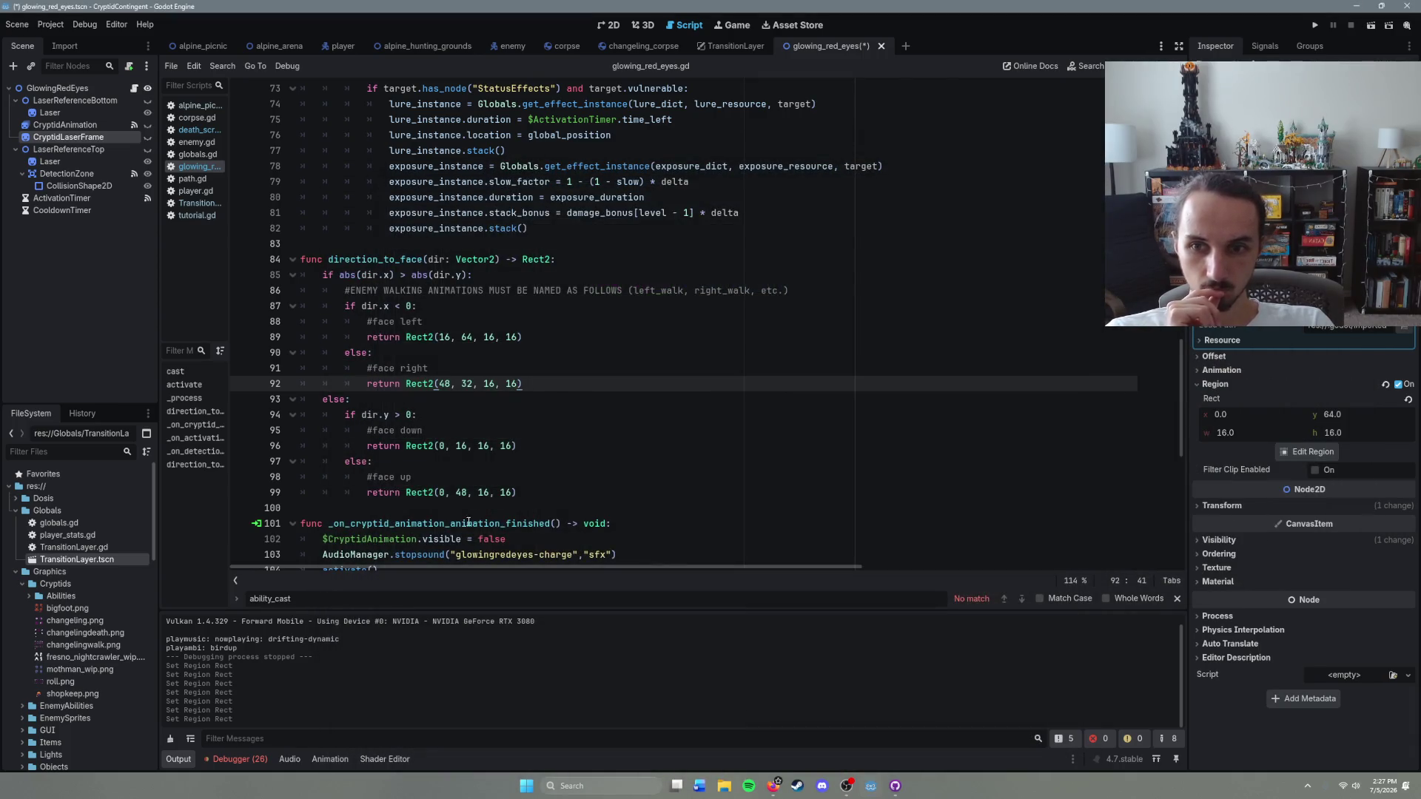
# Step: Change the up-facing region on line 99 to Rect2(0, 64, 16, 16) and save
pyautogui.click(446, 492)
pyautogui.press('BackSpace')
pyautogui.press('BackSpace')
pyautogui.write('64')
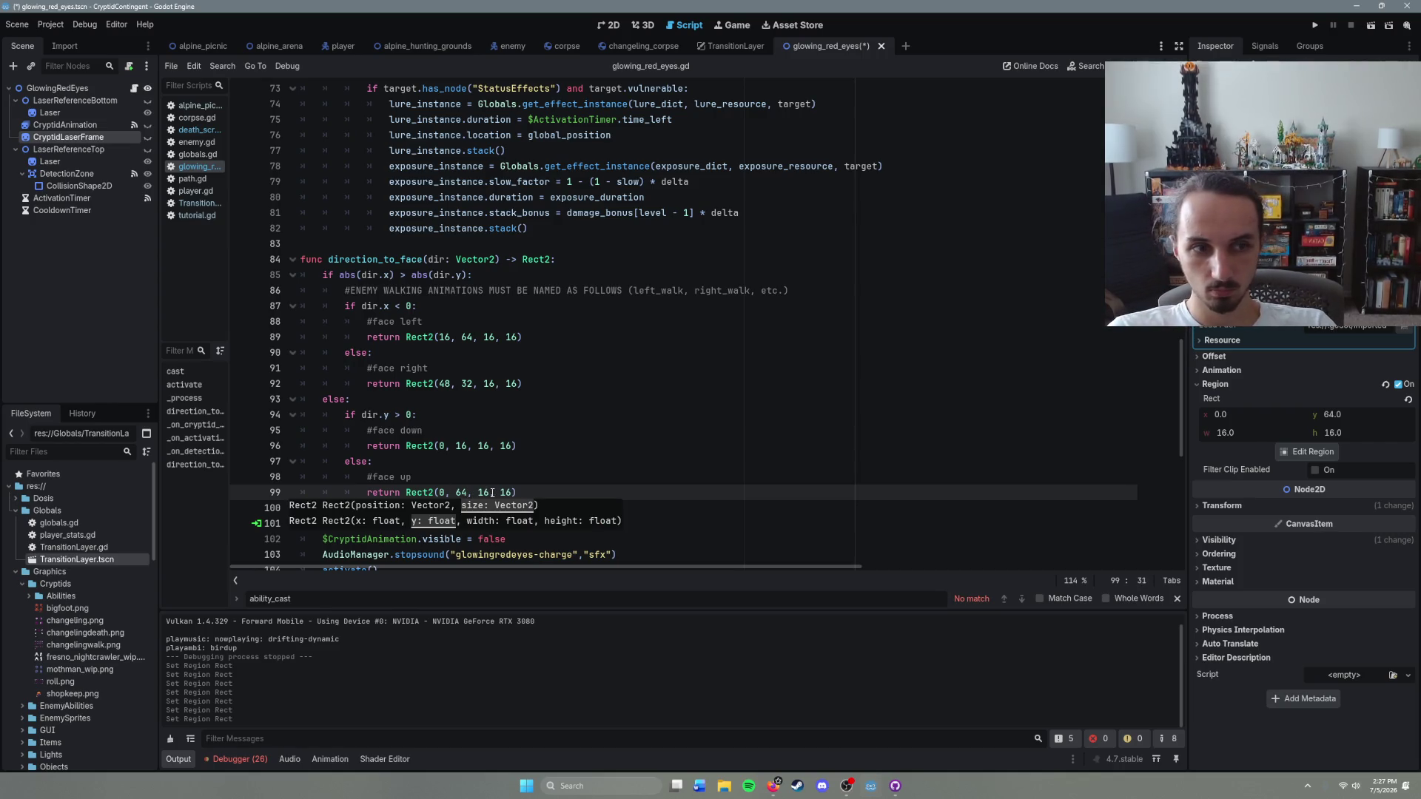
pyautogui.click(492, 492)
pyautogui.hotkey('ctrl', 's')
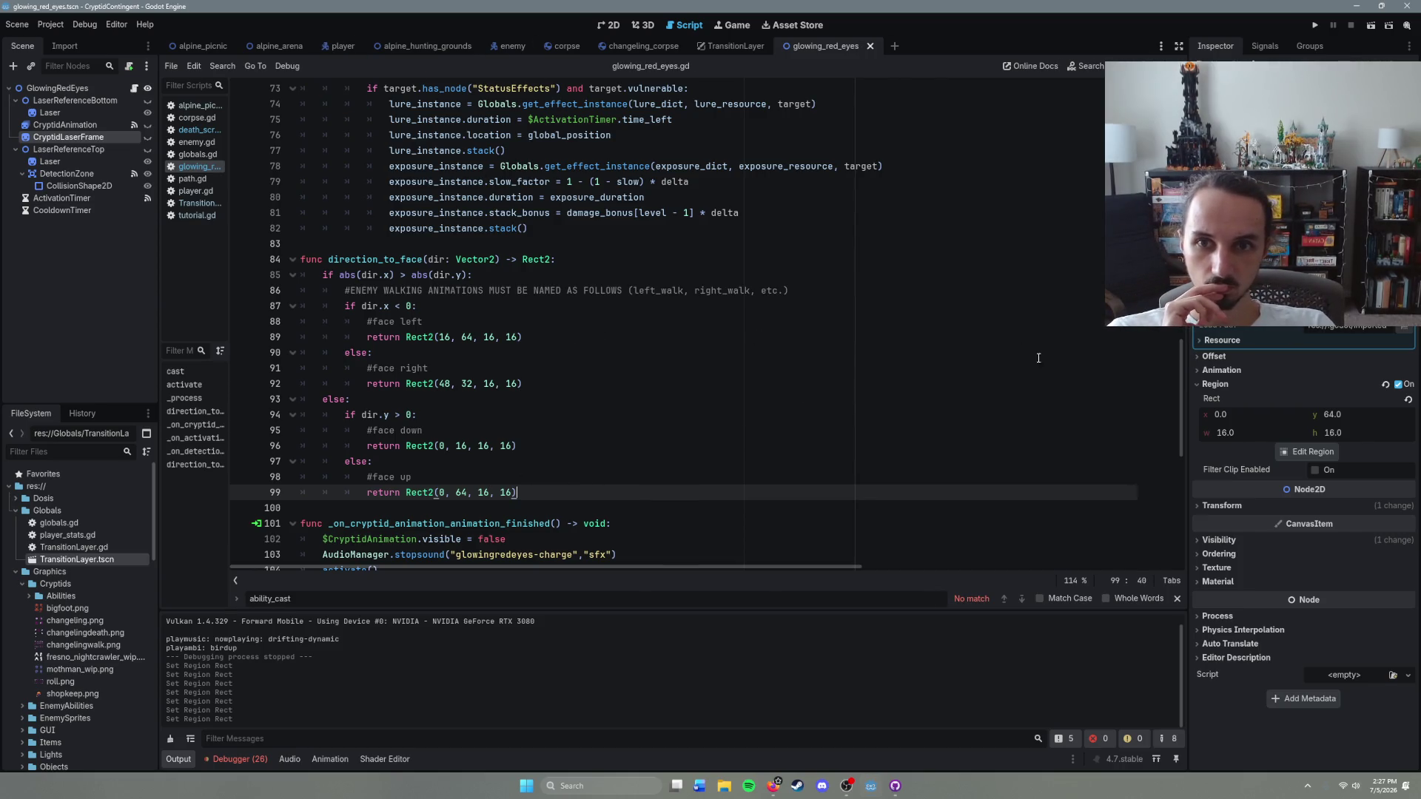
pyautogui.click(1291, 451)
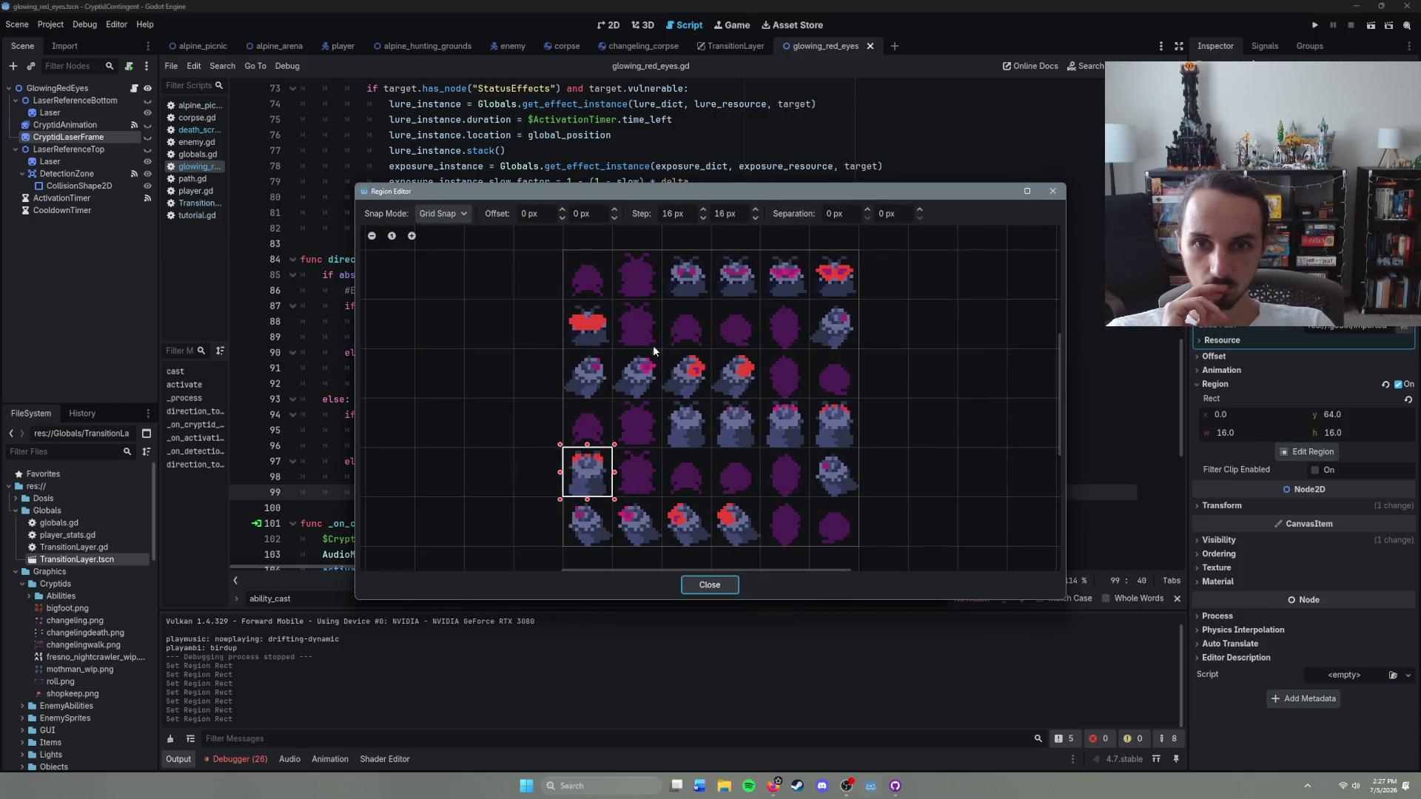
# Step: Compare sprite cells in the second and bottom rows in the region editor
pyautogui.click(587, 323)
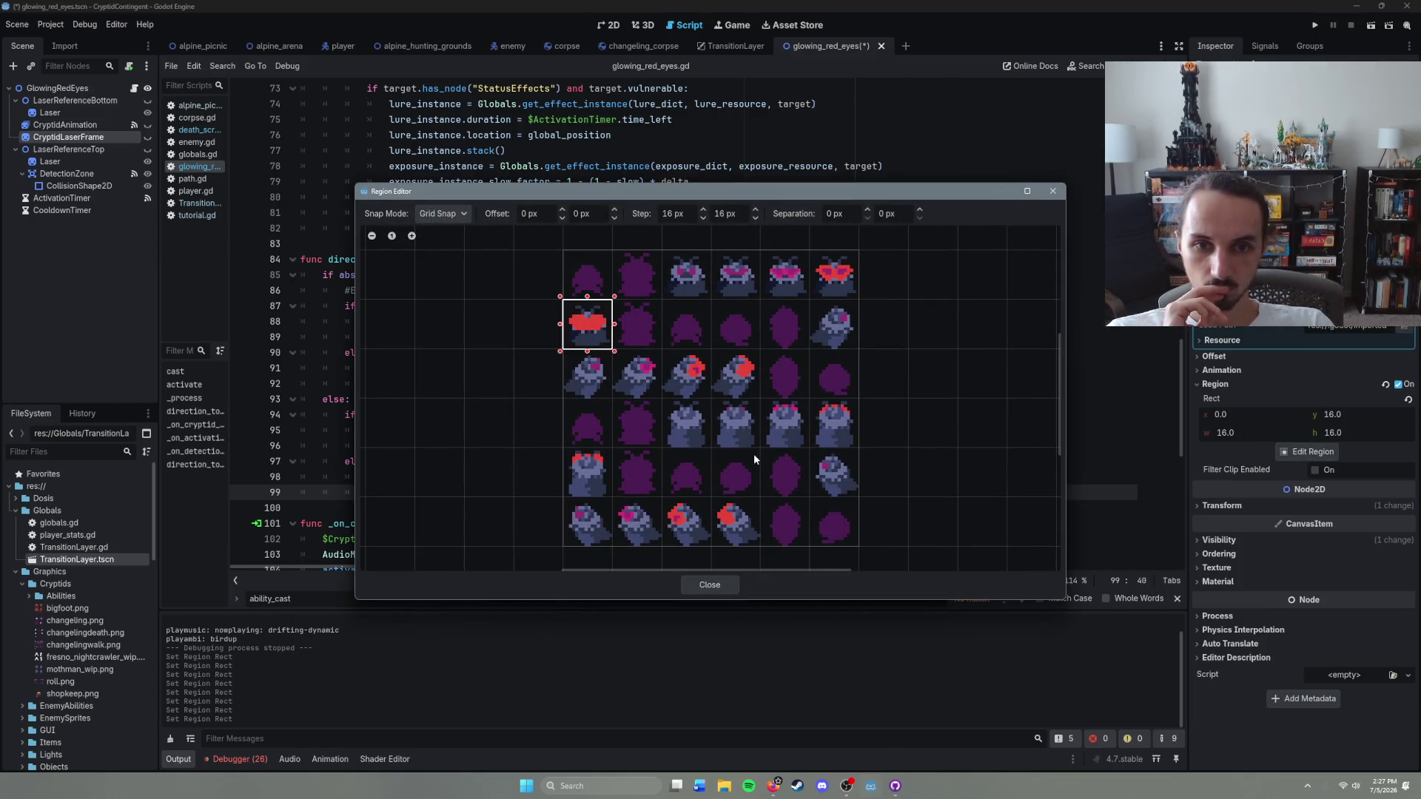
pyautogui.click(735, 525)
pyautogui.moveTo(623, 189)
pyautogui.mouseDown()
pyautogui.moveTo(733, 296)
pyautogui.moveTo(811, 509)
pyautogui.moveTo(526, 257)
pyautogui.moveTo(515, 580)
pyautogui.moveTo(492, 324)
pyautogui.mouseUp()
pyautogui.click(579, 715)
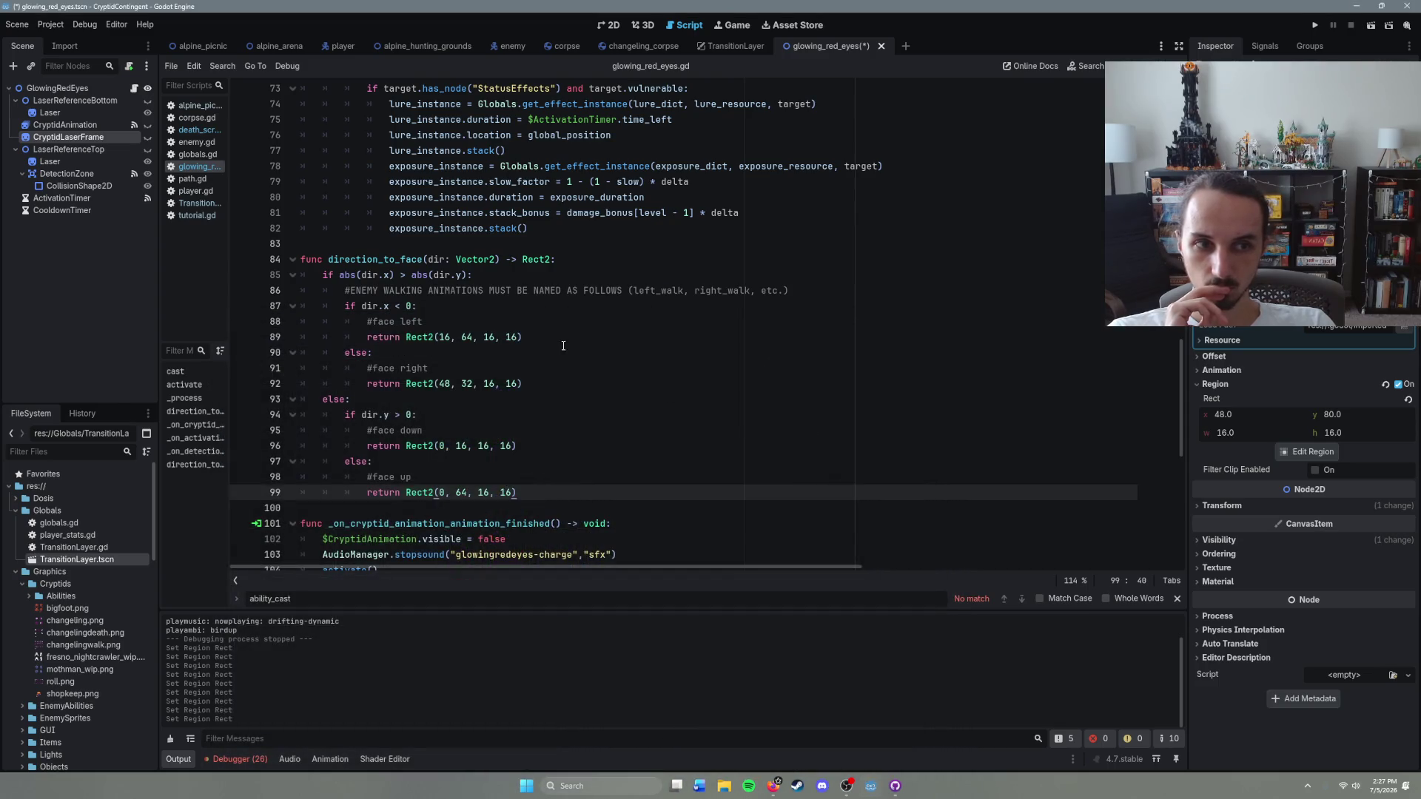
# Step: Change the left-facing region on line 89 to Rect2(48, 80, 16, 16) and save the script
pyautogui.click(451, 339)
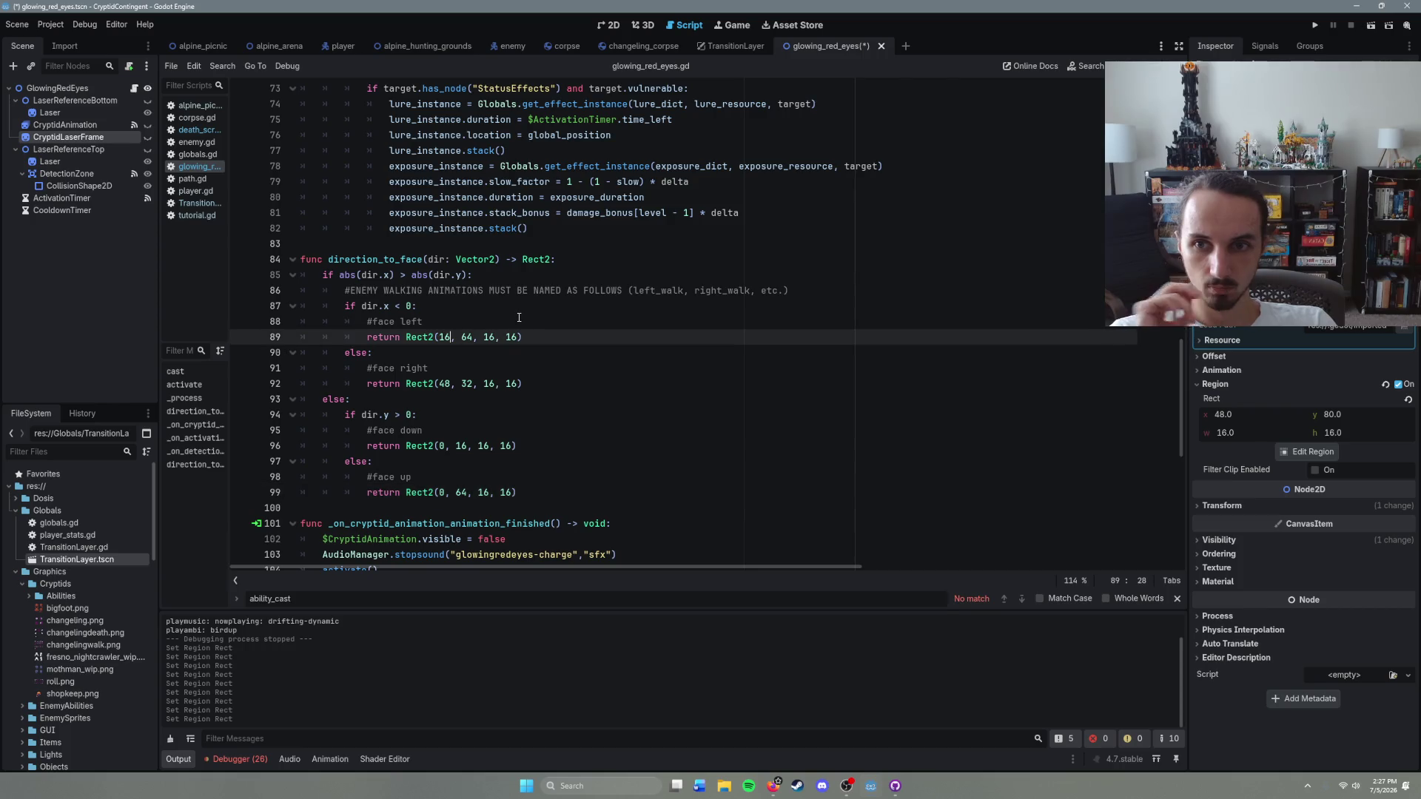
pyautogui.press('BackSpace')
pyautogui.press('BackSpace')
pyautogui.write('48')
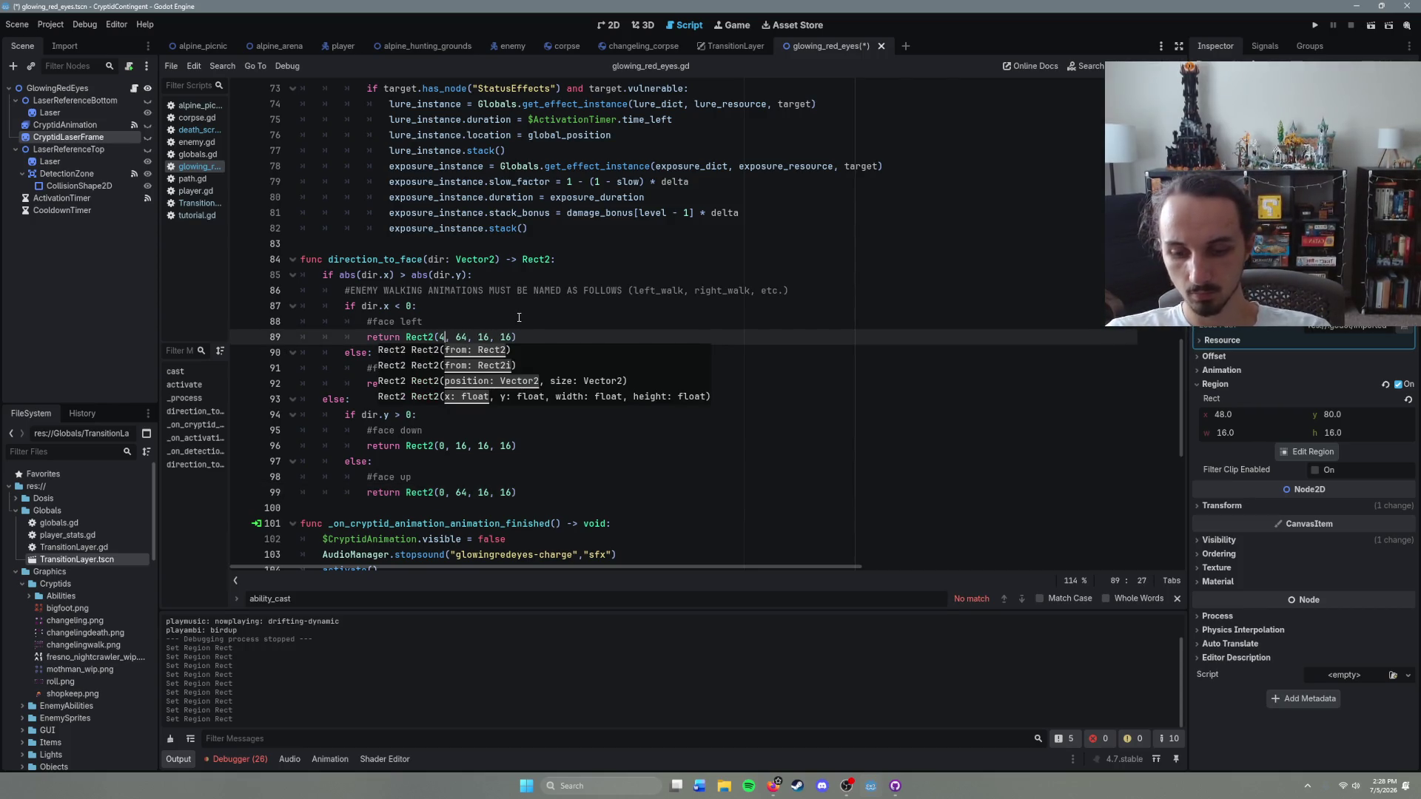
pyautogui.click(473, 337)
pyautogui.press('BackSpace')
pyautogui.press('BackSpace')
pyautogui.write('80')
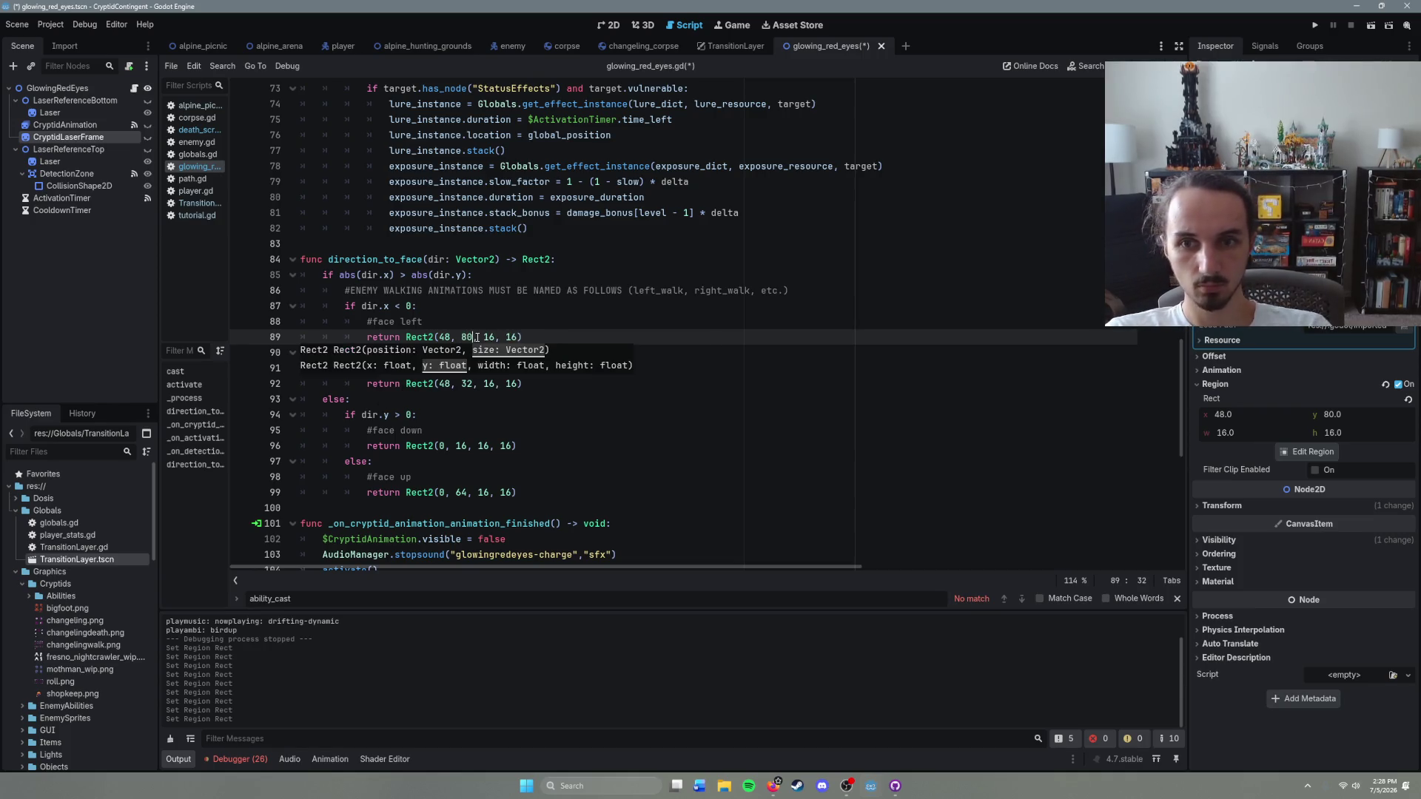
pyautogui.press('End')
pyautogui.hotkey('ctrl', 's')
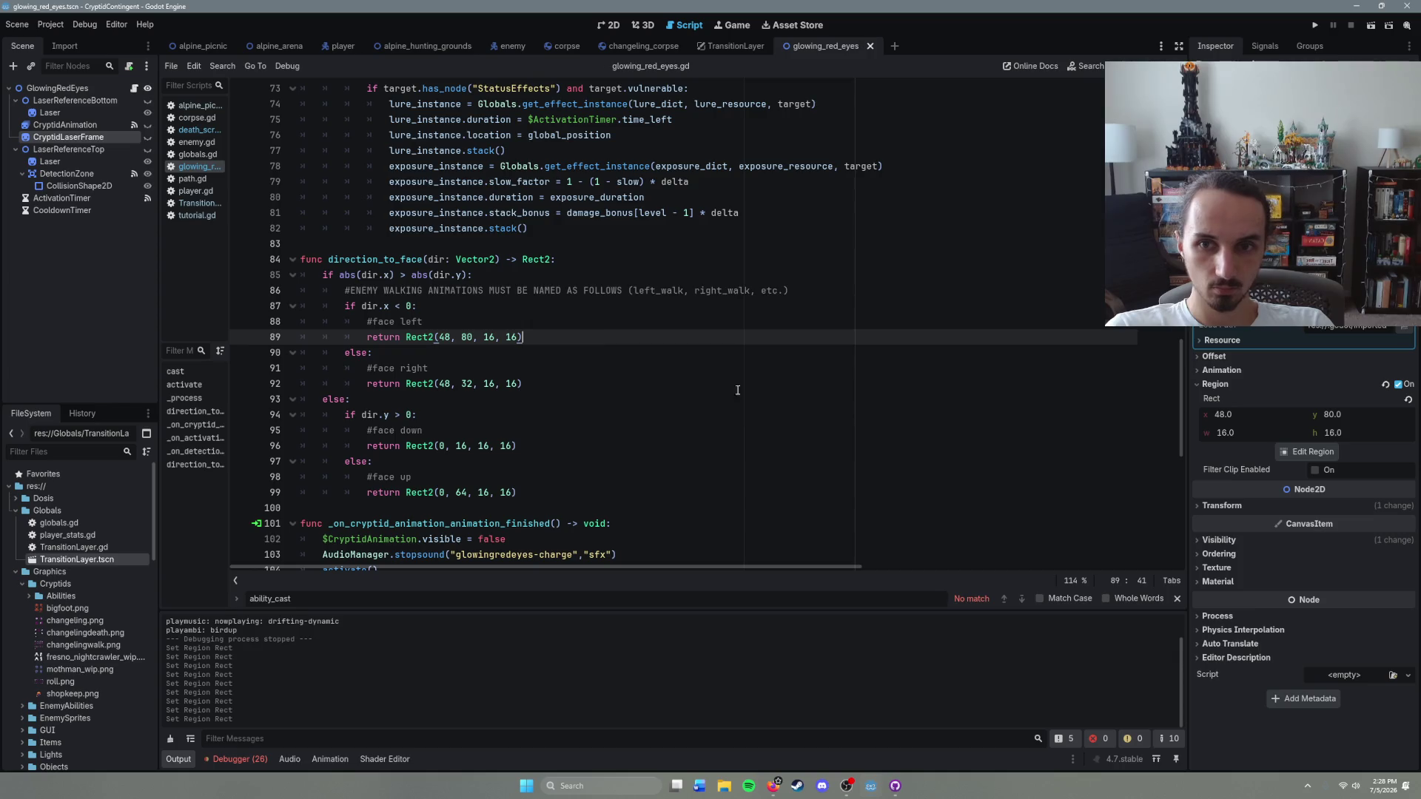
# Step: Preview third- and fifth-row cells as the laser frame's region, then launch the game
pyautogui.click(1314, 451)
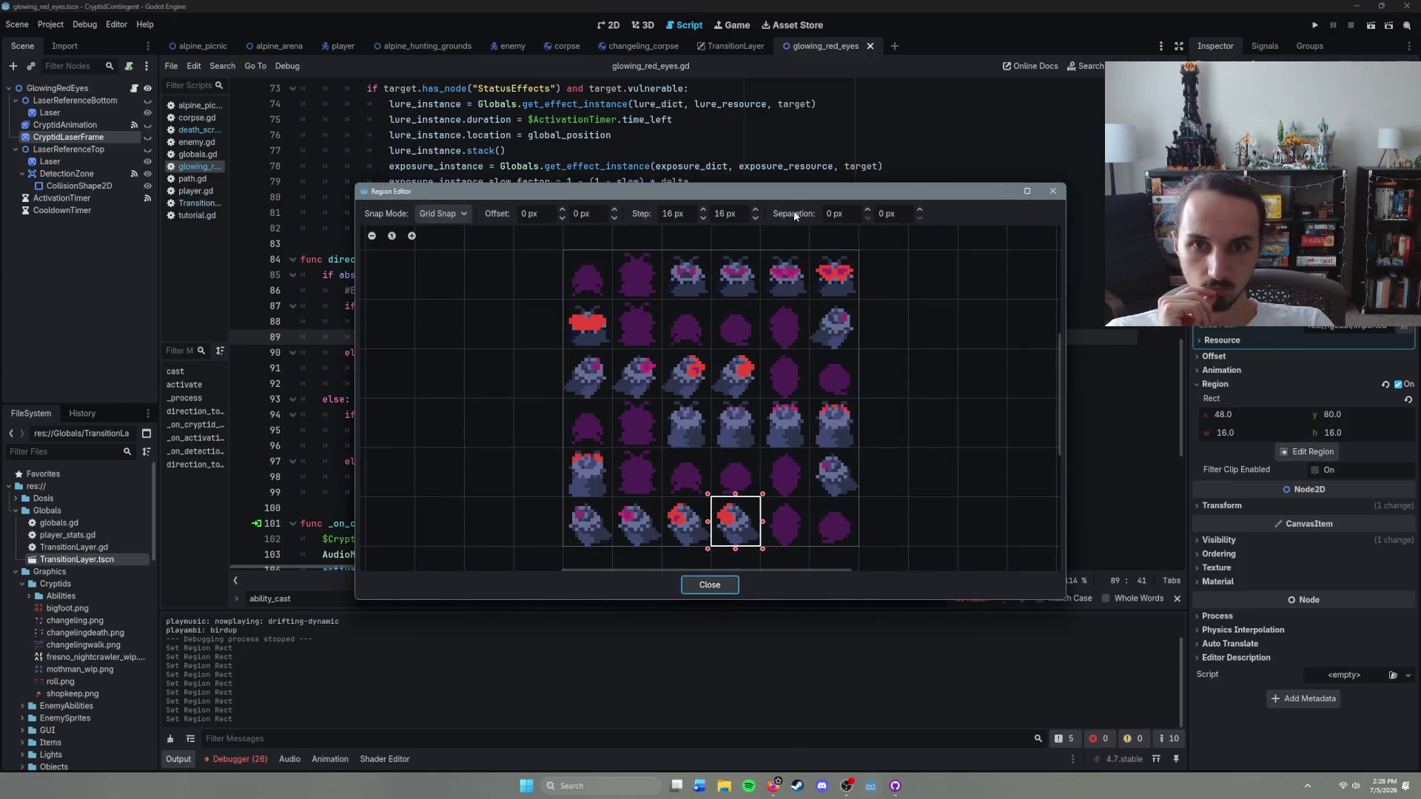
pyautogui.moveTo(788, 196)
pyautogui.mouseDown()
pyautogui.moveTo(1037, 169)
pyautogui.moveTo(967, 183)
pyautogui.mouseUp()
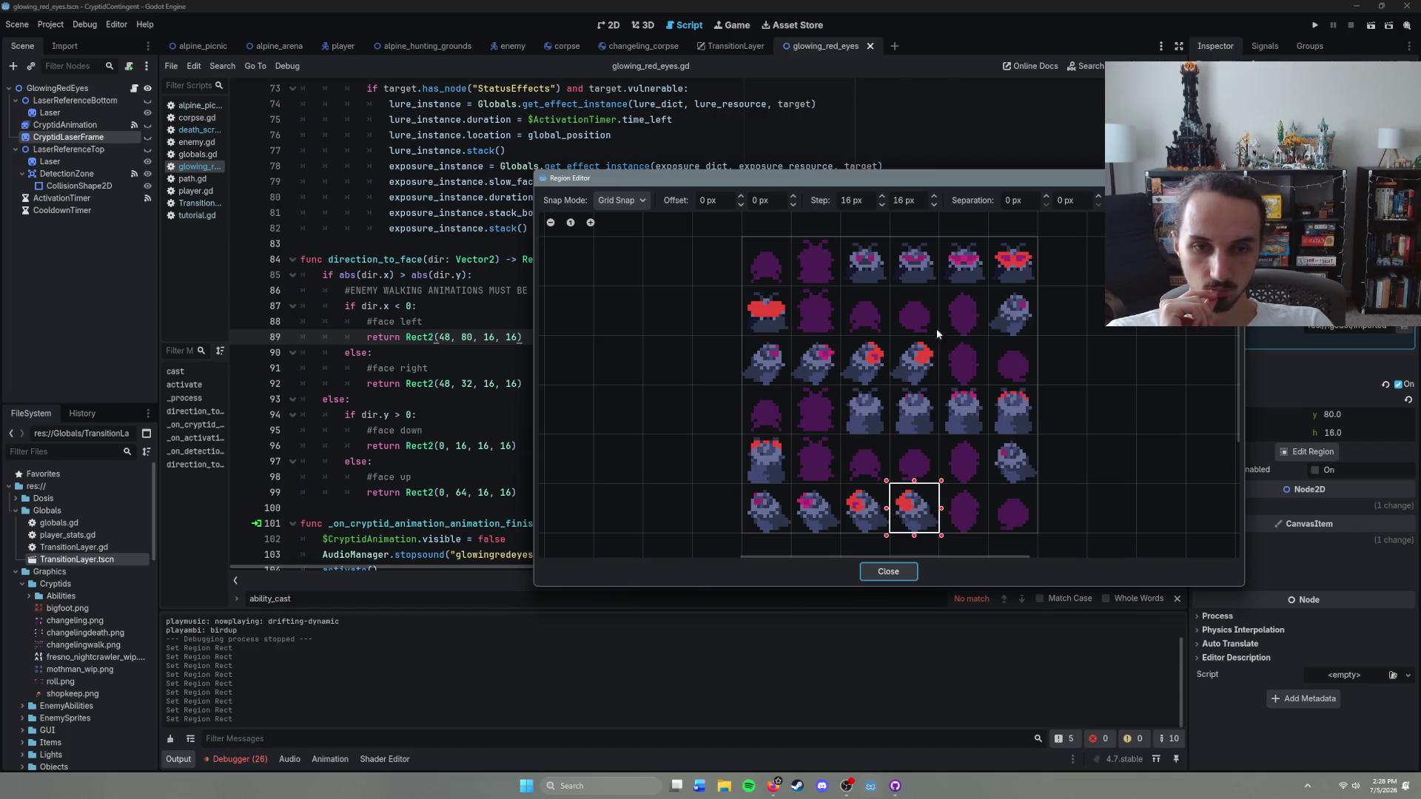
pyautogui.moveTo(939, 178)
pyautogui.mouseDown()
pyautogui.moveTo(858, 677)
pyautogui.moveTo(812, 544)
pyautogui.moveTo(873, 261)
pyautogui.moveTo(960, 388)
pyautogui.moveTo(748, 238)
pyautogui.moveTo(747, 539)
pyautogui.moveTo(737, 320)
pyautogui.moveTo(980, 570)
pyautogui.moveTo(917, 480)
pyautogui.moveTo(824, 267)
pyautogui.mouseUp()
pyautogui.click(722, 419)
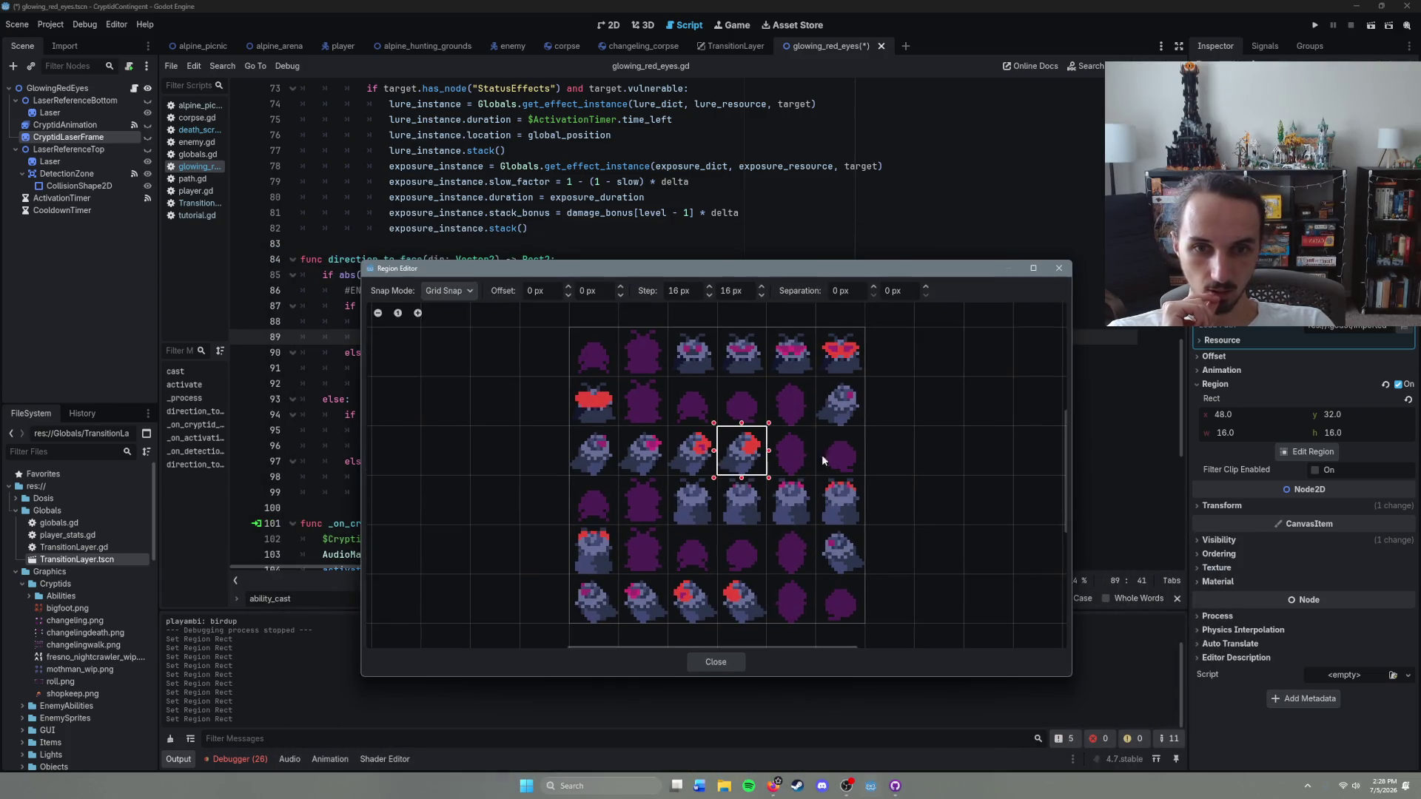
pyautogui.click(609, 400)
pyautogui.moveTo(694, 264)
pyautogui.mouseDown()
pyautogui.moveTo(694, 557)
pyautogui.moveTo(694, 253)
pyautogui.moveTo(696, 603)
pyautogui.moveTo(785, 461)
pyautogui.moveTo(683, 254)
pyautogui.moveTo(651, 605)
pyautogui.moveTo(732, 186)
pyautogui.mouseUp()
pyautogui.click(578, 532)
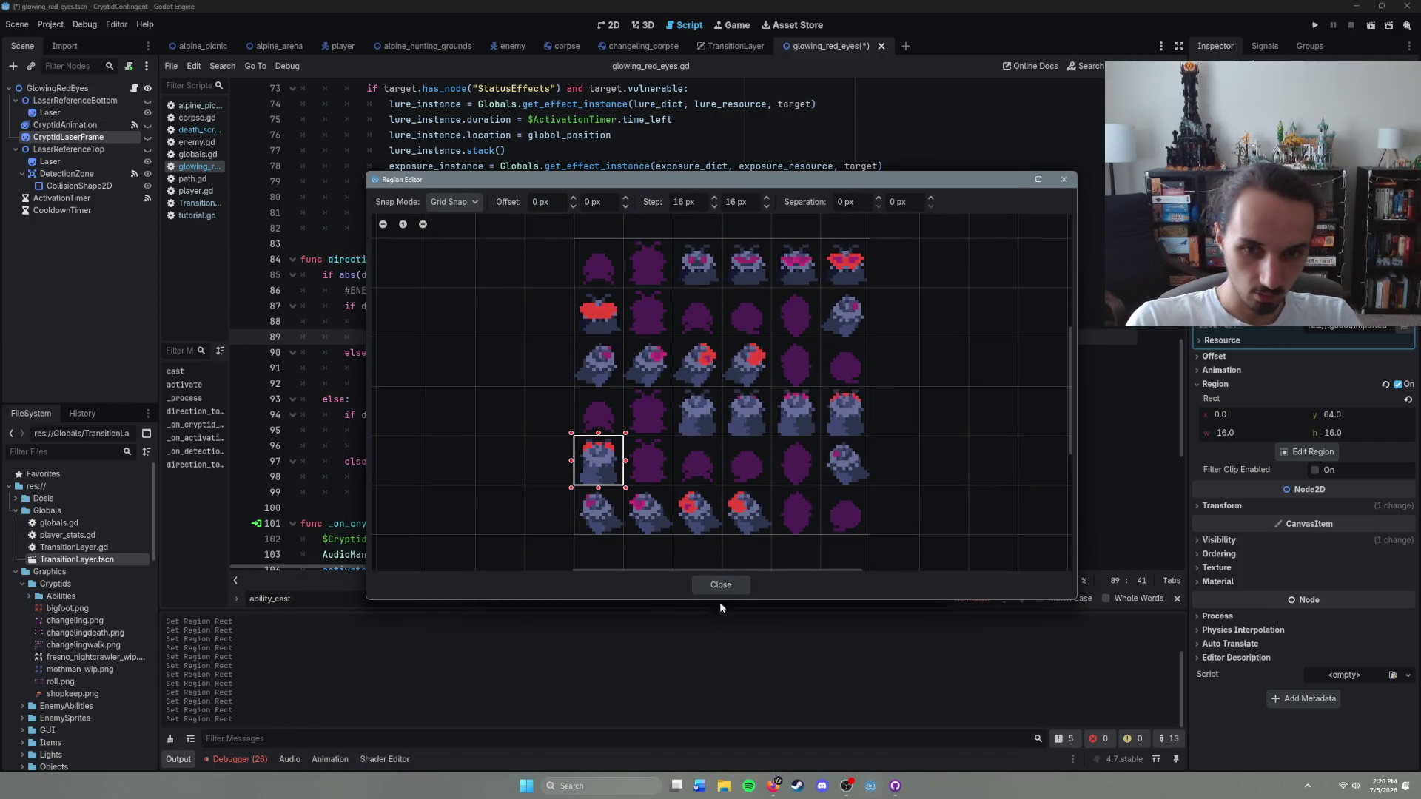
pyautogui.click(721, 585)
pyautogui.click(657, 447)
pyautogui.press('F5')
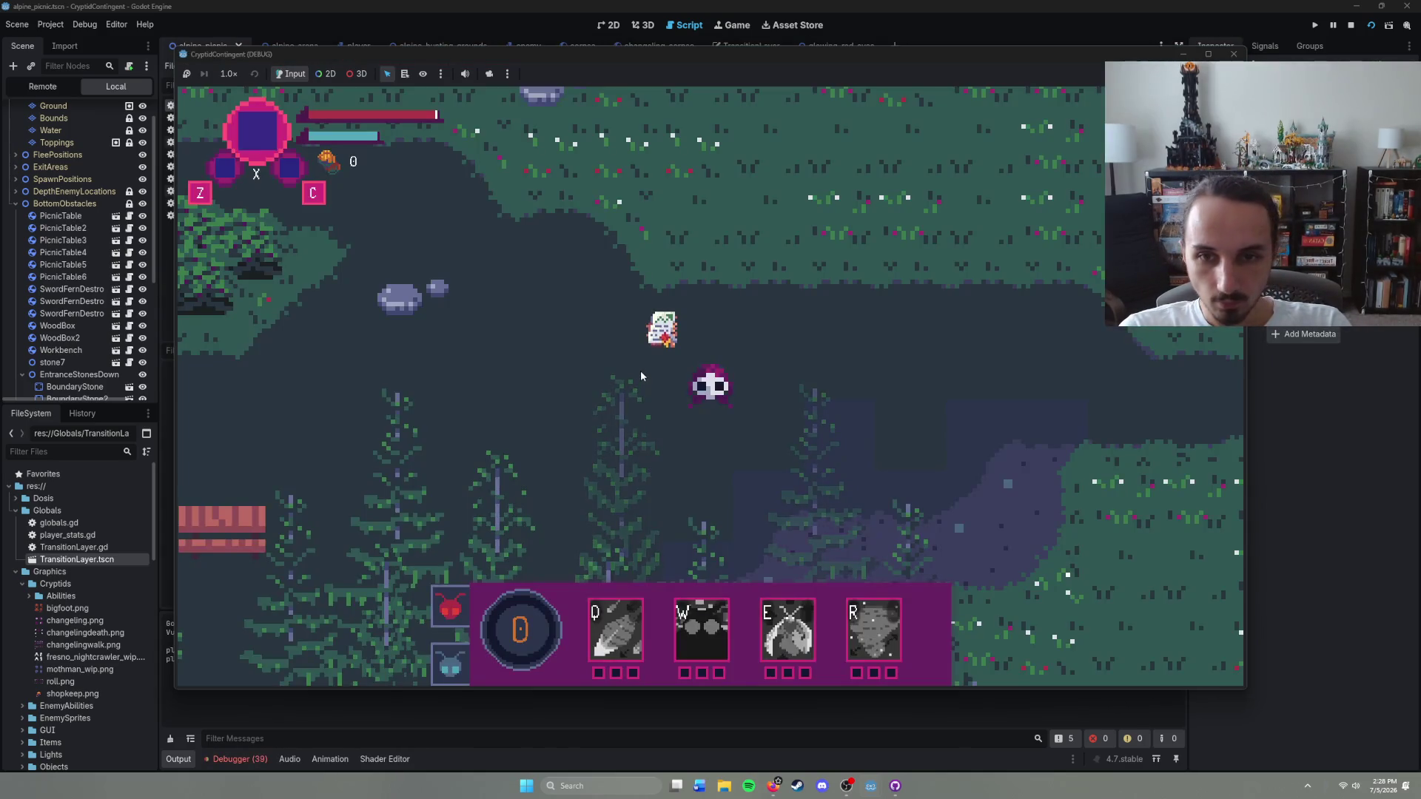
# Step: Fire the glowing red eyes laser with W, walk the character around, then stop the game
pyautogui.press('w')
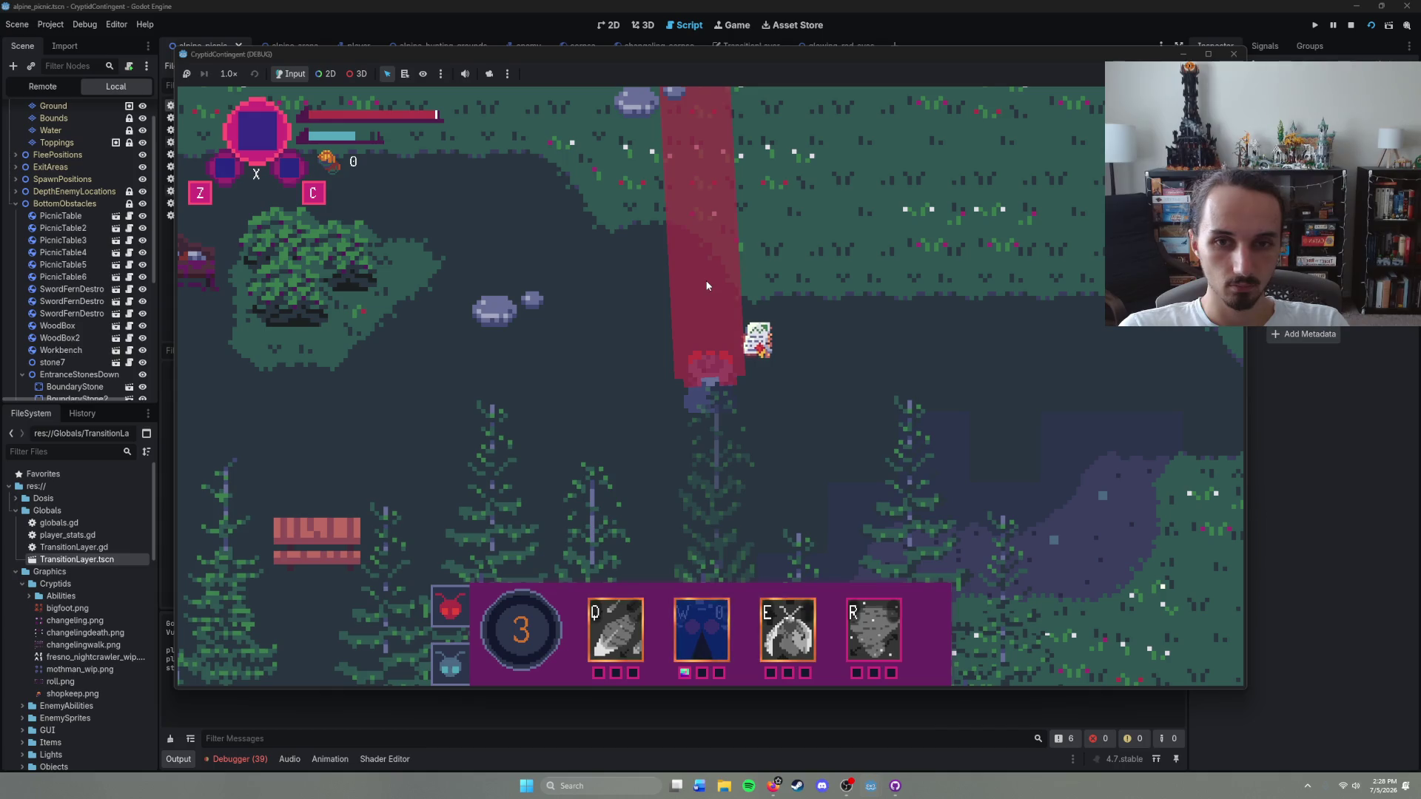
pyautogui.rightClick(717, 453)
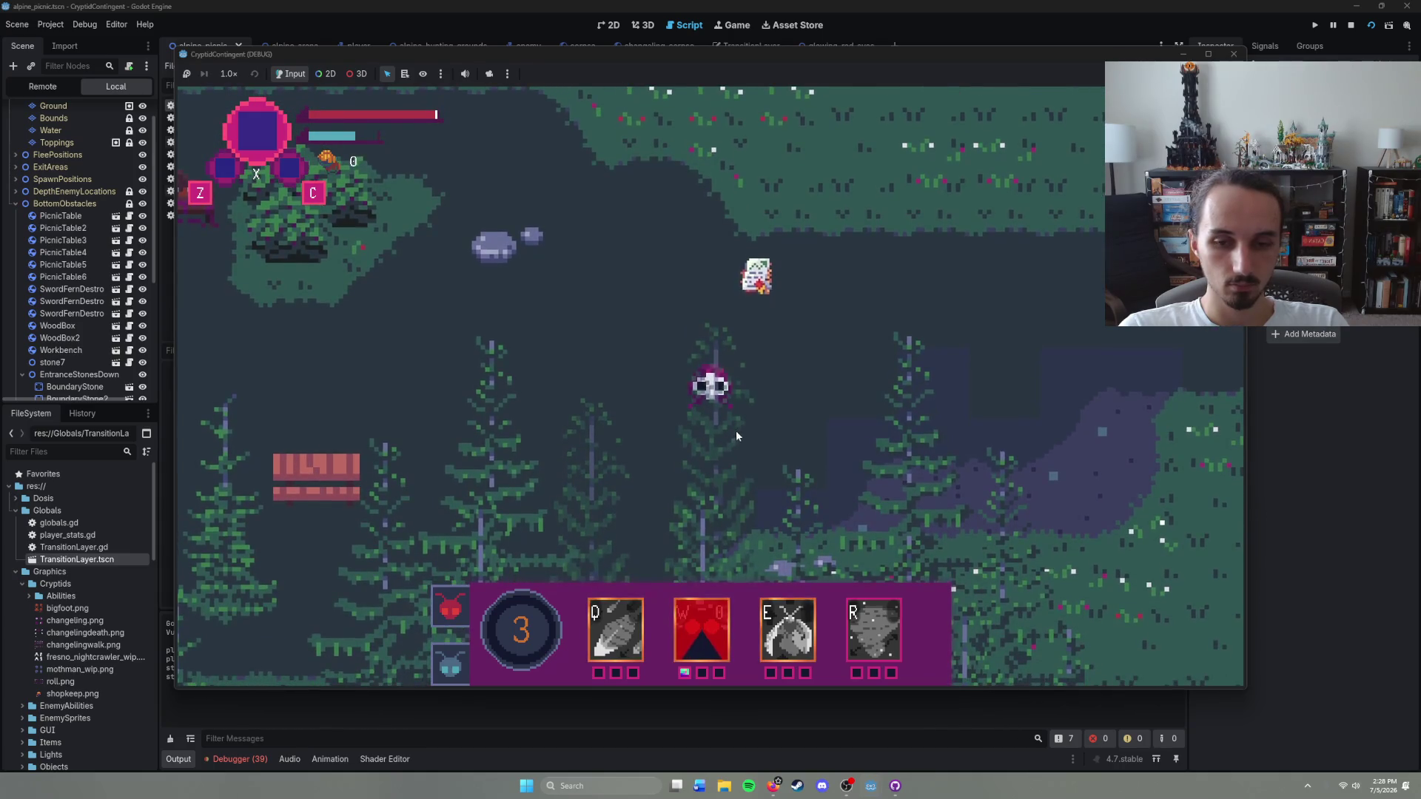
pyautogui.rightClick(783, 376)
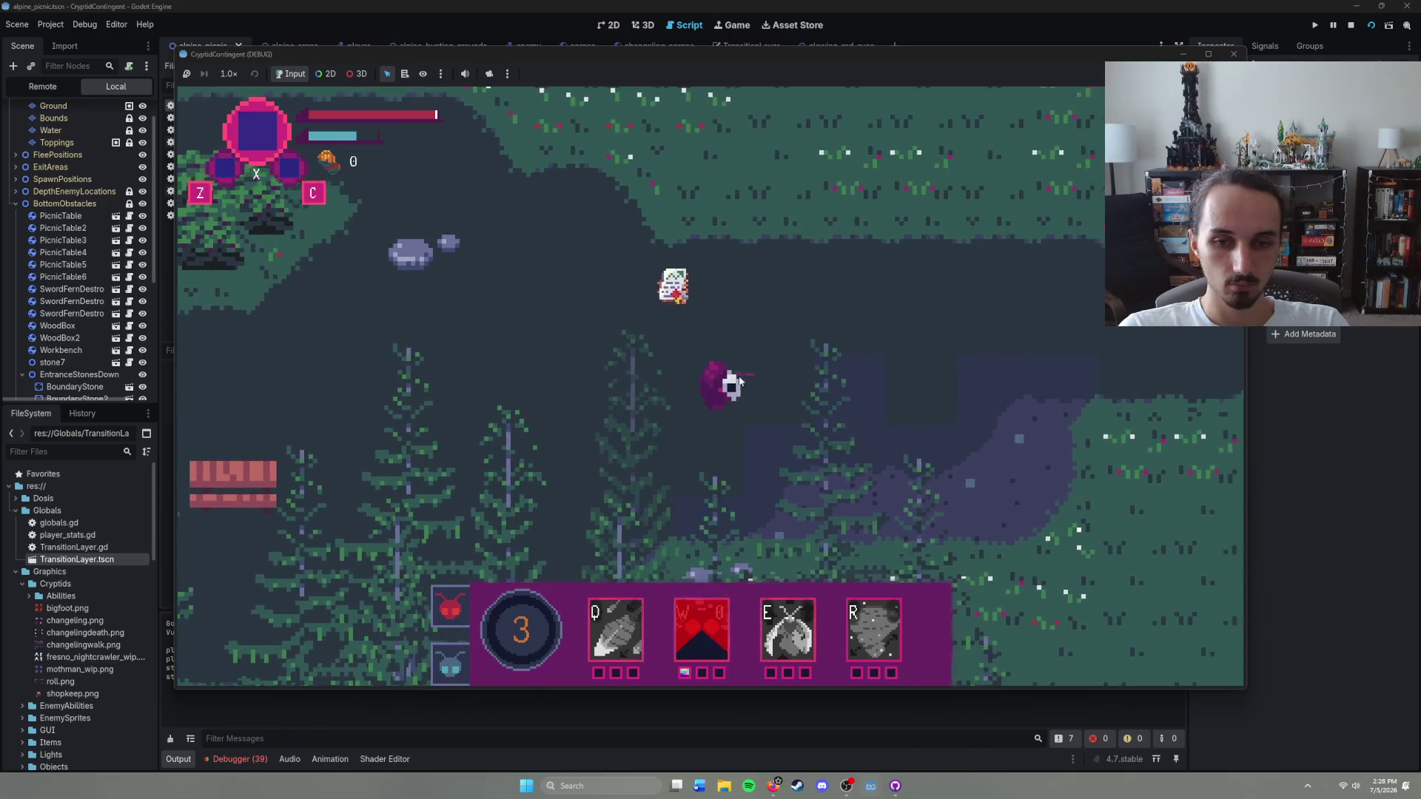
pyautogui.rightClick(734, 379)
pyautogui.press('F8')
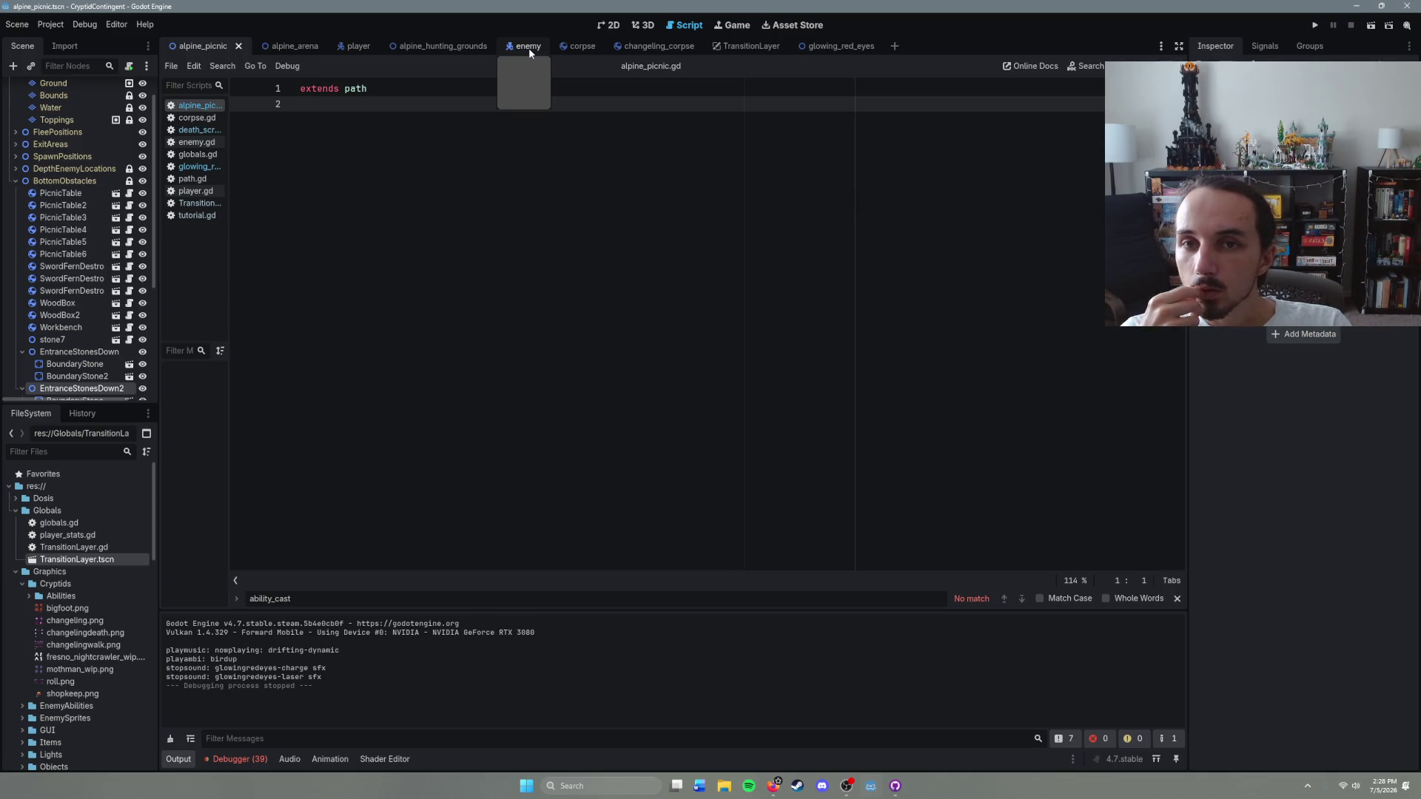
# Step: Delete direction_to_laserframe from glowing_red_eyes.gd, save, and view CryptidAnimation's right animation frames
pyautogui.click(835, 48)
pyautogui.scroll(-10, 575, 479)
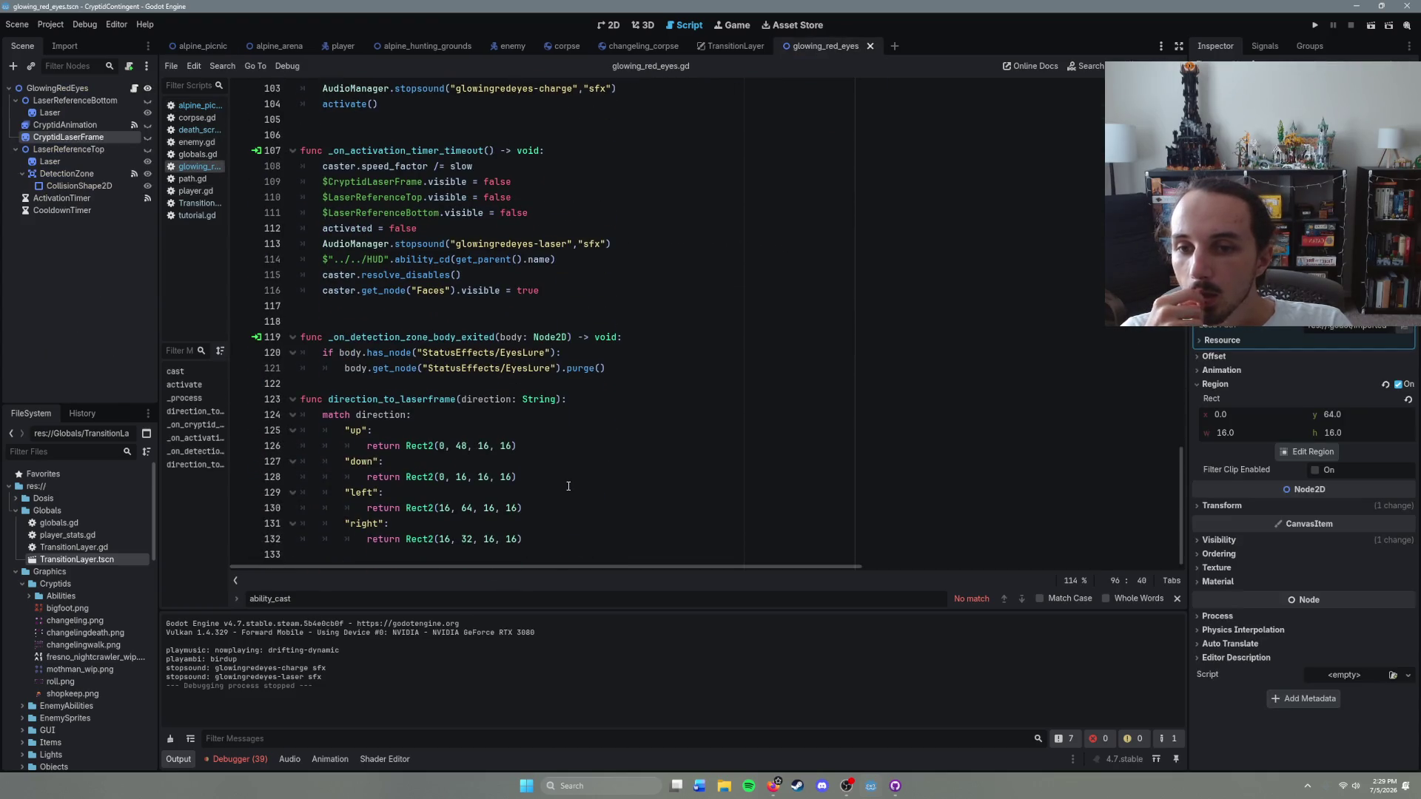
pyautogui.moveTo(549, 546)
pyautogui.mouseDown()
pyautogui.moveTo(577, 391)
pyautogui.moveTo(614, 368)
pyautogui.mouseUp()
pyautogui.press('BackSpace')
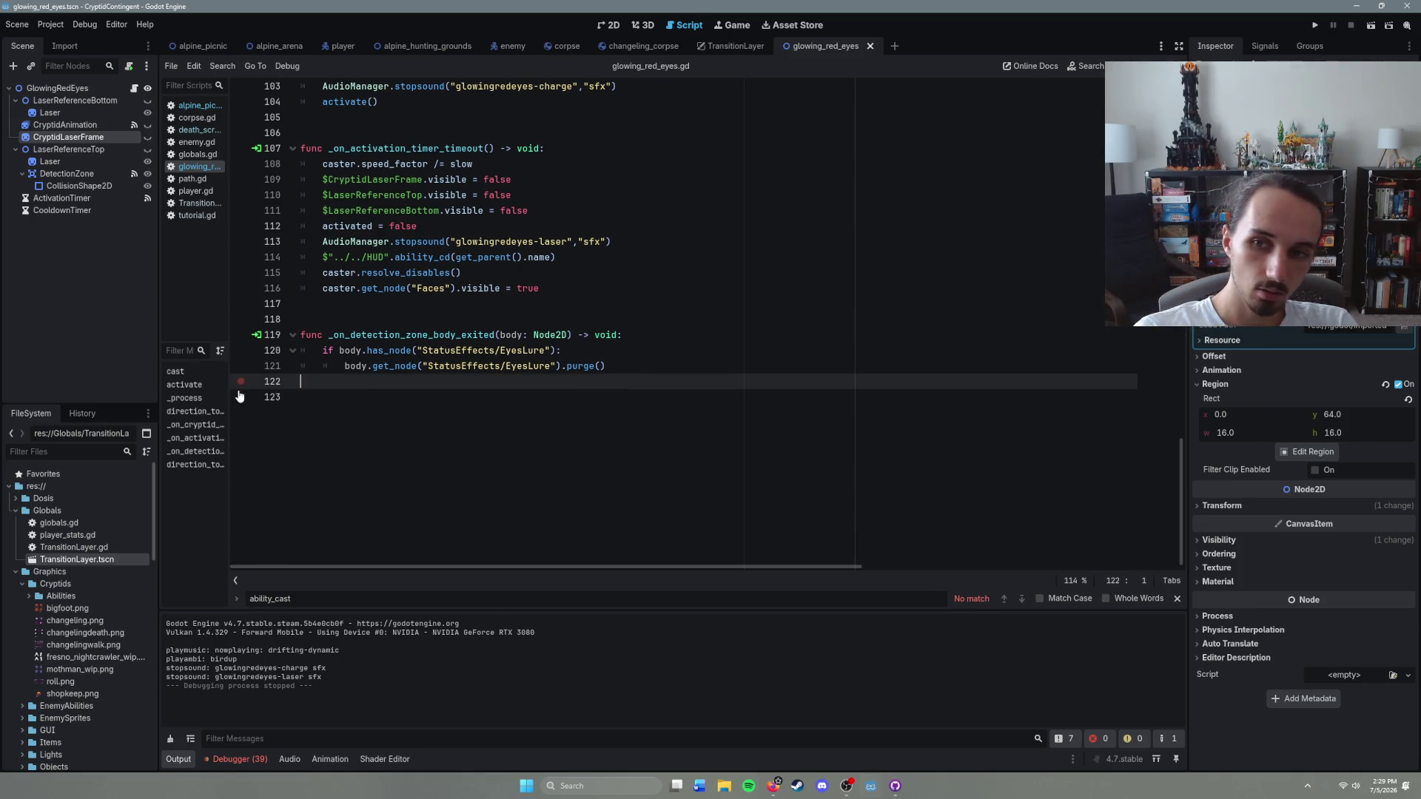
pyautogui.scroll(10, 585, 420)
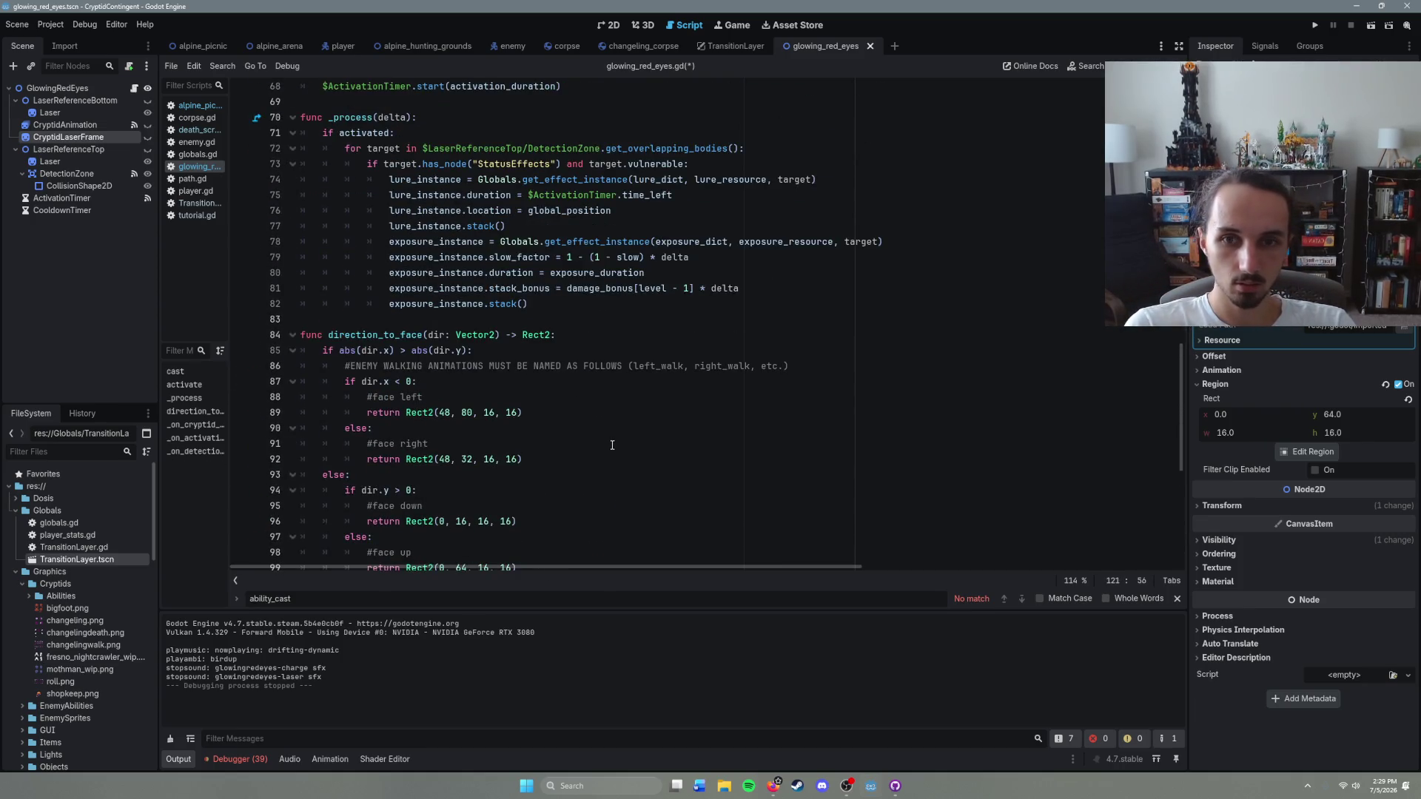
pyautogui.scroll(-7, 613, 449)
pyautogui.hotkey('ctrl', 's')
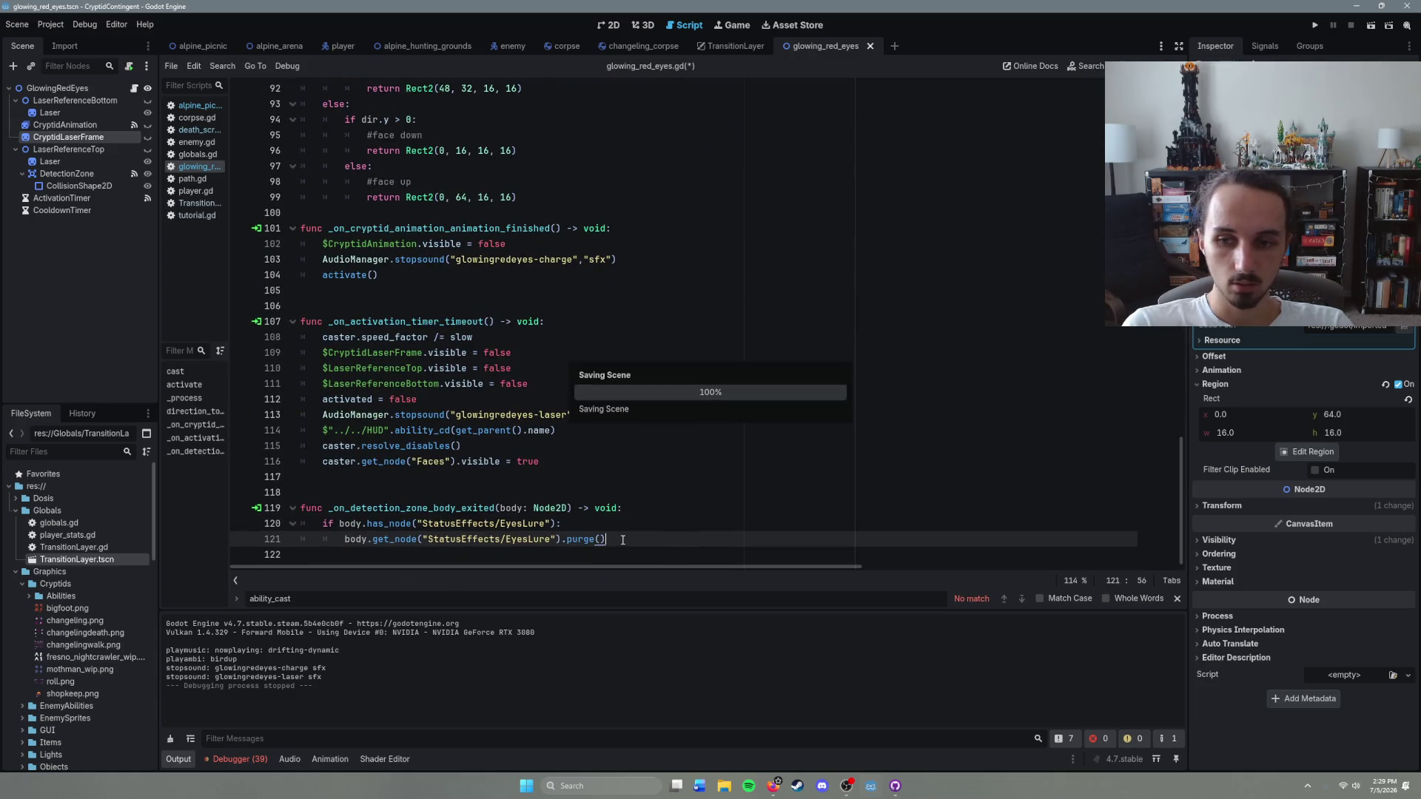
pyautogui.click(63, 125)
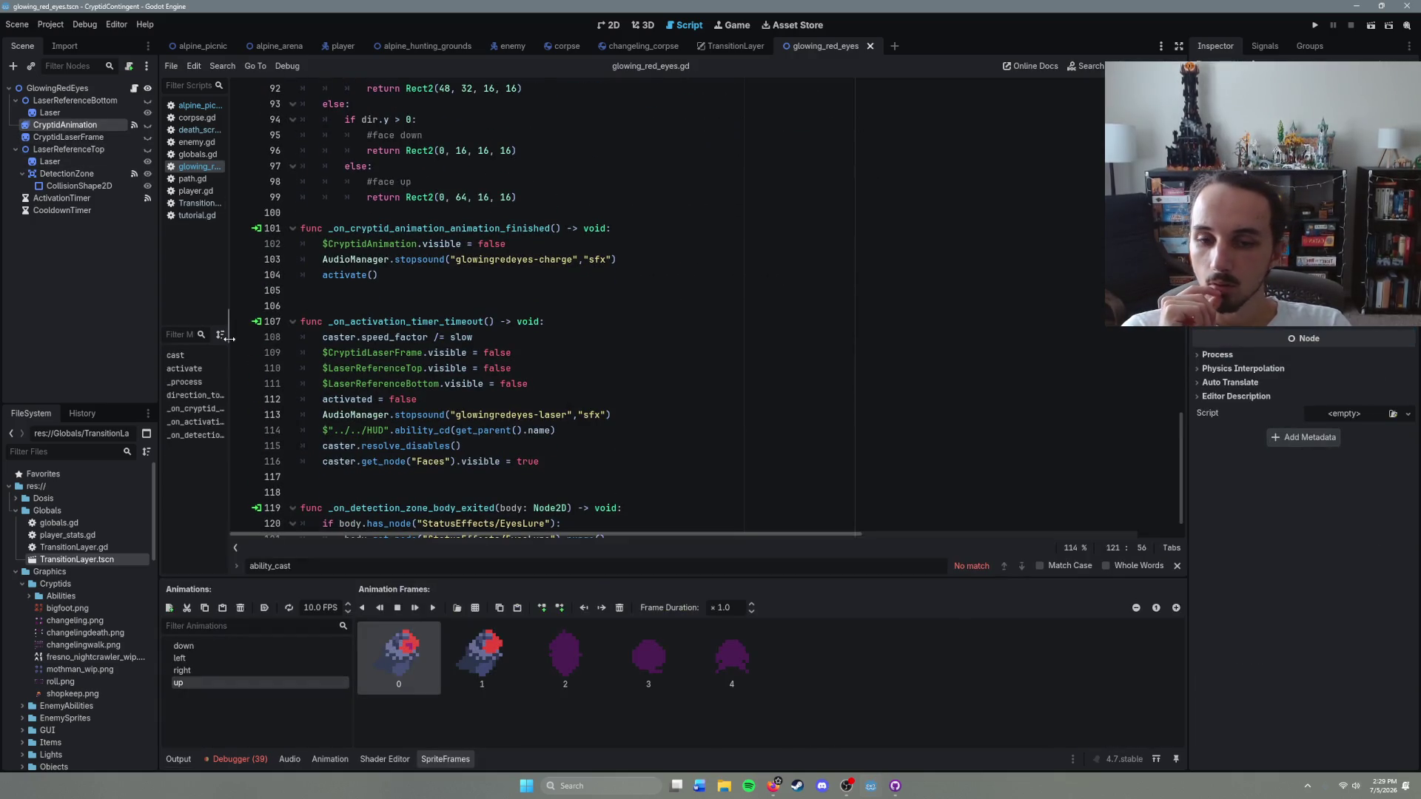
pyautogui.click(252, 673)
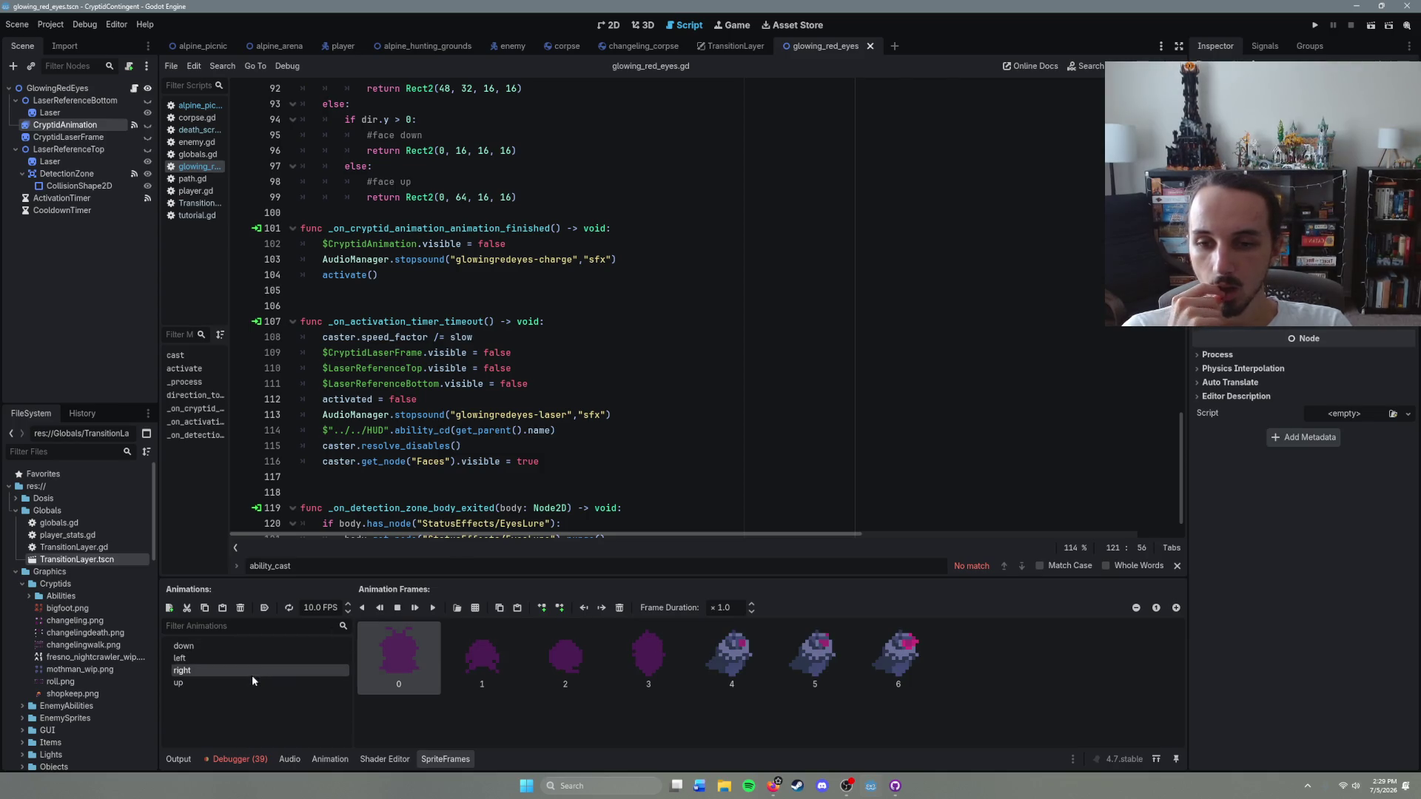
# Step: Review the left, down and right animations, then delete all of the up animation's frames
pyautogui.click(244, 657)
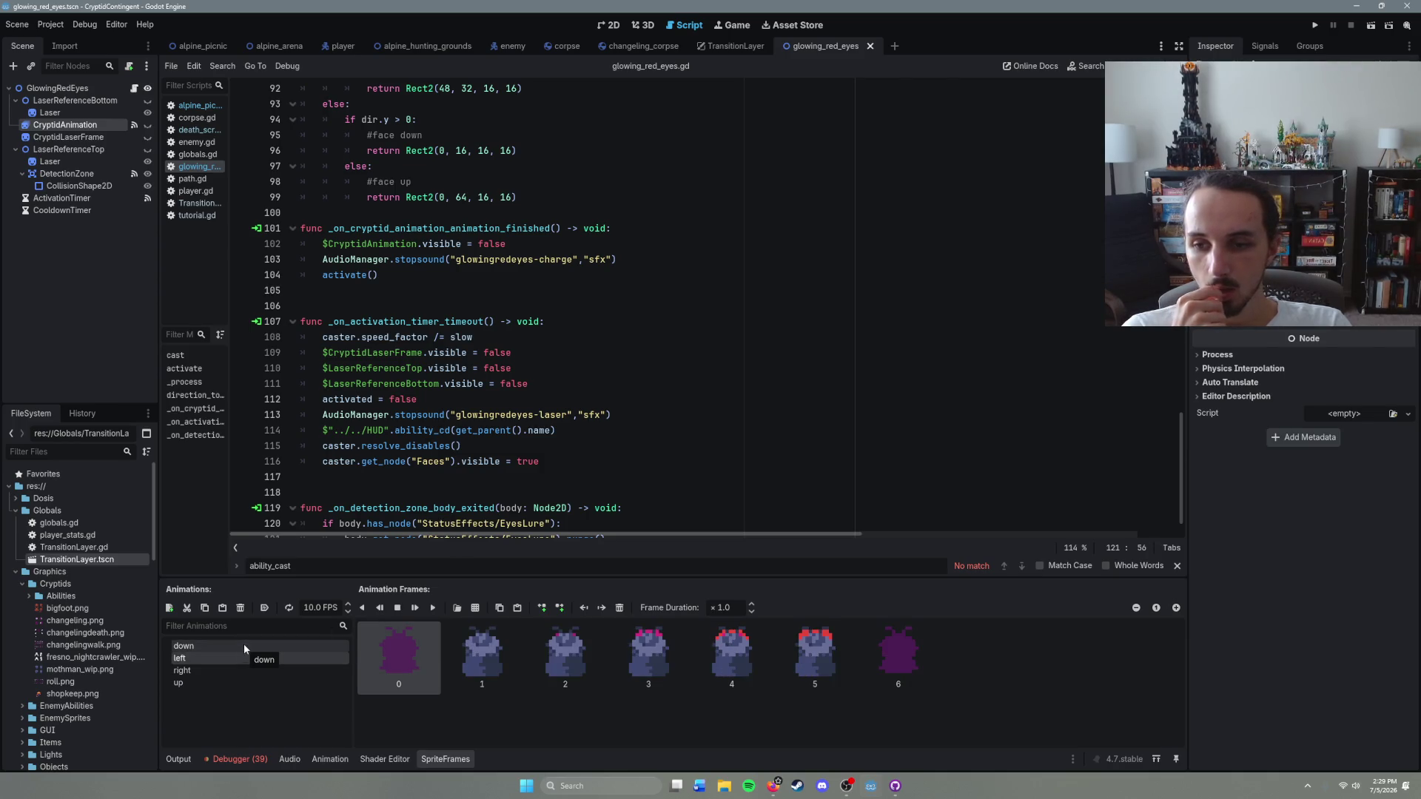
pyautogui.click(243, 643)
pyautogui.click(250, 659)
pyautogui.click(250, 669)
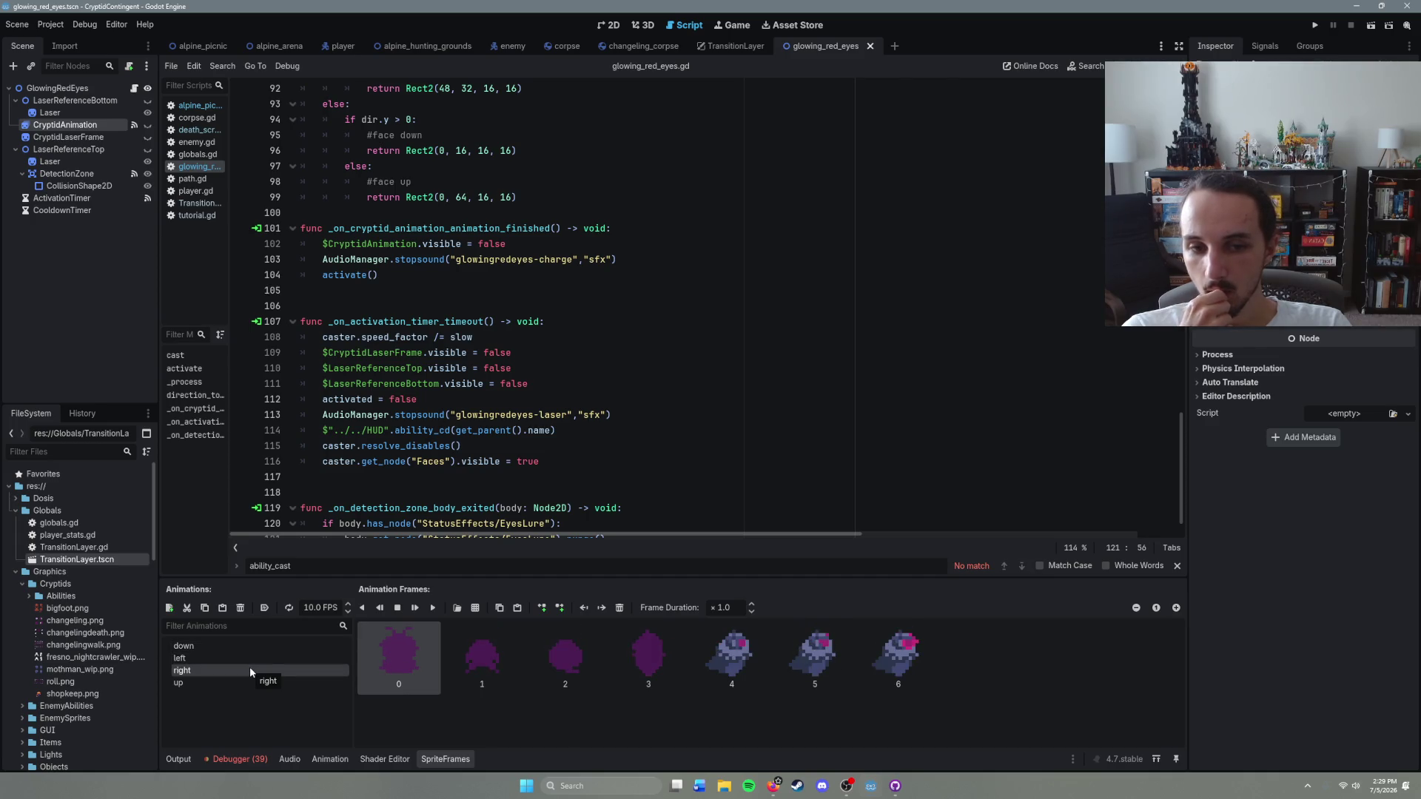
pyautogui.click(244, 683)
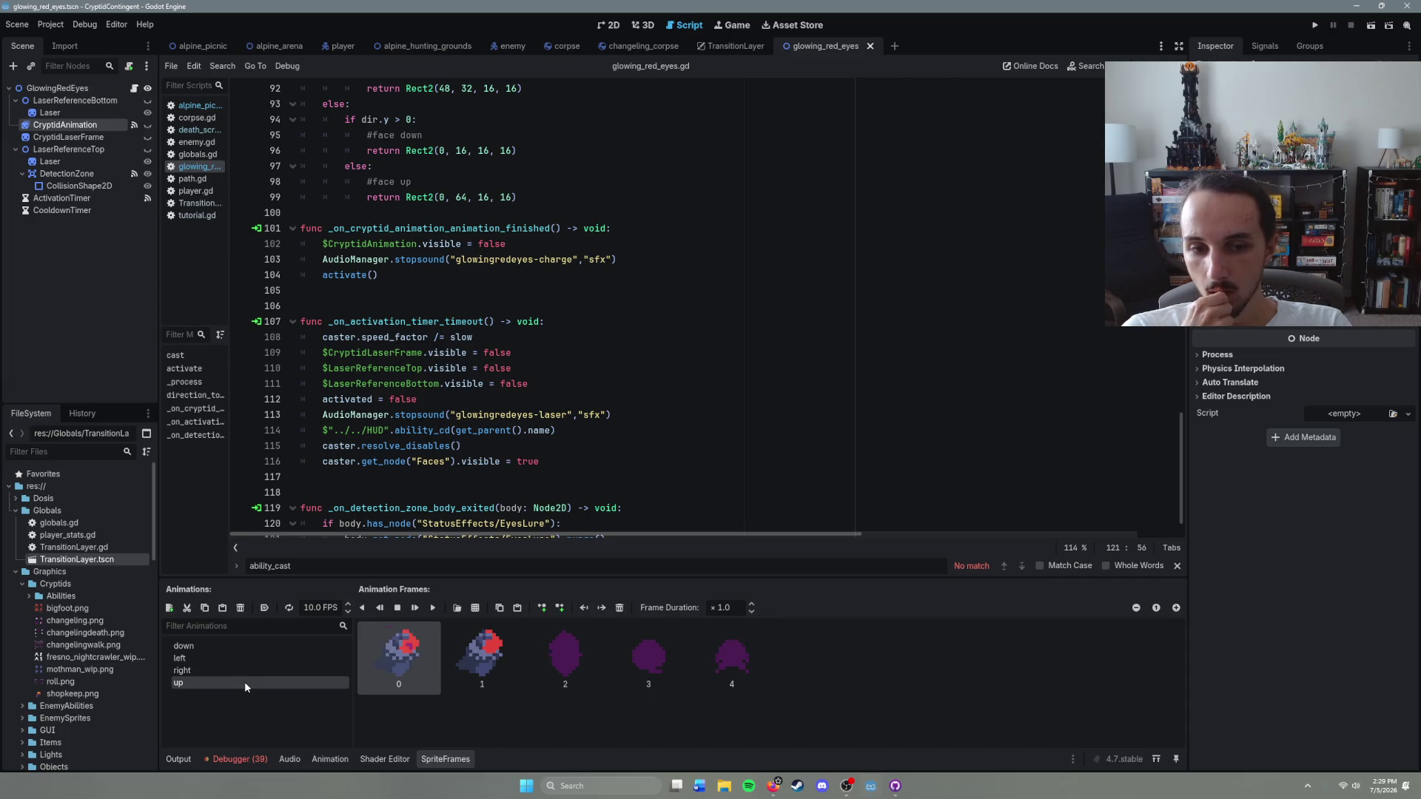
pyautogui.keyDown('shift'); pyautogui.click(729, 663); pyautogui.keyUp('shift')
pyautogui.click(619, 607)
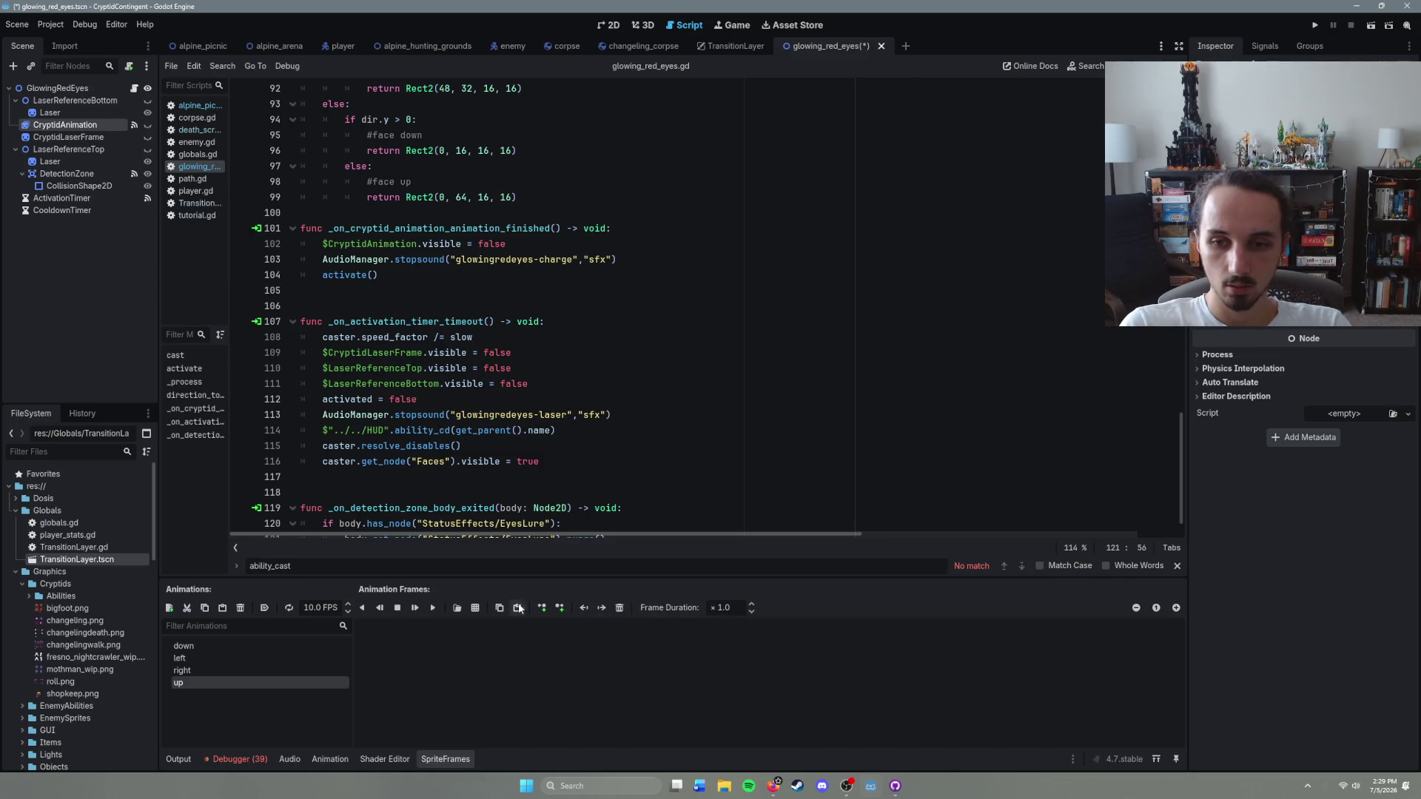
# Step: Add nine frames from newmorph/red eyes moth.png at 6 rows: all of row 4, three from row 5
pyautogui.click(475, 608)
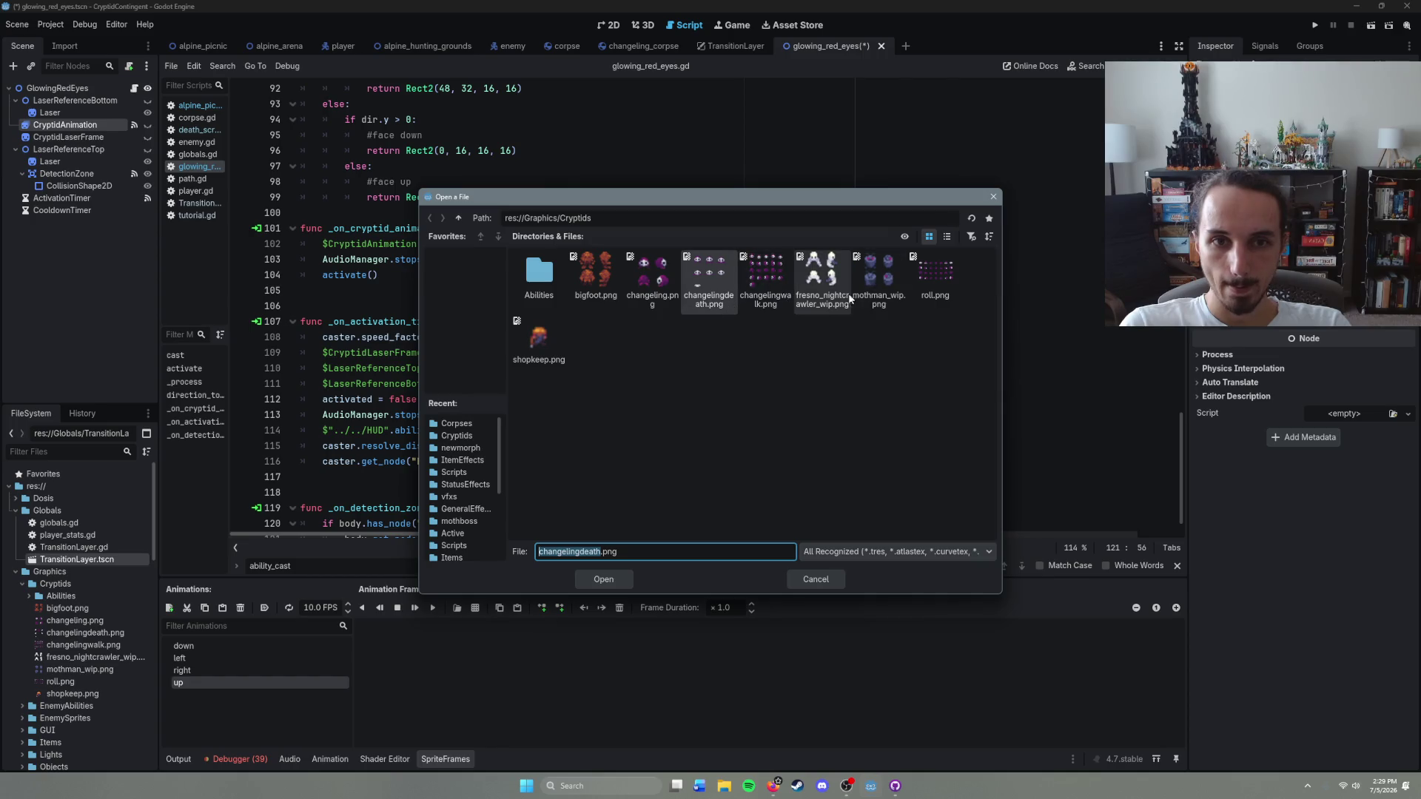
pyautogui.doubleClick(539, 299)
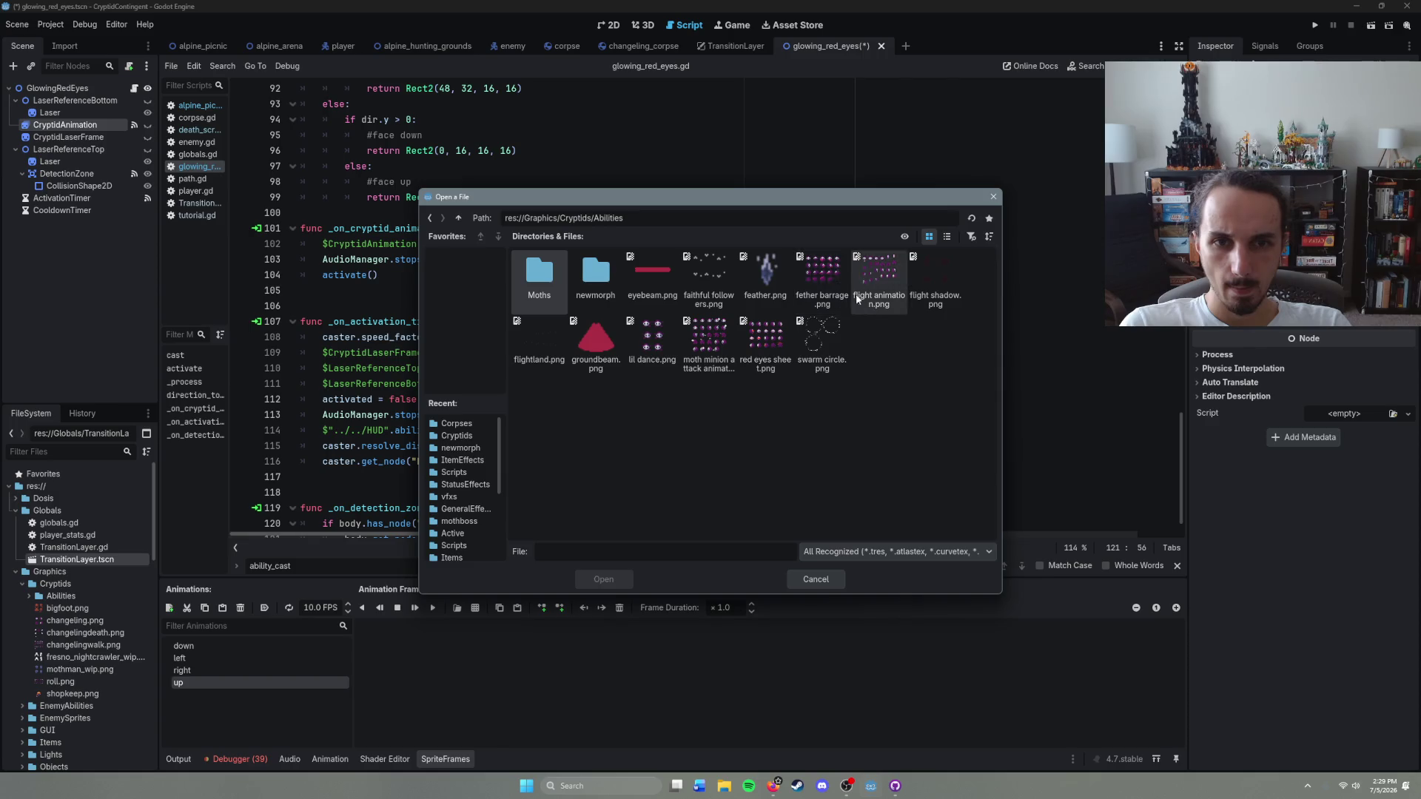
pyautogui.doubleClick(603, 280)
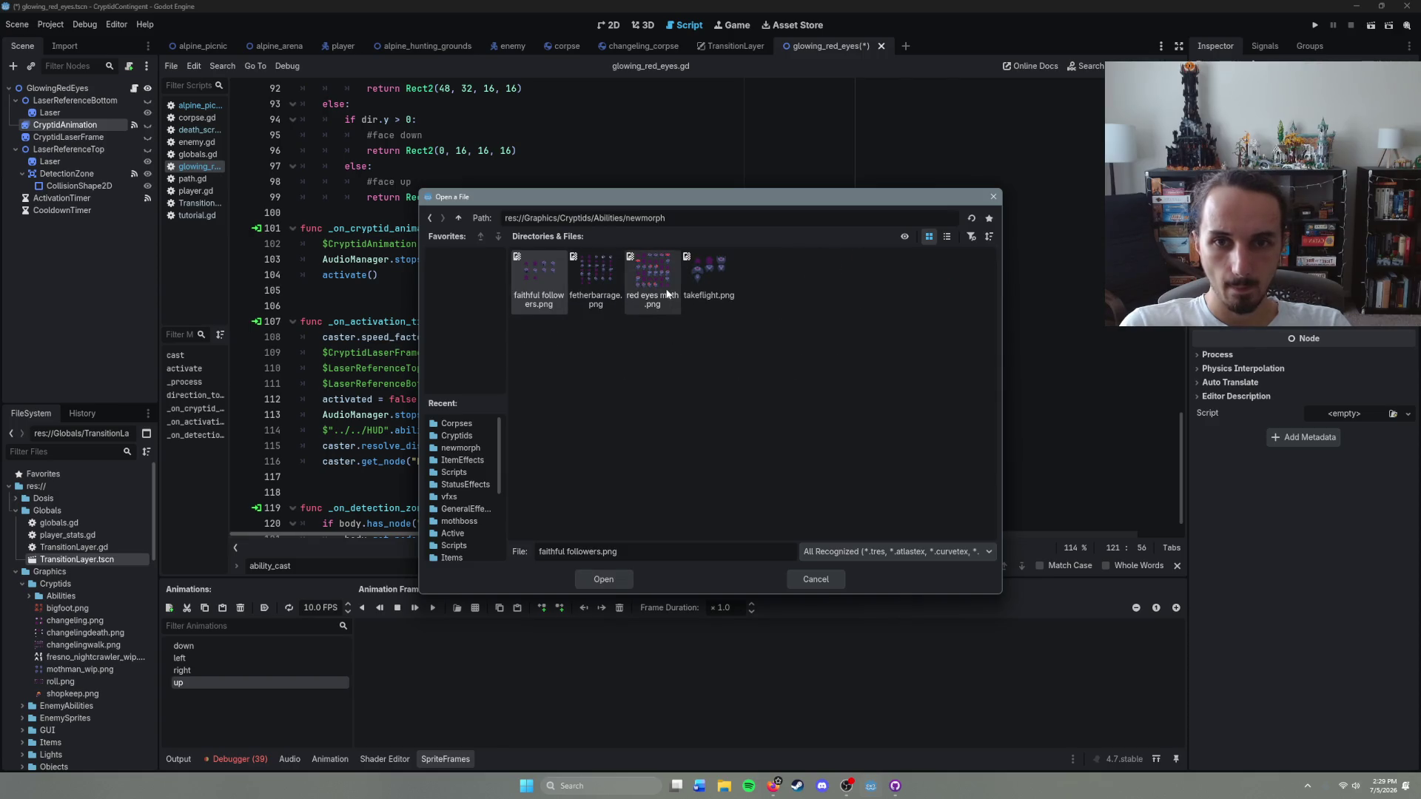
pyautogui.doubleClick(668, 287)
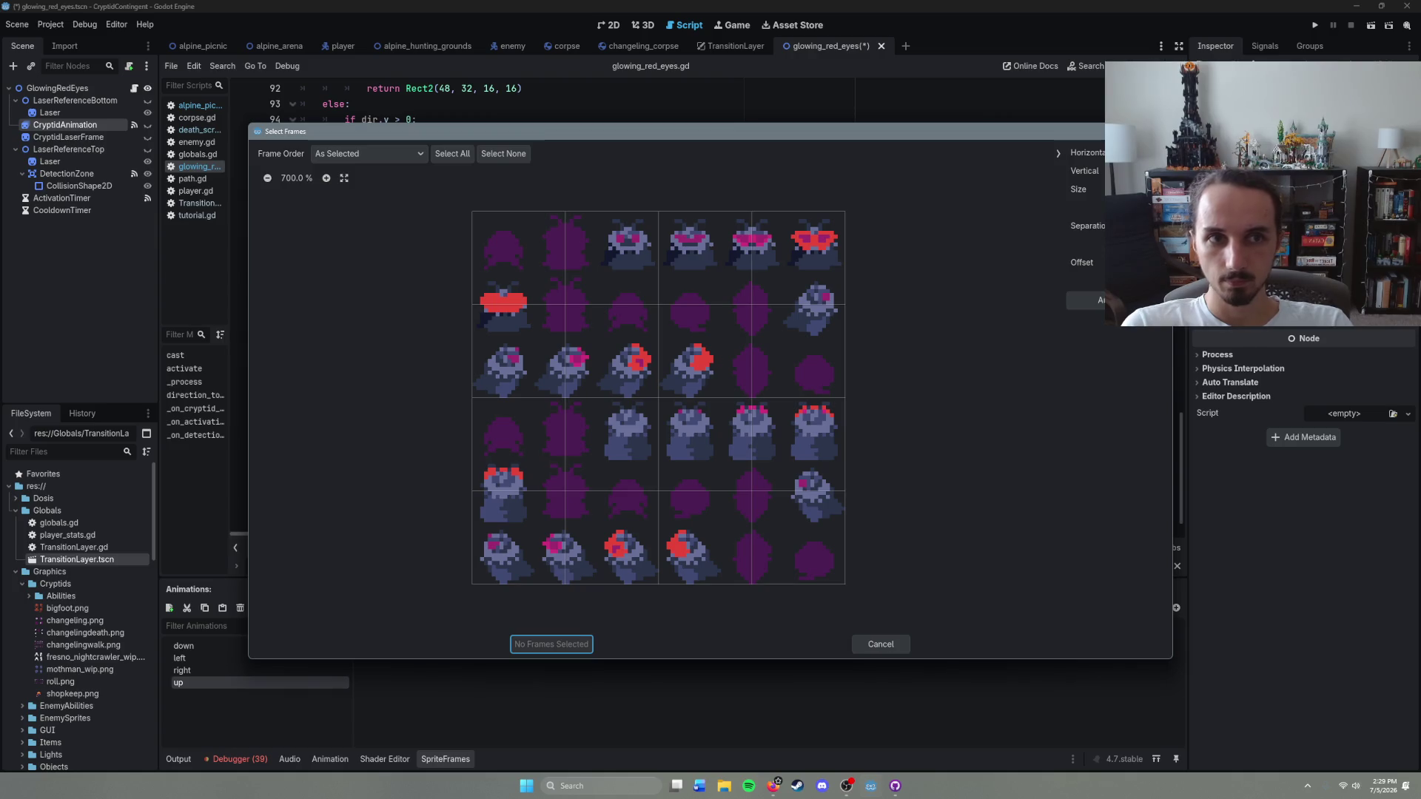
pyautogui.click(1165, 167)
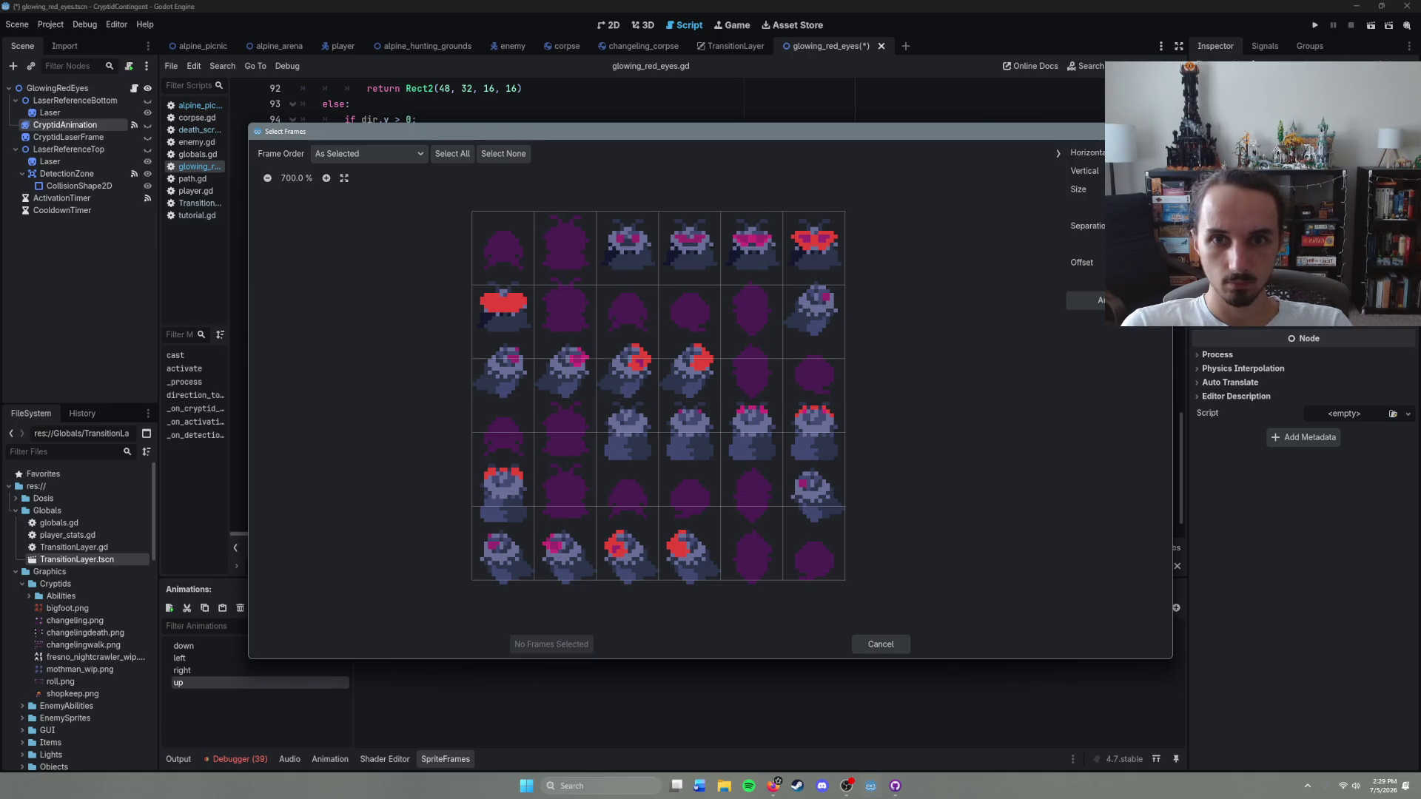
pyautogui.click(1165, 168)
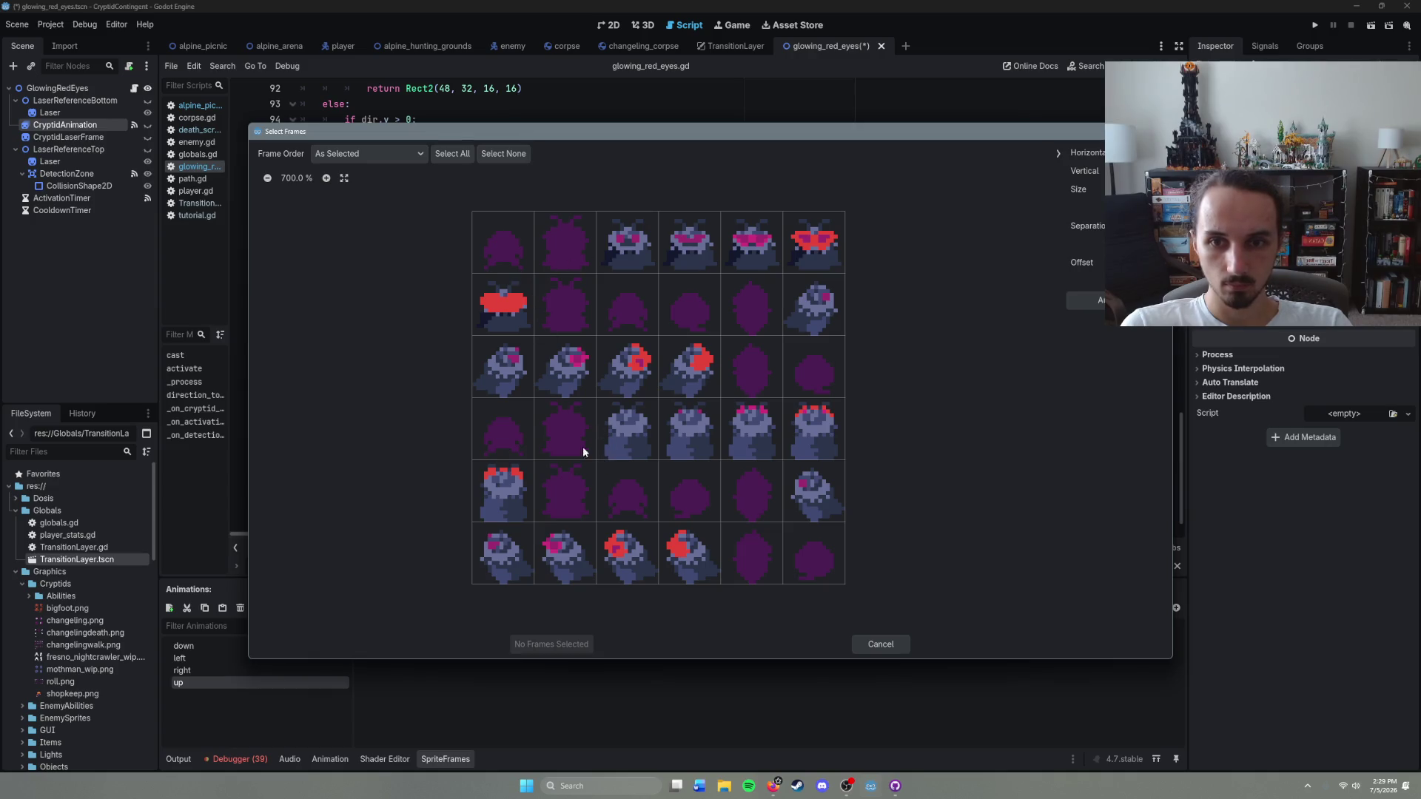
pyautogui.moveTo(491, 437); pyautogui.dragTo(832, 428)
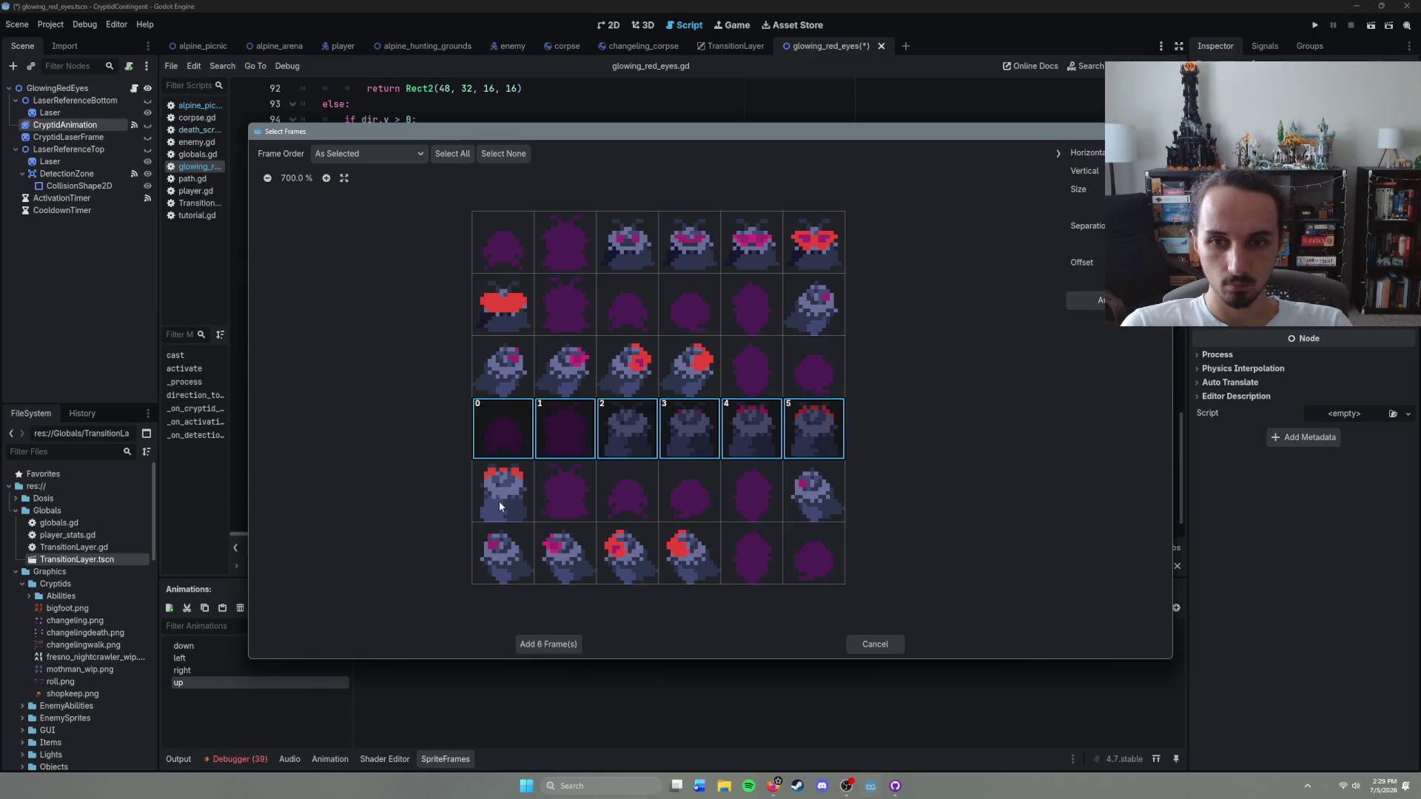
pyautogui.moveTo(540, 502); pyautogui.dragTo(609, 507)
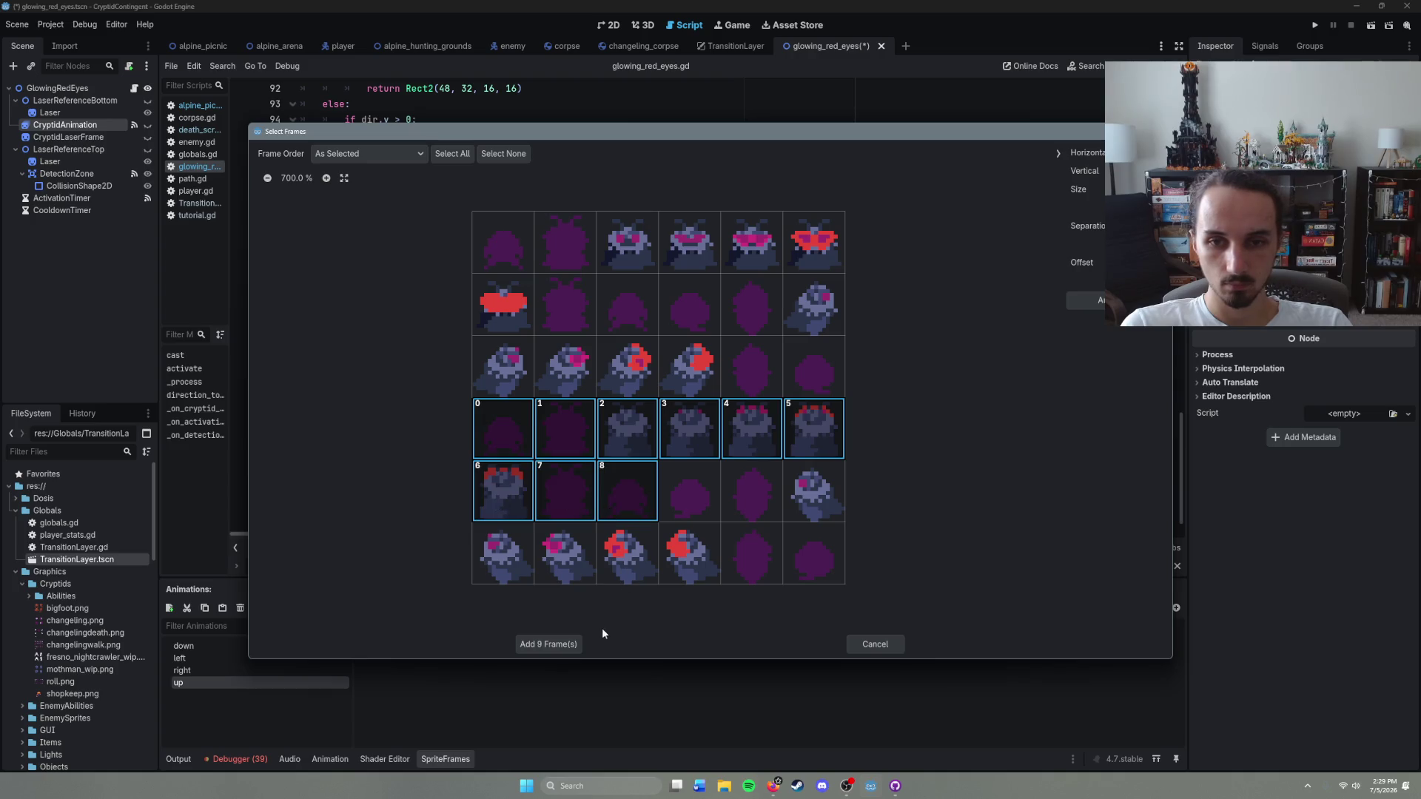
pyautogui.click(557, 646)
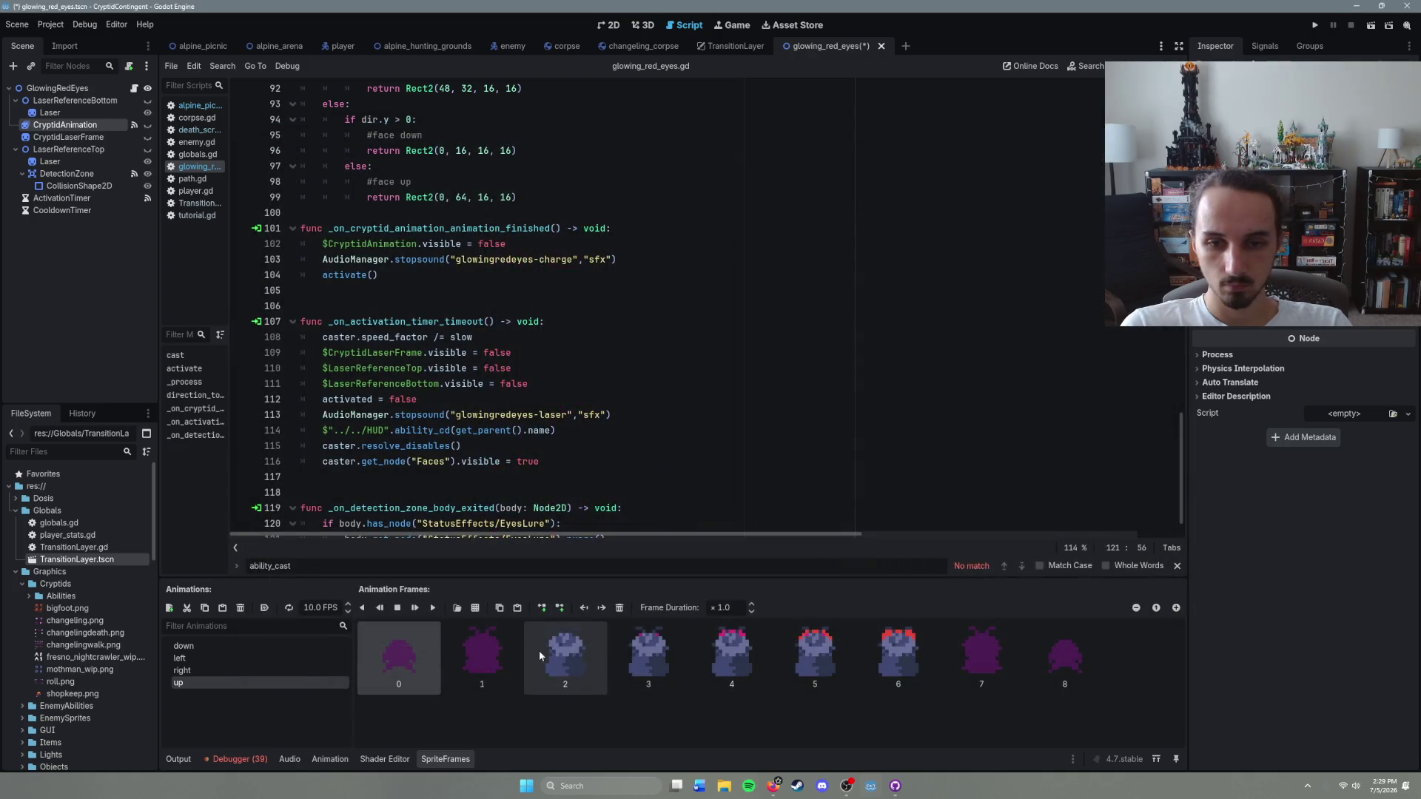
# Step: Trim the up animation to seven frames by deleting frames 7 and 8
pyautogui.click(274, 659)
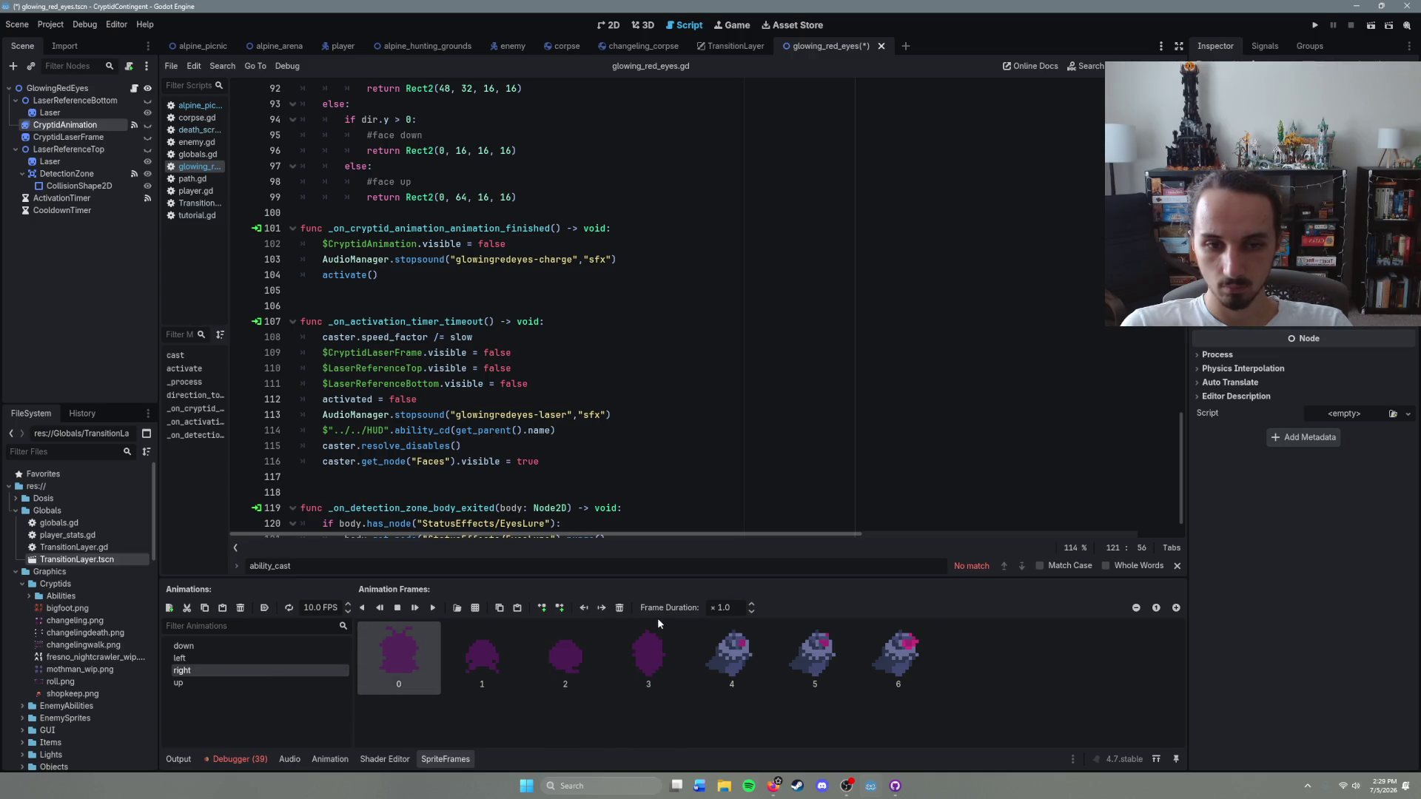
pyautogui.click(242, 683)
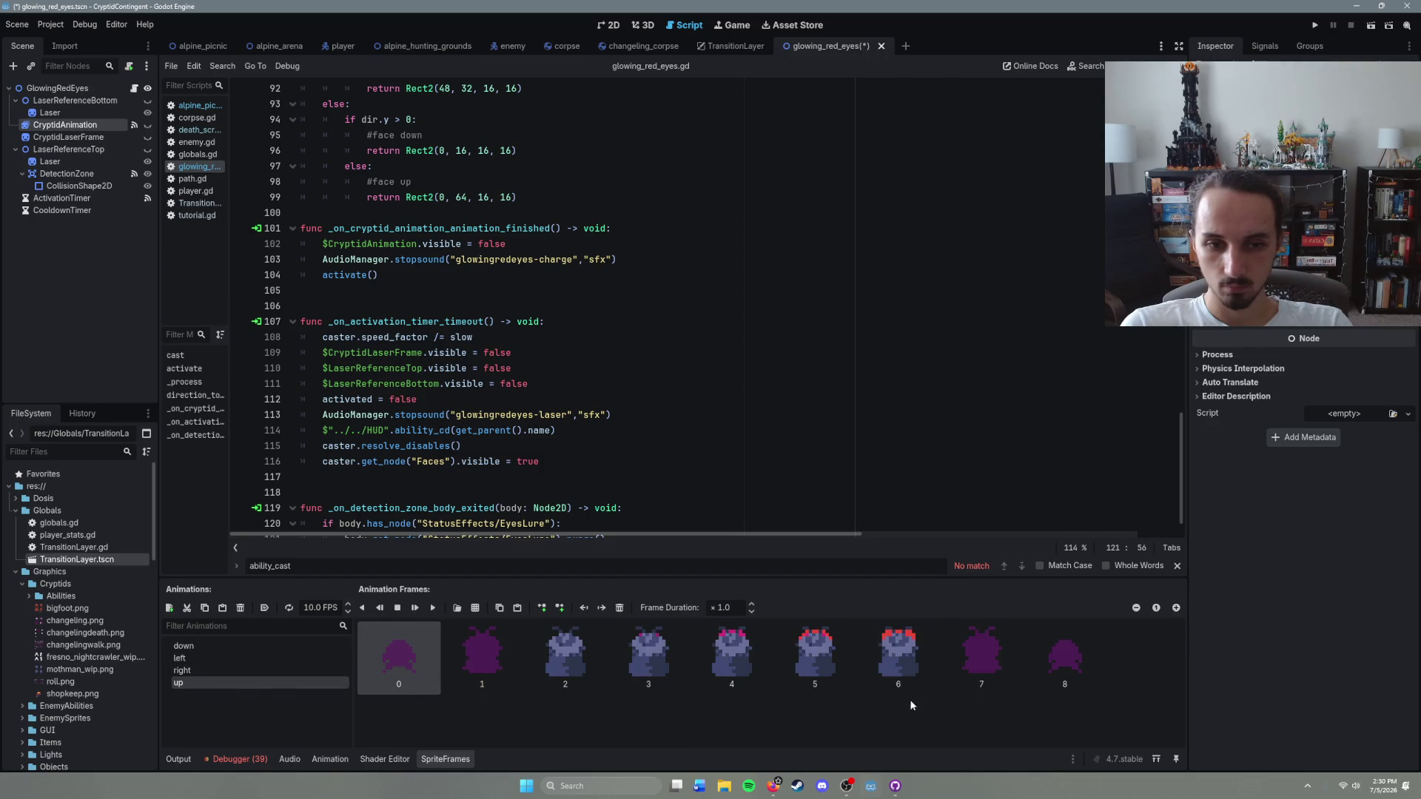
pyautogui.click(978, 684)
pyautogui.click(620, 607)
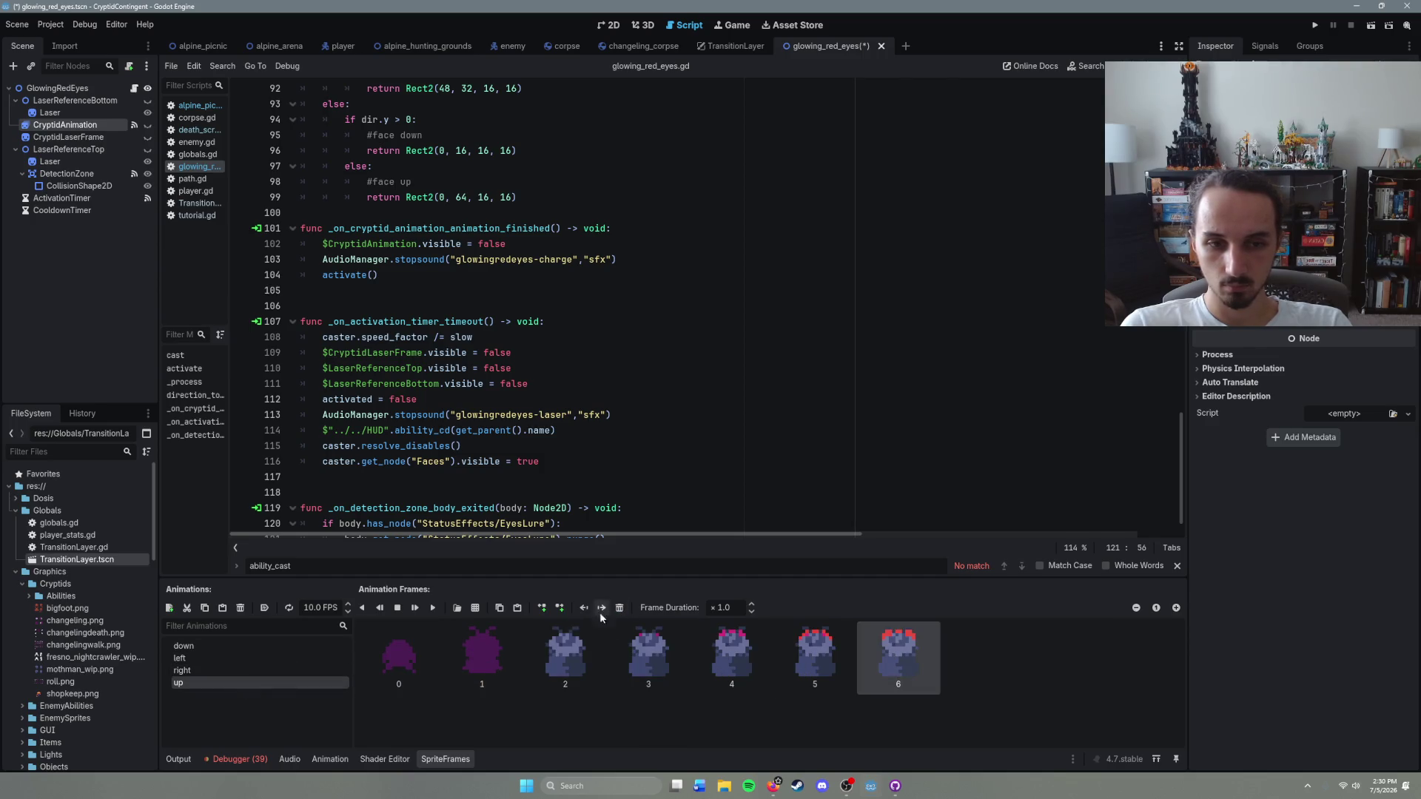
pyautogui.click(264, 662)
# Step: Clear all six of the down animation's old frames and load the red eyes moth sheet
pyautogui.click(259, 671)
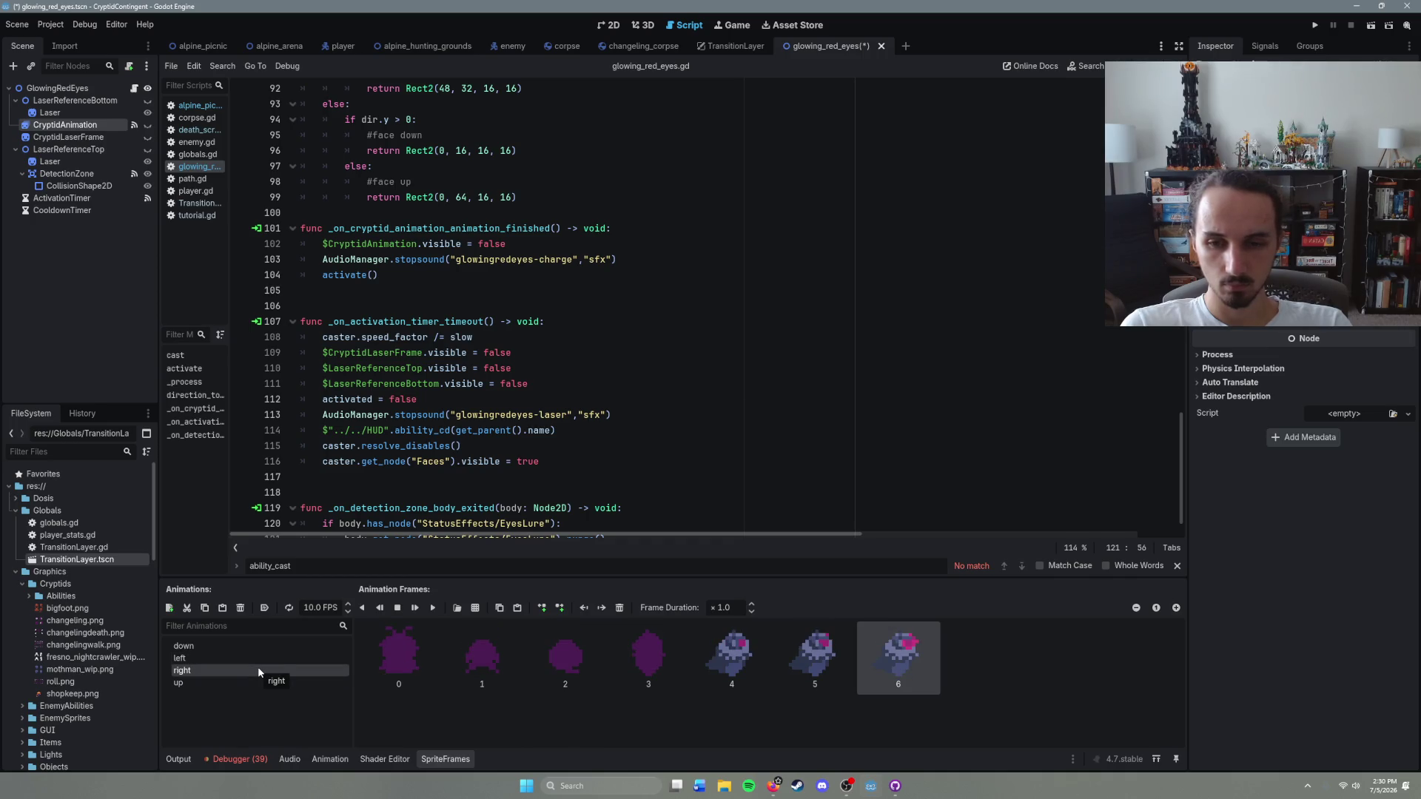
pyautogui.click(514, 656)
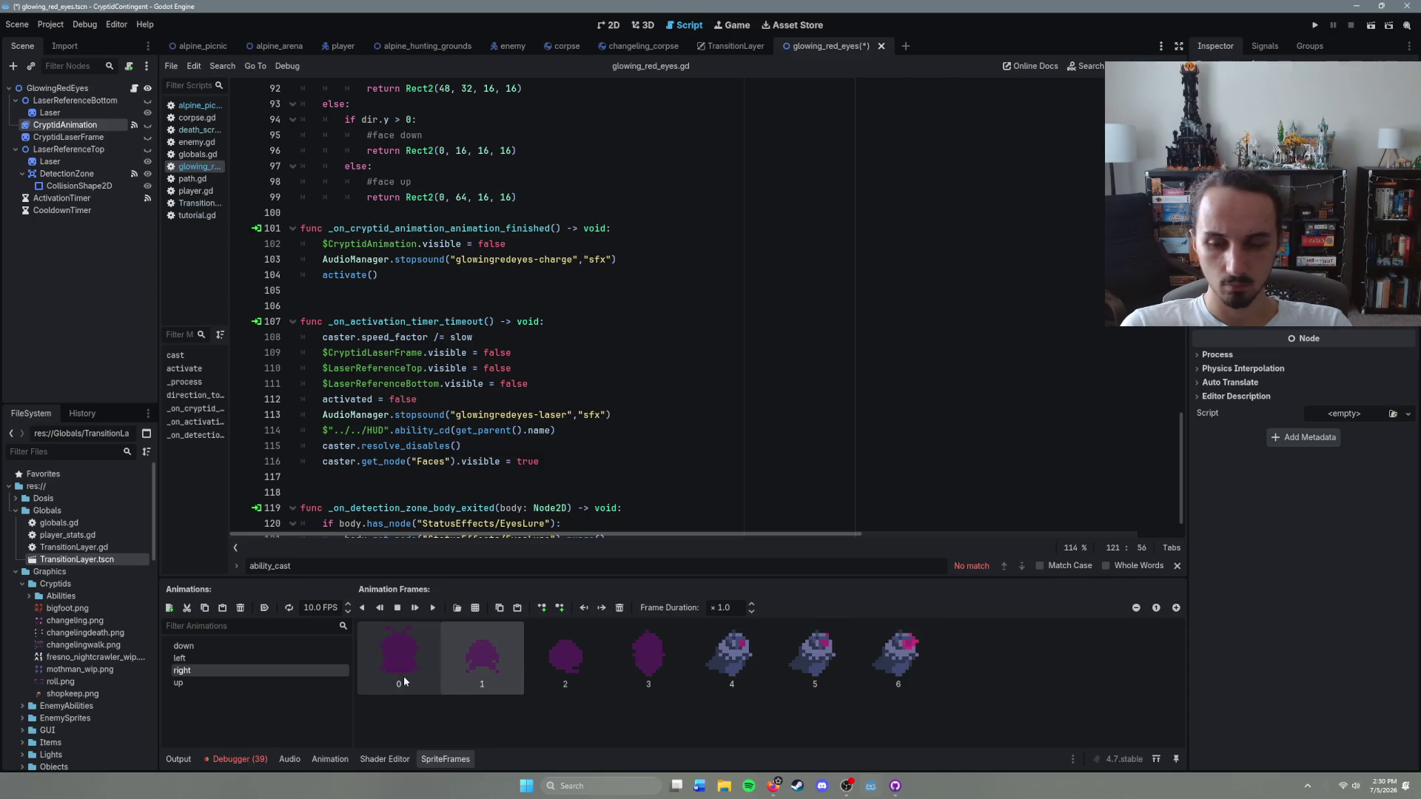
pyautogui.click(228, 644)
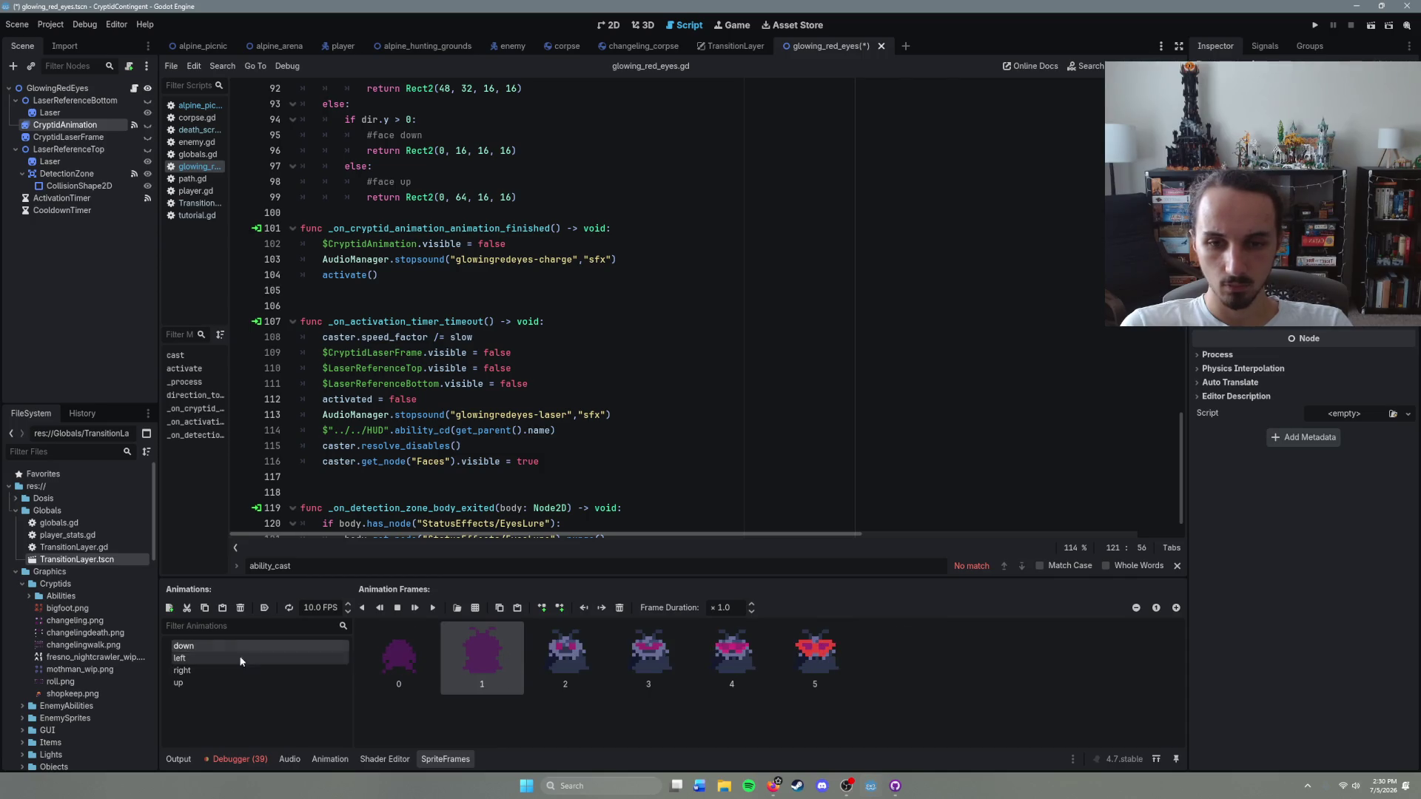
pyautogui.click(370, 647)
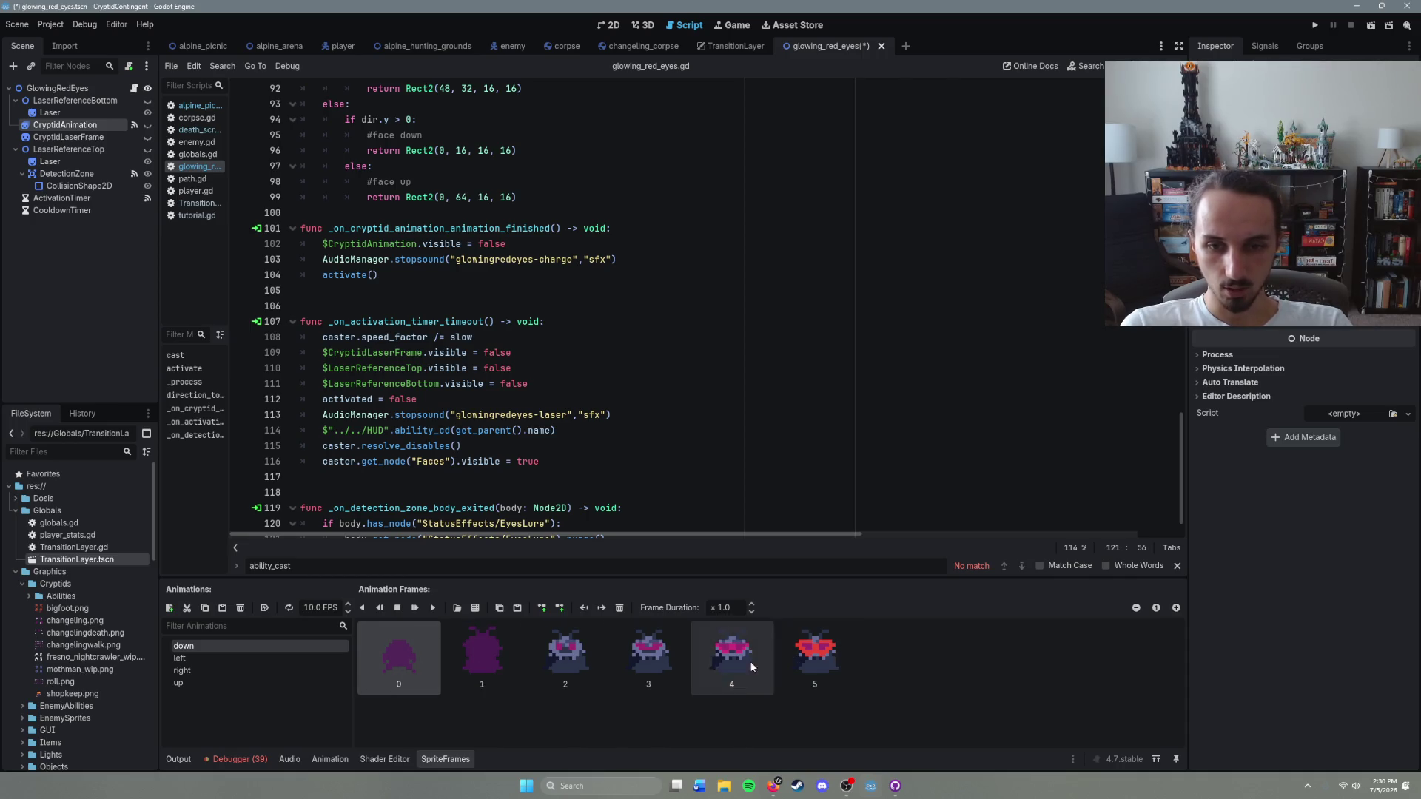
pyautogui.keyDown('shift'); pyautogui.click(834, 662); pyautogui.keyUp('shift')
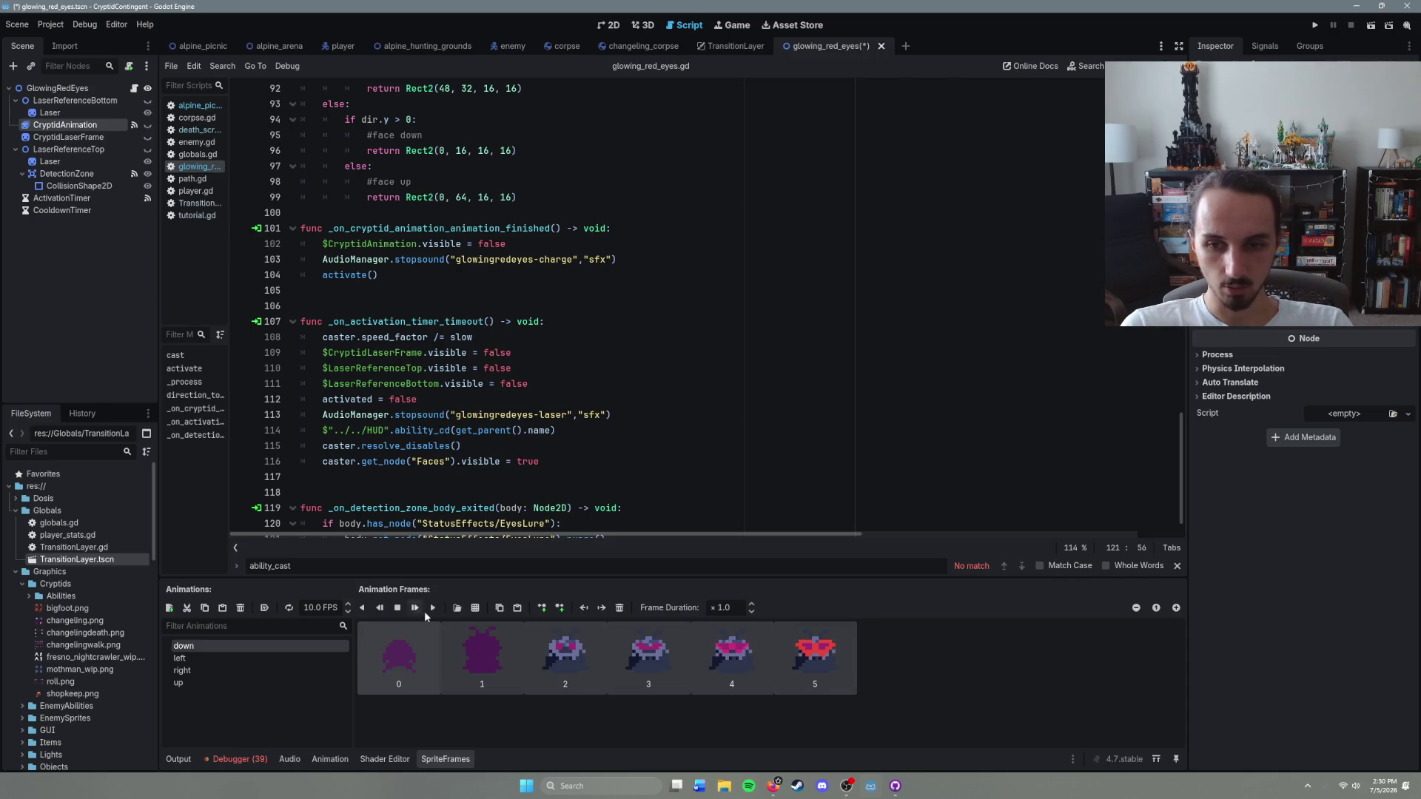
pyautogui.click(616, 612)
pyautogui.click(470, 610)
pyautogui.doubleClick(669, 285)
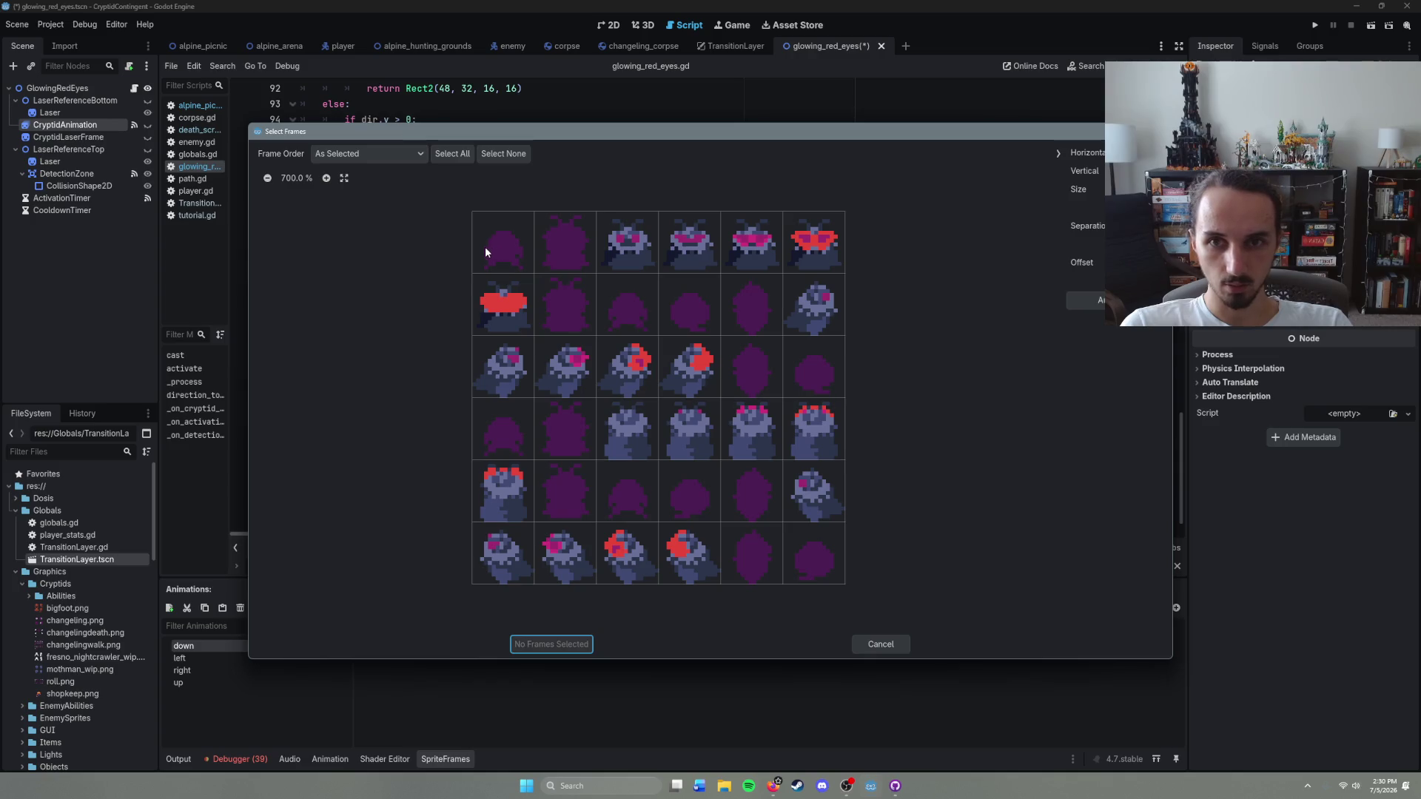
# Step: Give down the sheet's seven top-row frames and clear the left animation's old frames
pyautogui.moveTo(482, 247); pyautogui.dragTo(857, 259)
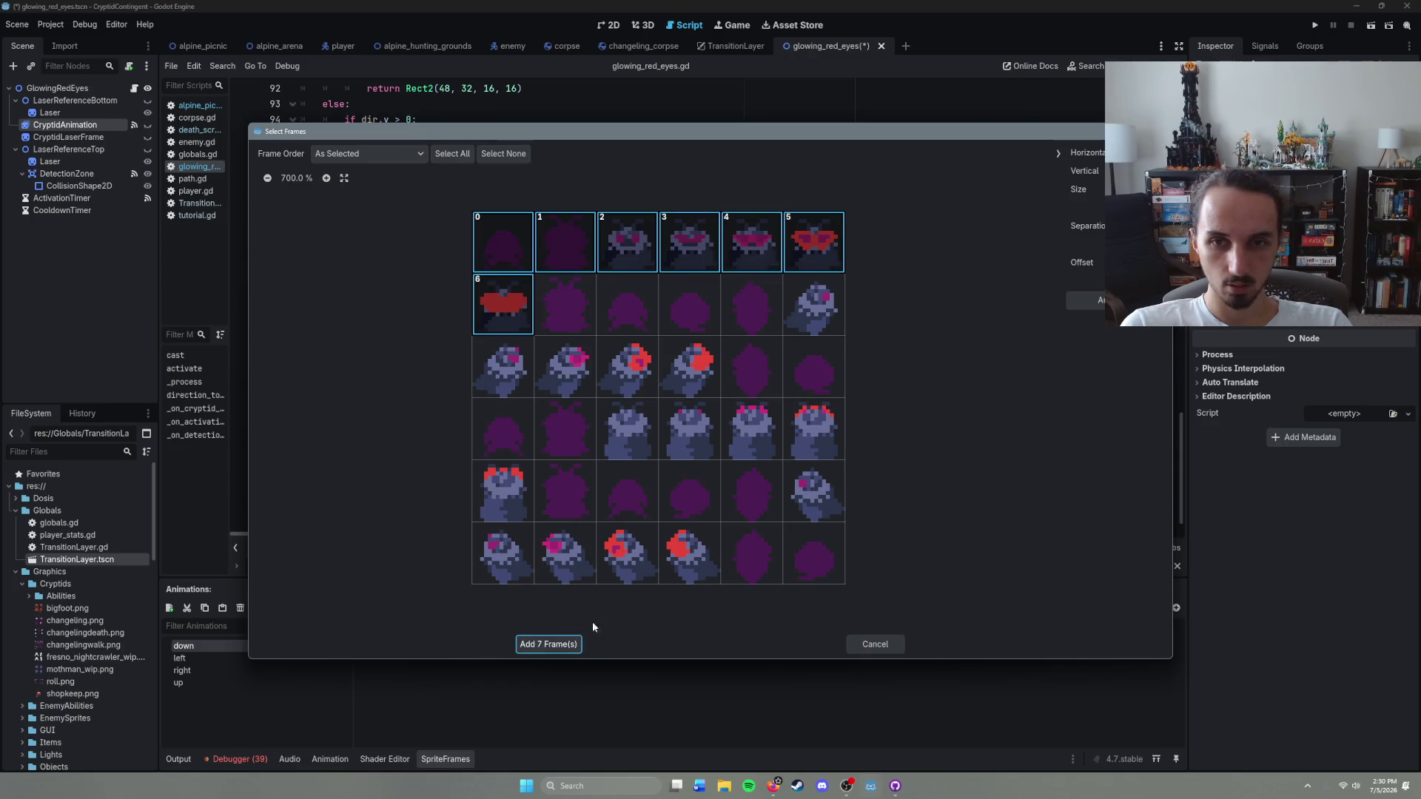
pyautogui.click(548, 644)
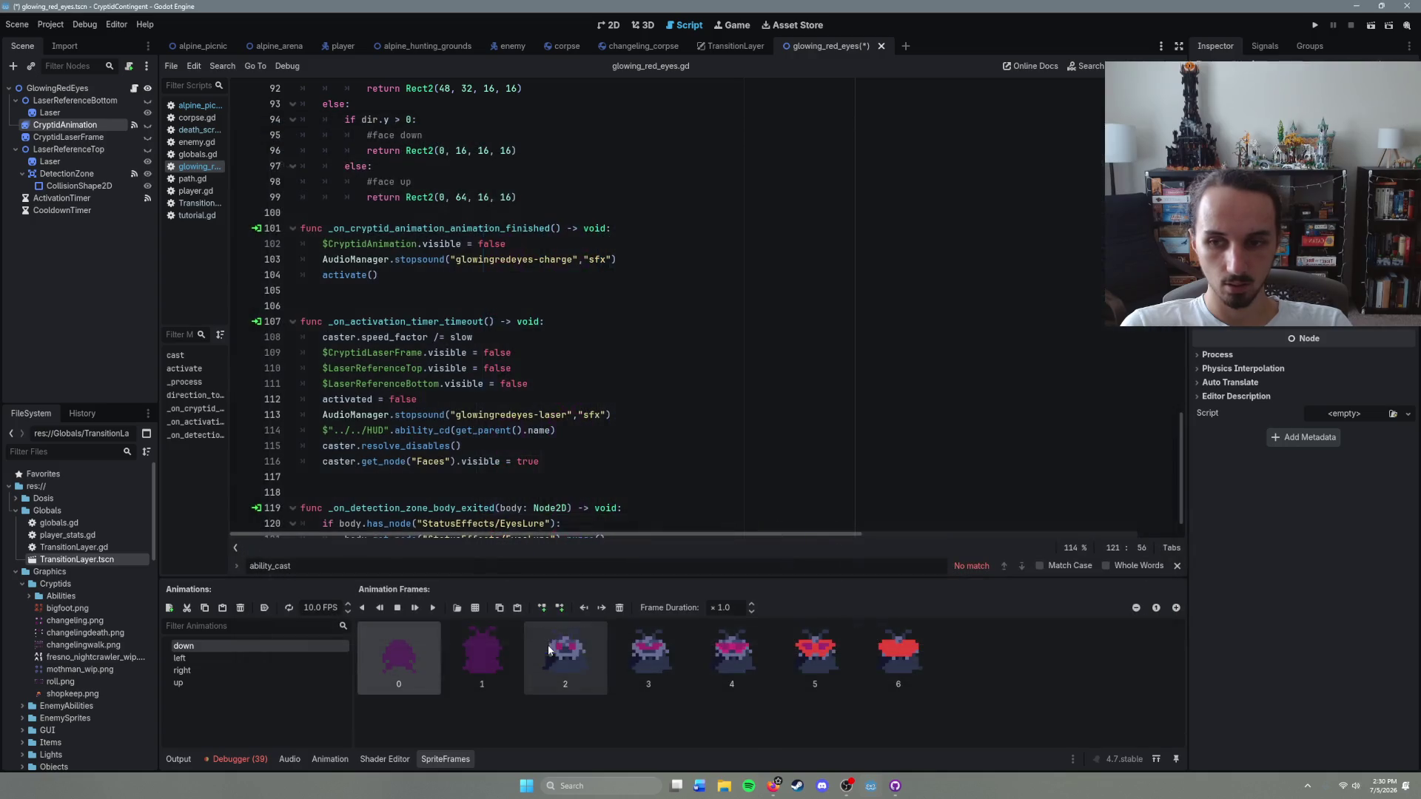
pyautogui.click(319, 658)
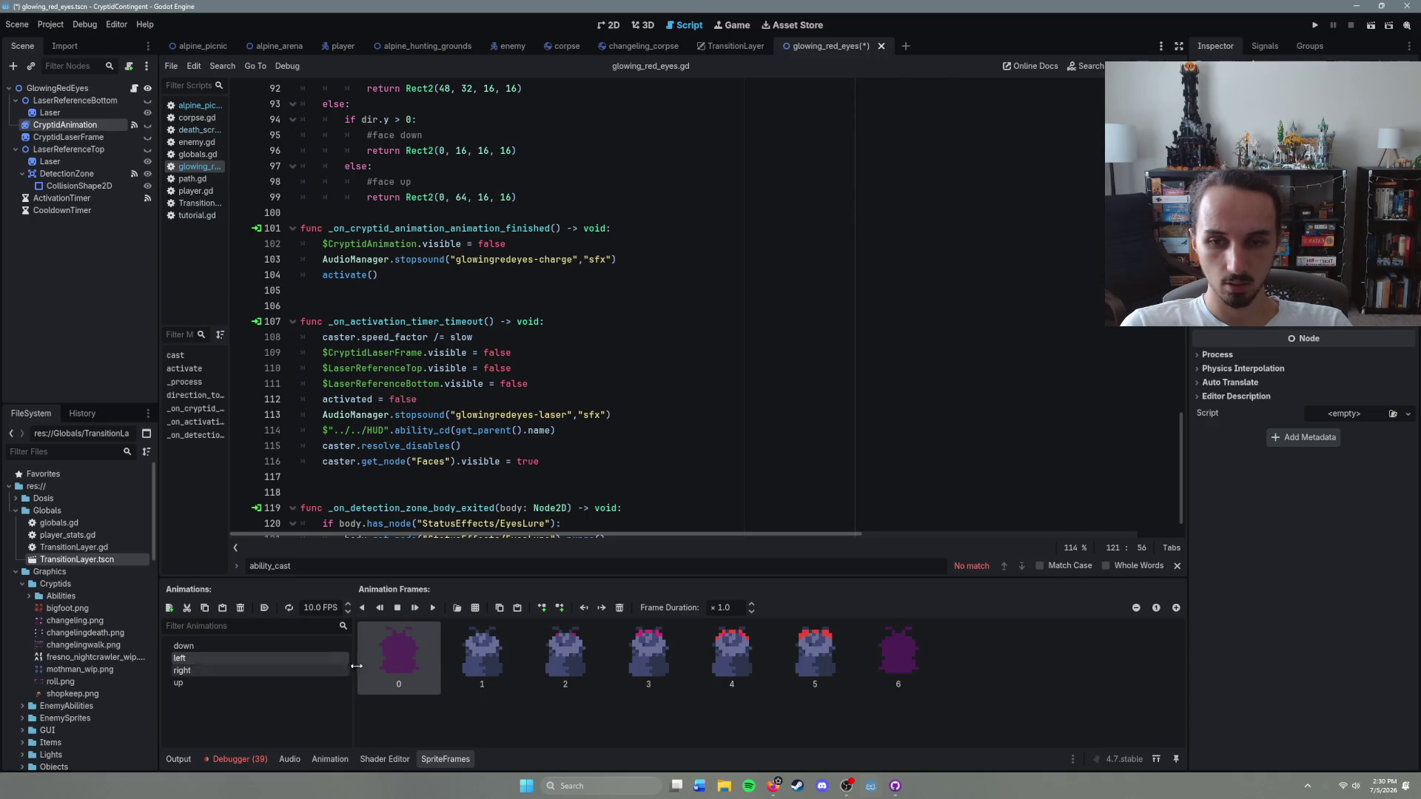
pyautogui.keyDown('shift'); pyautogui.click(896, 670); pyautogui.keyUp('shift')
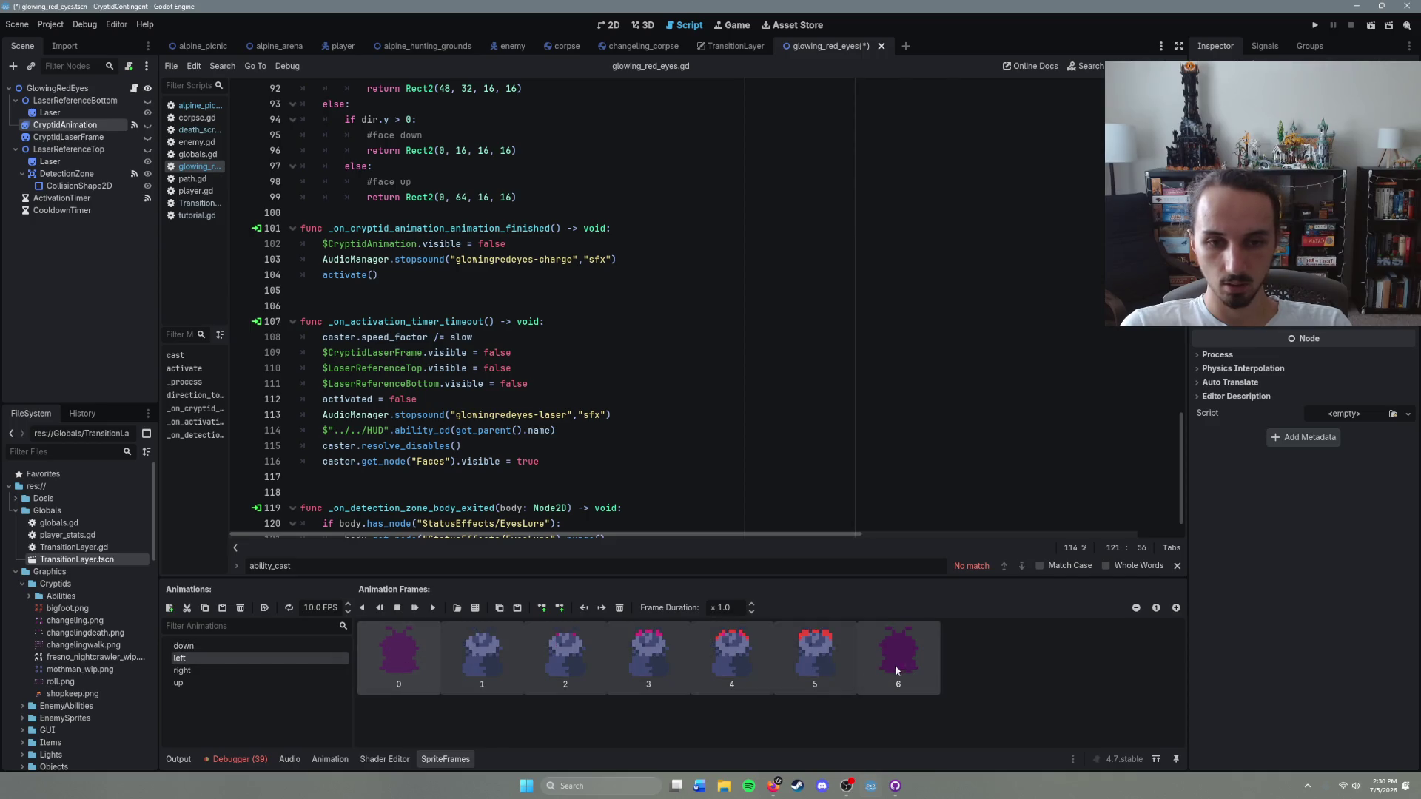
pyautogui.click(619, 607)
# Step: Fill the left animation with seven left-facing frames picked from red eyes moth.png
pyautogui.click(457, 607)
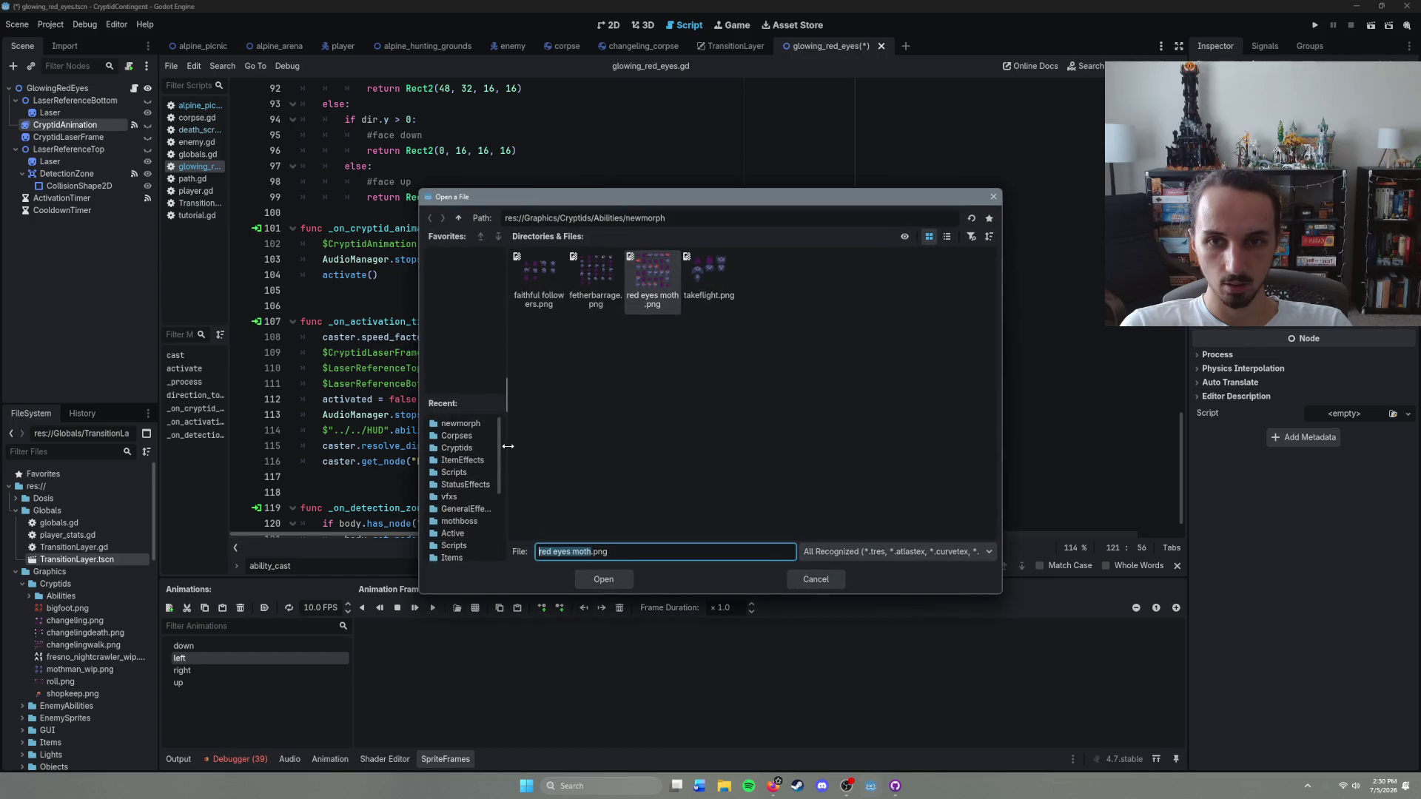
pyautogui.doubleClick(651, 298)
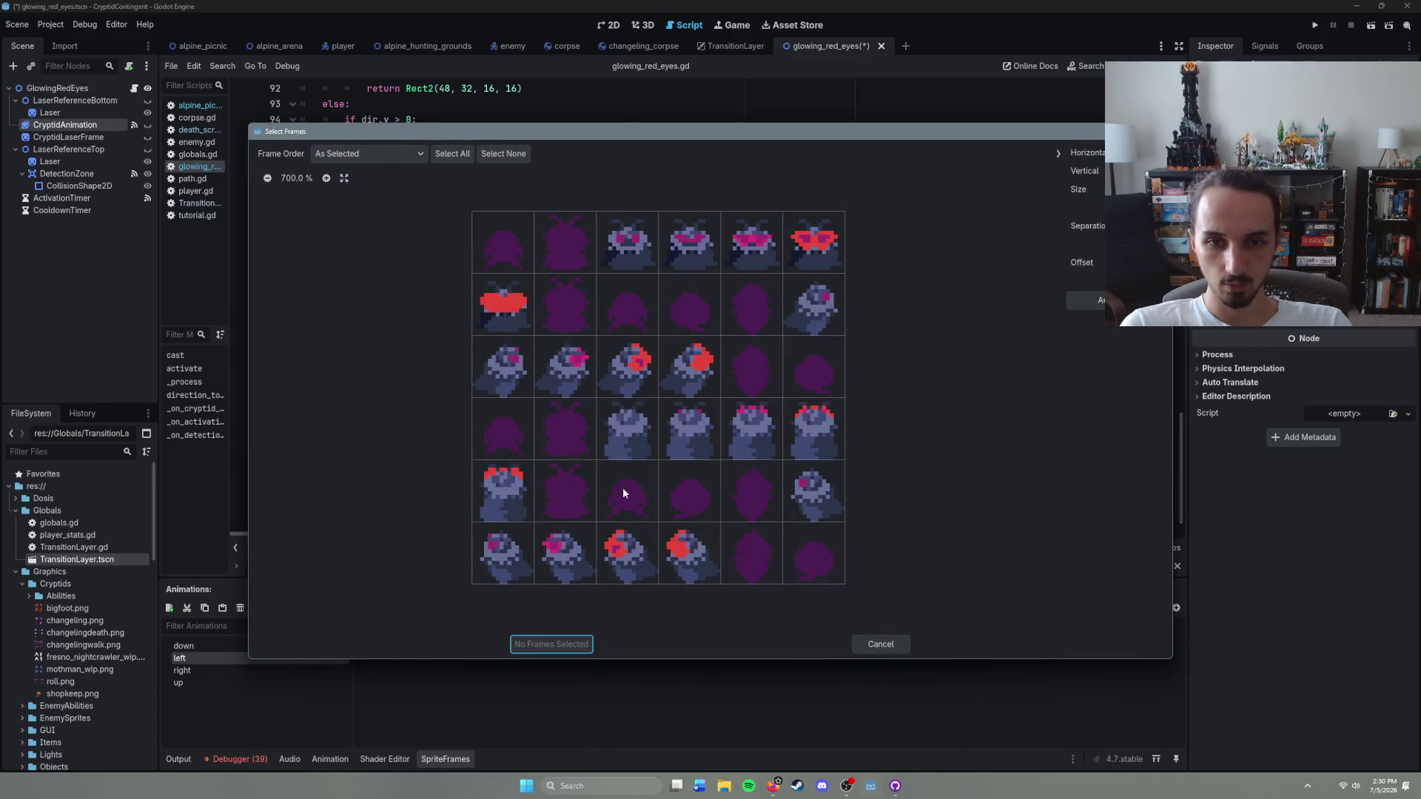
pyautogui.click(694, 502)
pyautogui.click(751, 491)
pyautogui.click(813, 491)
pyautogui.click(503, 553)
pyautogui.click(564, 553)
pyautogui.click(627, 552)
pyautogui.click(673, 564)
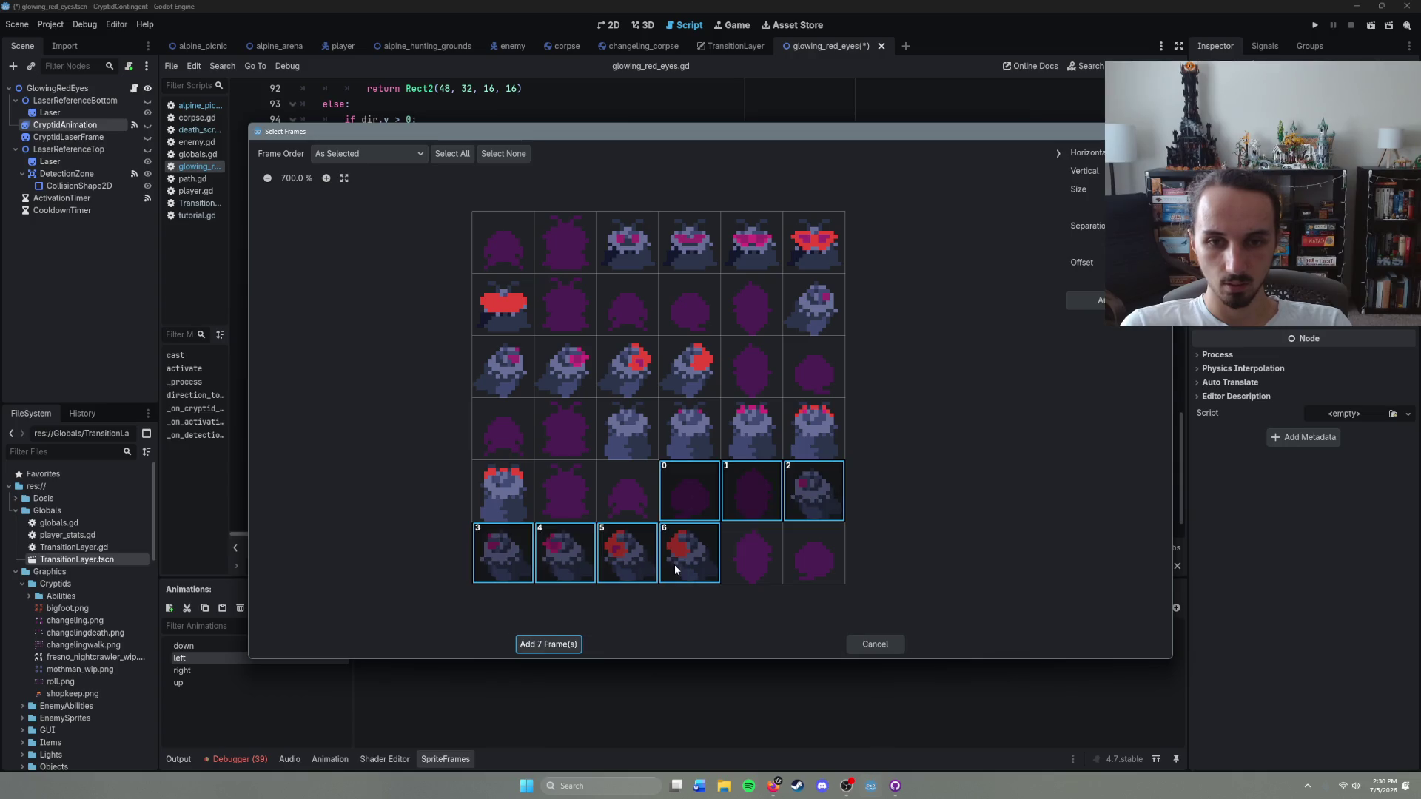
pyautogui.click(548, 645)
# Step: Replace the right animation's frames with seven right-facing frames from rows 2 and 3
pyautogui.click(263, 670)
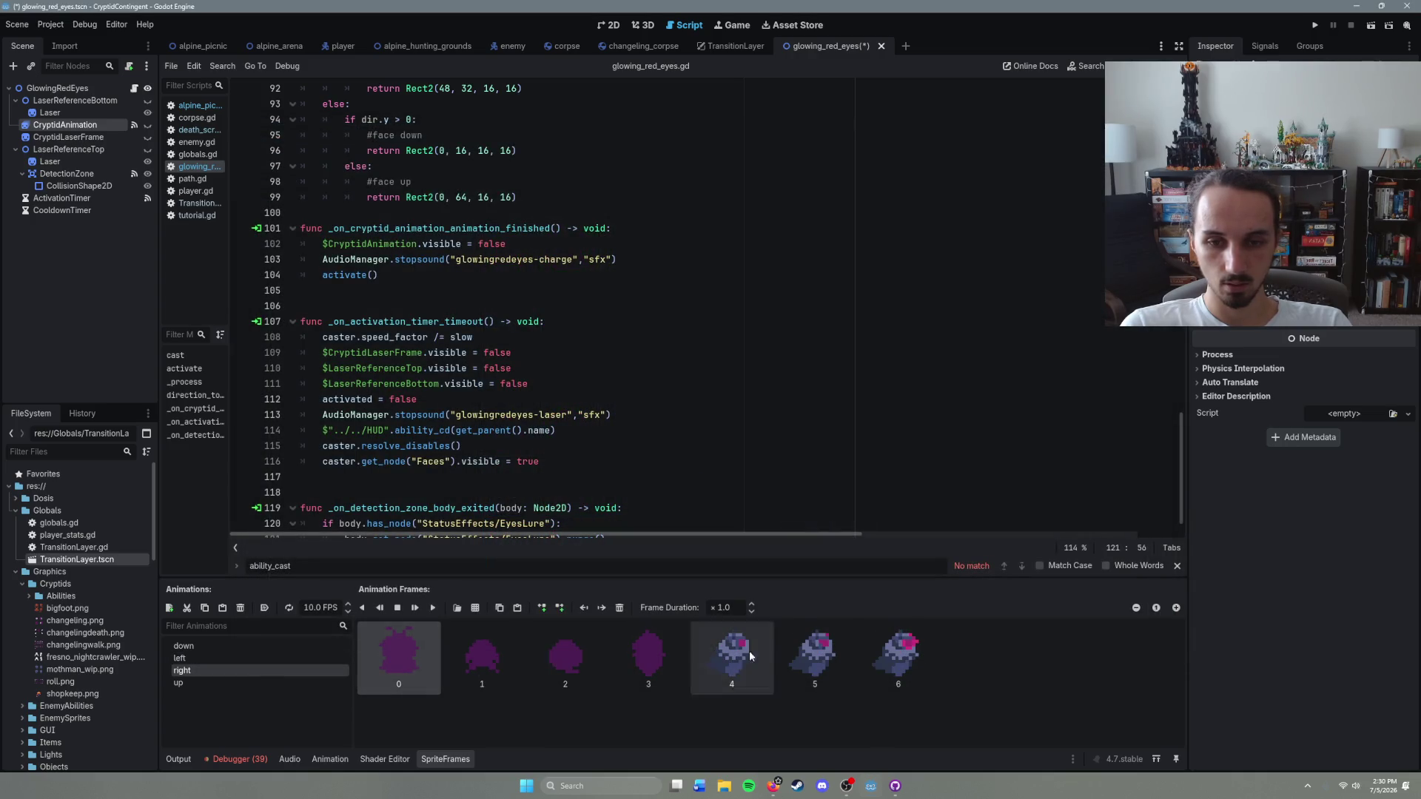
pyautogui.click(619, 608)
pyautogui.click(475, 608)
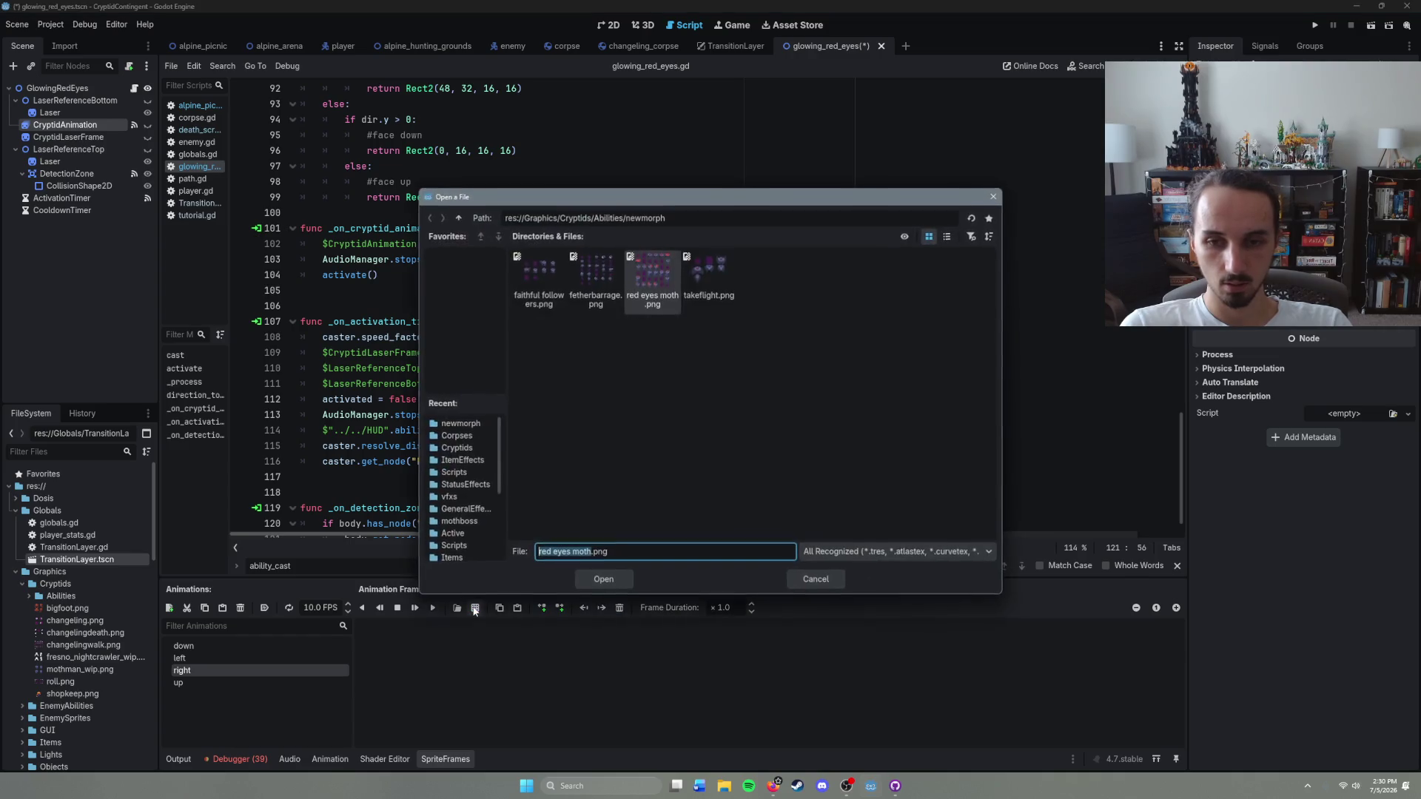
pyautogui.doubleClick(642, 303)
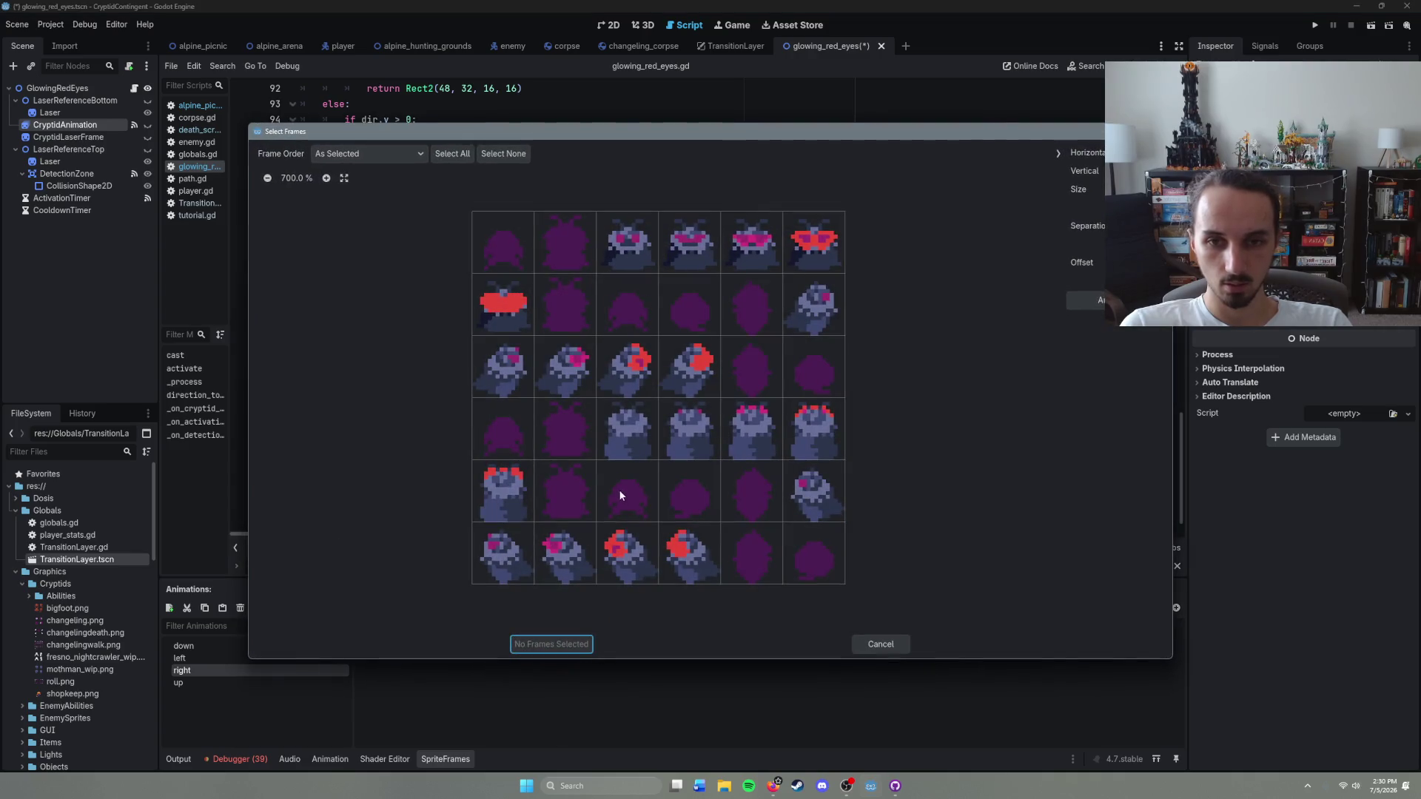
pyautogui.moveTo(696, 309)
pyautogui.mouseDown()
pyautogui.moveTo(534, 366)
pyautogui.moveTo(688, 371)
pyautogui.mouseUp()
pyautogui.click(548, 644)
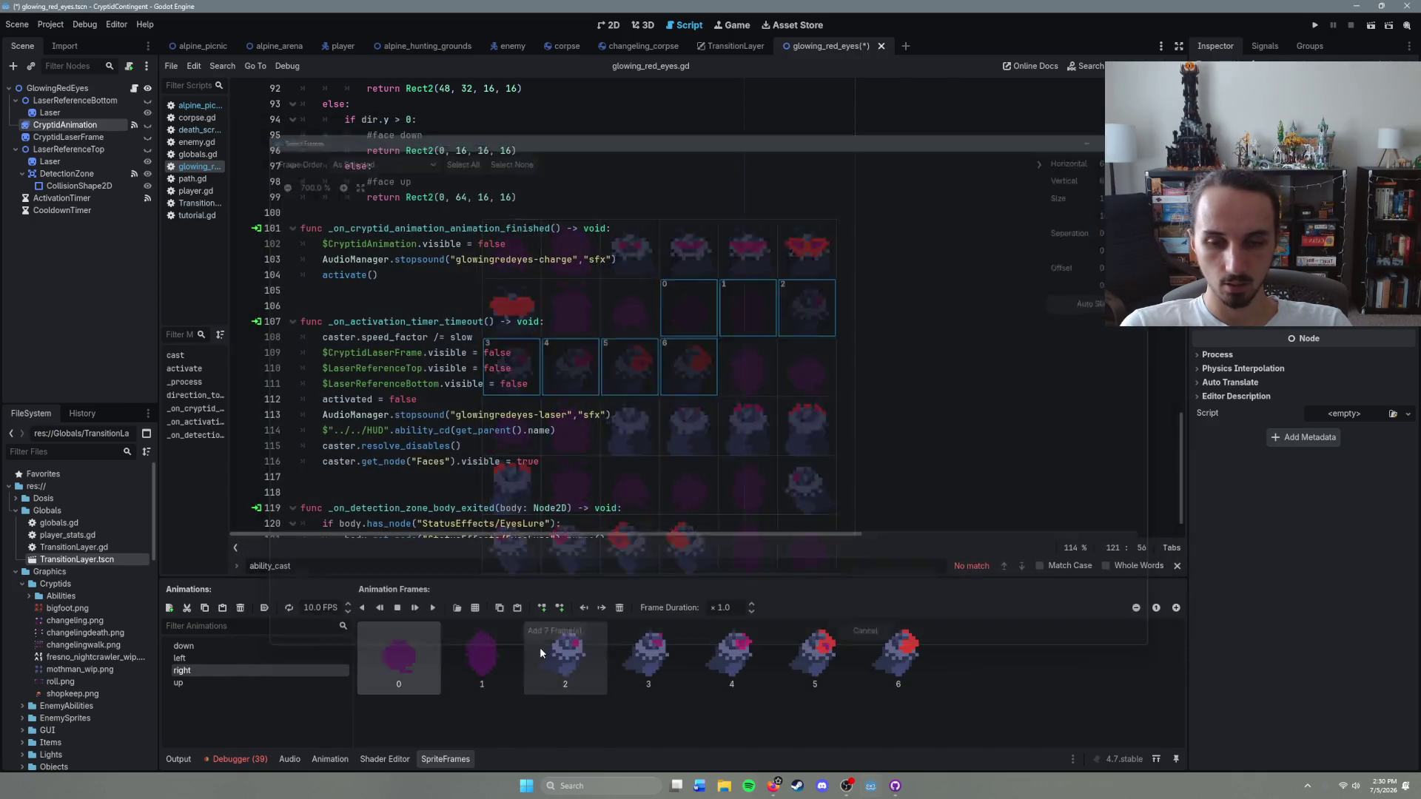
# Step: Replace the up animation's frames with the fourth row's up-facing frames
pyautogui.click(296, 683)
pyautogui.keyDown('shift'); pyautogui.click(881, 667); pyautogui.keyUp('shift')
pyautogui.click(619, 608)
pyautogui.click(476, 608)
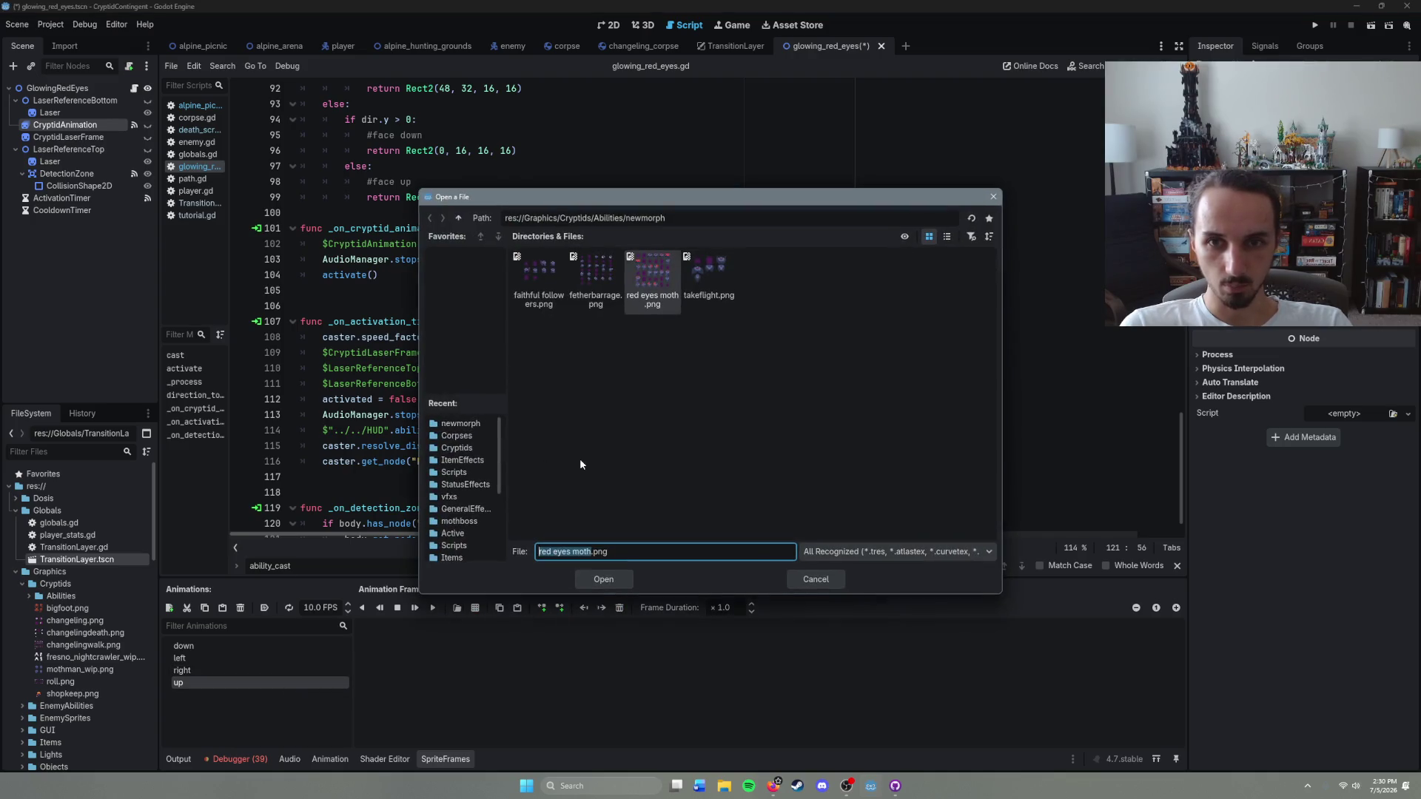
pyautogui.click(601, 487)
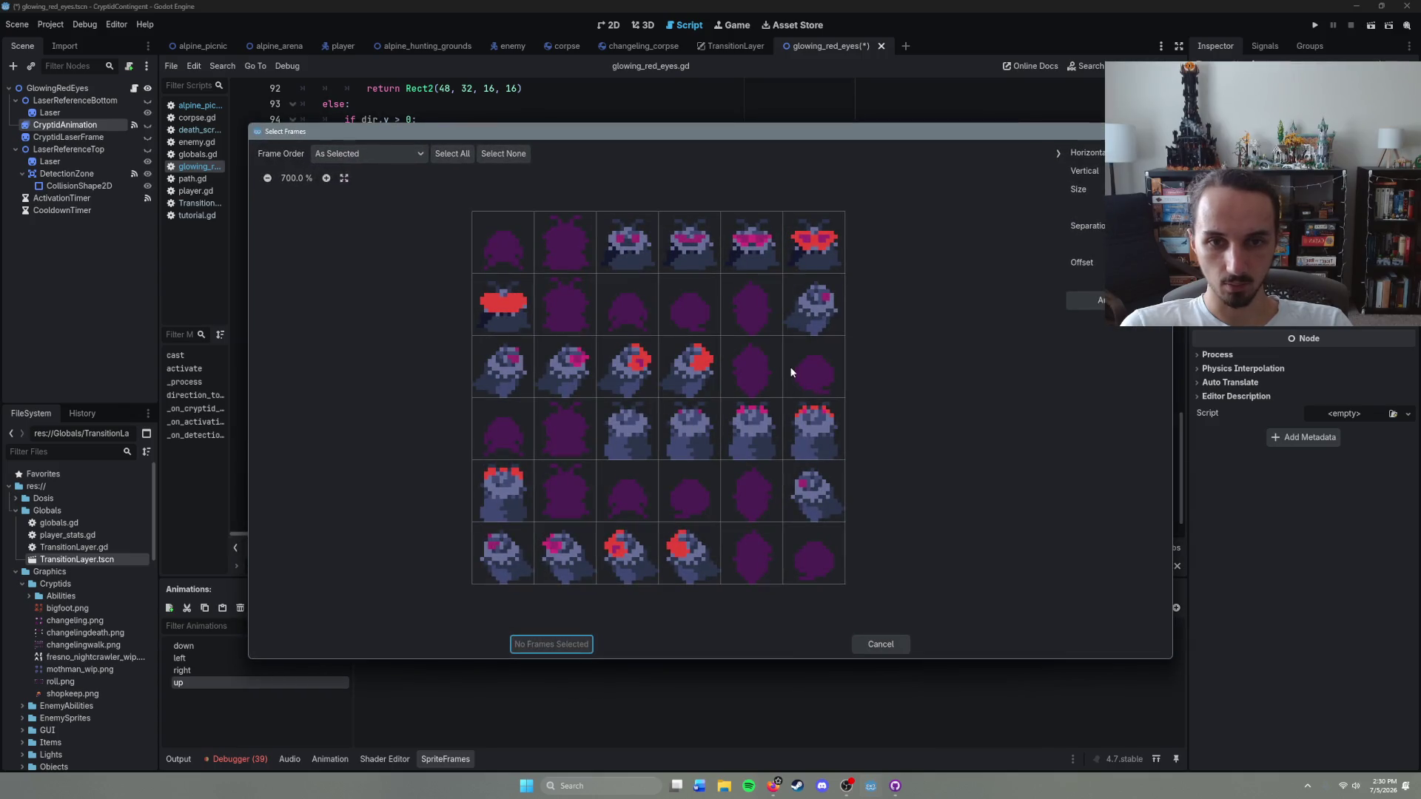
pyautogui.moveTo(508, 441); pyautogui.dragTo(864, 429)
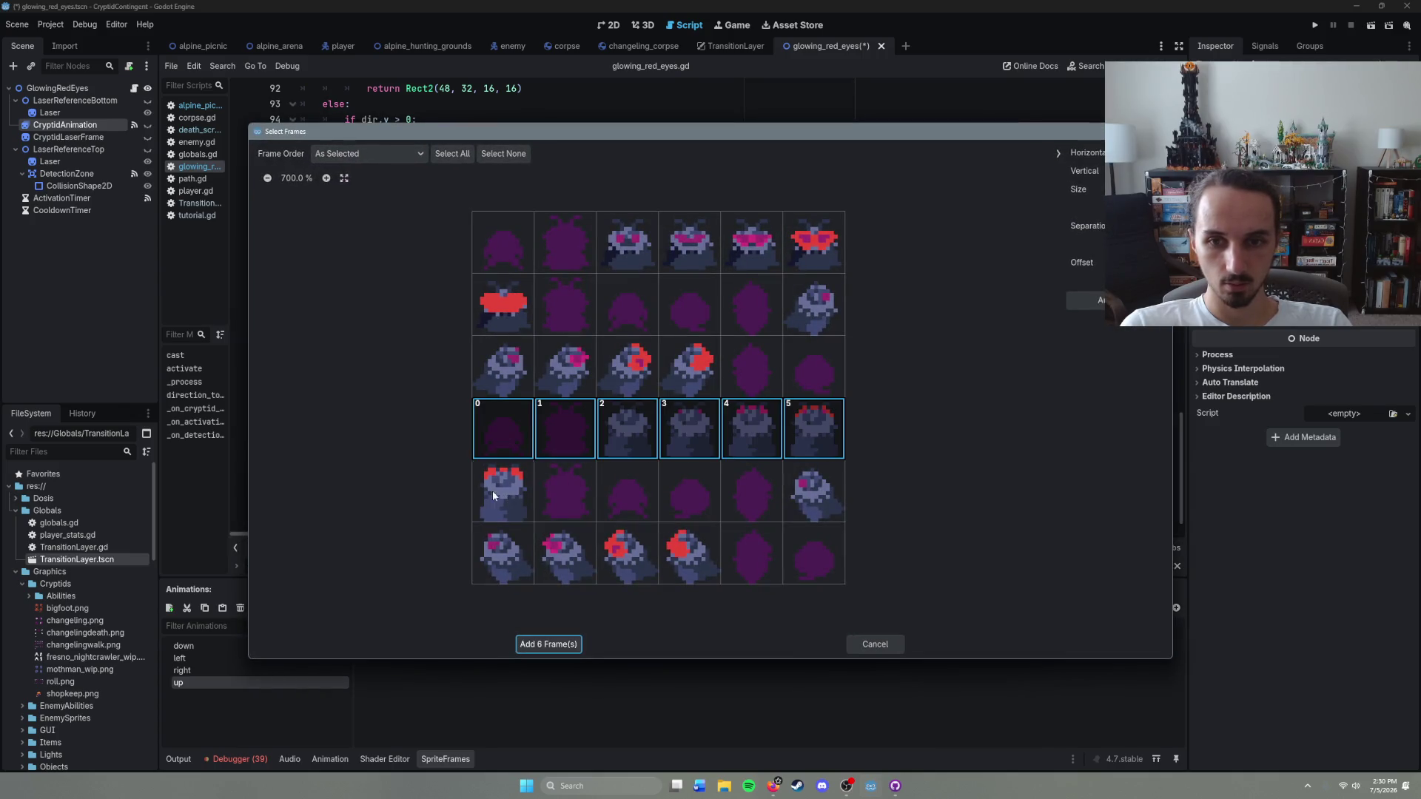
pyautogui.click(547, 644)
# Step: Recheck the right and down animations and dismiss the accidentally opened new-node window
pyautogui.click(278, 669)
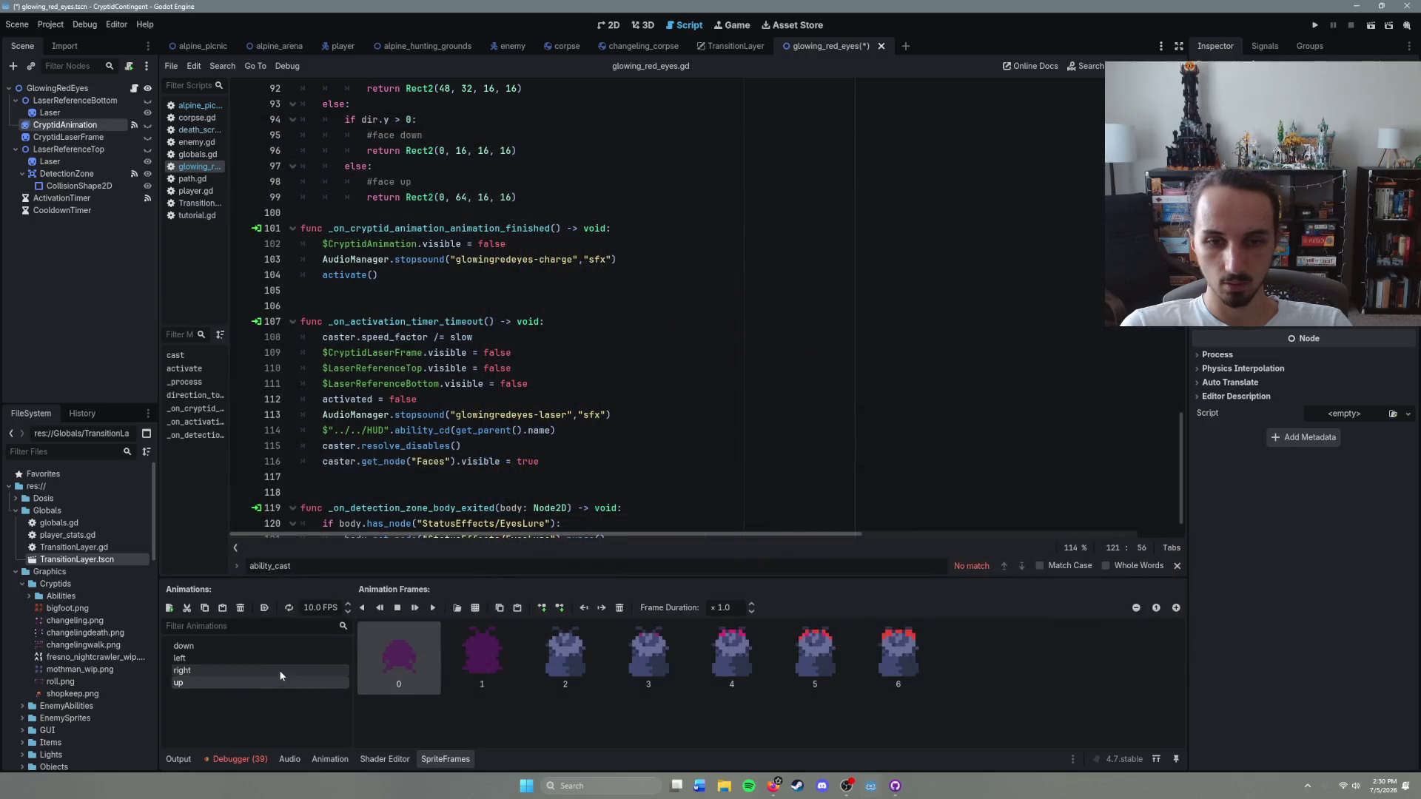
pyautogui.click(268, 645)
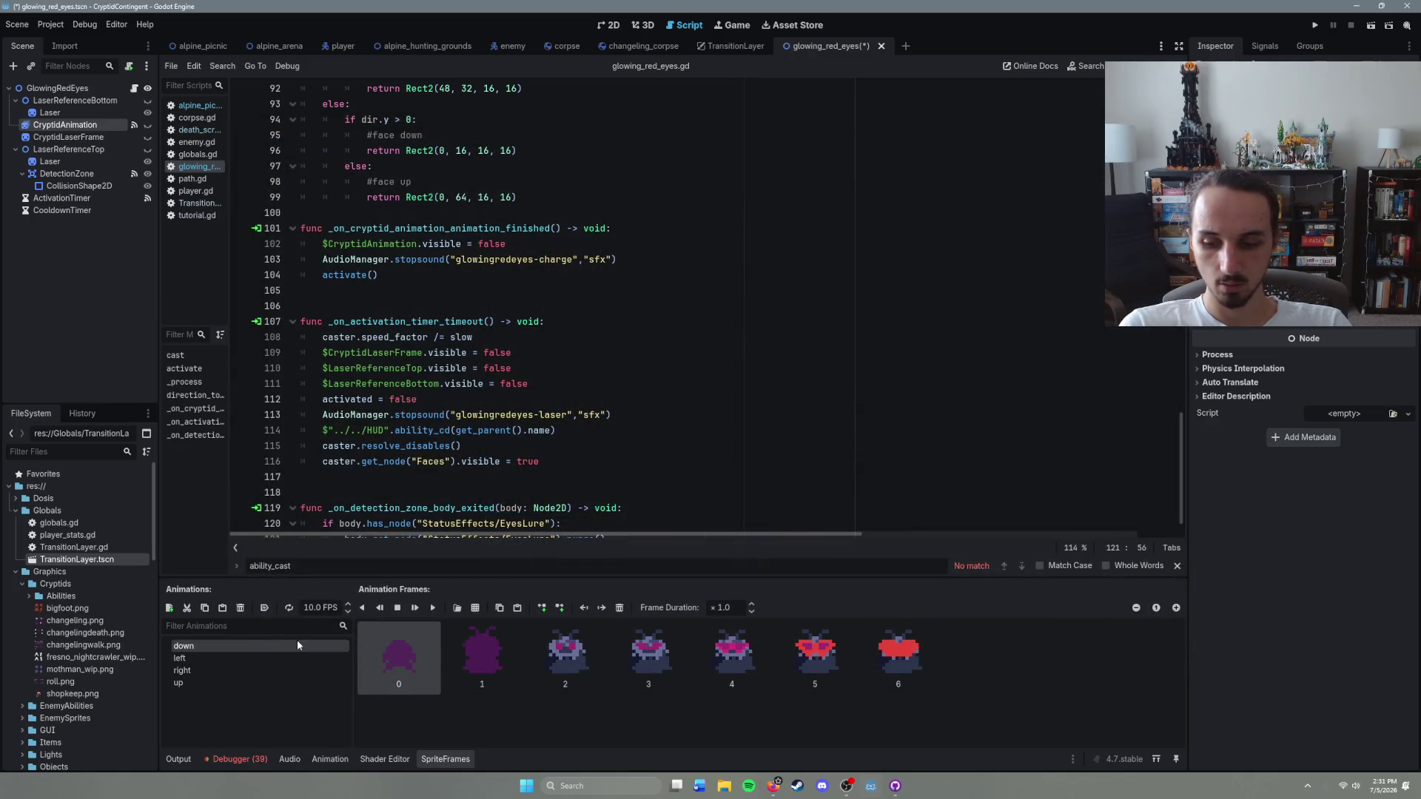
pyautogui.hotkey('ctrl', 'a')
pyautogui.click(821, 376)
pyautogui.click(669, 431)
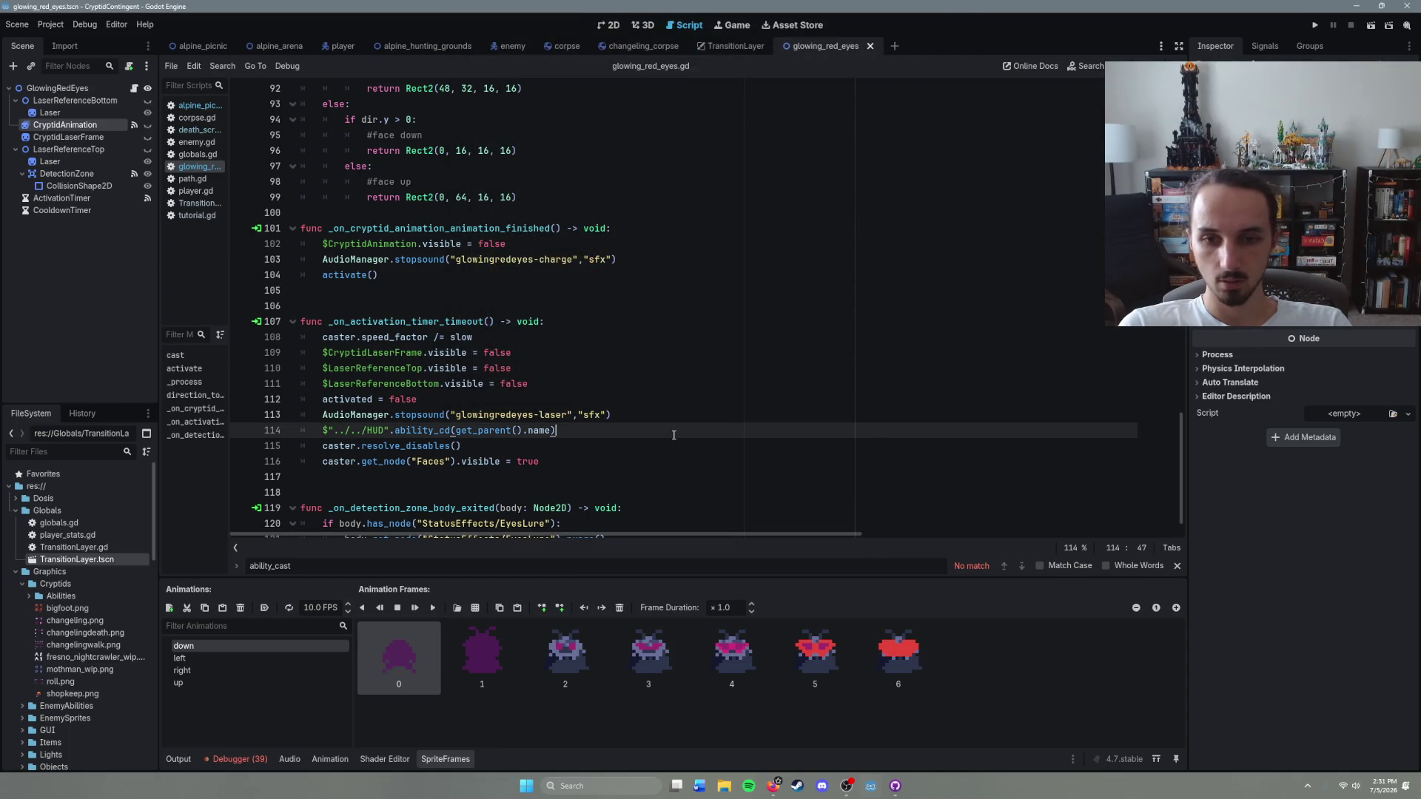
pyautogui.click(210, 46)
pyautogui.press('F6')
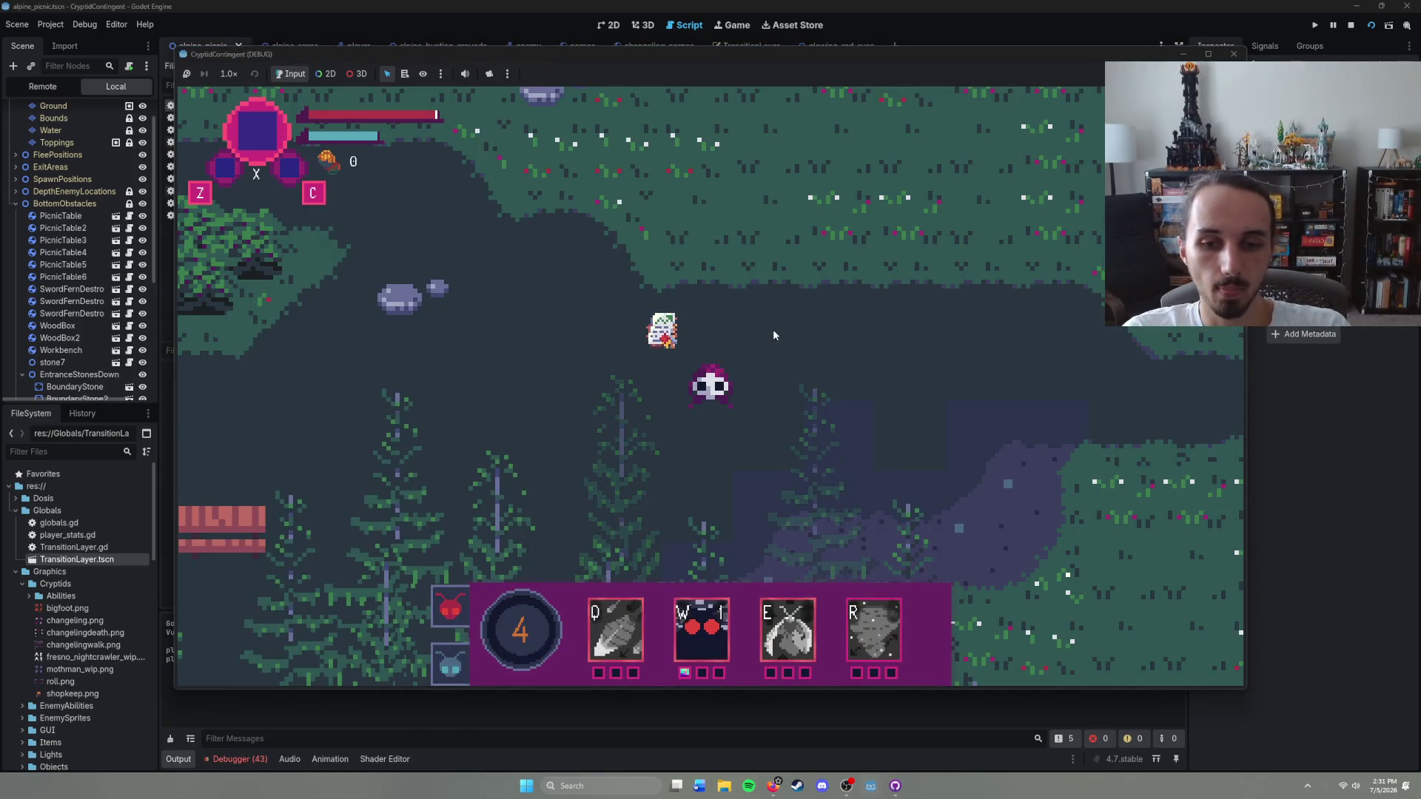
pyautogui.press('w')
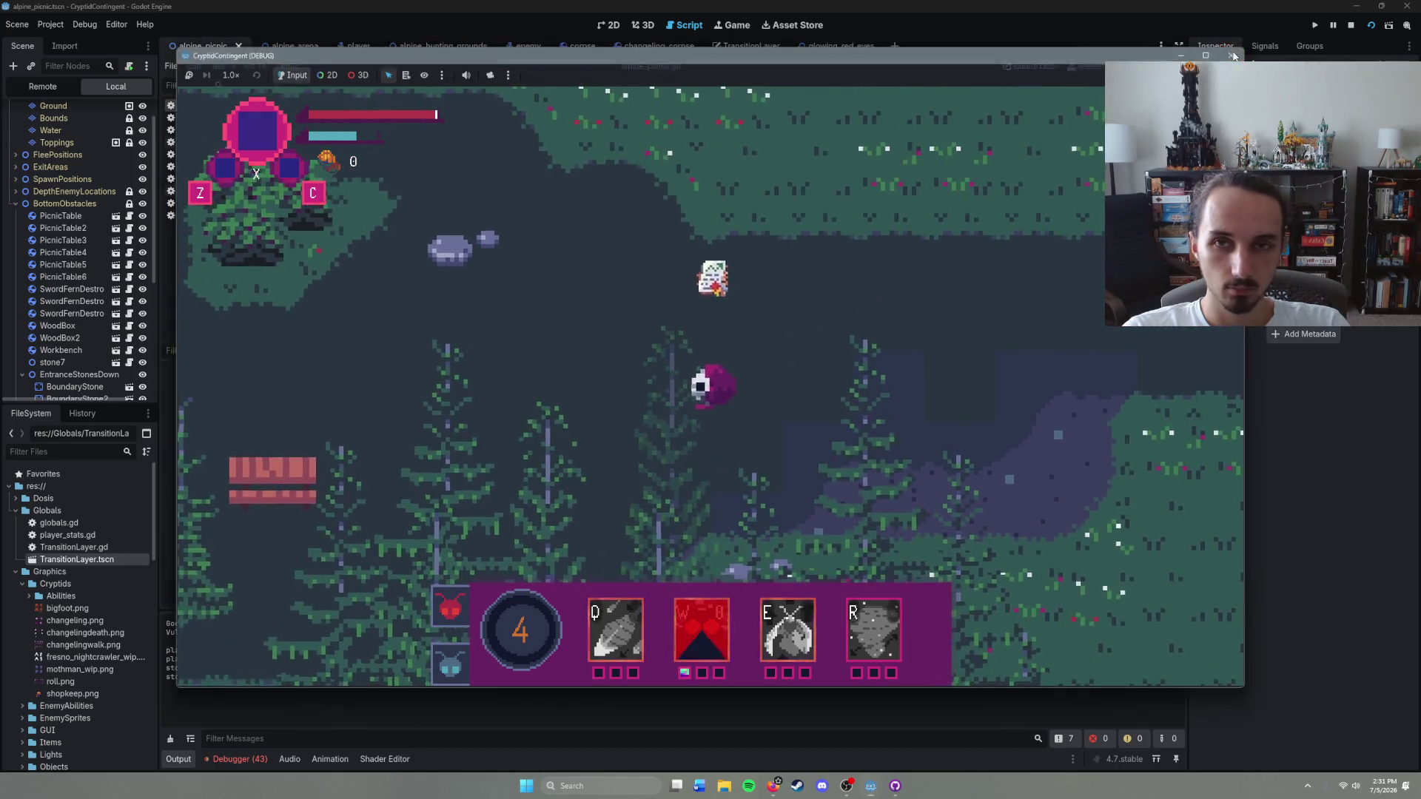
pyautogui.press('F8')
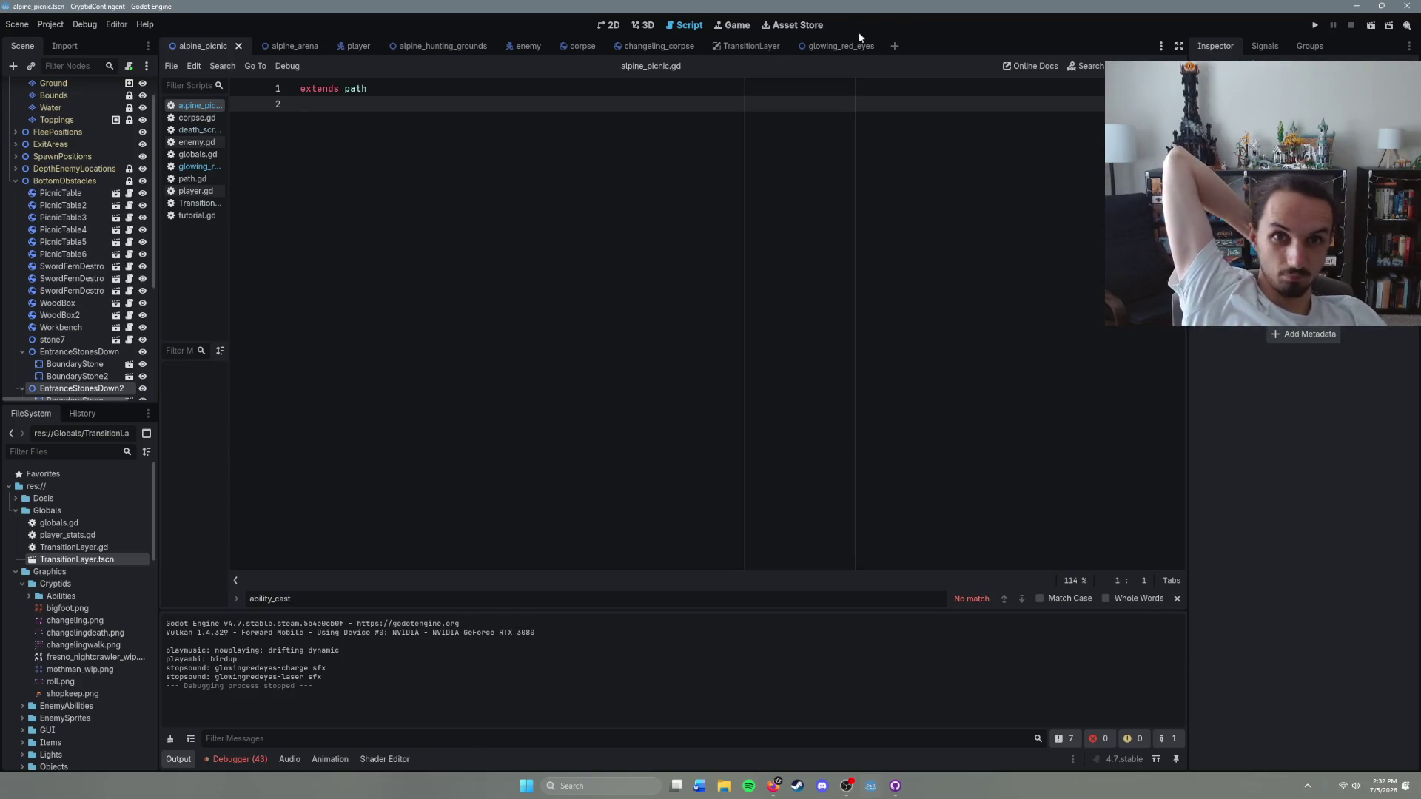
pyautogui.click(840, 46)
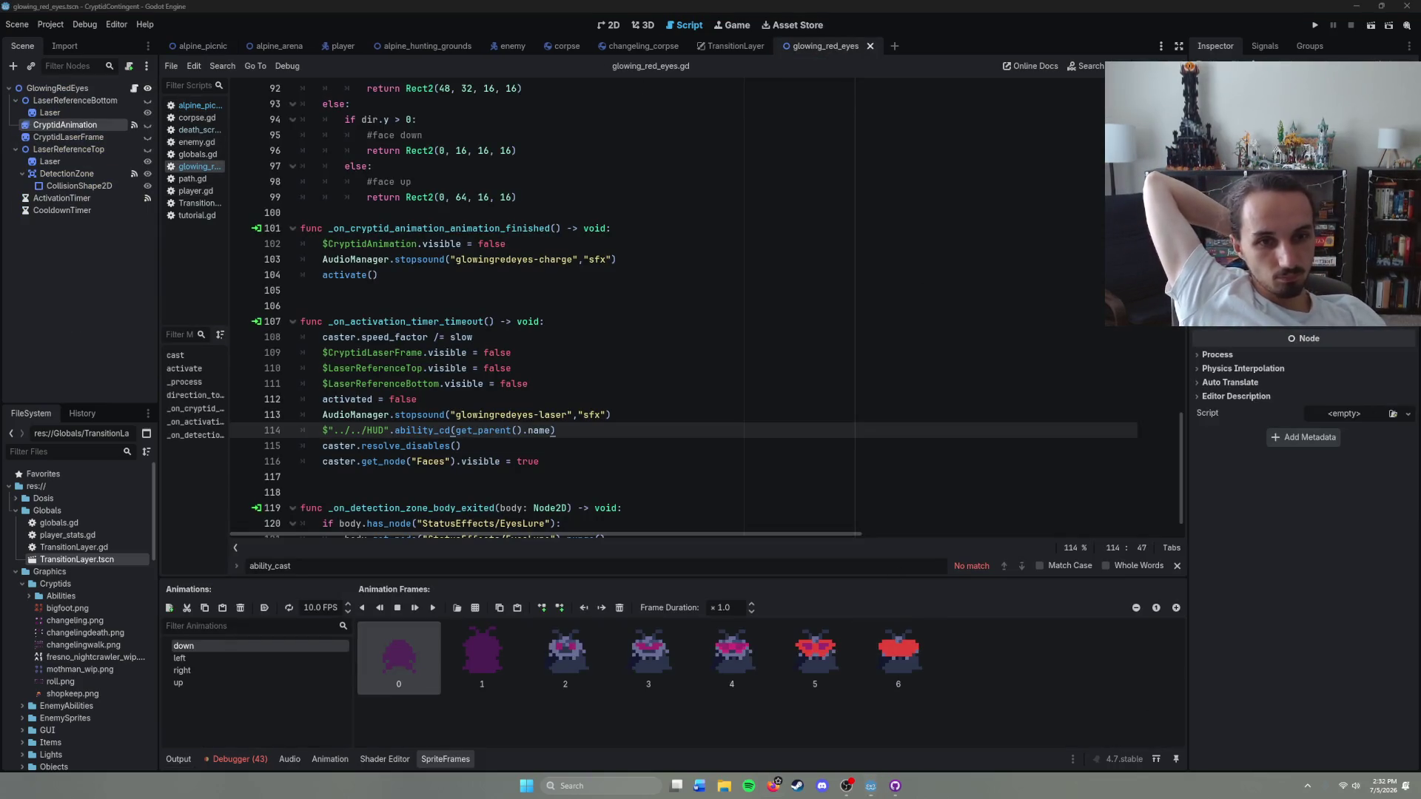
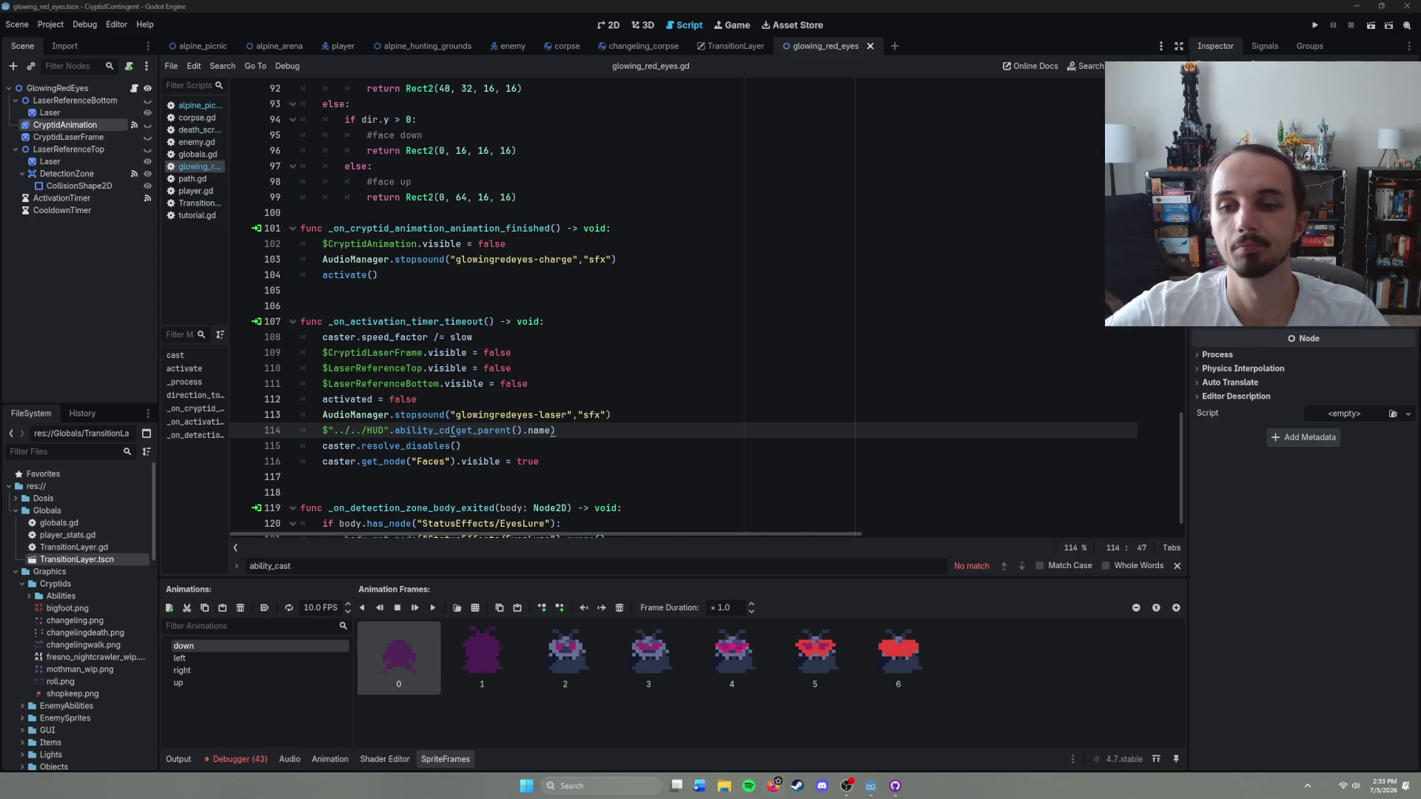
# Step: Review the end of the timeout function: the activated reset, HUD cooldown and resolve_disables lines
pyautogui.scroll(-1, 578, 430)
pyautogui.click(577, 430)
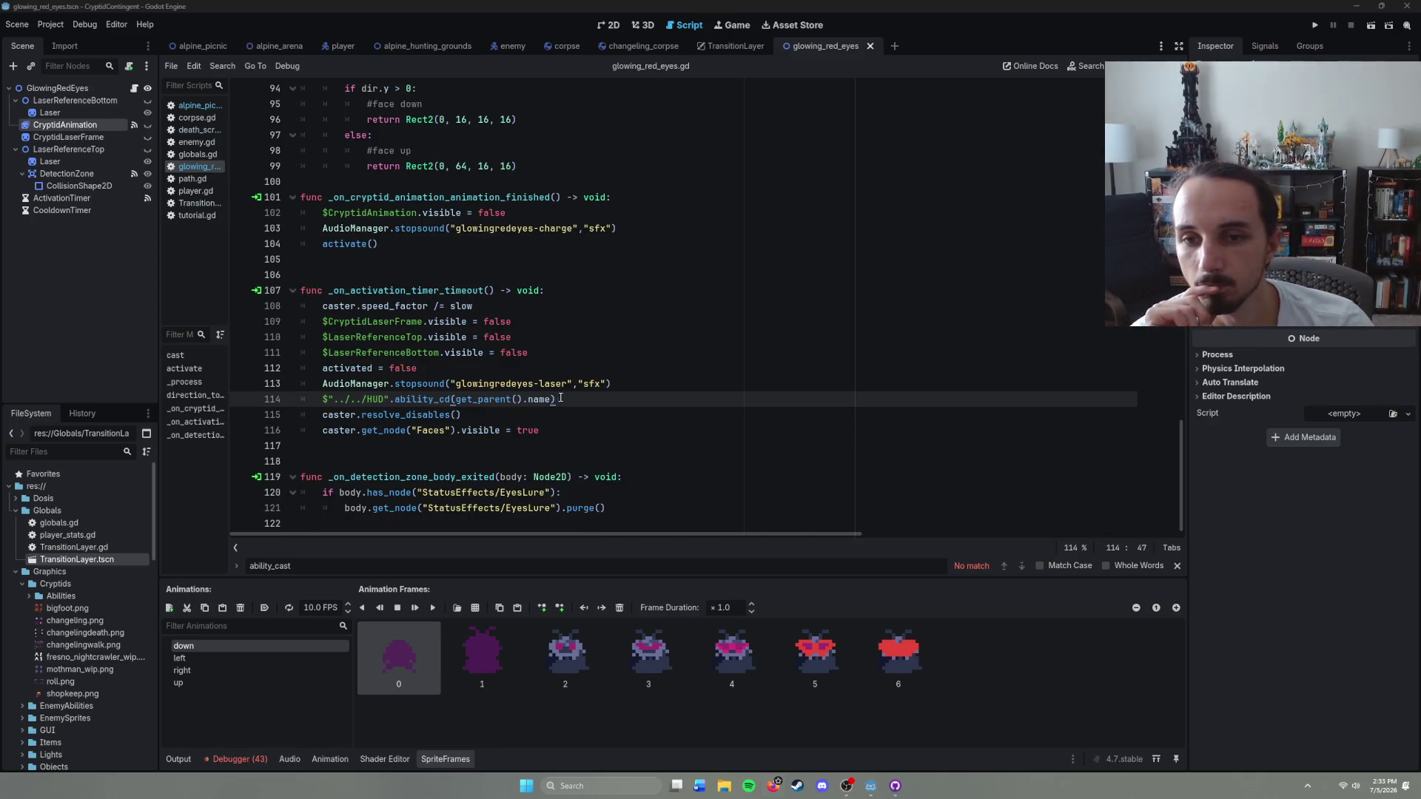
pyautogui.click(598, 408)
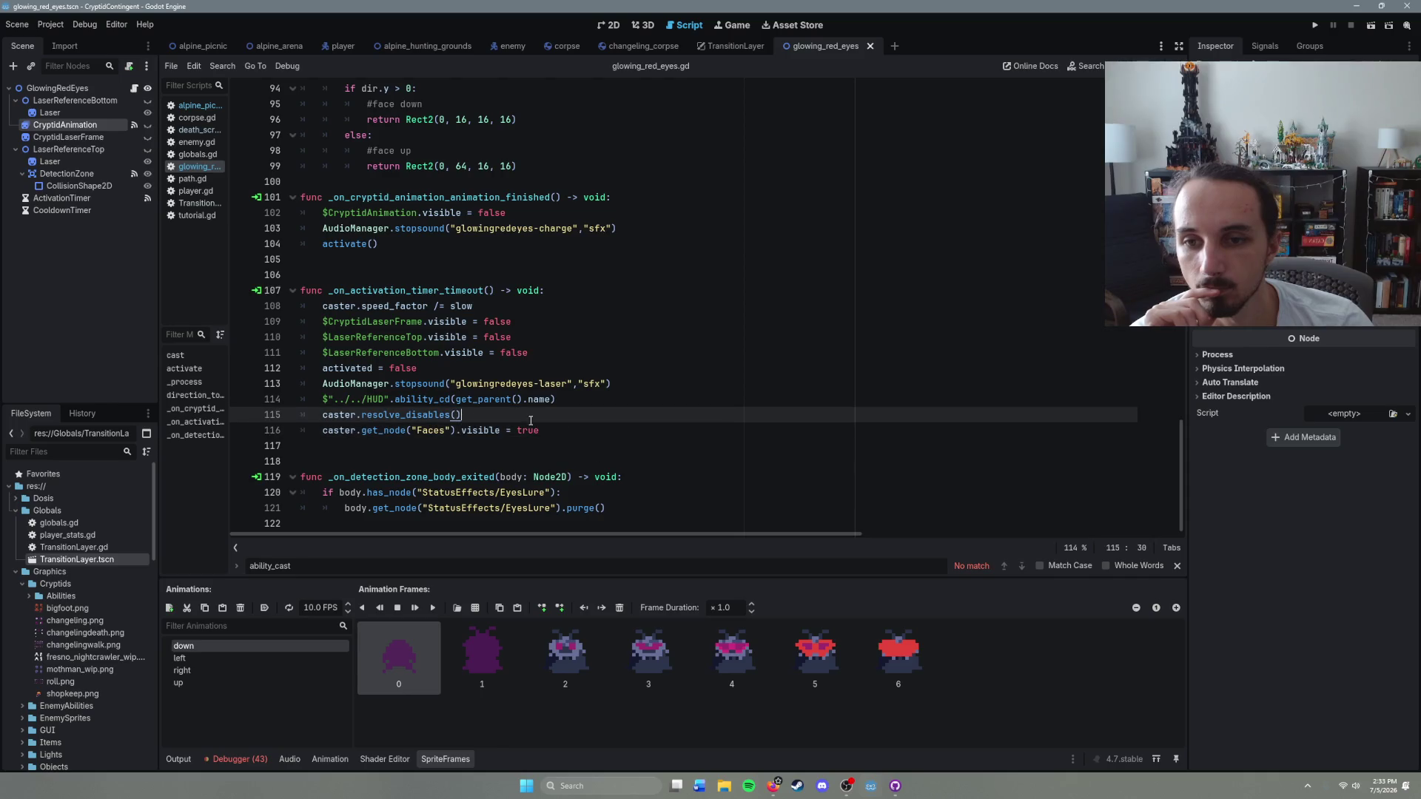
pyautogui.click(587, 399)
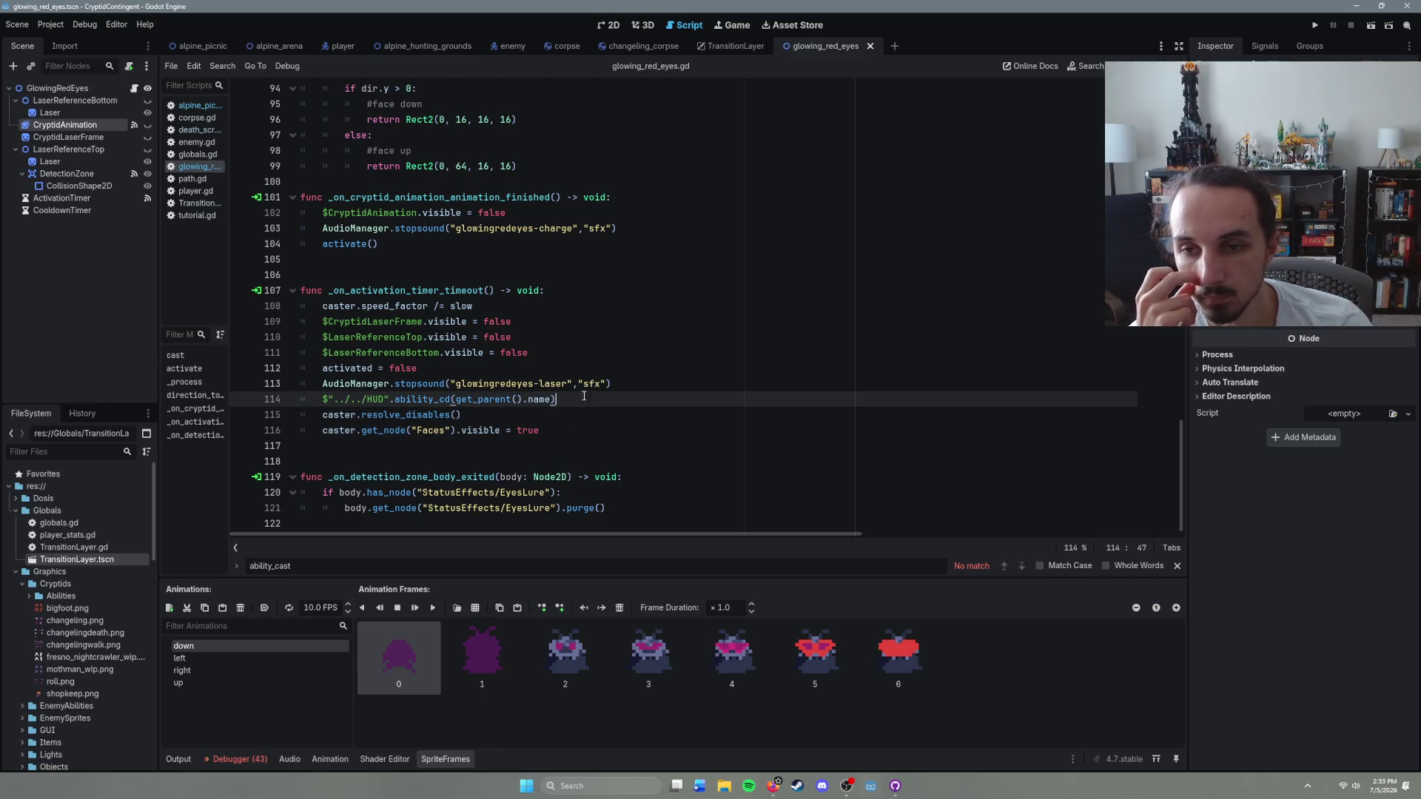
pyautogui.click(473, 367)
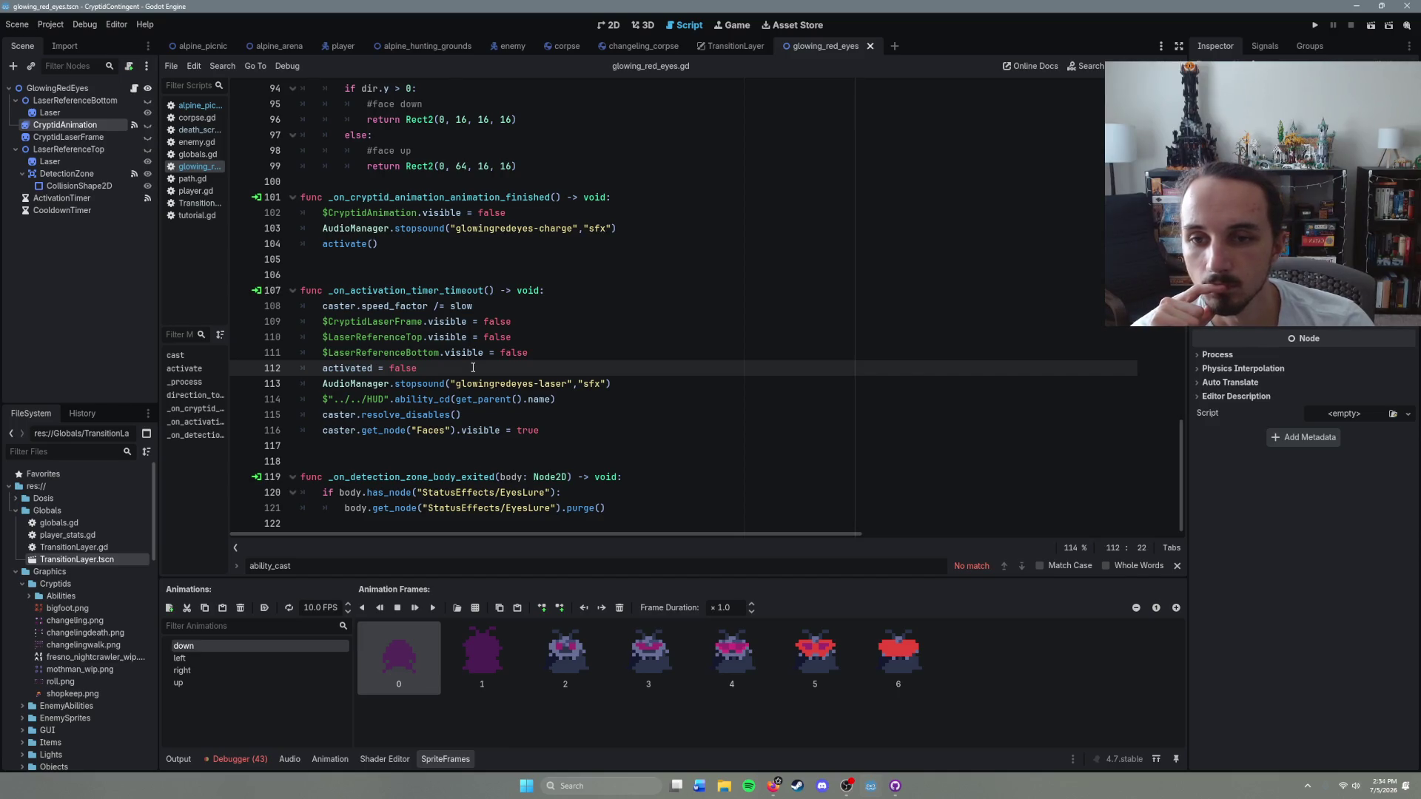
pyautogui.click(622, 410)
pyautogui.click(570, 431)
pyautogui.click(533, 415)
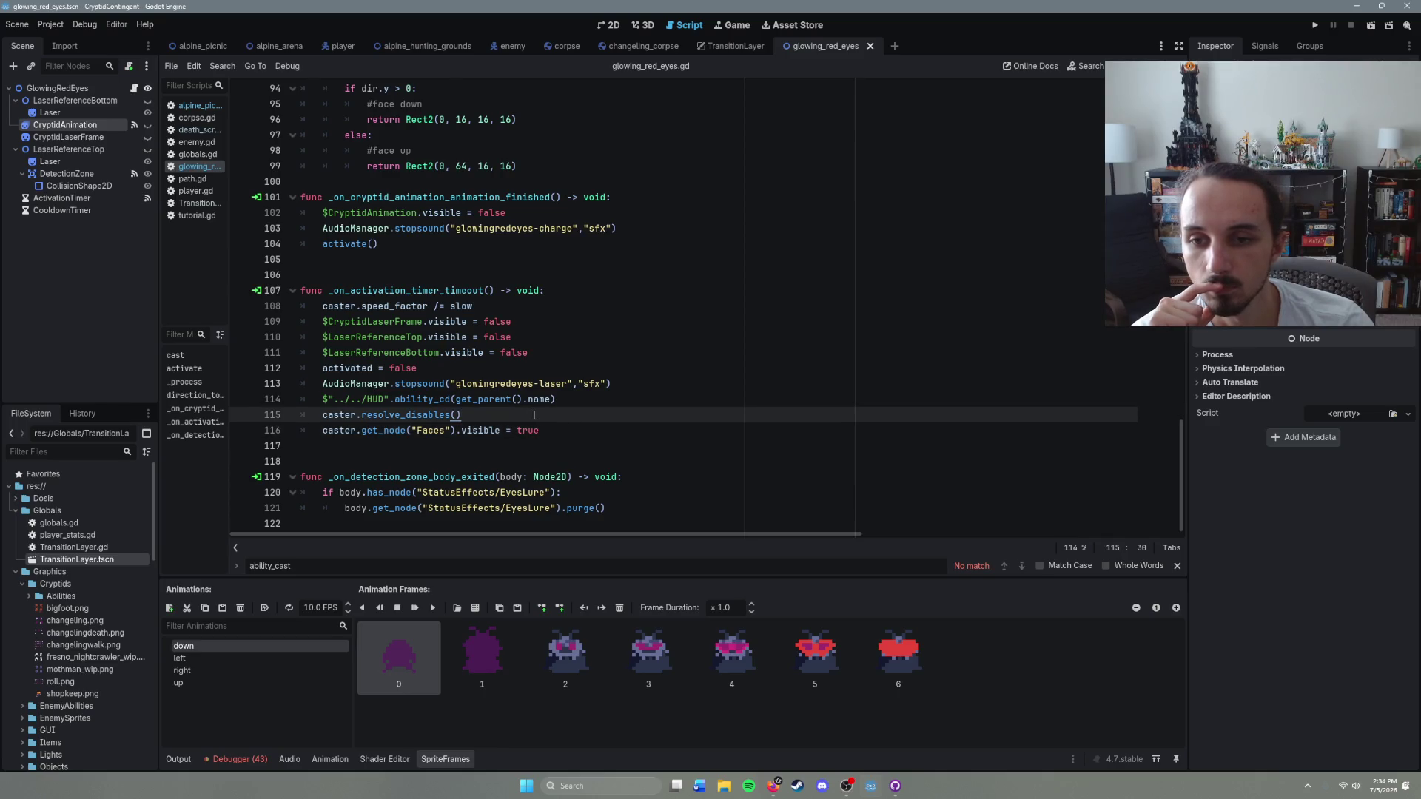
pyautogui.click(573, 399)
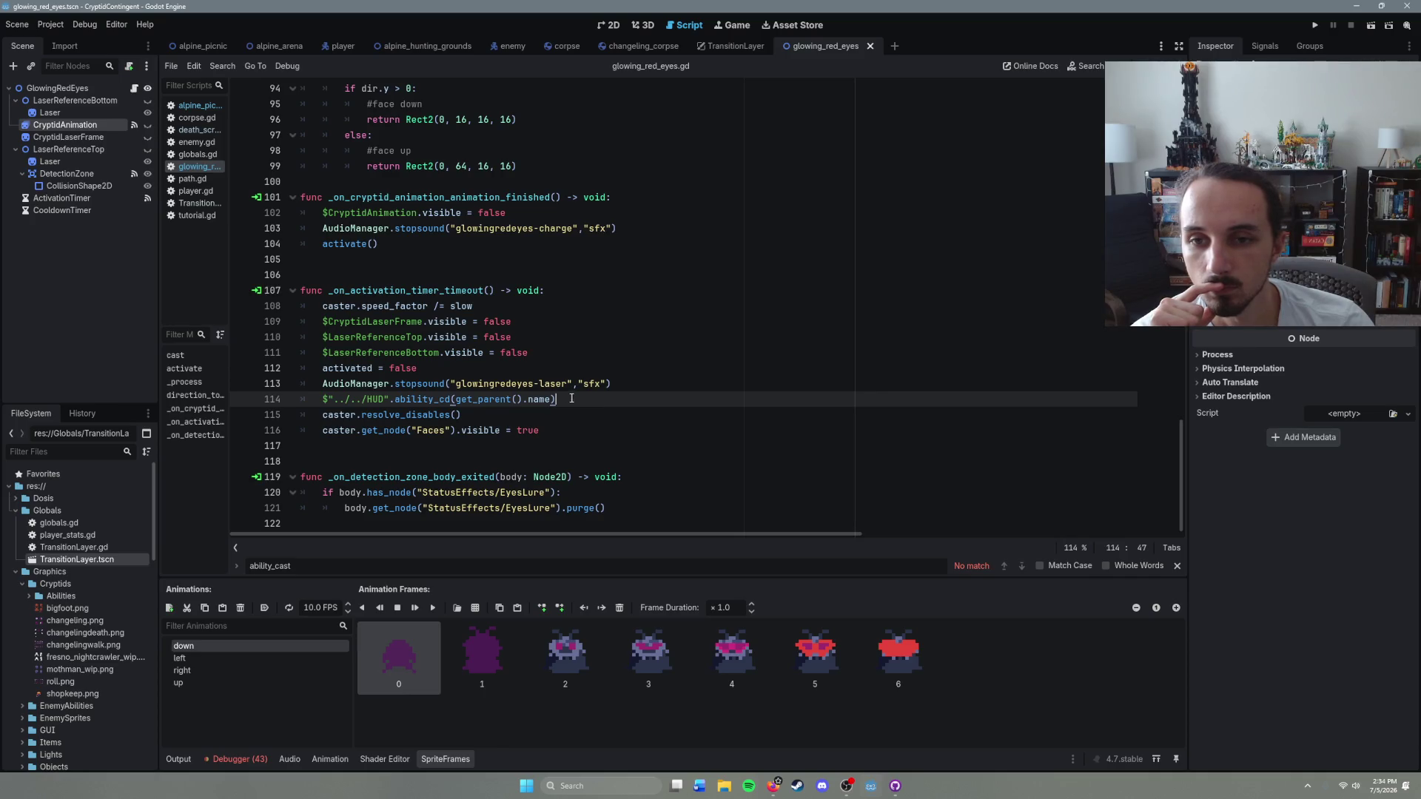
pyautogui.click(525, 370)
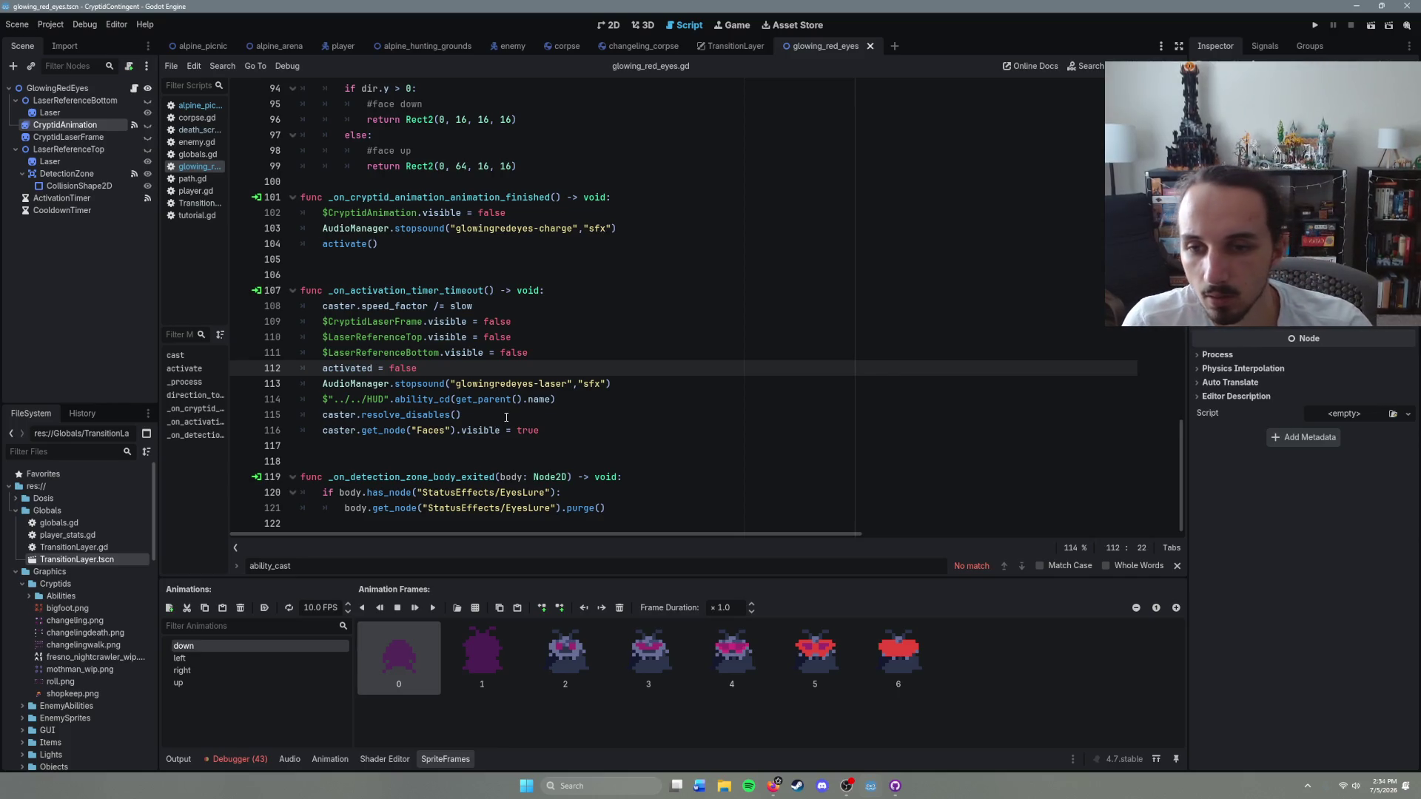
# Step: Look over the activate() call on line 104, the CryptidAnimation hiding line and the speed_factor line
pyautogui.scroll(4, 507, 417)
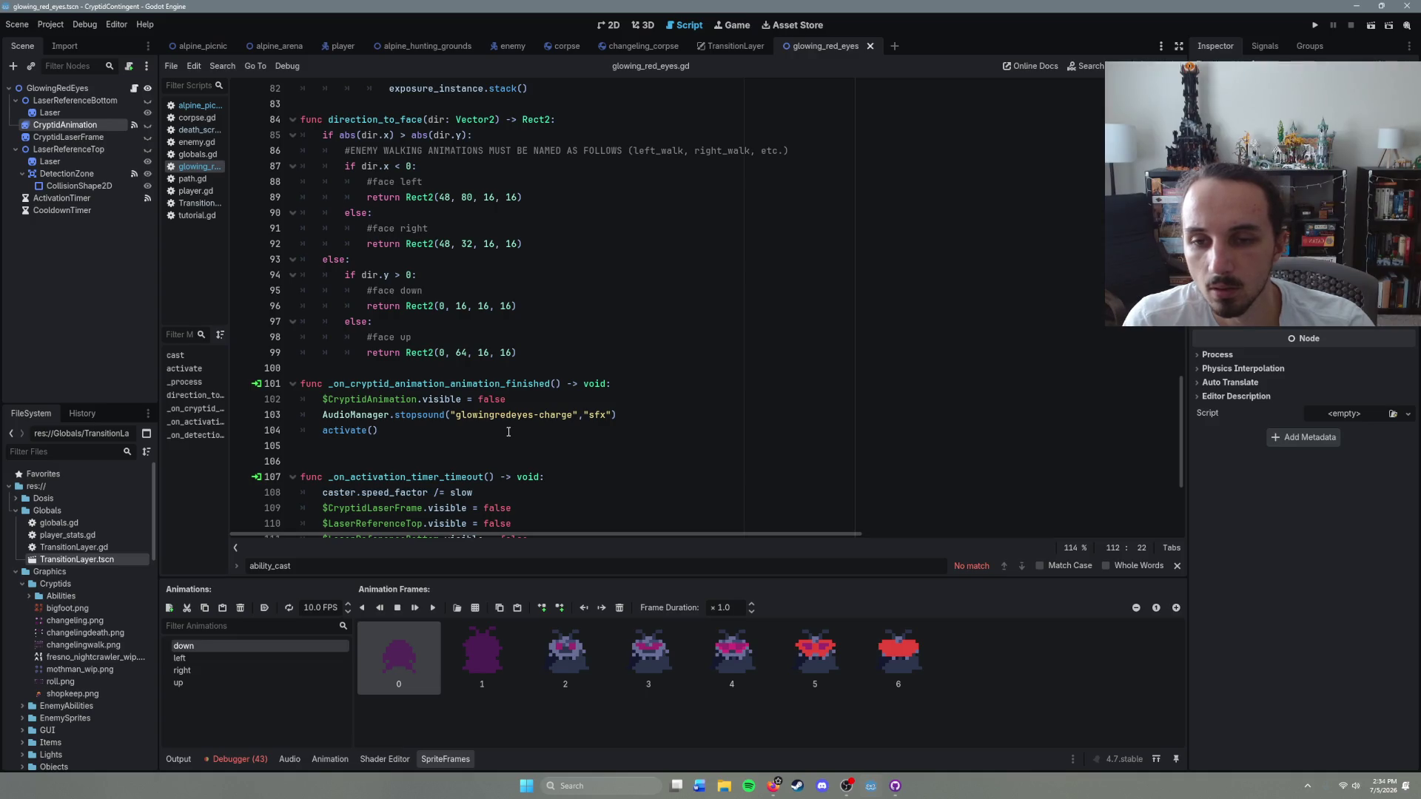
pyautogui.scroll(-1, 508, 432)
pyautogui.click(408, 385)
pyautogui.click(492, 370)
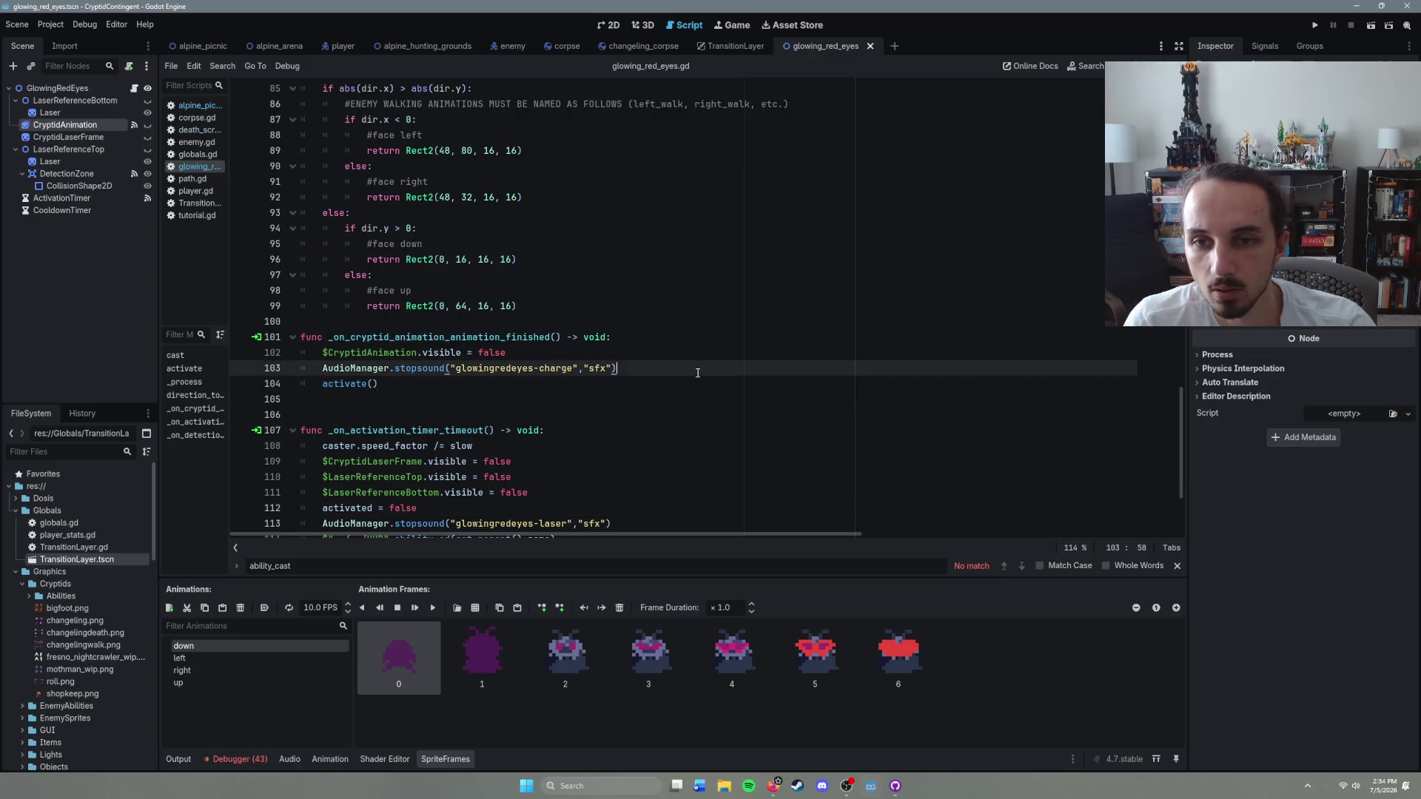
pyautogui.click(521, 353)
pyautogui.click(651, 383)
pyautogui.click(626, 369)
pyautogui.click(599, 398)
pyautogui.click(577, 379)
pyautogui.click(578, 373)
pyautogui.click(579, 387)
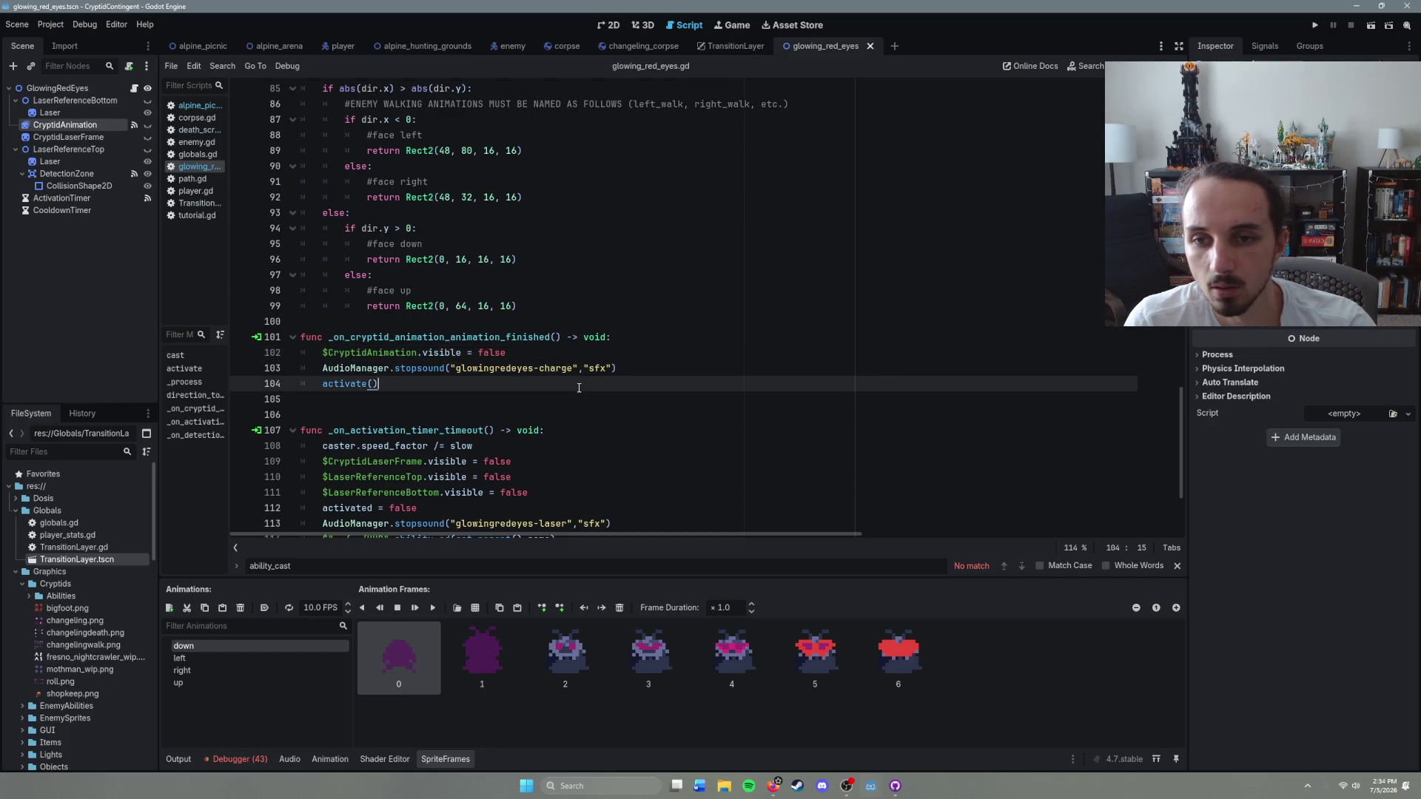
pyautogui.scroll(-2, 579, 388)
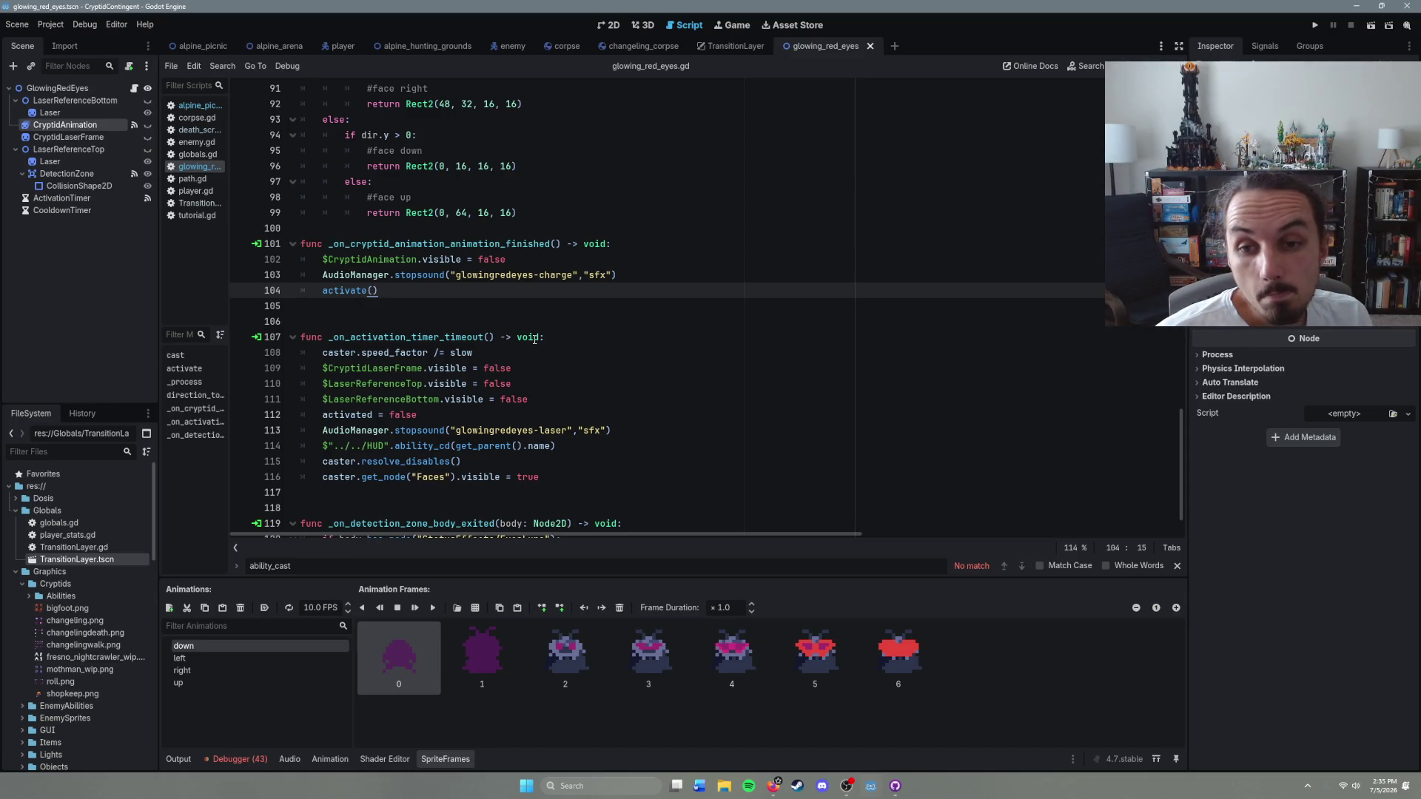
pyautogui.click(529, 355)
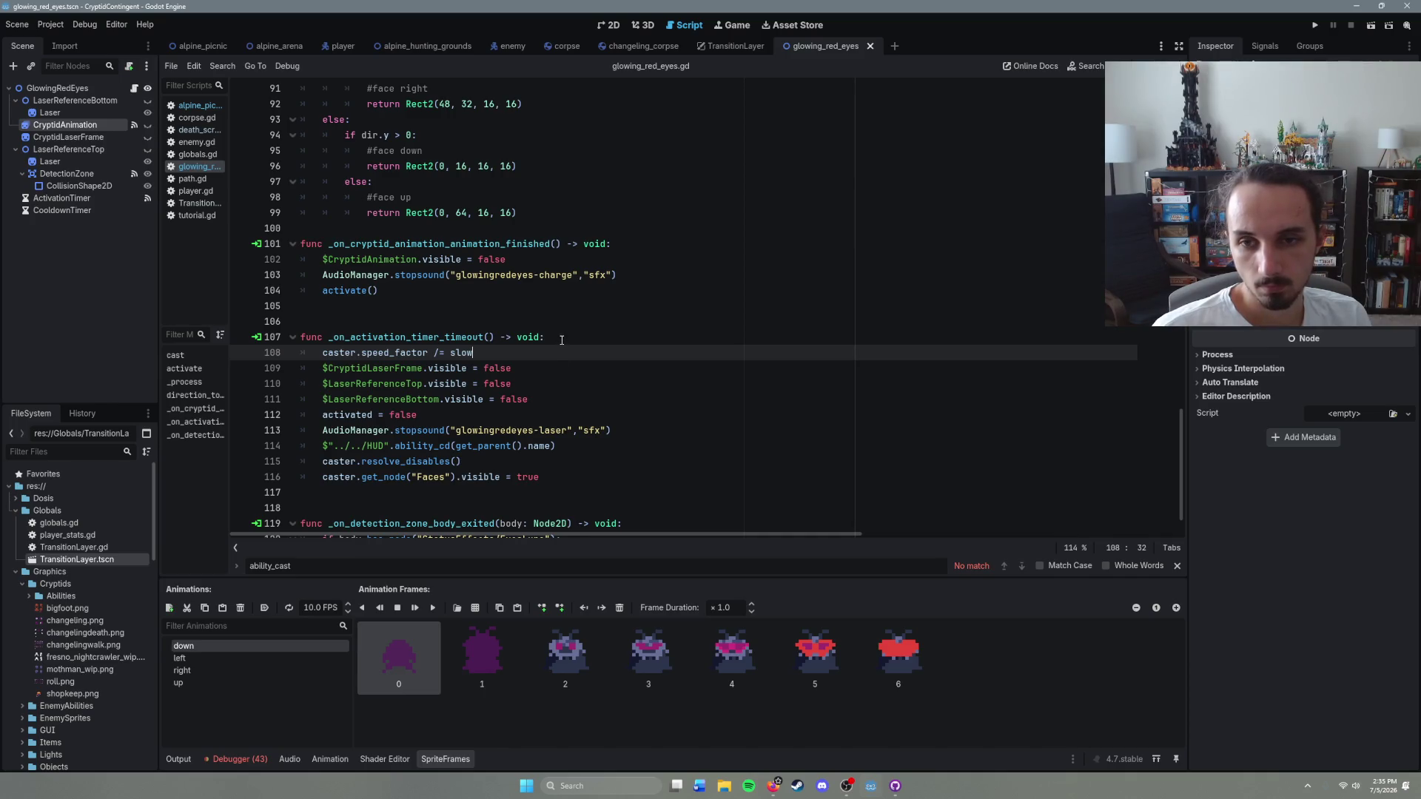
# Step: Add $CryptidAnimation.visible = true on a new line after line 111
pyautogui.click(554, 397)
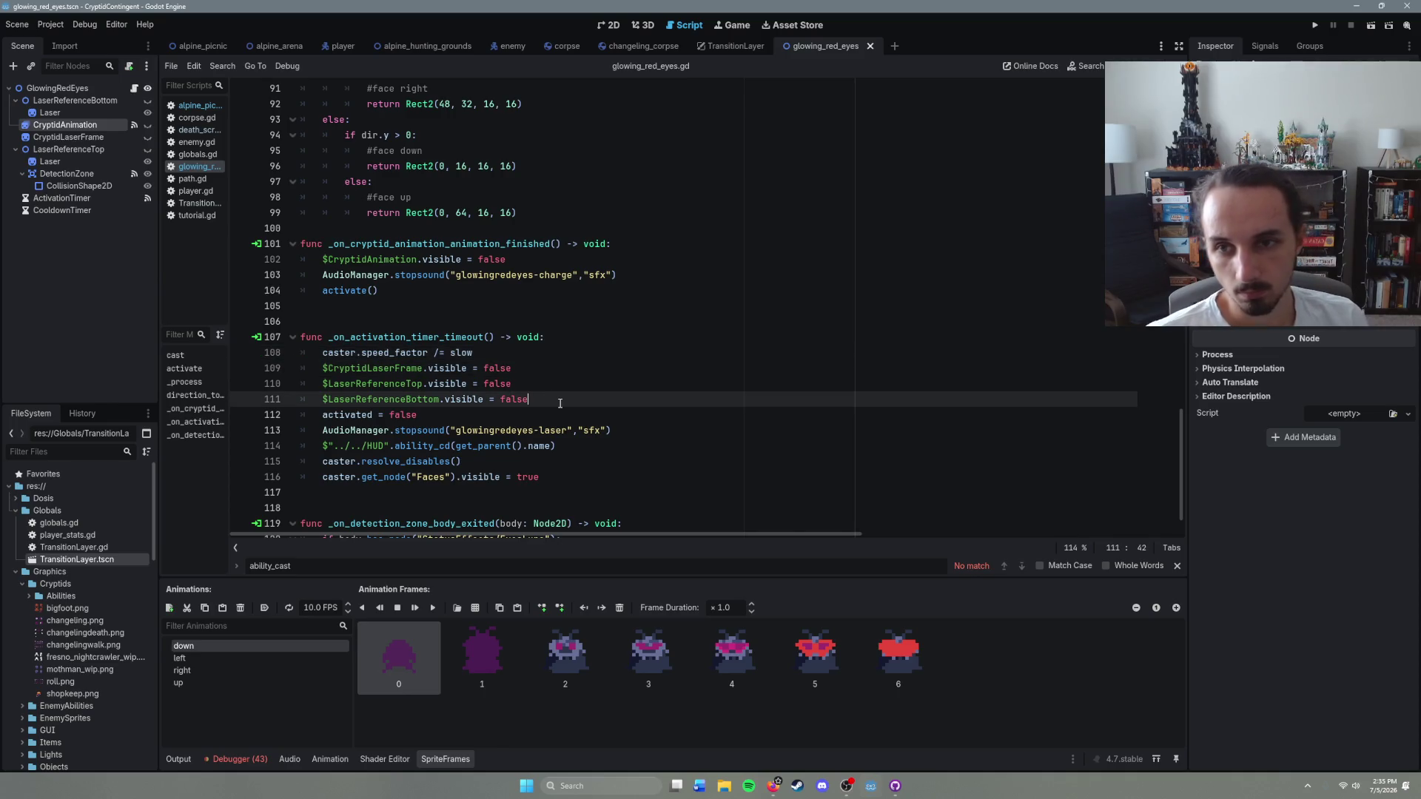
pyautogui.press('Return')
pyautogui.write('$Cr')
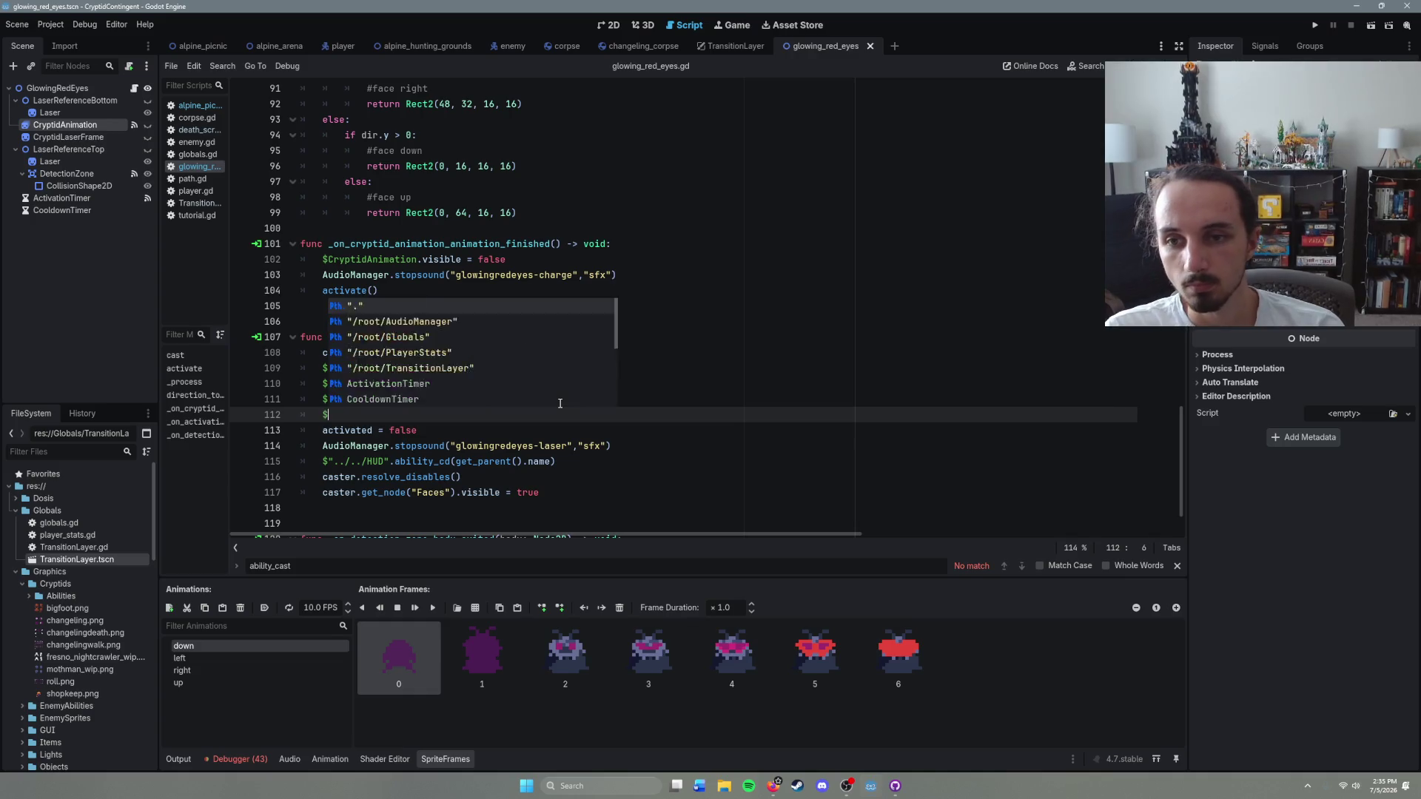
pyautogui.press('Return')
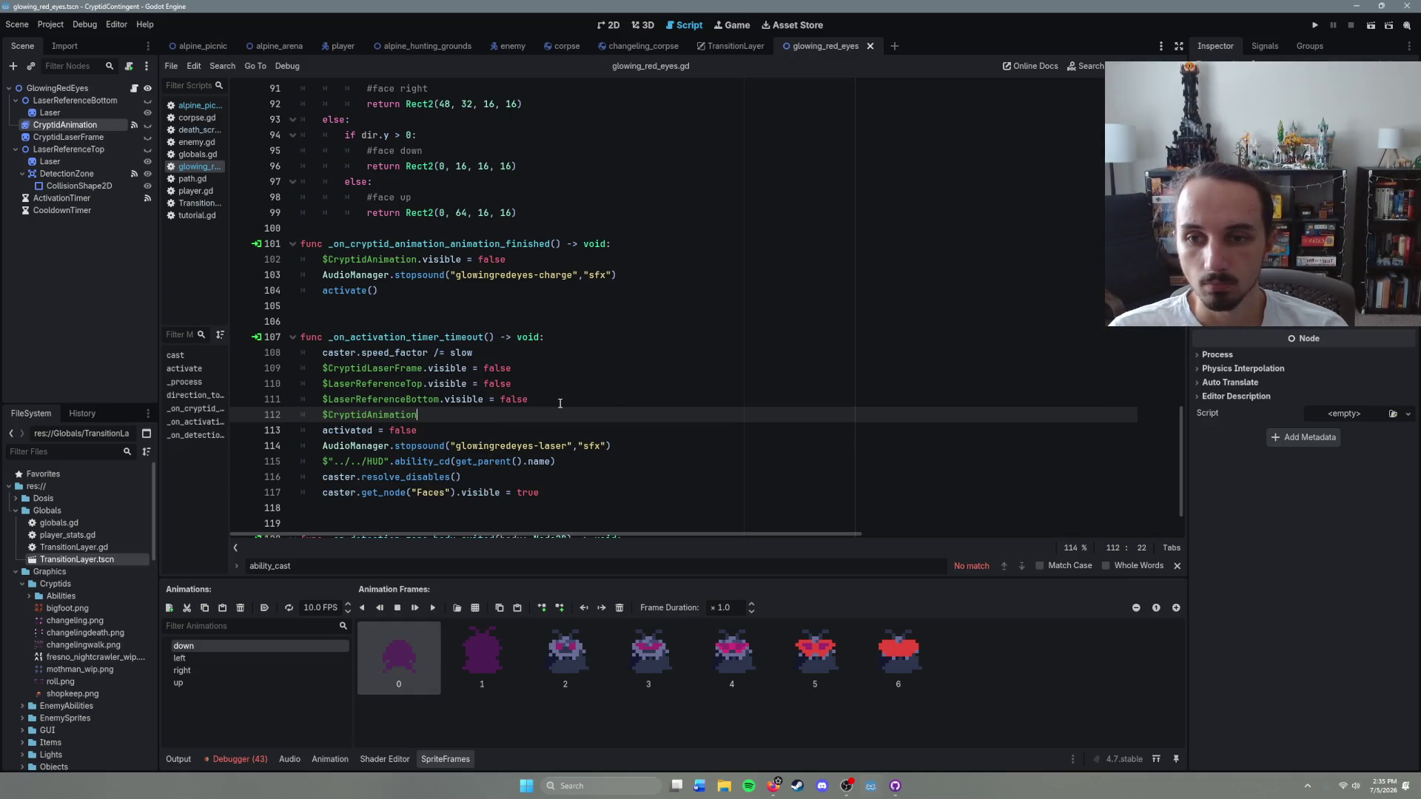
pyautogui.write('visible')
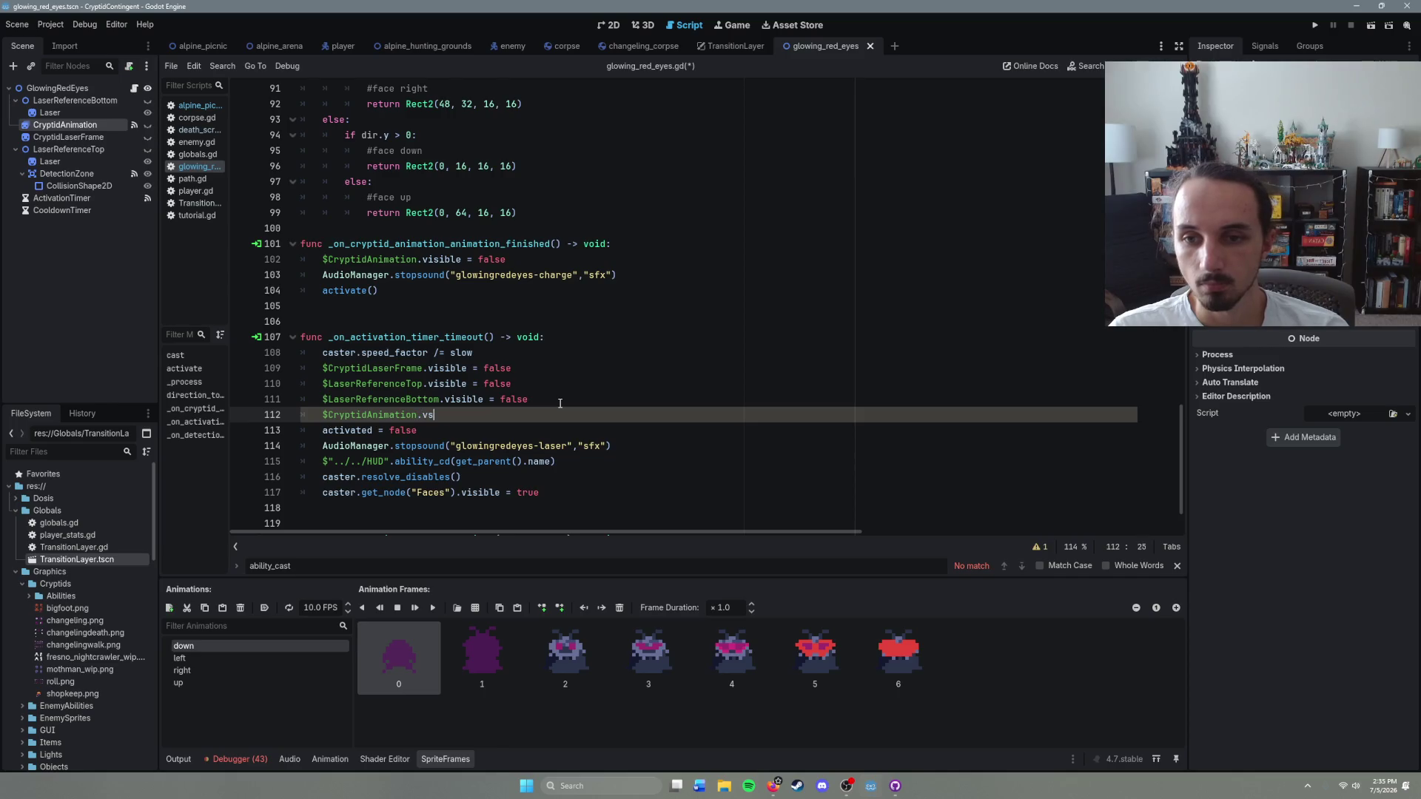
pyautogui.write(' = true')
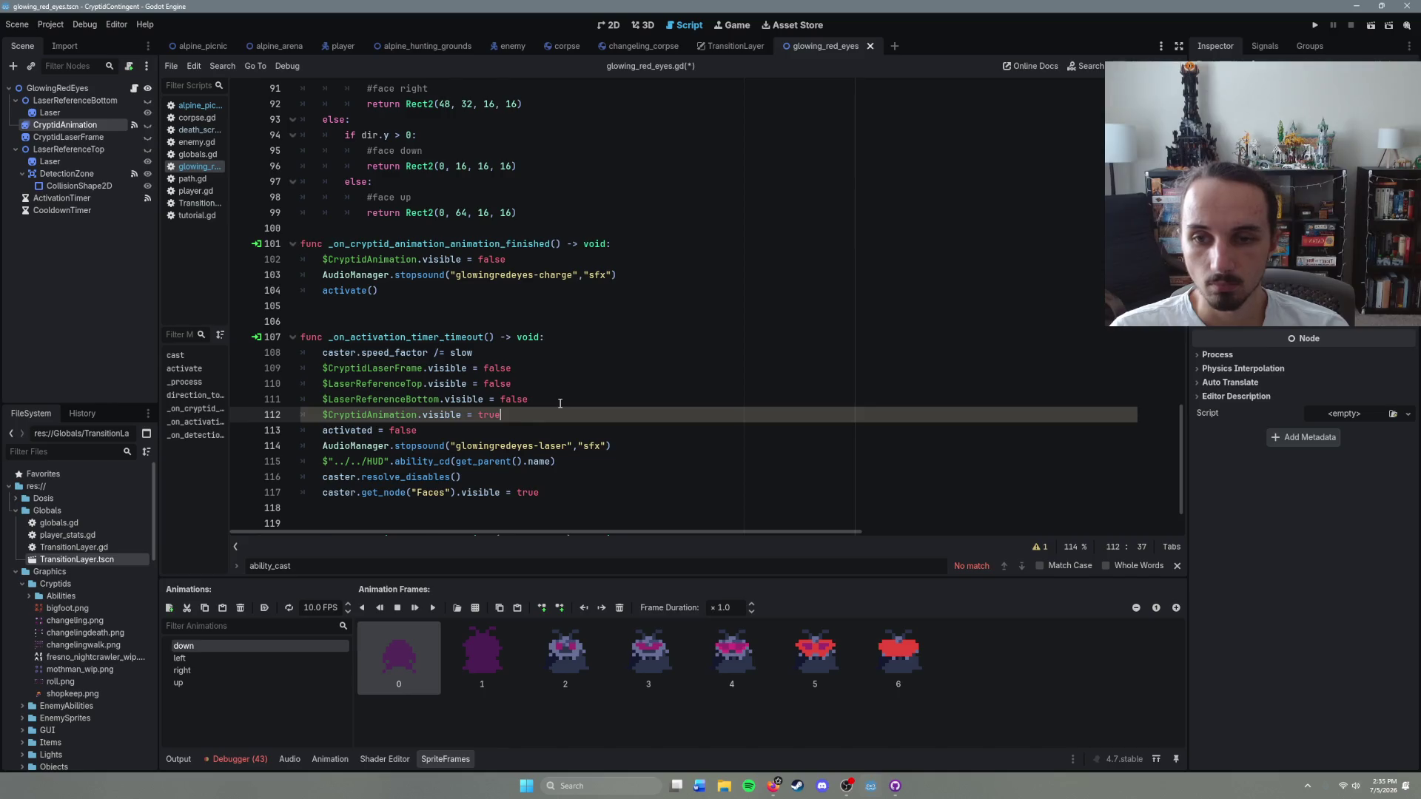
pyautogui.press('Return')
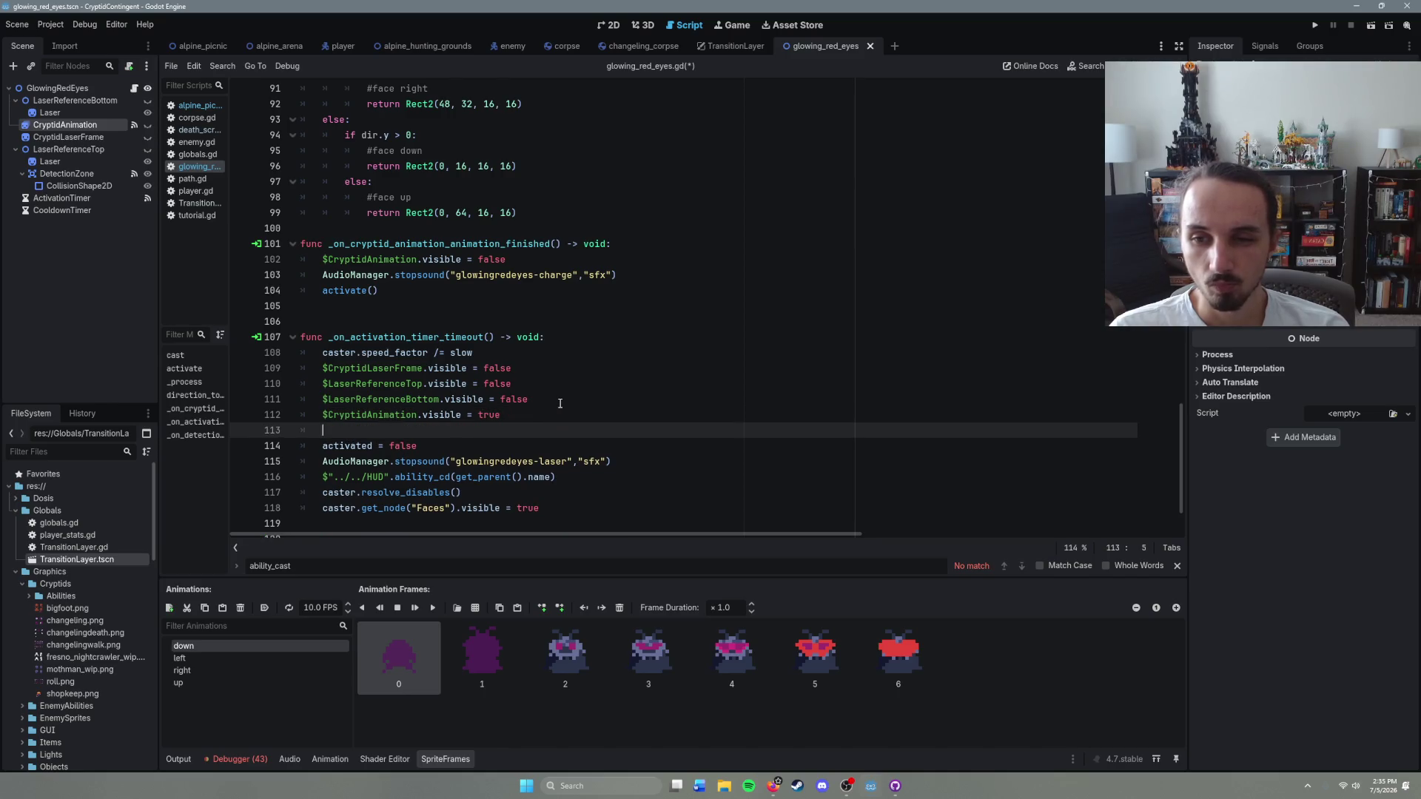
# Step: Add $CryptidAnimation.frame = 1 below the visibility line
pyautogui.write('$Cr')
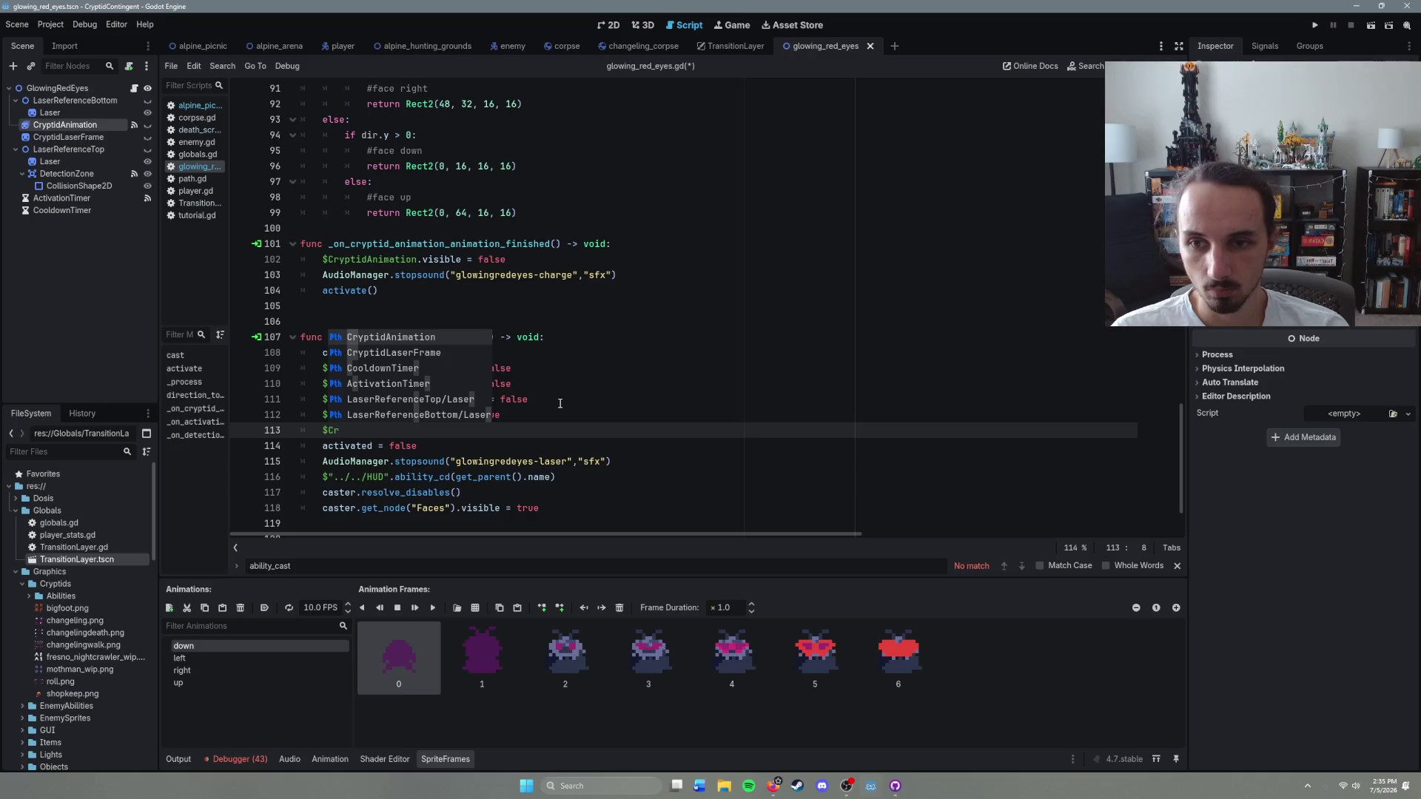
pyautogui.press('Return')
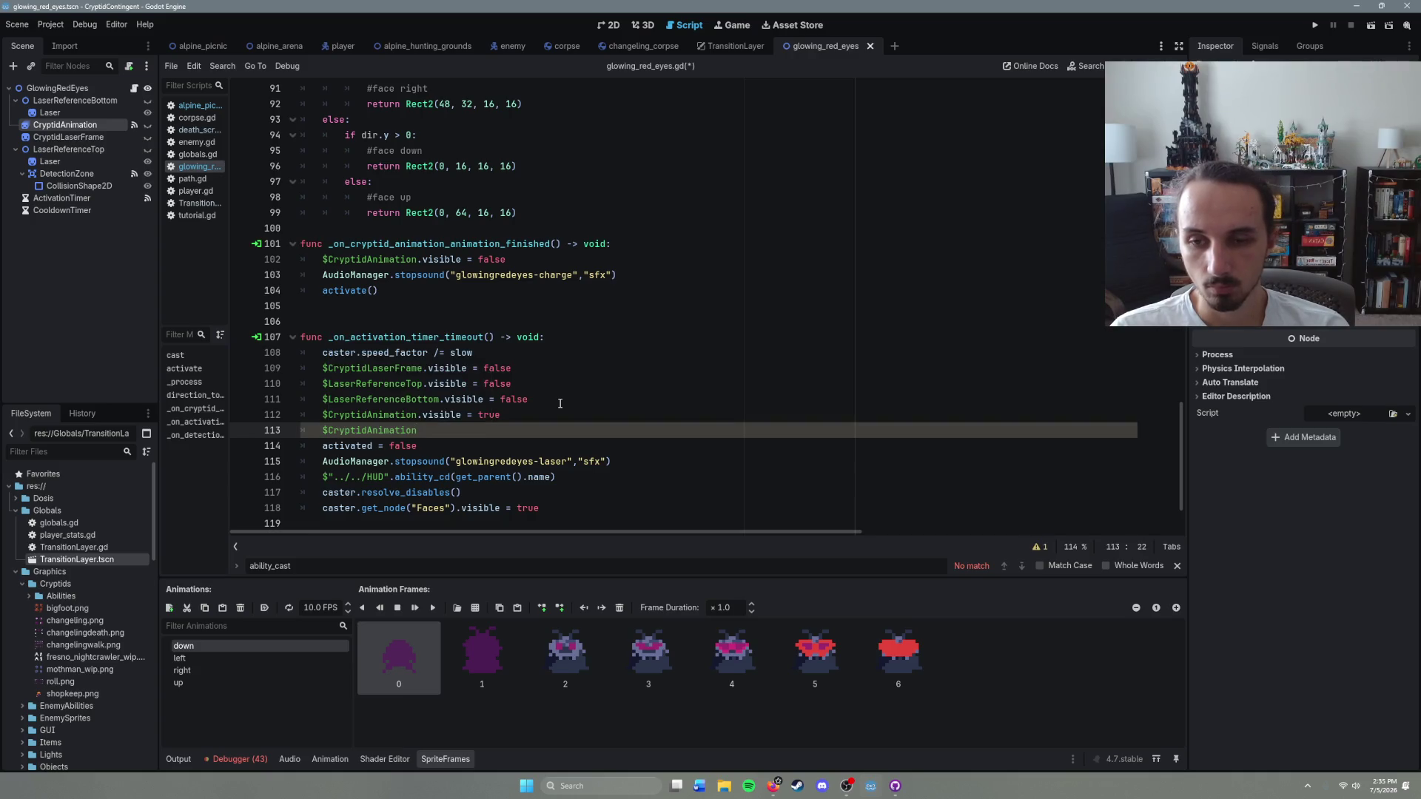
pyautogui.write('frame')
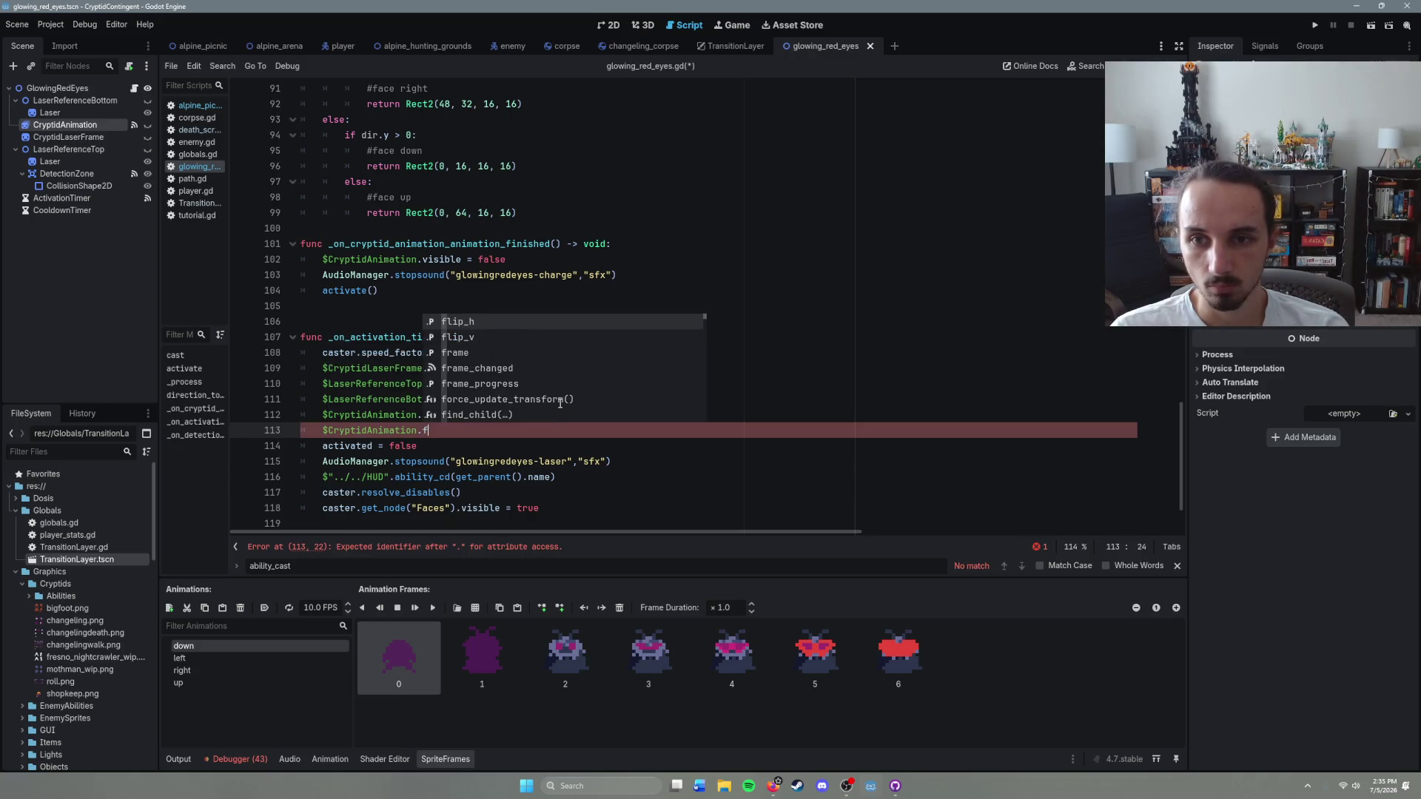
pyautogui.press('Return')
pyautogui.write('= ')
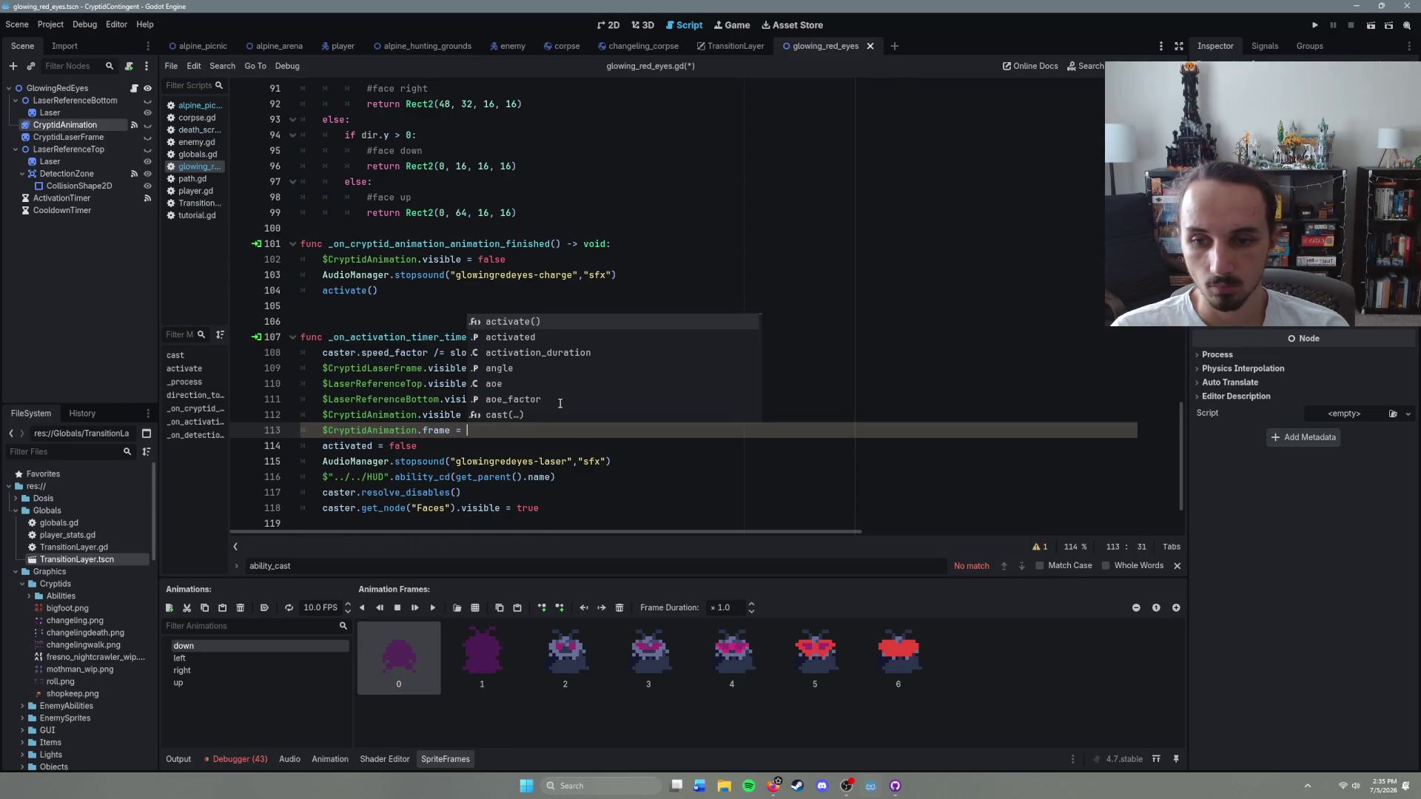
pyautogui.write('1')
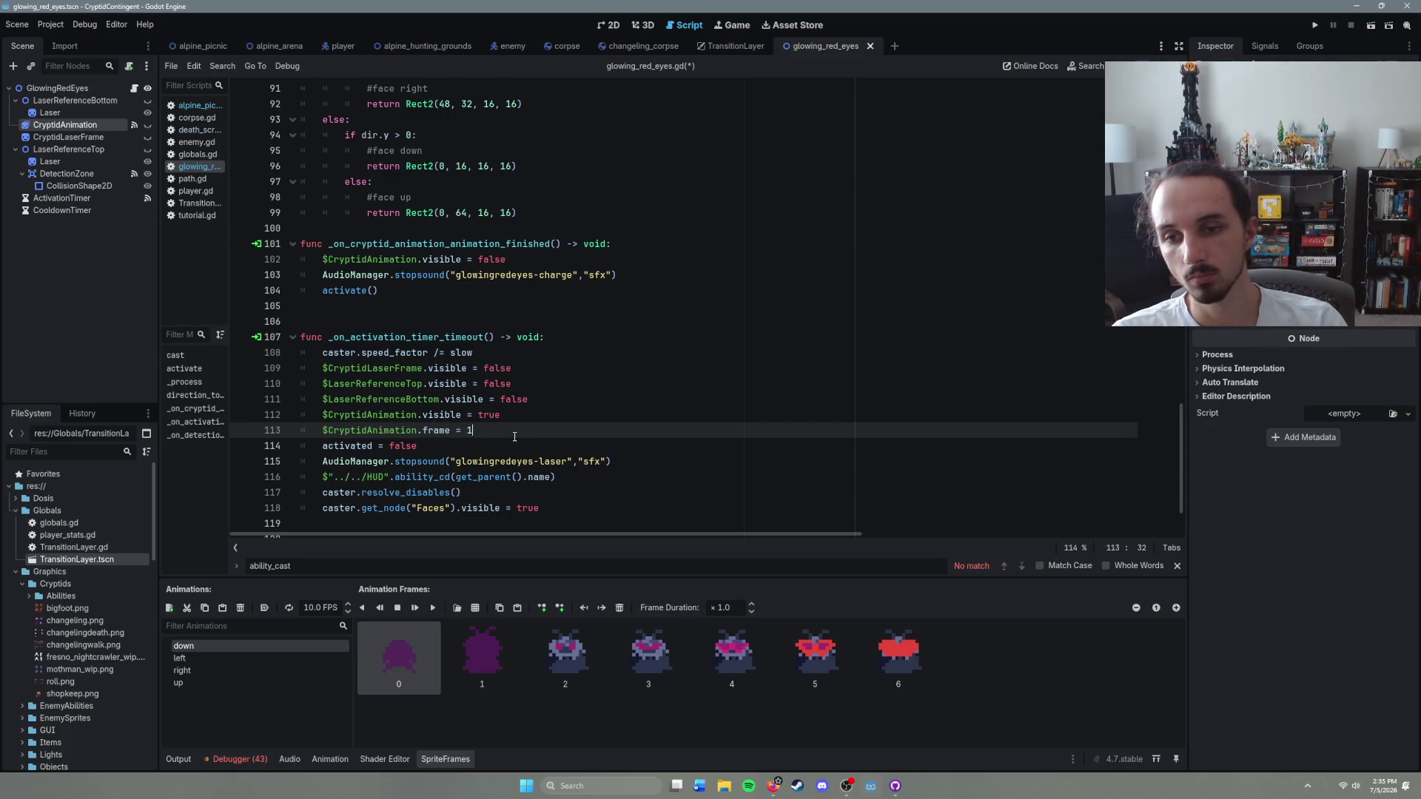
pyautogui.press('Return')
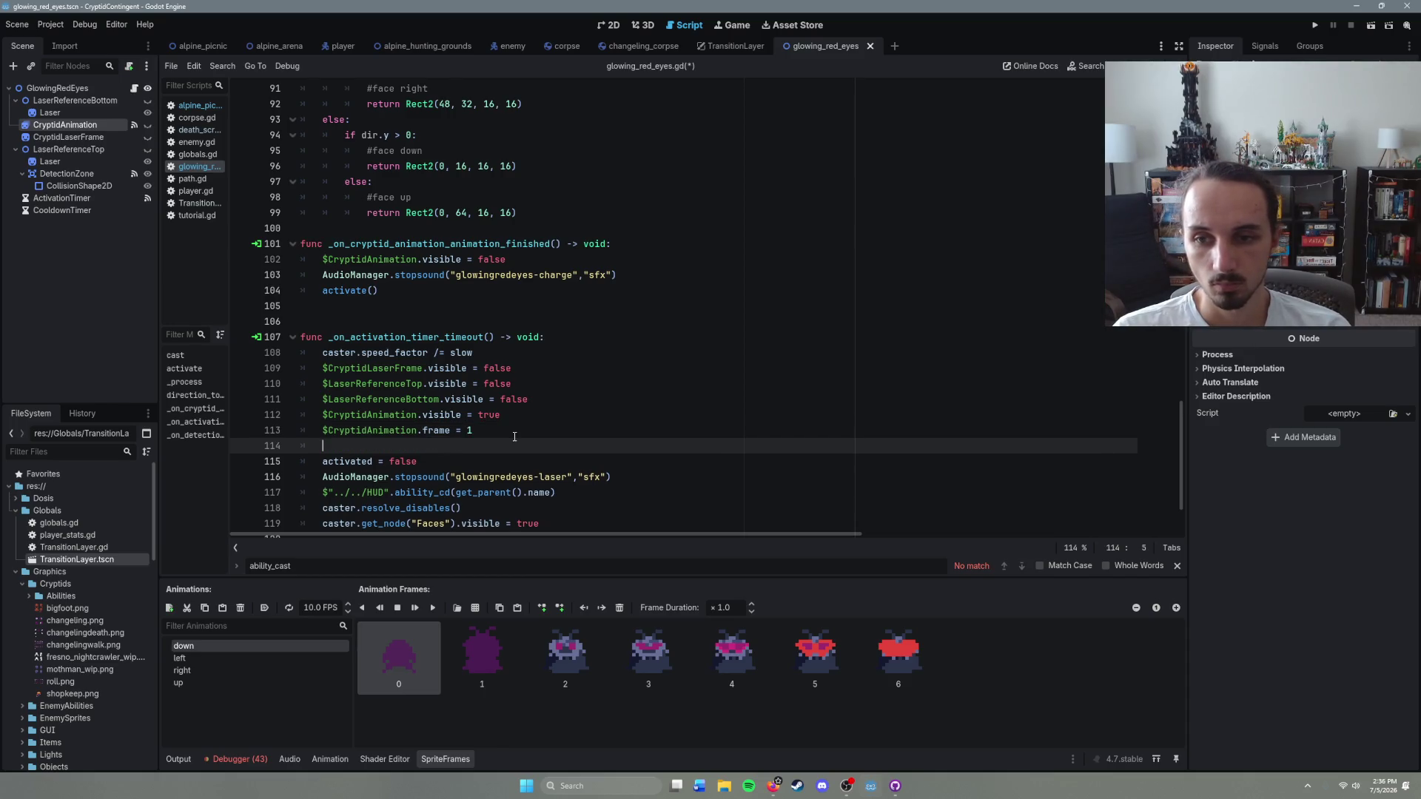
# Step: Add $CryptidAnimation.play_backwards("") with an empty animation name
pyautogui.write('$Cr')
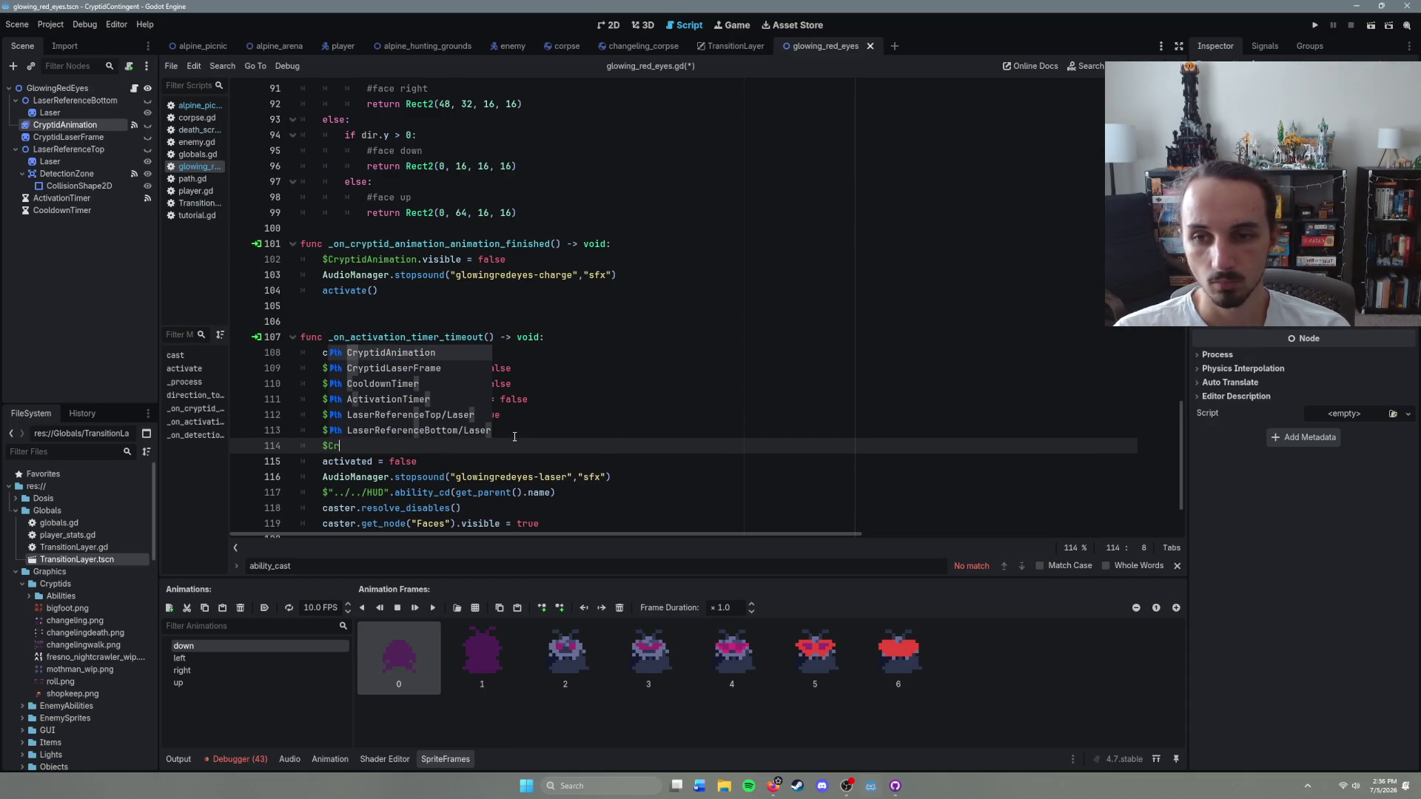
pyautogui.press('BackSpace')
pyautogui.press('BackSpace')
pyautogui.press('BackSpace')
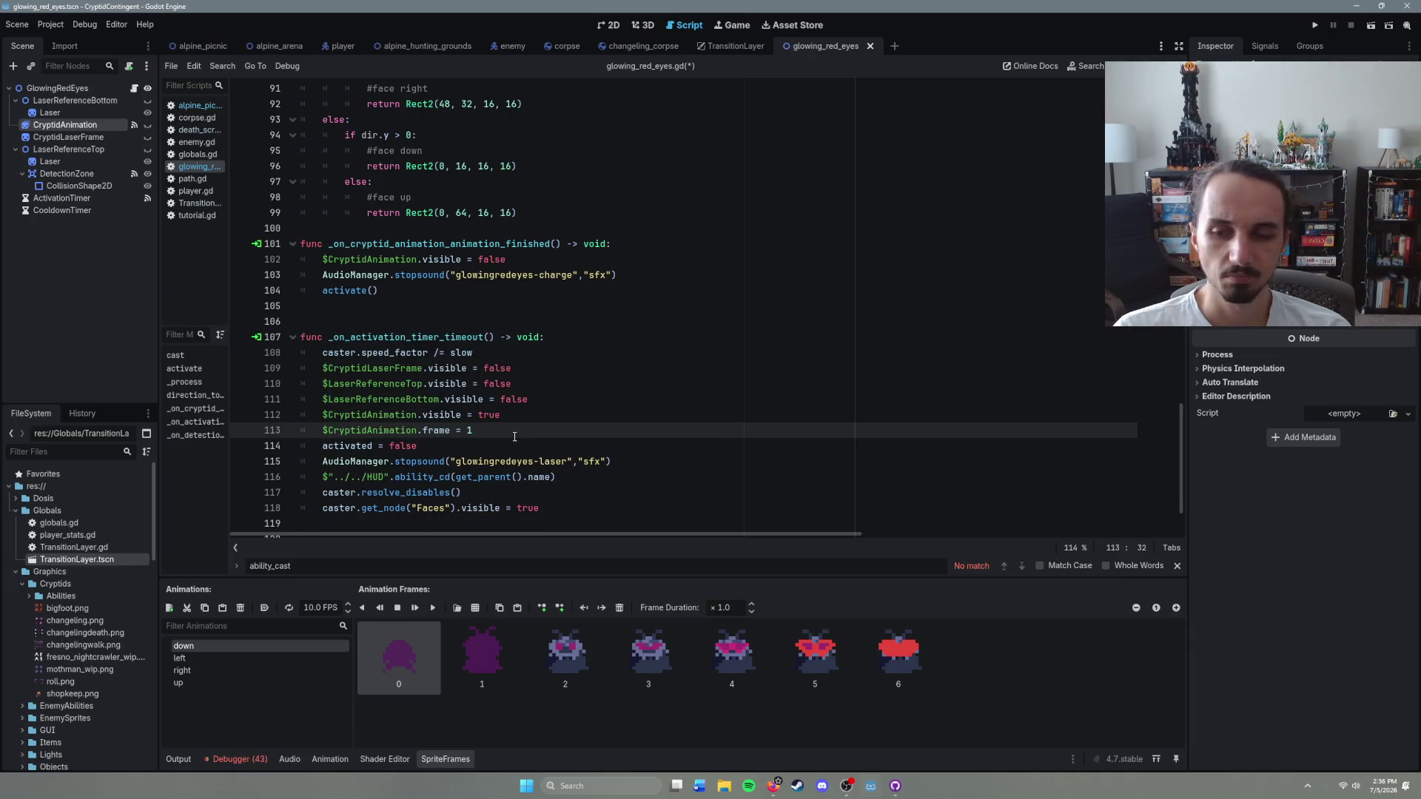
pyautogui.press('Return')
pyautogui.write('$Cr')
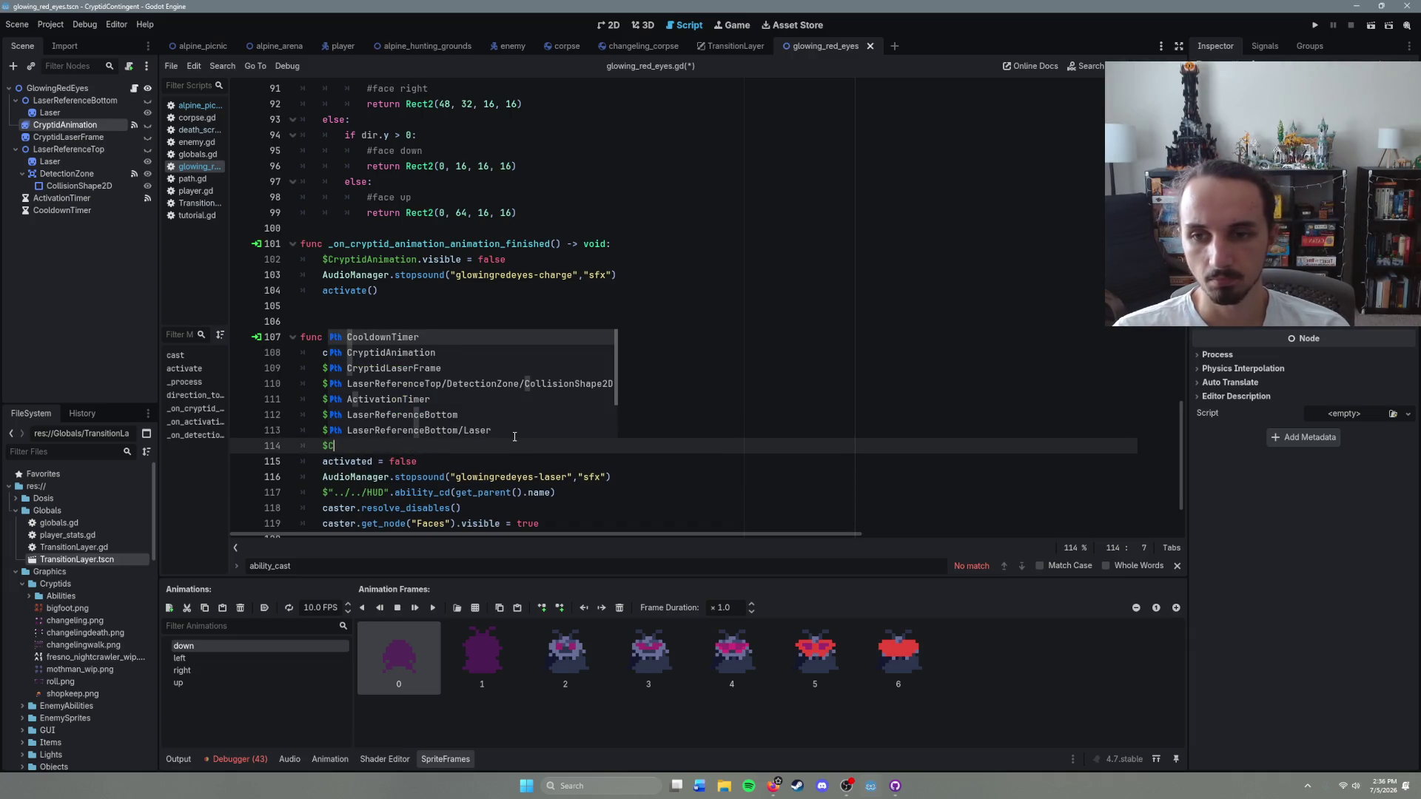
pyautogui.press('Return')
pyautogui.write('.play')
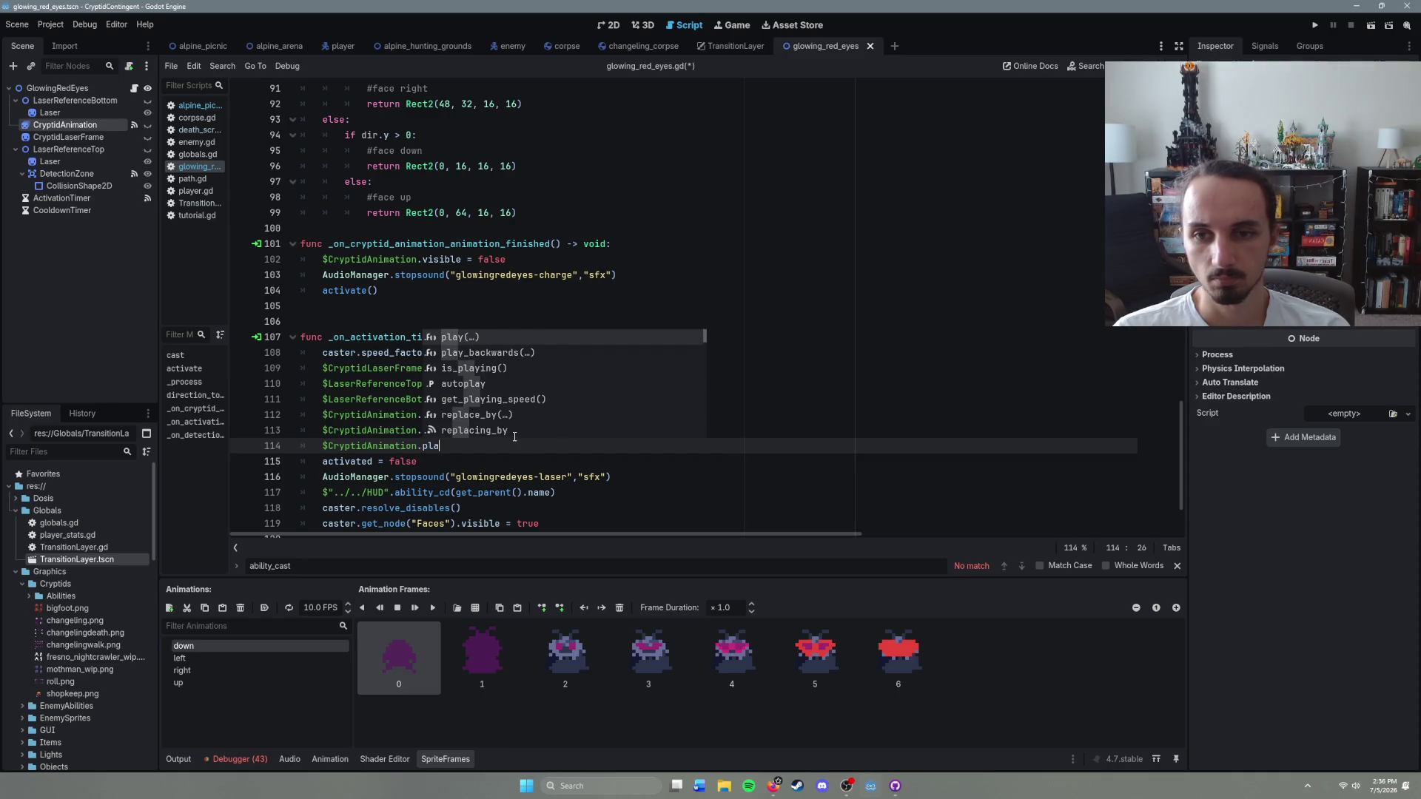
pyautogui.press('Down')
pyautogui.press('Return')
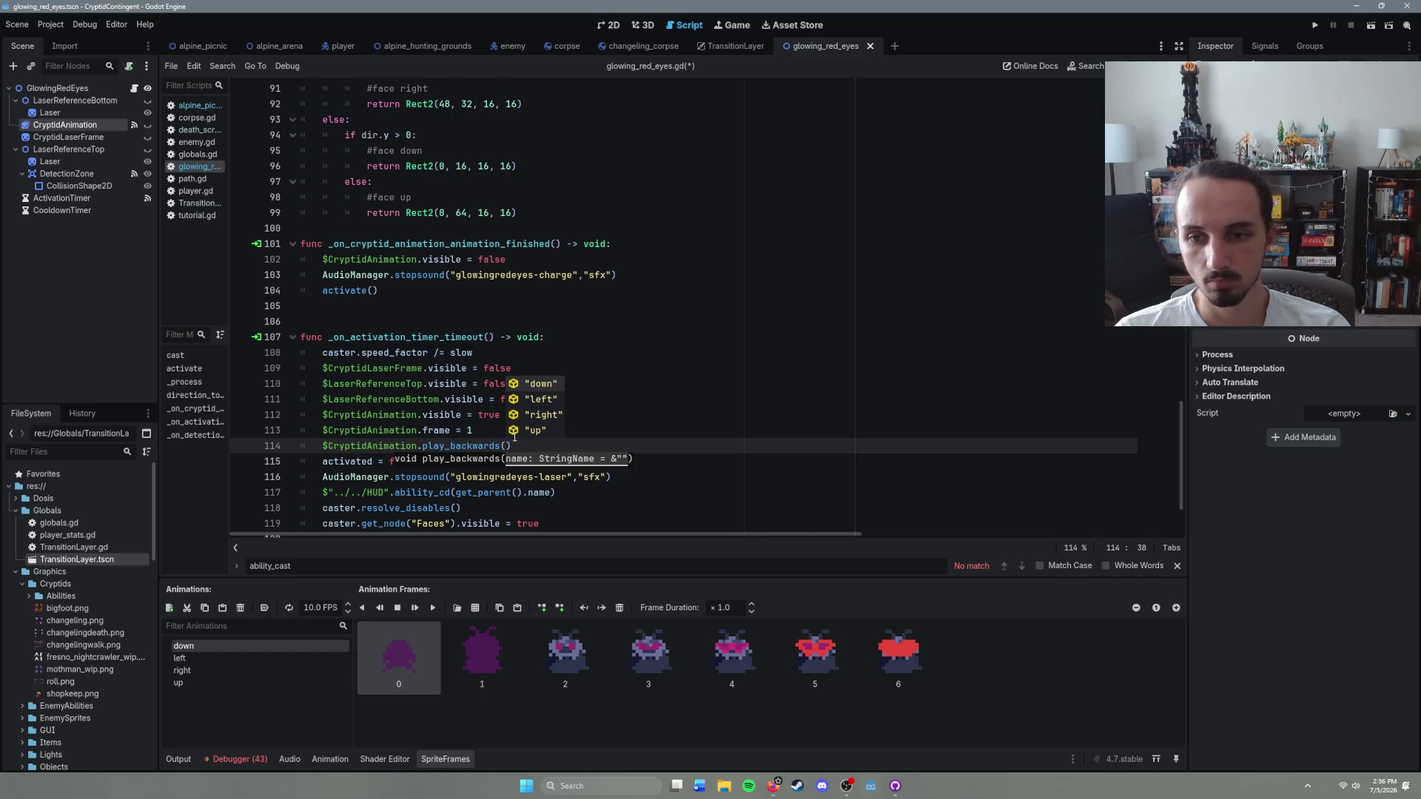
pyautogui.write('""')
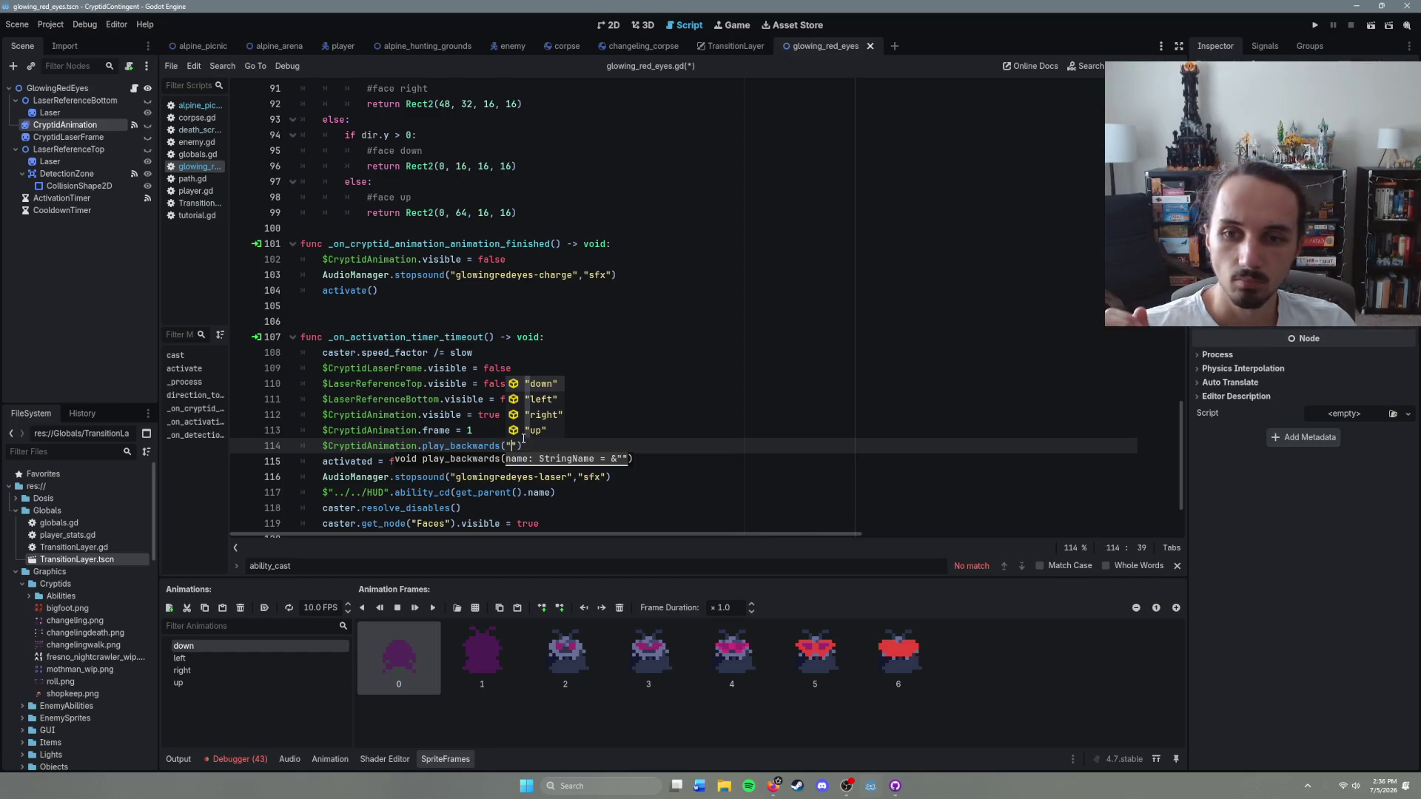
pyautogui.click(620, 438)
pyautogui.scroll(-2, 560, 456)
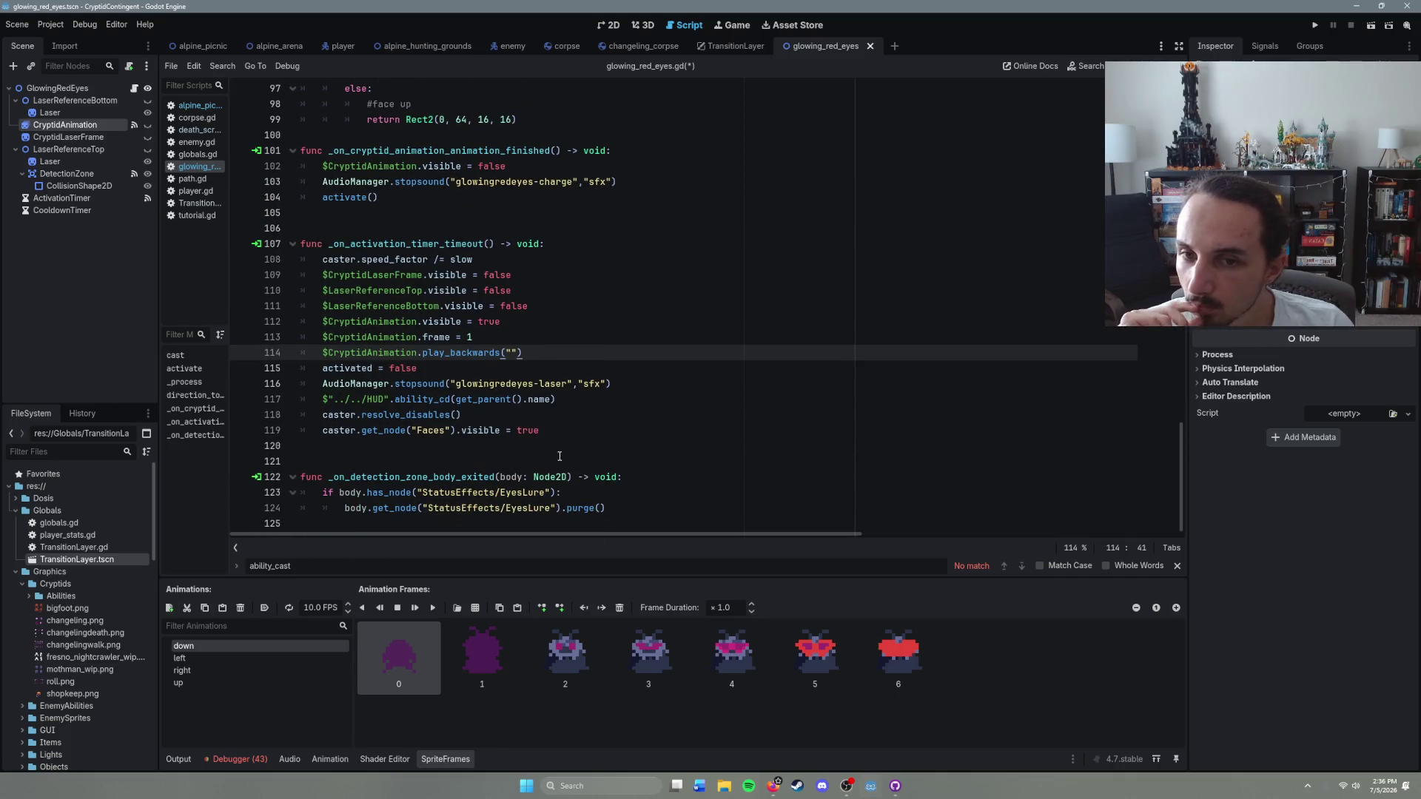
pyautogui.scroll(11, 560, 456)
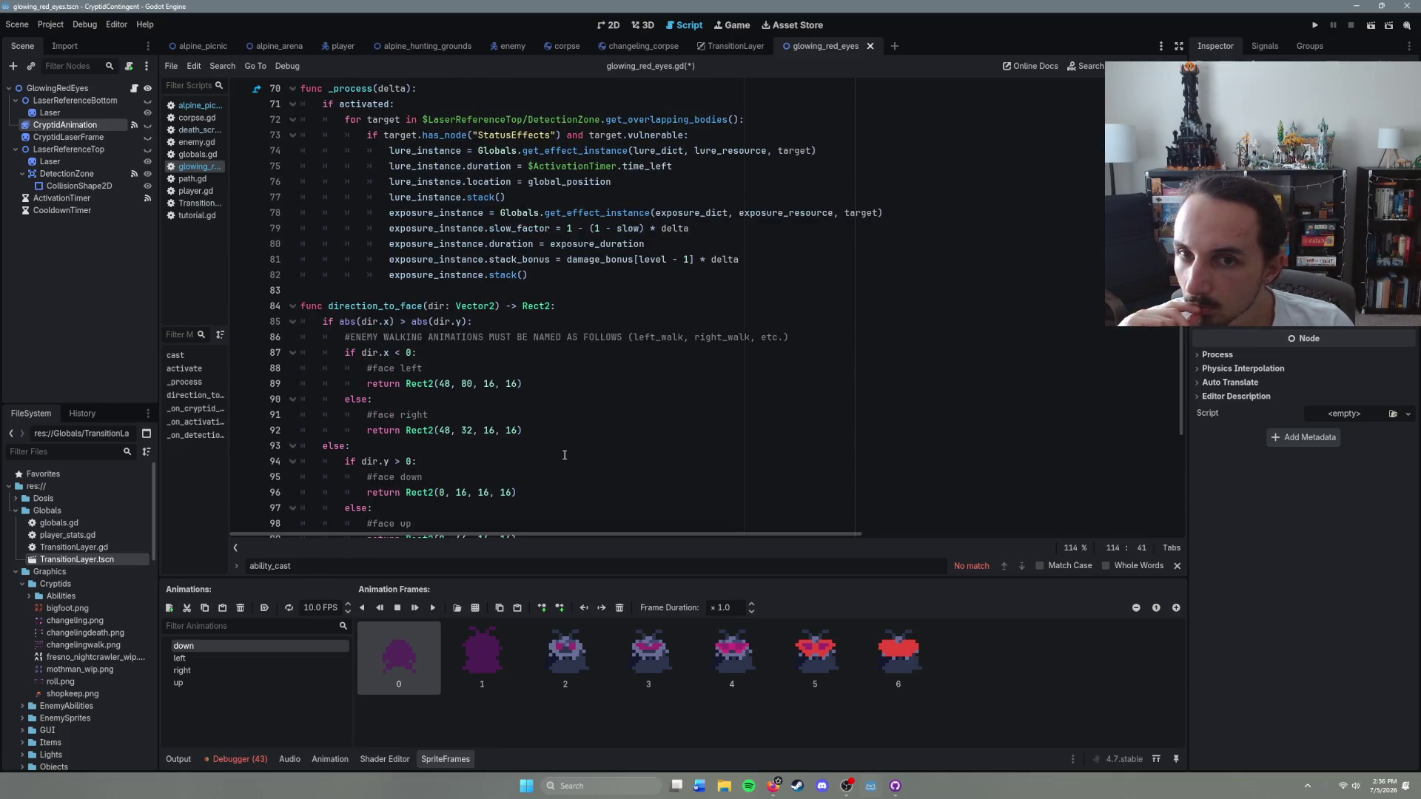
pyautogui.scroll(4, 568, 430)
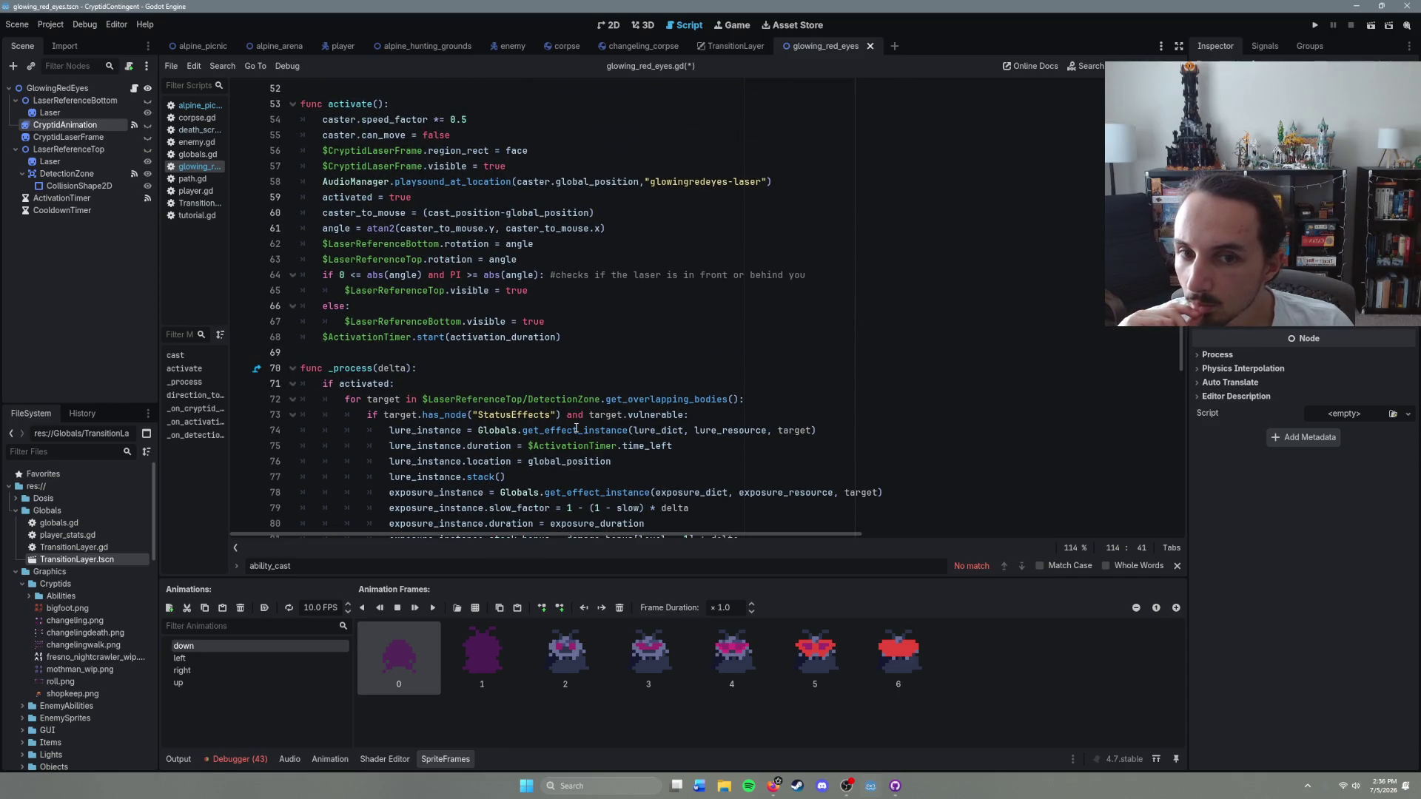
pyautogui.scroll(2, 543, 336)
pyautogui.scroll(12, 546, 337)
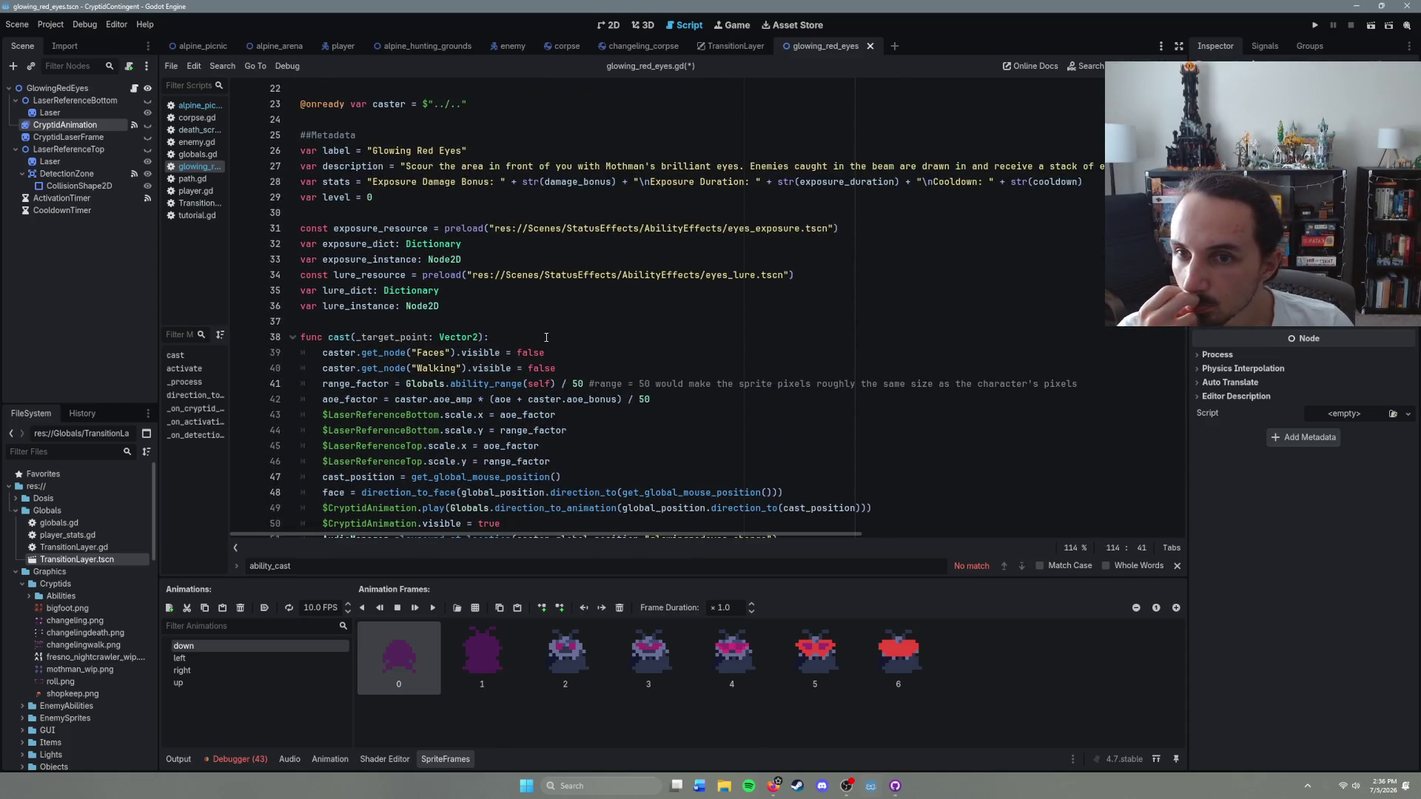
pyautogui.scroll(1, 546, 337)
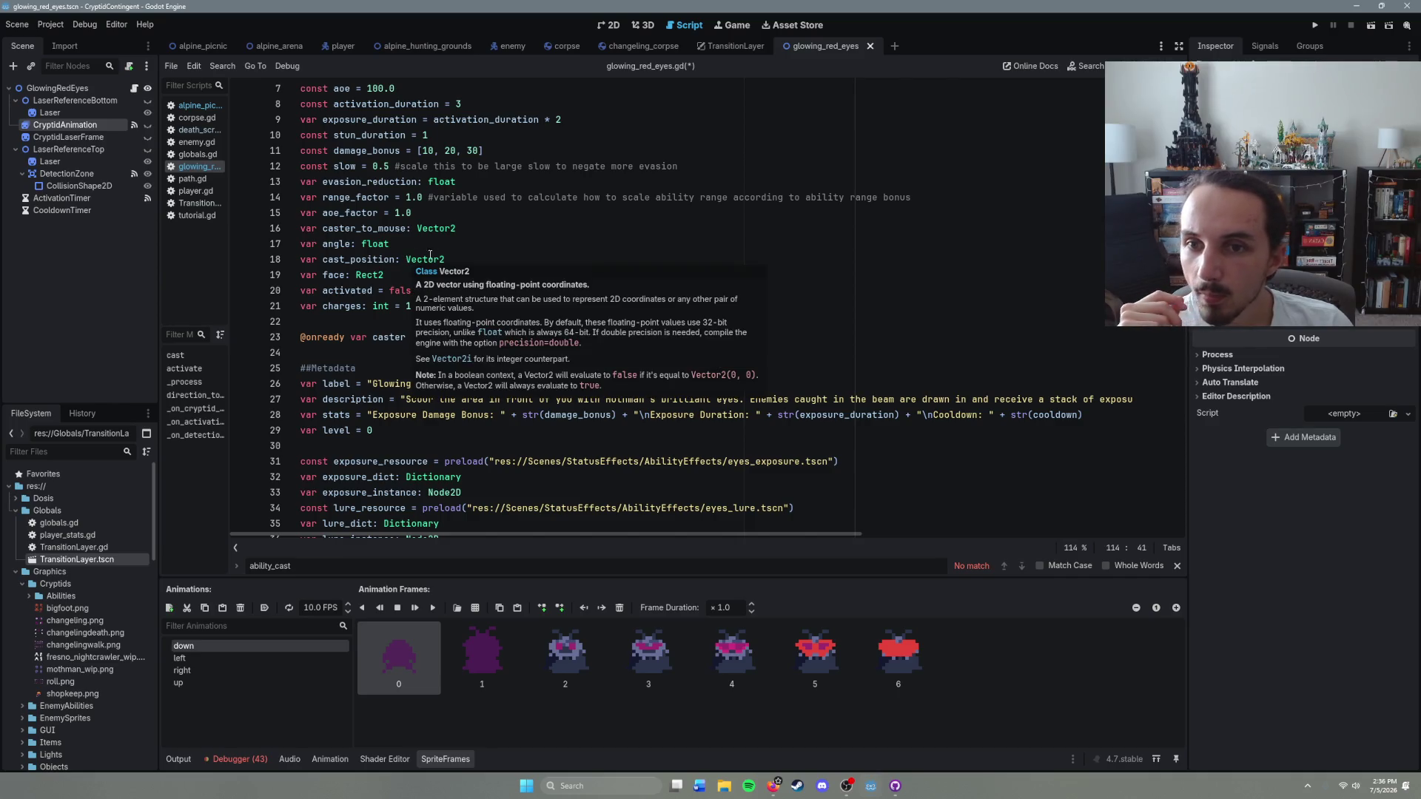
pyautogui.click(445, 259)
pyautogui.scroll(-3, 492, 359)
pyautogui.scroll(-5, 492, 358)
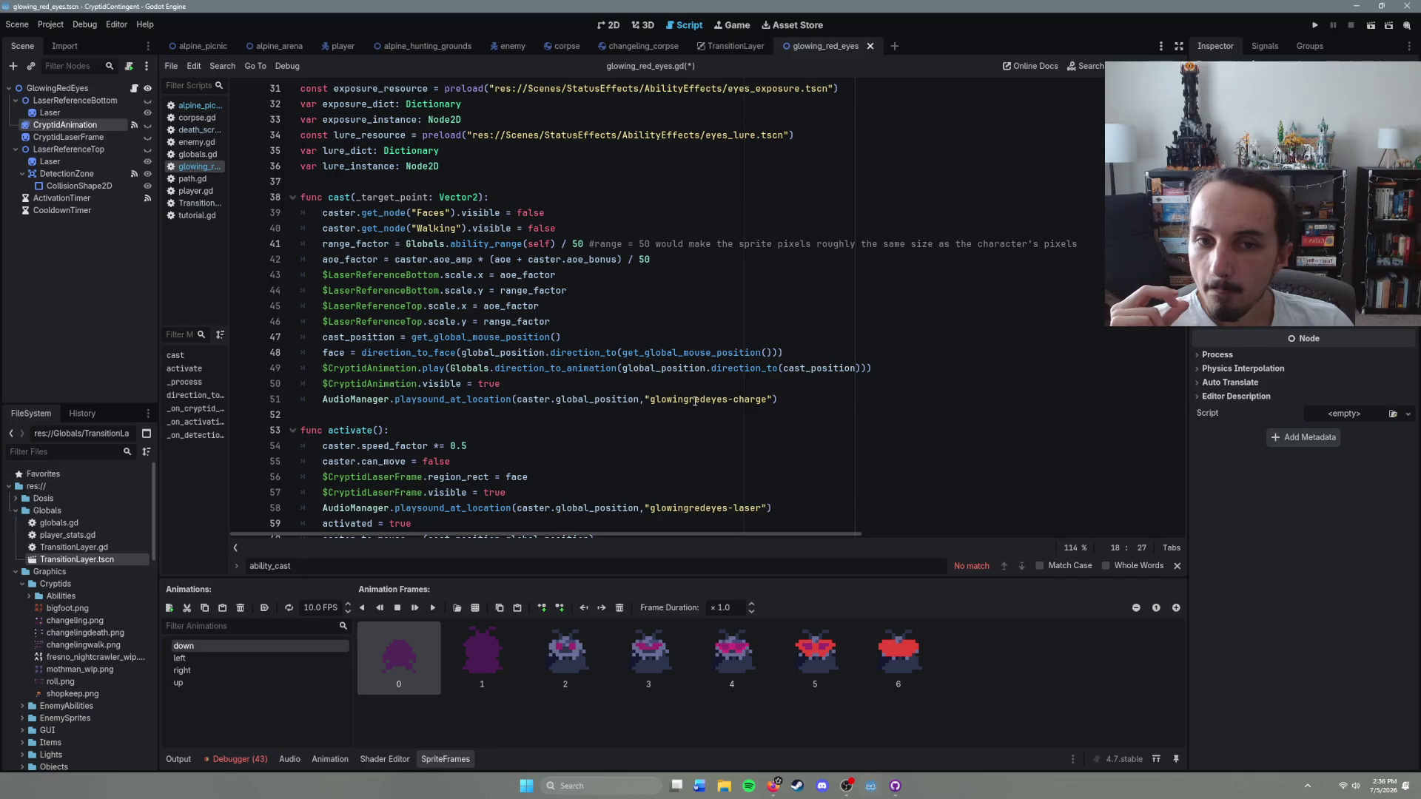
pyautogui.click(874, 375)
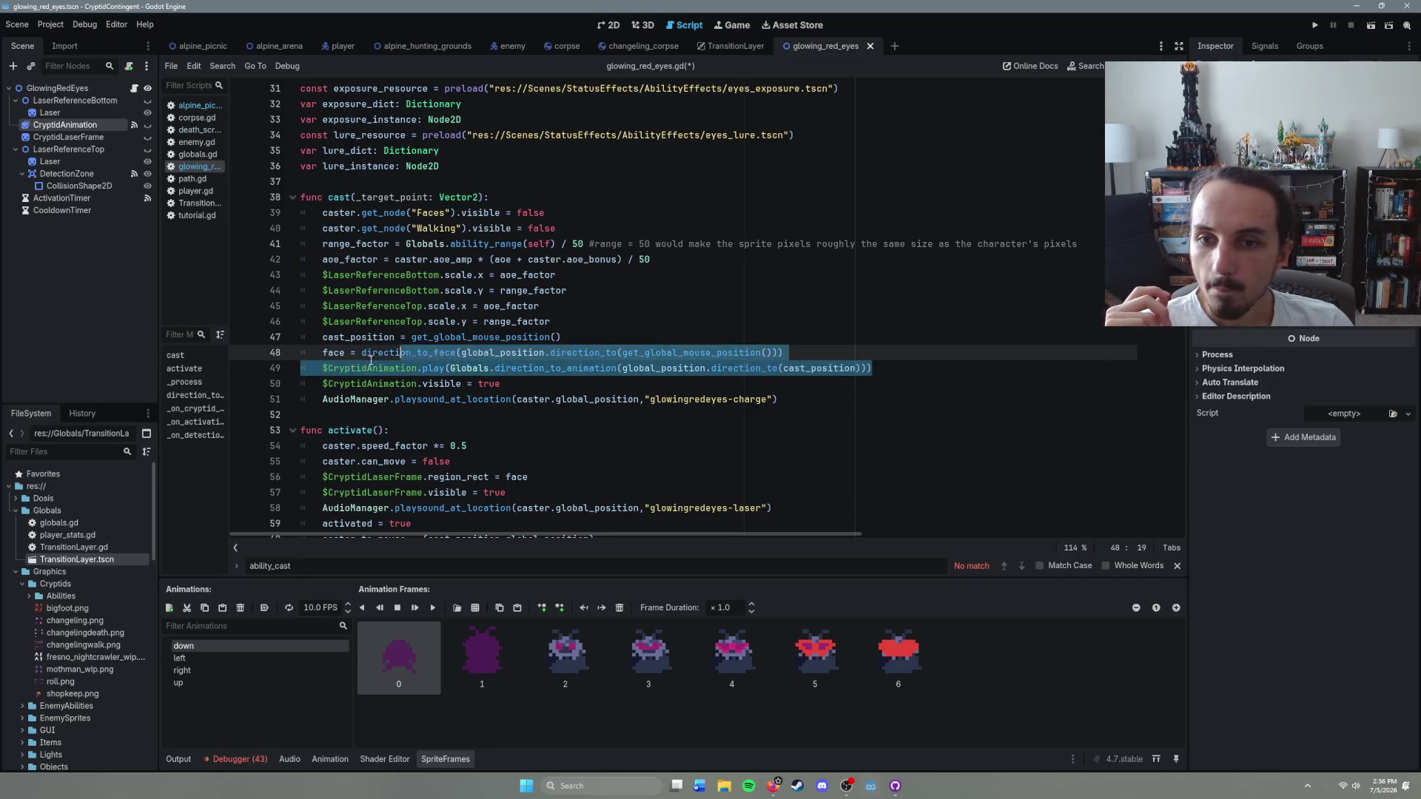
pyautogui.click(459, 368)
pyautogui.moveTo(449, 367); pyautogui.dragTo(865, 370)
pyautogui.hotkey('ctrl', 'c')
pyautogui.scroll(-20, 652, 474)
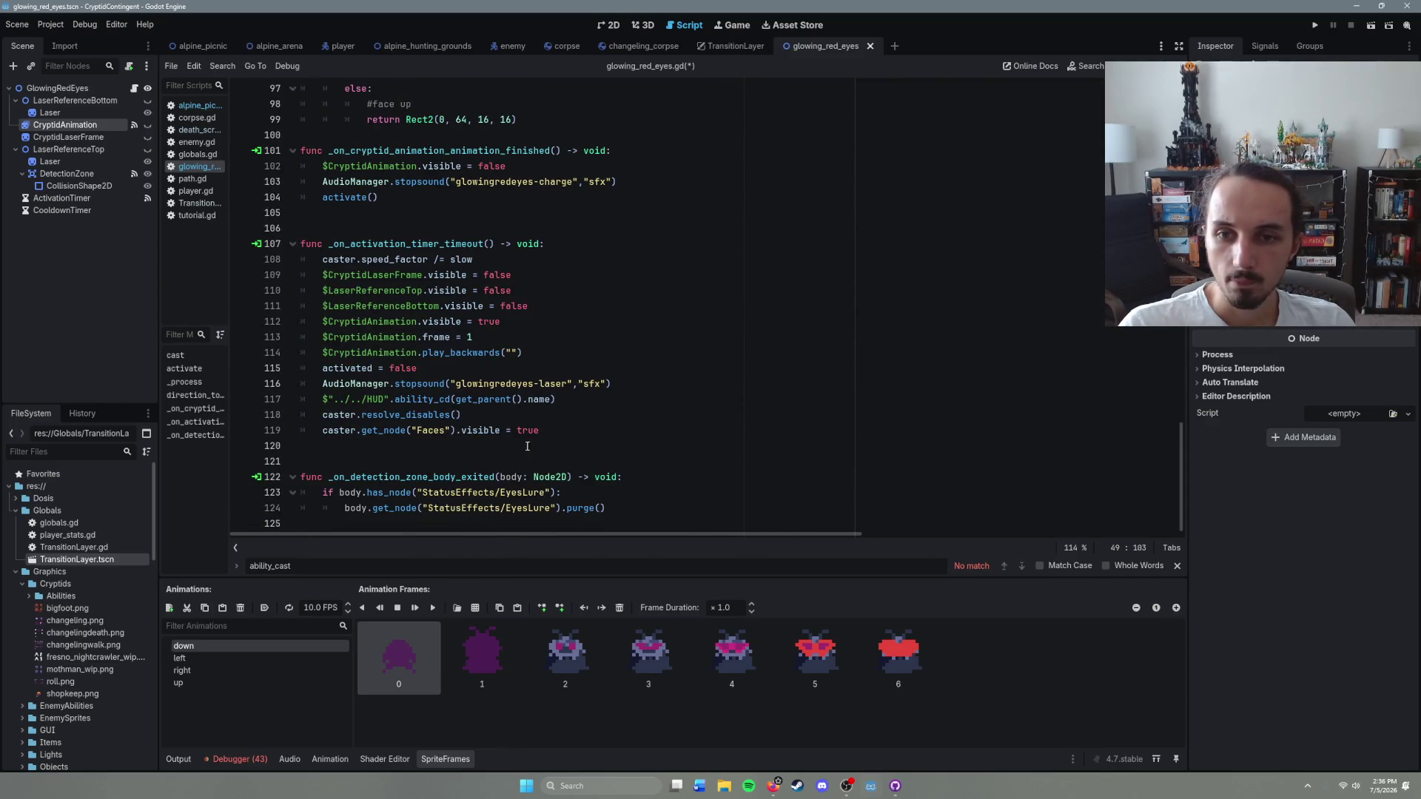
# Step: Paste the direction expression into play_backwards and move frame = 1 below that call
pyautogui.click(518, 354)
pyautogui.hotkey('ctrl', 'v')
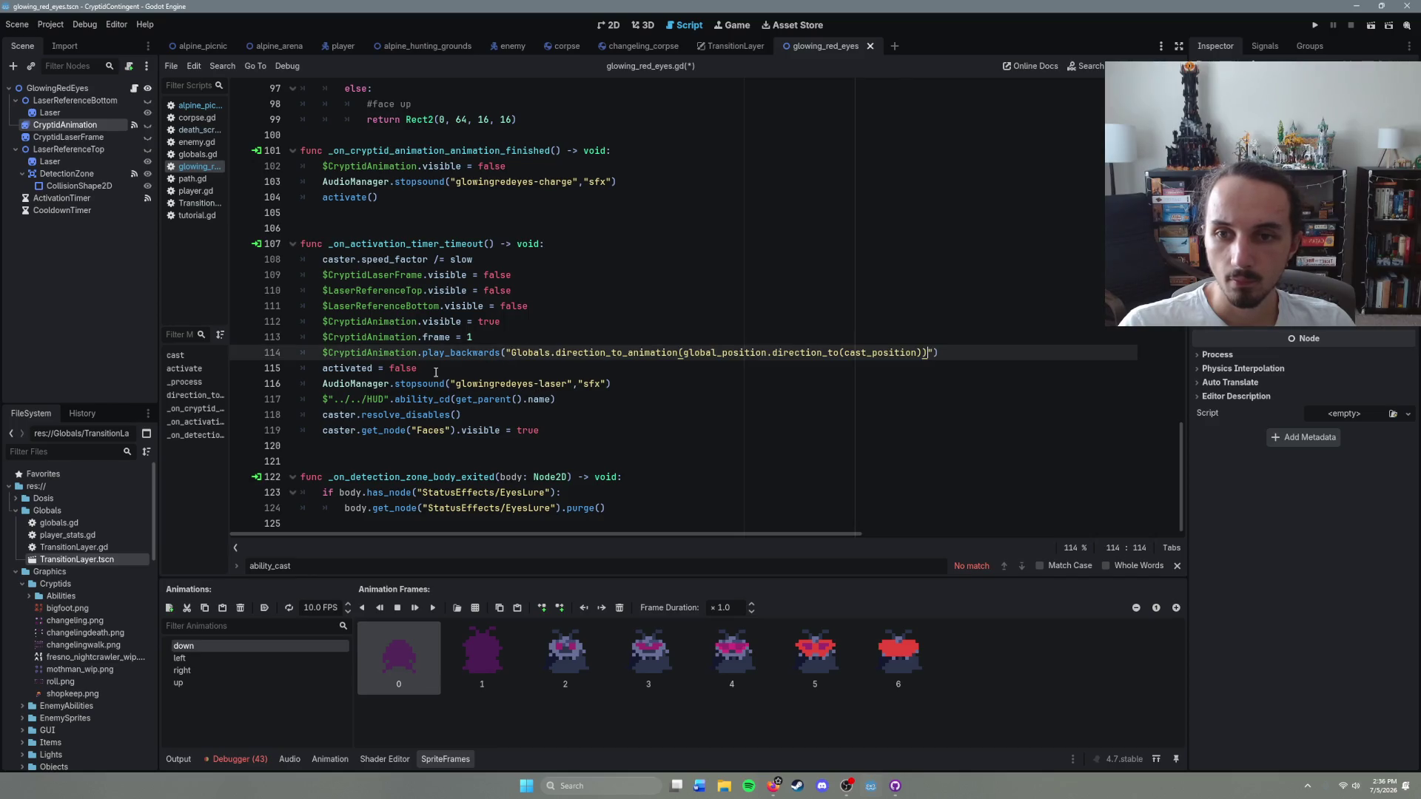
pyautogui.click(533, 336)
pyautogui.moveTo(533, 336); pyautogui.dragTo(323, 338)
pyautogui.press('BackSpace')
pyautogui.press('BackSpace')
pyautogui.click(948, 334)
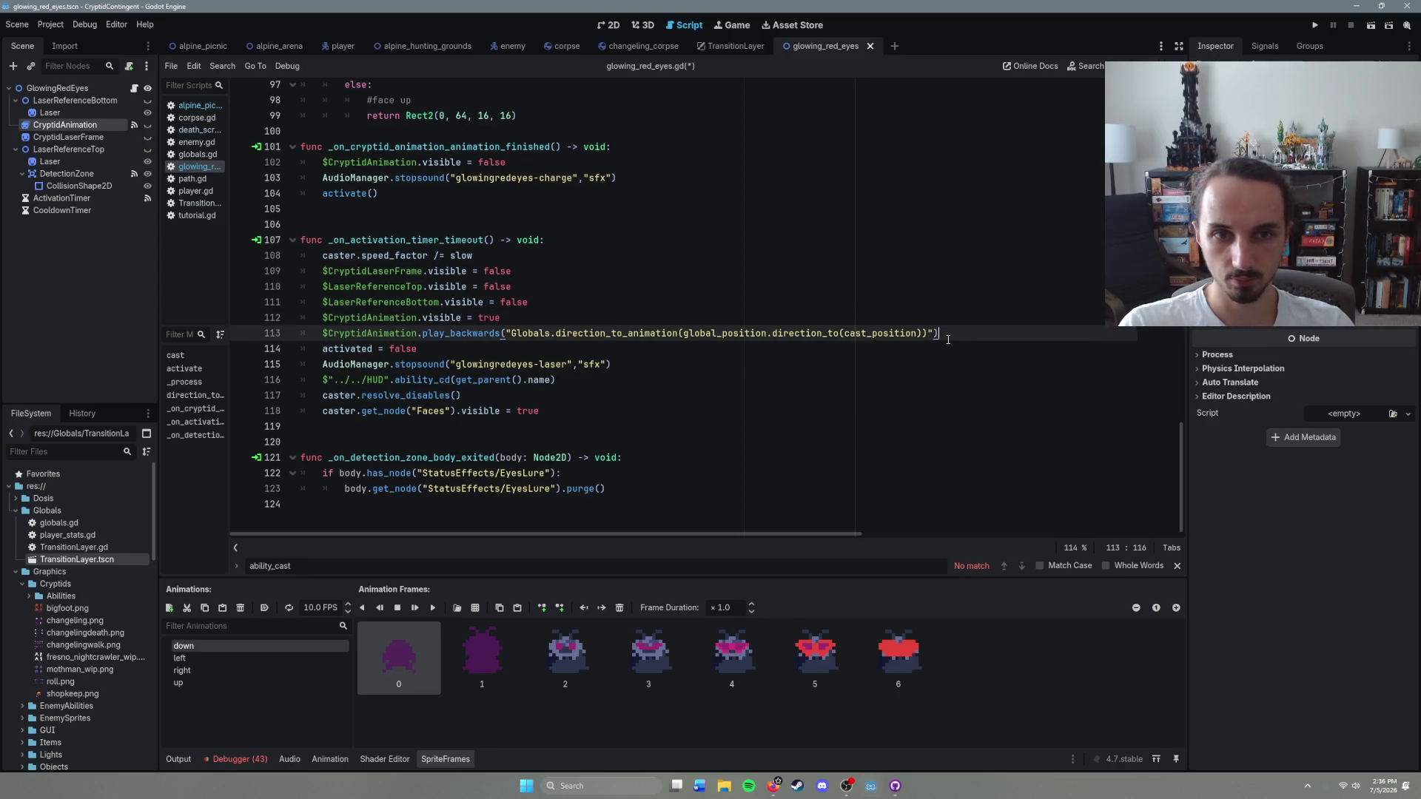
pyautogui.press('Return')
pyautogui.write('$CryptidAnimation.frame = 1')
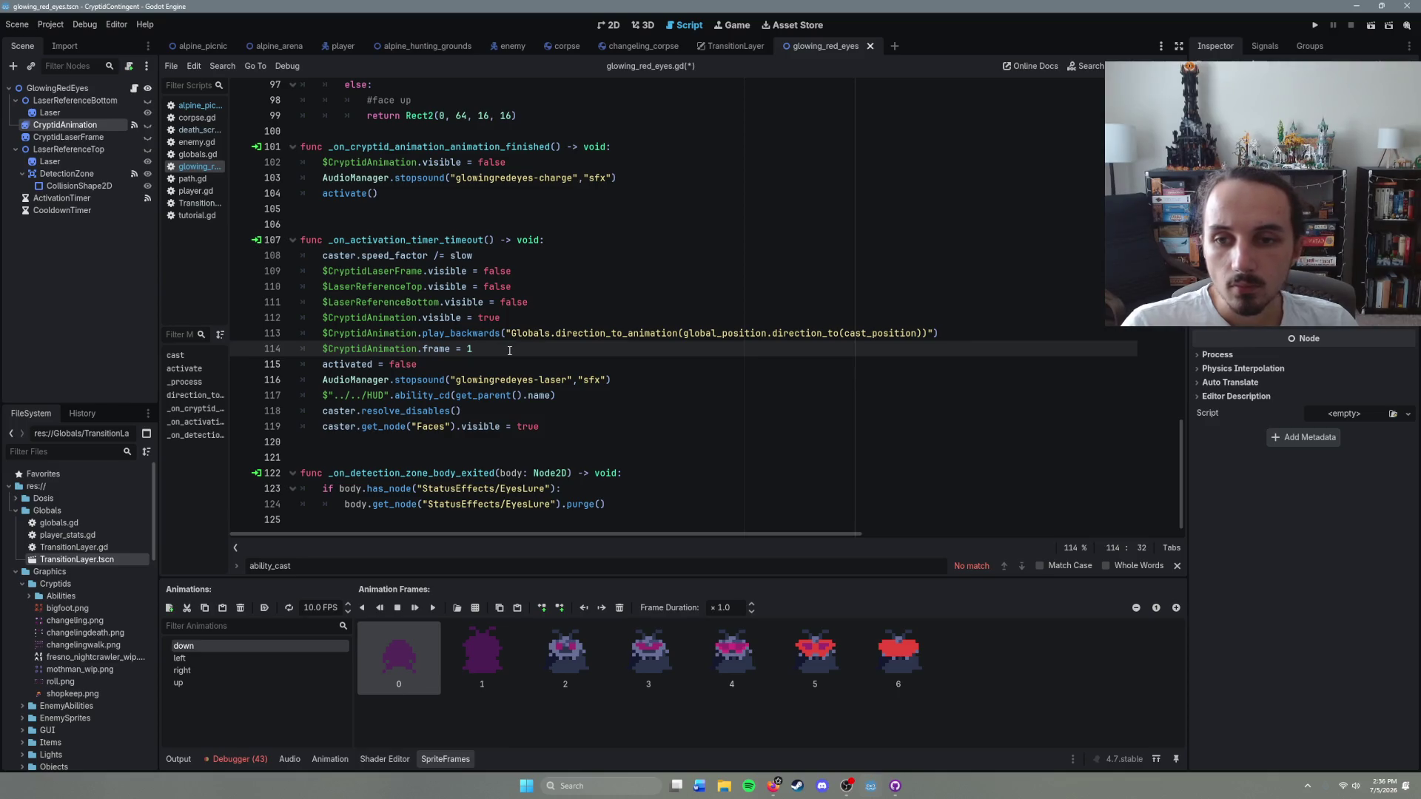
pyautogui.press('Return')
pyautogui.press('BackSpace')
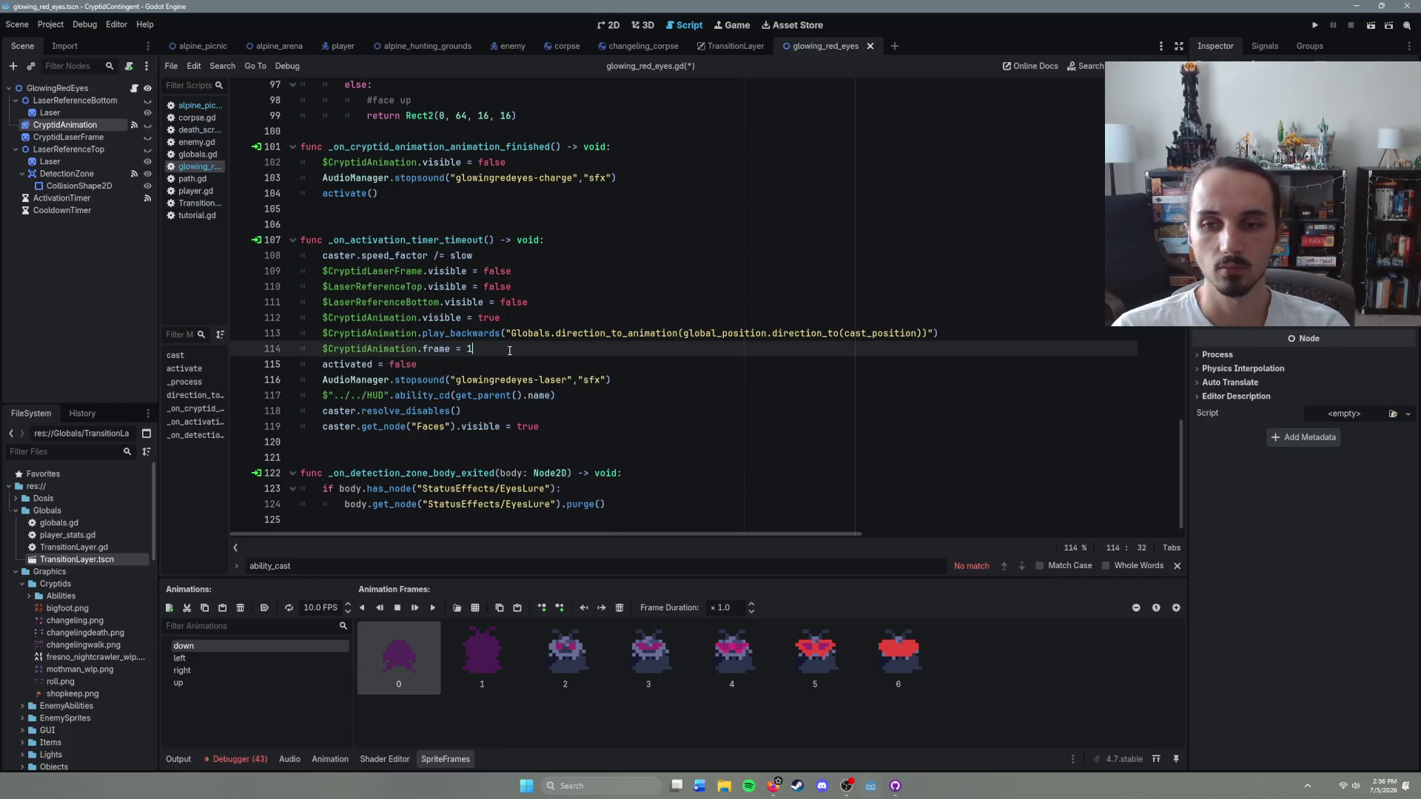
# Step: Strip the quotes around the pasted expression and save the glowing_red_eyes script
pyautogui.click(509, 413)
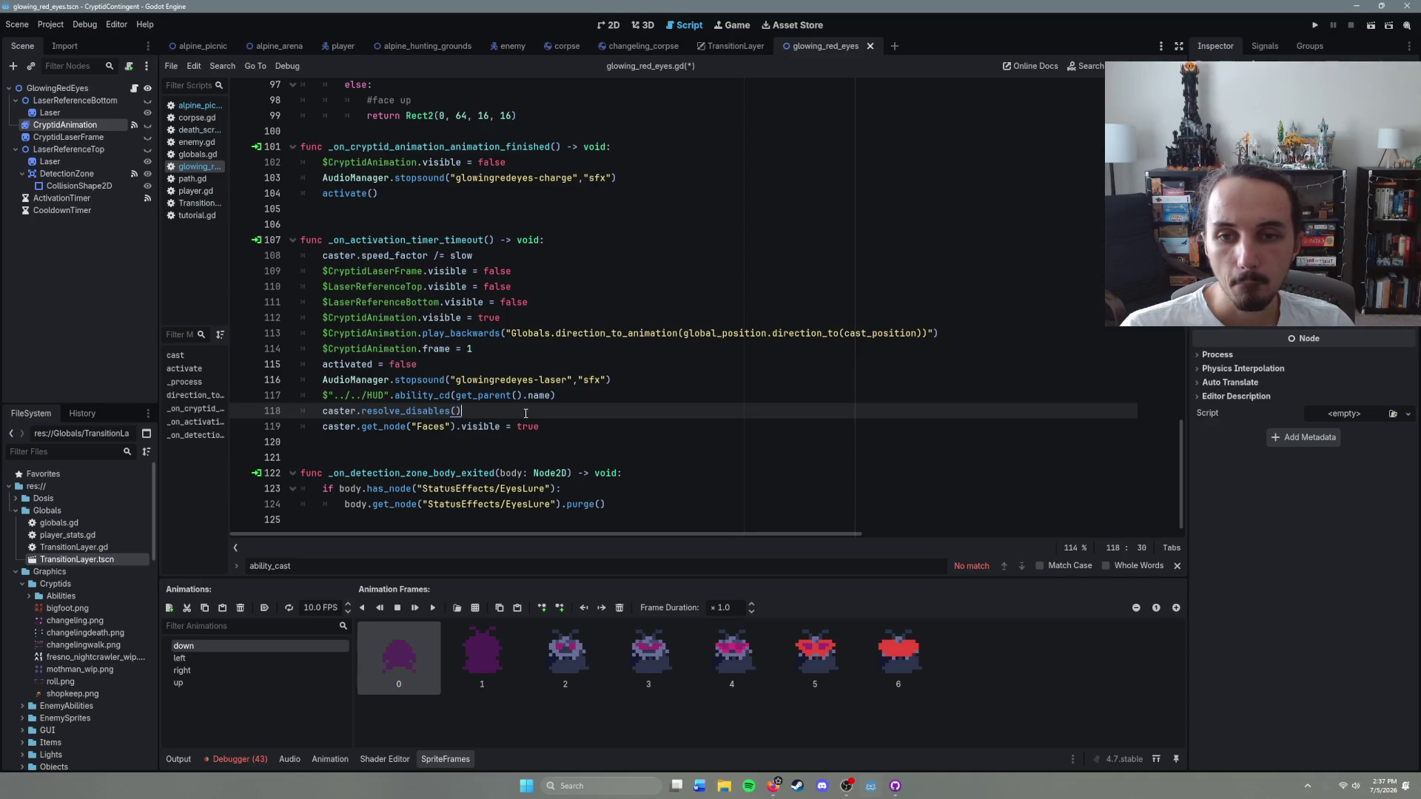
pyautogui.click(510, 336)
pyautogui.press('BackSpace')
pyautogui.click(928, 334)
pyautogui.press('BackSpace')
pyautogui.hotkey('ctrl', 's')
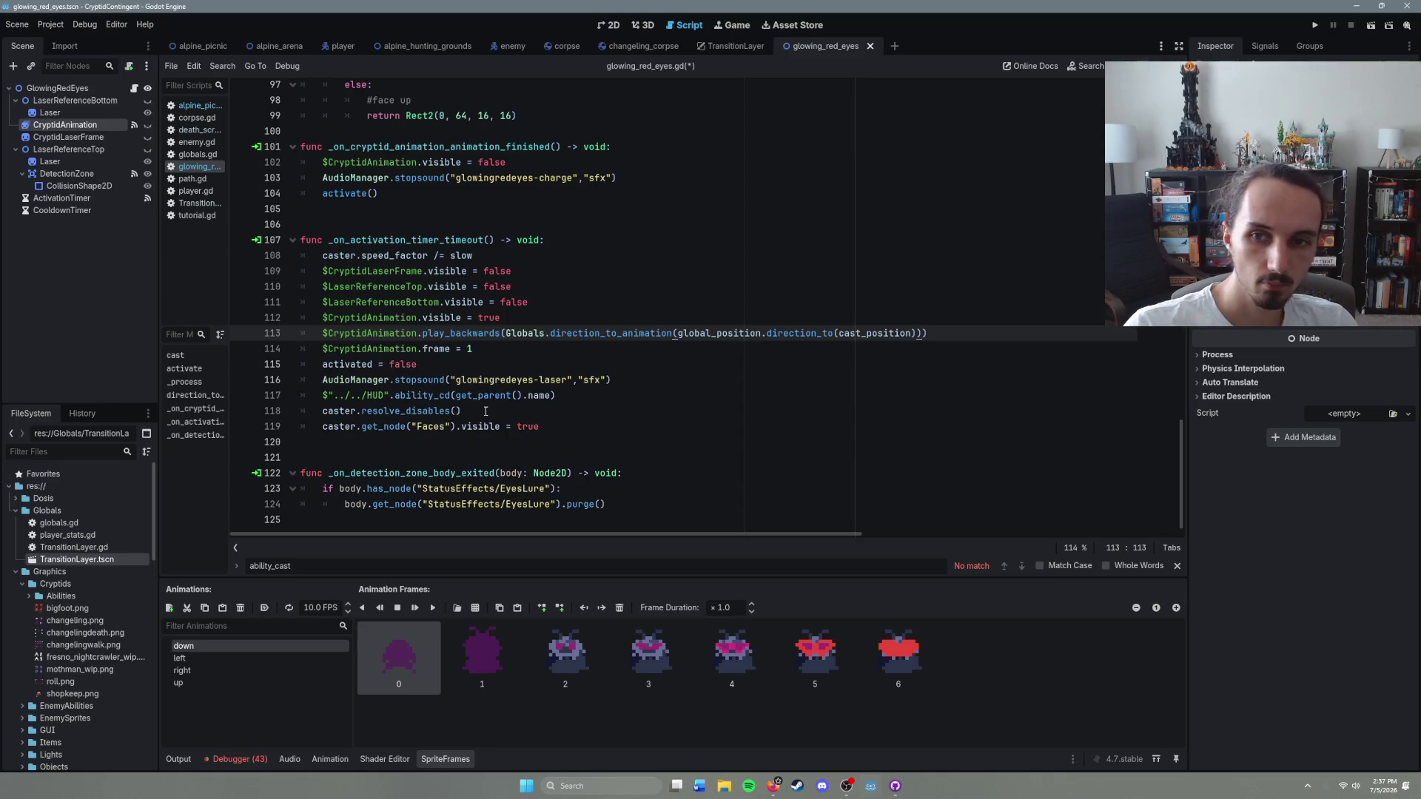
# Step: Open a new line after the HUD cooldown line, just above resolve_disables
pyautogui.click(488, 412)
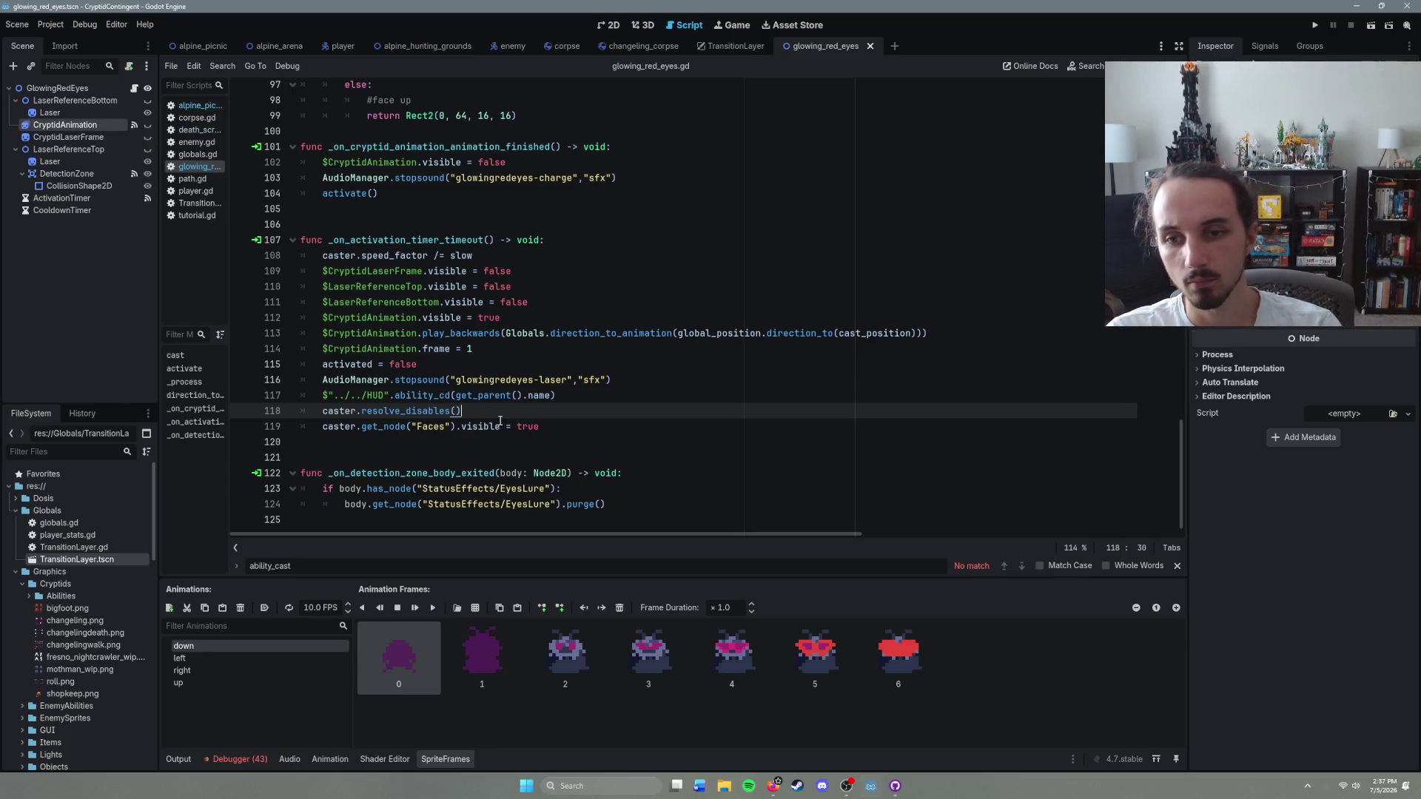
pyautogui.click(581, 398)
pyautogui.press('Return')
# Step: Add await $CryptidAnimation.animation_finished above resolve_disables
pyautogui.write('await $CryptidAnimation.')
pyautogui.press('Escape')
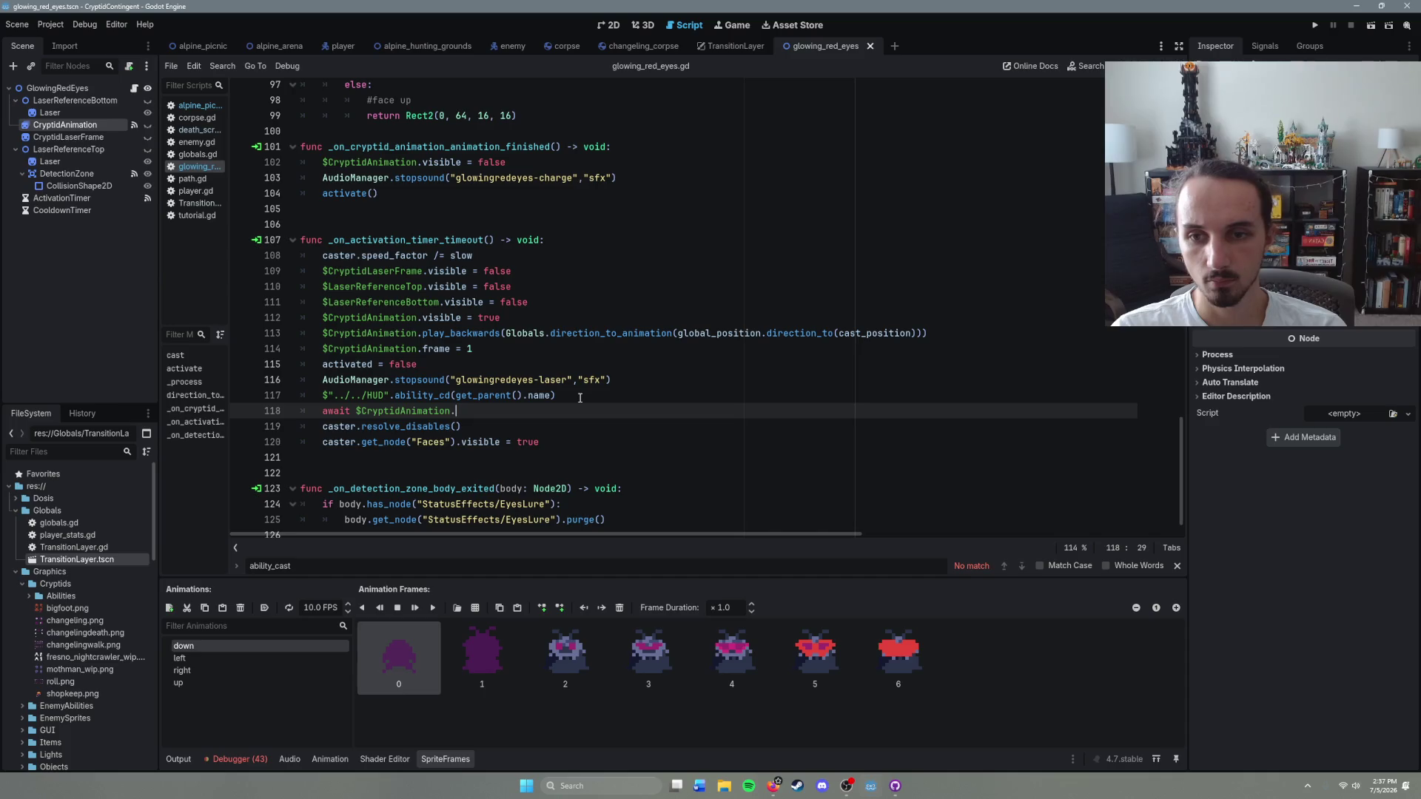
pyautogui.press('Down')
pyautogui.press('Down')
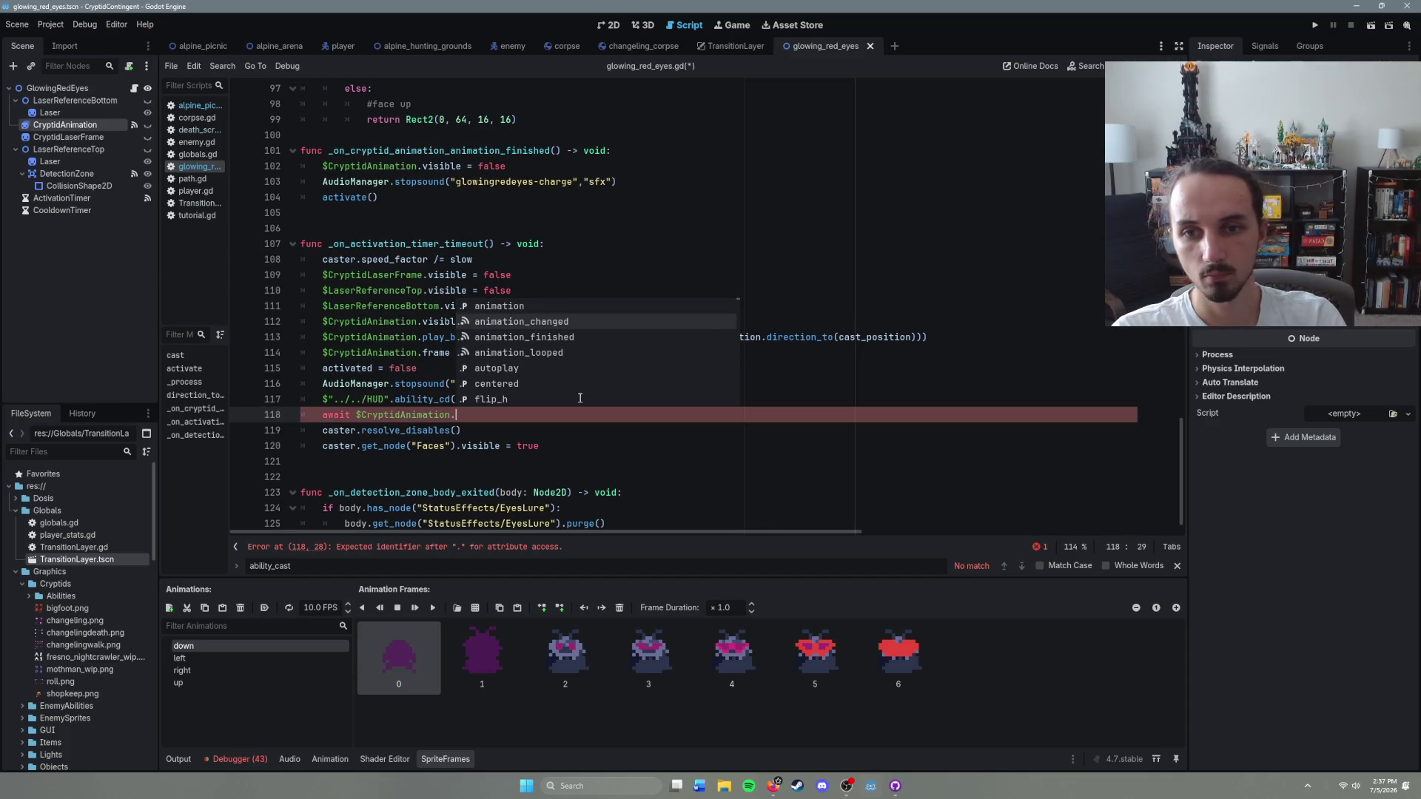
pyautogui.press('Return')
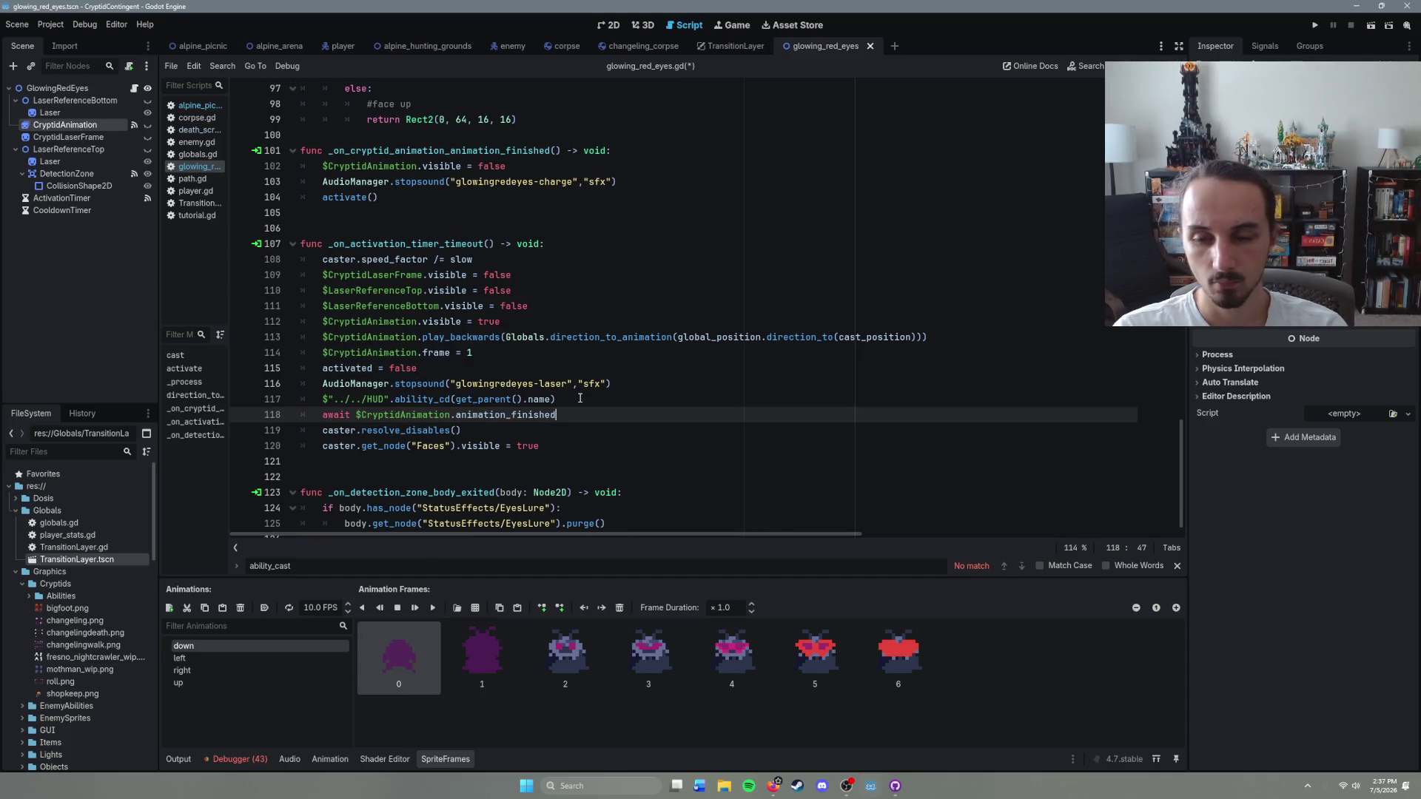
pyautogui.press('Return')
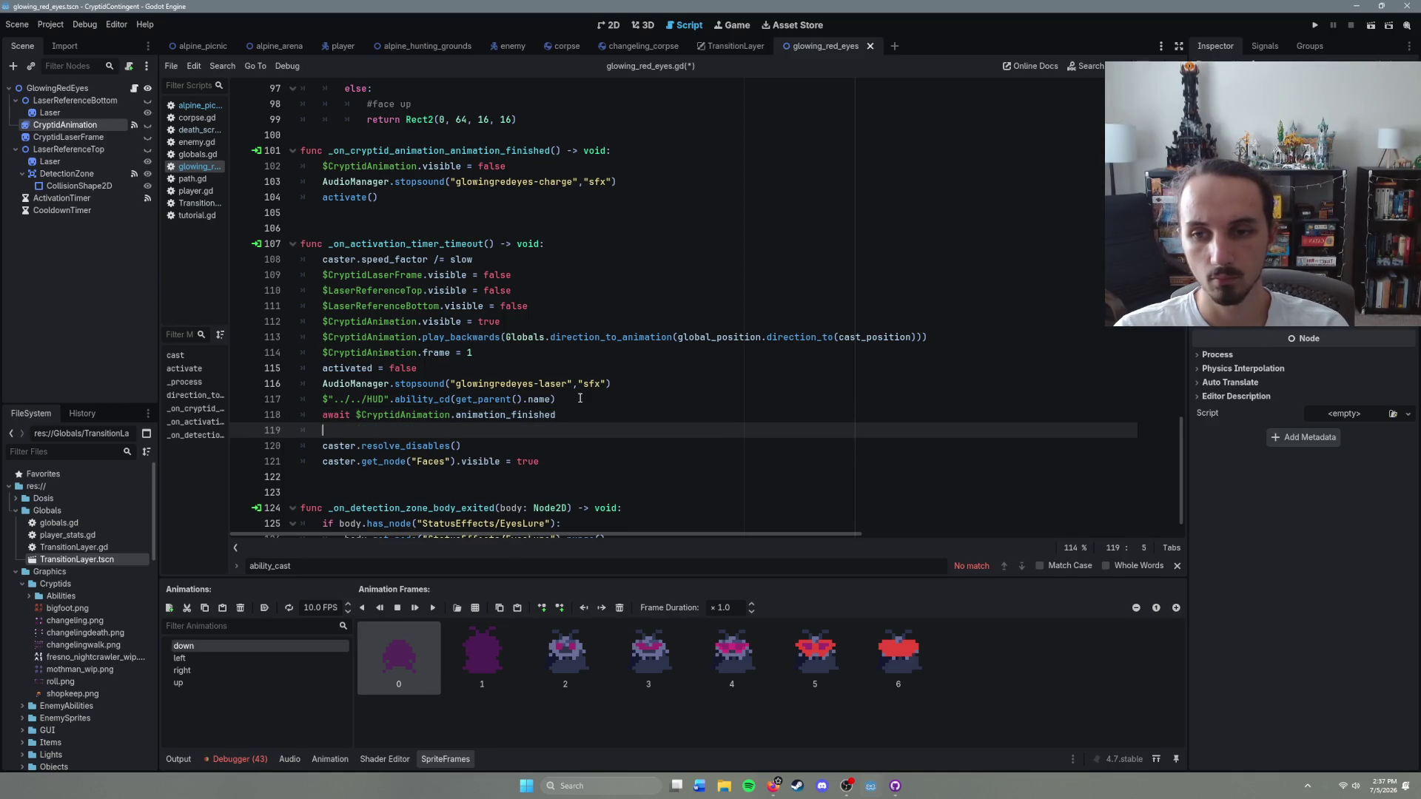
# Step: Add $CryptidAnimation.visible = false after the await and save the script
pyautogui.write('$C')
pyautogui.press('Return')
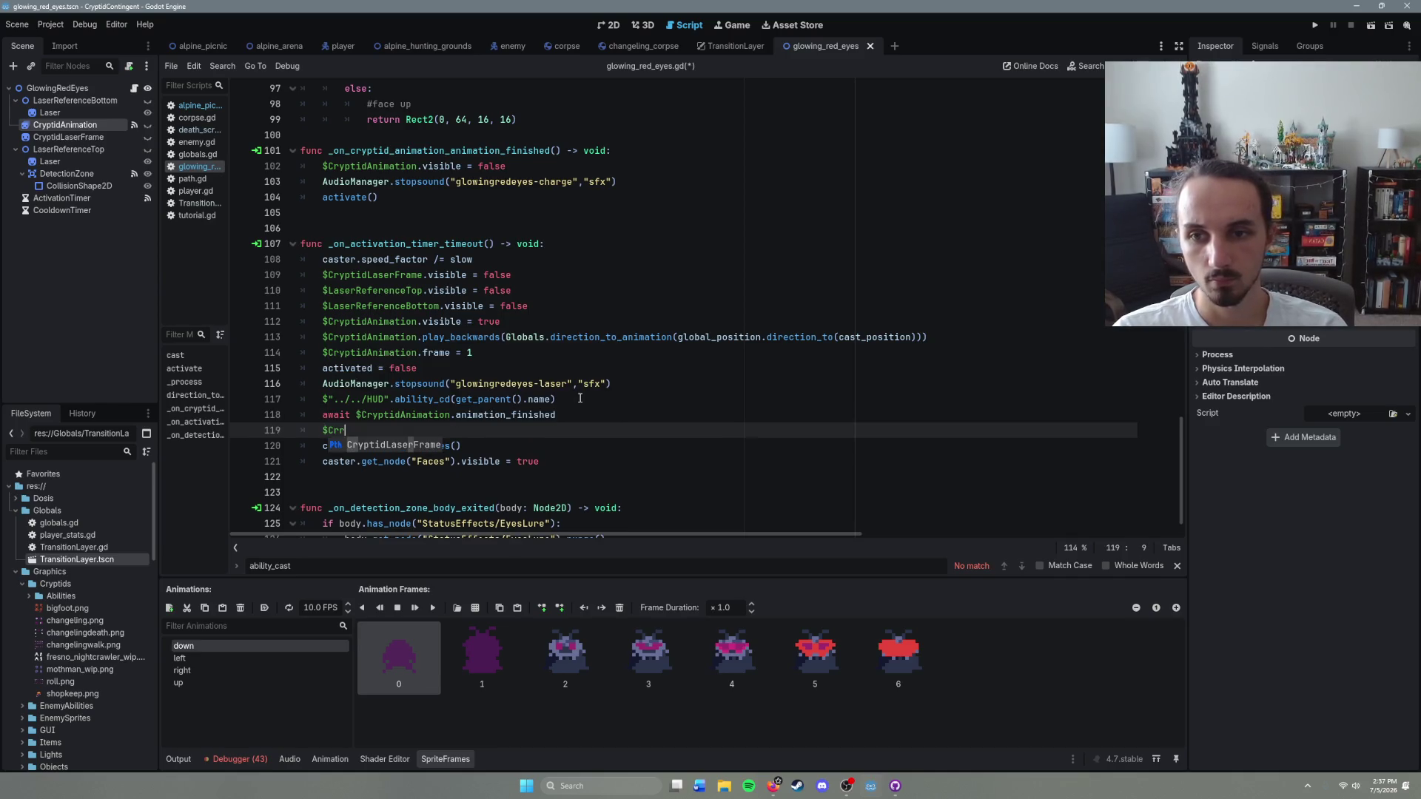
pyautogui.press('BackSpace')
pyautogui.press('BackSpace')
pyautogui.press('BackSpace')
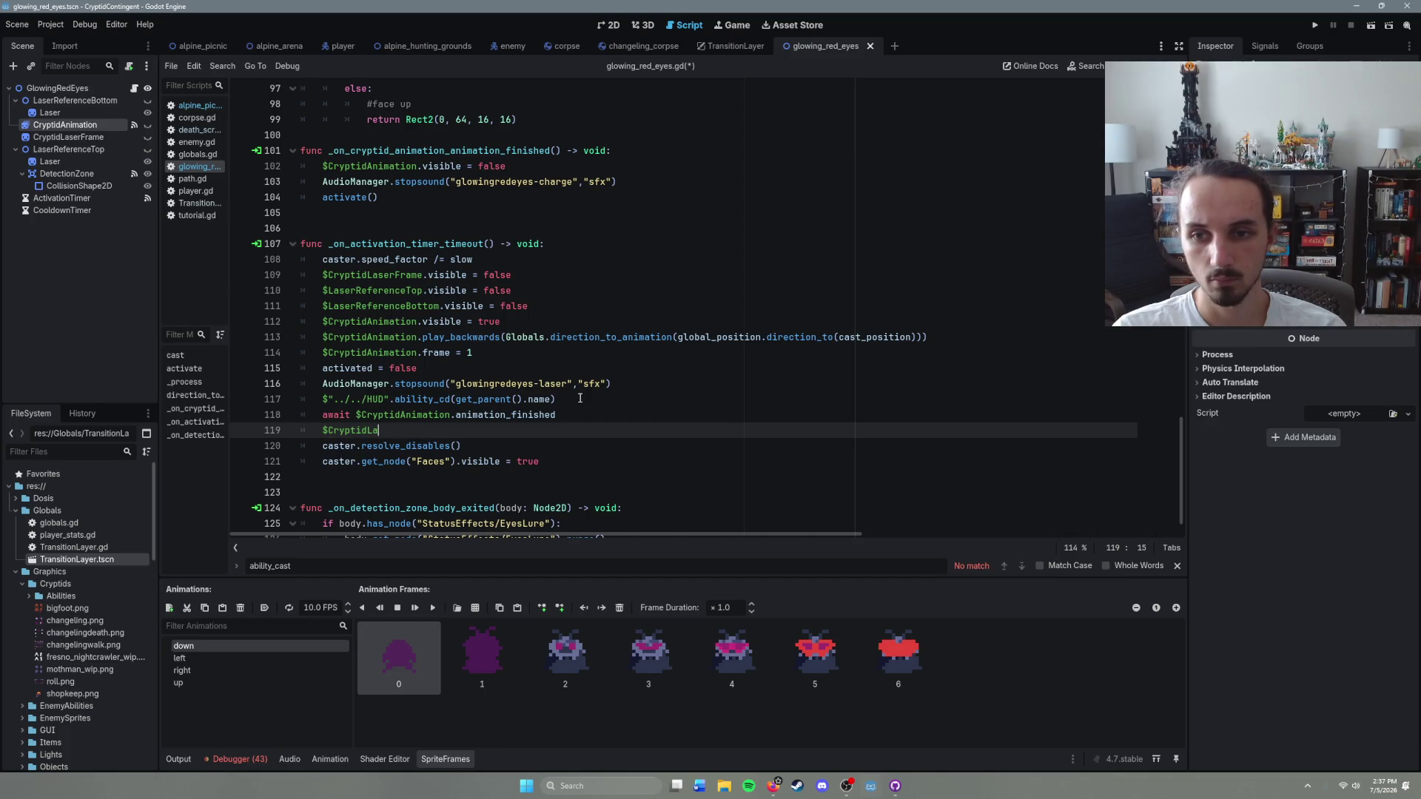
pyautogui.write('Anim')
pyautogui.press('Return')
pyautogui.write('.visible')
pyautogui.write(' =- ')
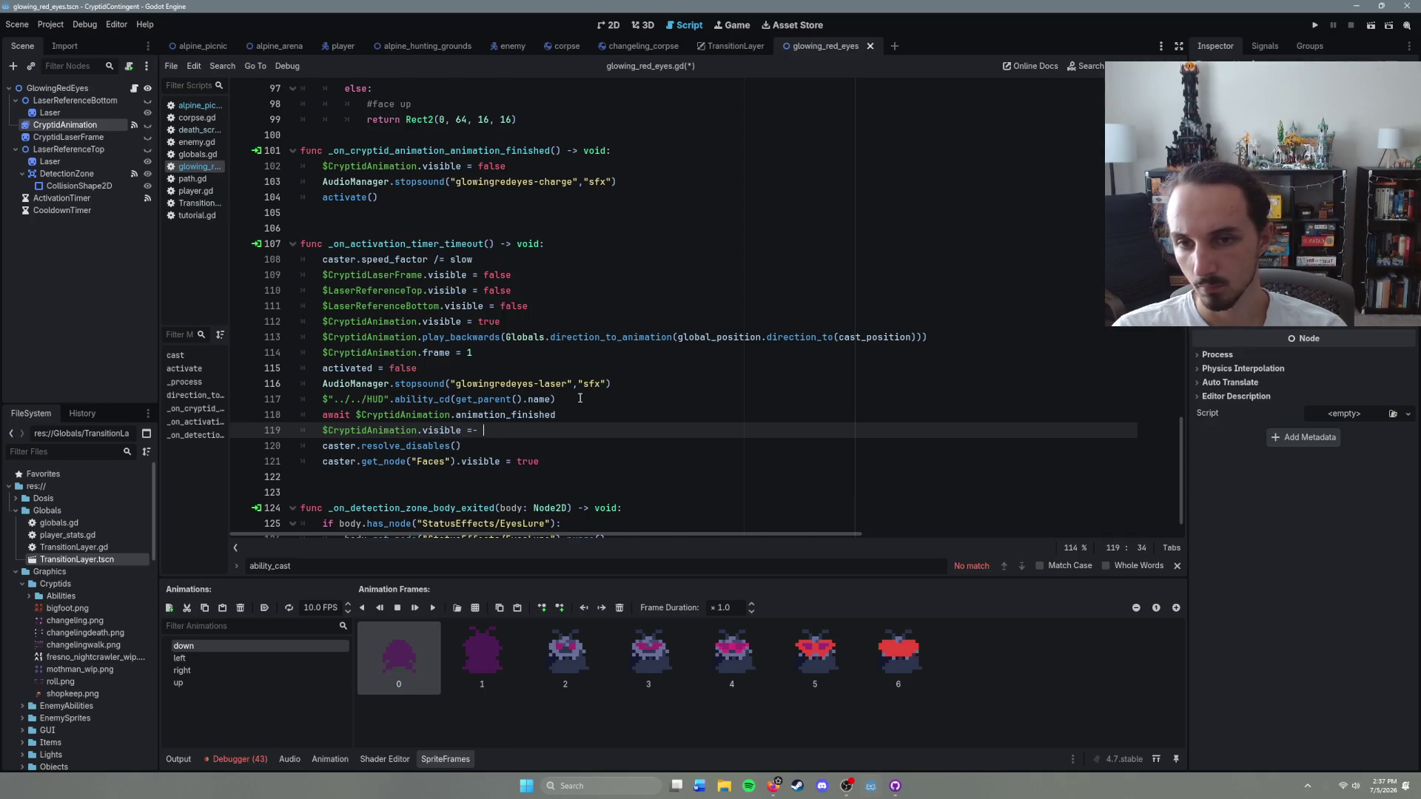
pyautogui.press('BackSpace')
pyautogui.press('BackSpace')
pyautogui.write(' false')
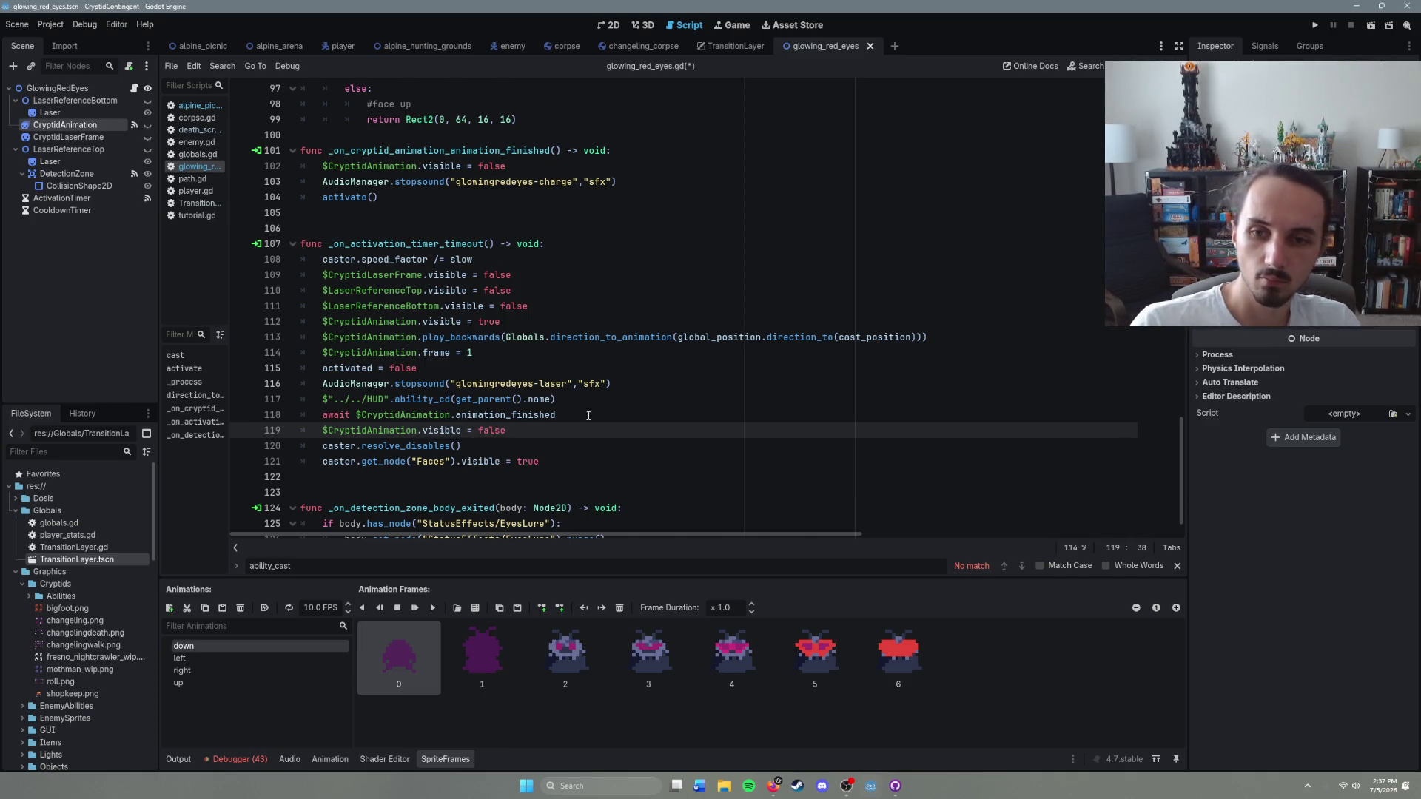
pyautogui.click(508, 454)
pyautogui.hotkey('ctrl', 's')
# Step: Switch to the alpine_picnic scene and run it with F6
pyautogui.click(542, 431)
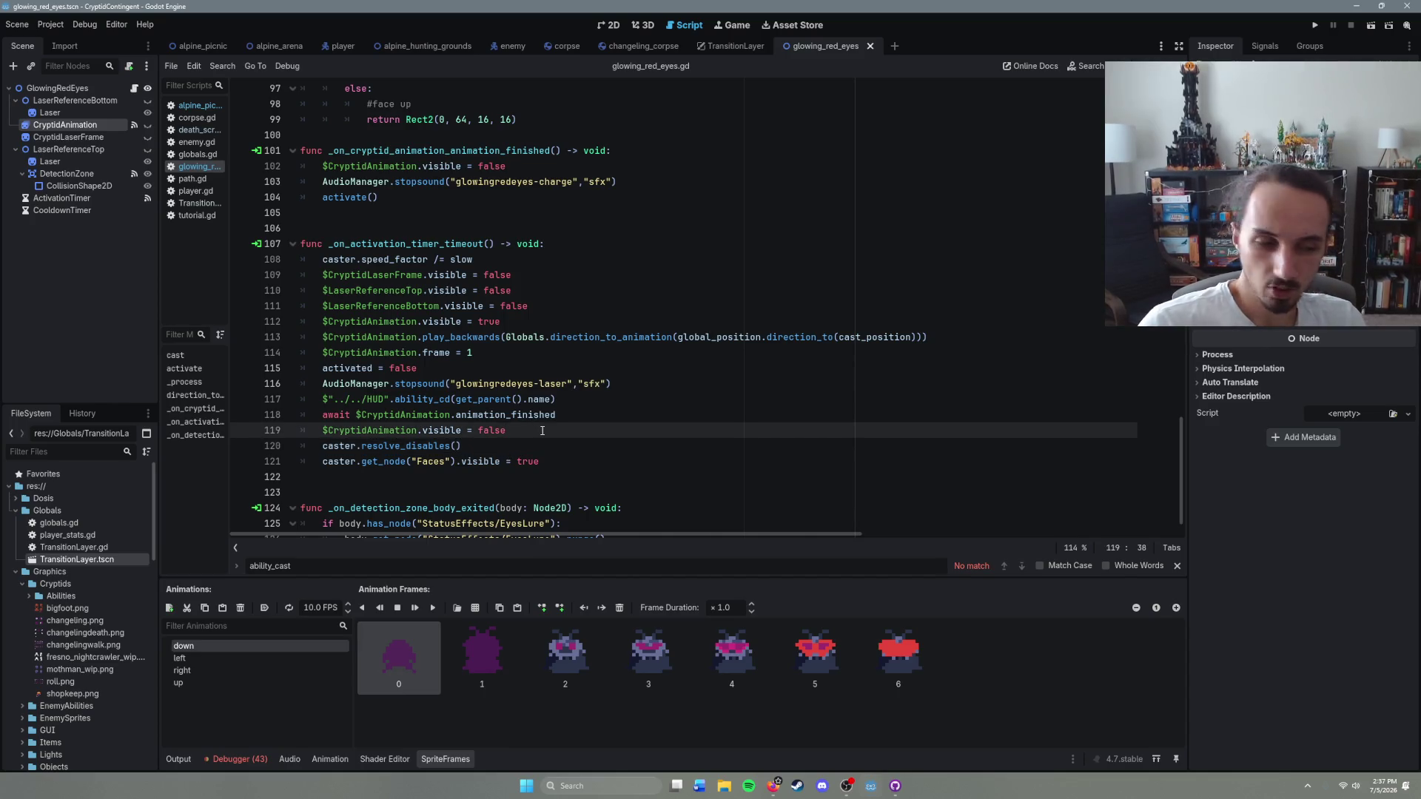
pyautogui.moveTo(538, 421)
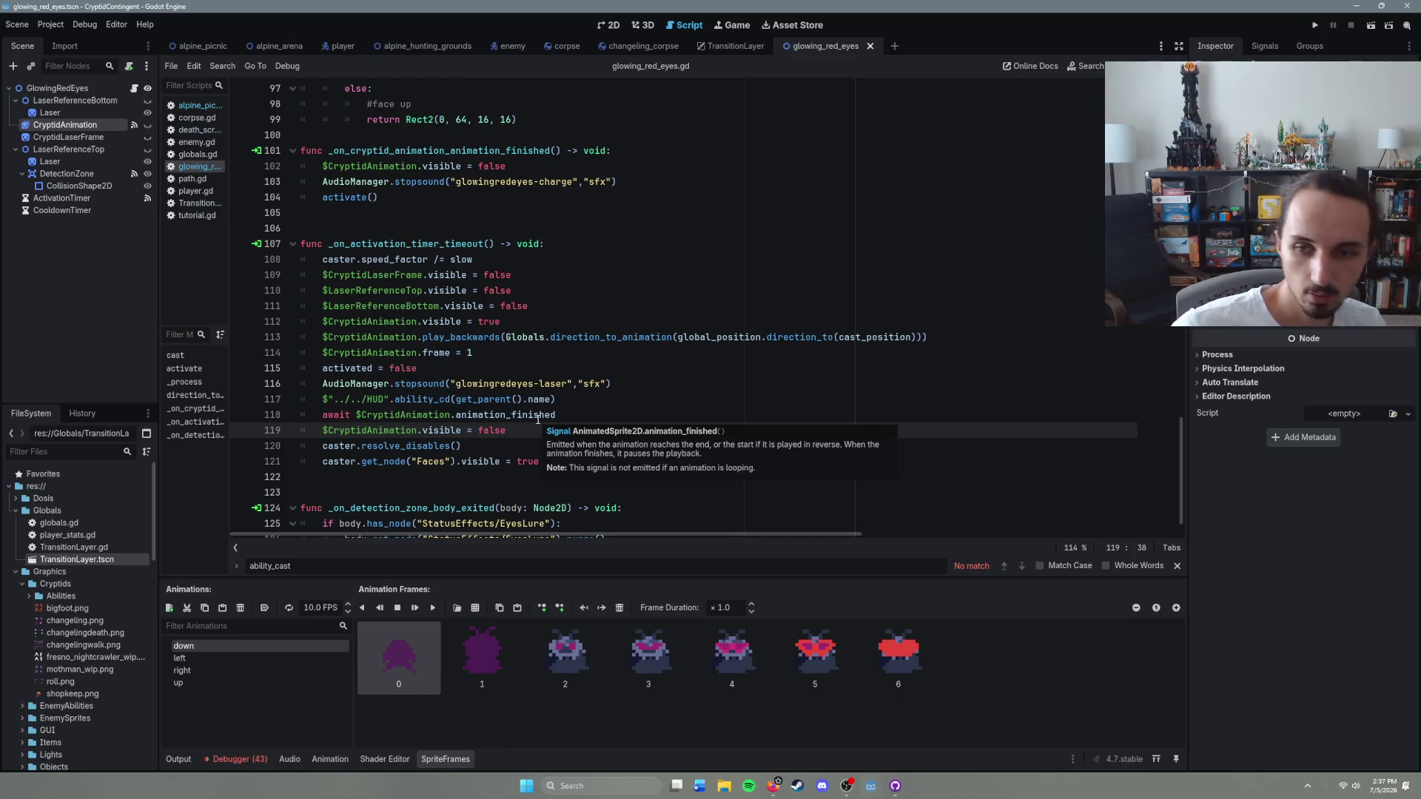
pyautogui.press('Down')
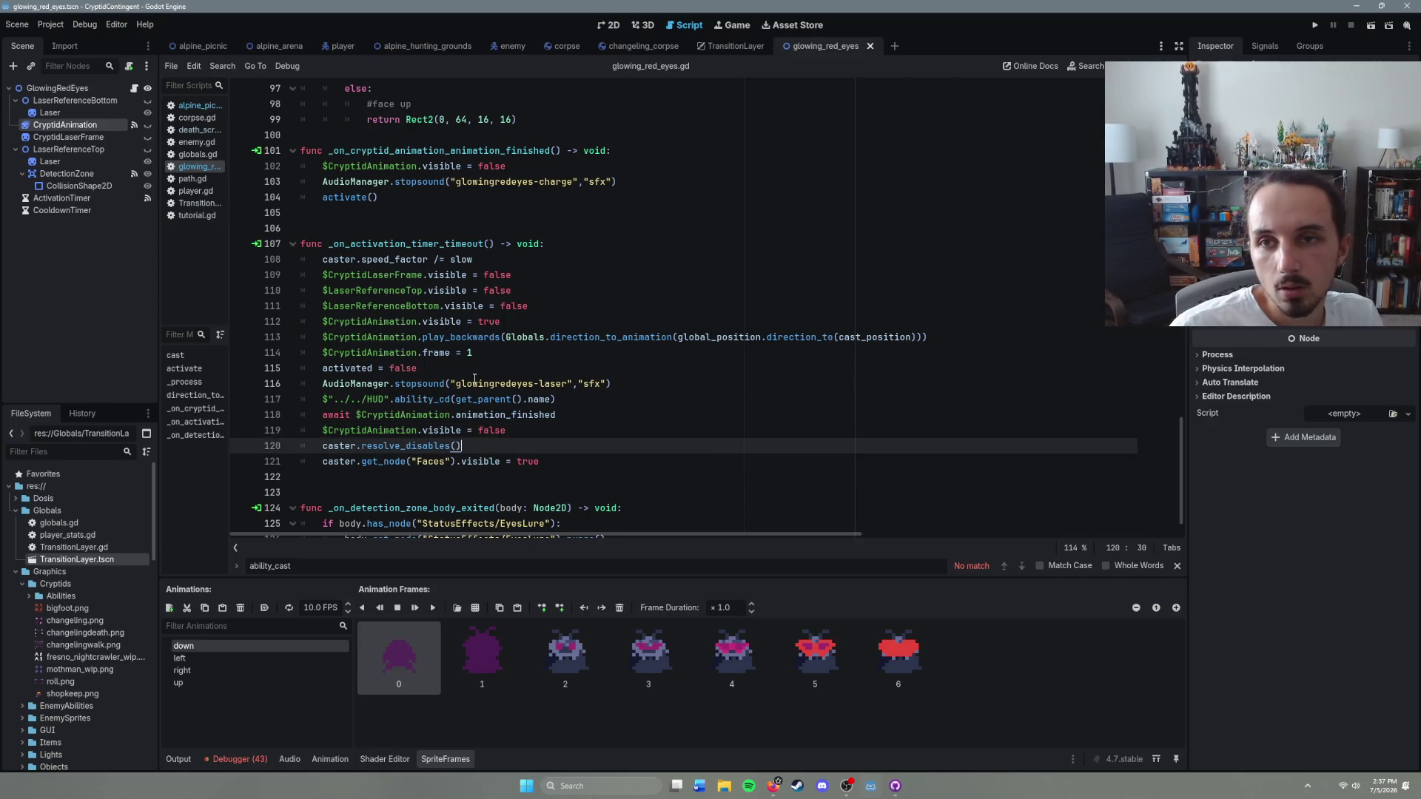
pyautogui.click(228, 47)
pyautogui.press('F6')
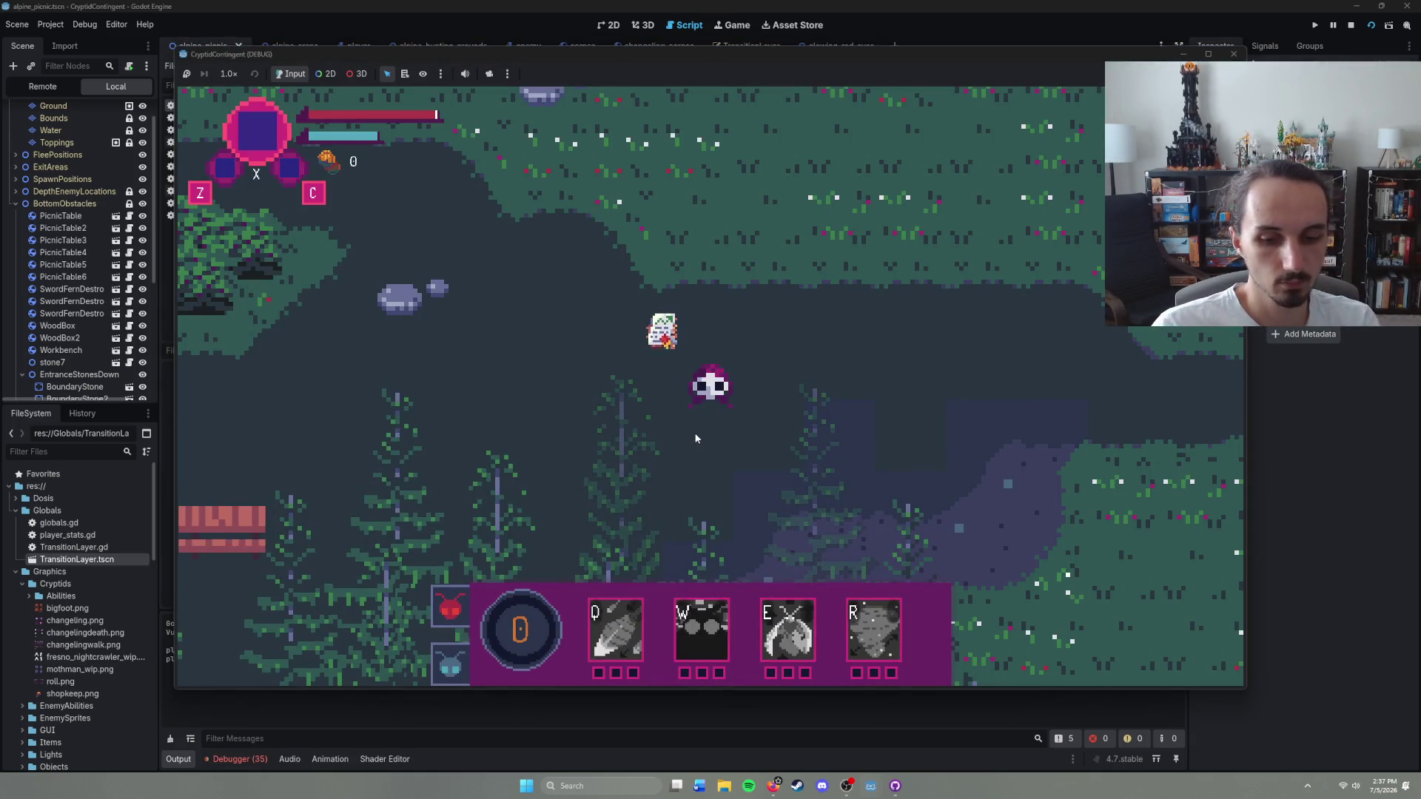
# Step: In the running game, activate the ability with W, fire the beam left, then close the game
pyautogui.press('w')
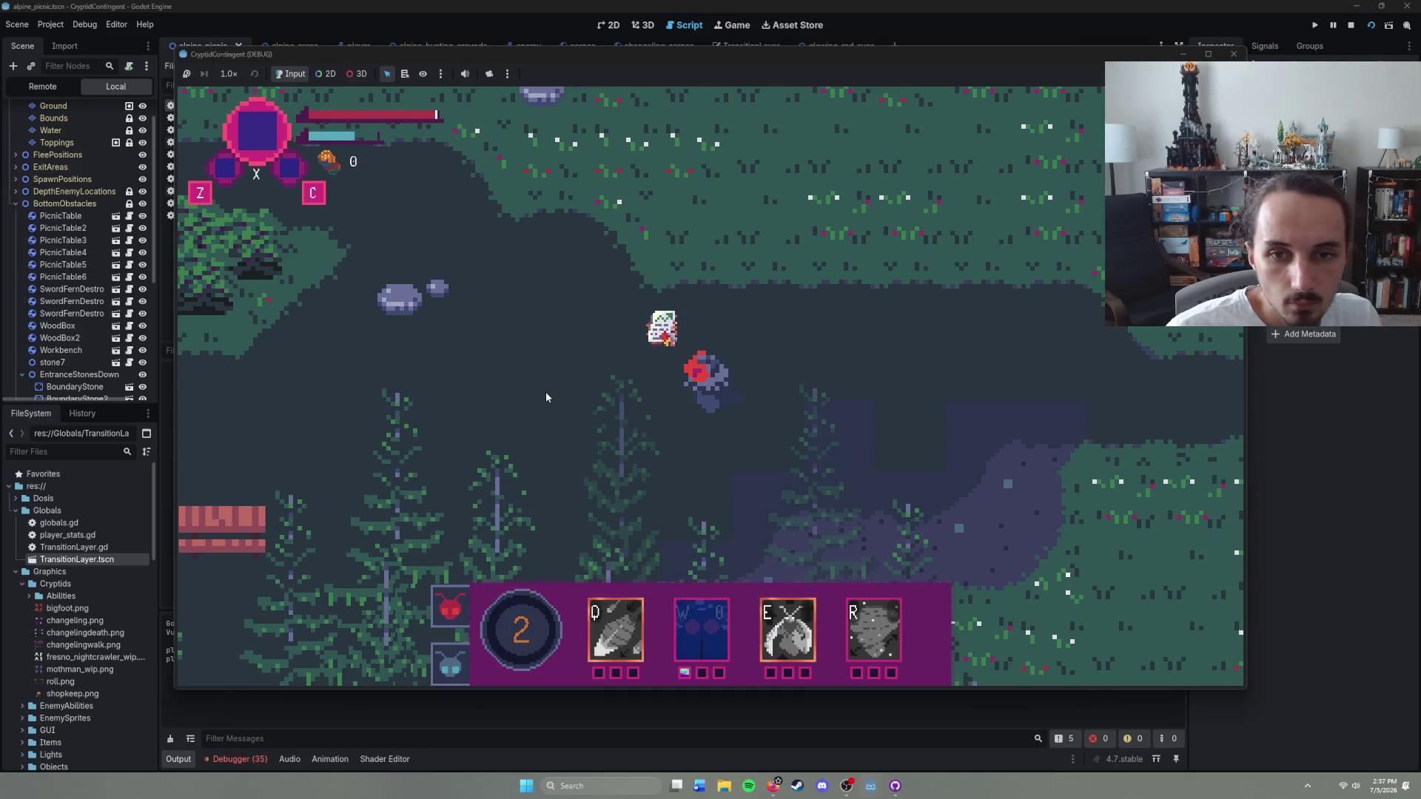
pyautogui.click(546, 394)
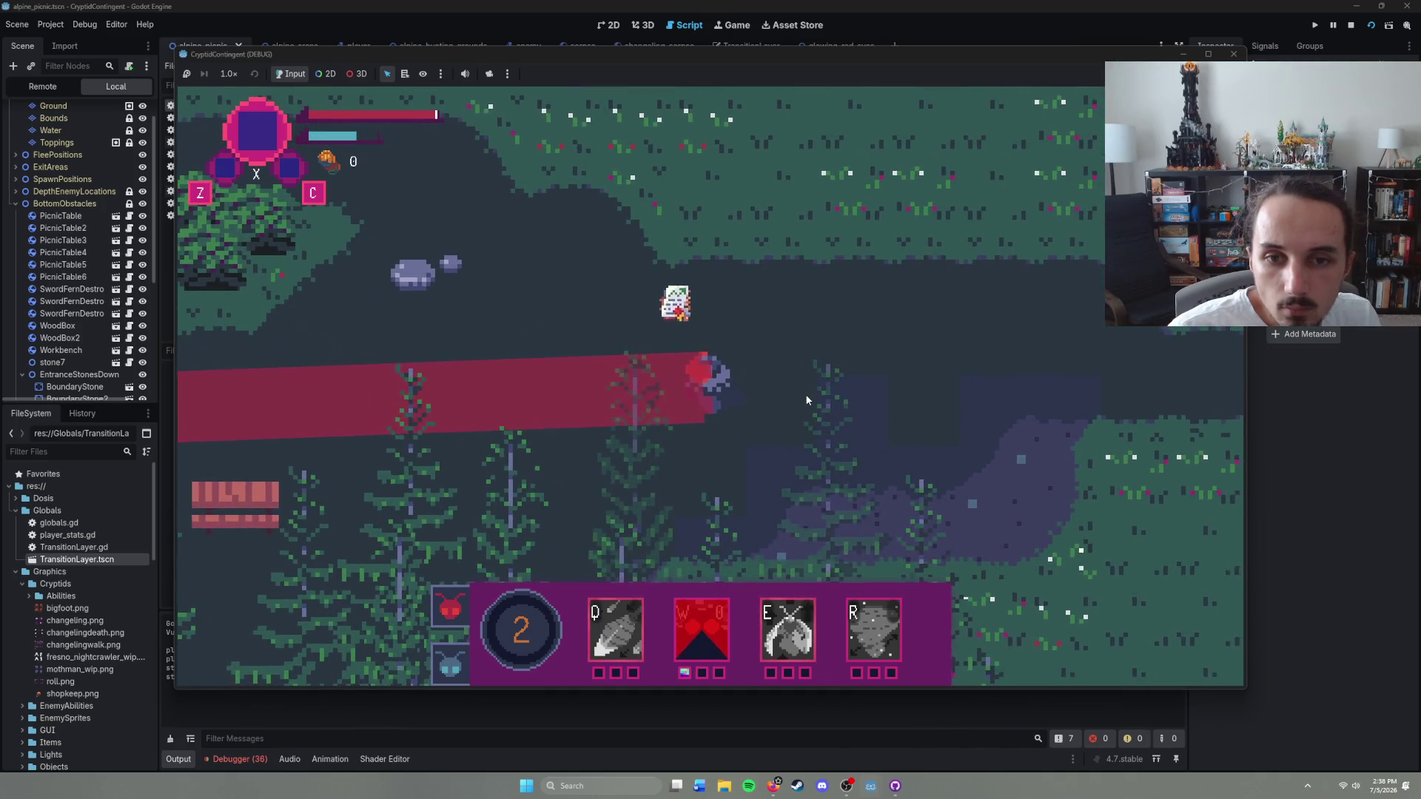
pyautogui.click(1233, 54)
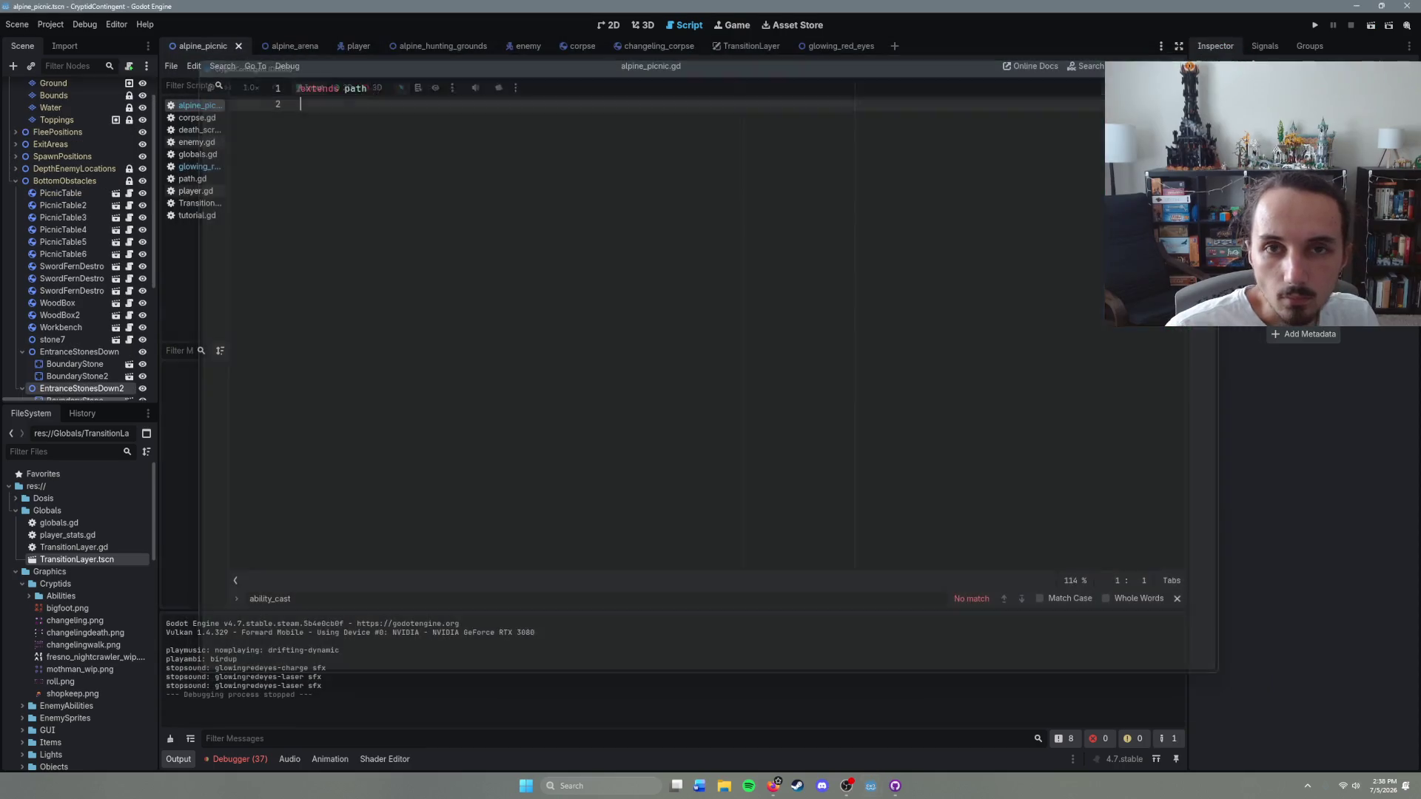
# Step: Open the glowing_red_eyes scene and preview the frames of its direction animations
pyautogui.click(849, 52)
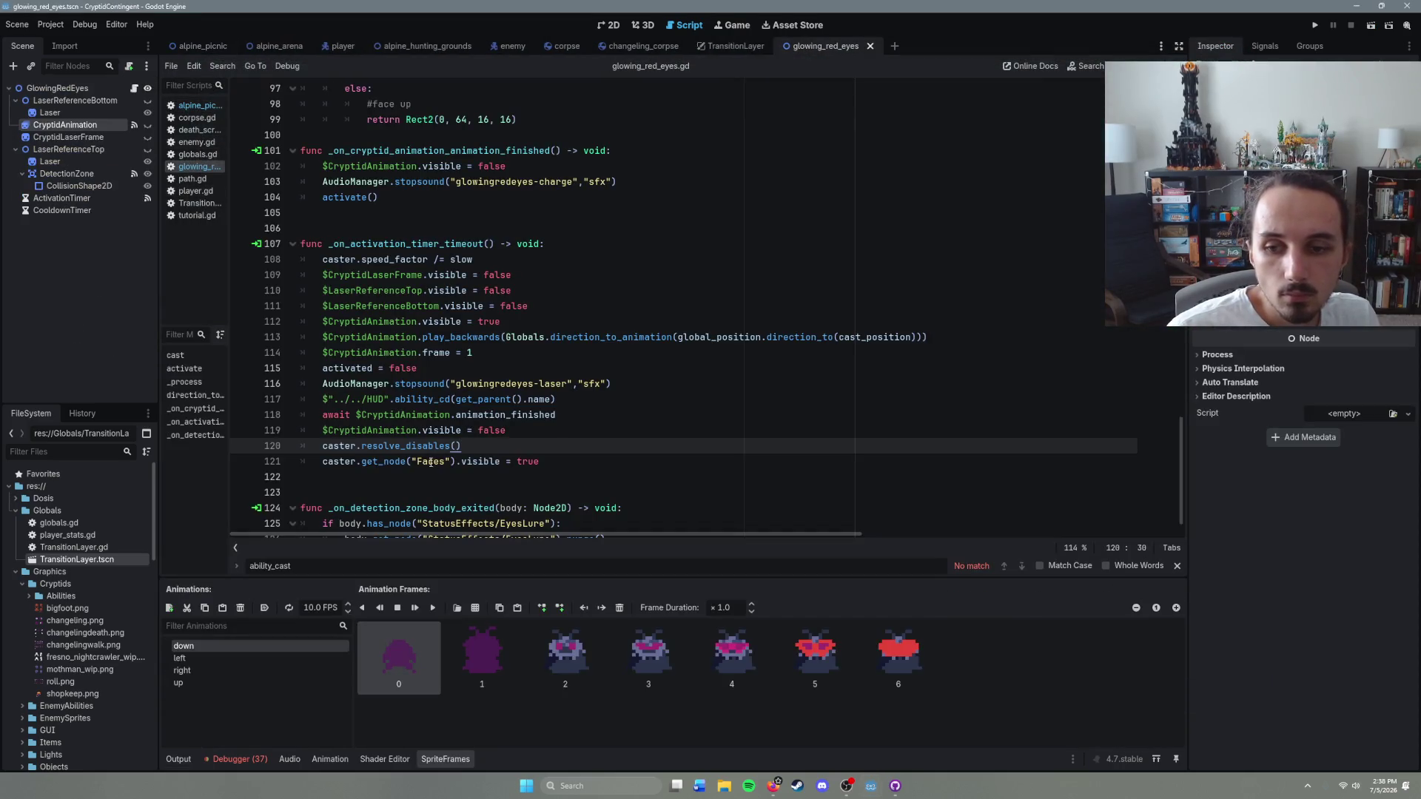
pyautogui.click(216, 659)
pyautogui.click(225, 678)
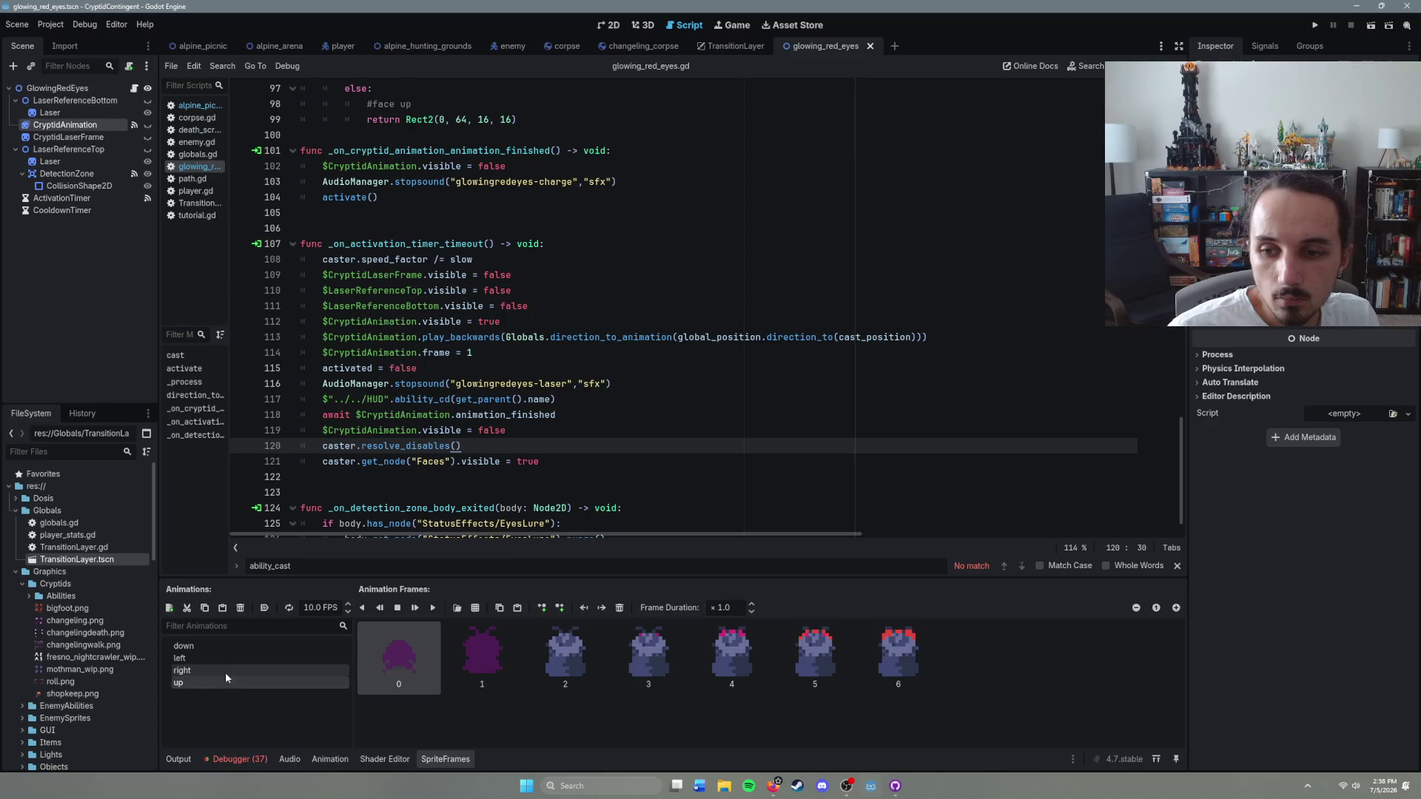
pyautogui.click(225, 660)
pyautogui.click(229, 646)
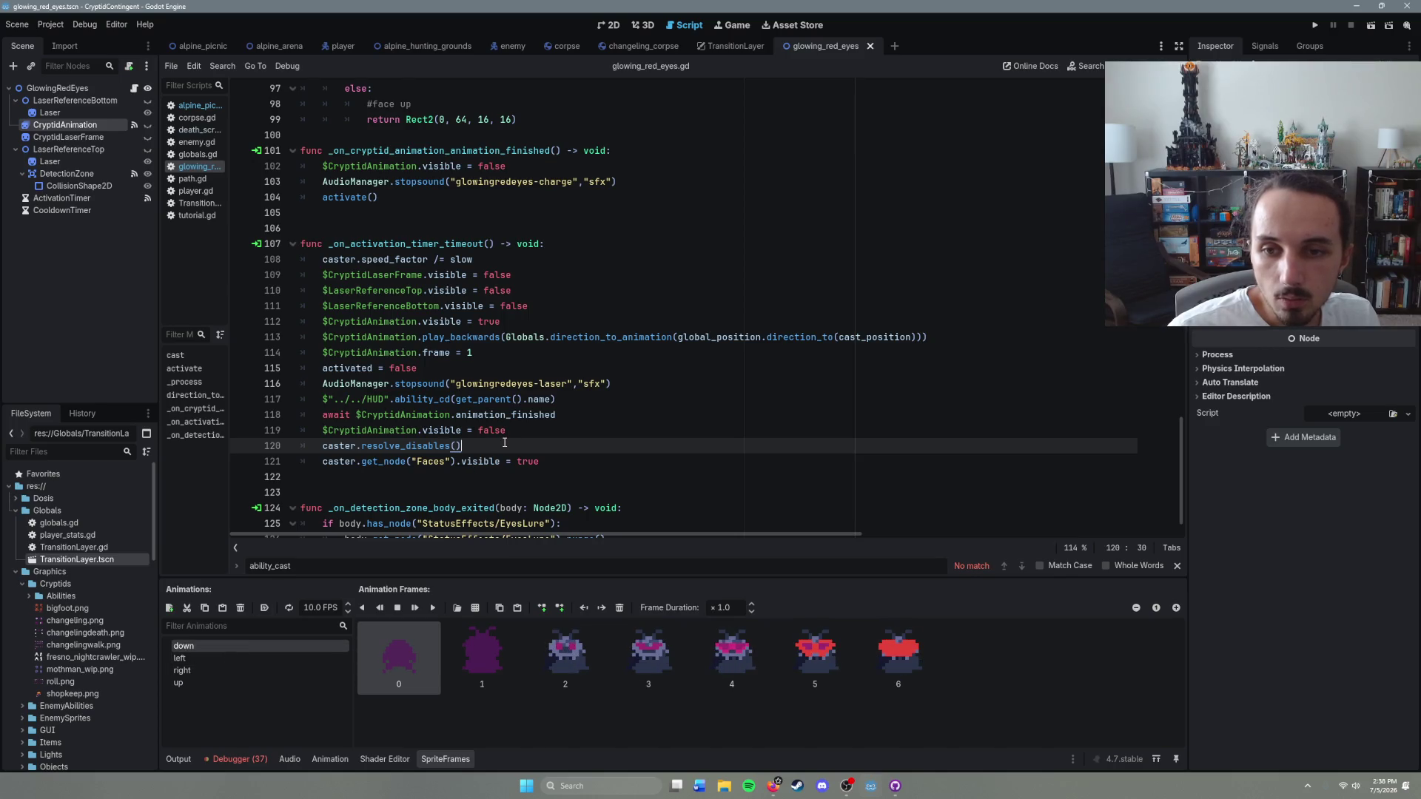
# Step: Try adding a $CryptidAnimation.stop() line after the await, then delete it again
pyautogui.click(533, 431)
pyautogui.click(576, 416)
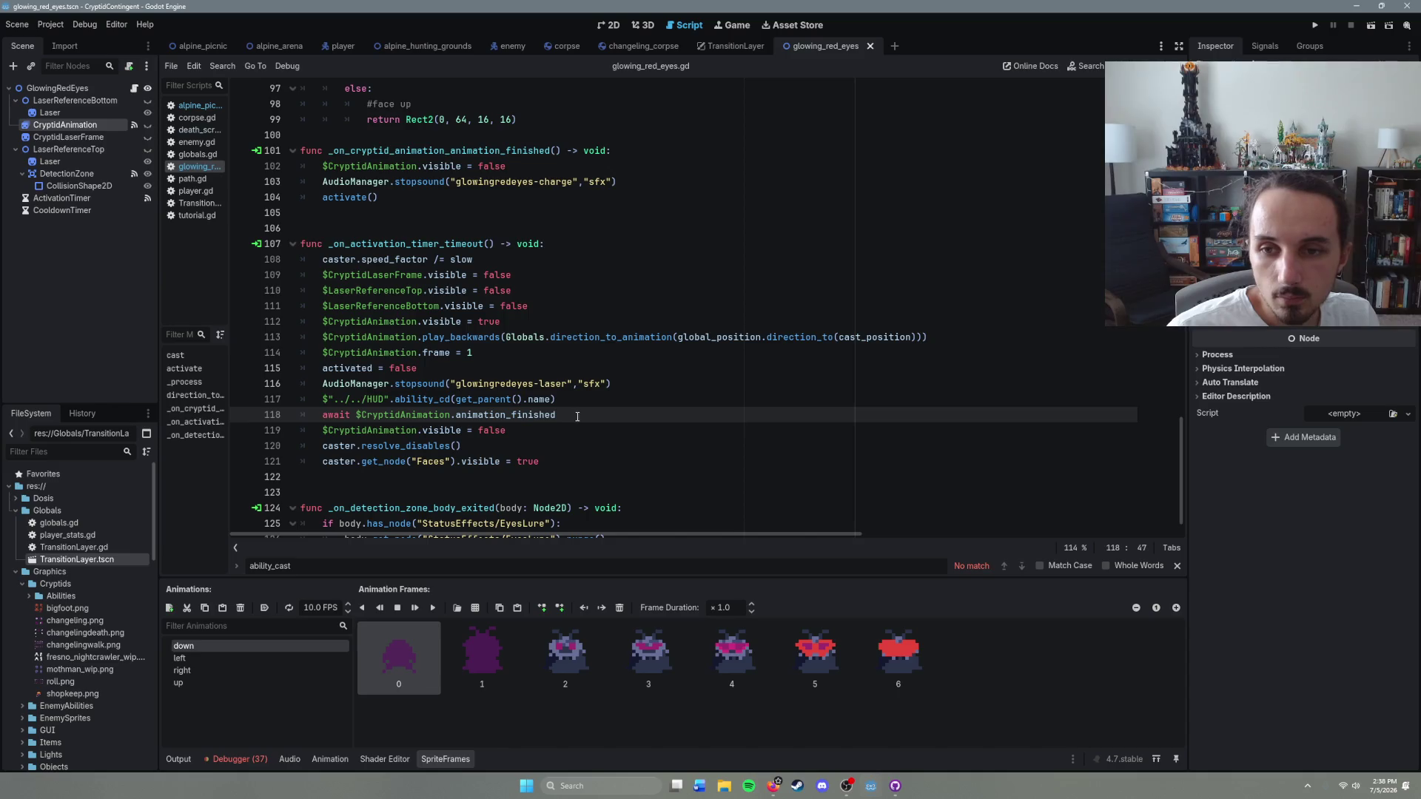
pyautogui.press('Return')
pyautogui.write('$')
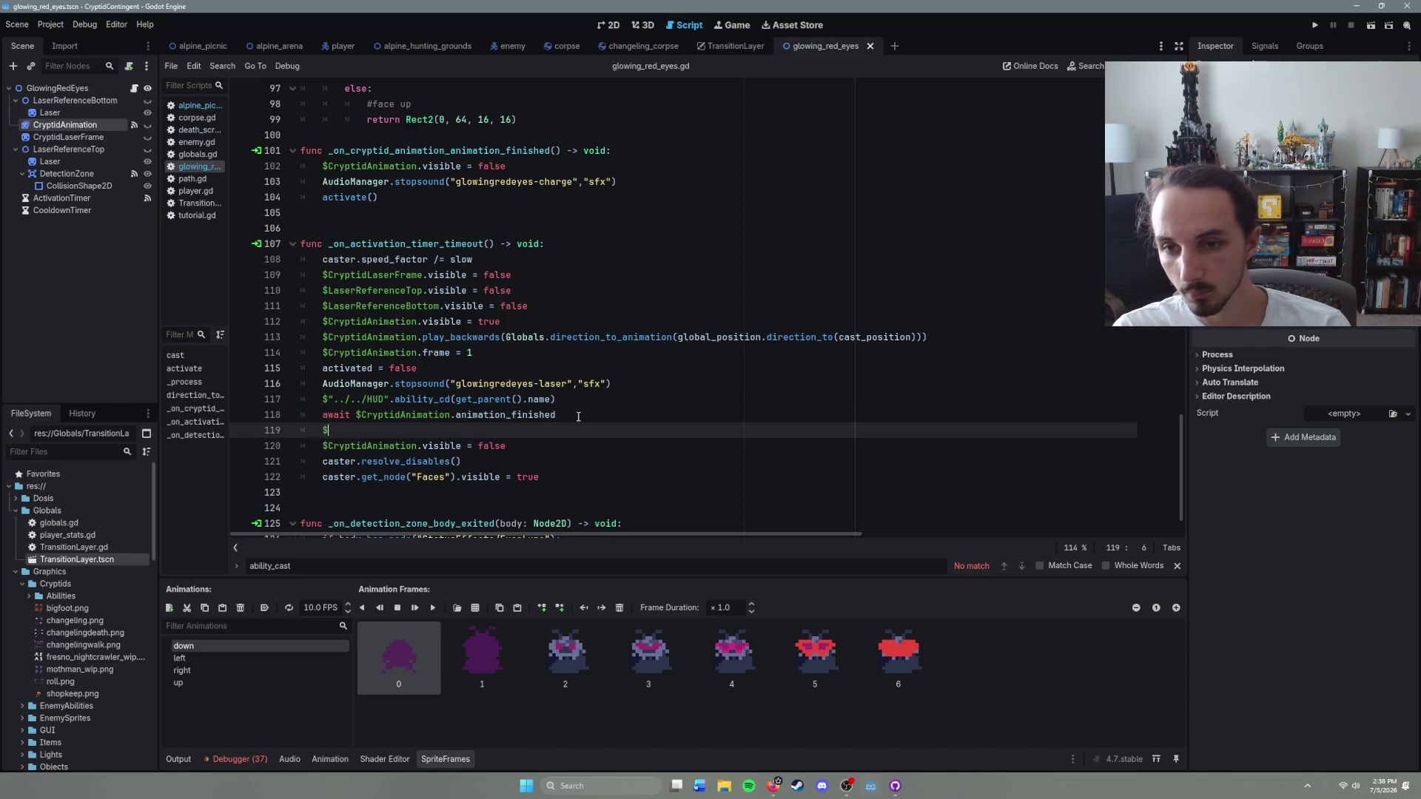
pyautogui.write('CryptidAnimation.')
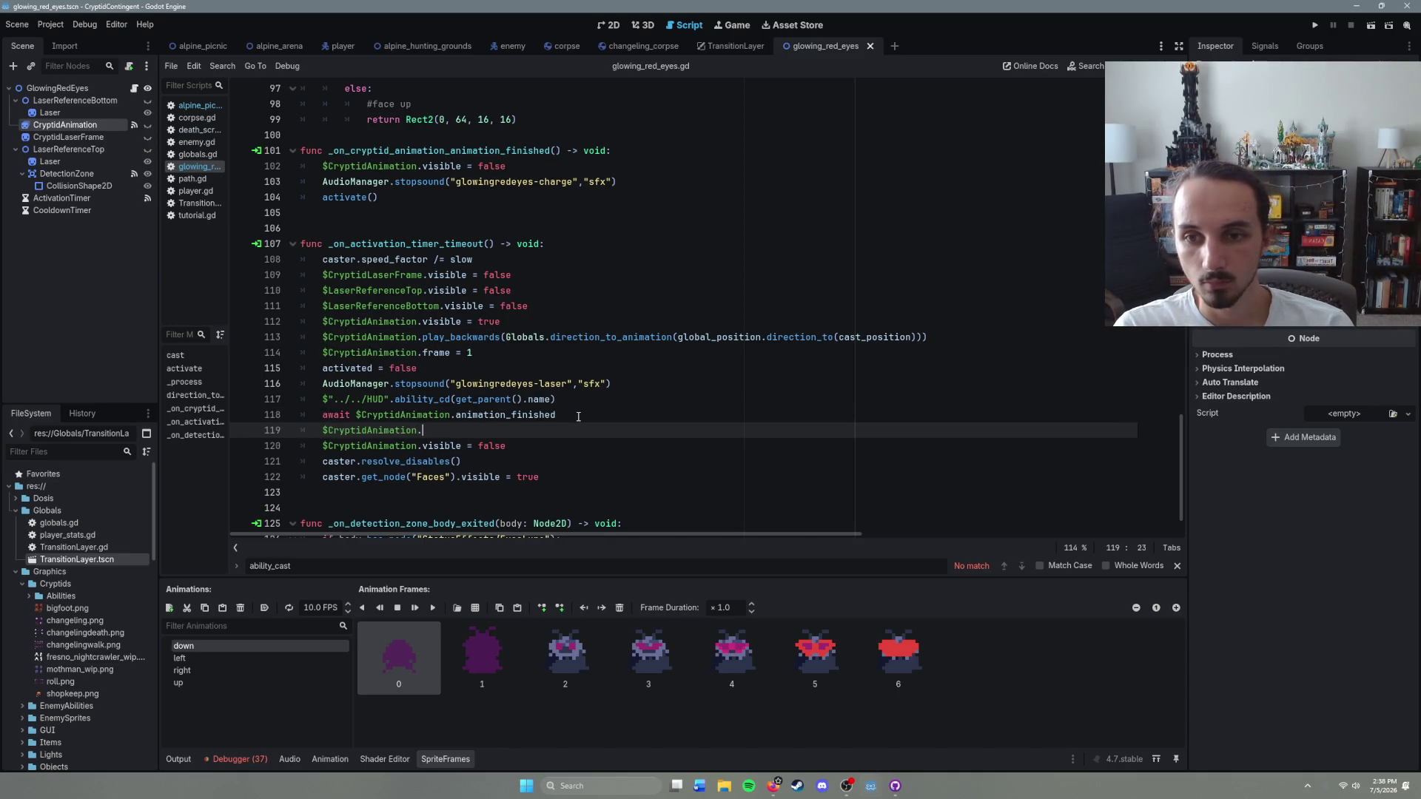
pyautogui.write('stop')
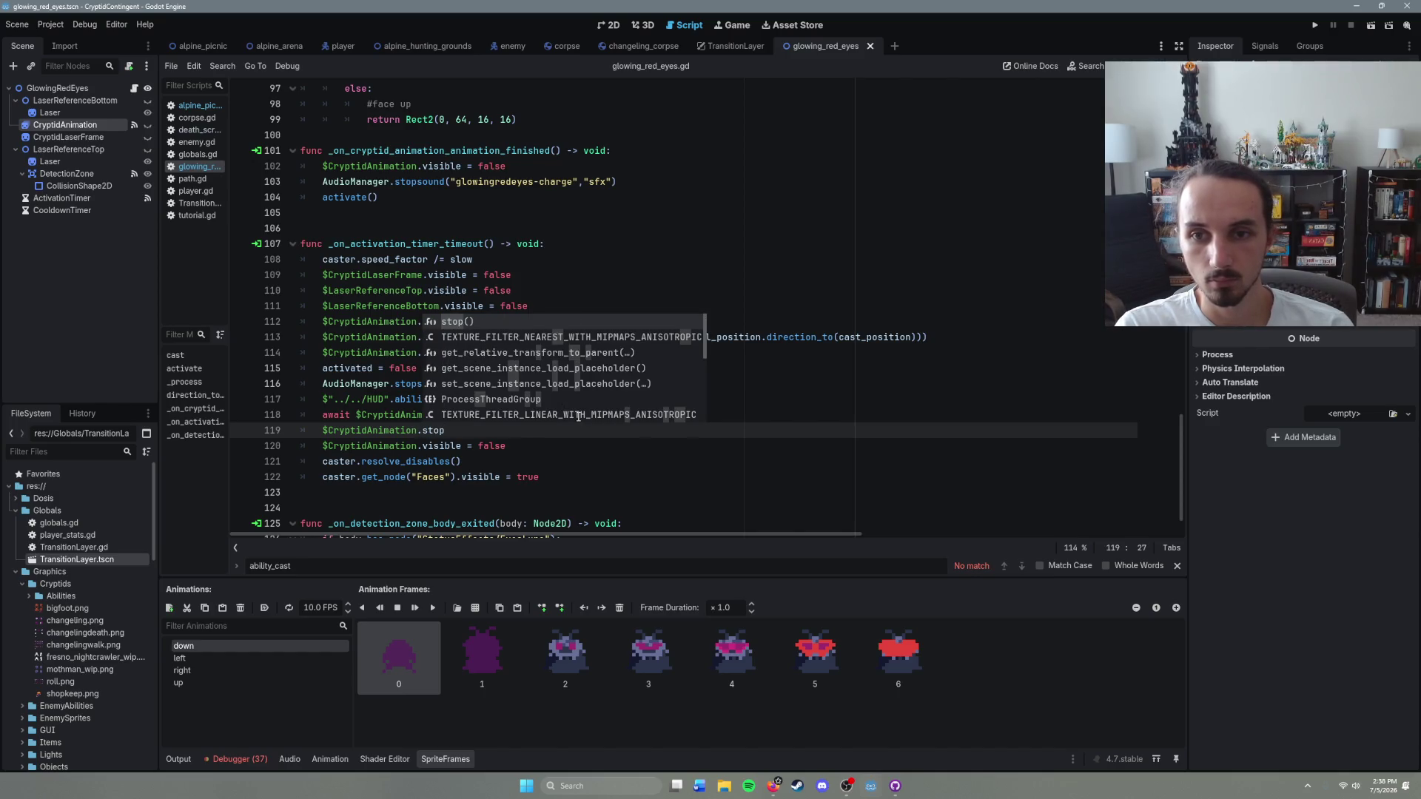
pyautogui.press('Return')
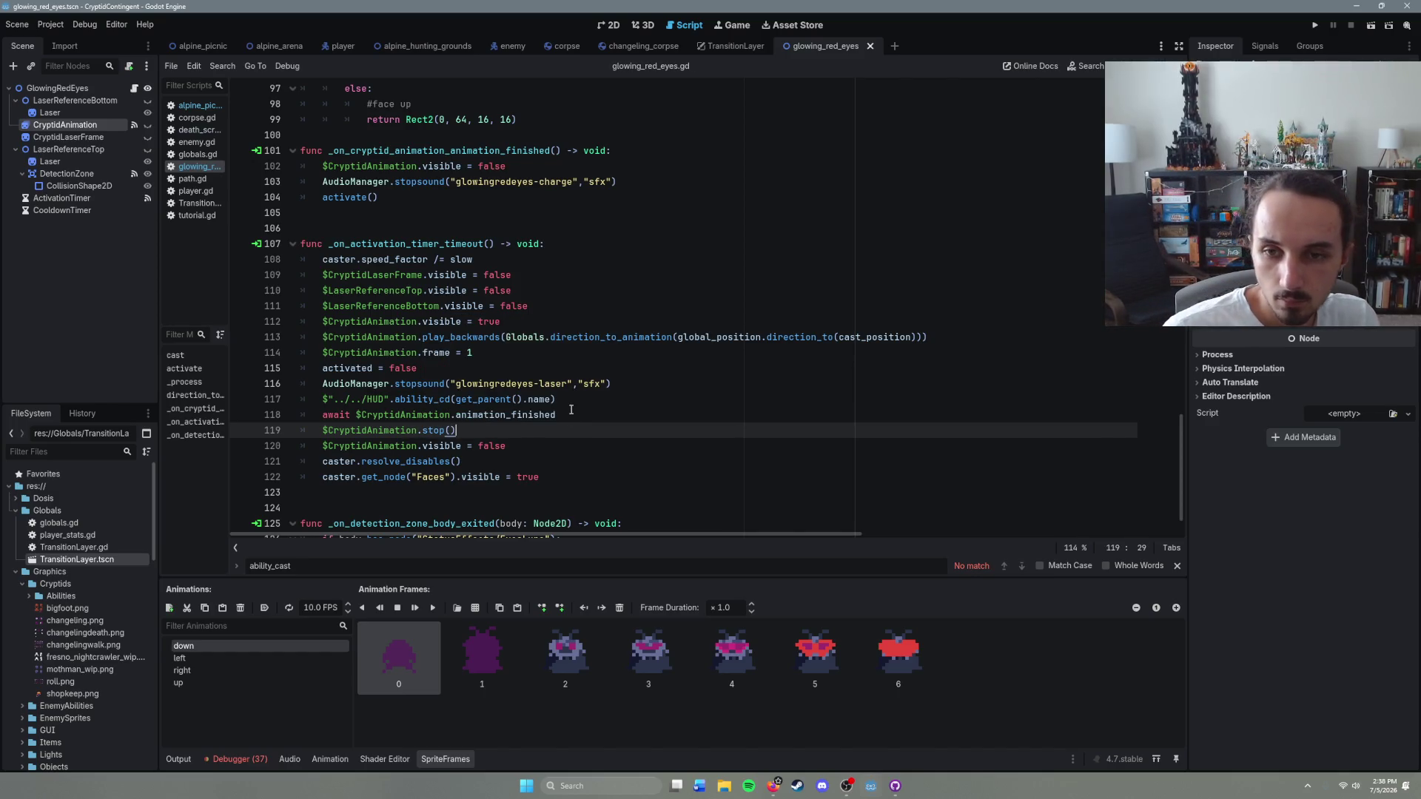
pyautogui.moveTo(489, 432); pyautogui.dragTo(323, 431)
pyautogui.press('BackSpace')
pyautogui.press('BackSpace')
pyautogui.press('BackSpace')
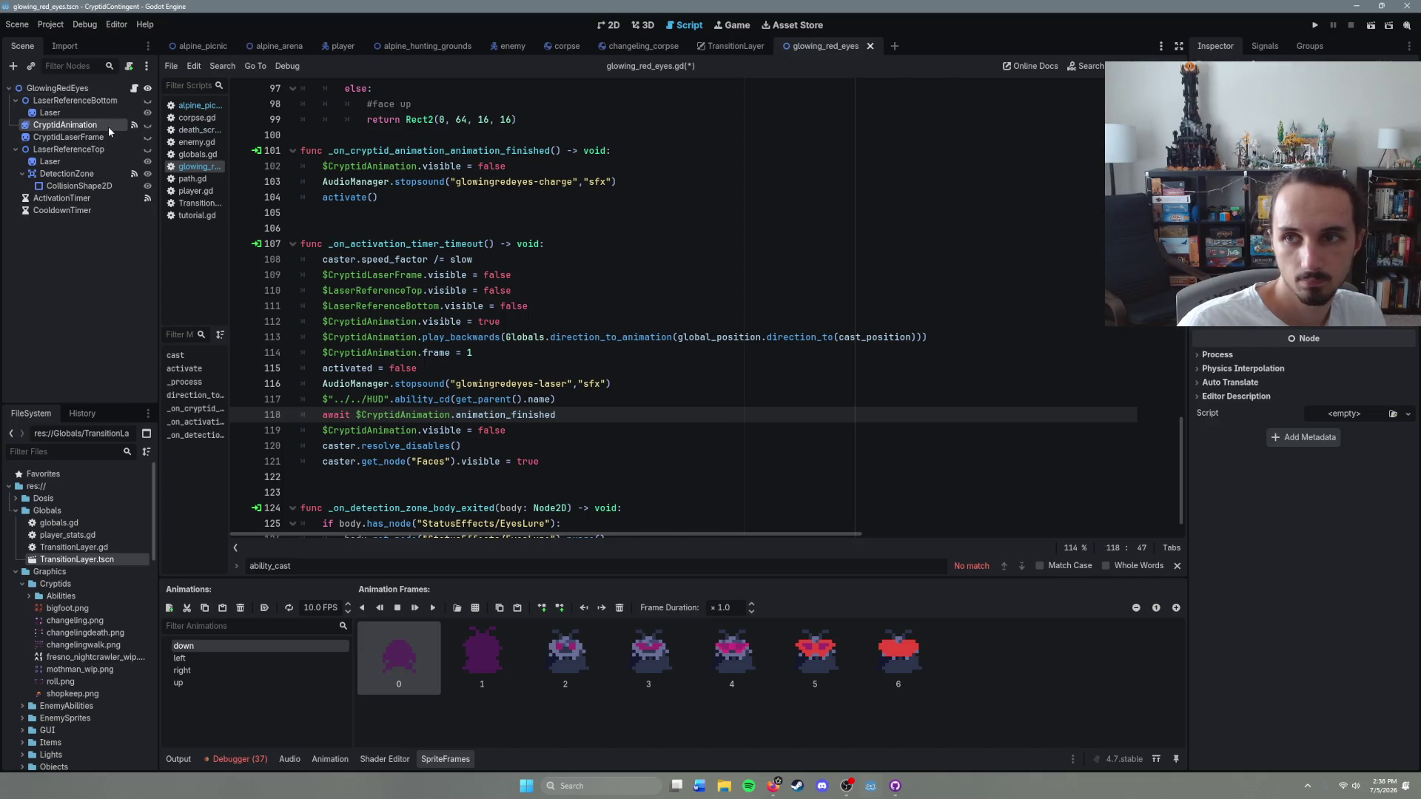
# Step: Look over lines 119–120 at the end of the timeout handler
pyautogui.click(554, 431)
pyautogui.click(517, 439)
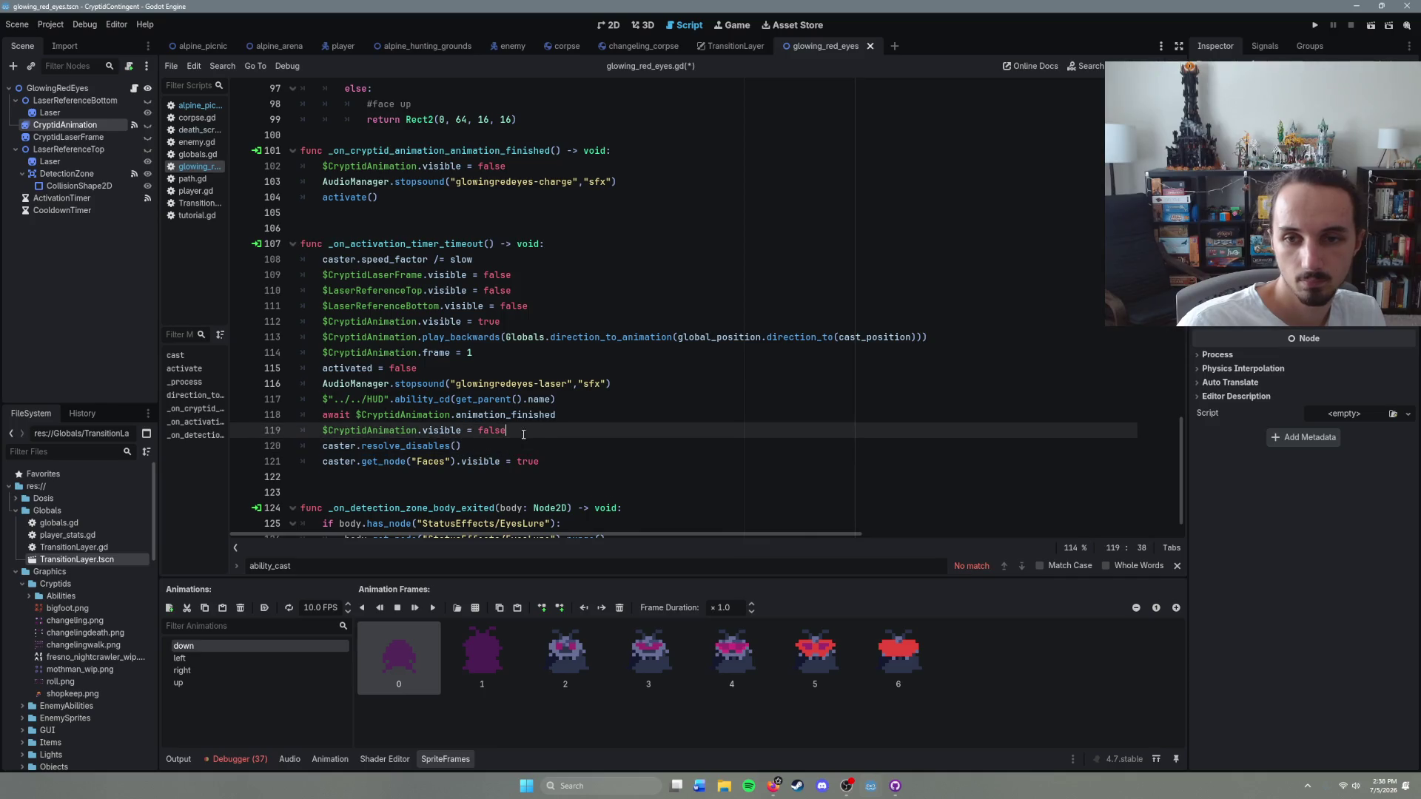
pyautogui.click(521, 430)
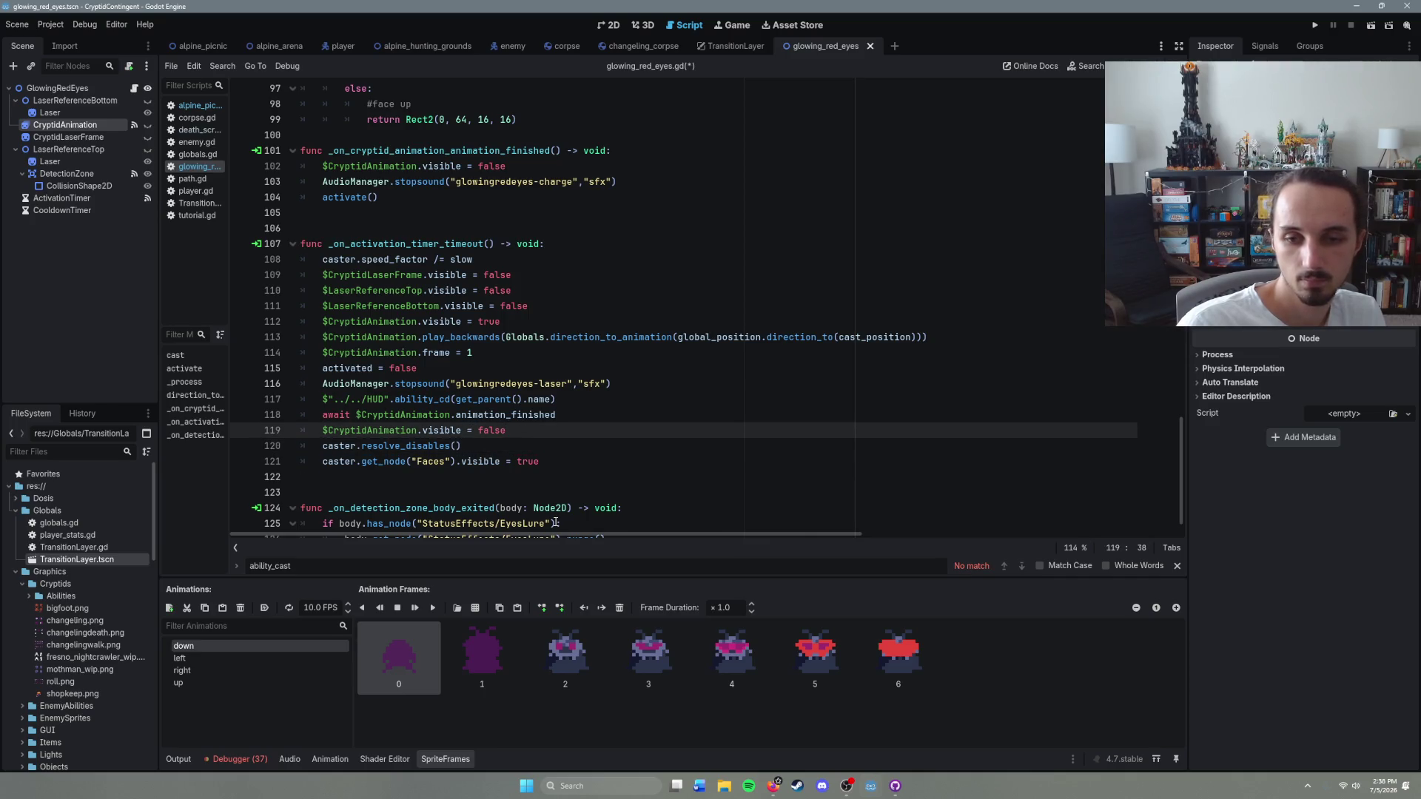
pyautogui.moveTo(560, 506)
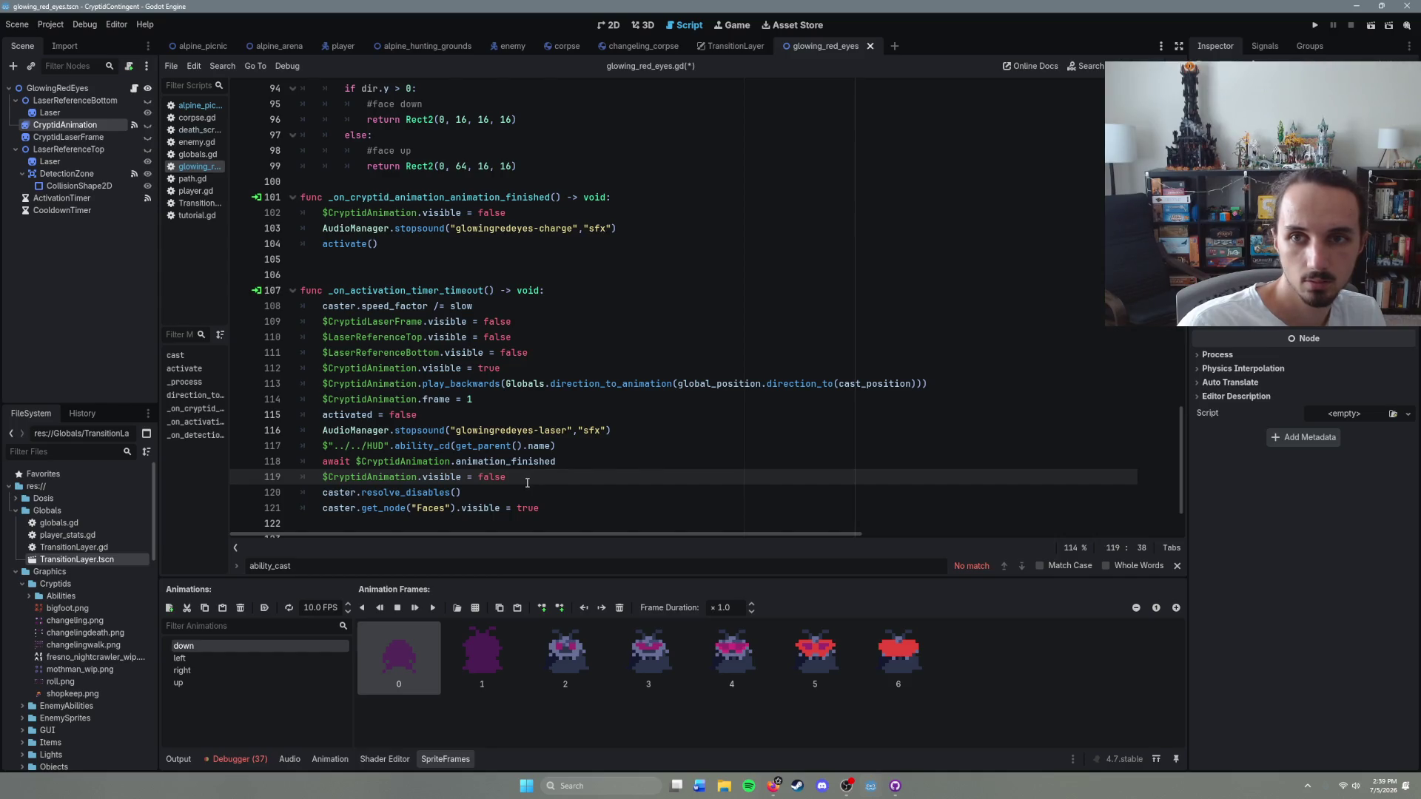
pyautogui.moveTo(529, 481); pyautogui.dragTo(309, 477)
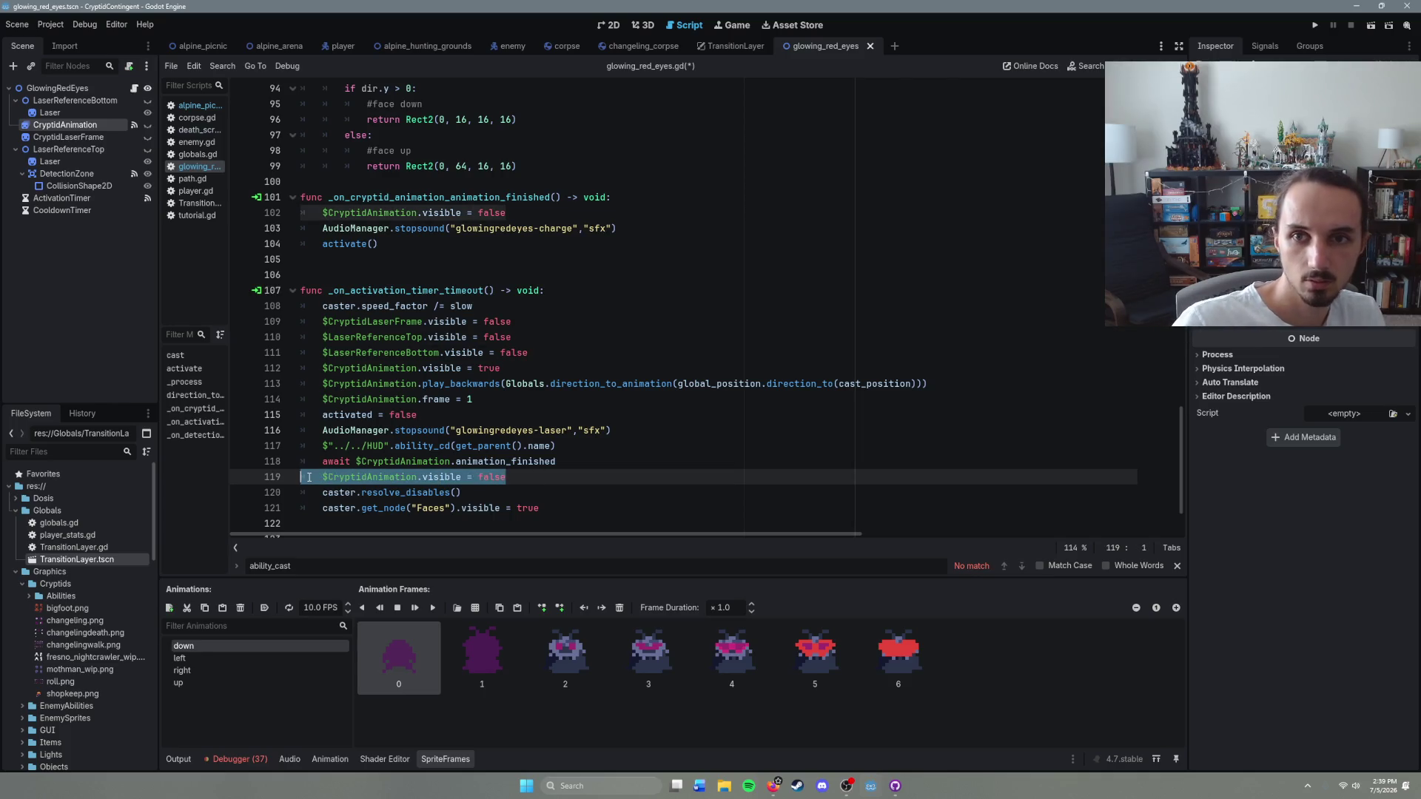
pyautogui.click(536, 477)
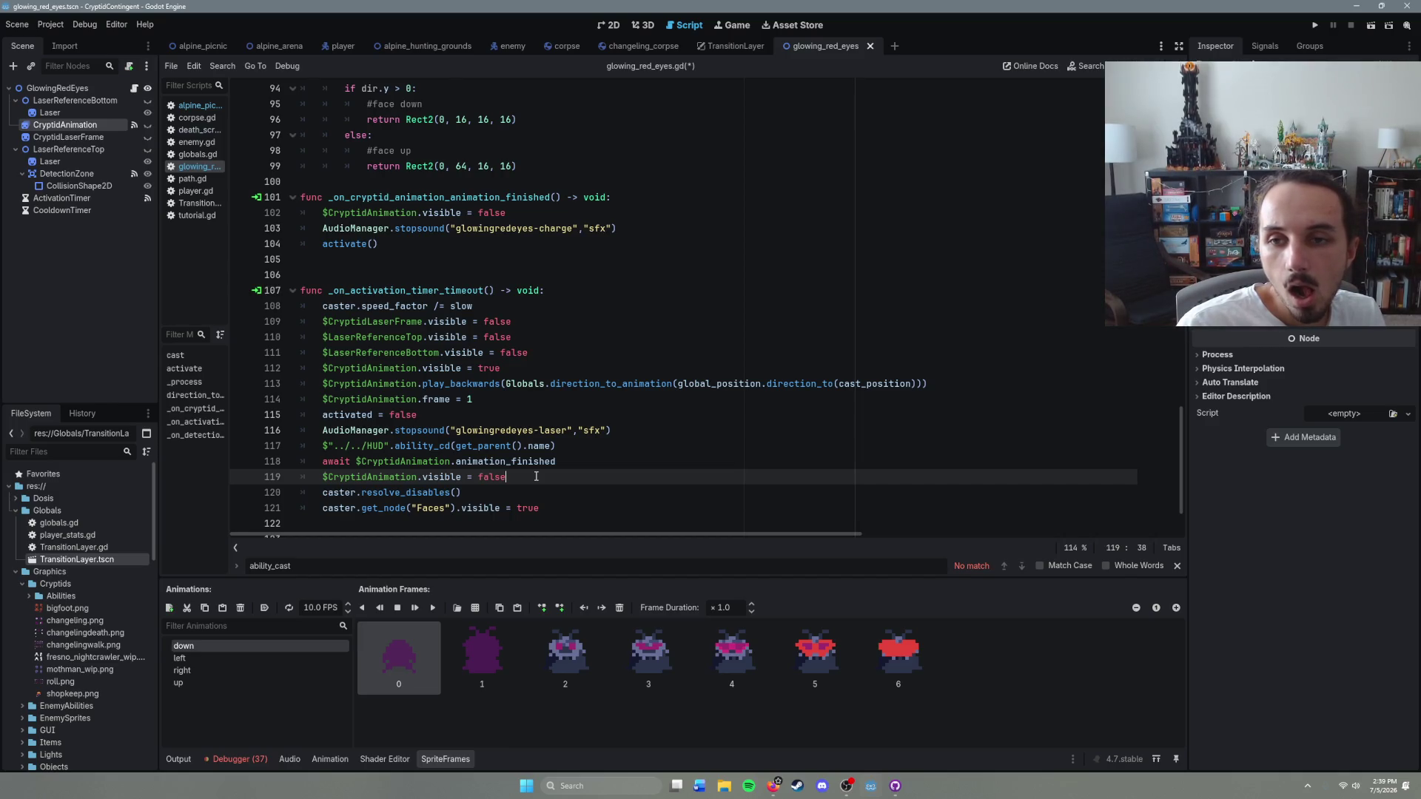
pyautogui.click(399, 239)
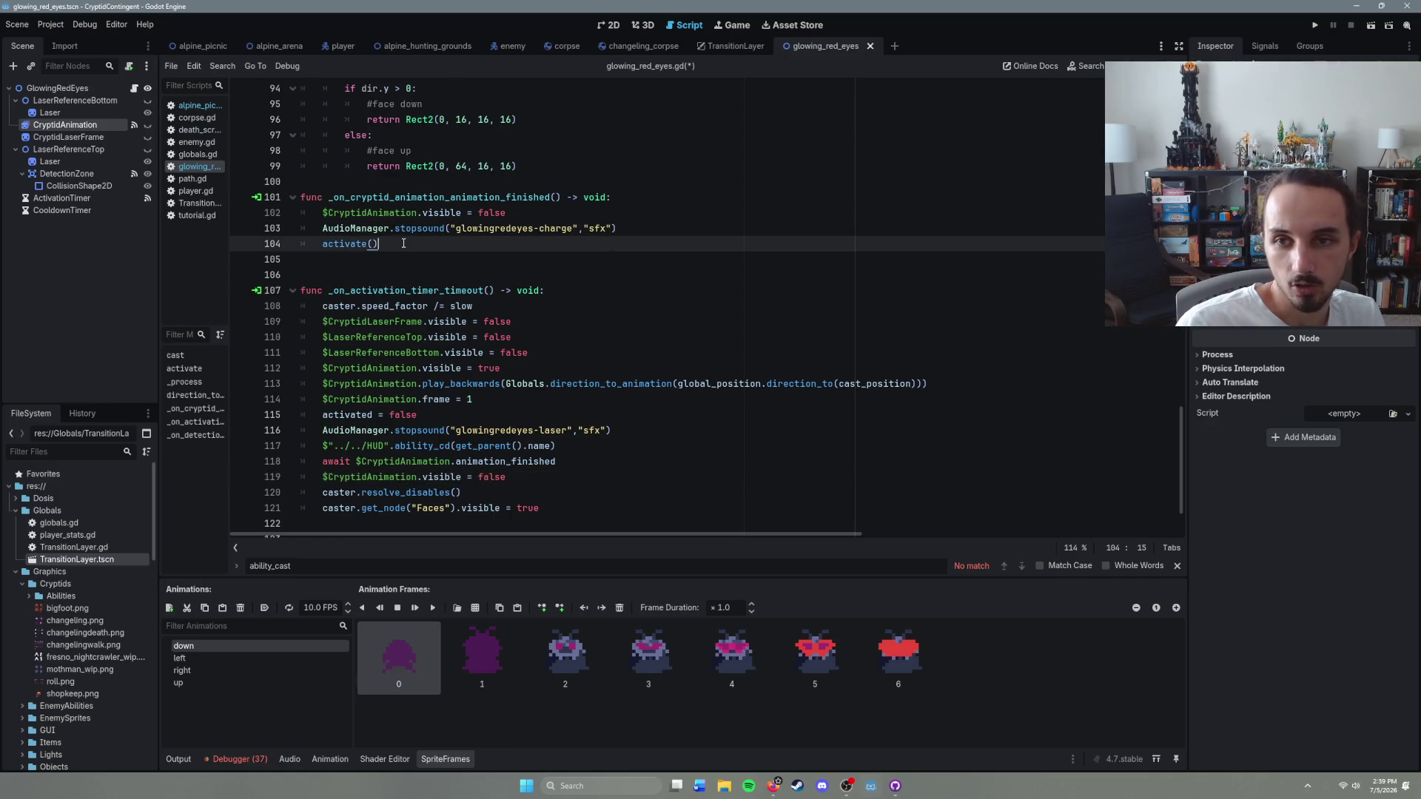
pyautogui.moveTo(399, 239)
pyautogui.mouseDown()
pyautogui.moveTo(307, 245)
pyautogui.moveTo(419, 246)
pyautogui.moveTo(320, 244)
pyautogui.mouseUp()
pyautogui.click(385, 246)
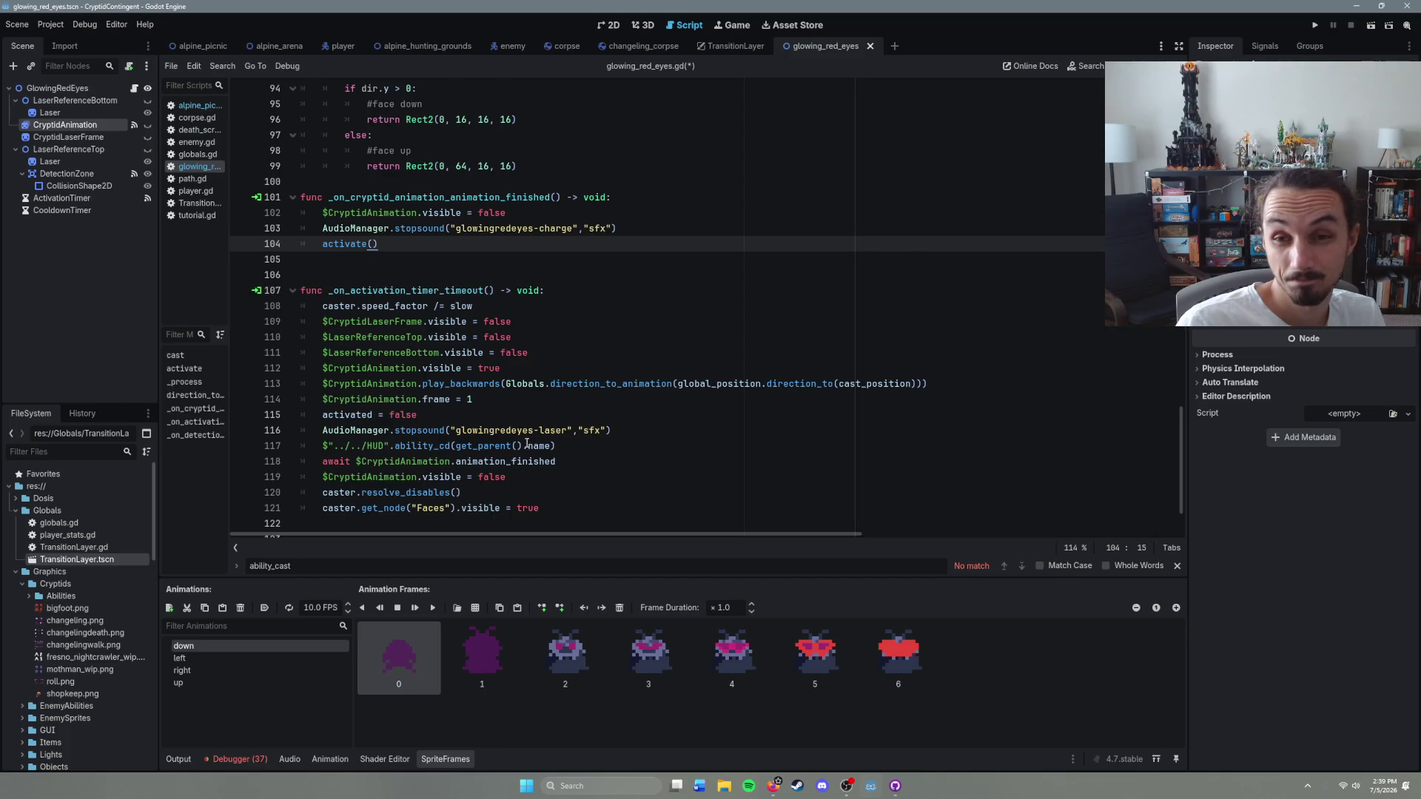
pyautogui.scroll(7, 527, 444)
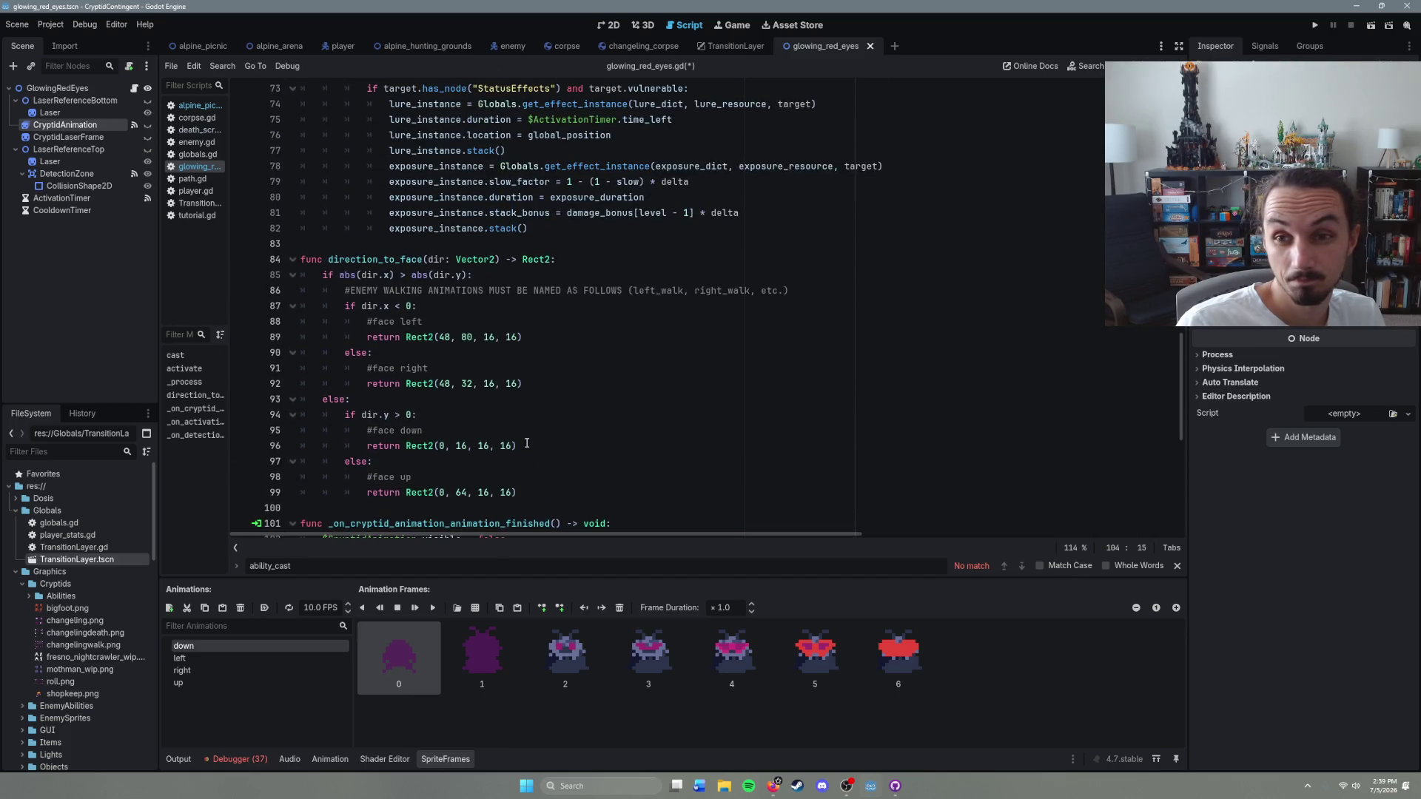
pyautogui.scroll(5, 527, 444)
pyautogui.scroll(4, 527, 444)
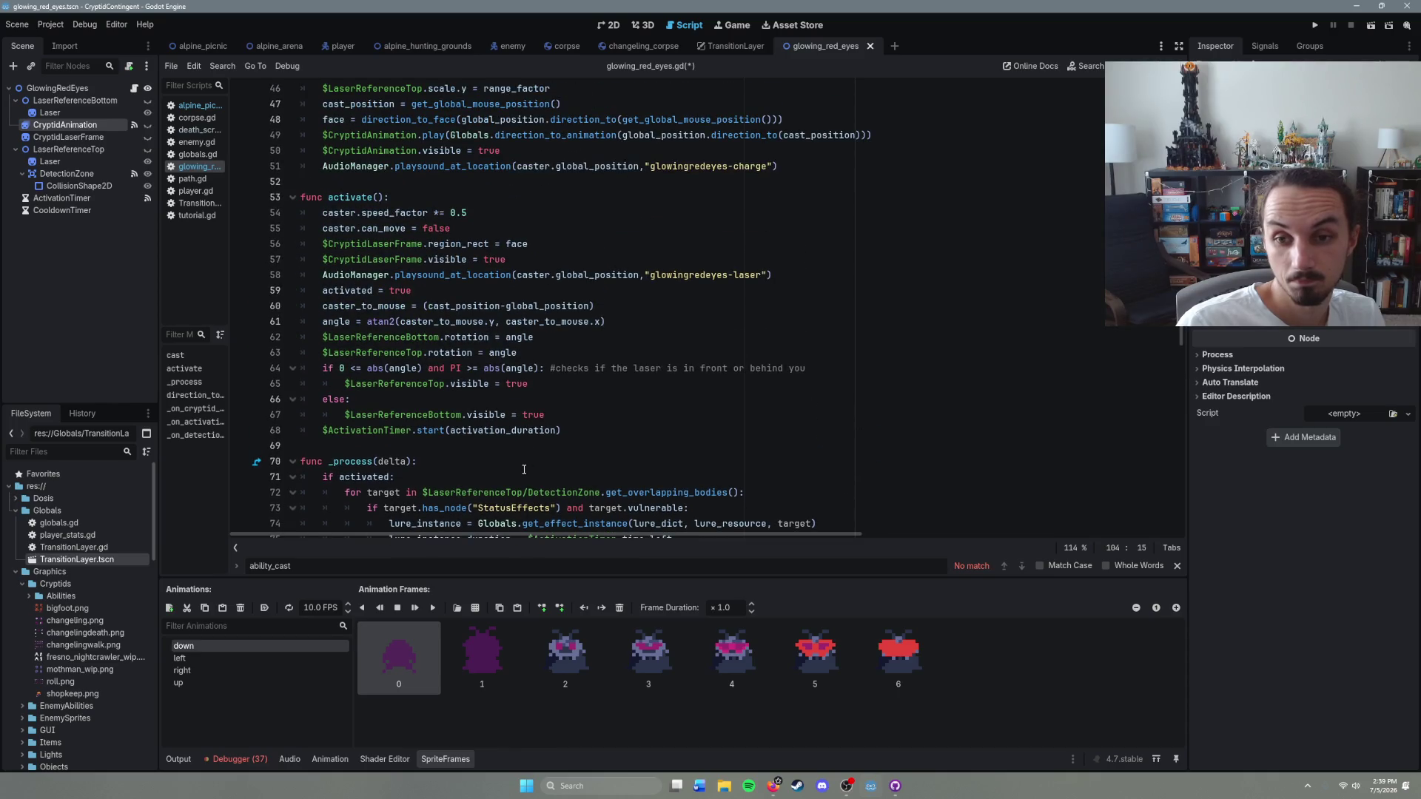
pyautogui.scroll(-12, 524, 469)
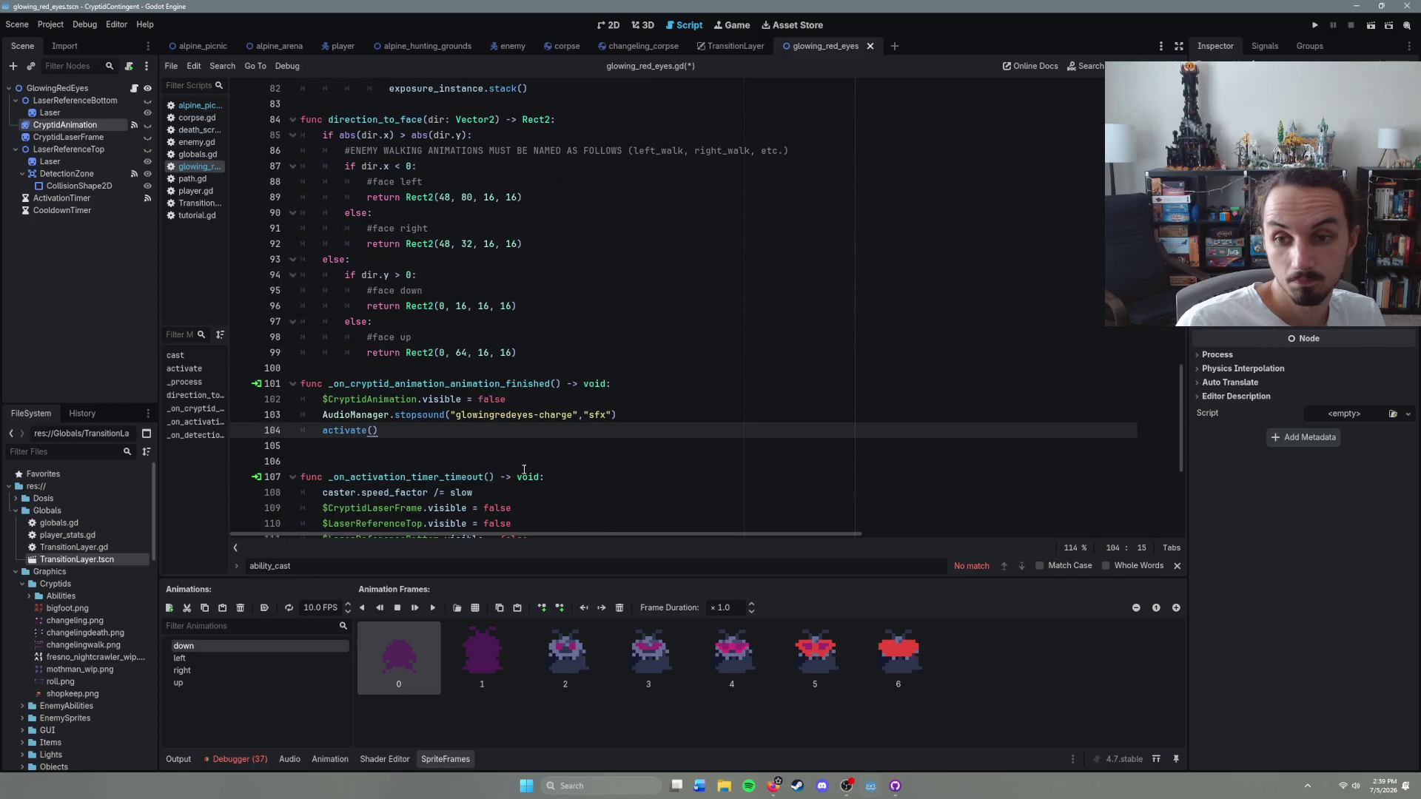
pyautogui.scroll(15, 419, 471)
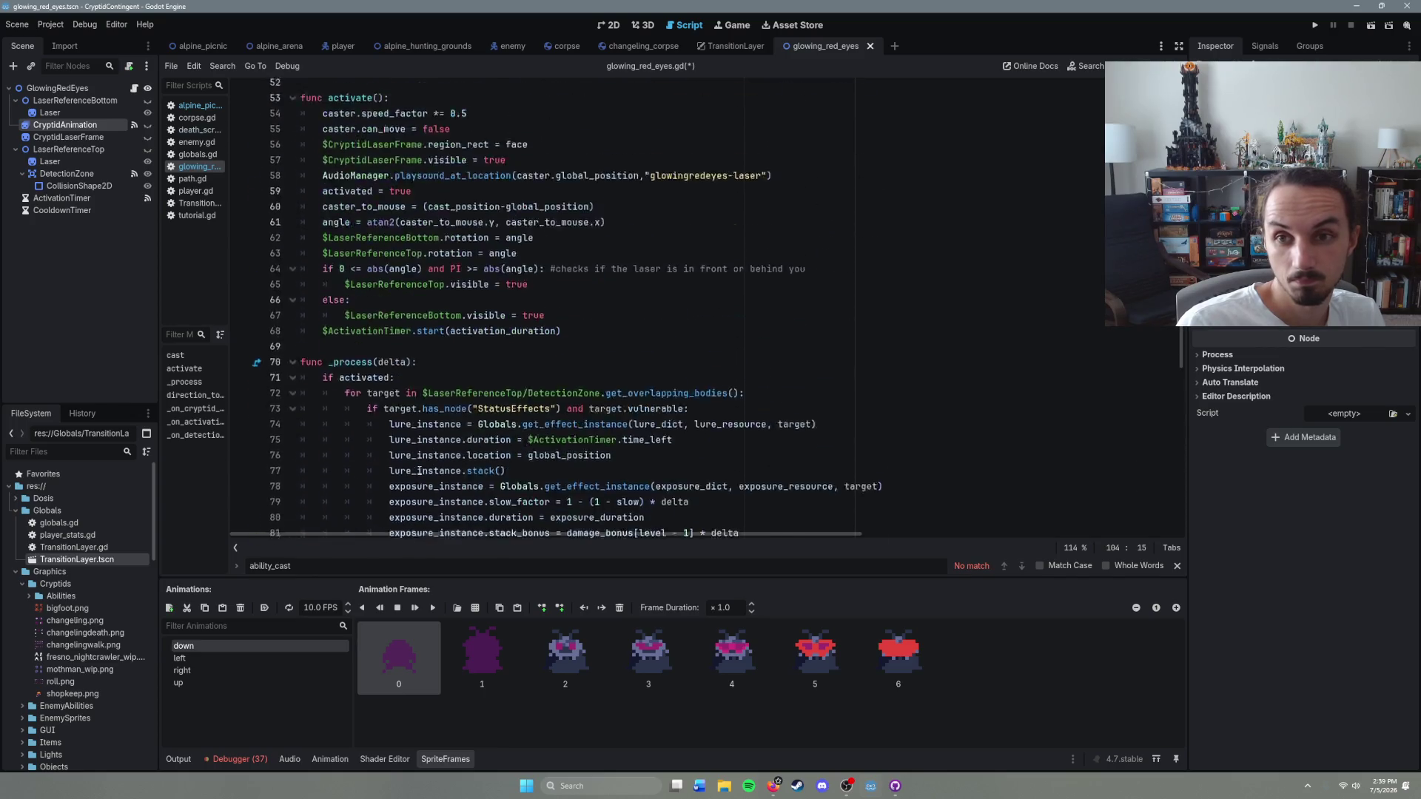
pyautogui.scroll(-2, 420, 471)
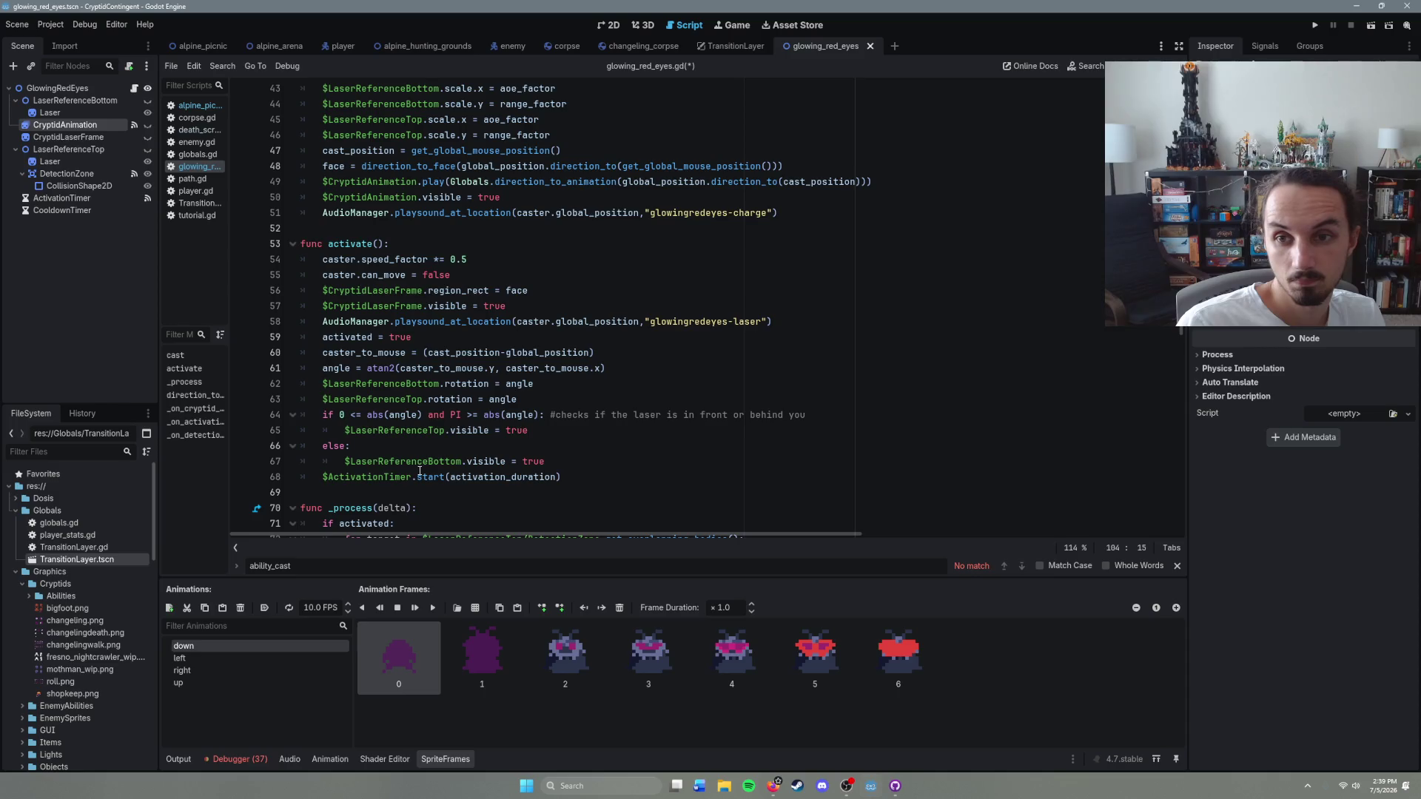
pyautogui.scroll(4, 419, 471)
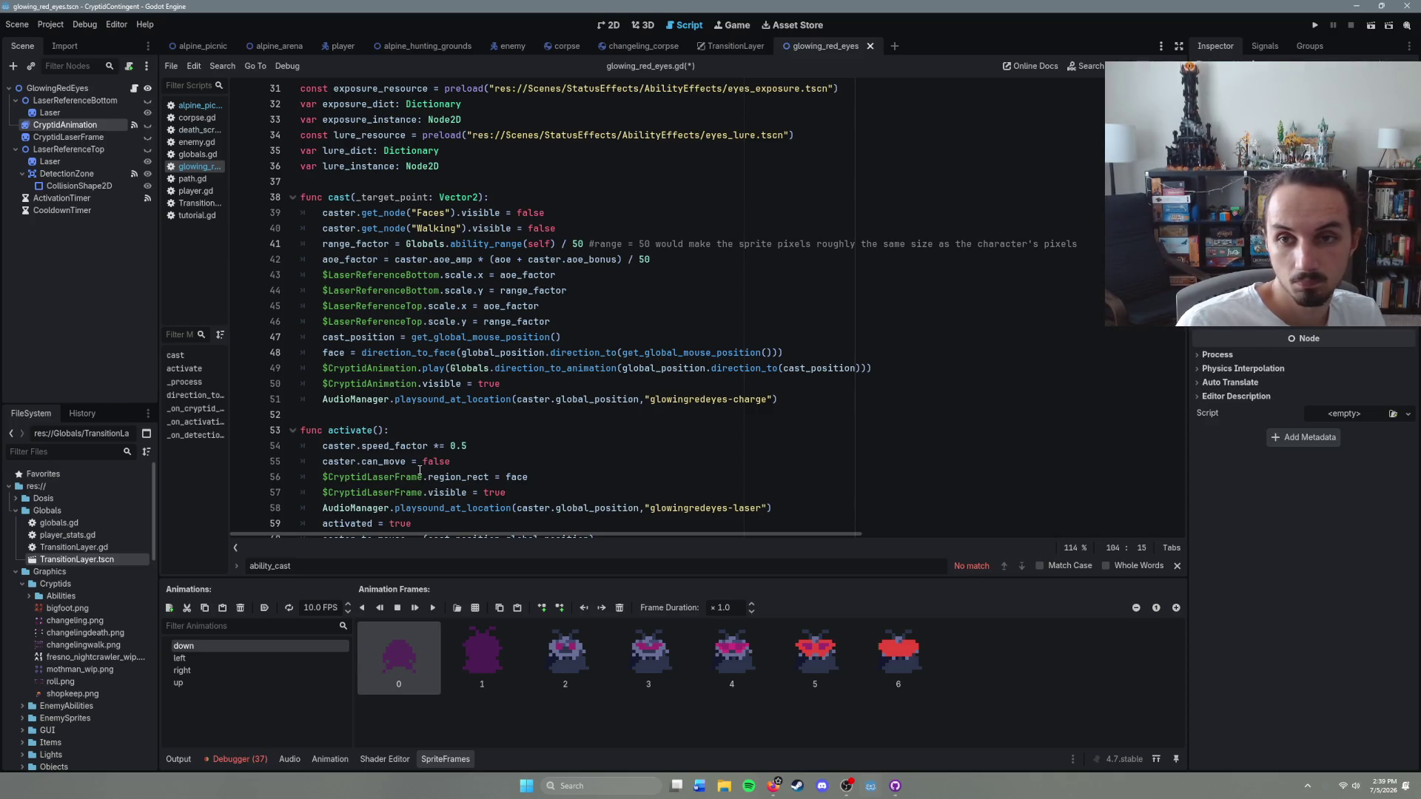
pyautogui.scroll(1, 420, 471)
pyautogui.scroll(2, 420, 470)
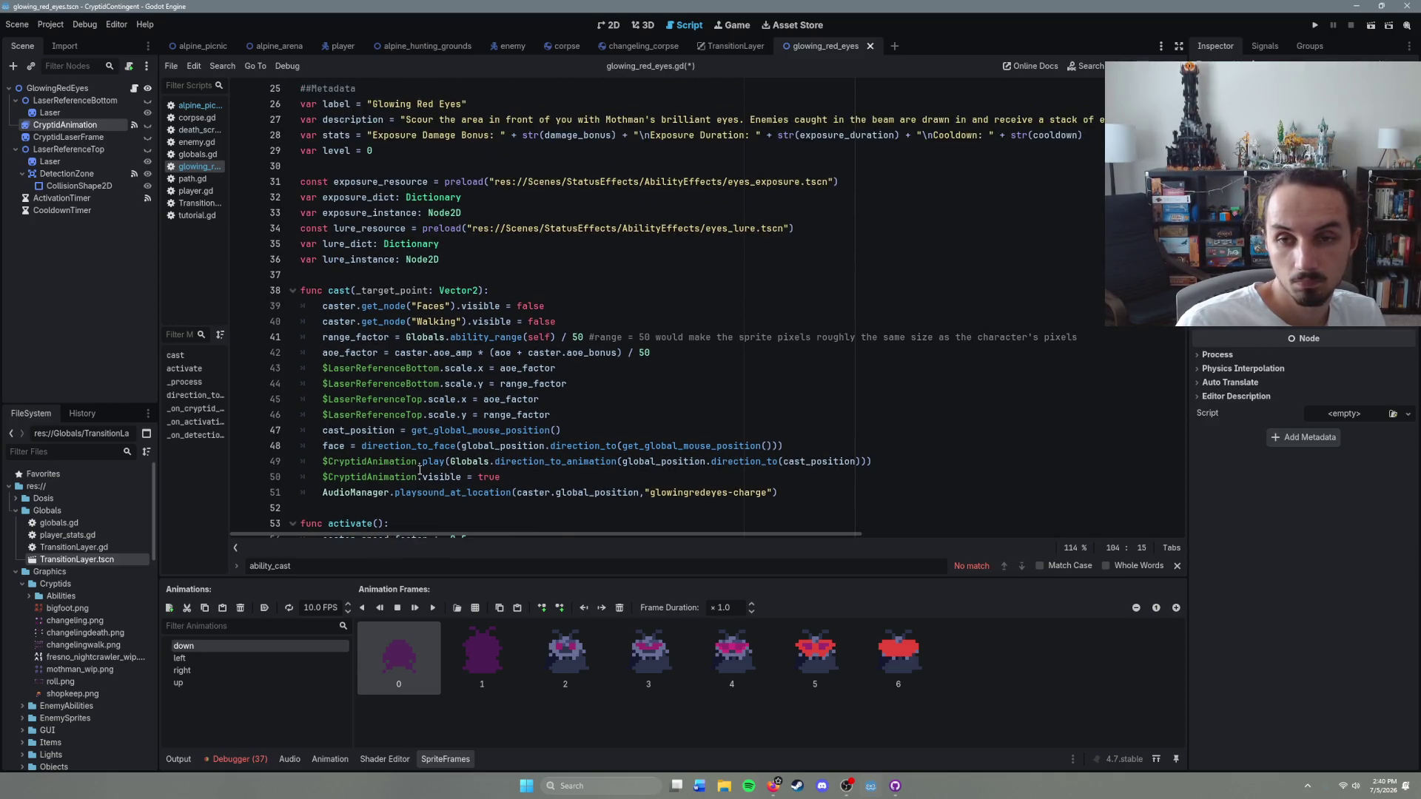
pyautogui.scroll(3, 420, 471)
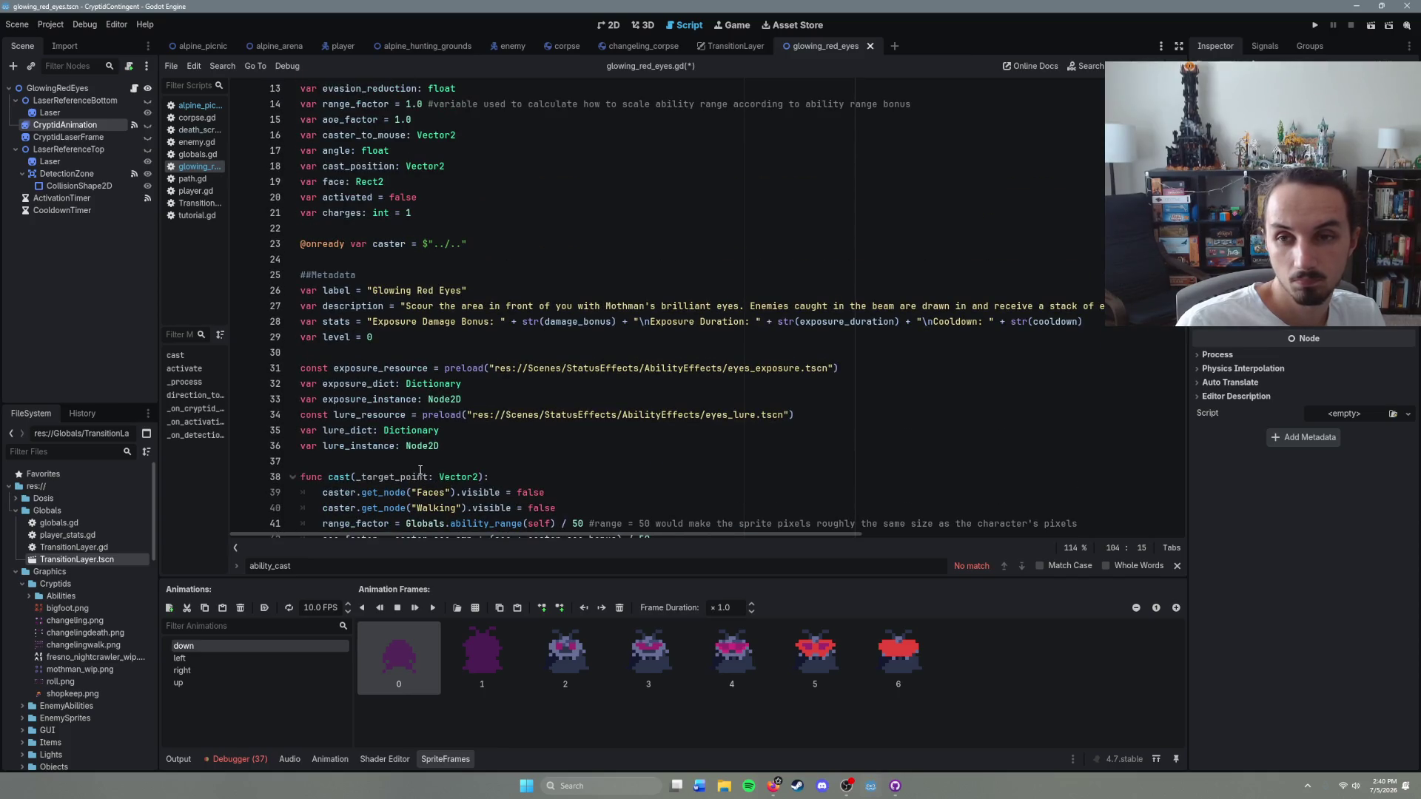
pyautogui.scroll(2, 419, 471)
pyautogui.scroll(2, 419, 471)
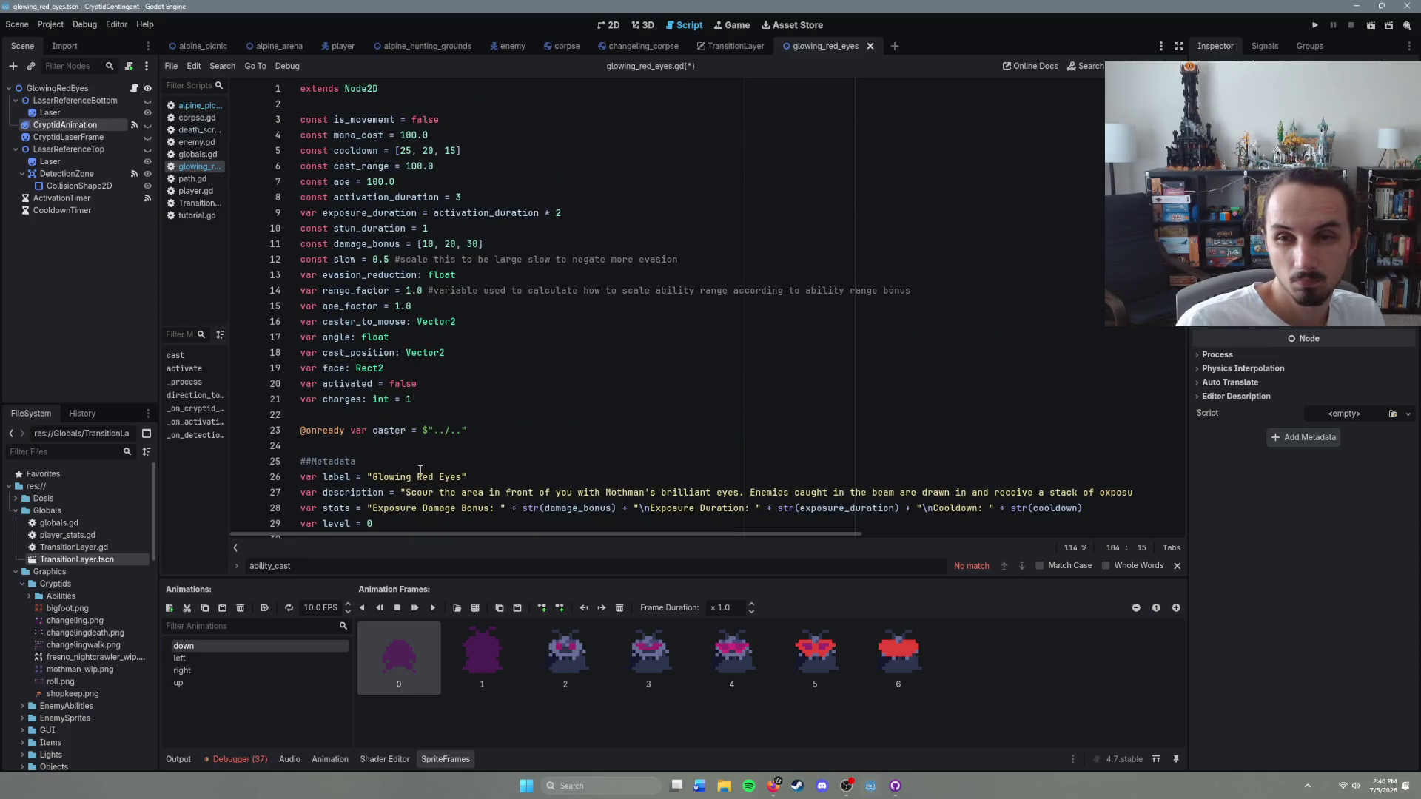
pyautogui.scroll(-20, 419, 471)
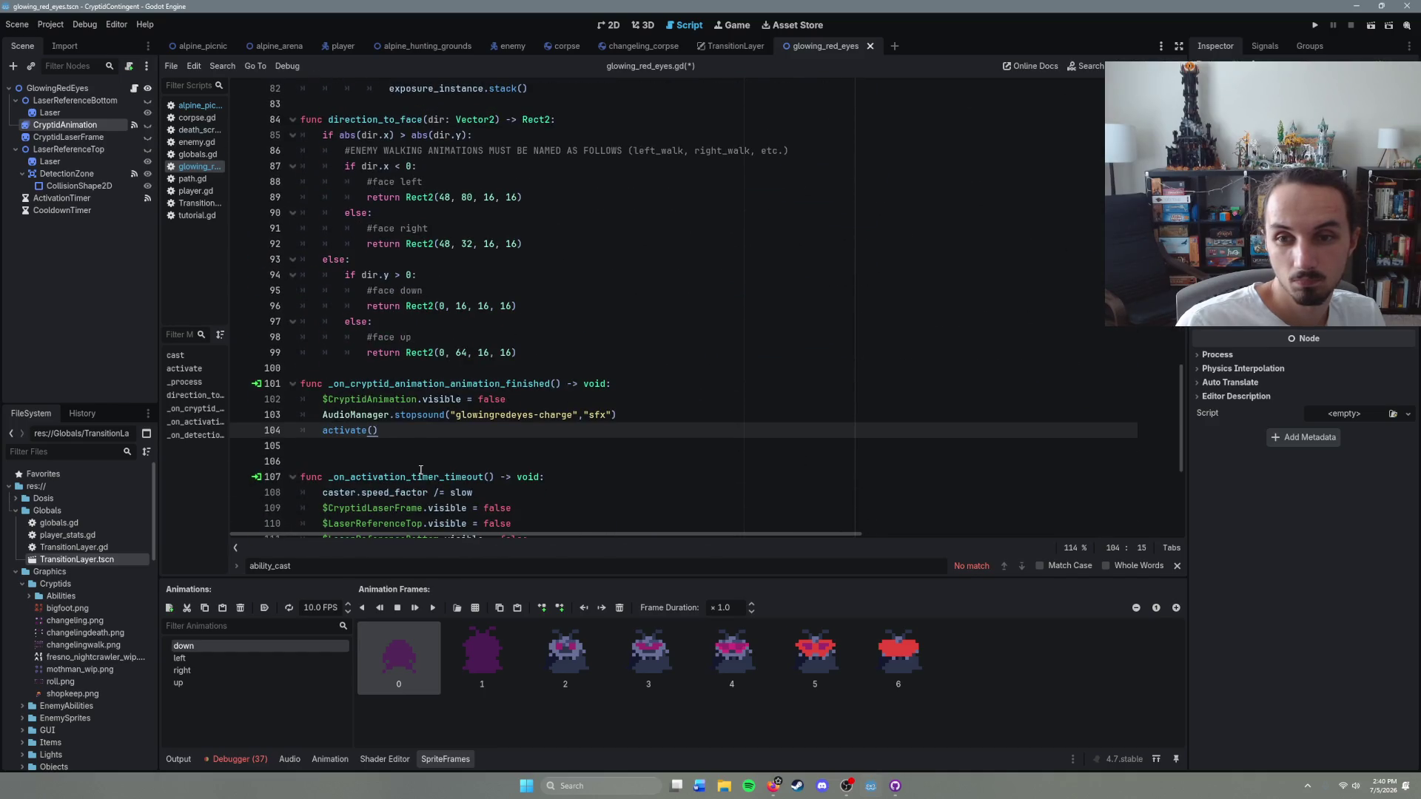
pyautogui.scroll(10, 421, 471)
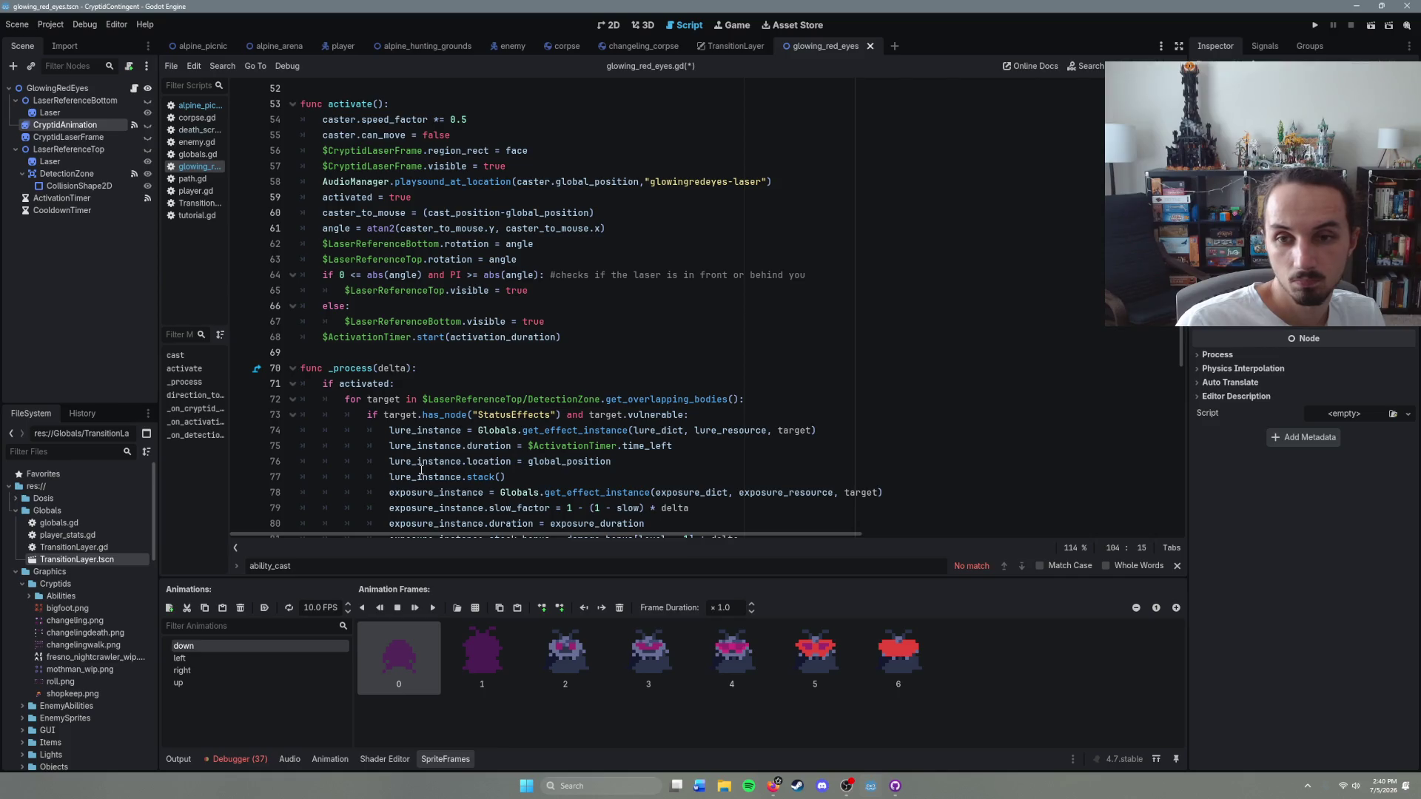
pyautogui.scroll(8, 566, 338)
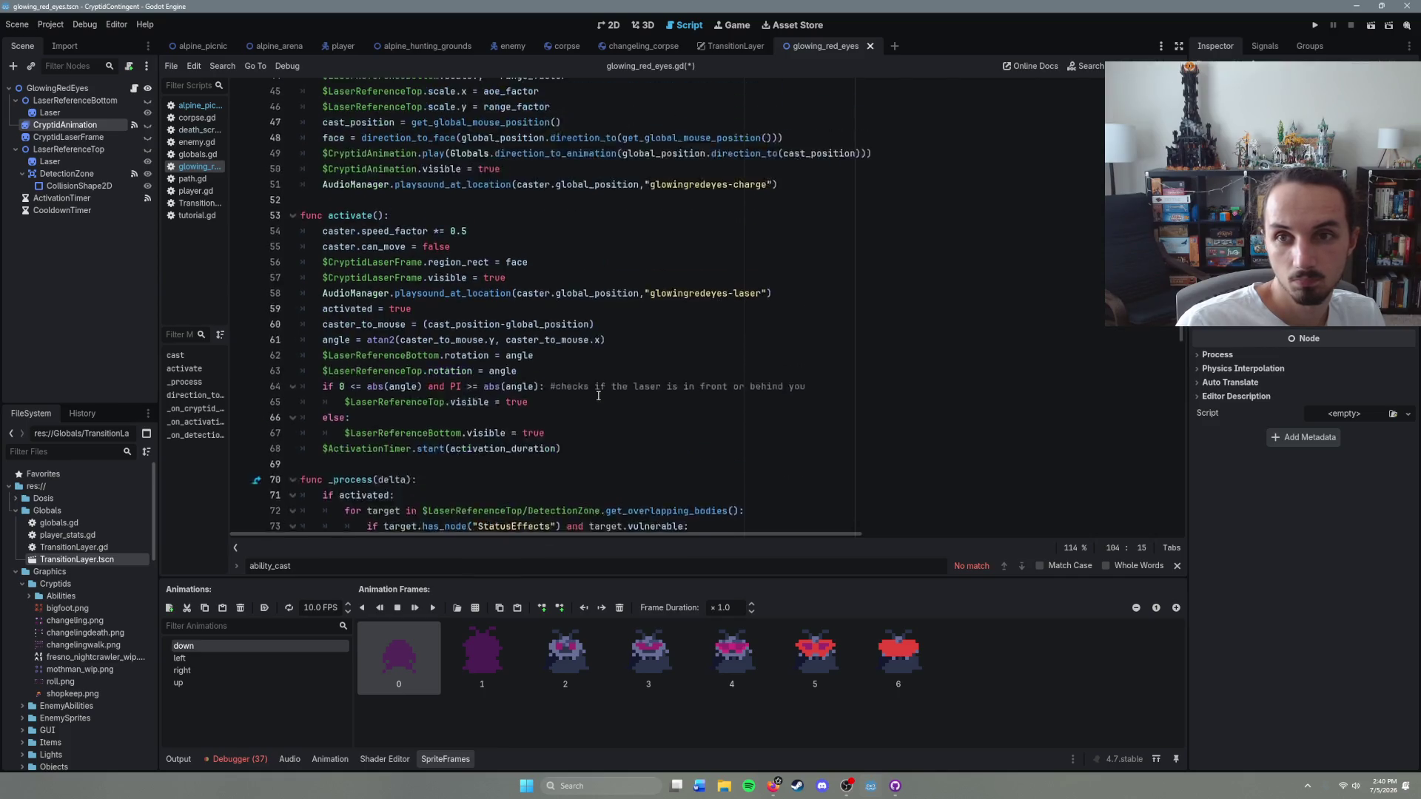
pyautogui.click(507, 431)
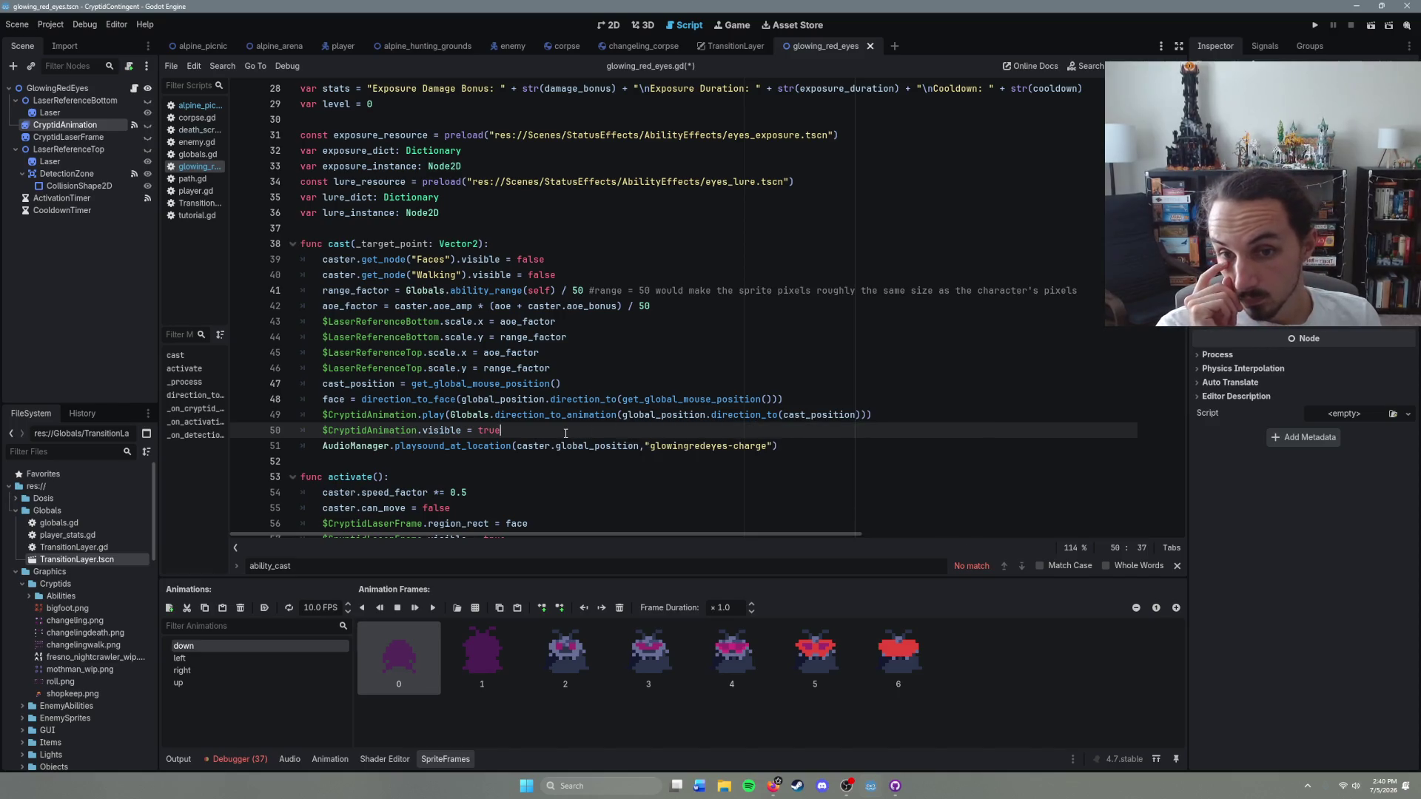
pyautogui.click(802, 446)
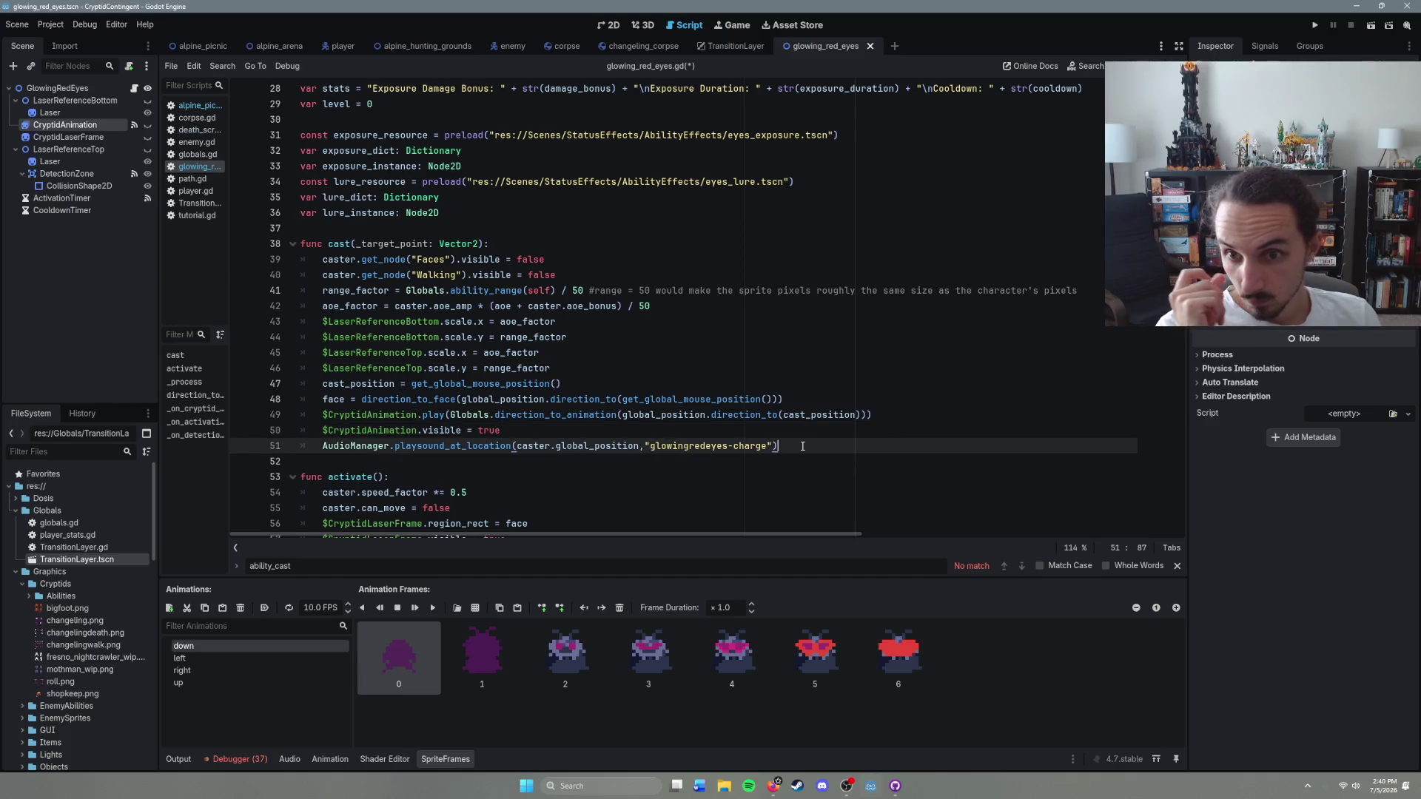
# Step: Add await $CryptidAnimation.animation_finished after the charge sound in cast()
pyautogui.press('Return')
pyautogui.write('await $Crr')
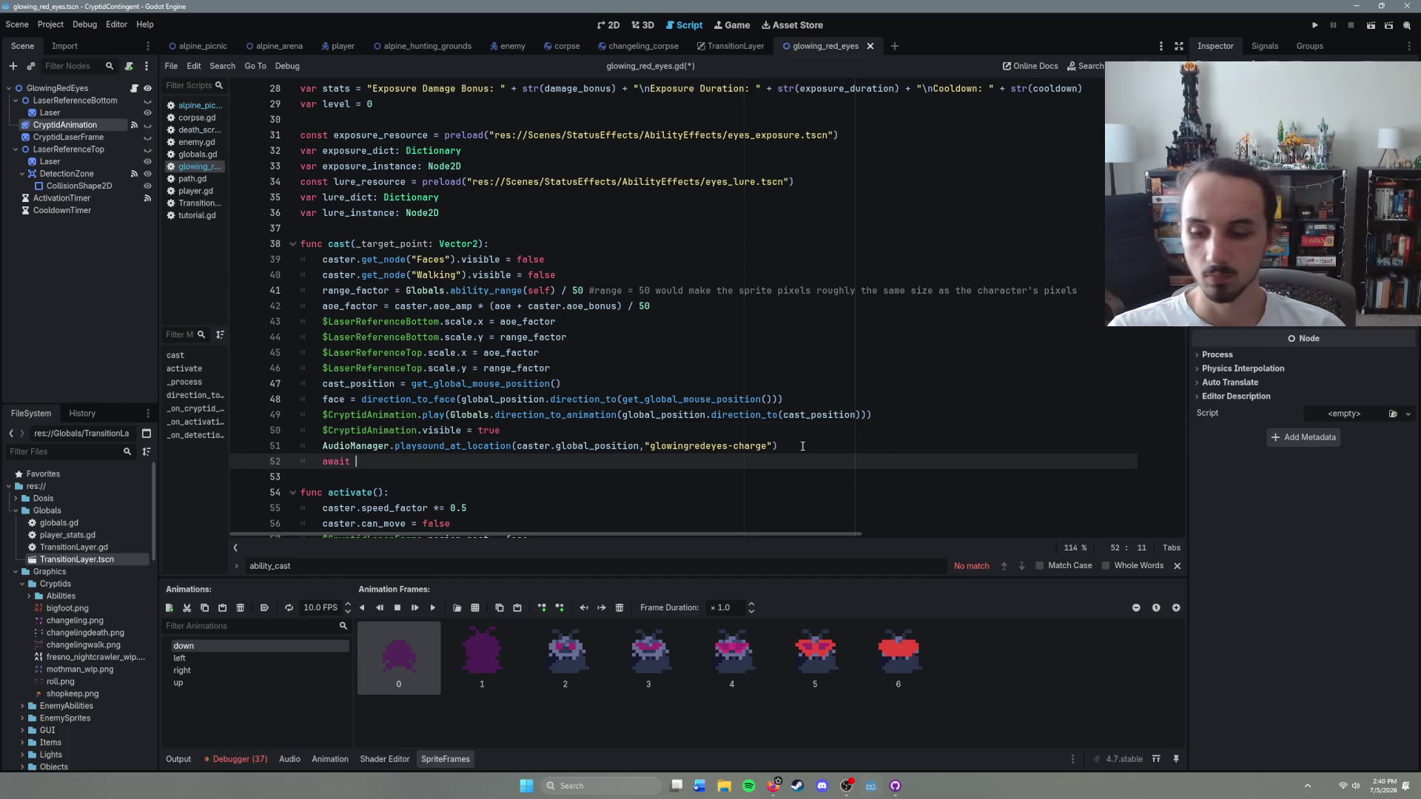
pyautogui.press('BackSpace')
pyautogui.write('y')
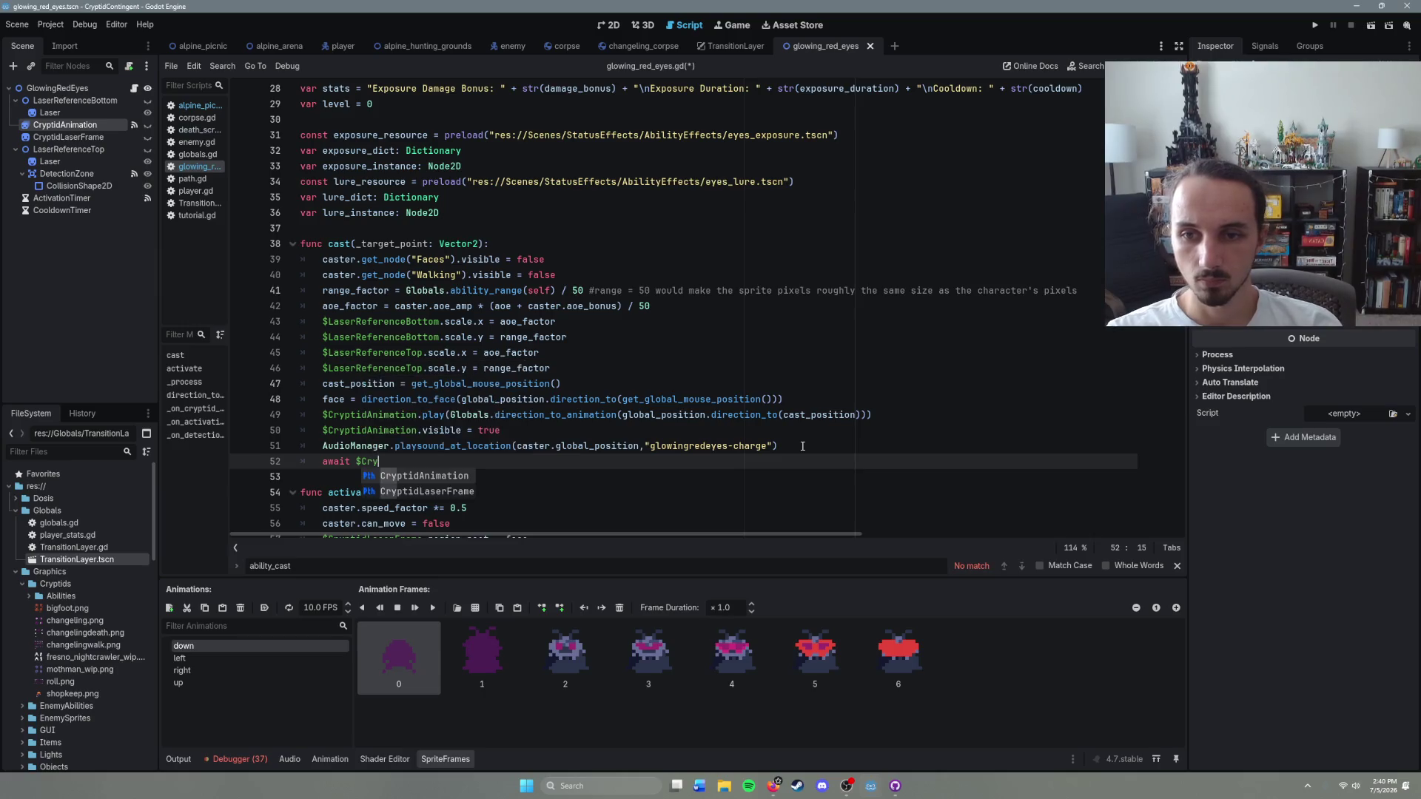
pyautogui.press('Return')
pyautogui.write('.')
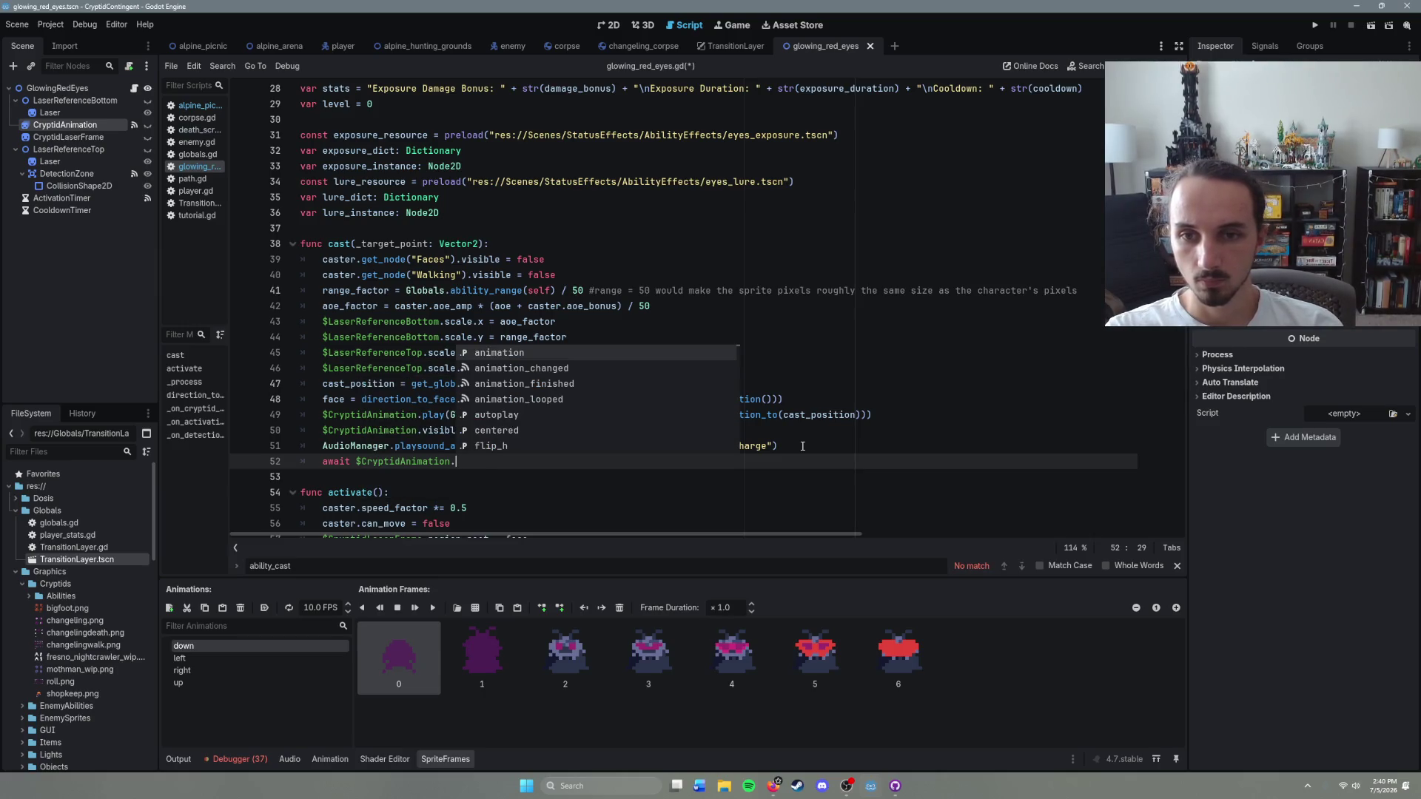
pyautogui.press('Down')
pyautogui.press('Down')
pyautogui.press('Return')
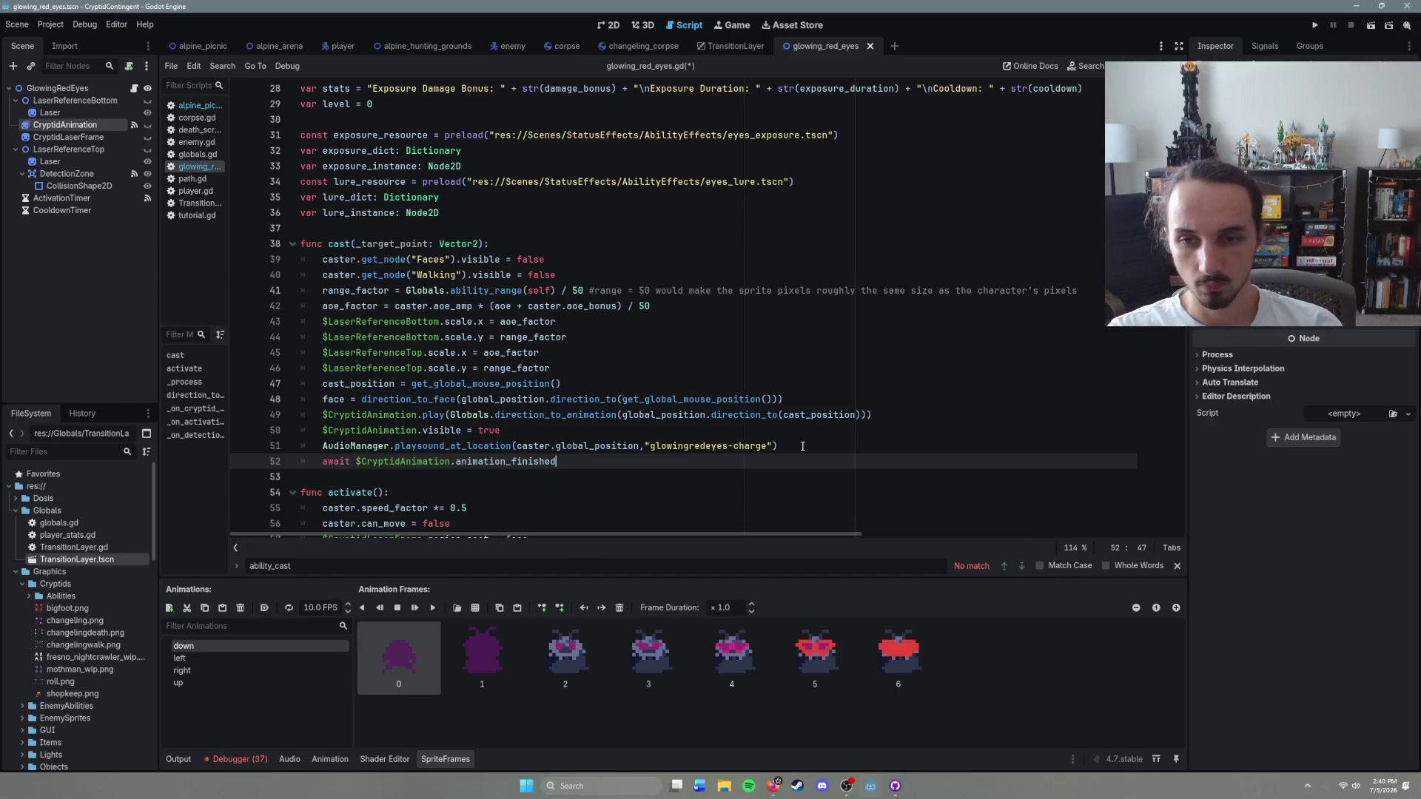
pyautogui.press('Return')
# Step: Cut the animation-finished handler's body lines, including activate(), leaving just pass
pyautogui.scroll(-15, 813, 442)
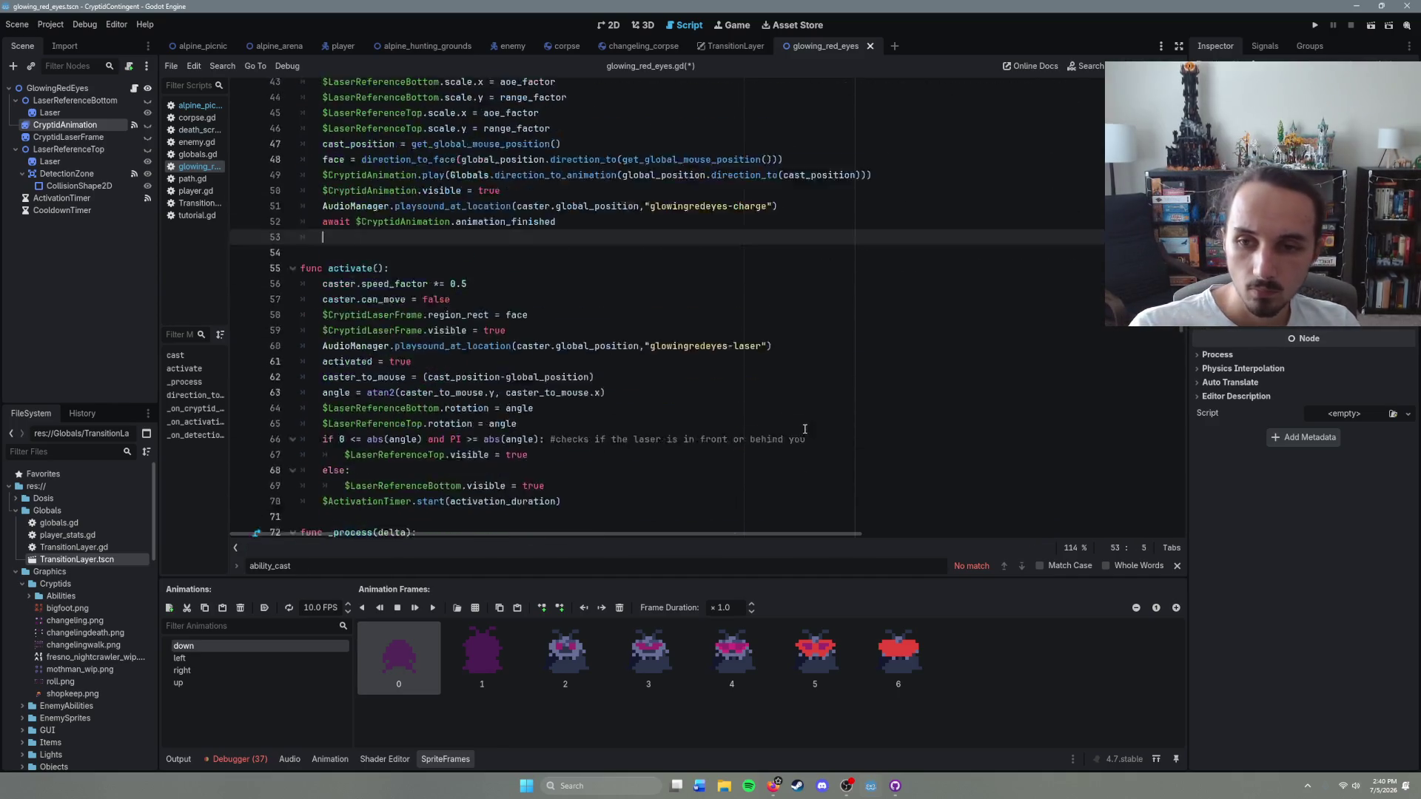
pyautogui.scroll(8, 569, 400)
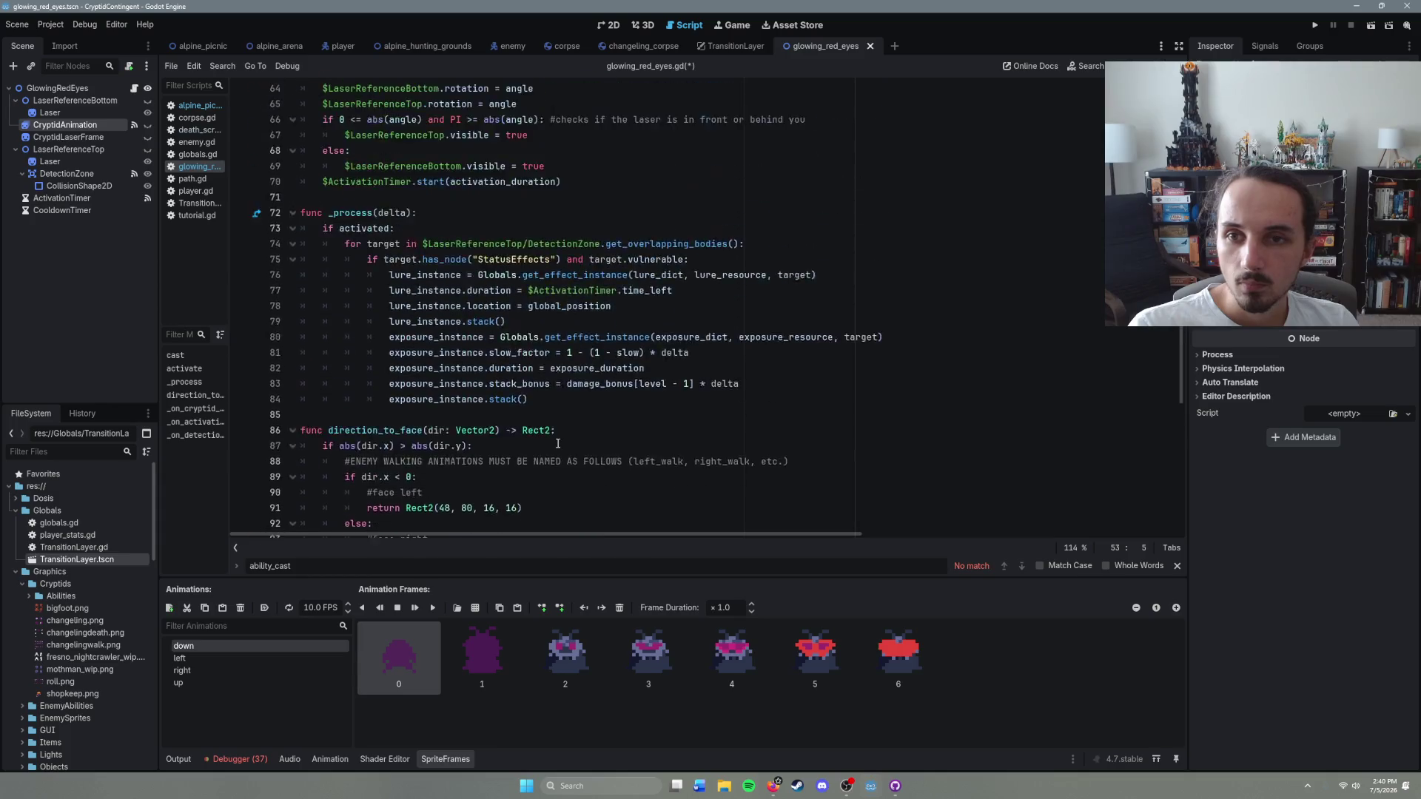
pyautogui.scroll(-8, 516, 383)
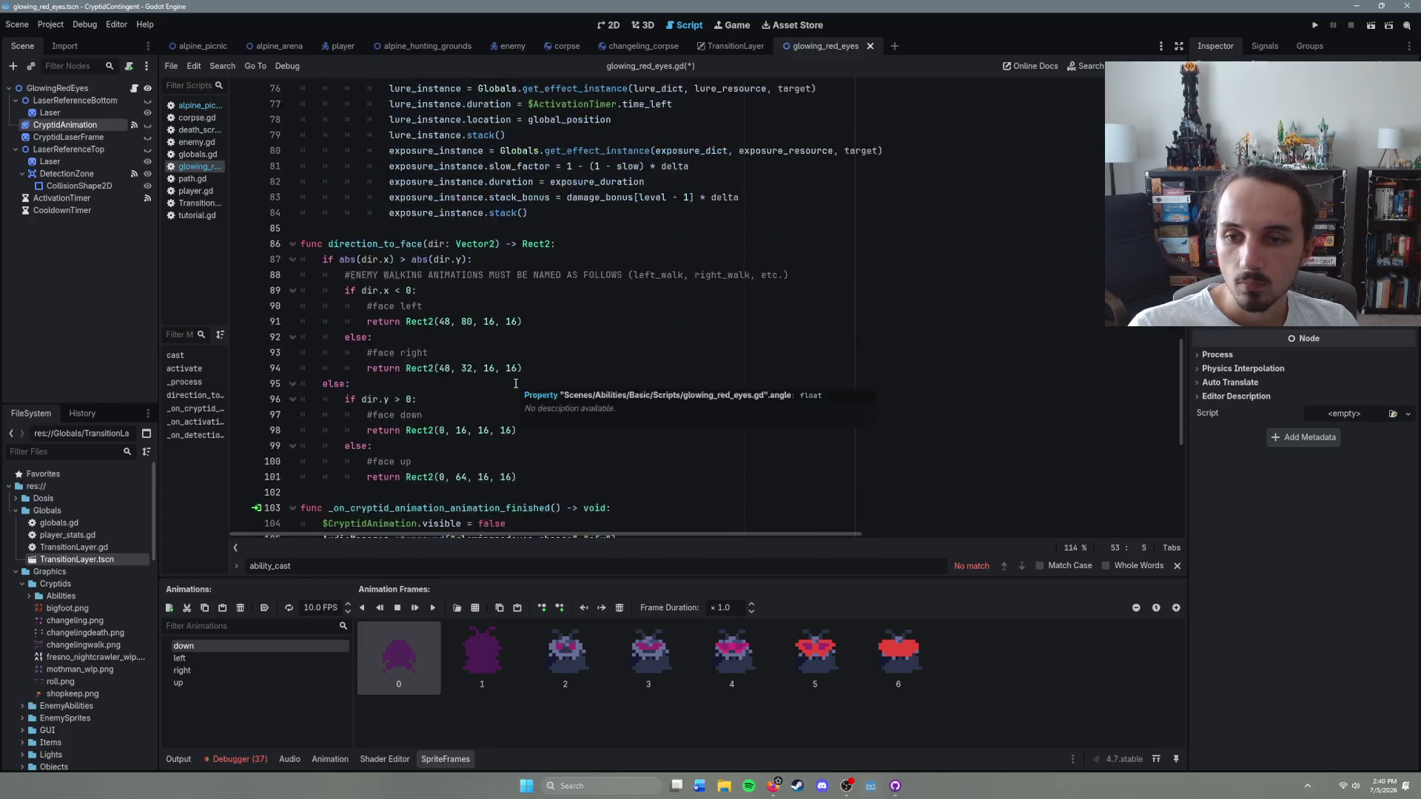
pyautogui.click(407, 505)
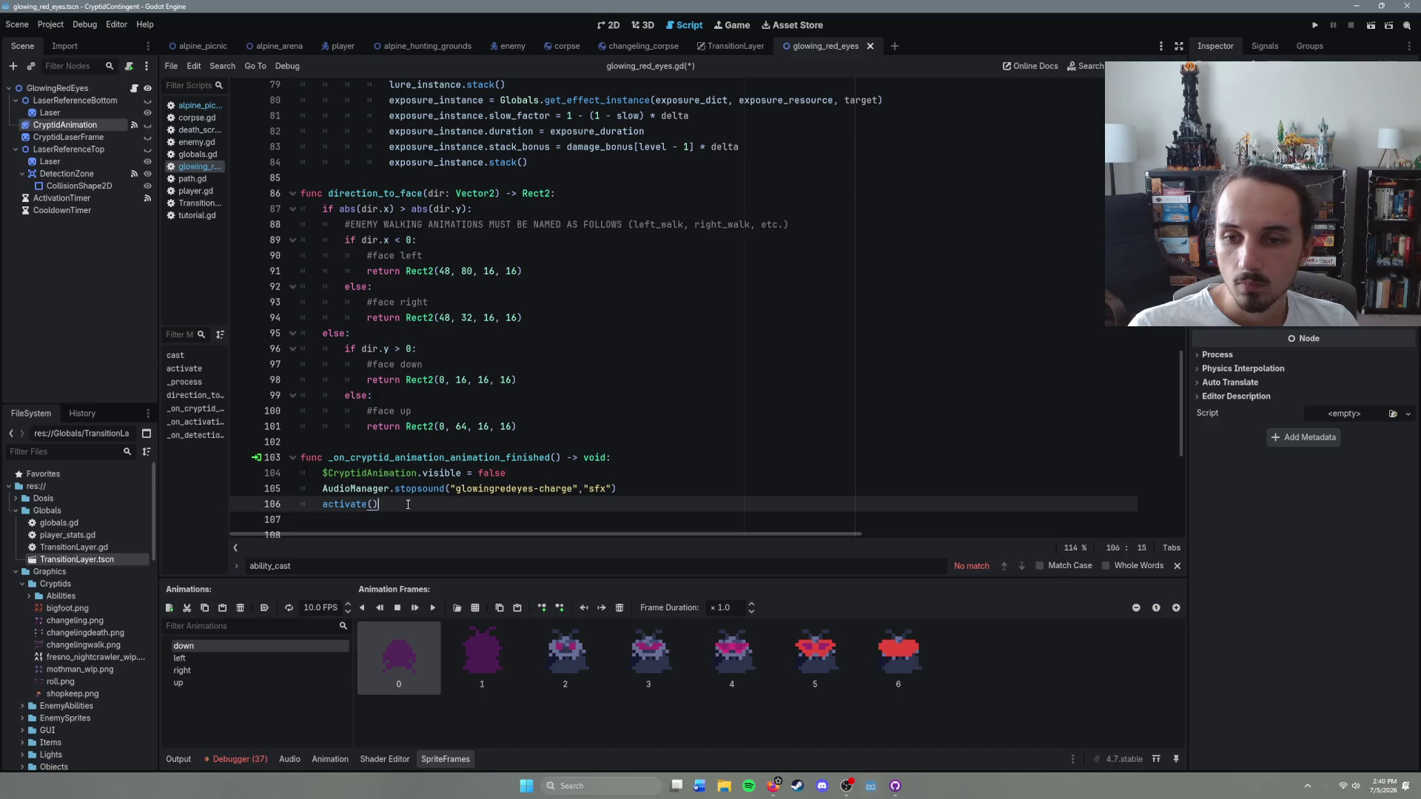
pyautogui.moveTo(615, 489); pyautogui.dragTo(324, 473)
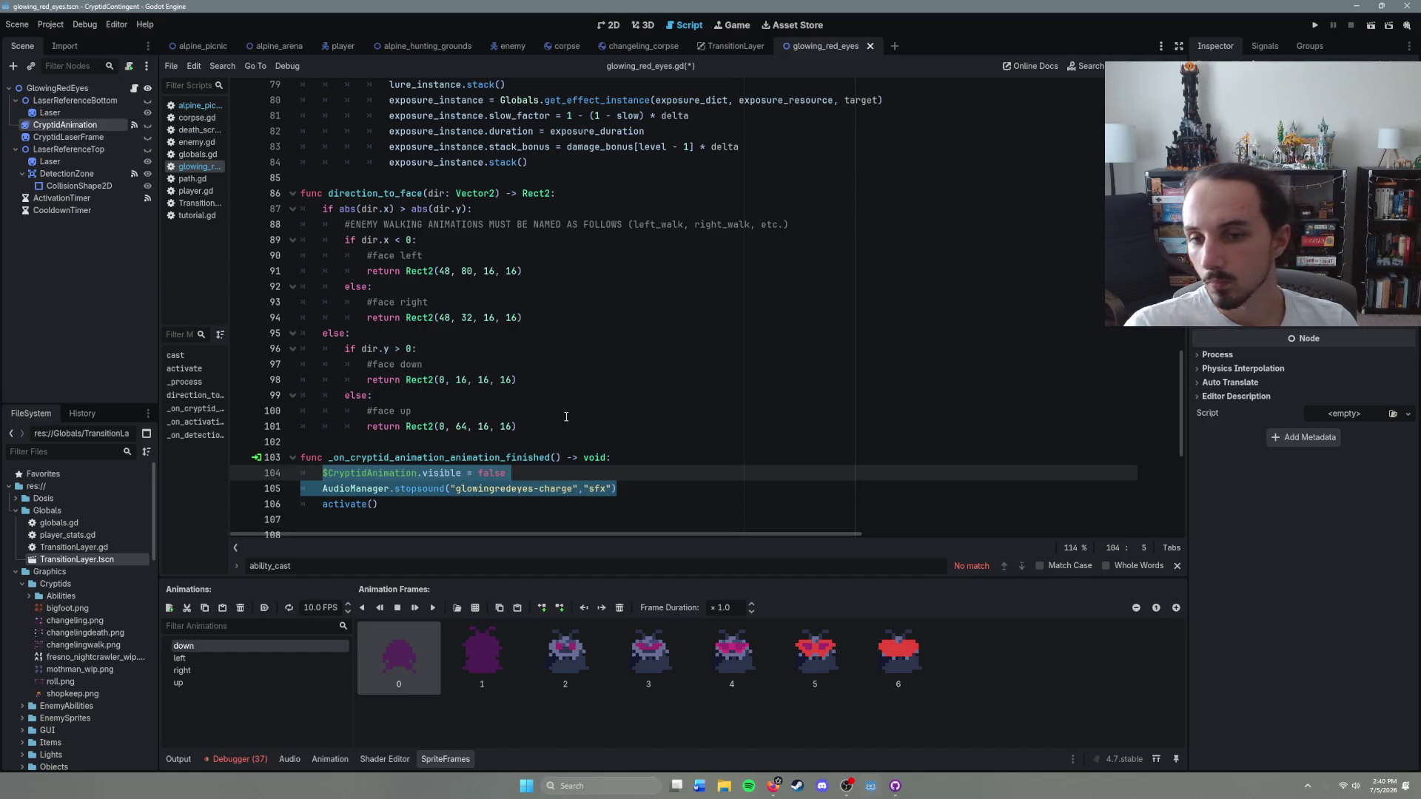
pyautogui.moveTo(378, 504); pyautogui.dragTo(321, 470)
pyautogui.hotkey('ctrl', 'c')
pyautogui.press('BackSpace')
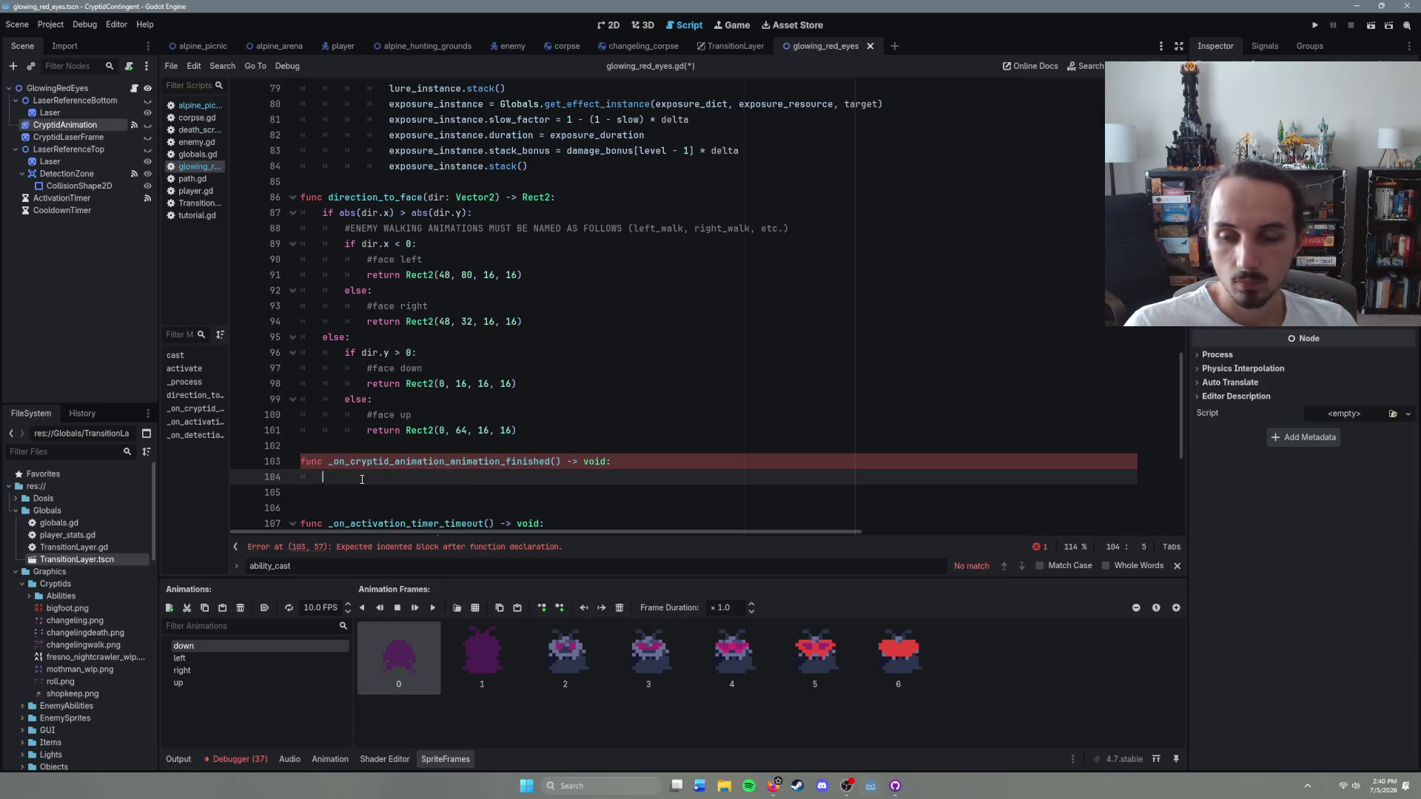
pyautogui.write('pass')
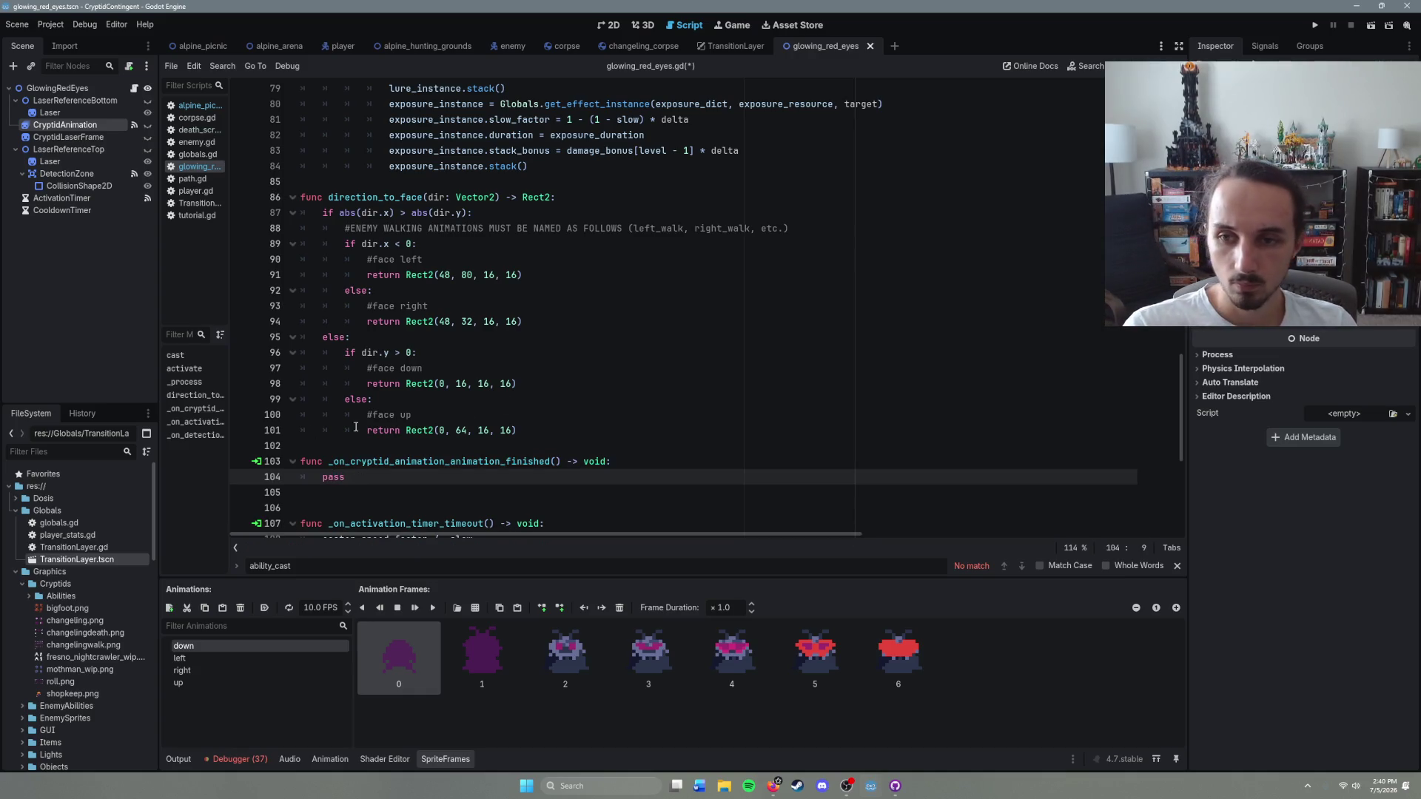
# Step: Check the animation_finished signal connection, save, and delete the unused handler function
pyautogui.click(256, 461)
pyautogui.click(717, 464)
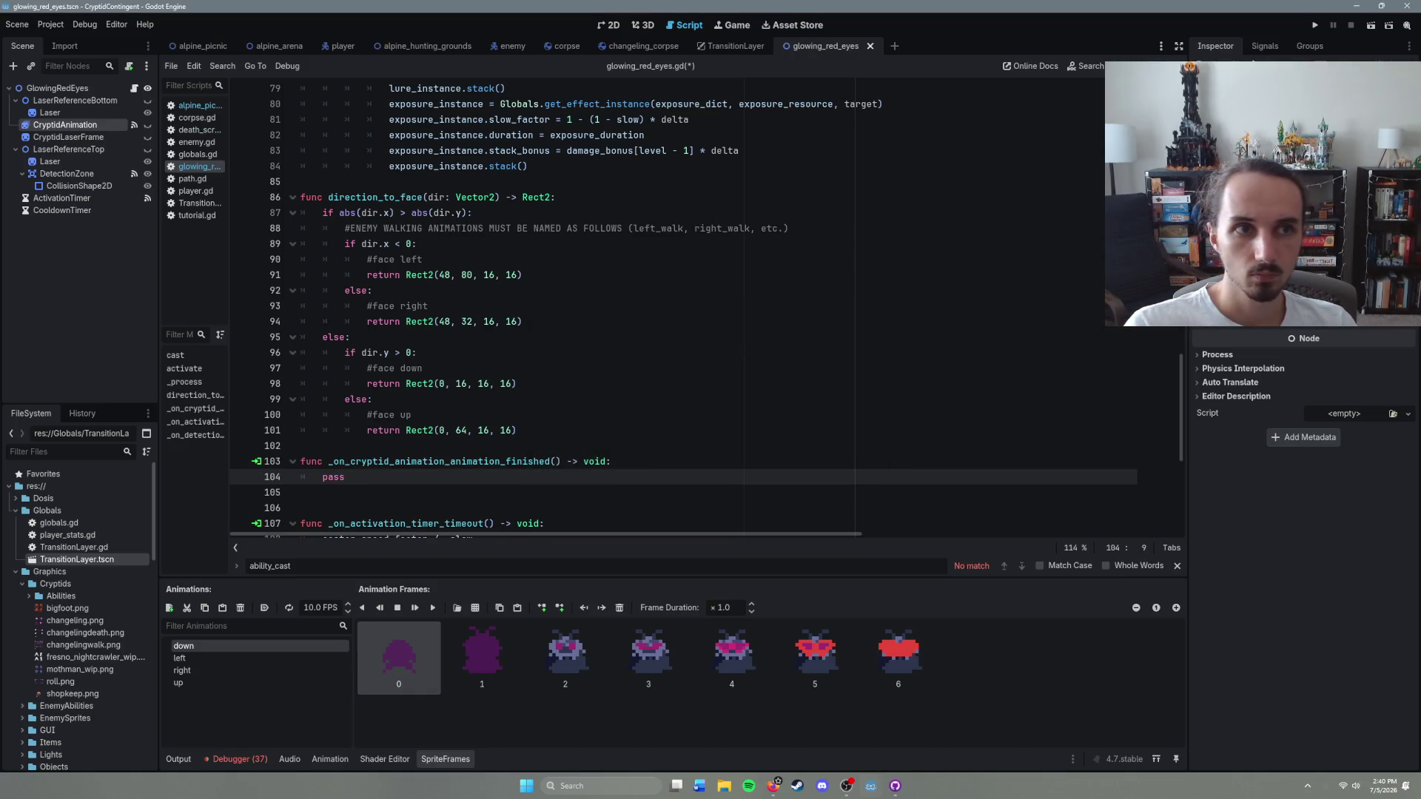
pyautogui.click(1267, 48)
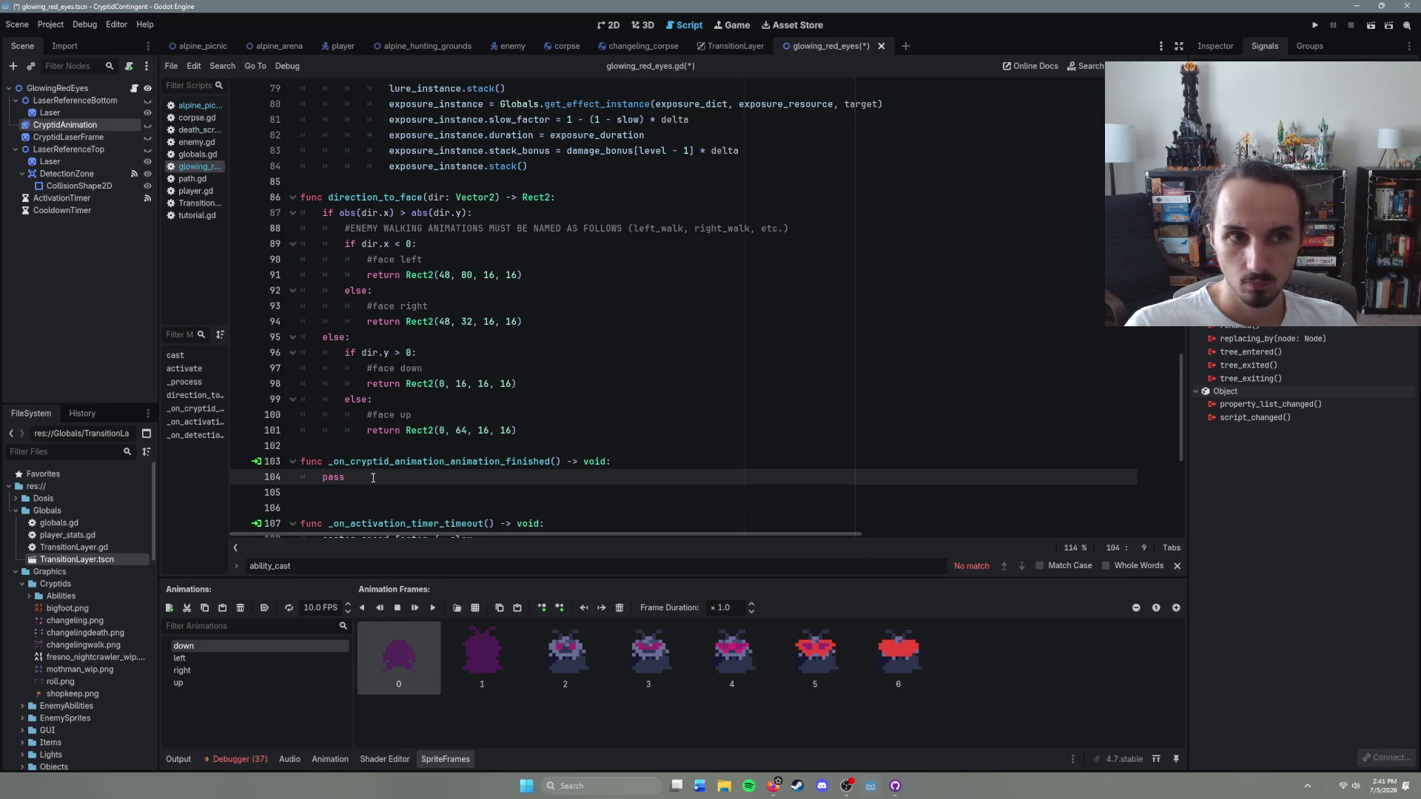
pyautogui.click(406, 486)
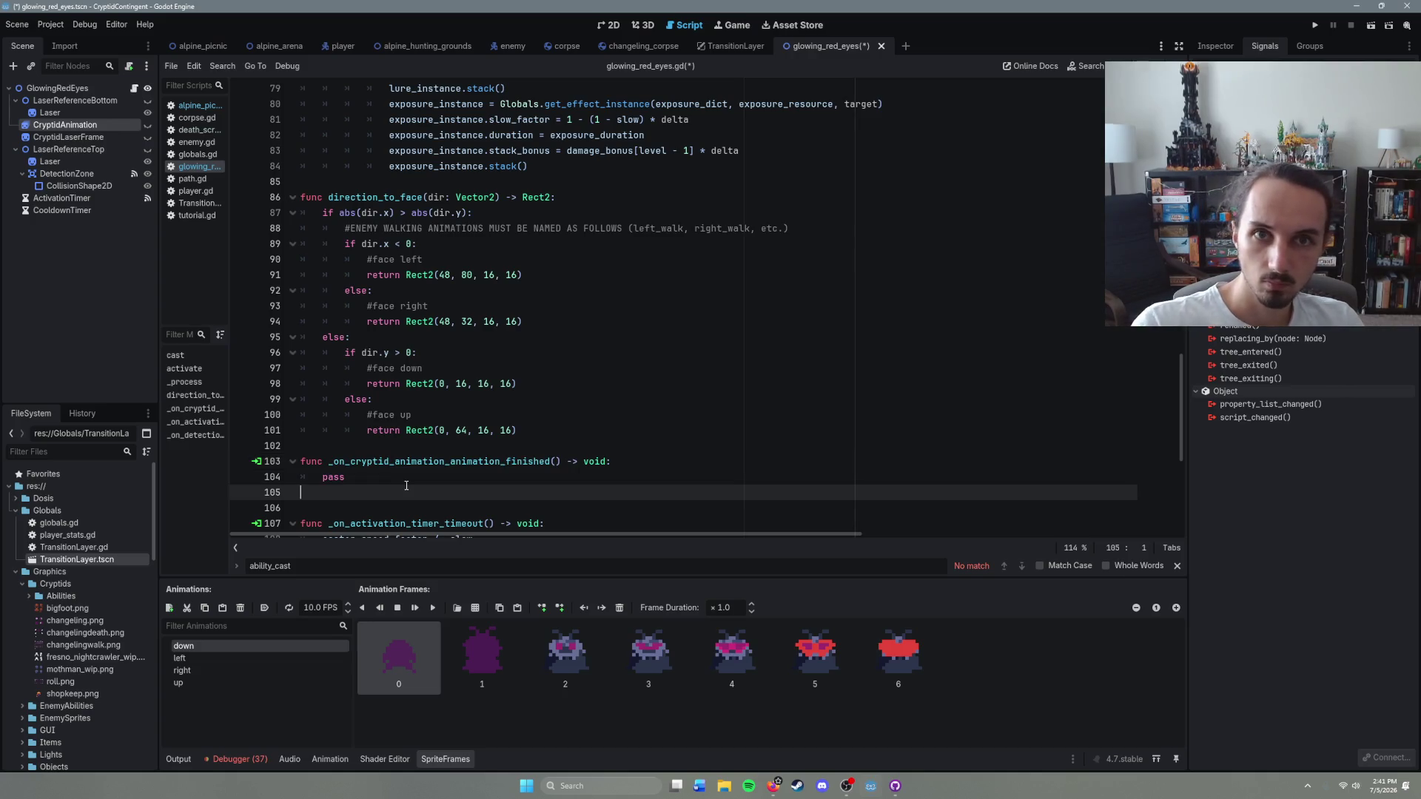
pyautogui.hotkey('ctrl', 's')
pyautogui.click(380, 477)
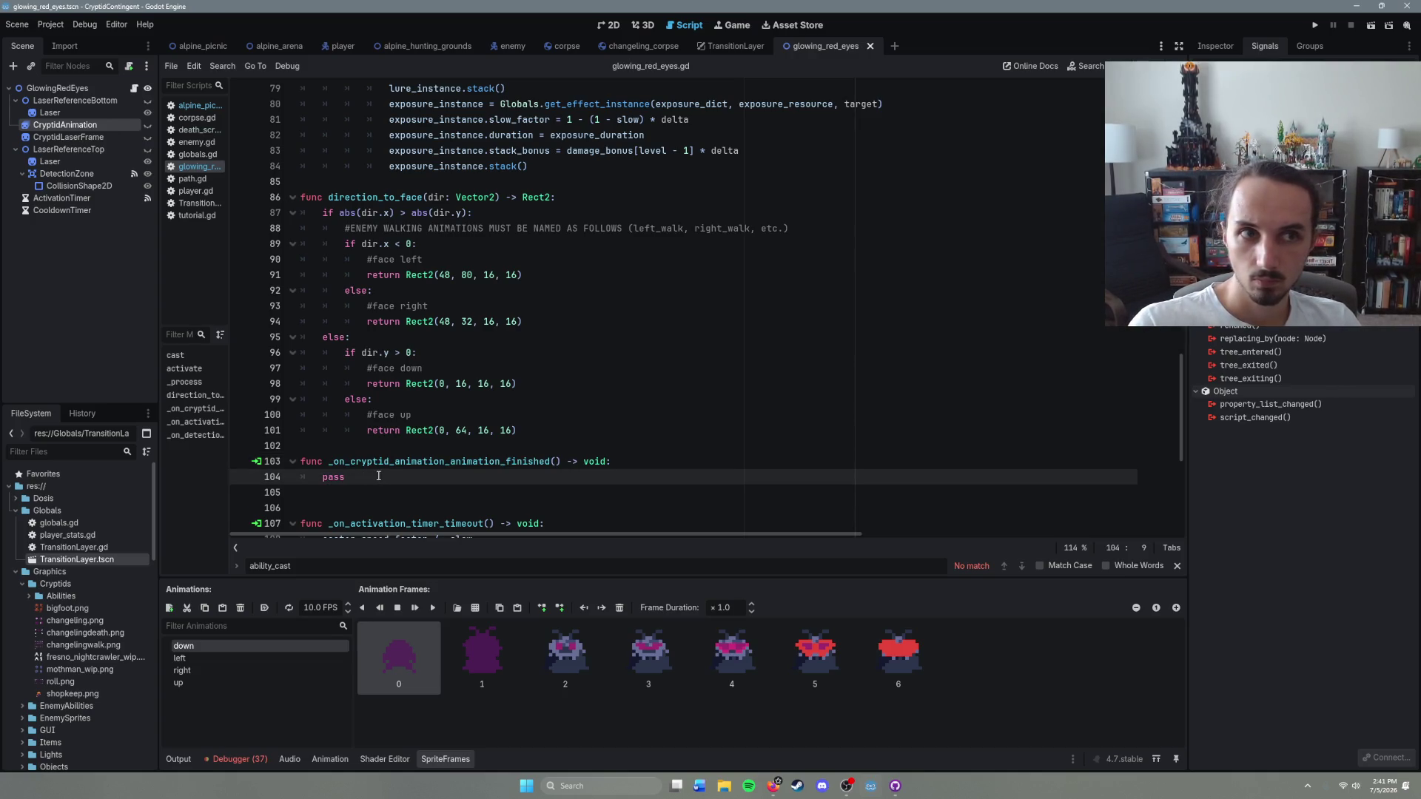
pyautogui.moveTo(370, 476); pyautogui.dragTo(348, 445)
pyautogui.press('BackSpace')
pyautogui.press('BackSpace')
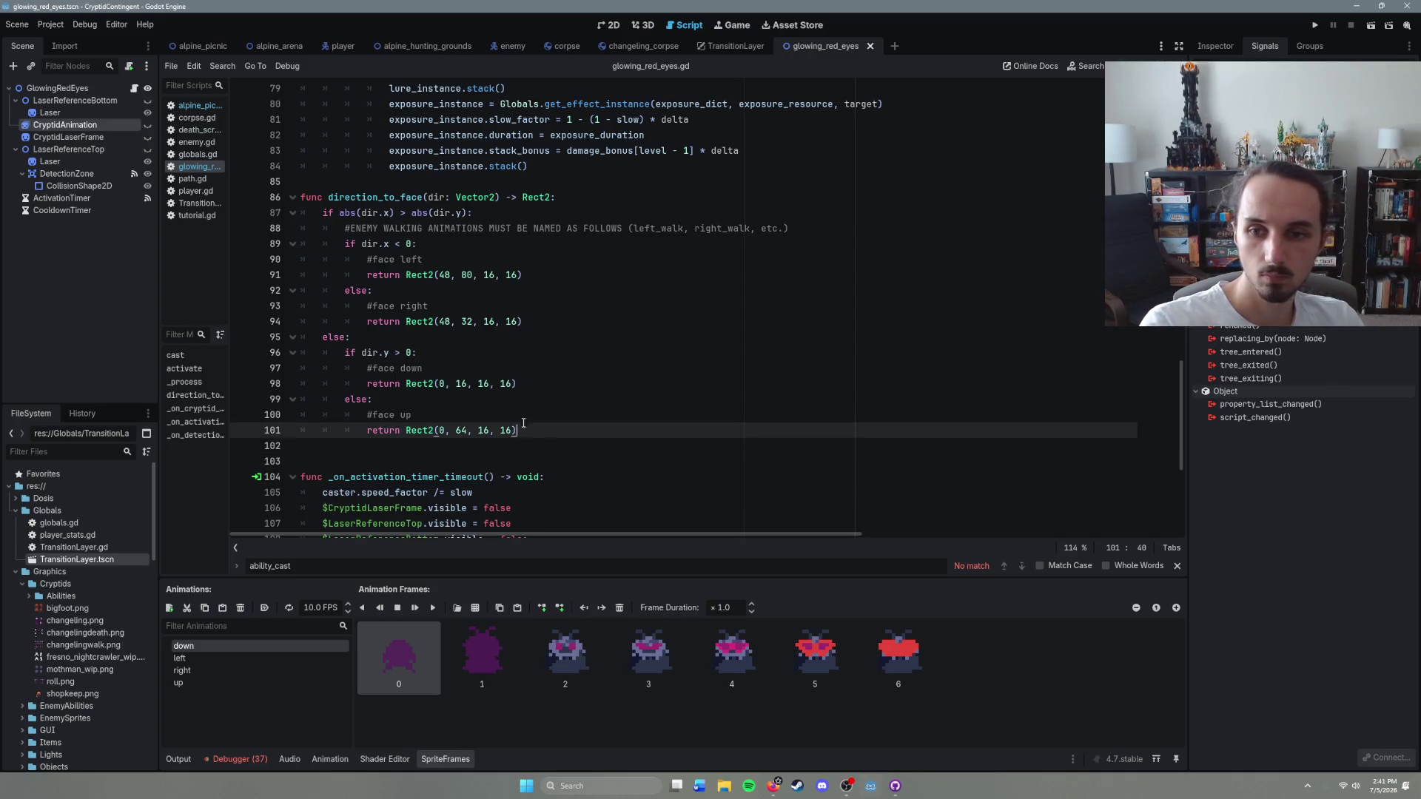
pyautogui.scroll(15, 489, 454)
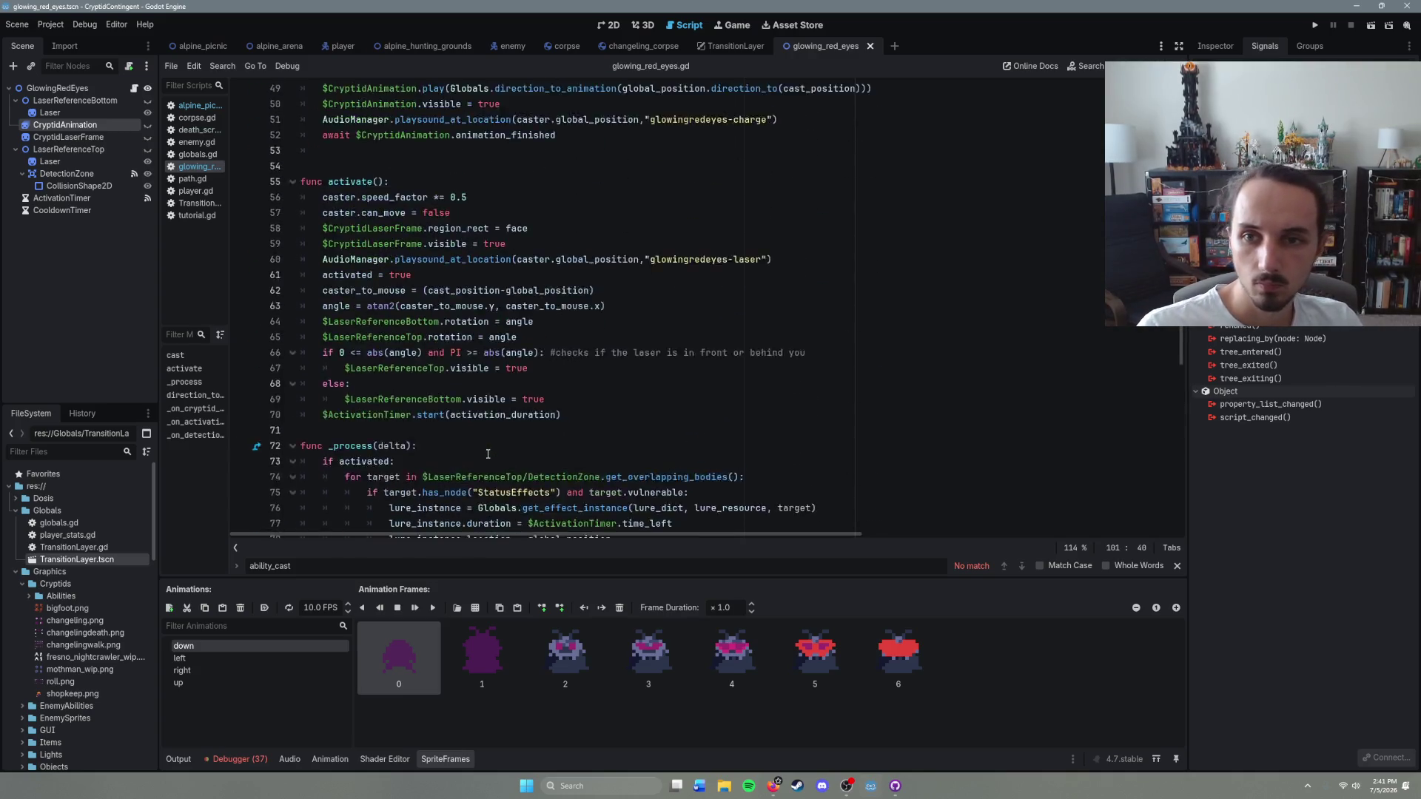
# Step: Paste the hide, stop-sound and activate() lines below the await in cast()
pyautogui.scroll(-2, 489, 454)
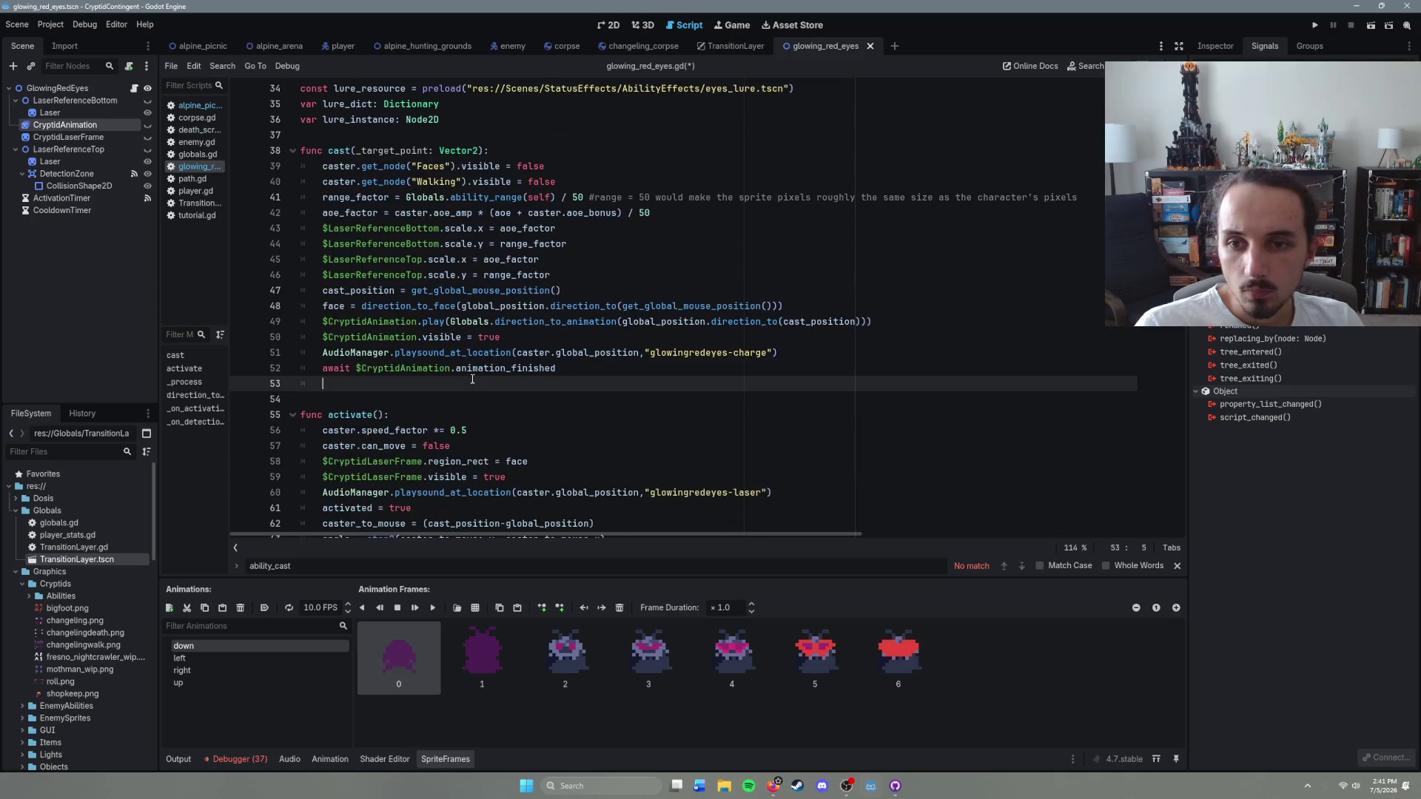
pyautogui.click(600, 372)
pyautogui.press('Return')
pyautogui.hotkey('ctrl', 'v')
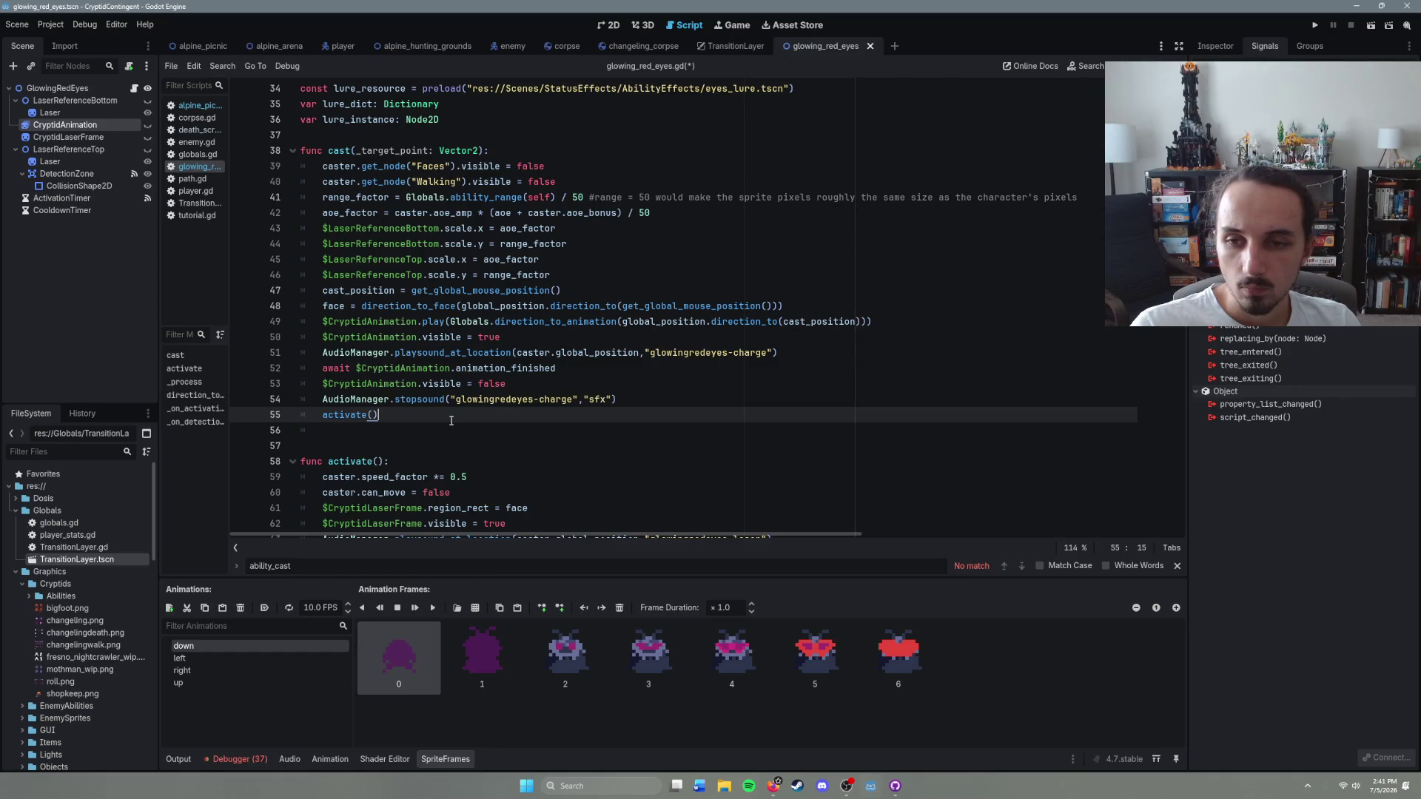
# Step: Review _on_activation_timer_timeout, save the script, and launch the game for another test
pyautogui.scroll(-14, 450, 421)
pyautogui.scroll(-7, 445, 455)
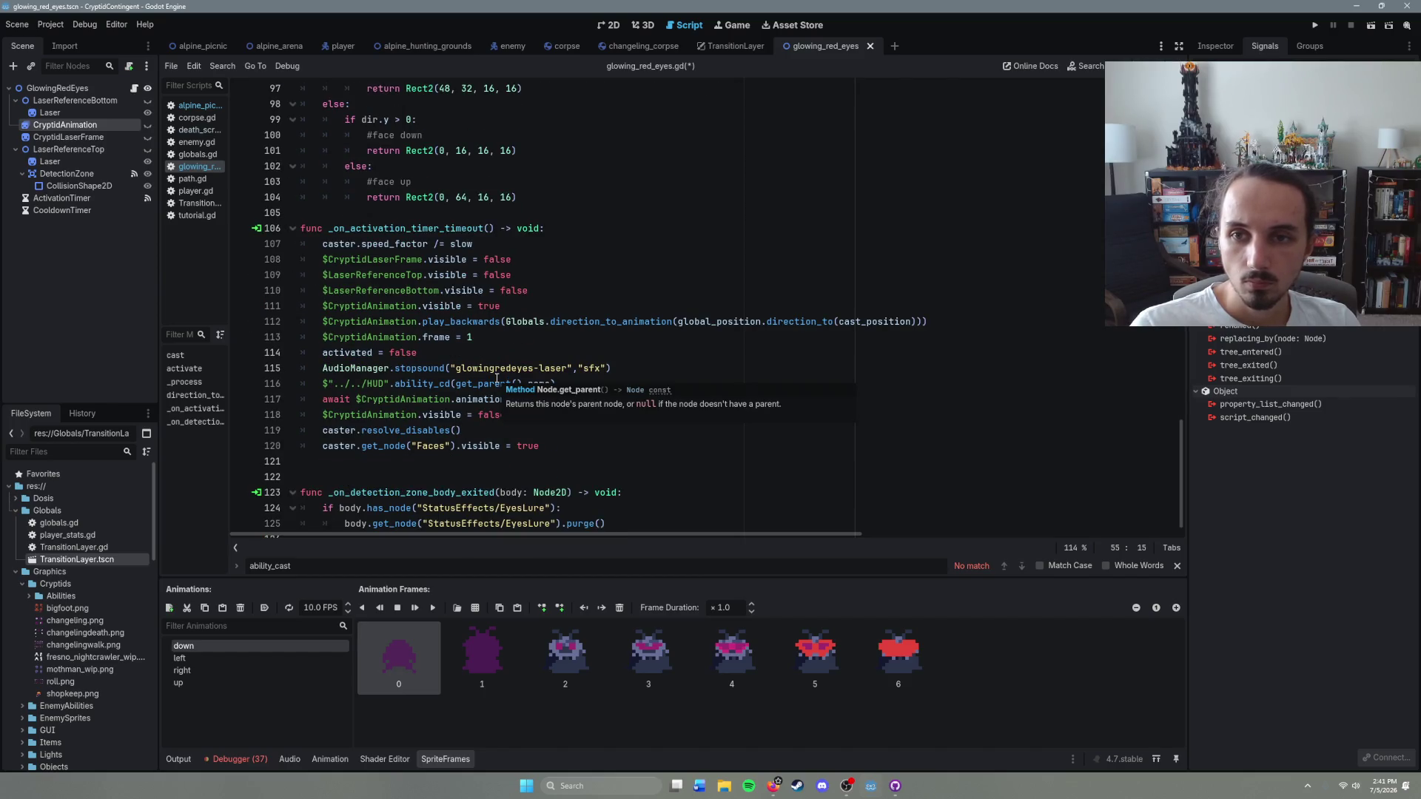
pyautogui.scroll(-1, 497, 379)
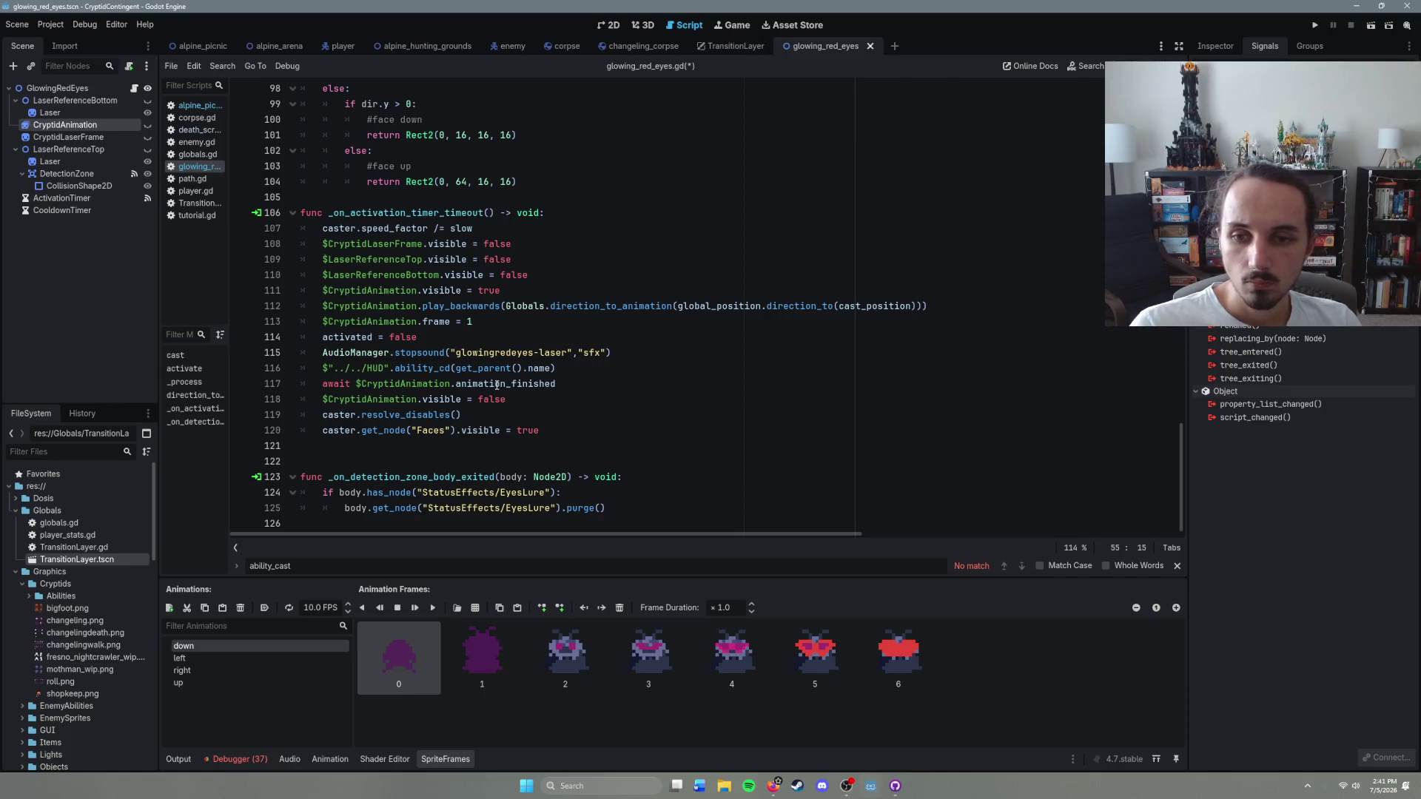
pyautogui.click(466, 331)
pyautogui.click(538, 403)
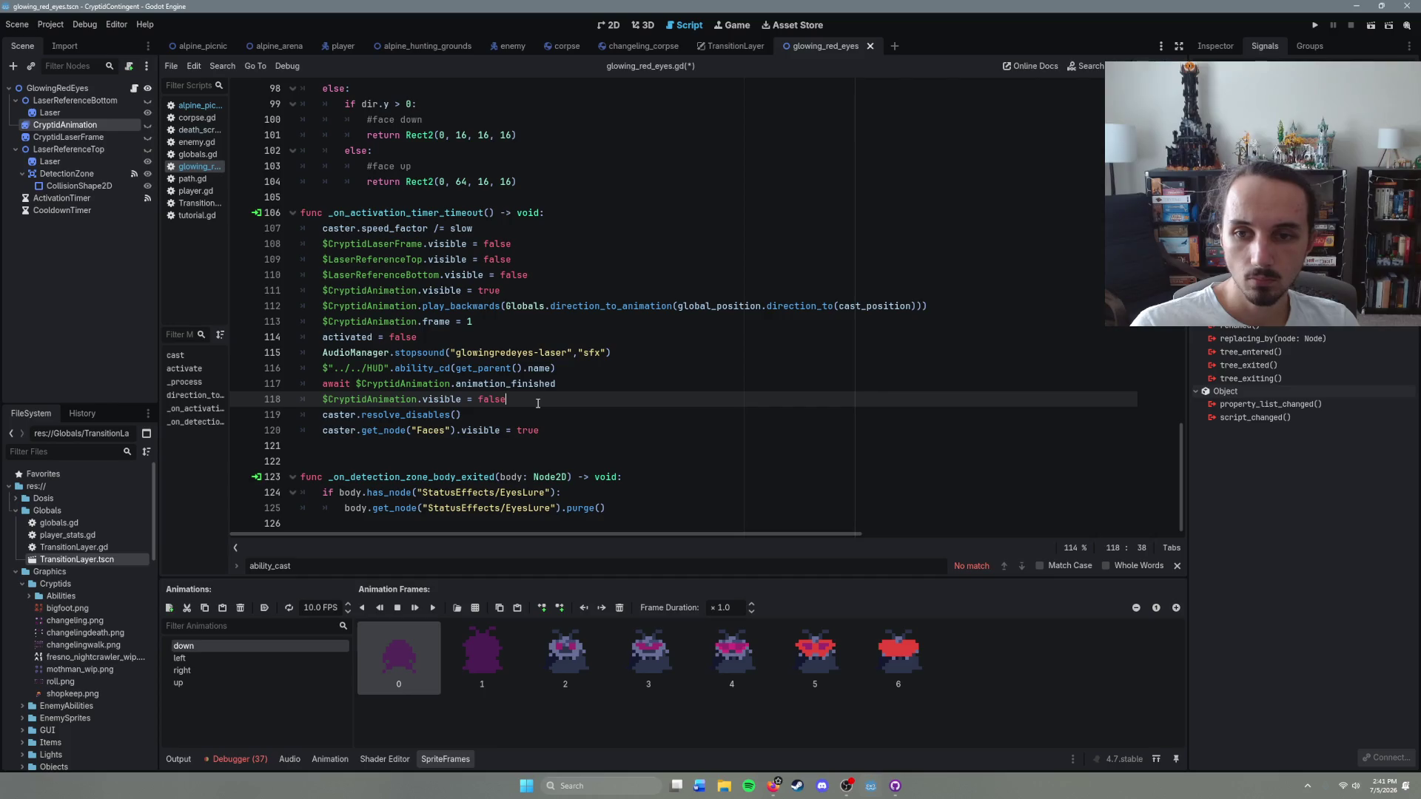
pyautogui.click(511, 408)
pyautogui.hotkey('ctrl', 's')
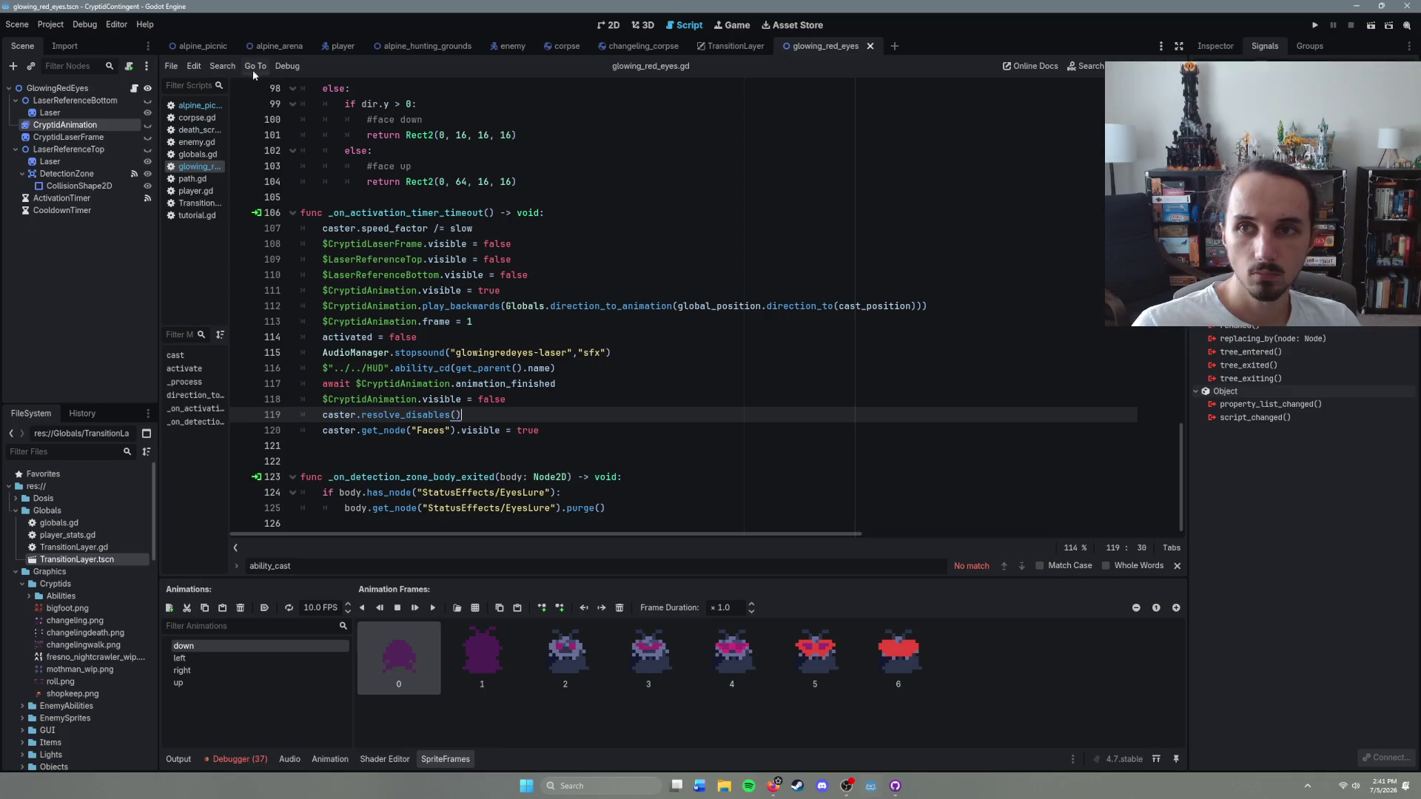
pyautogui.click(200, 46)
# Step: Run the game, cast the glowing eyes ability at the enemy, and walk the character down
pyautogui.press('F5')
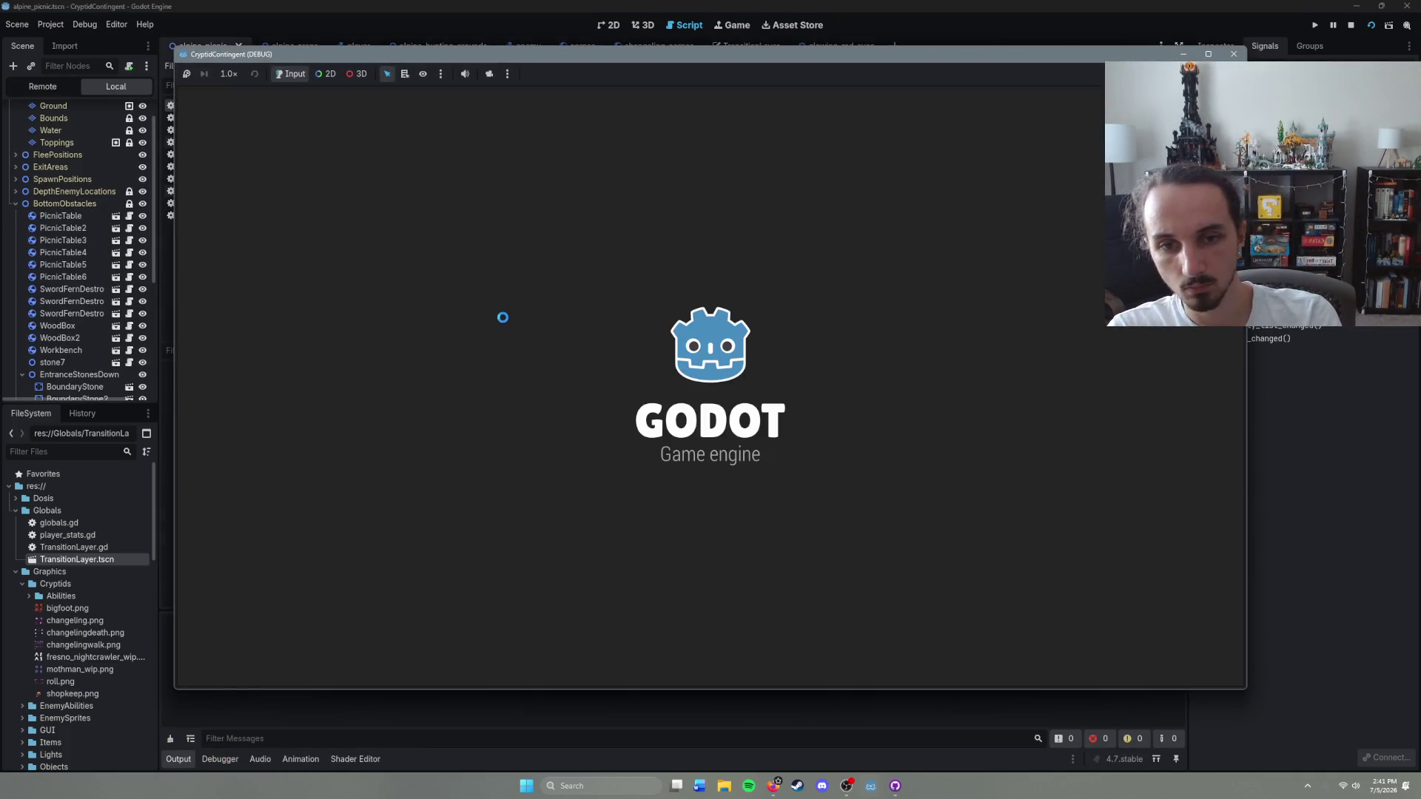
pyautogui.press('w')
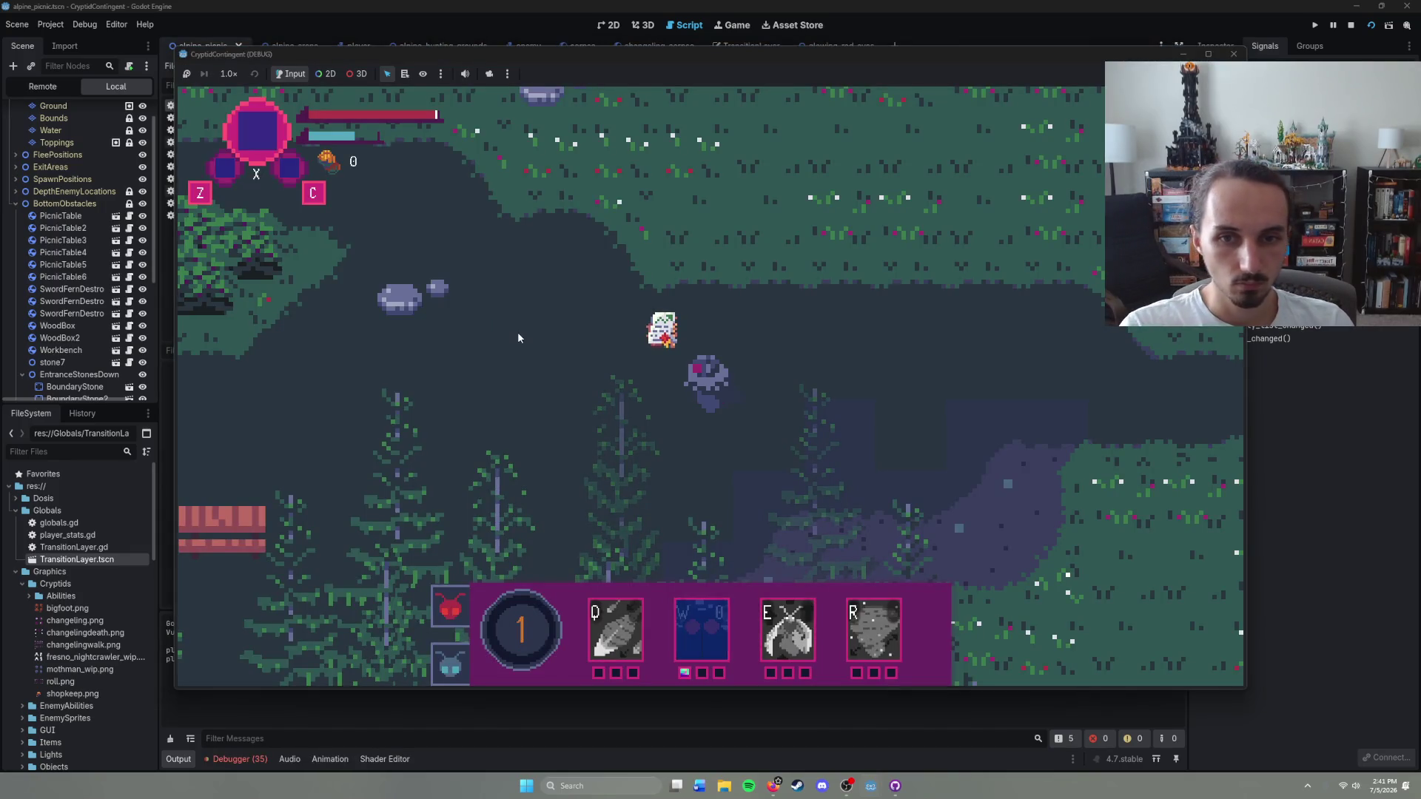
pyautogui.click(524, 345)
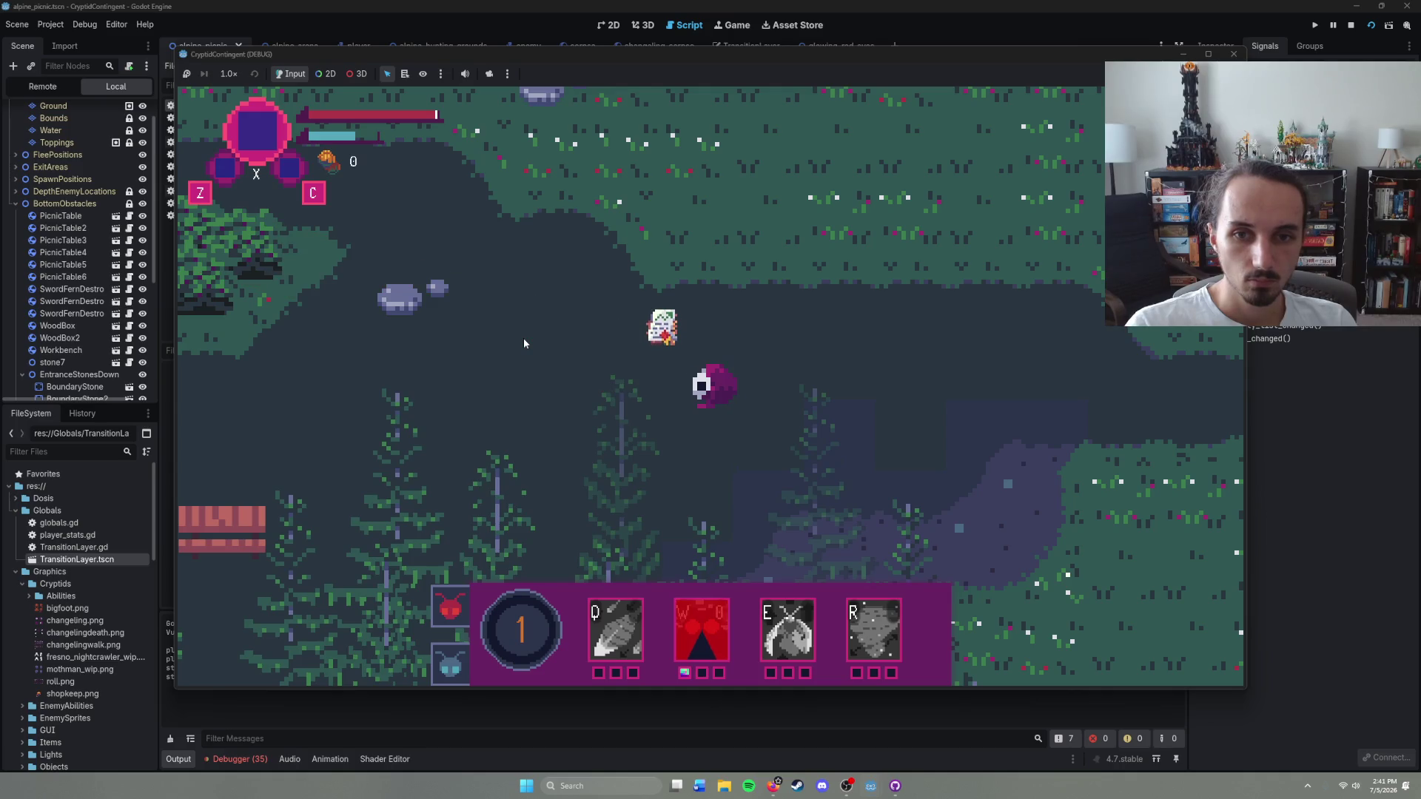
pyautogui.rightClick(699, 427)
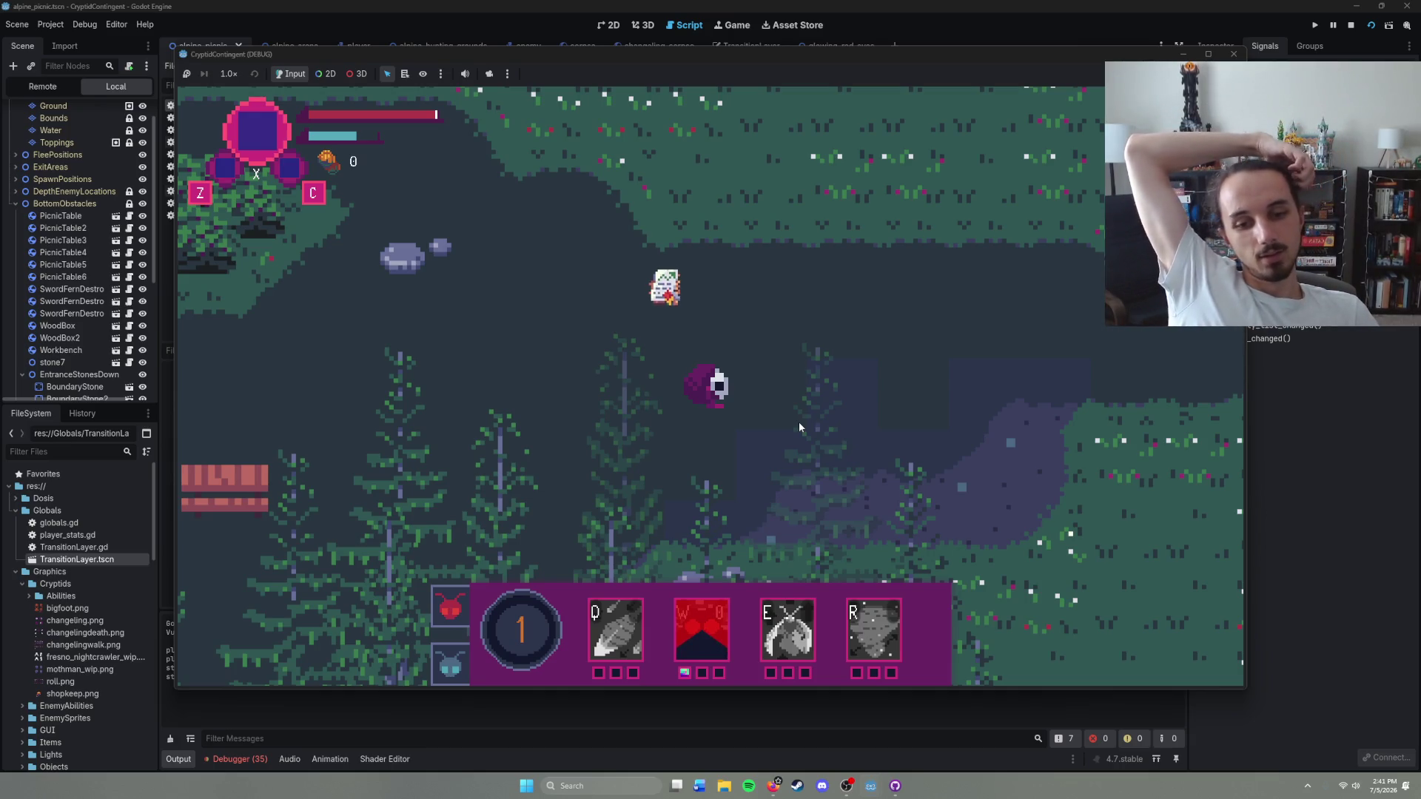
# Step: Restart the game, fire the ability at the enemy again, and stop the test with F8
pyautogui.press('F5')
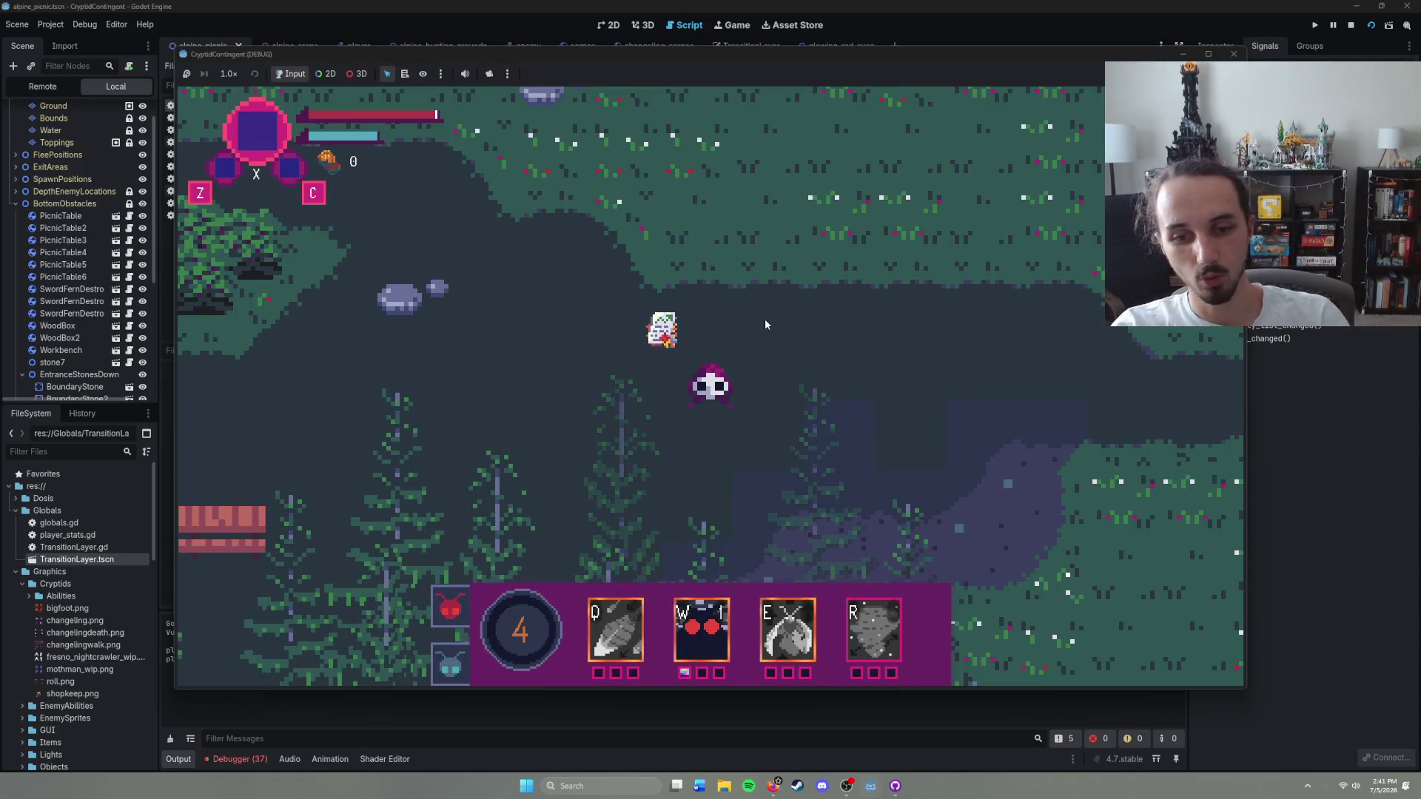
pyautogui.press('Left')
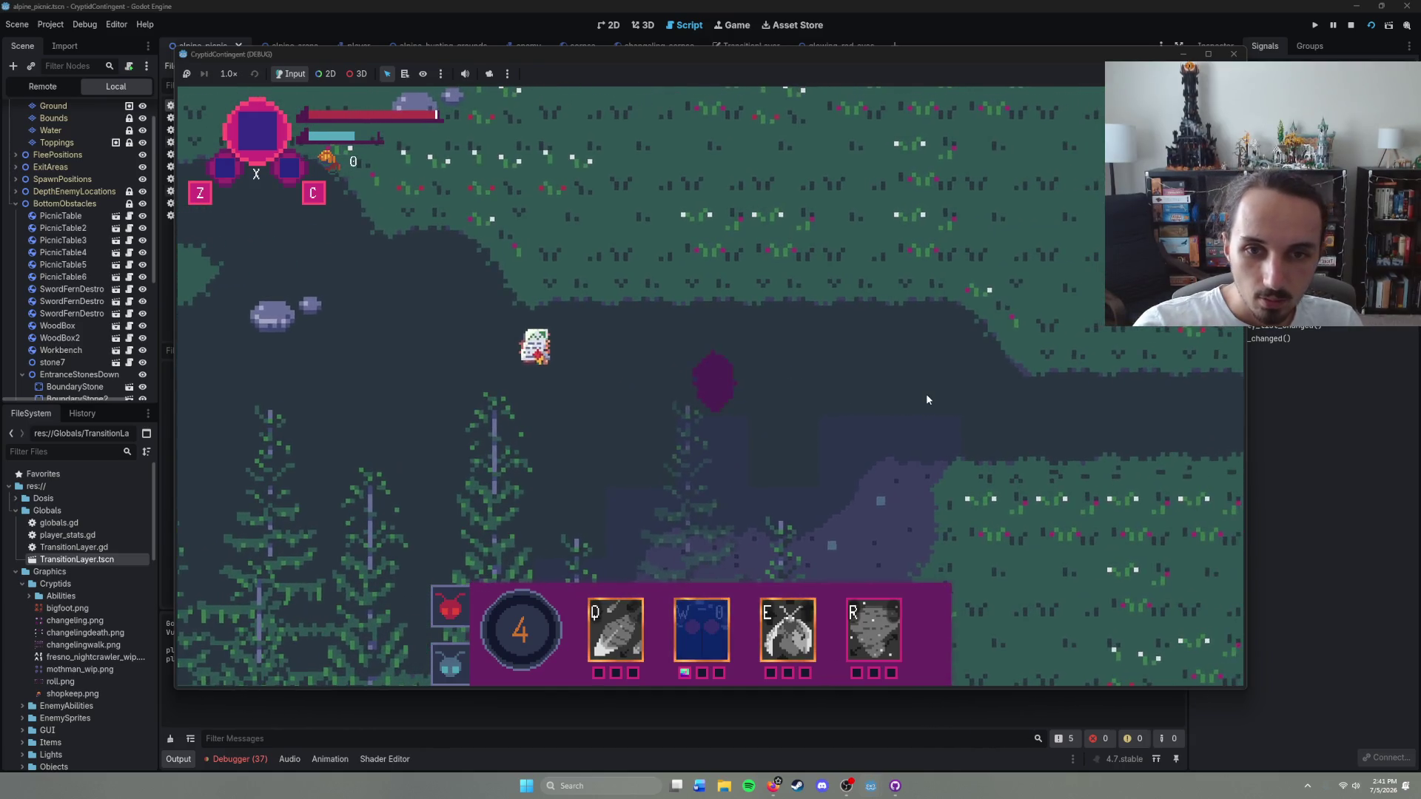
pyautogui.press('w')
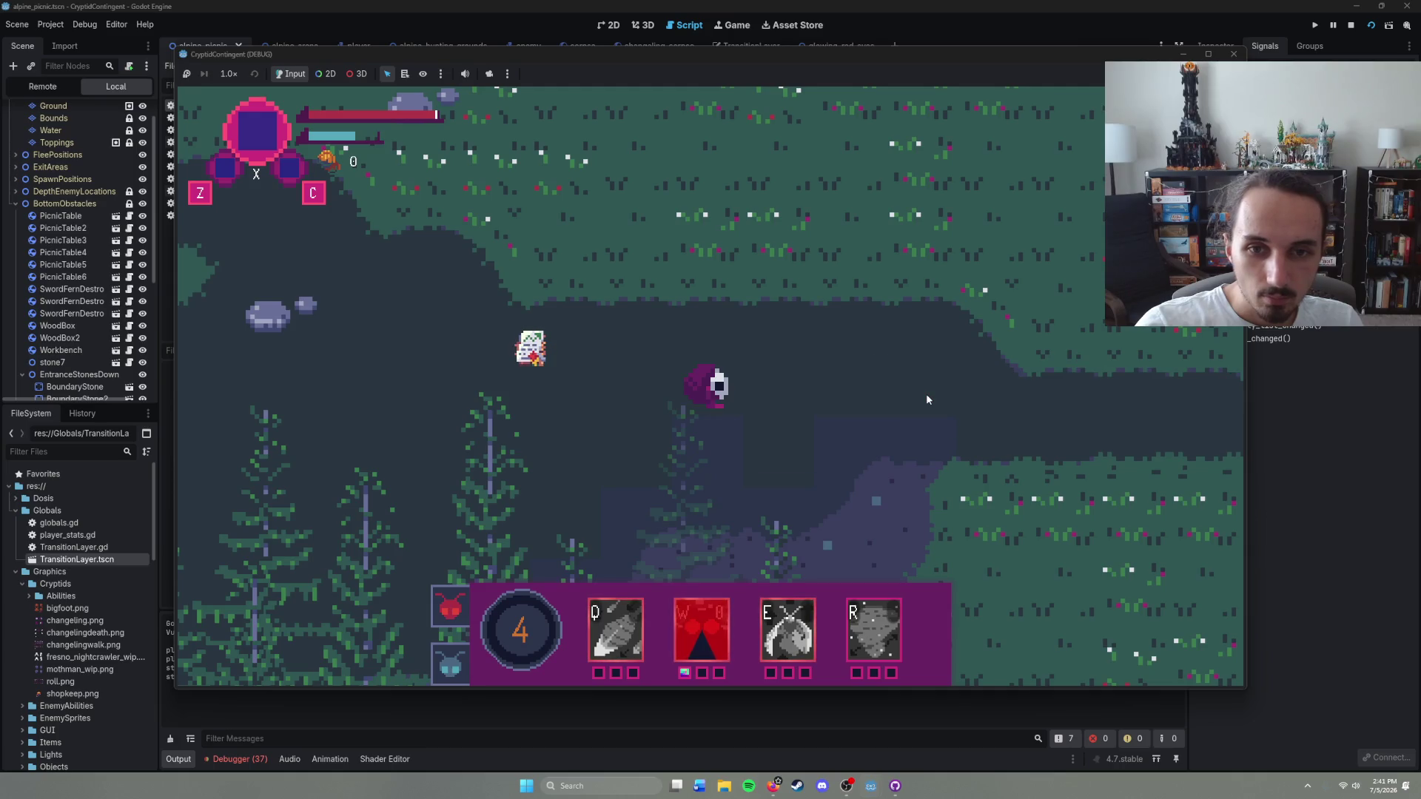
pyautogui.press('F8')
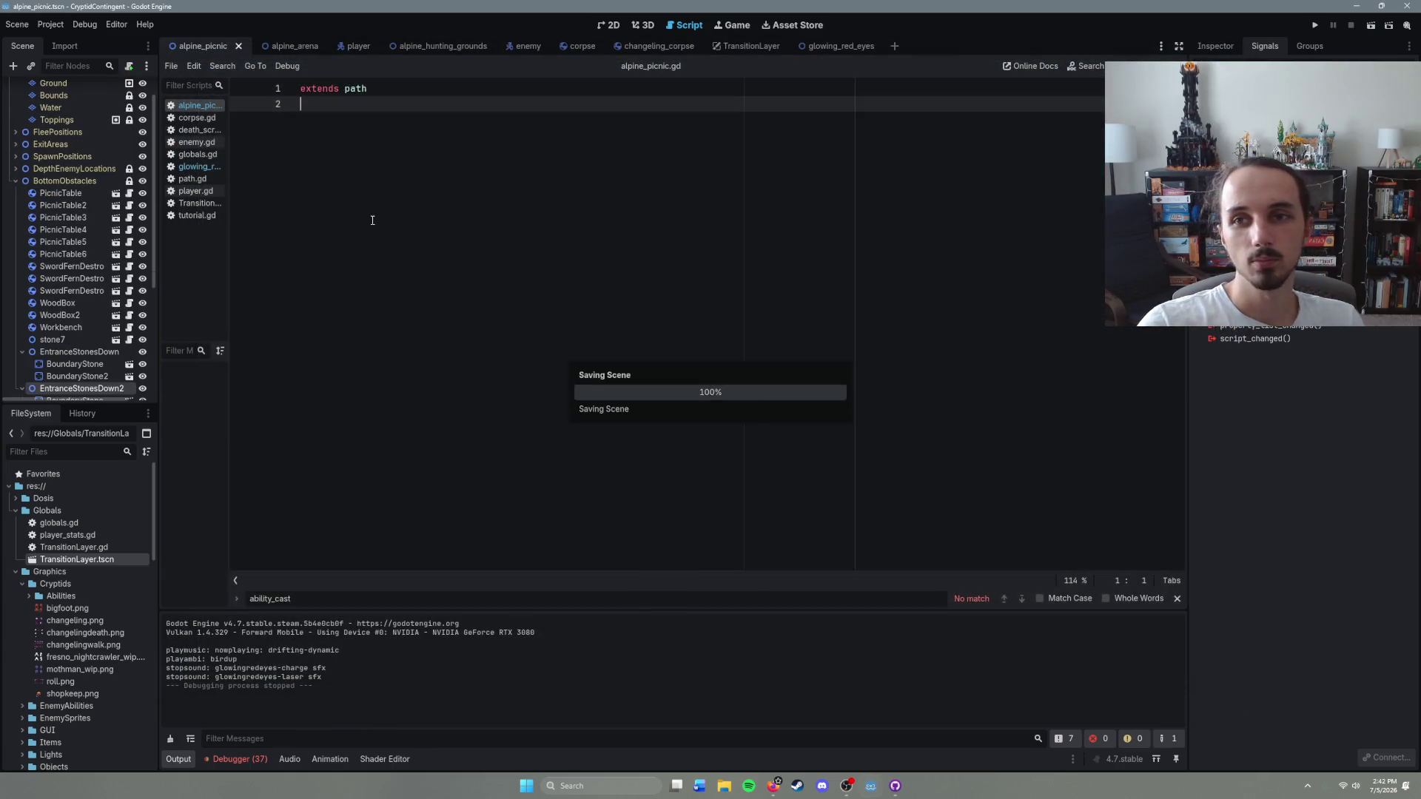
# Step: Save and launch the game once more with F6, then stop it from the editor
pyautogui.press('F6')
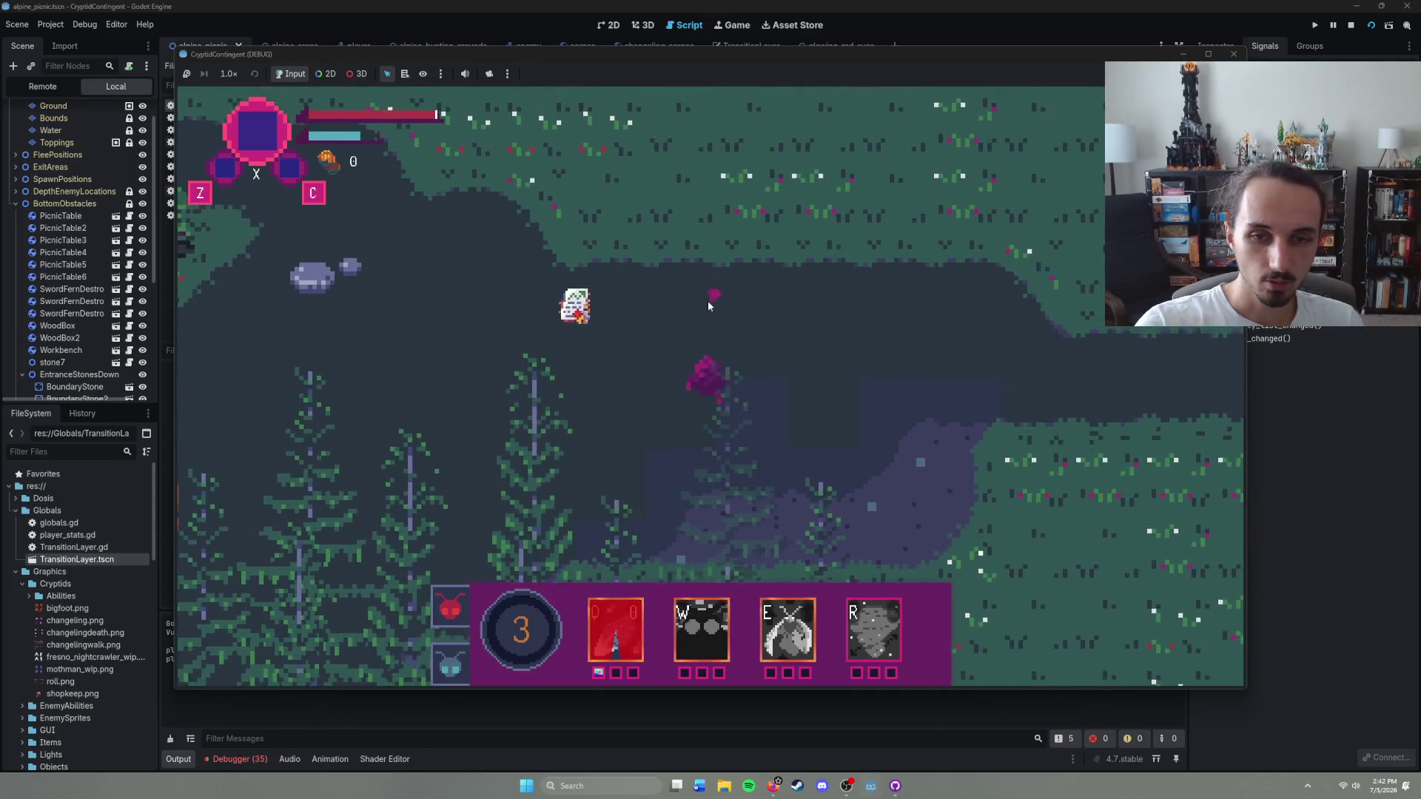
pyautogui.click(1233, 54)
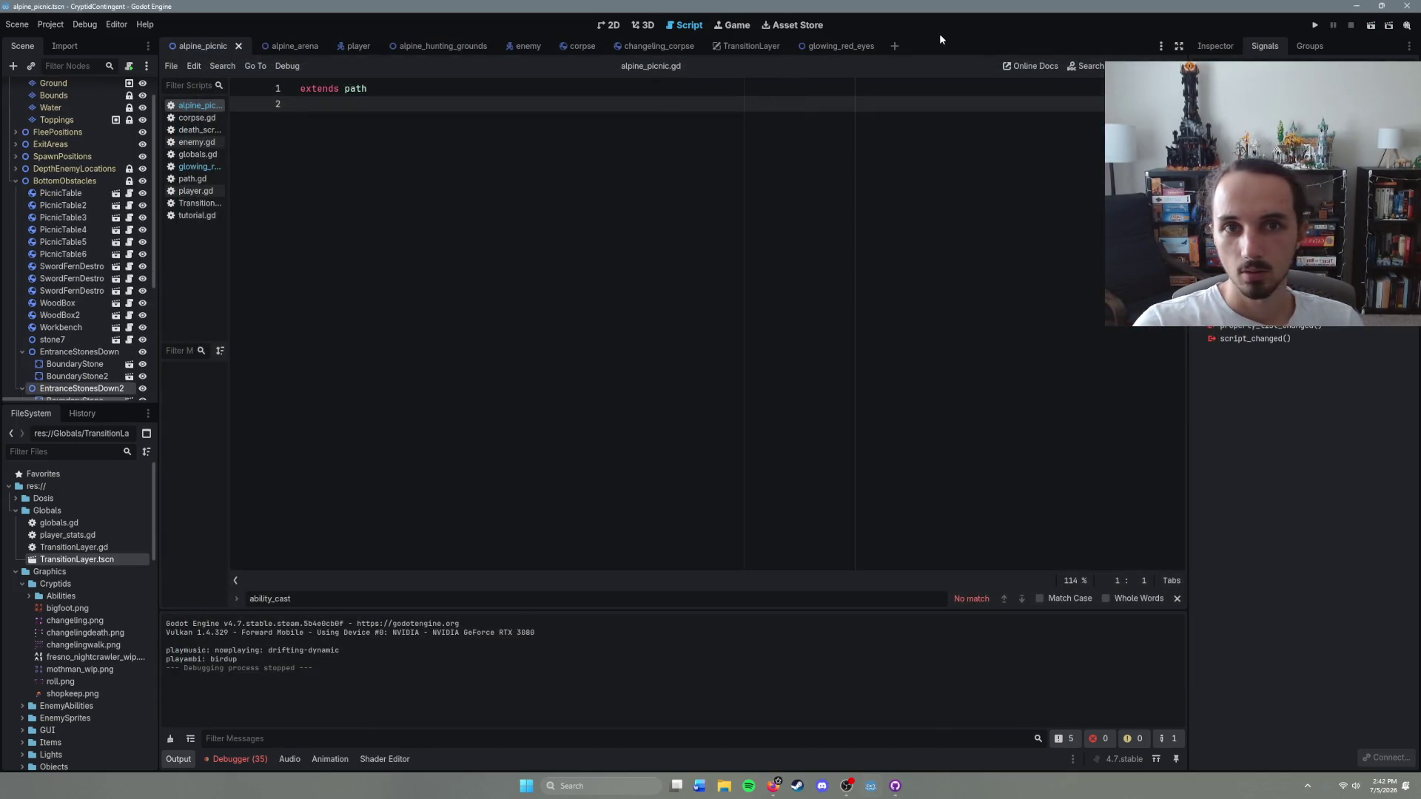
pyautogui.hotkey('ctrl', 'shift', 'p')
# Step: Open feather_barrage.tscn through a Quick Open Scene search for 'feather'
pyautogui.press('Escape')
pyautogui.hotkey('ctrl', 'shift', 'o')
pyautogui.write('feather')
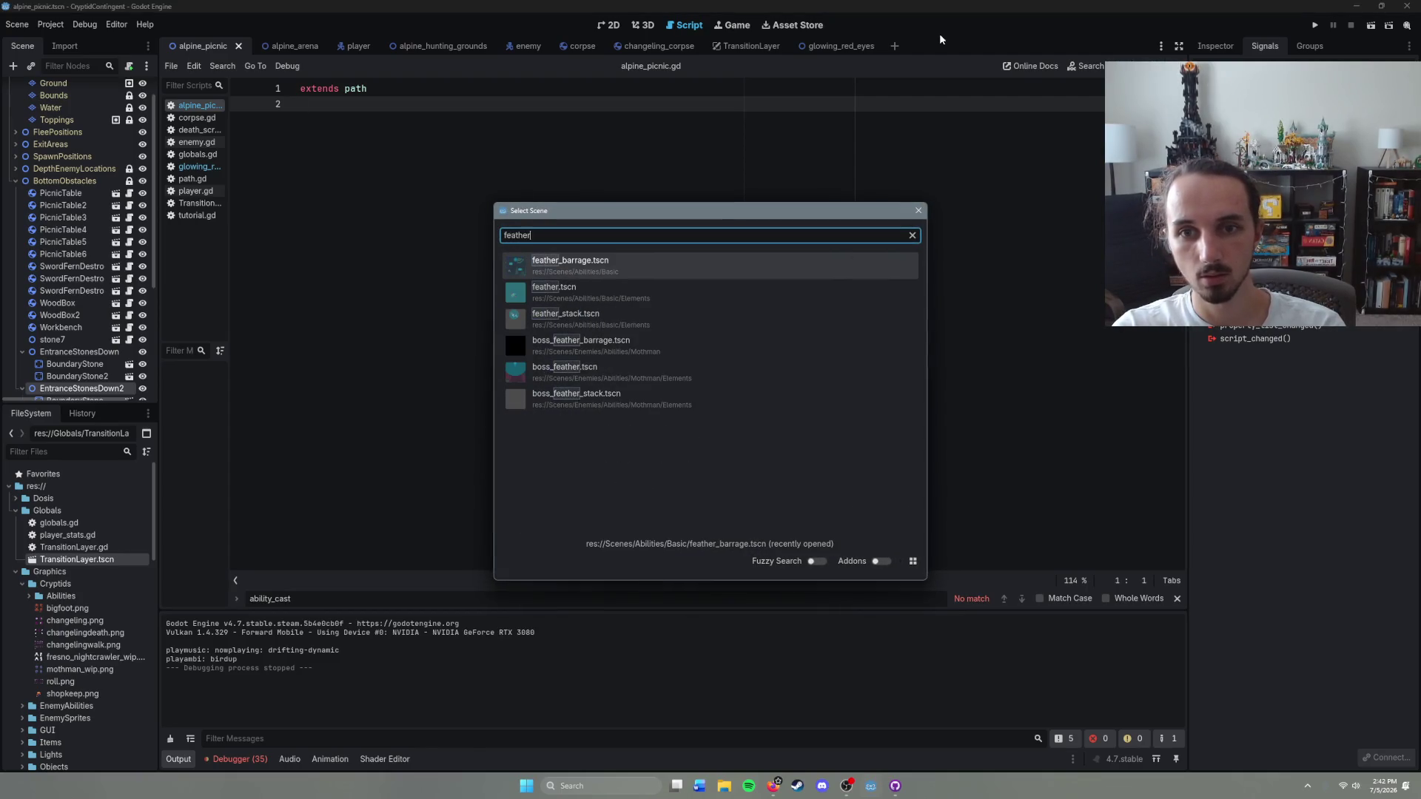
pyautogui.press('Return')
# Step: Review the left, up and down animation frames, then expand the Abilities graphics folder
pyautogui.click(197, 672)
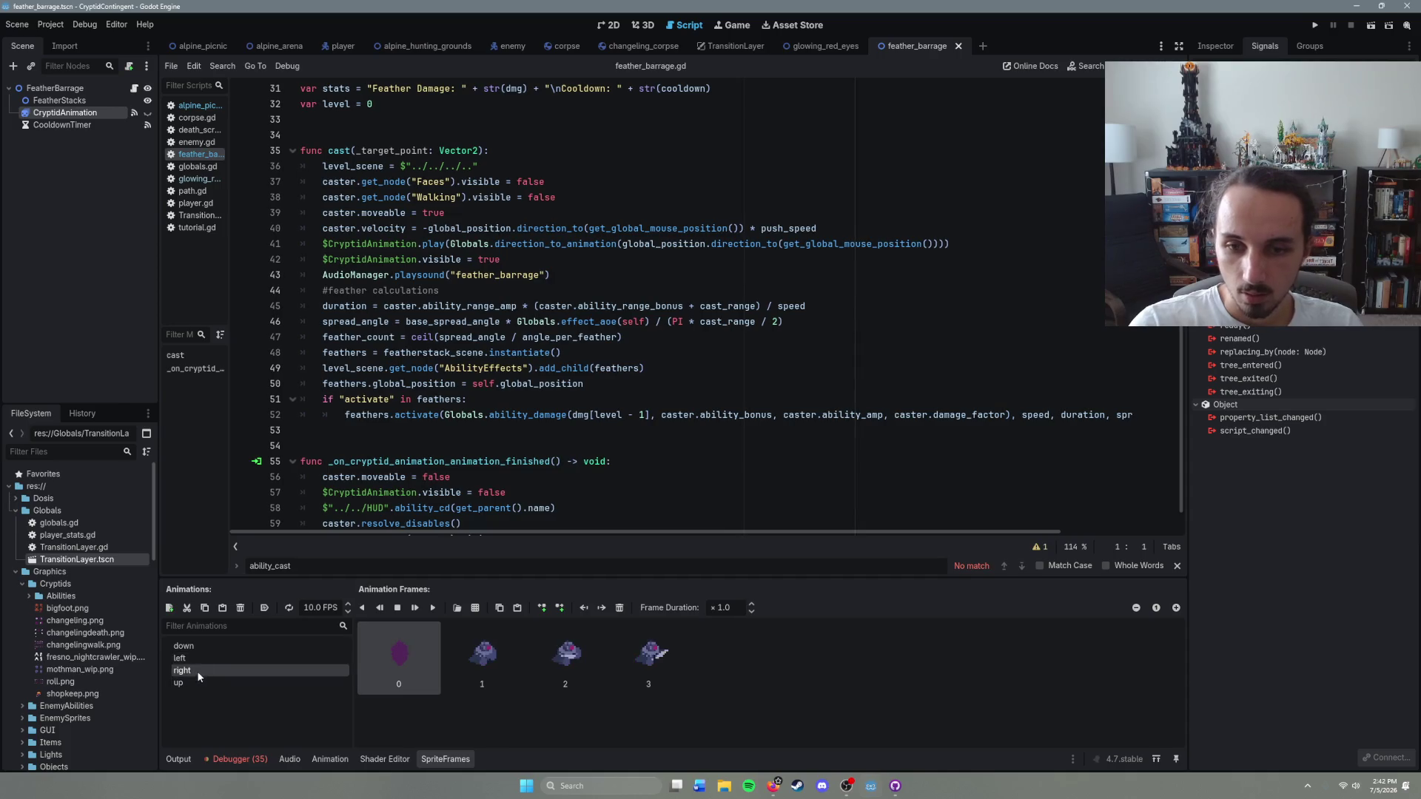
pyautogui.click(197, 644)
pyautogui.click(203, 659)
pyautogui.click(206, 671)
pyautogui.click(206, 680)
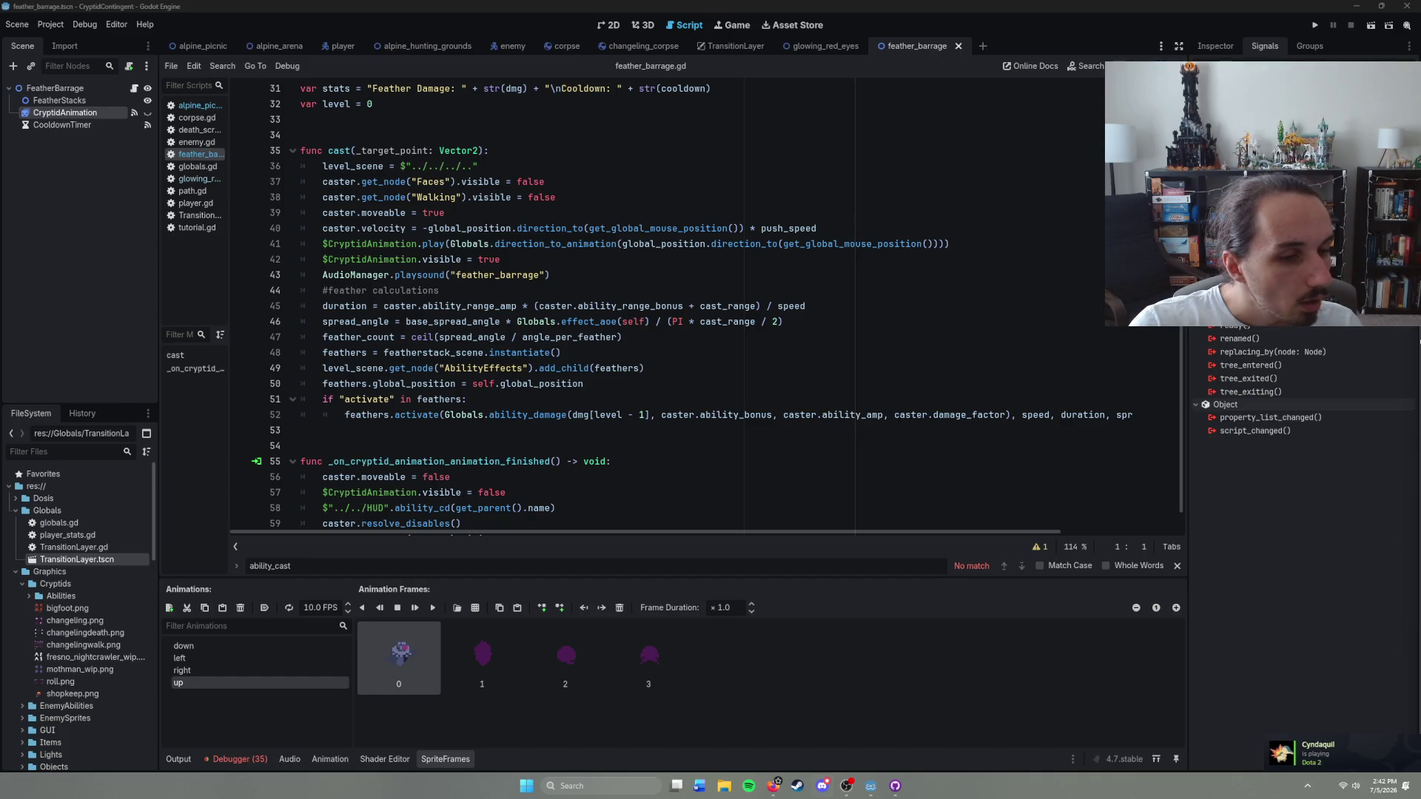
pyautogui.click(257, 661)
pyautogui.click(246, 644)
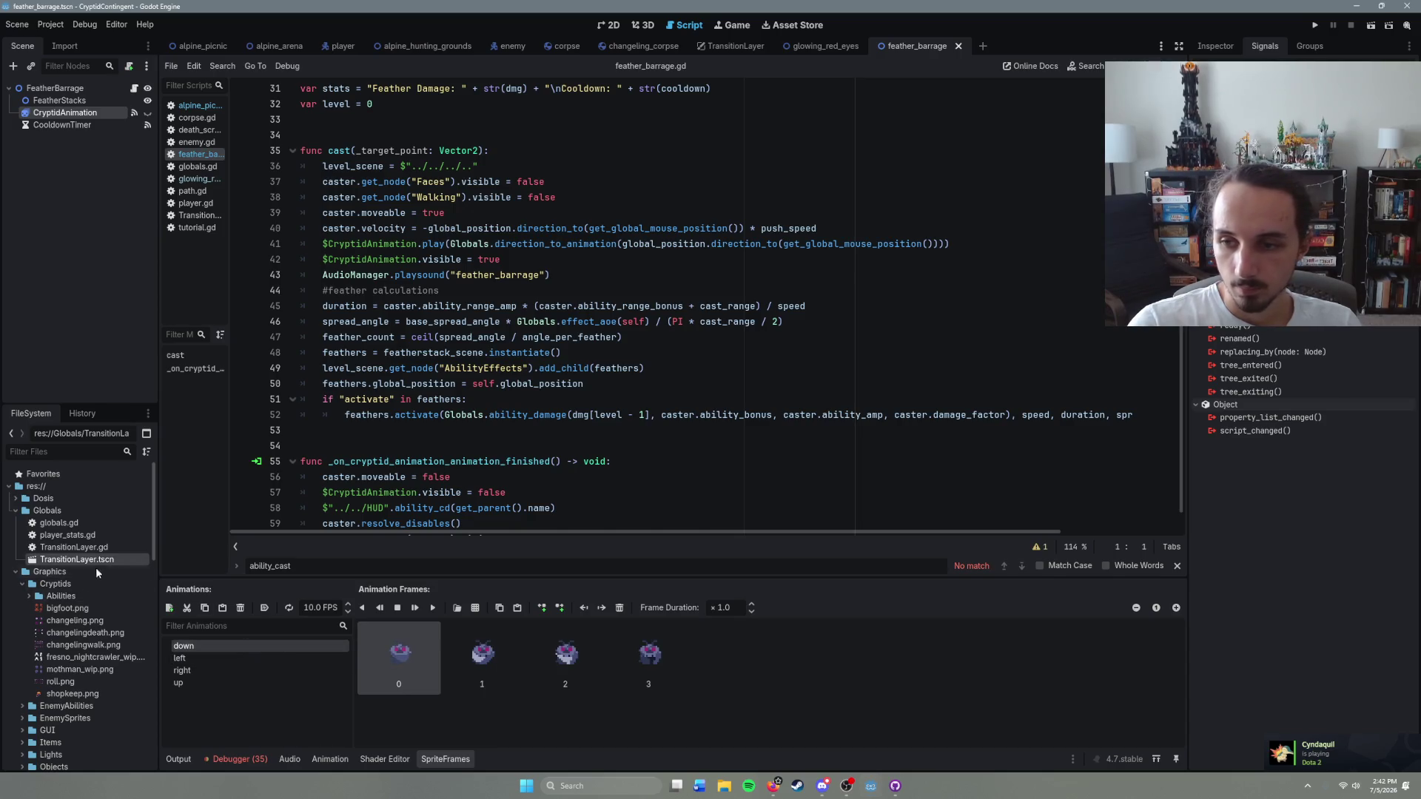
pyautogui.click(28, 597)
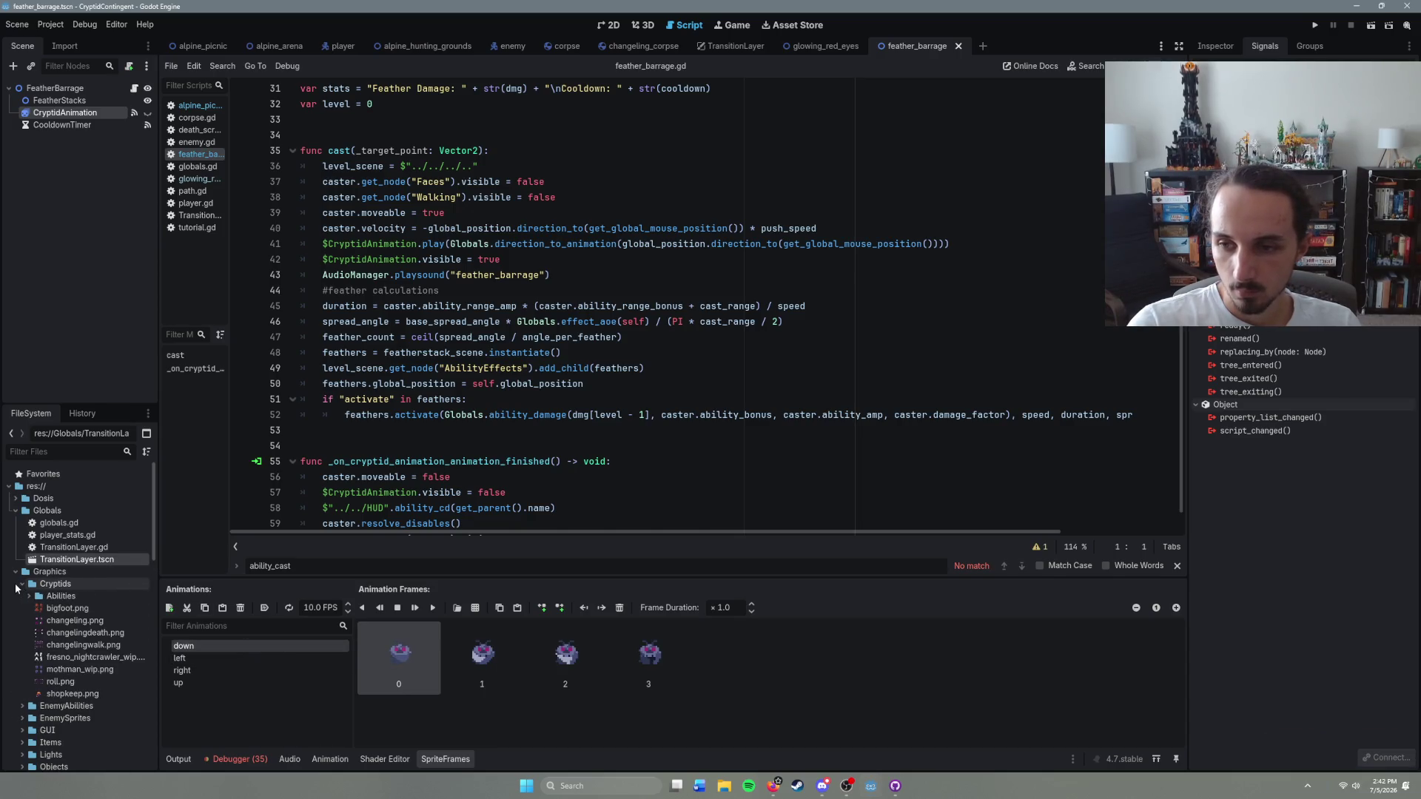
pyautogui.scroll(-2, 82, 666)
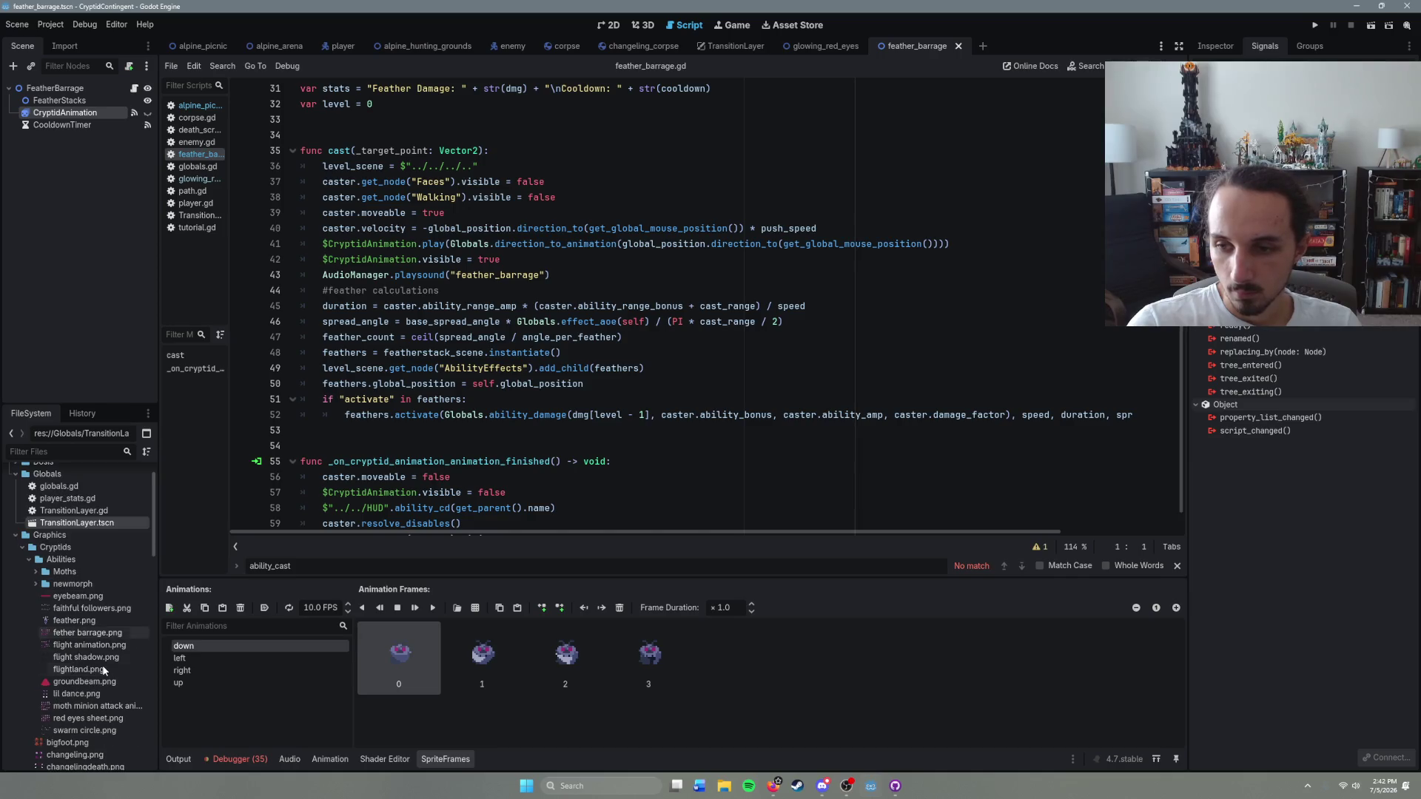
pyautogui.click(115, 633)
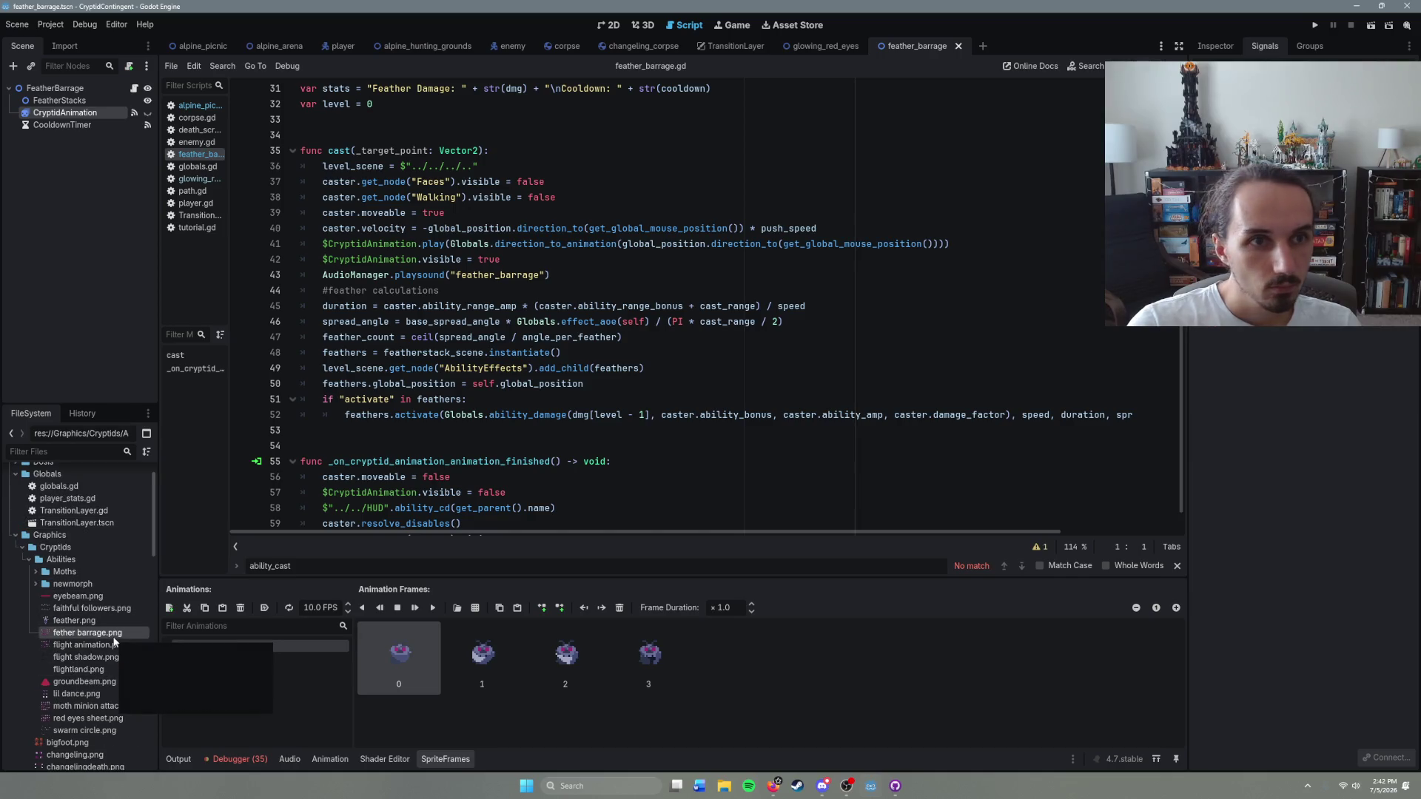
pyautogui.click(1216, 48)
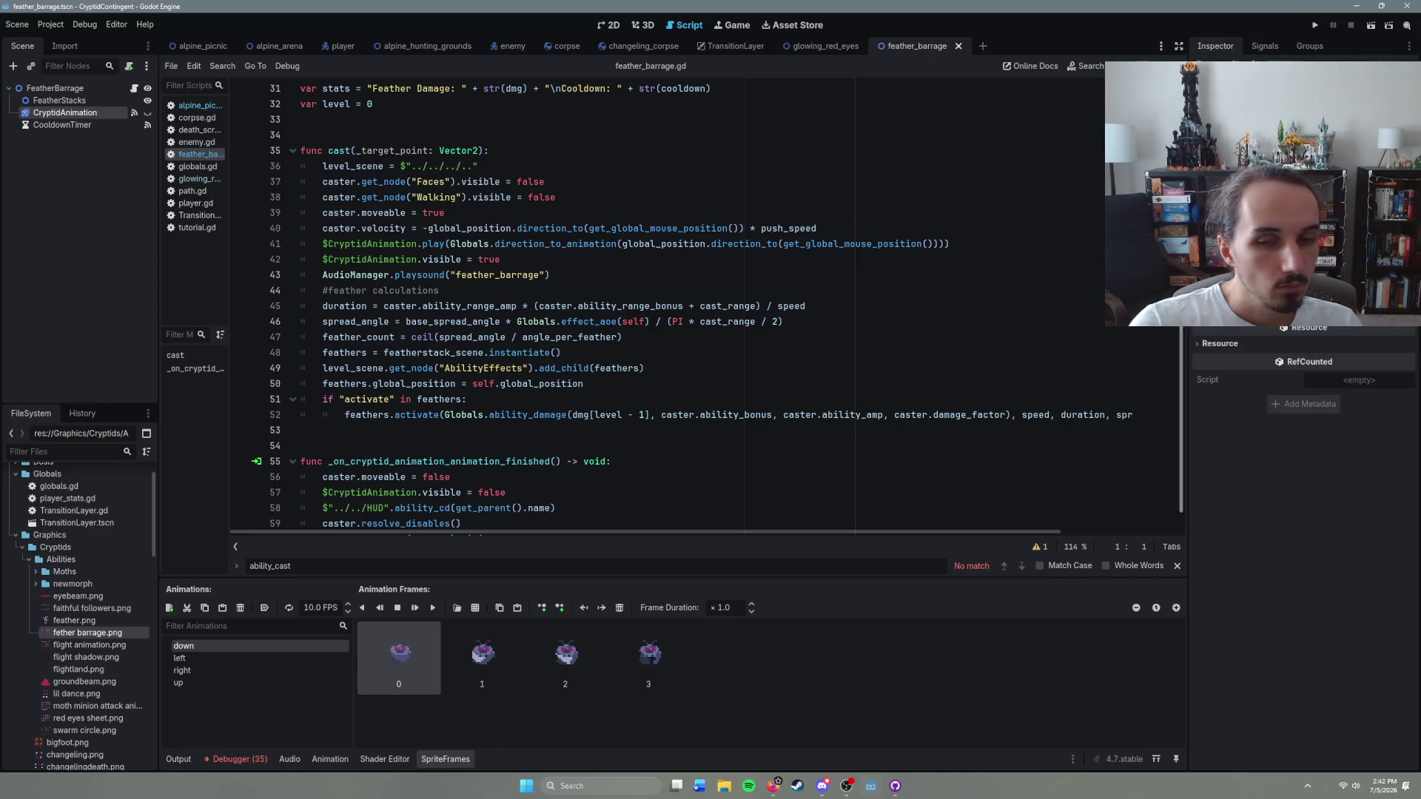
pyautogui.click(35, 585)
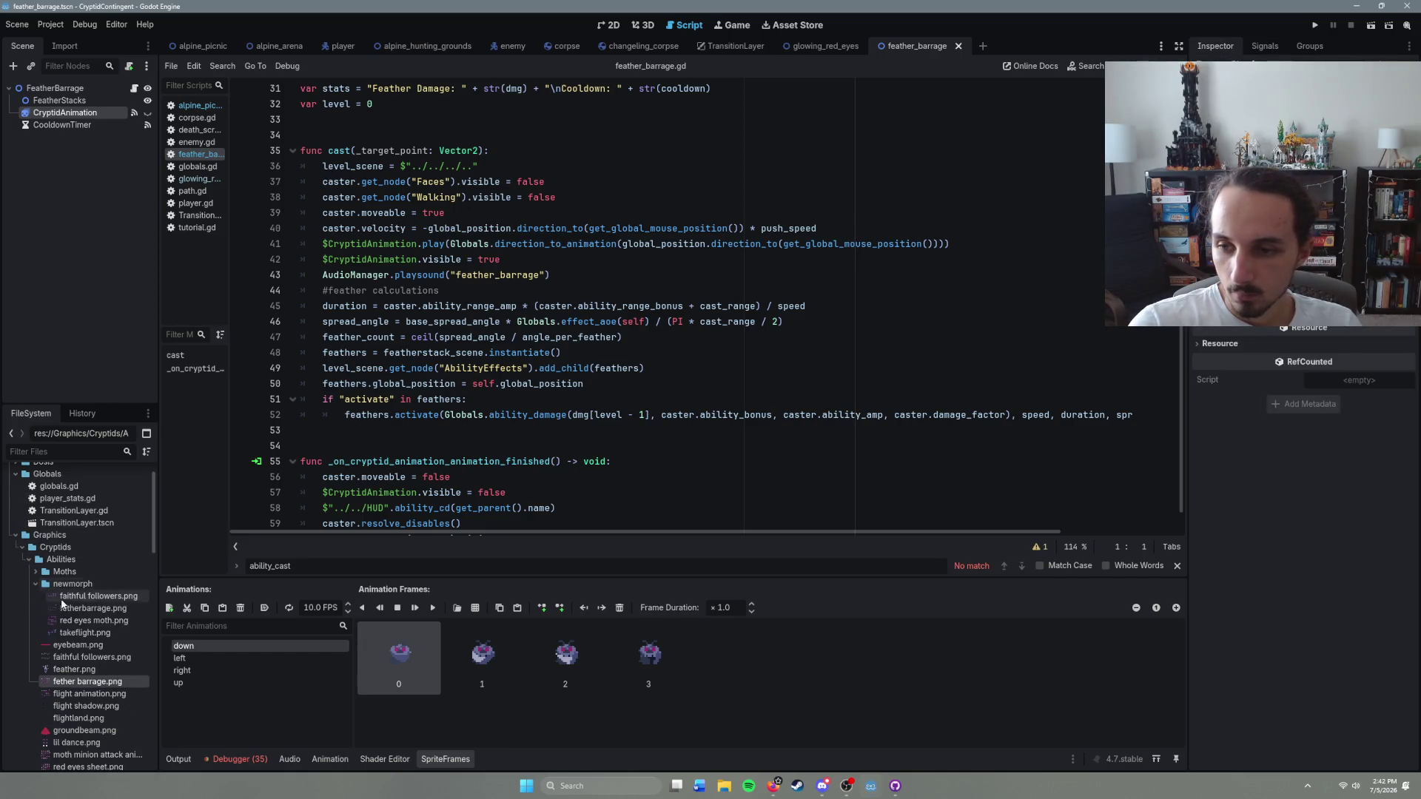
pyautogui.click(96, 609)
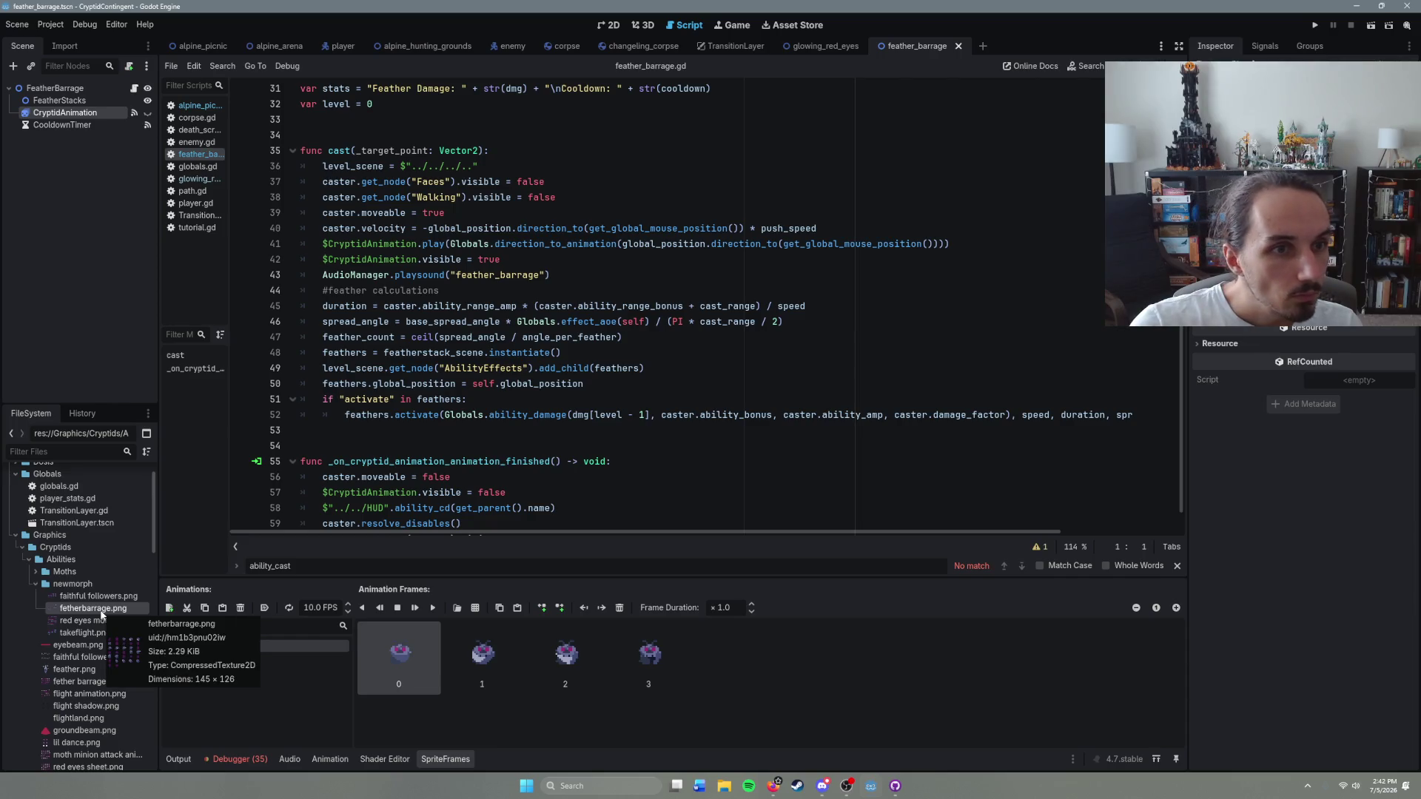
pyautogui.click(33, 583)
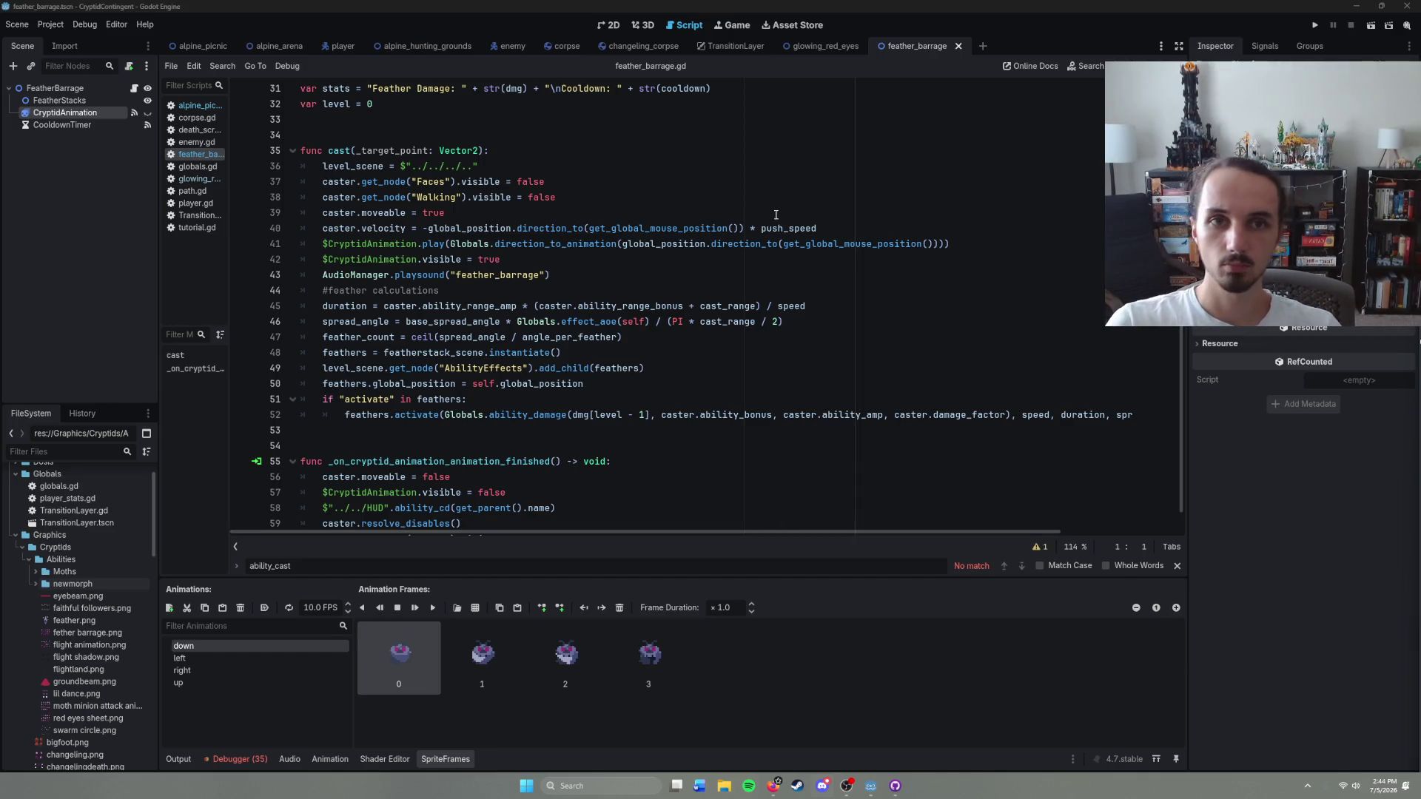
pyautogui.click(710, 344)
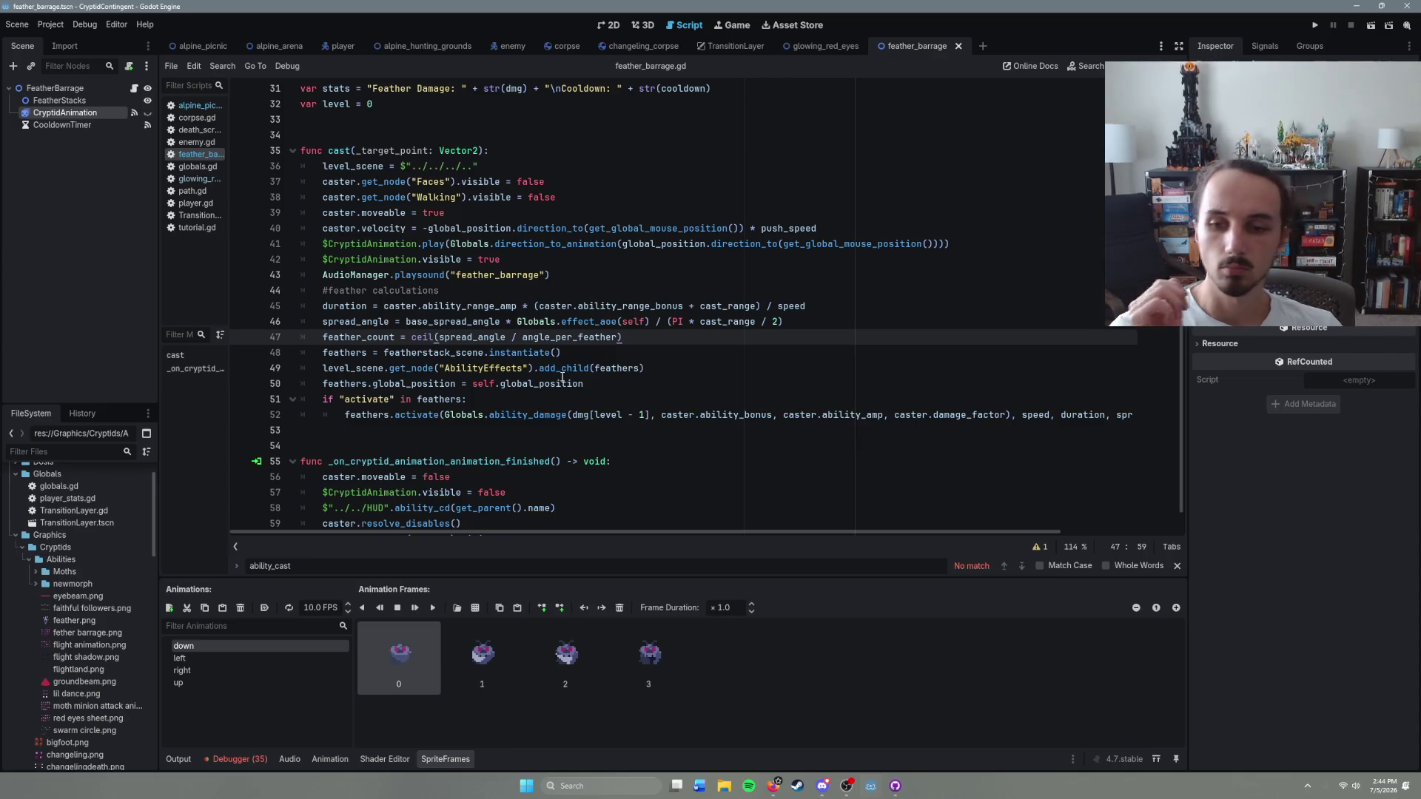
# Step: Replace the down animation's frames with eight from fetherbarrage.png on a 5x6 grid
pyautogui.keyDown('shift'); pyautogui.click(669, 661); pyautogui.keyUp('shift')
pyautogui.click(620, 607)
pyautogui.click(475, 607)
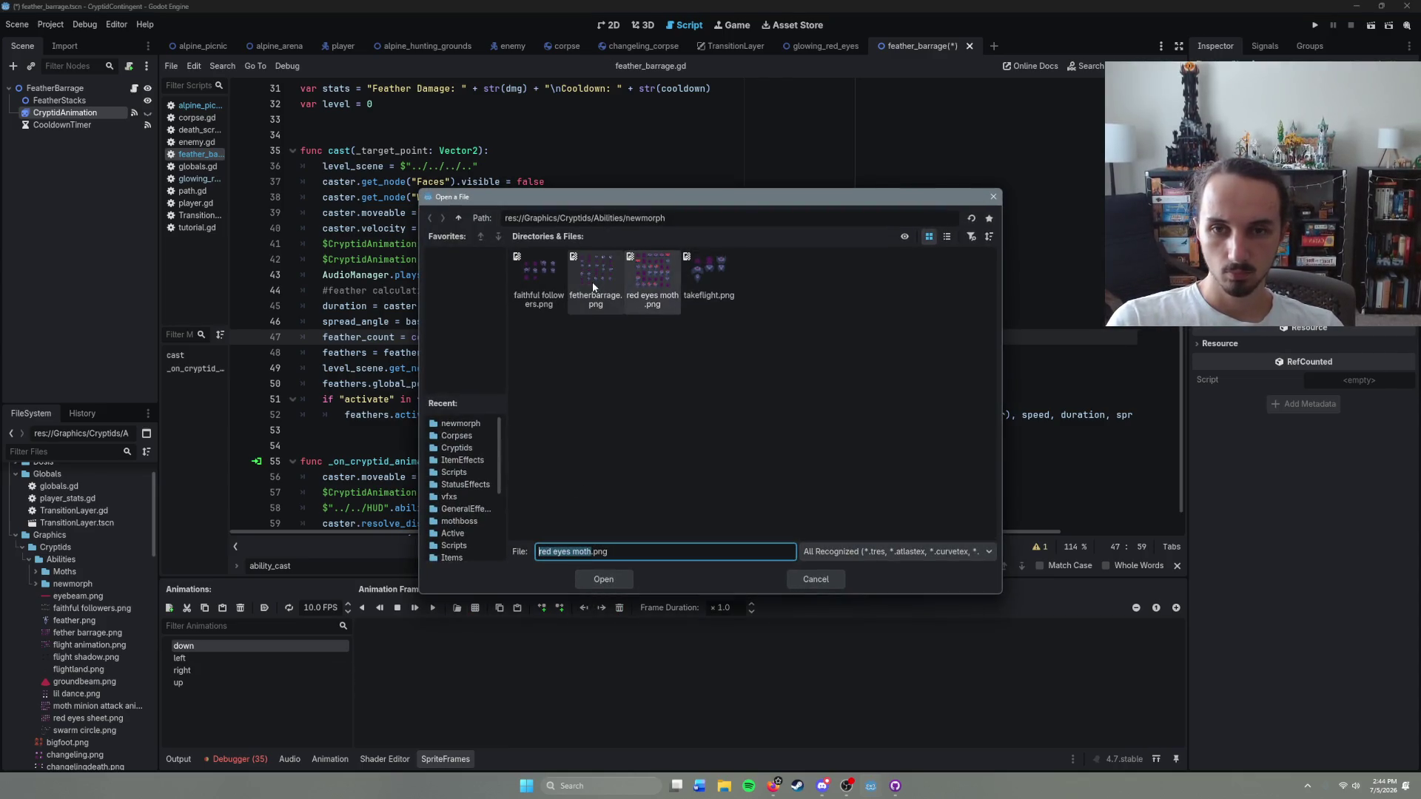
pyautogui.doubleClick(596, 276)
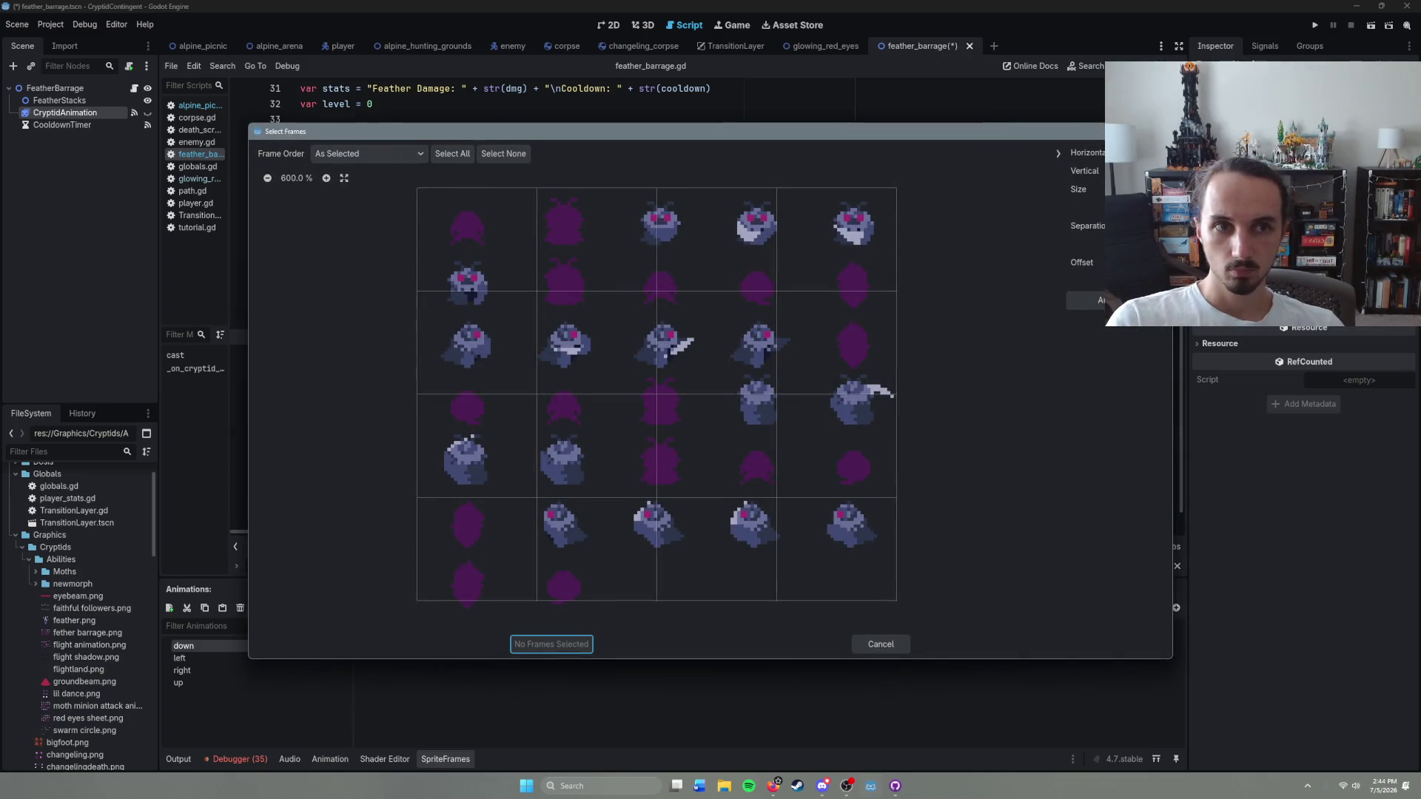
pyautogui.click(1162, 153)
pyautogui.click(1162, 171)
pyautogui.click(1162, 171)
pyautogui.click(450, 235)
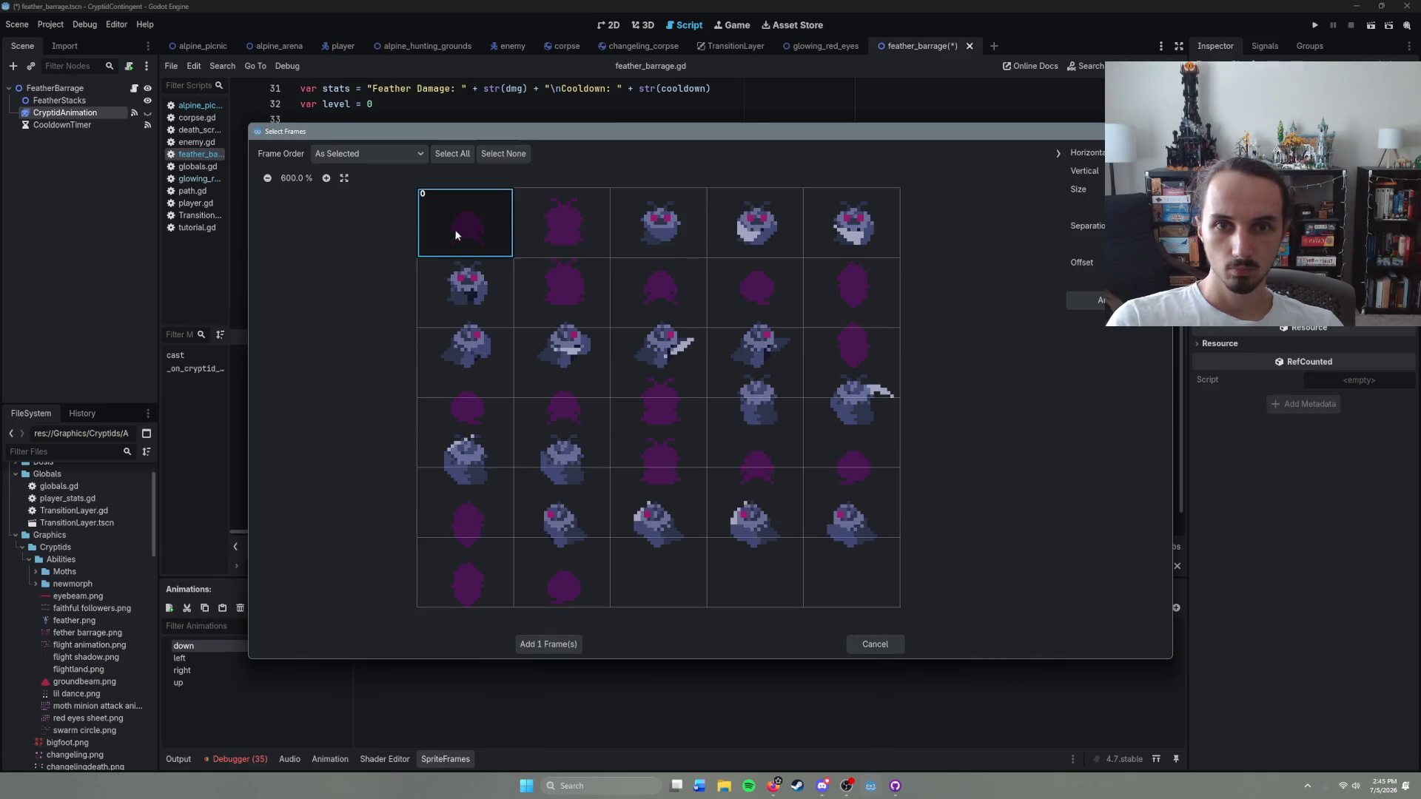
pyautogui.moveTo(449, 235); pyautogui.dragTo(798, 257)
pyautogui.moveTo(444, 283); pyautogui.dragTo(622, 299)
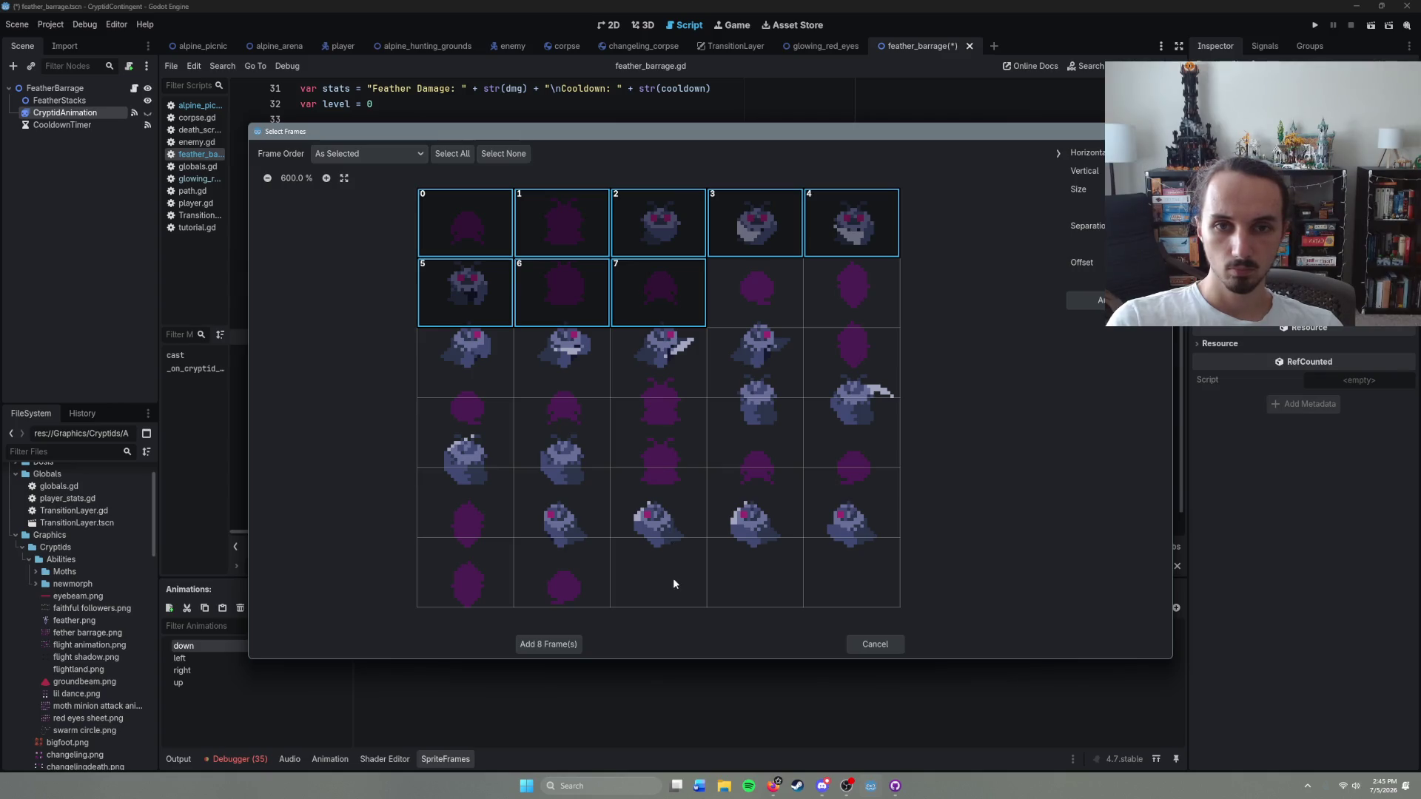
pyautogui.click(561, 645)
# Step: Add eight fetherbarrage.png frames to the left animation on a 7-row grid, then undo them
pyautogui.click(242, 657)
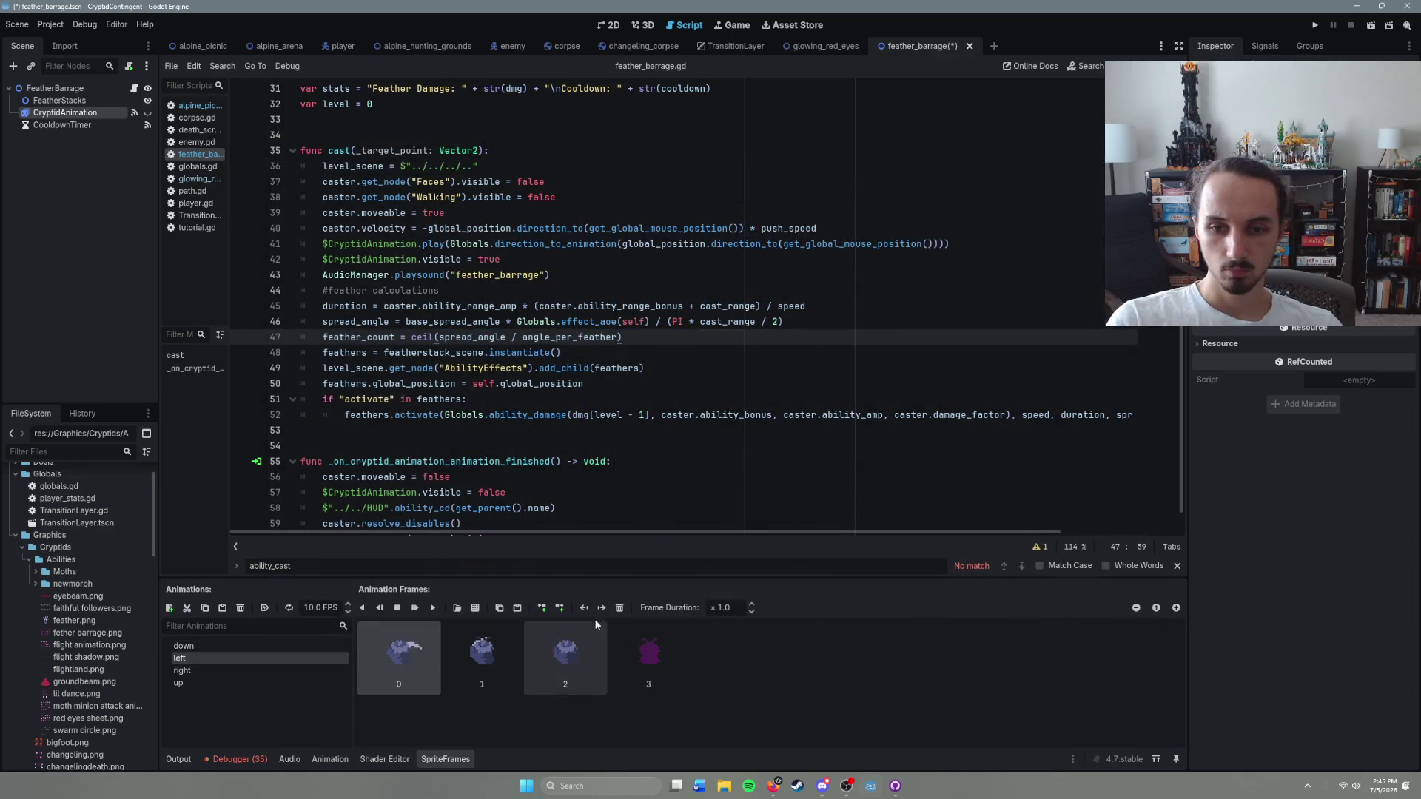
pyautogui.click(475, 607)
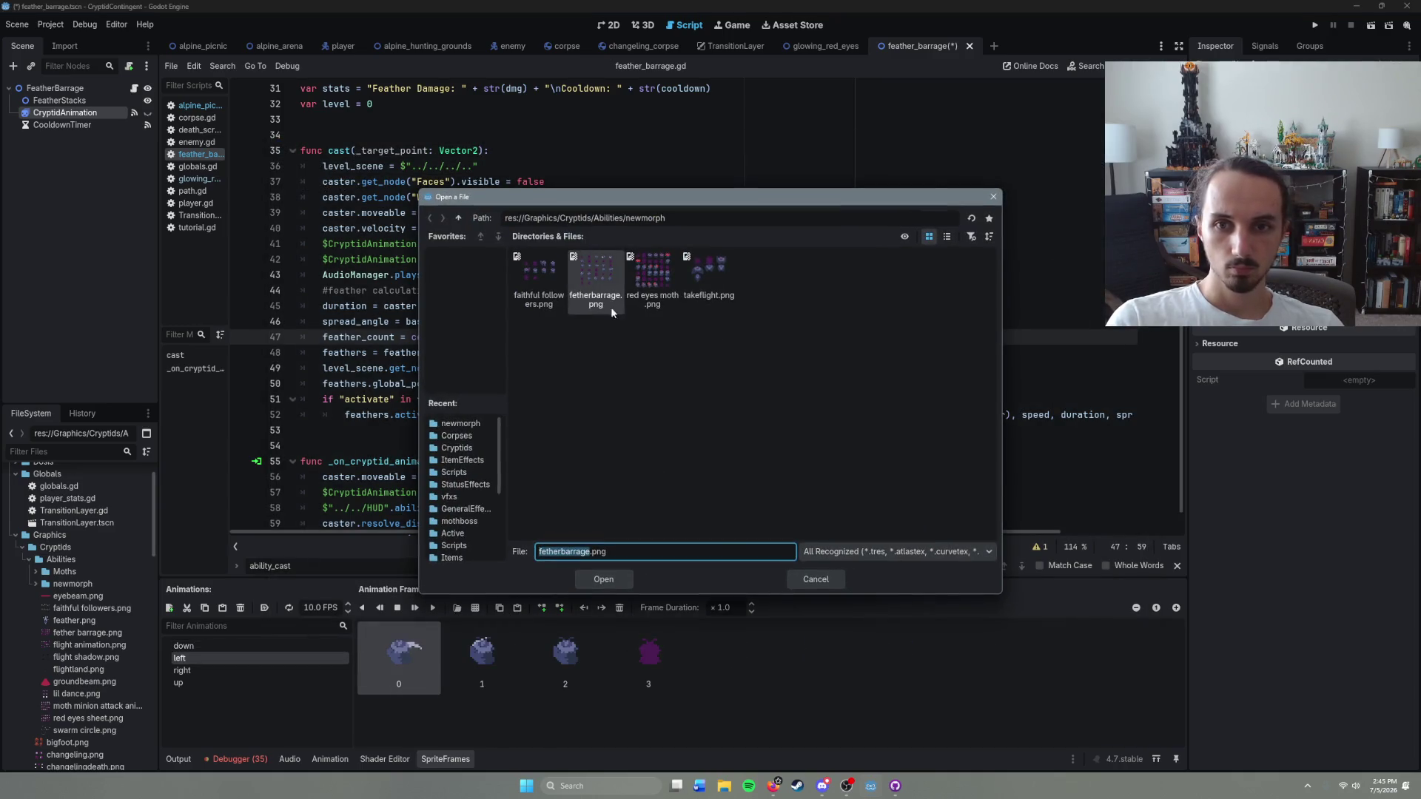
pyautogui.doubleClick(598, 308)
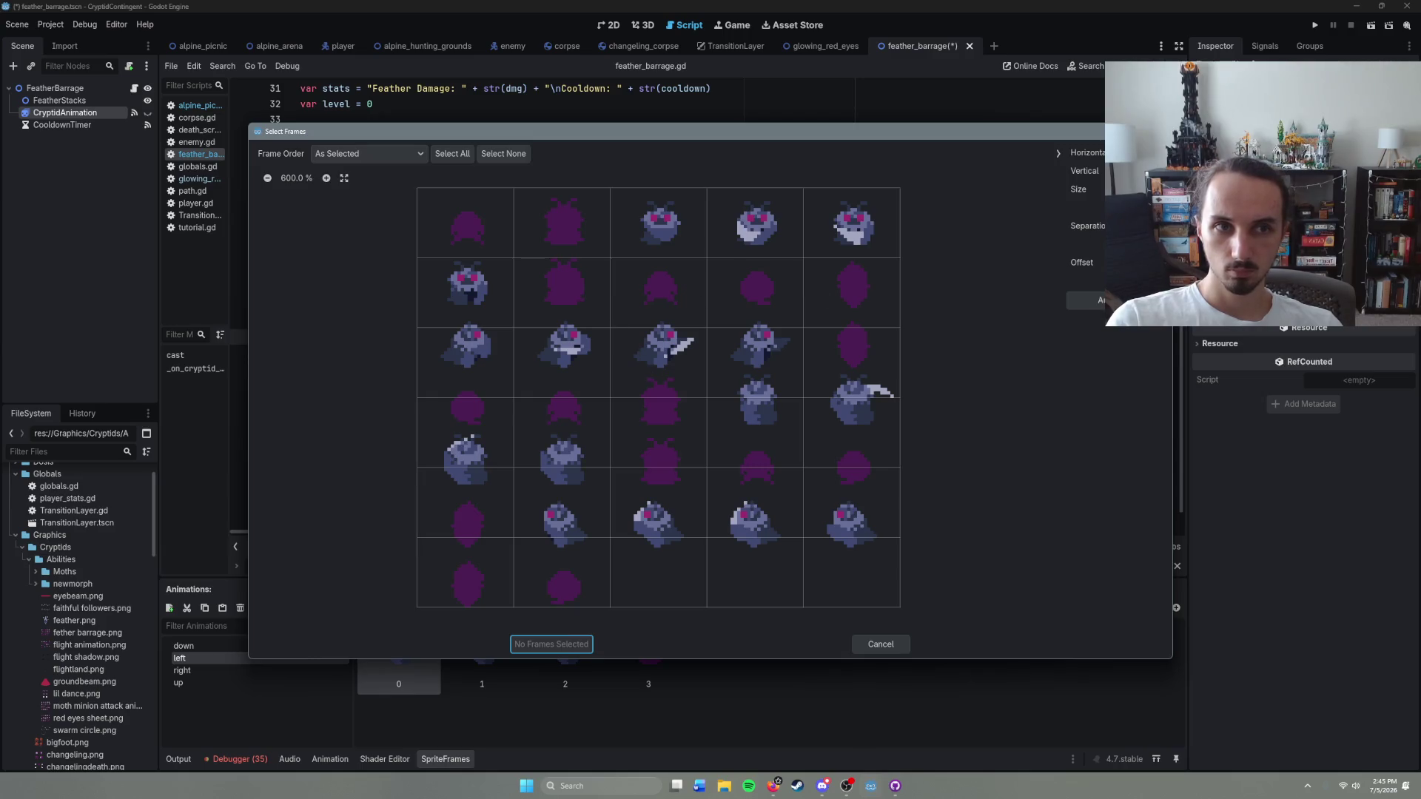
pyautogui.click(1164, 167)
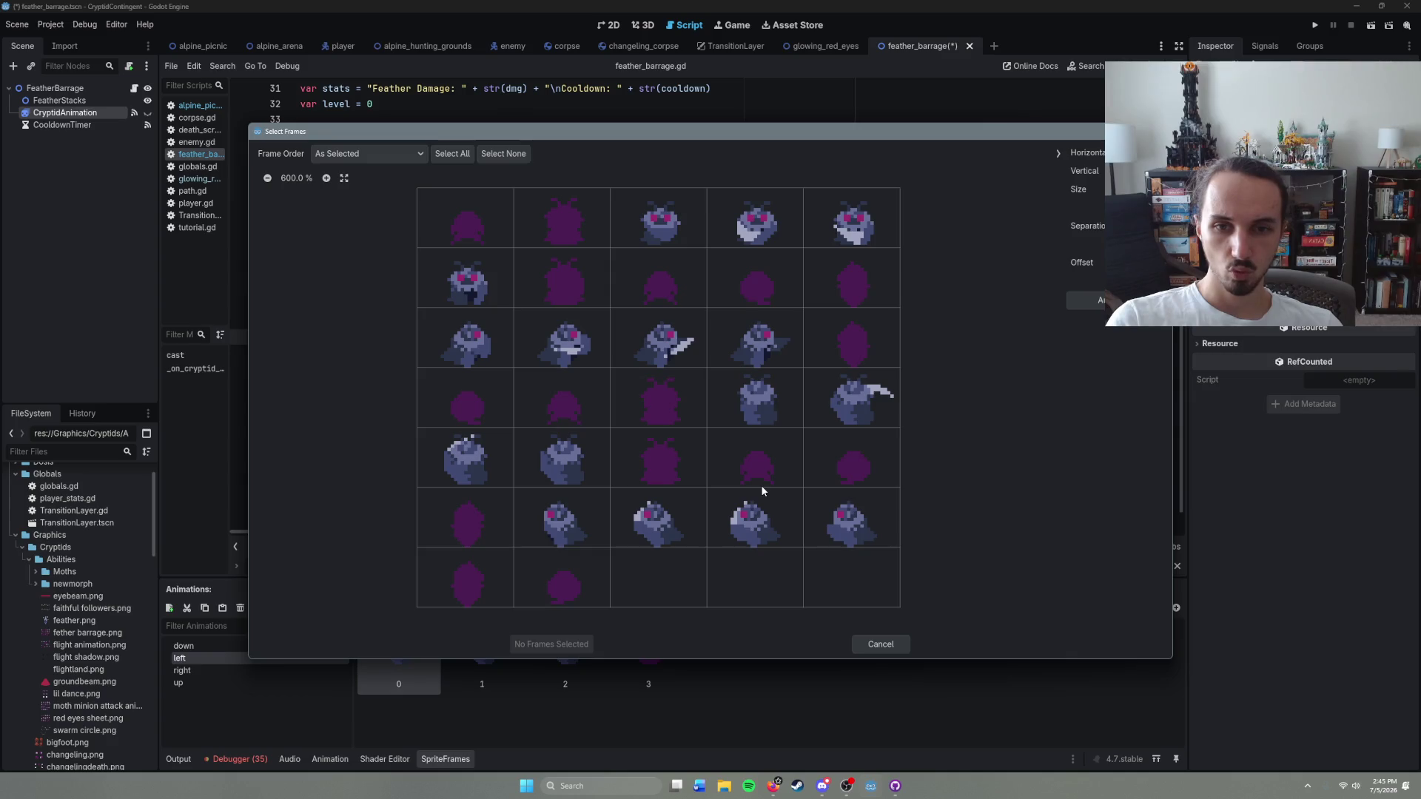
pyautogui.click(849, 473)
pyautogui.moveTo(479, 538)
pyautogui.mouseDown()
pyautogui.moveTo(851, 522)
pyautogui.moveTo(512, 577)
pyautogui.moveTo(562, 581)
pyautogui.mouseUp()
pyautogui.click(547, 645)
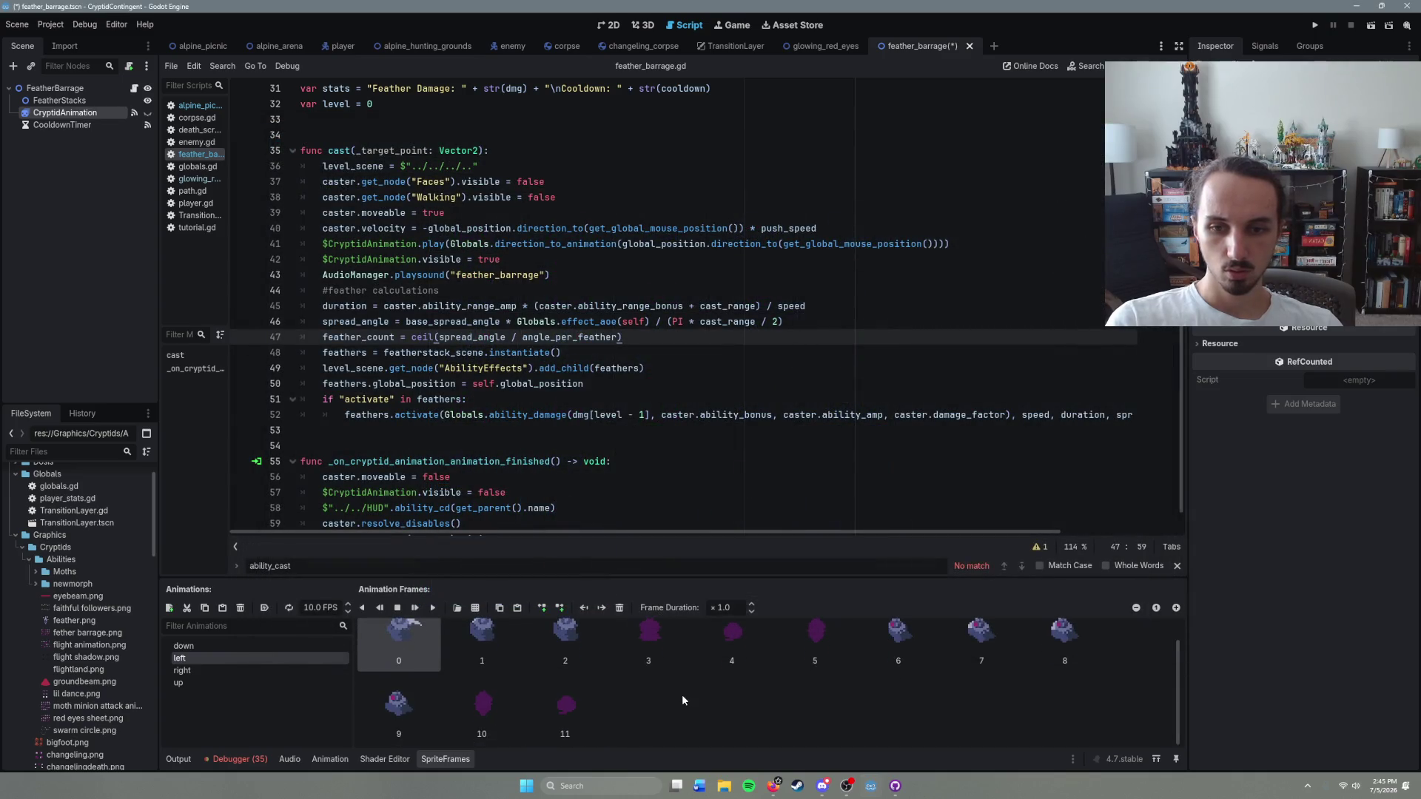
pyautogui.hotkey('ctrl', 'z')
# Step: Delete the left animation's old frames and add new ones starting at row 5, last column
pyautogui.keyDown('shift'); pyautogui.click(668, 666); pyautogui.keyUp('shift')
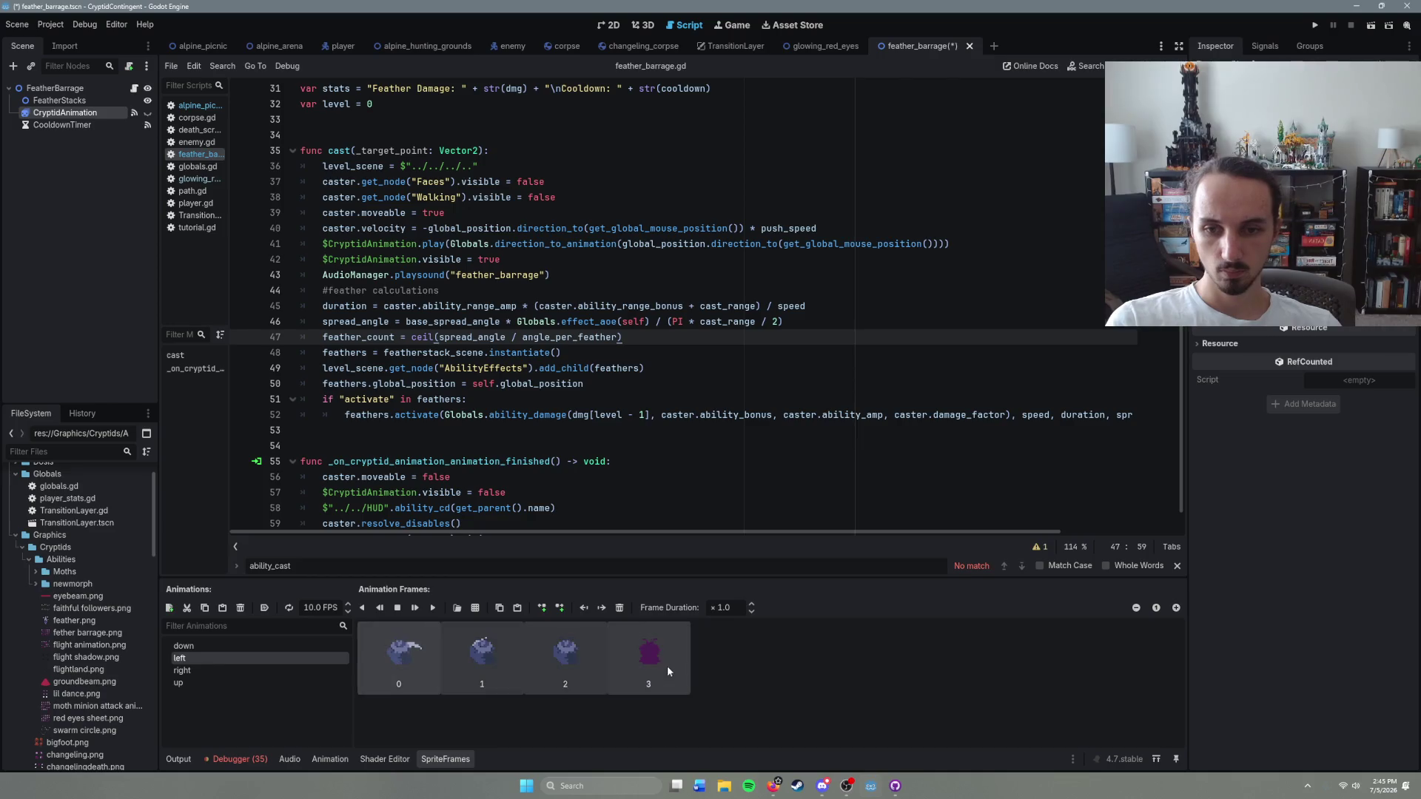
pyautogui.click(619, 607)
pyautogui.click(476, 608)
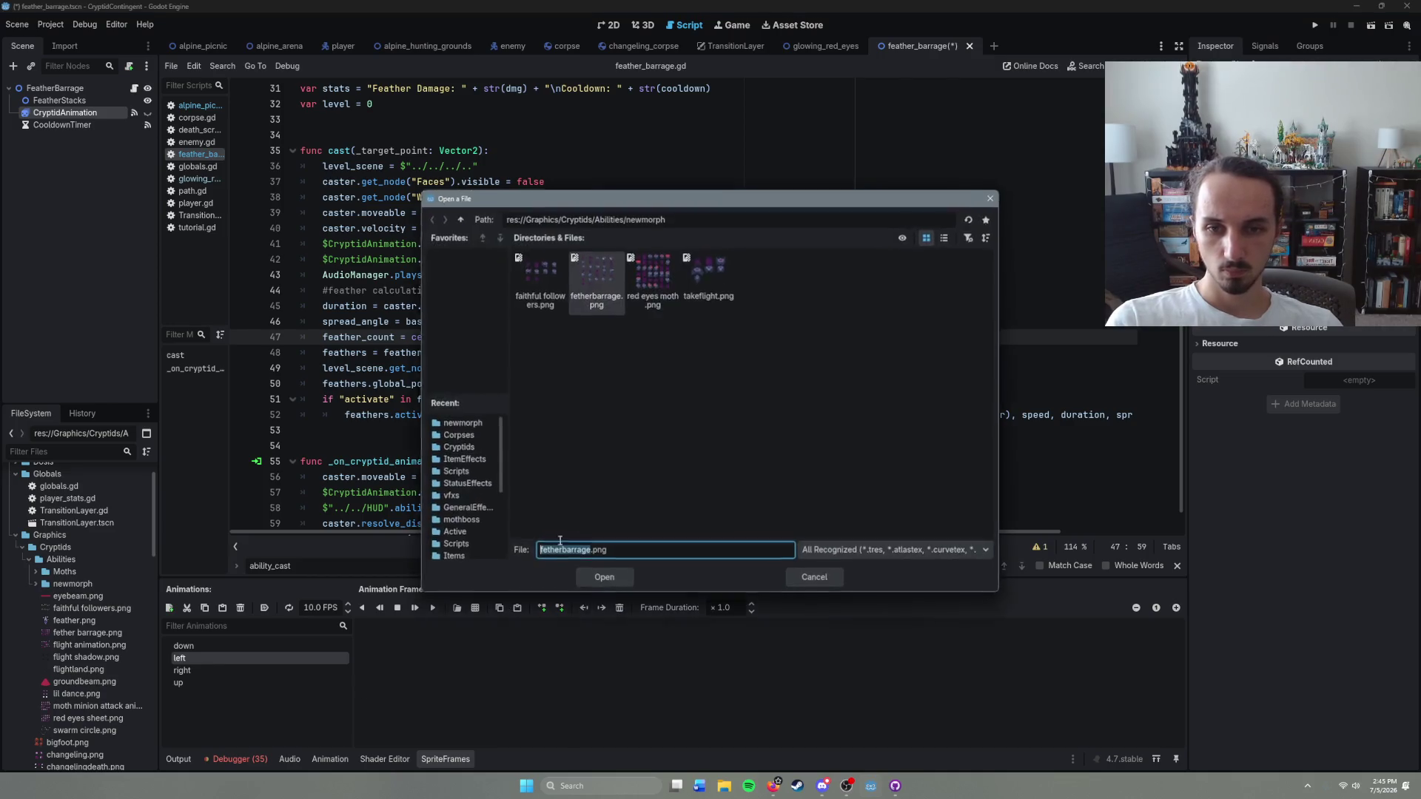
pyautogui.doubleClick(592, 287)
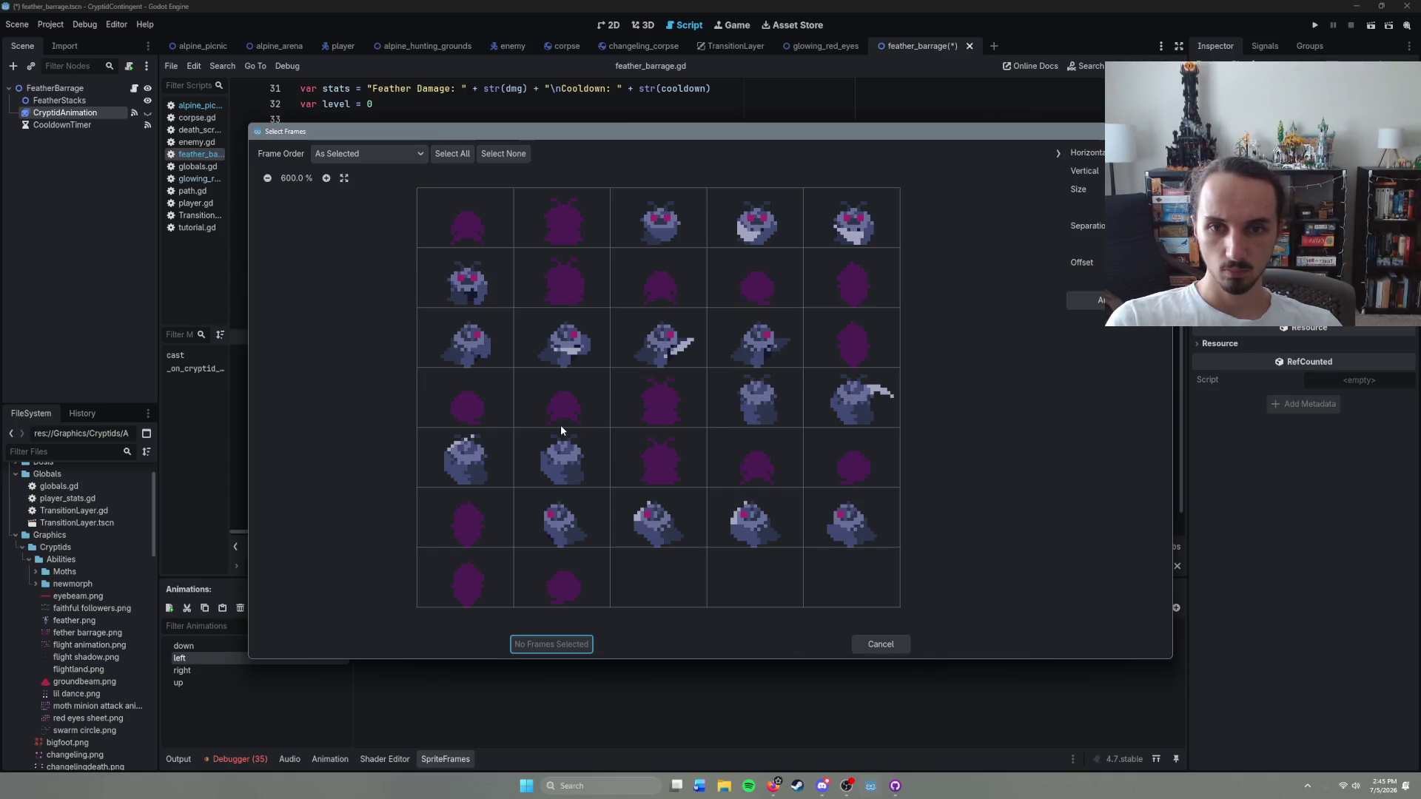
pyautogui.click(812, 485)
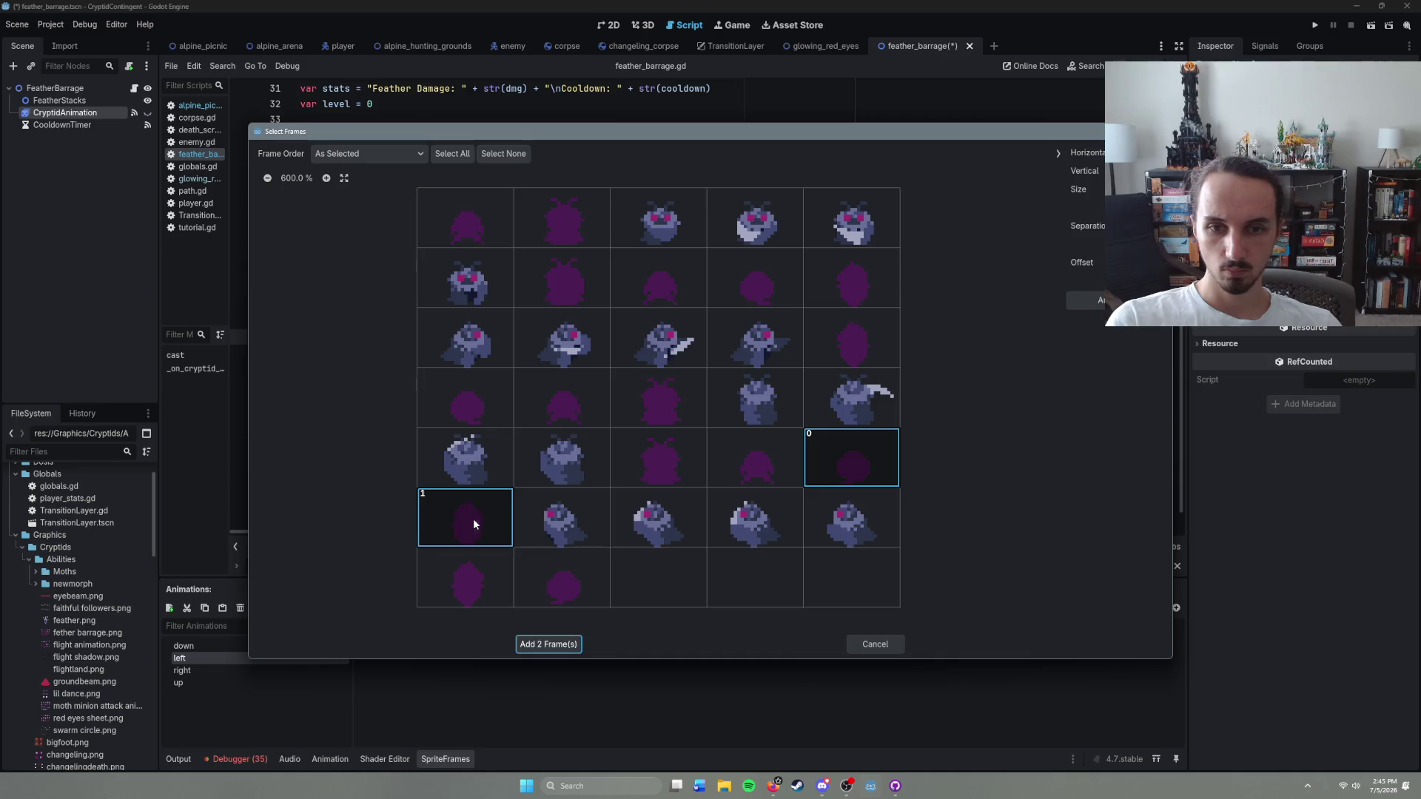
pyautogui.moveTo(473, 524); pyautogui.dragTo(854, 538)
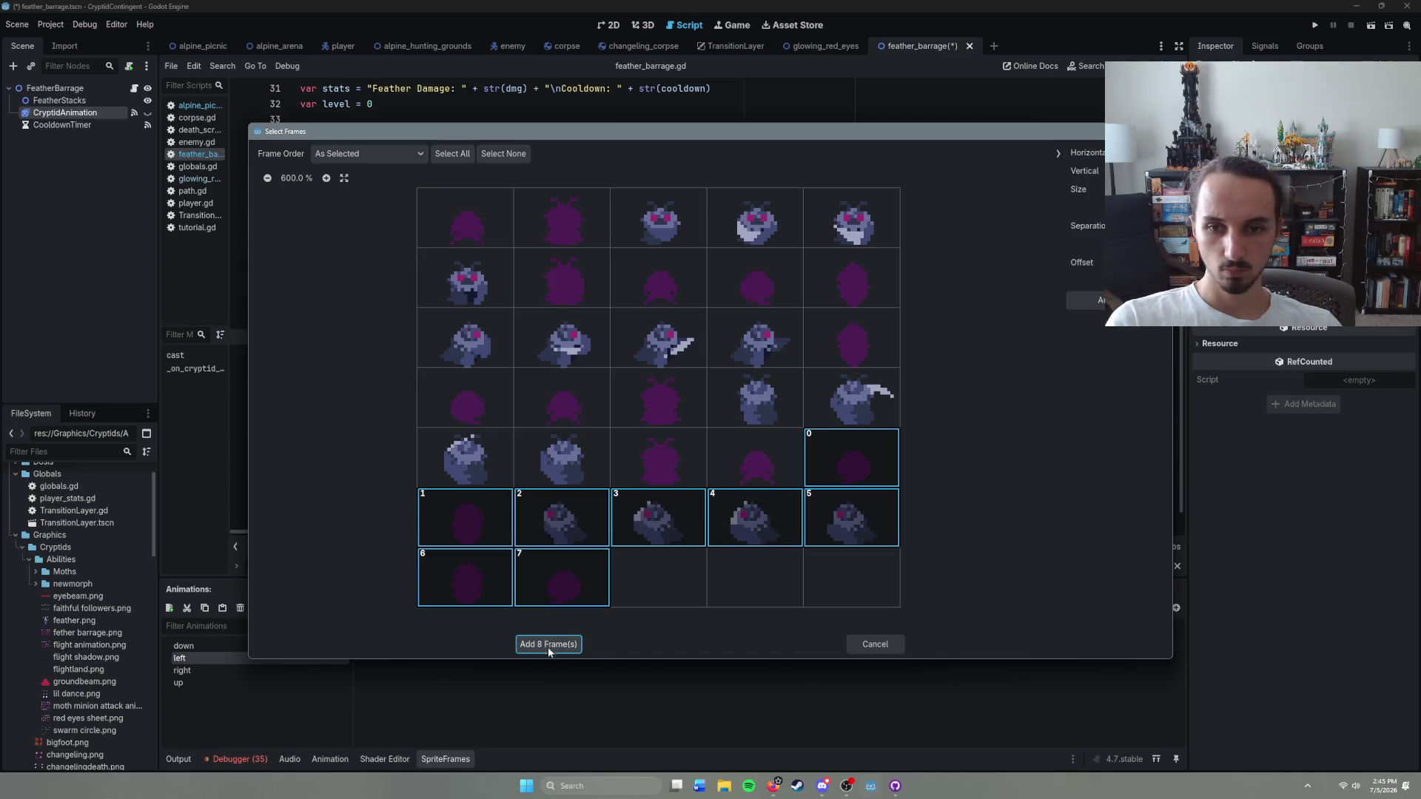
pyautogui.click(548, 646)
pyautogui.click(262, 642)
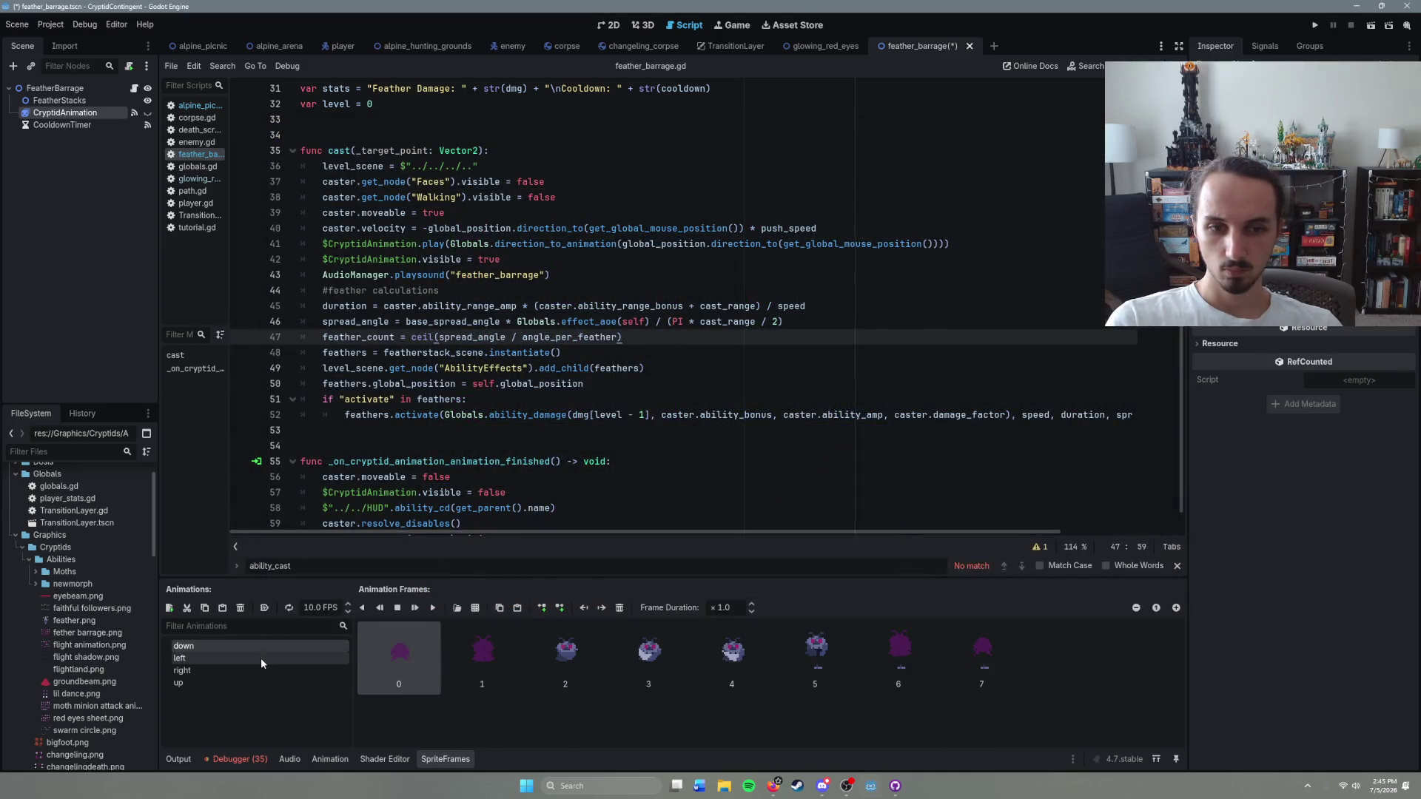
# Step: Rebuild the down animation from the sheet's first row plus three second-row sprites
pyautogui.keyDown('shift'); pyautogui.click(946, 650); pyautogui.keyUp('shift')
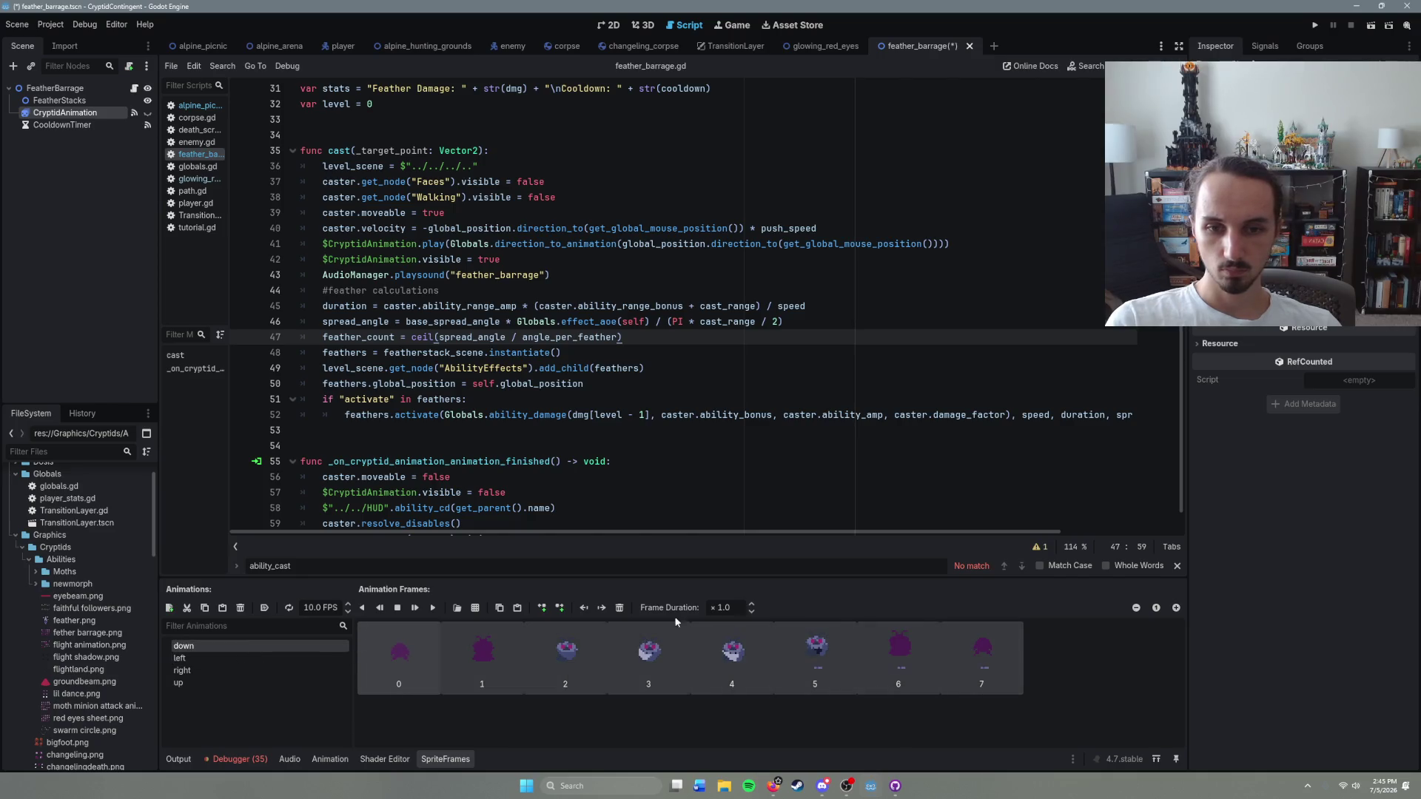
pyautogui.click(621, 608)
pyautogui.click(517, 608)
pyautogui.doubleClick(595, 259)
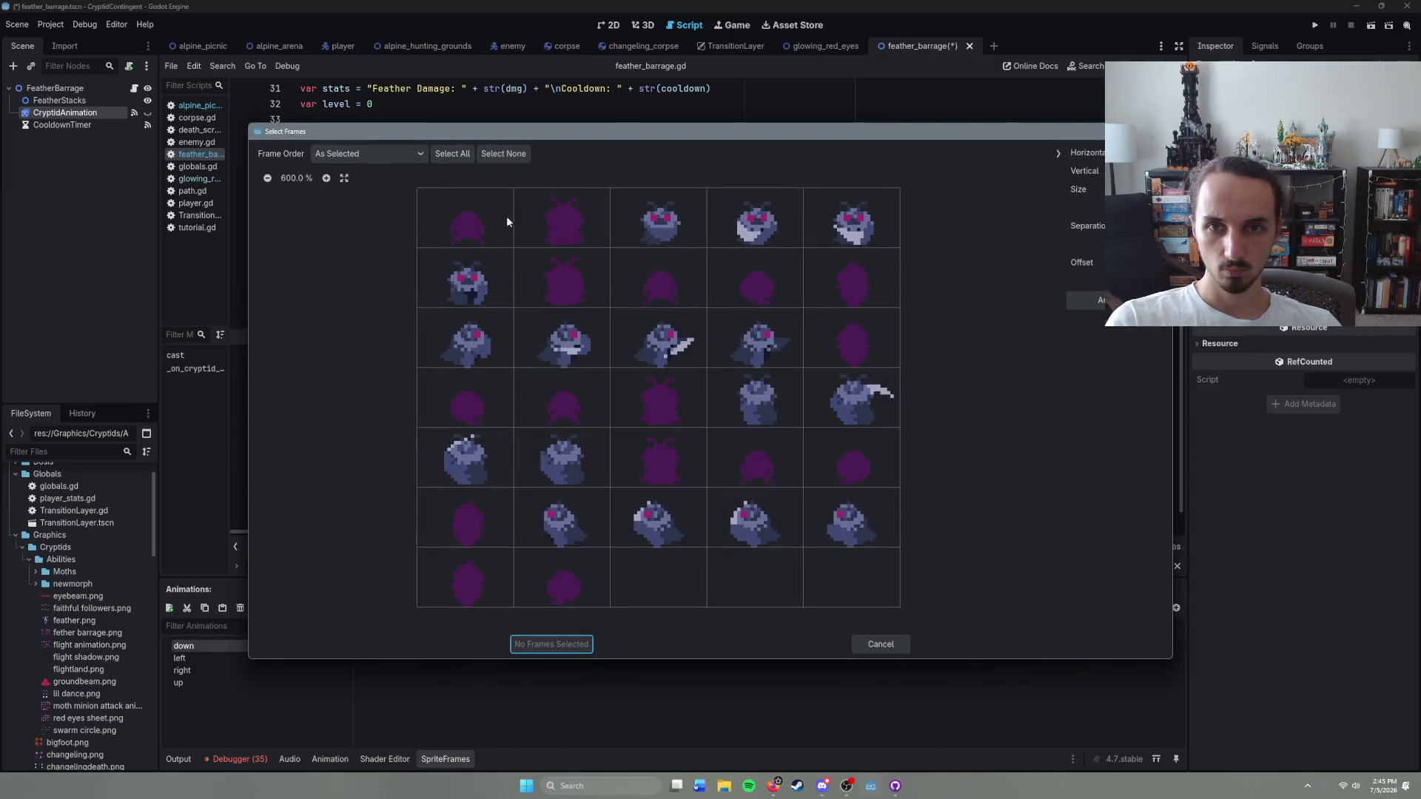
pyautogui.moveTo(470, 223); pyautogui.dragTo(779, 223)
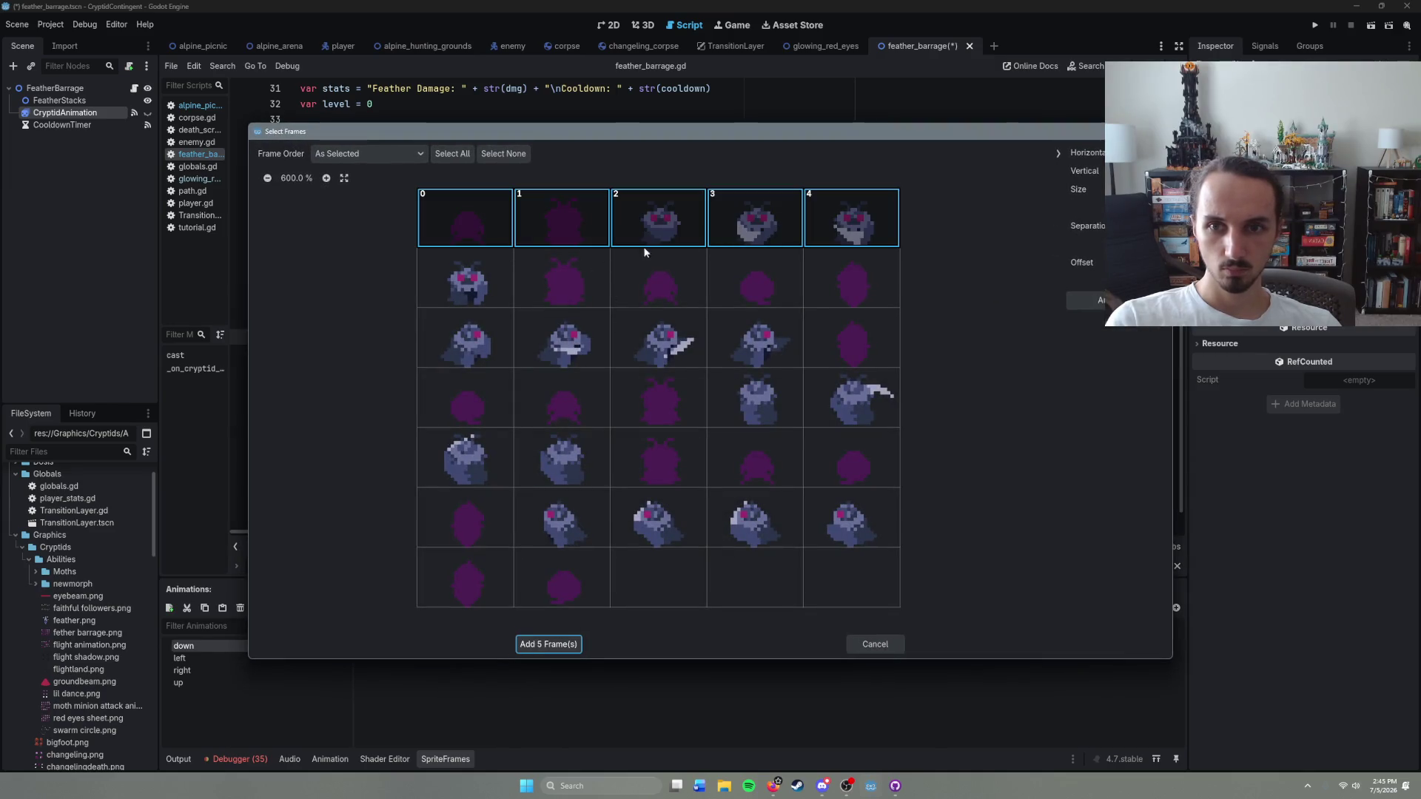
pyautogui.moveTo(472, 288)
pyautogui.mouseDown()
pyautogui.moveTo(549, 271)
pyautogui.moveTo(660, 278)
pyautogui.mouseUp()
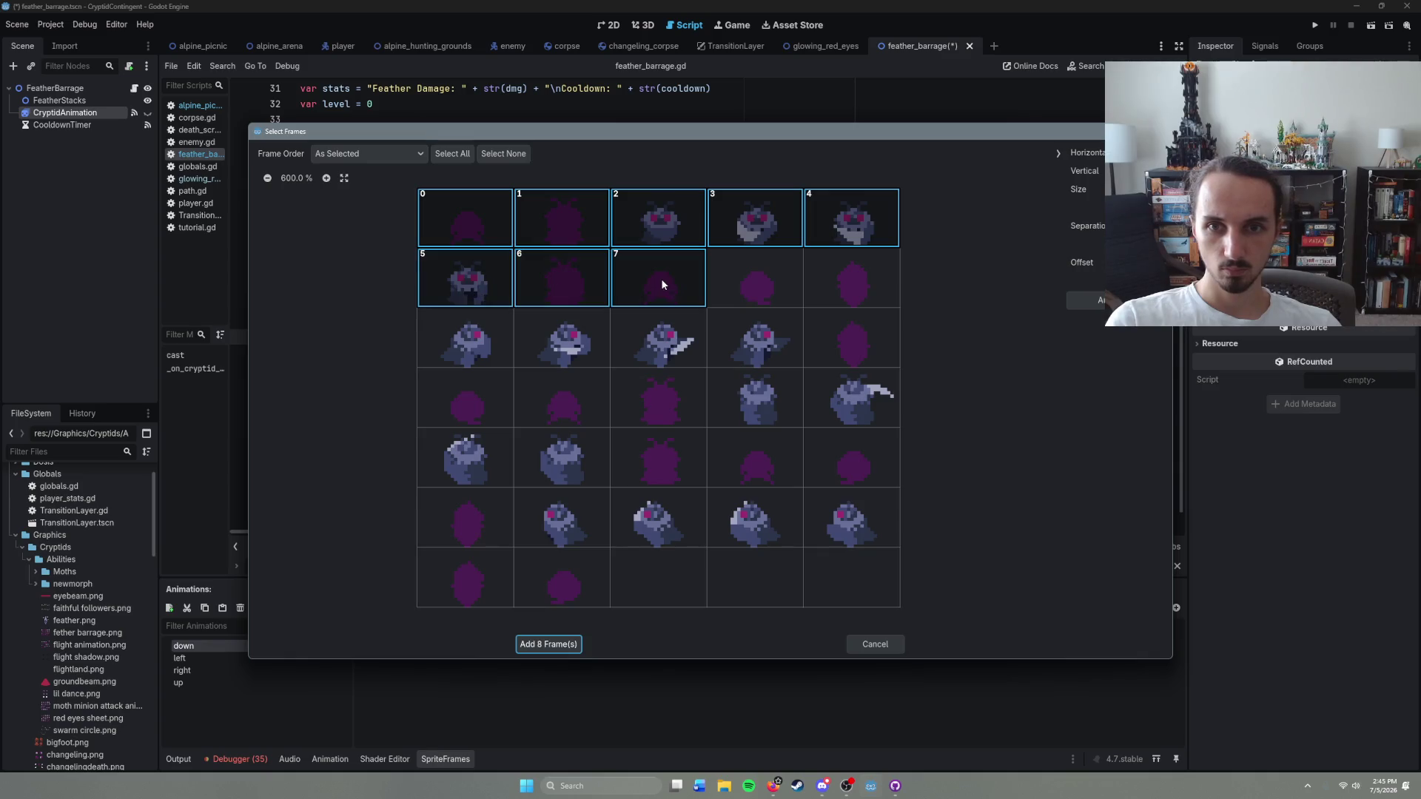
pyautogui.click(566, 643)
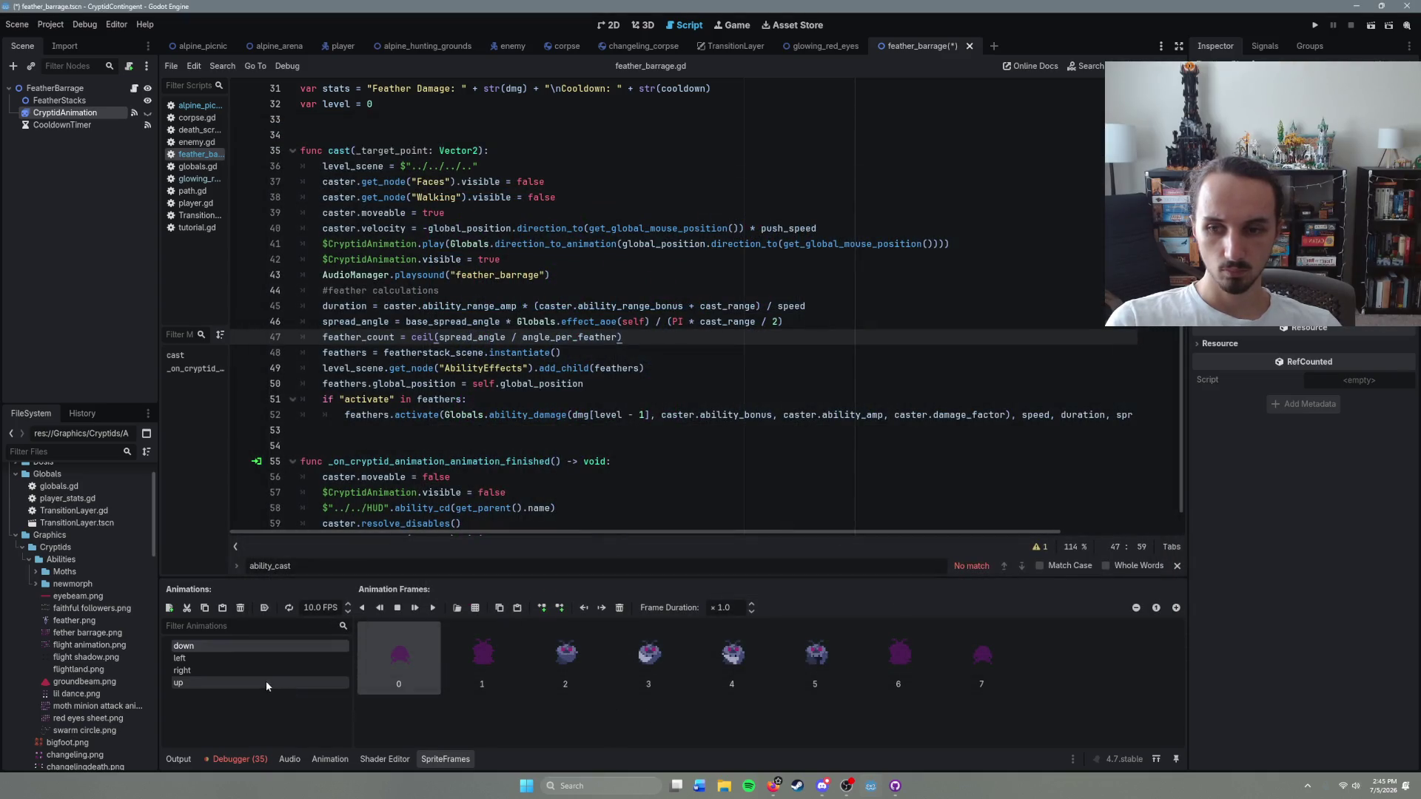
# Step: Rebuild the right animation with eight sprites from row 2, column 4 through row 4, column 1
pyautogui.click(242, 671)
pyautogui.keyDown('shift'); pyautogui.click(673, 648); pyautogui.keyUp('shift')
pyautogui.click(619, 608)
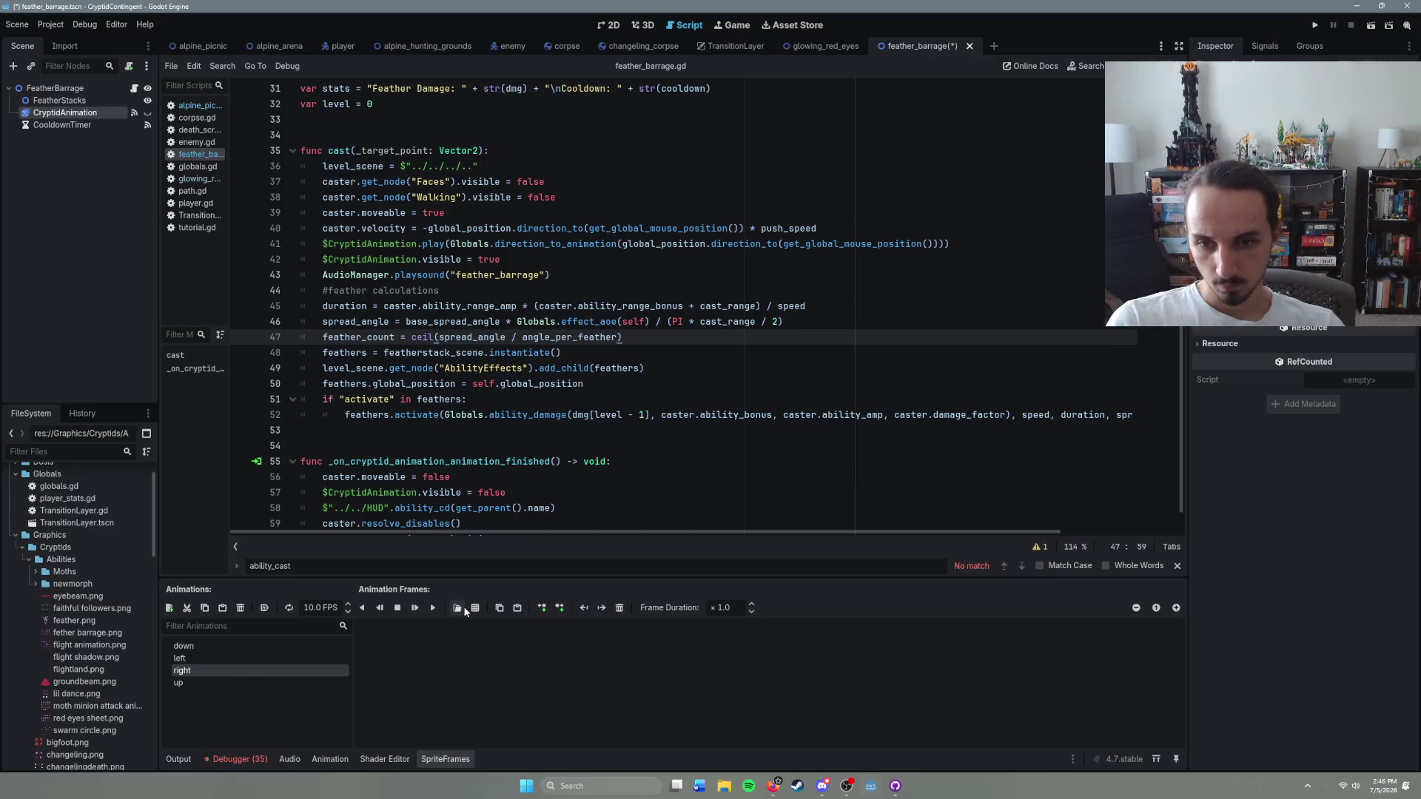
pyautogui.click(475, 607)
pyautogui.doubleClick(611, 278)
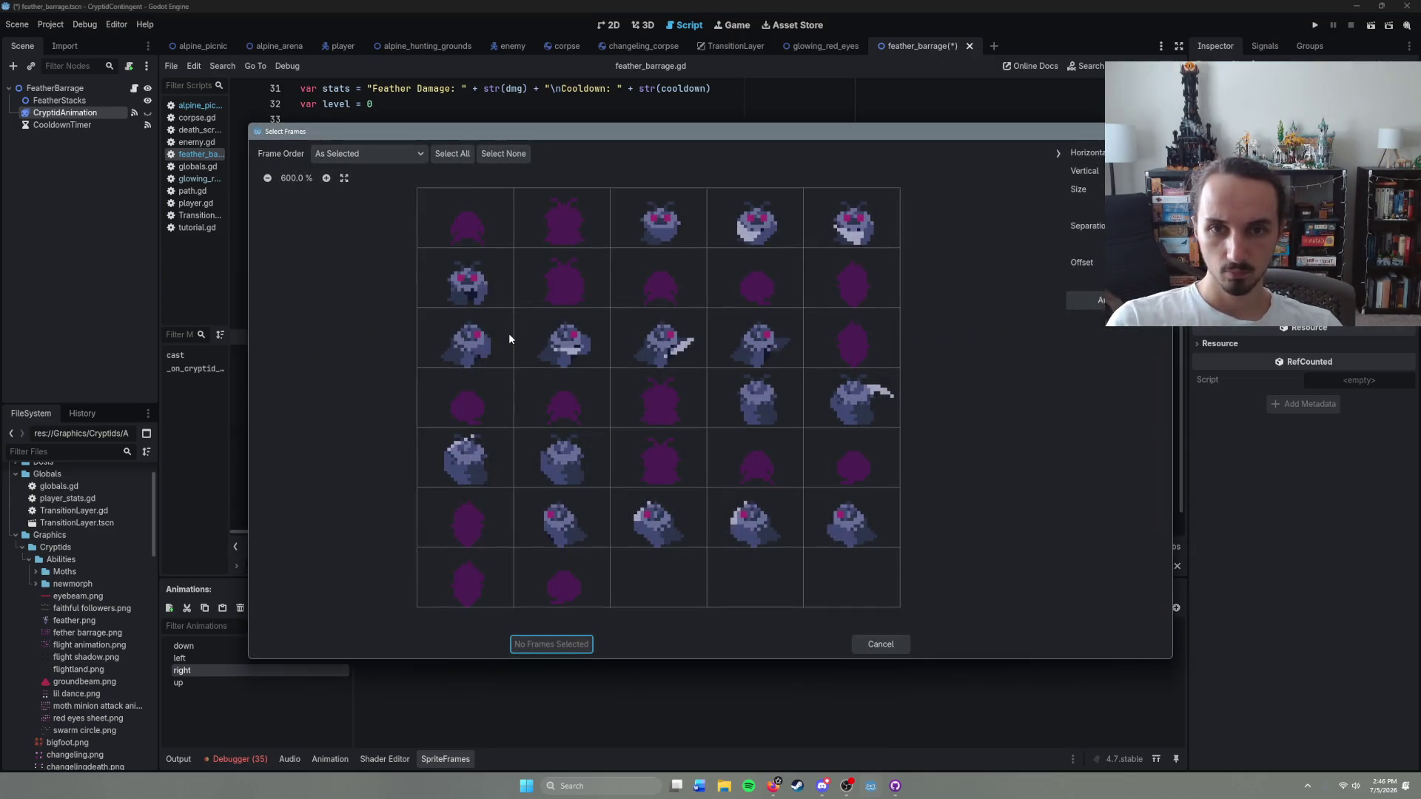
pyautogui.click(734, 278)
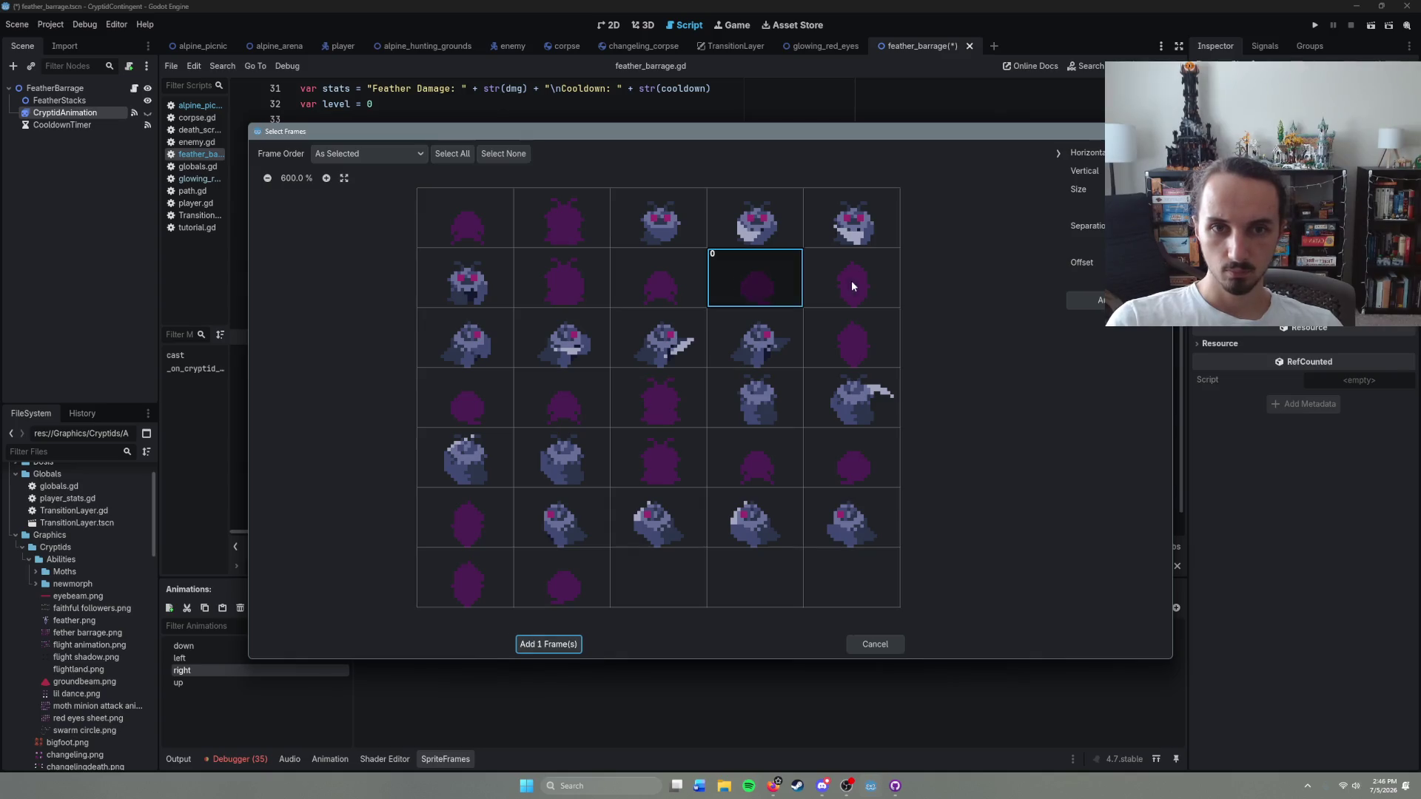
pyautogui.click(851, 281)
pyautogui.moveTo(471, 344); pyautogui.dragTo(848, 347)
pyautogui.click(484, 405)
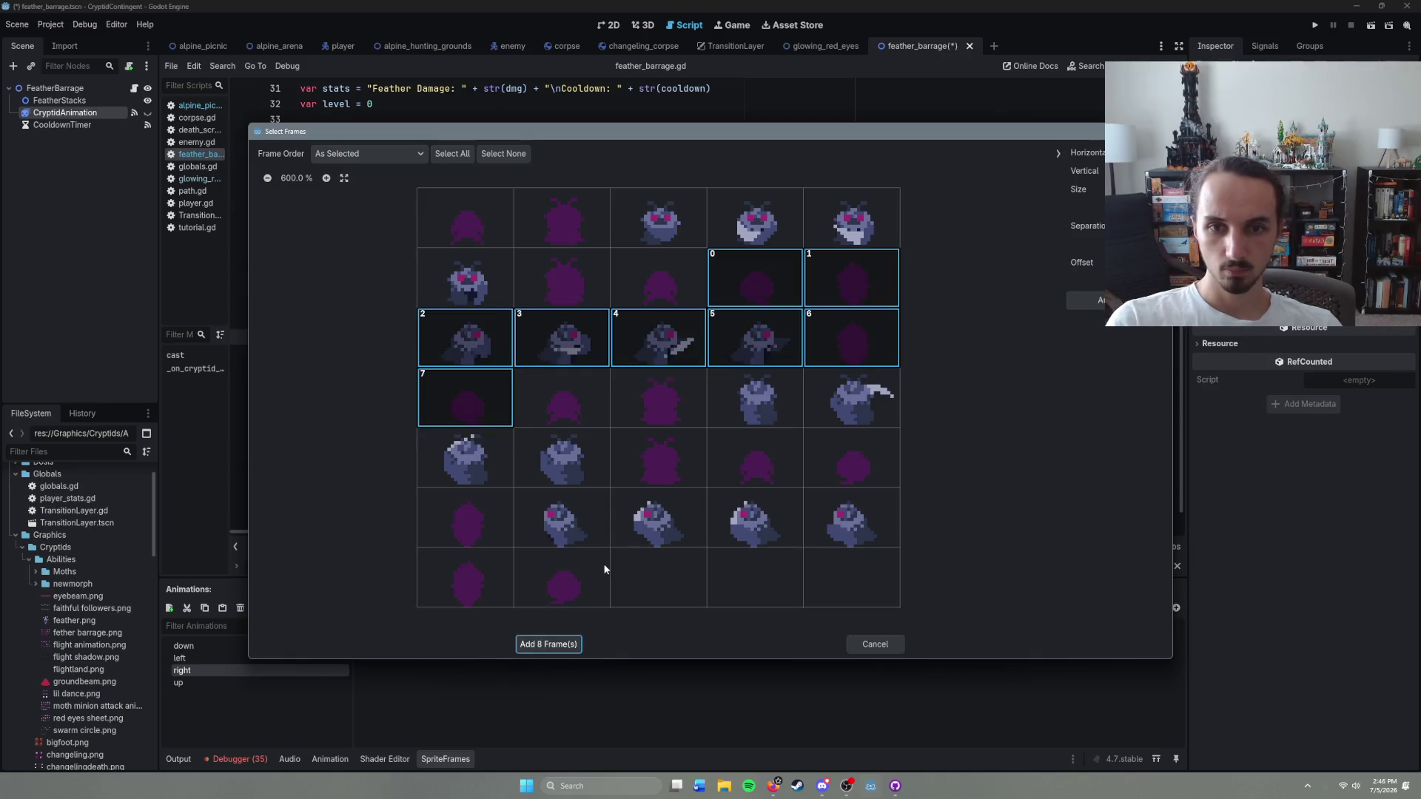
pyautogui.click(547, 646)
# Step: Rebuild the up animation with row 4 columns 2–5 and row 5 columns 1–4
pyautogui.click(277, 681)
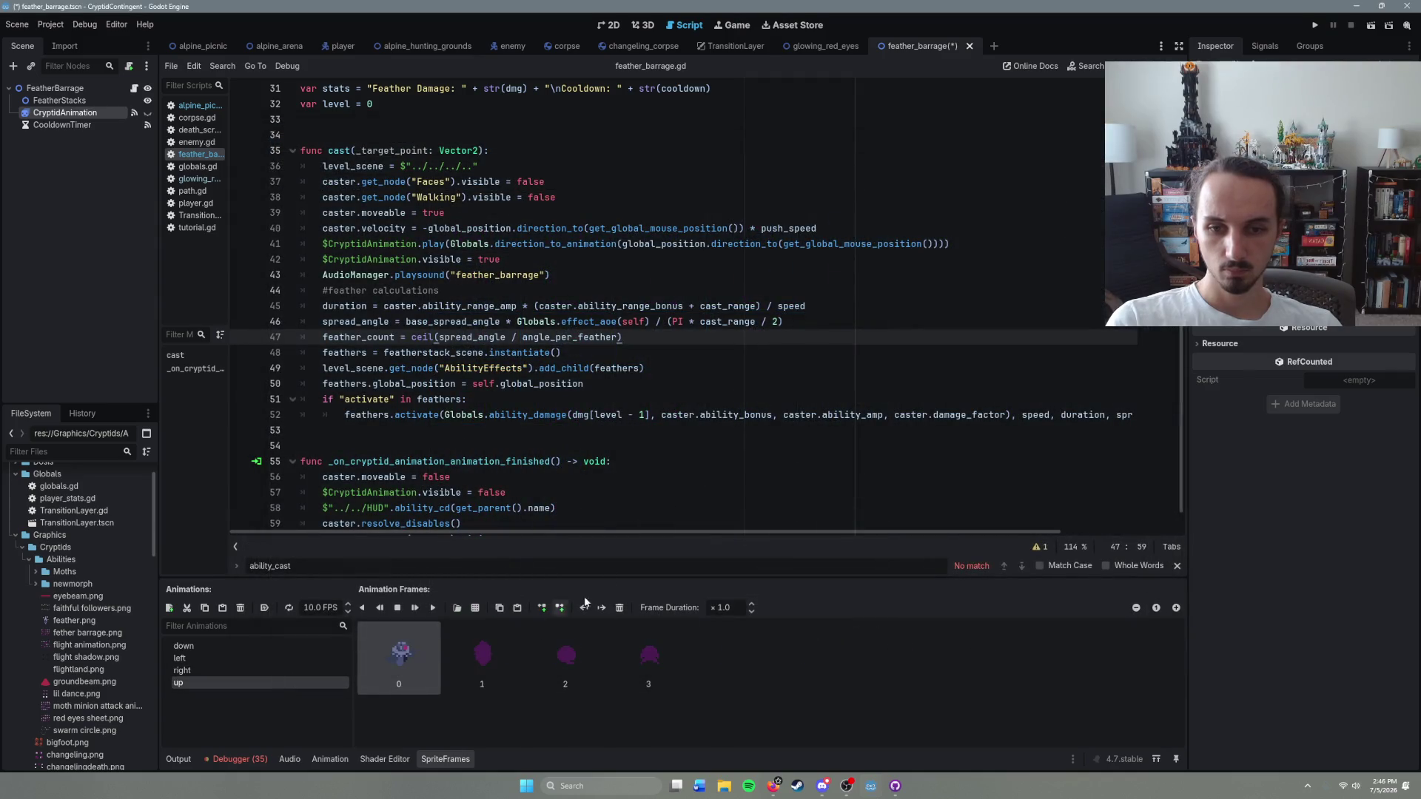
pyautogui.keyDown('shift'); pyautogui.click(627, 649); pyautogui.keyUp('shift')
pyautogui.click(621, 607)
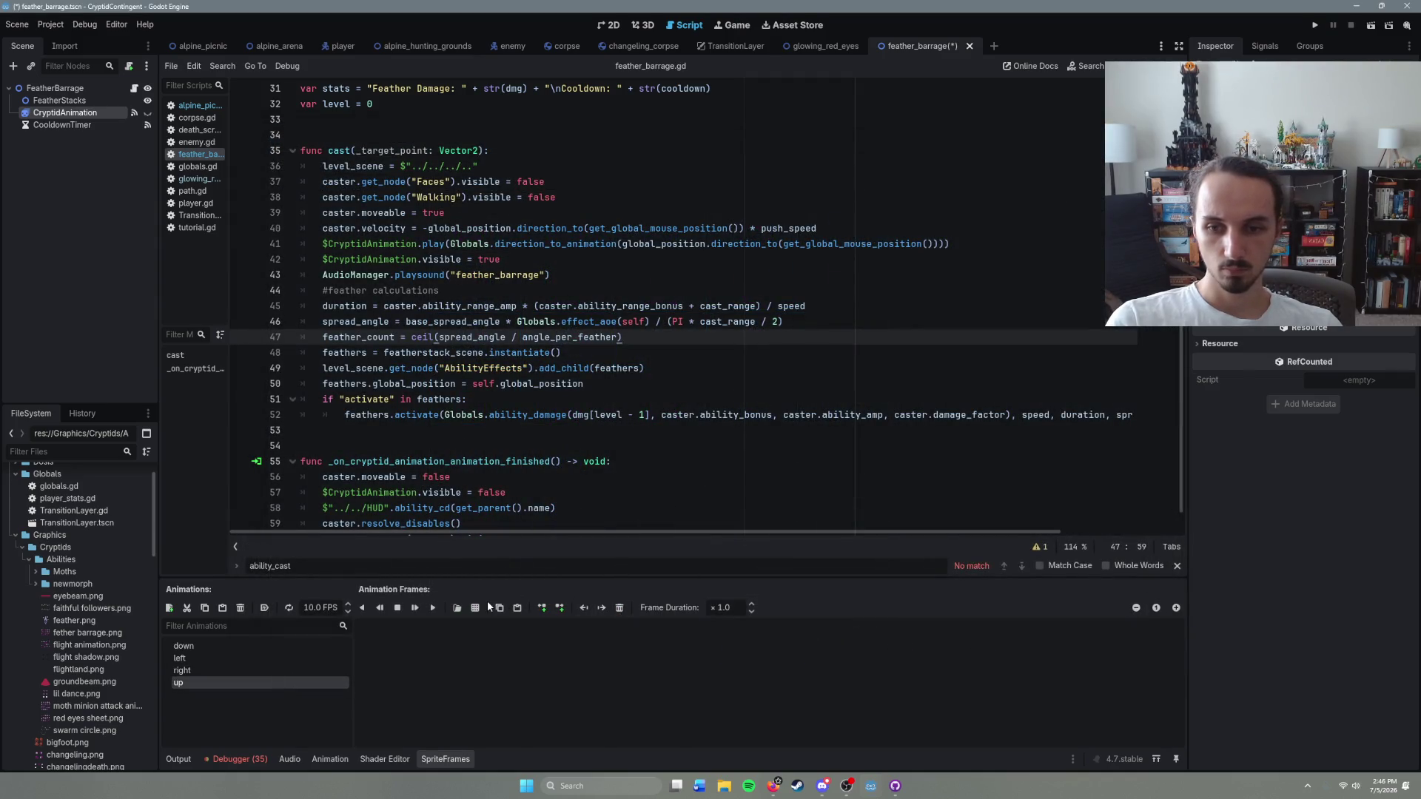
pyautogui.click(475, 608)
pyautogui.doubleClick(601, 277)
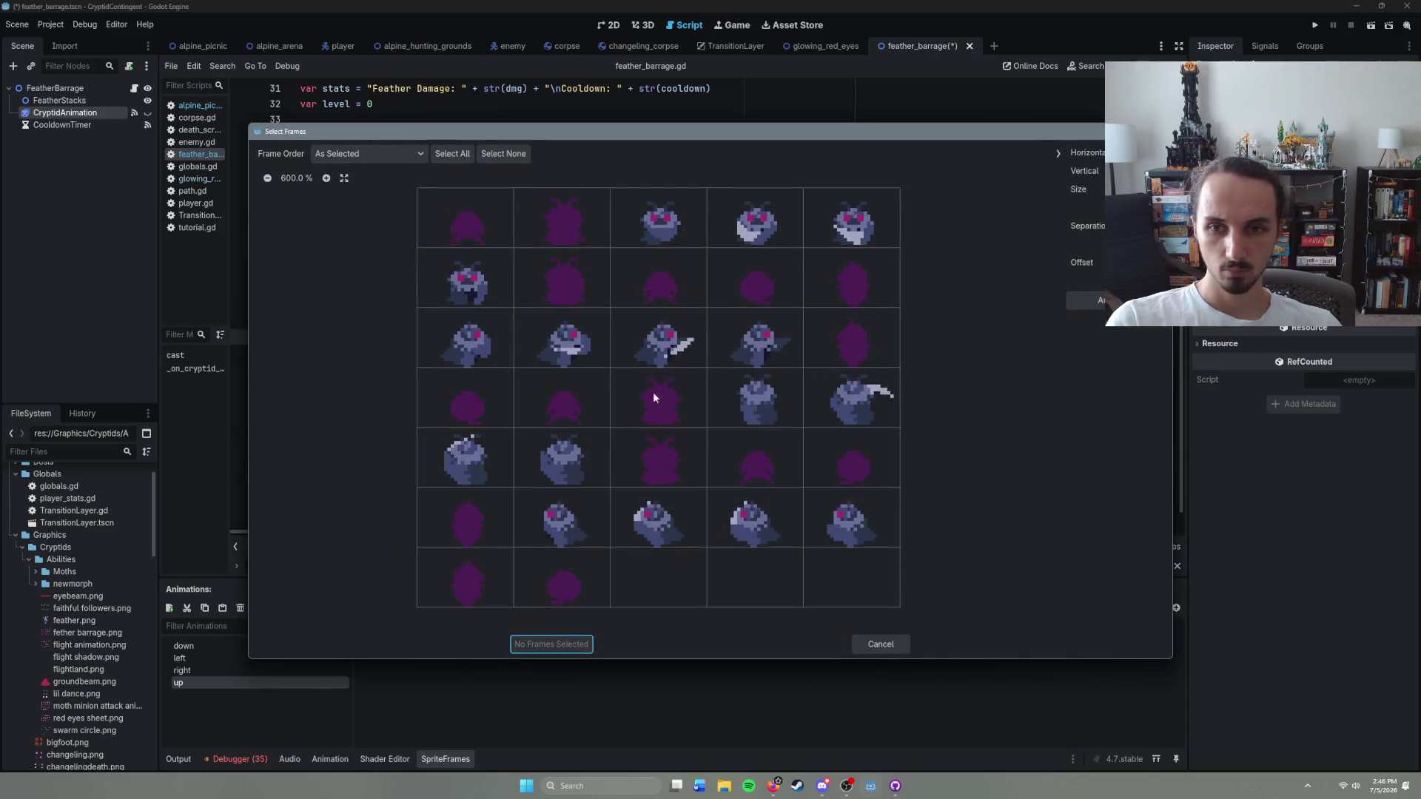
pyautogui.moveTo(554, 405); pyautogui.dragTo(851, 404)
pyautogui.moveTo(484, 455); pyautogui.dragTo(717, 460)
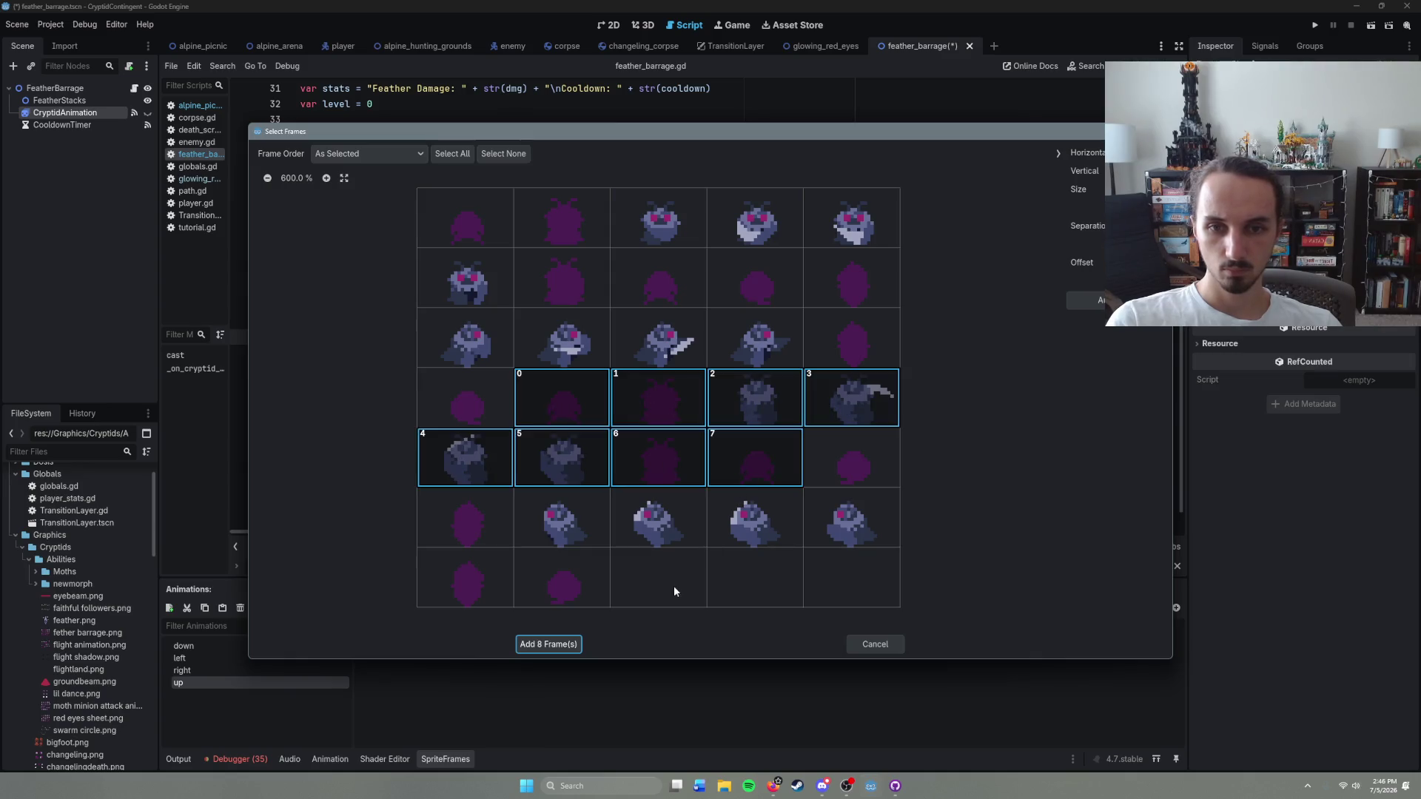
pyautogui.click(543, 650)
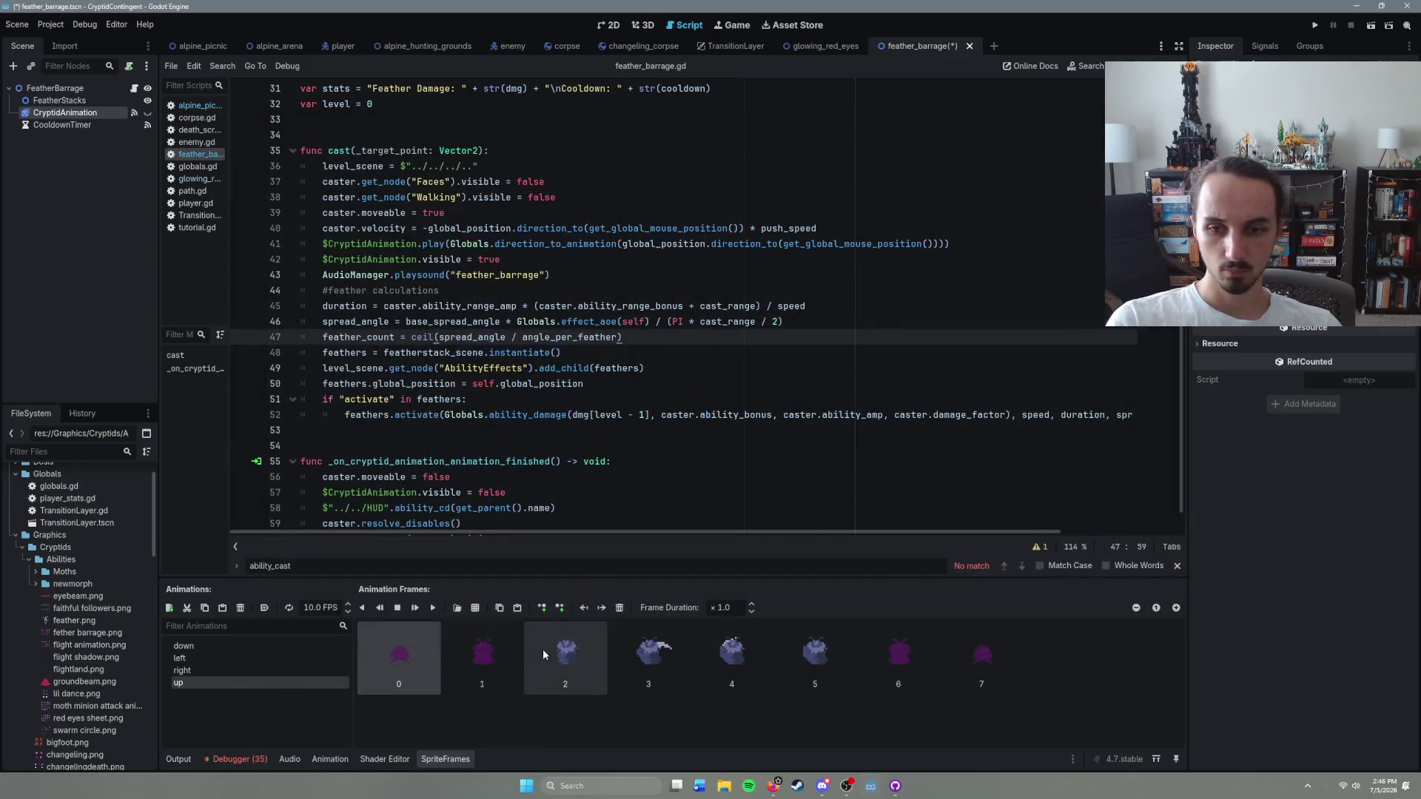
pyautogui.click(232, 648)
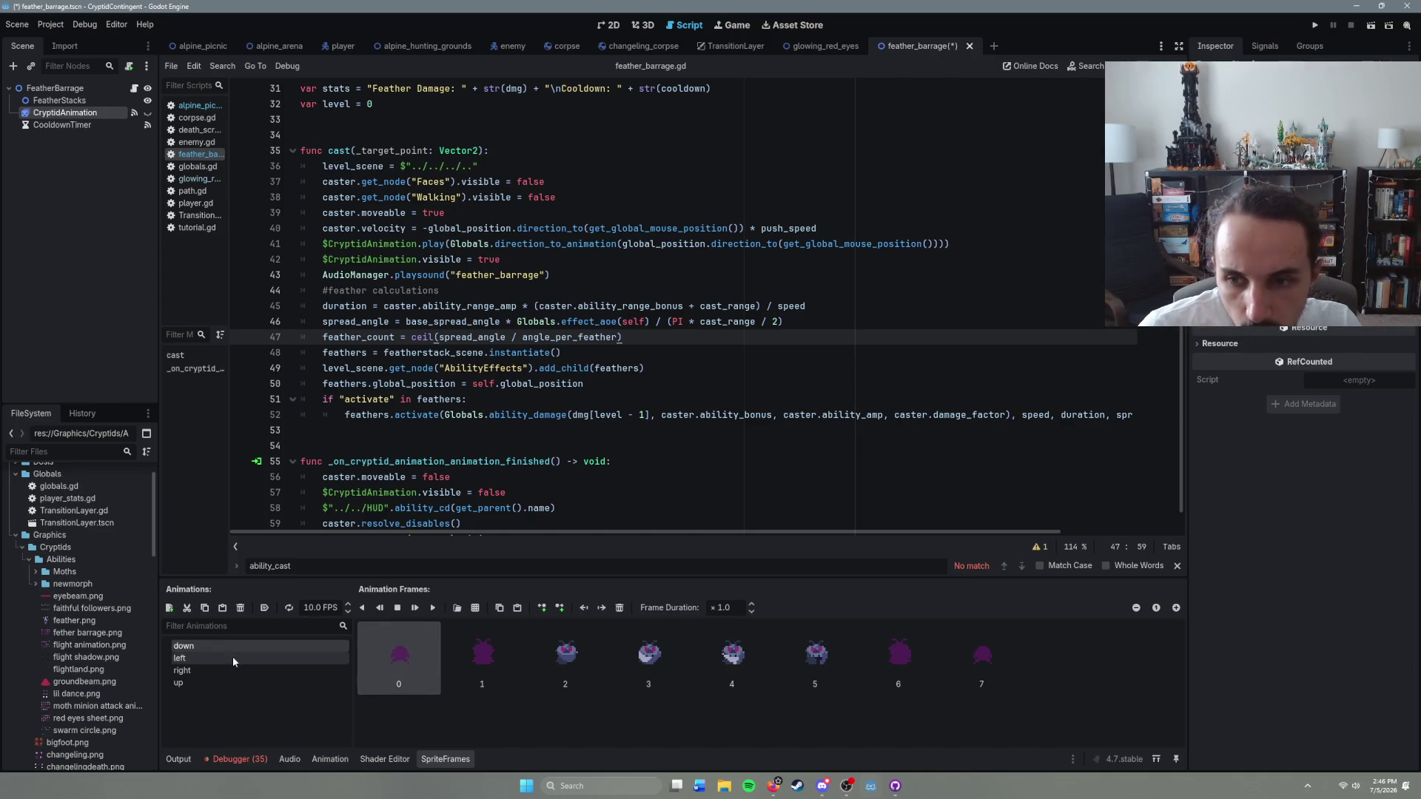
pyautogui.click(232, 656)
pyautogui.click(237, 673)
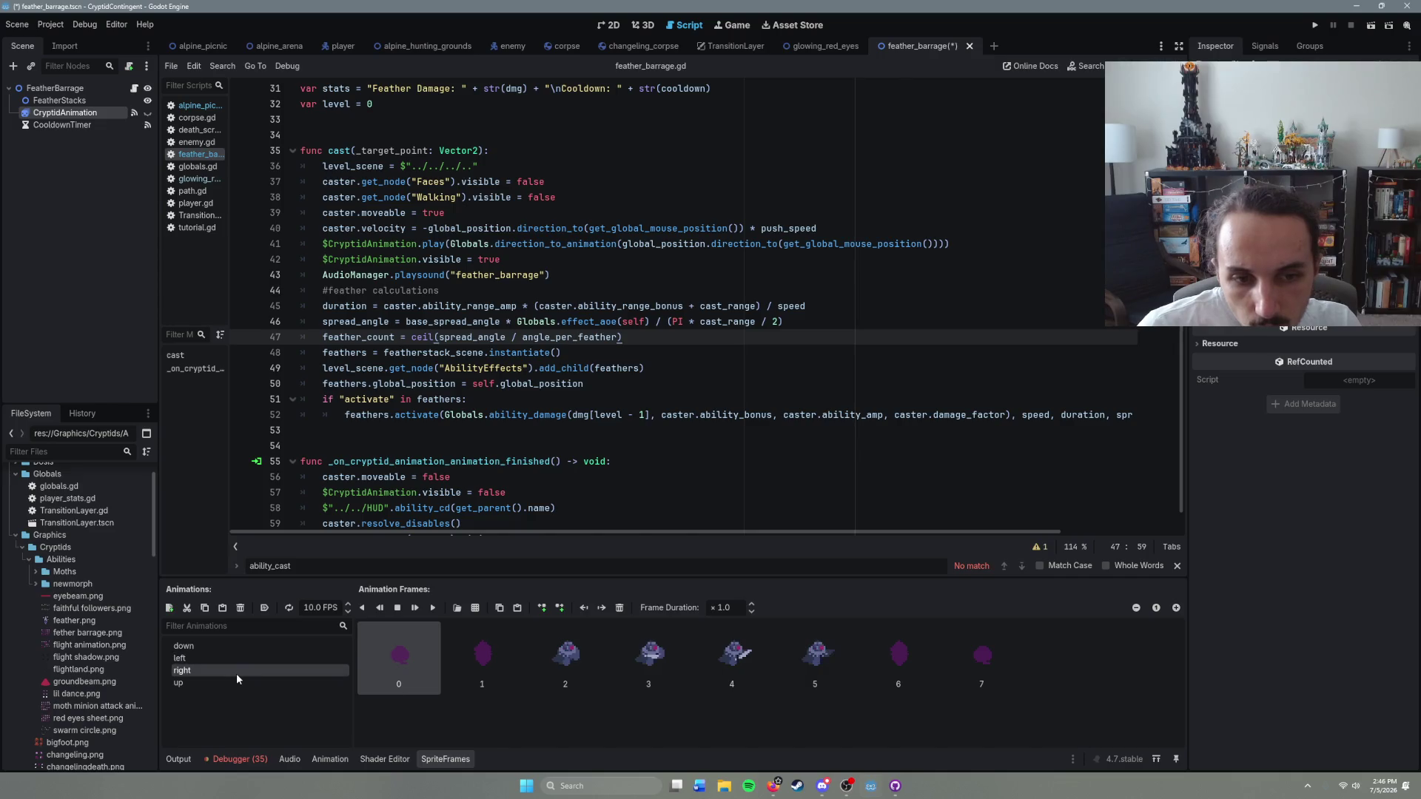
pyautogui.click(224, 687)
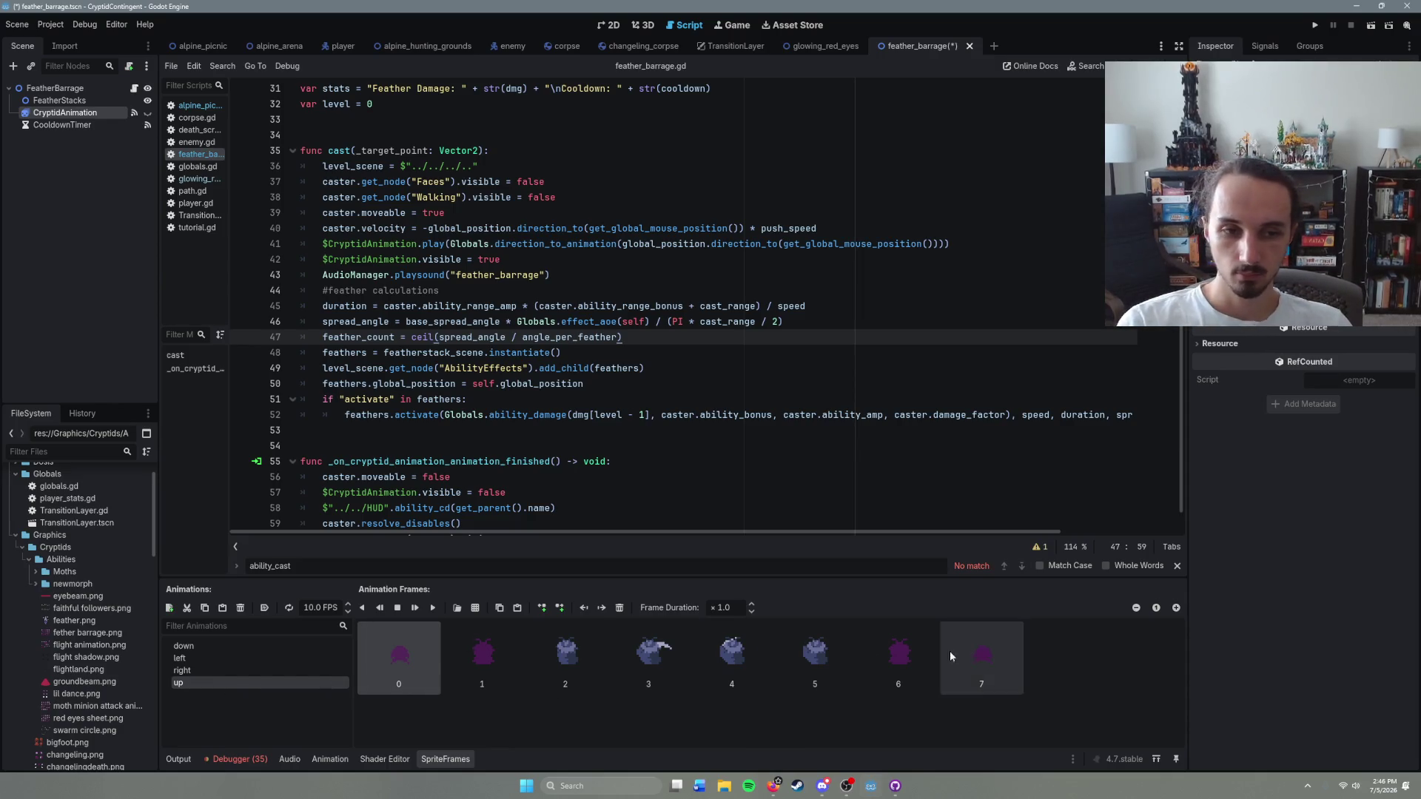
pyautogui.click(446, 761)
# Step: Save the feather barrage scene, switch to alpine_picnic and collapse its obstacle groups
pyautogui.hotkey('ctrl', 's')
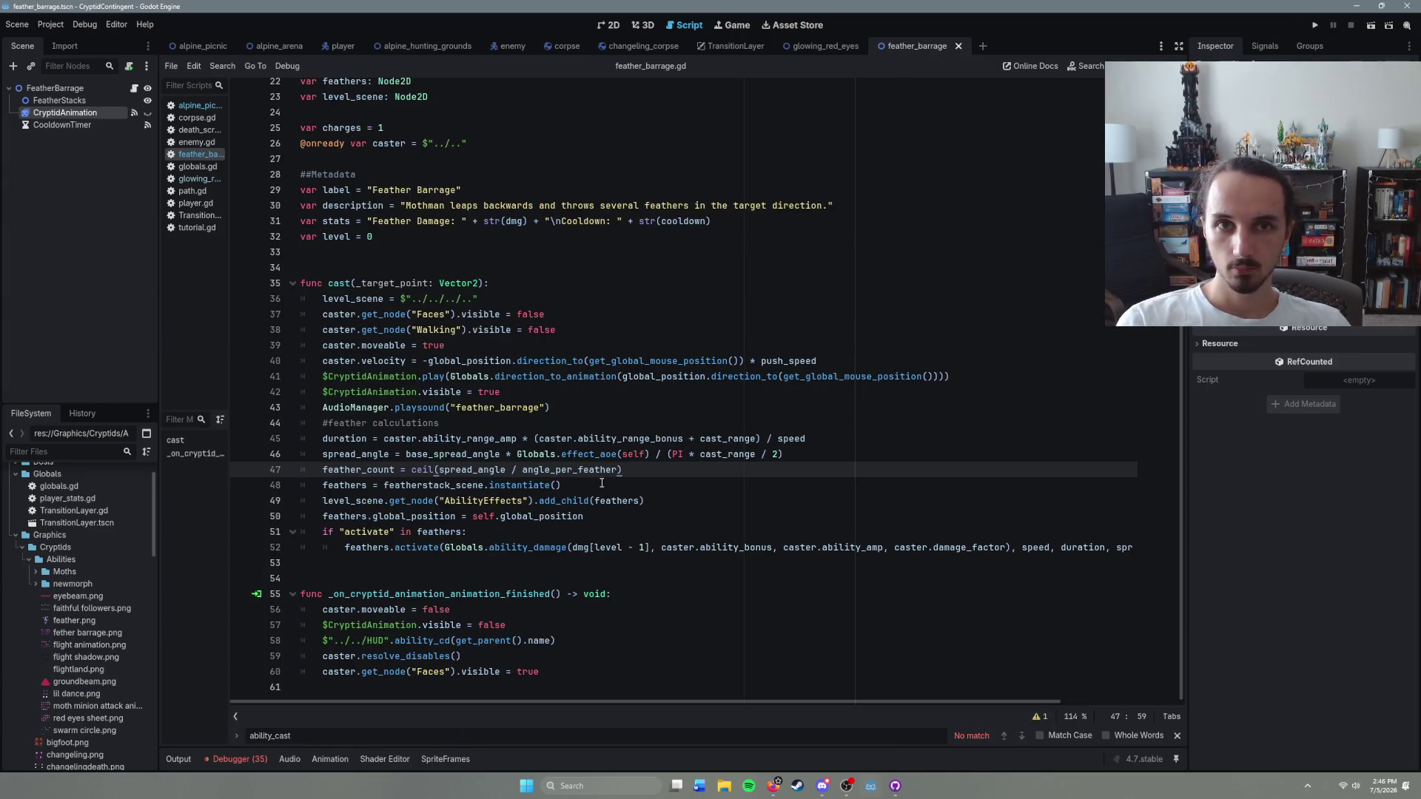
pyautogui.click(199, 46)
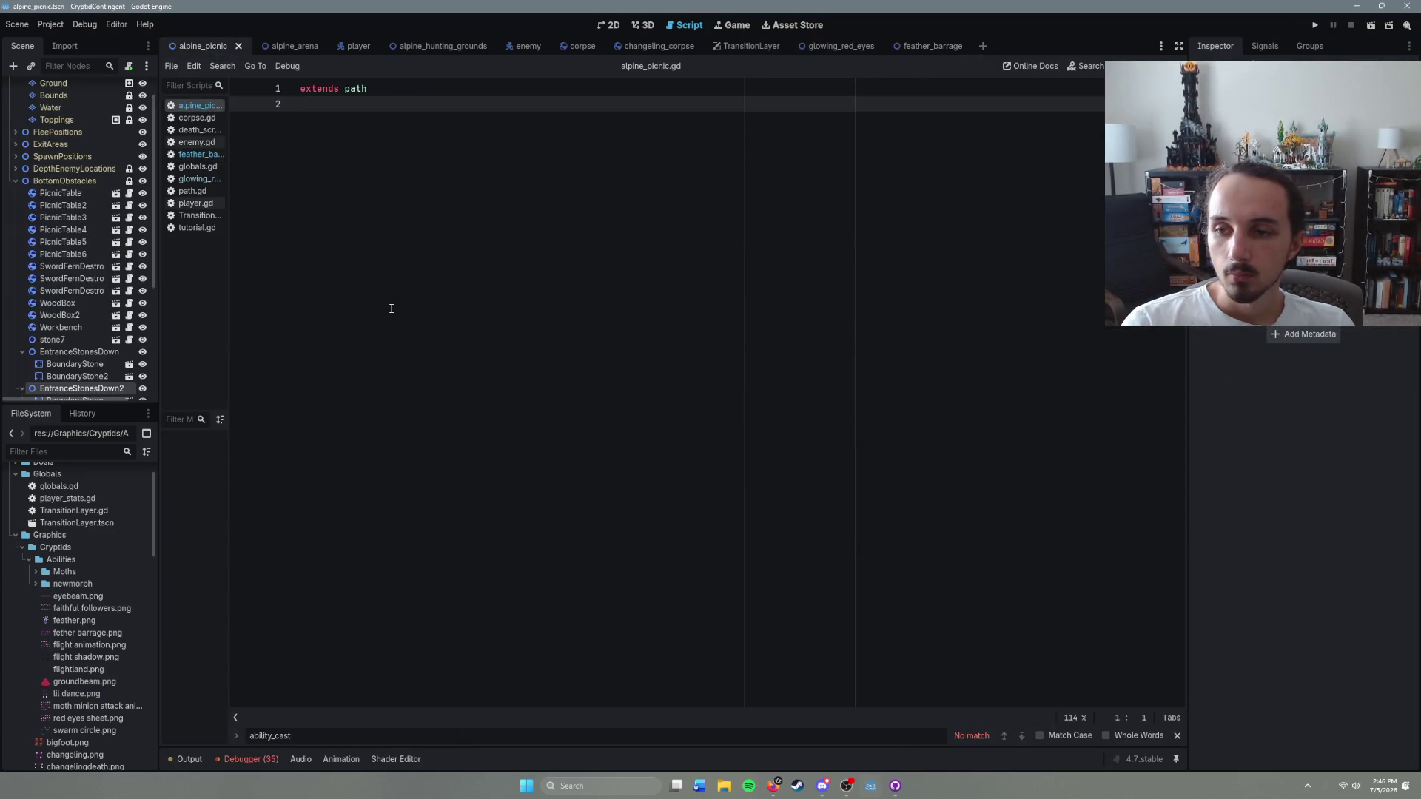
pyautogui.click(22, 352)
pyautogui.click(22, 363)
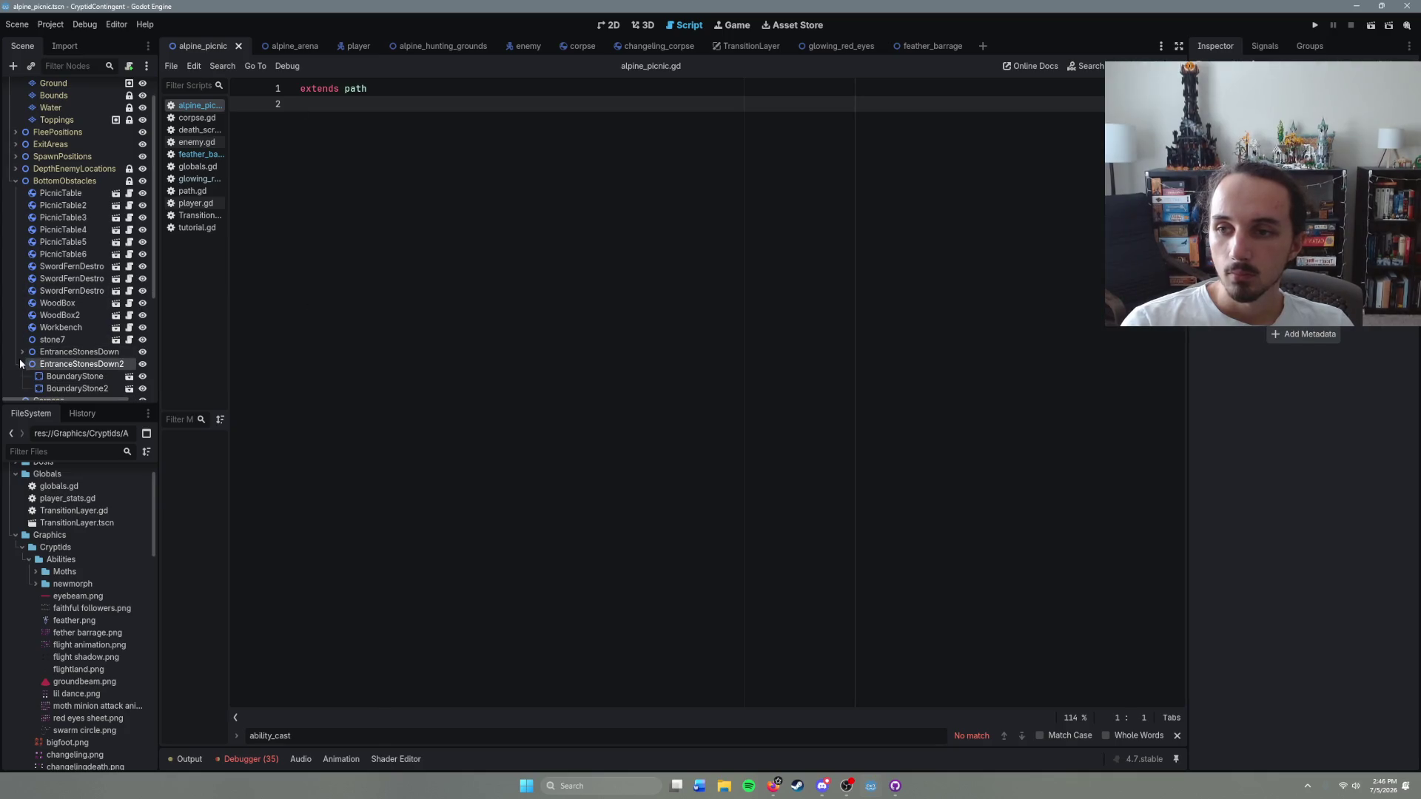
pyautogui.click(16, 181)
# Step: Run the game, cast the feather barrage with Q, and close the game window
pyautogui.press('F6')
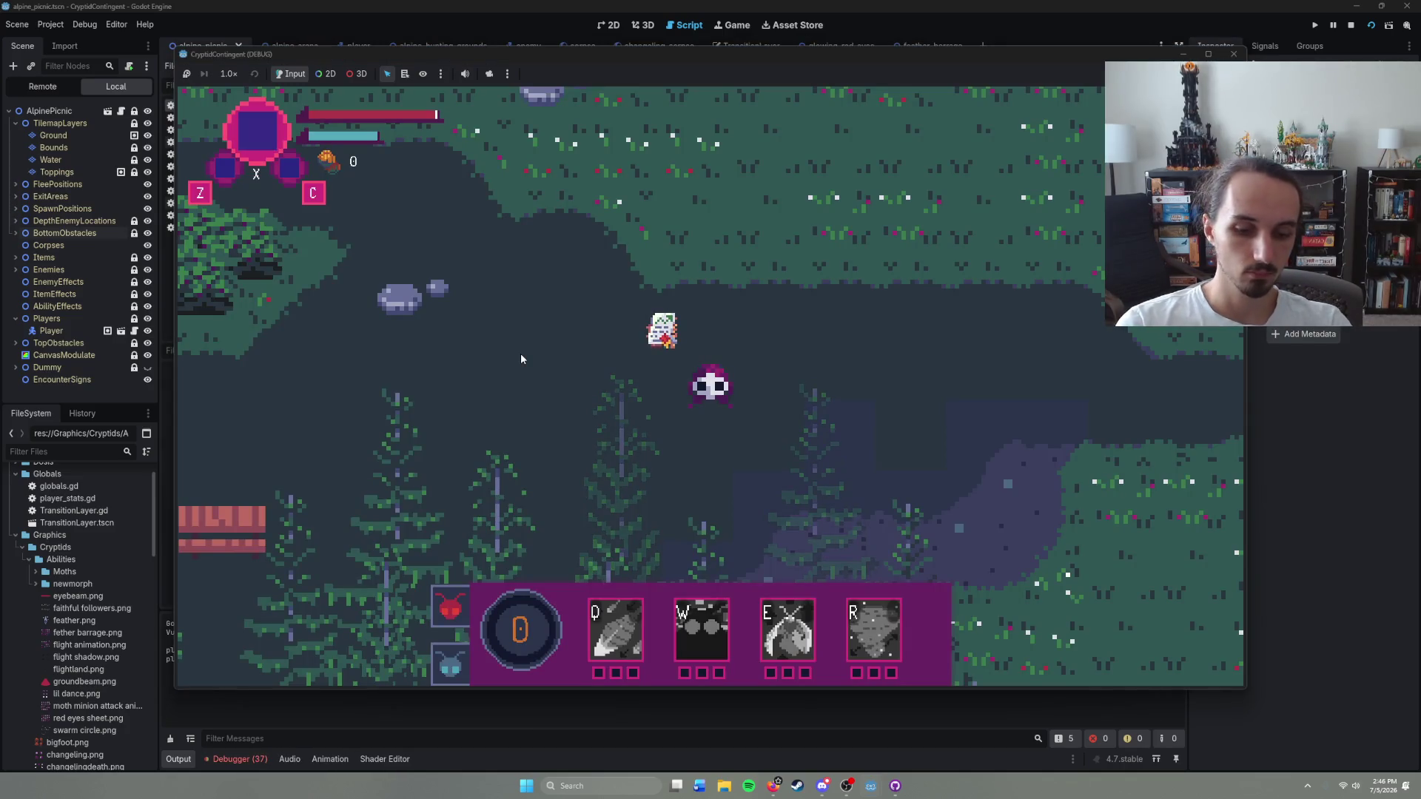
pyautogui.press('q')
pyautogui.press('Left')
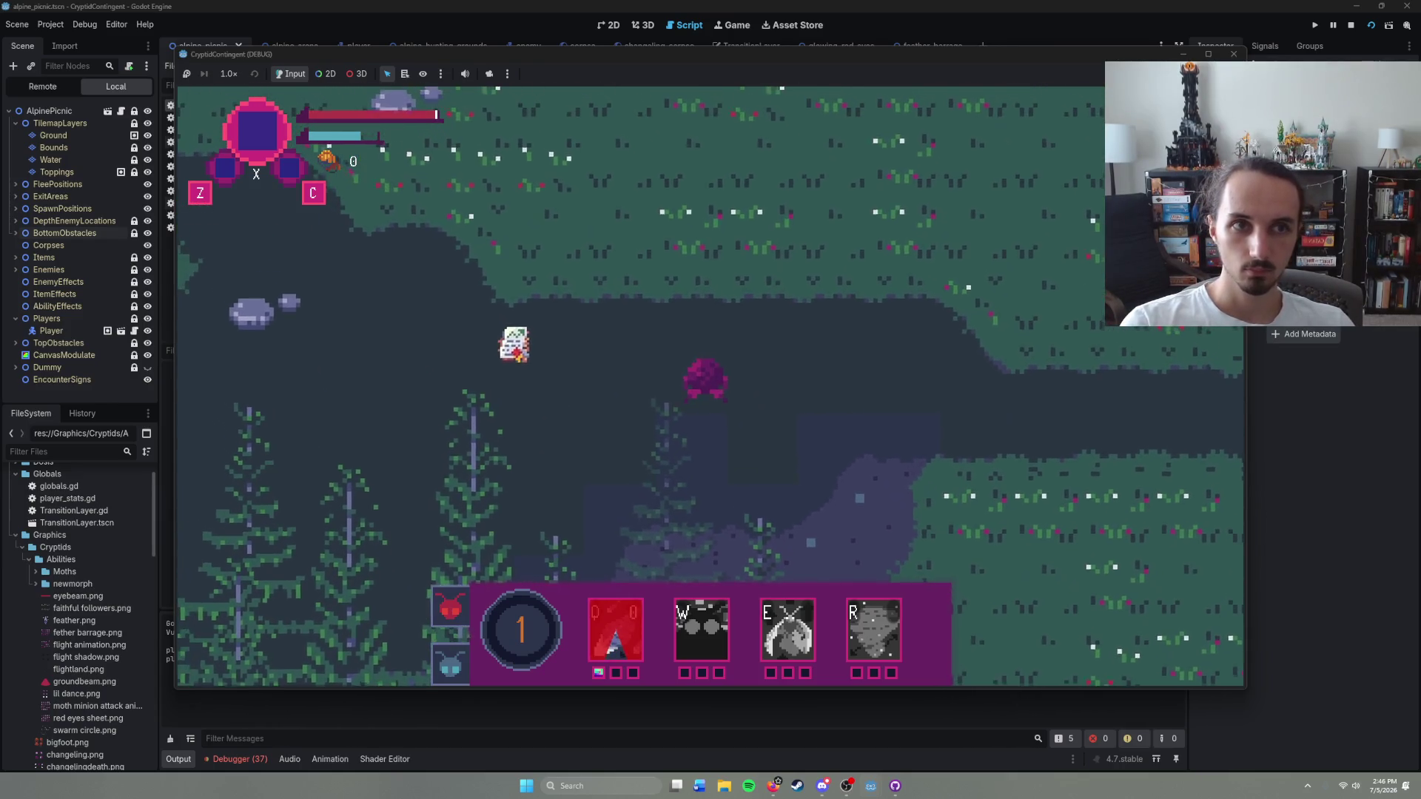
pyautogui.click(1208, 54)
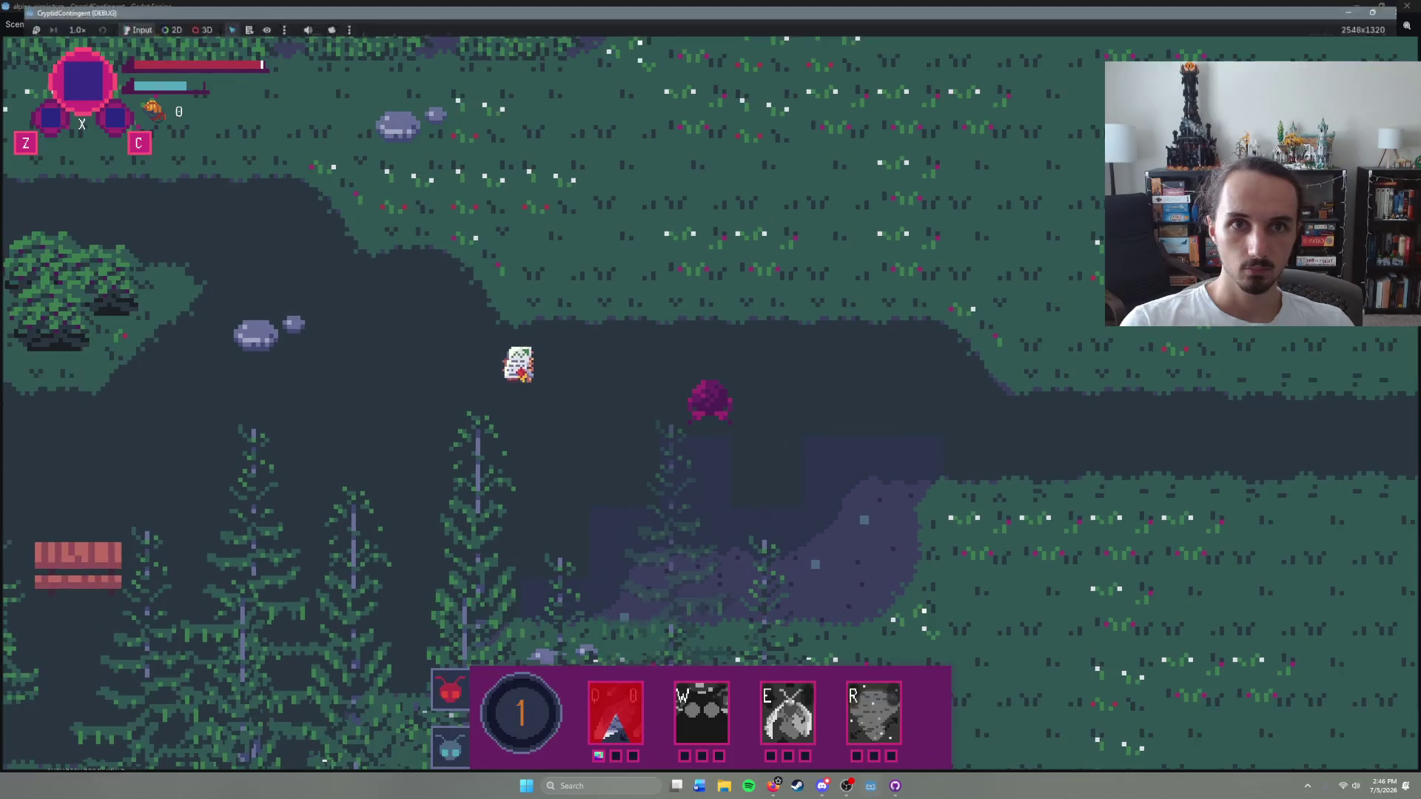
pyautogui.click(1414, 6)
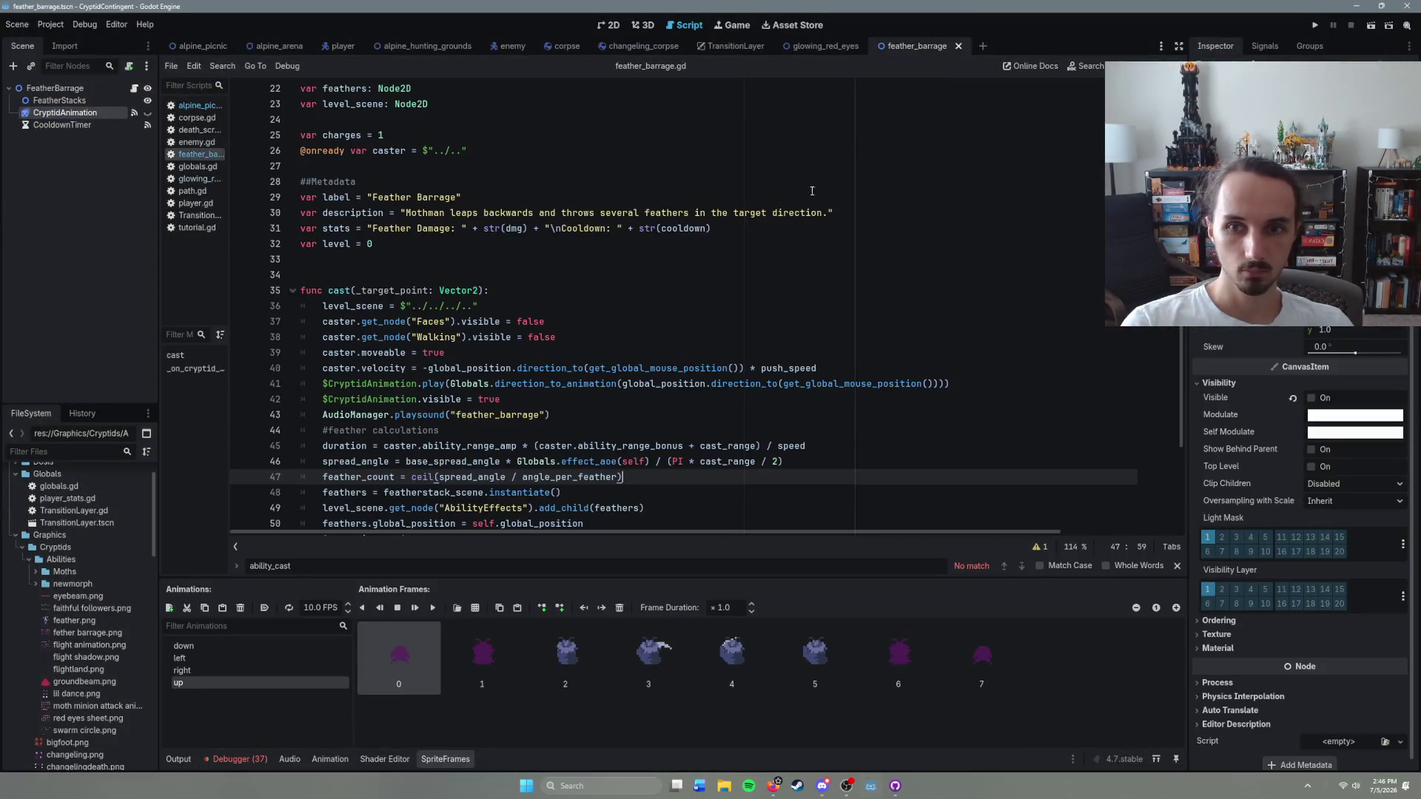
# Step: Select the down animation and put the caret at the end of line 42, after CryptidAnimation's visibility line
pyautogui.click(211, 656)
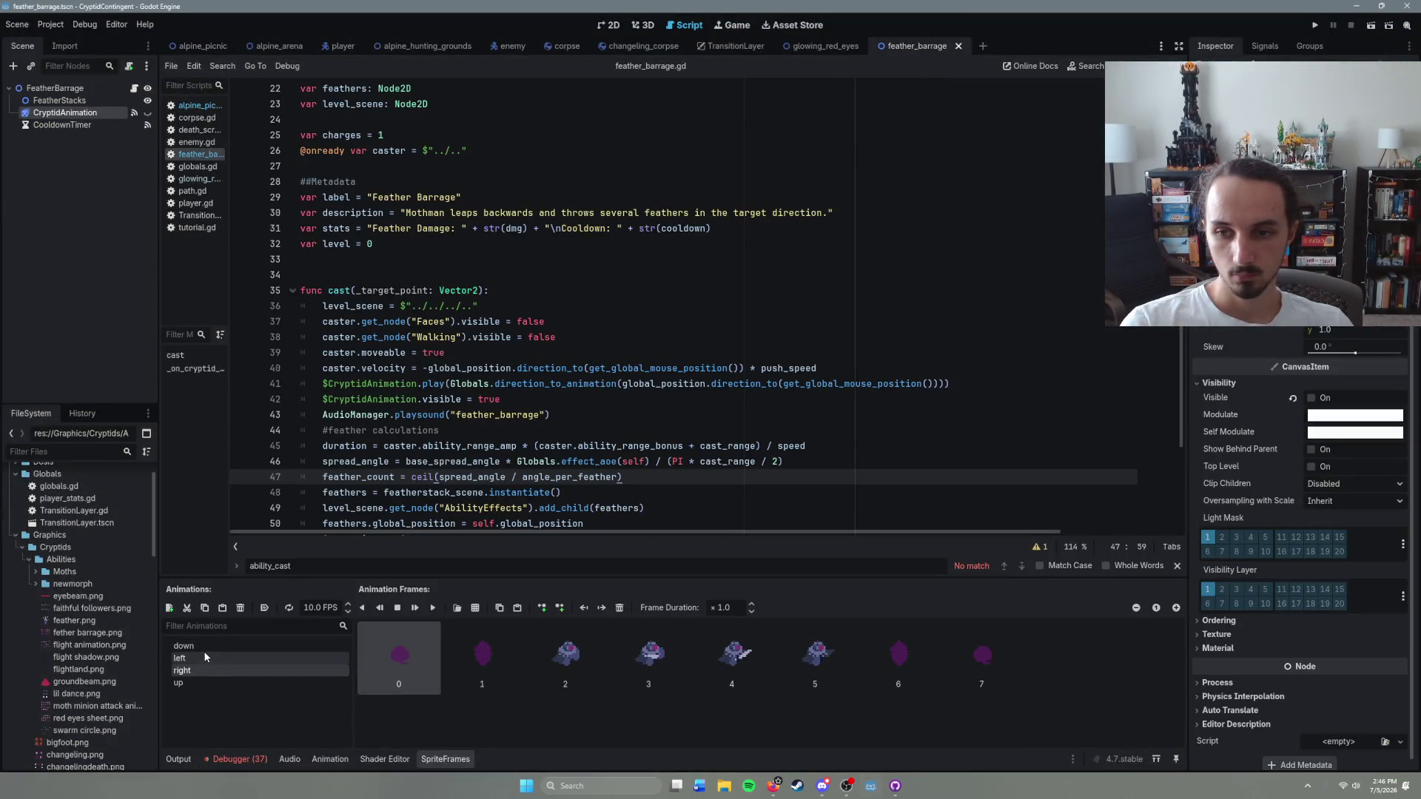
pyautogui.click(206, 643)
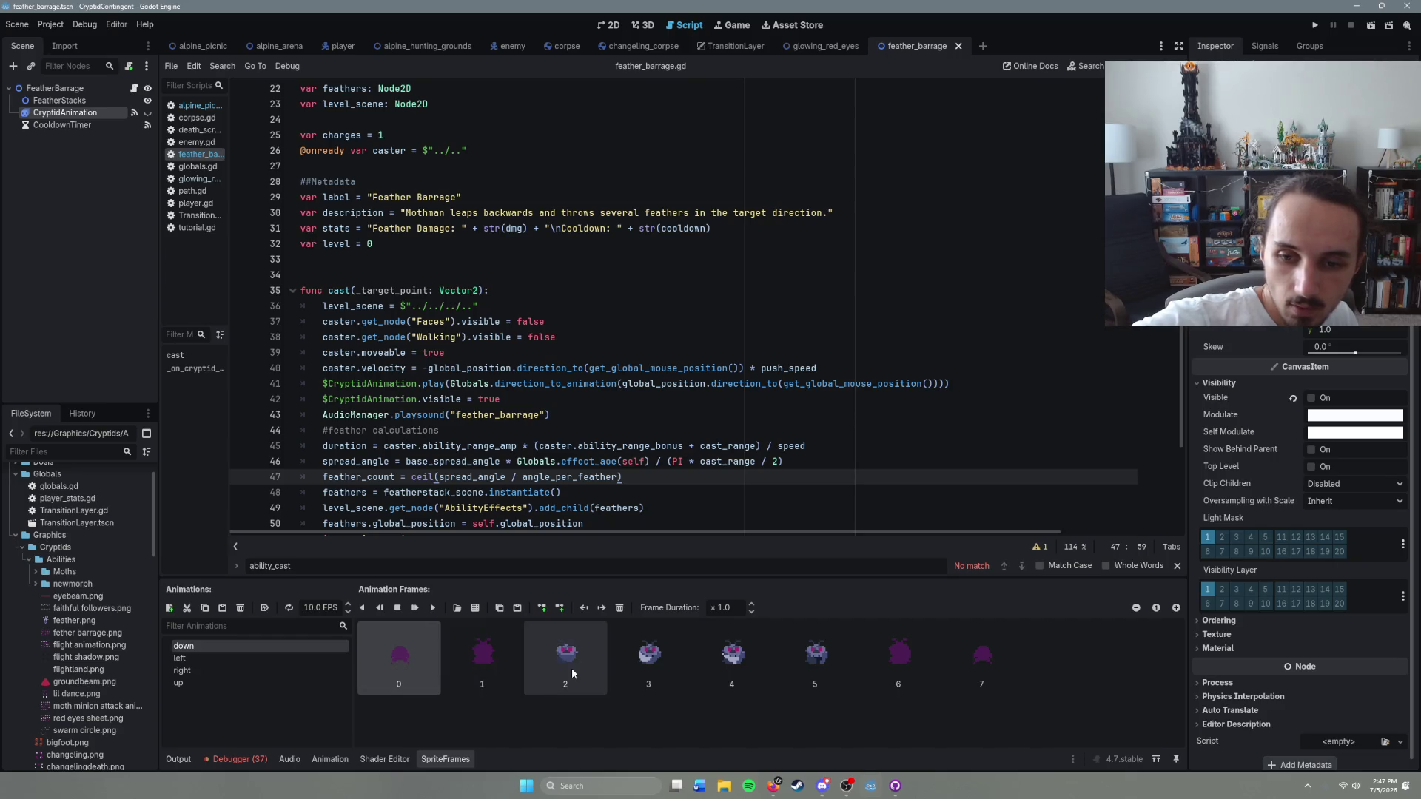
pyautogui.scroll(-4, 538, 462)
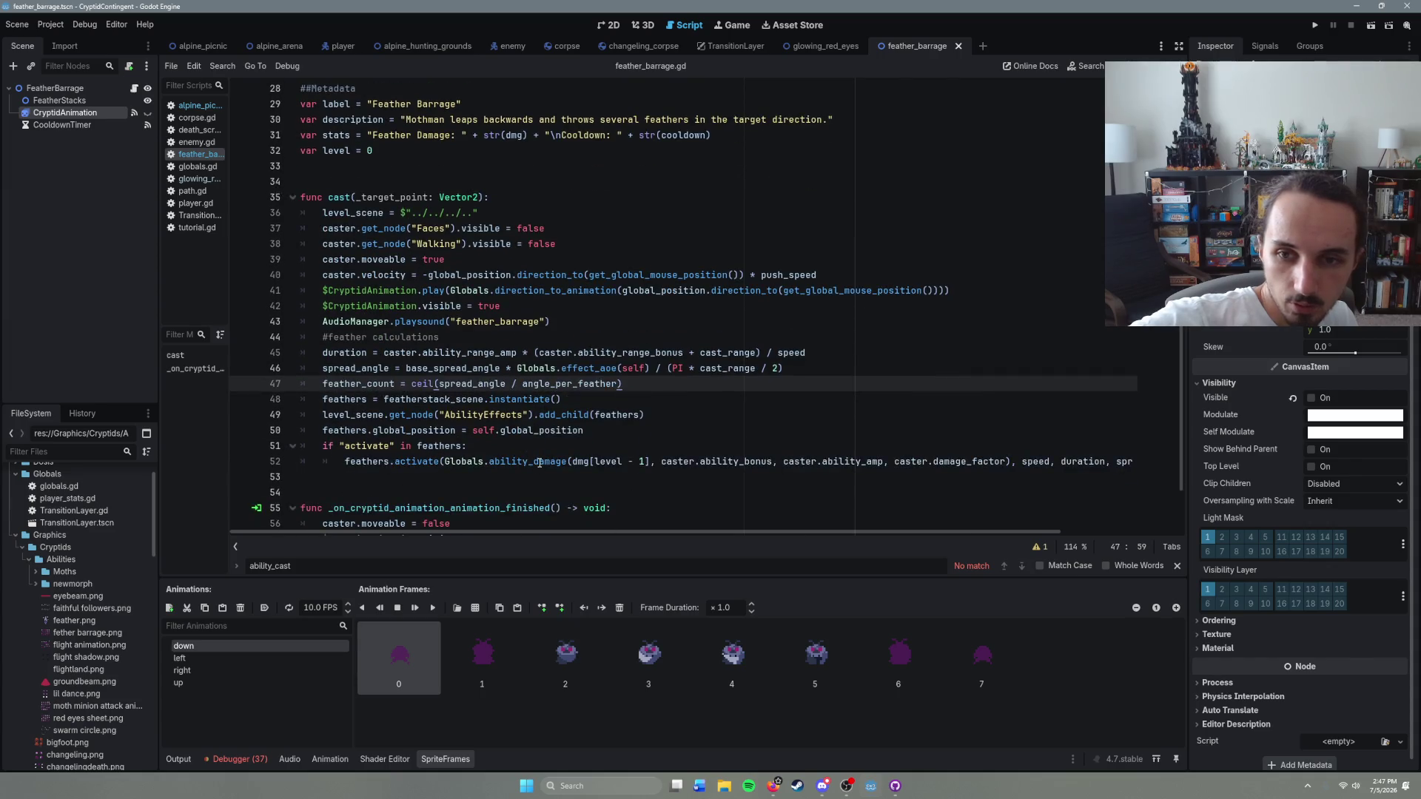
pyautogui.scroll(2, 545, 482)
pyautogui.press('Up')
pyautogui.press('Up')
pyautogui.press('Up')
pyautogui.click(593, 339)
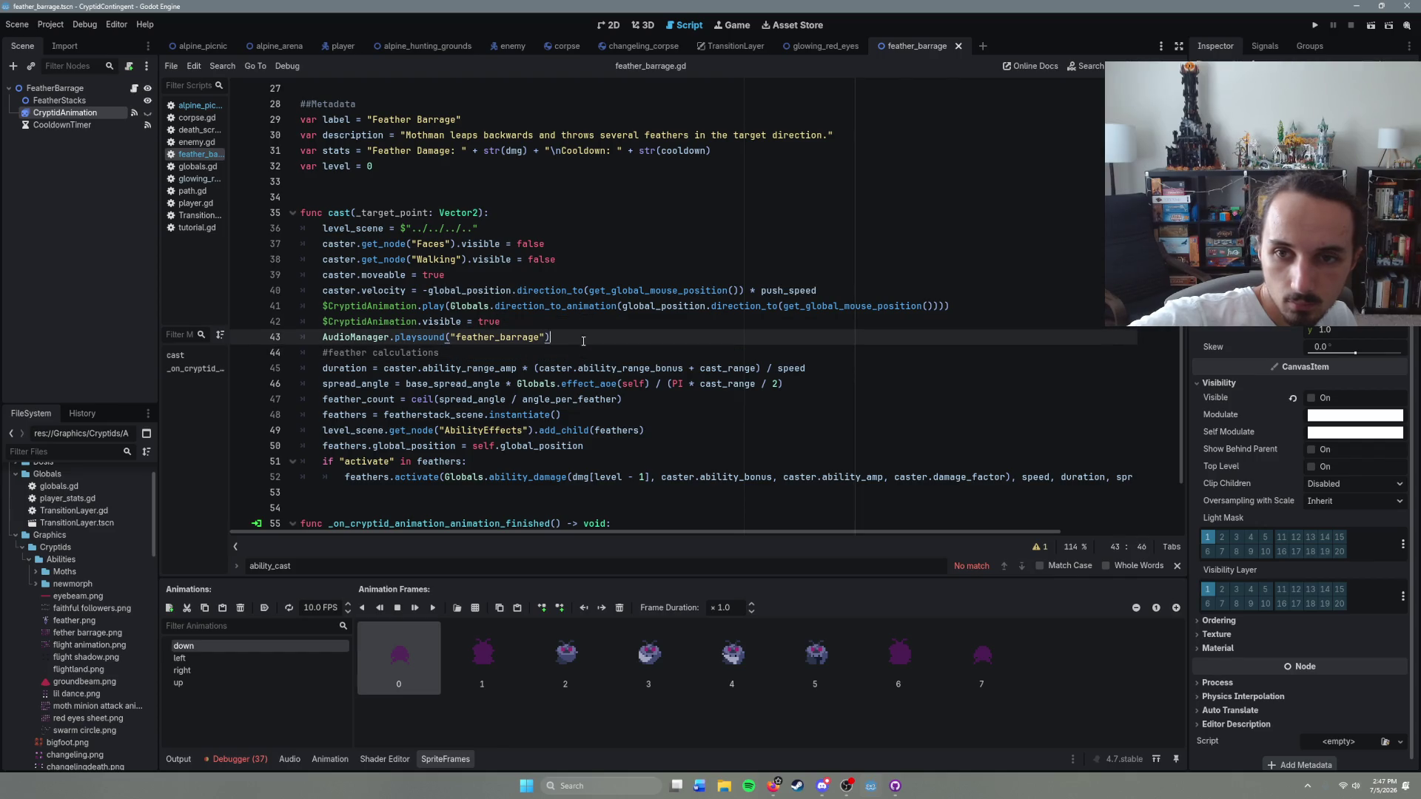
pyautogui.click(570, 321)
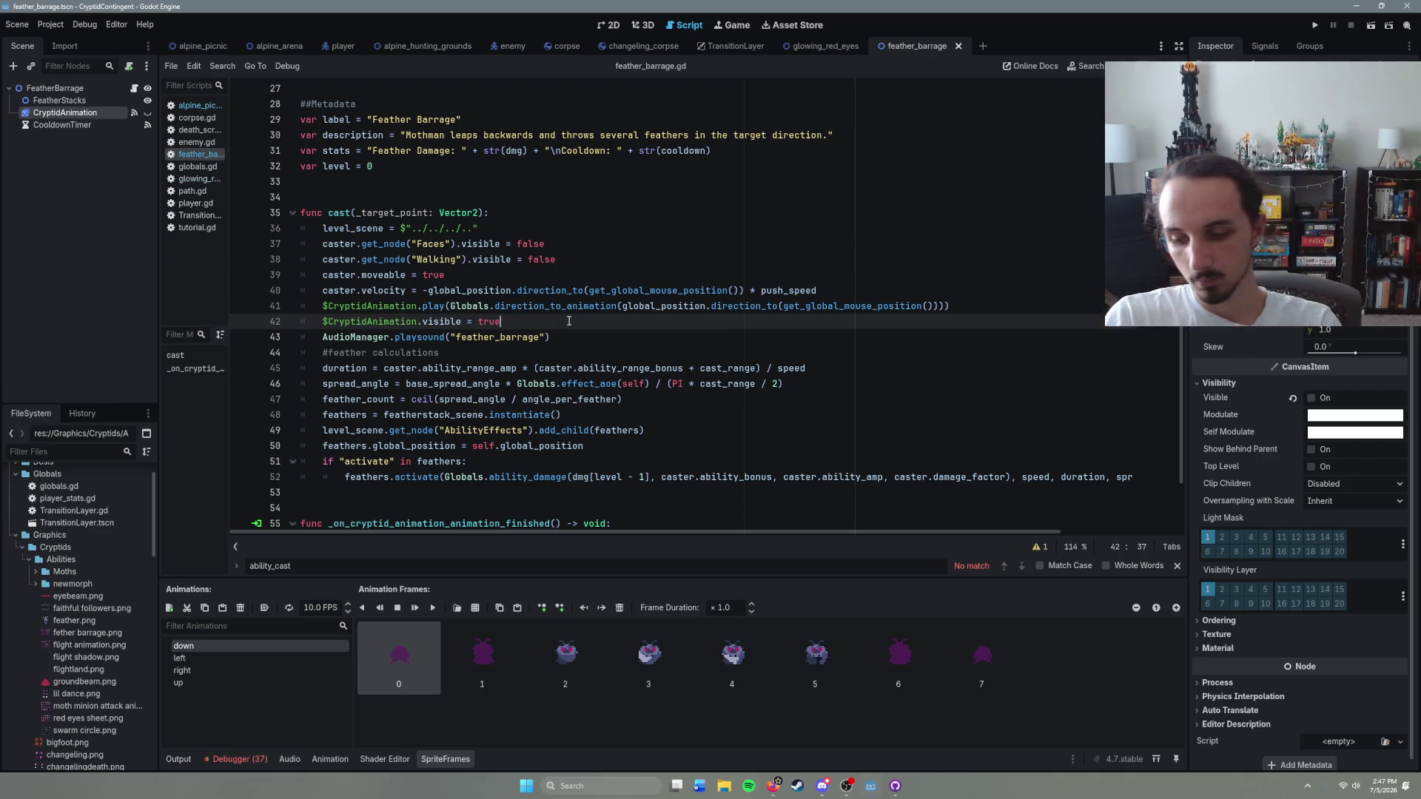
pyautogui.press('Return')
pyautogui.write('awai')
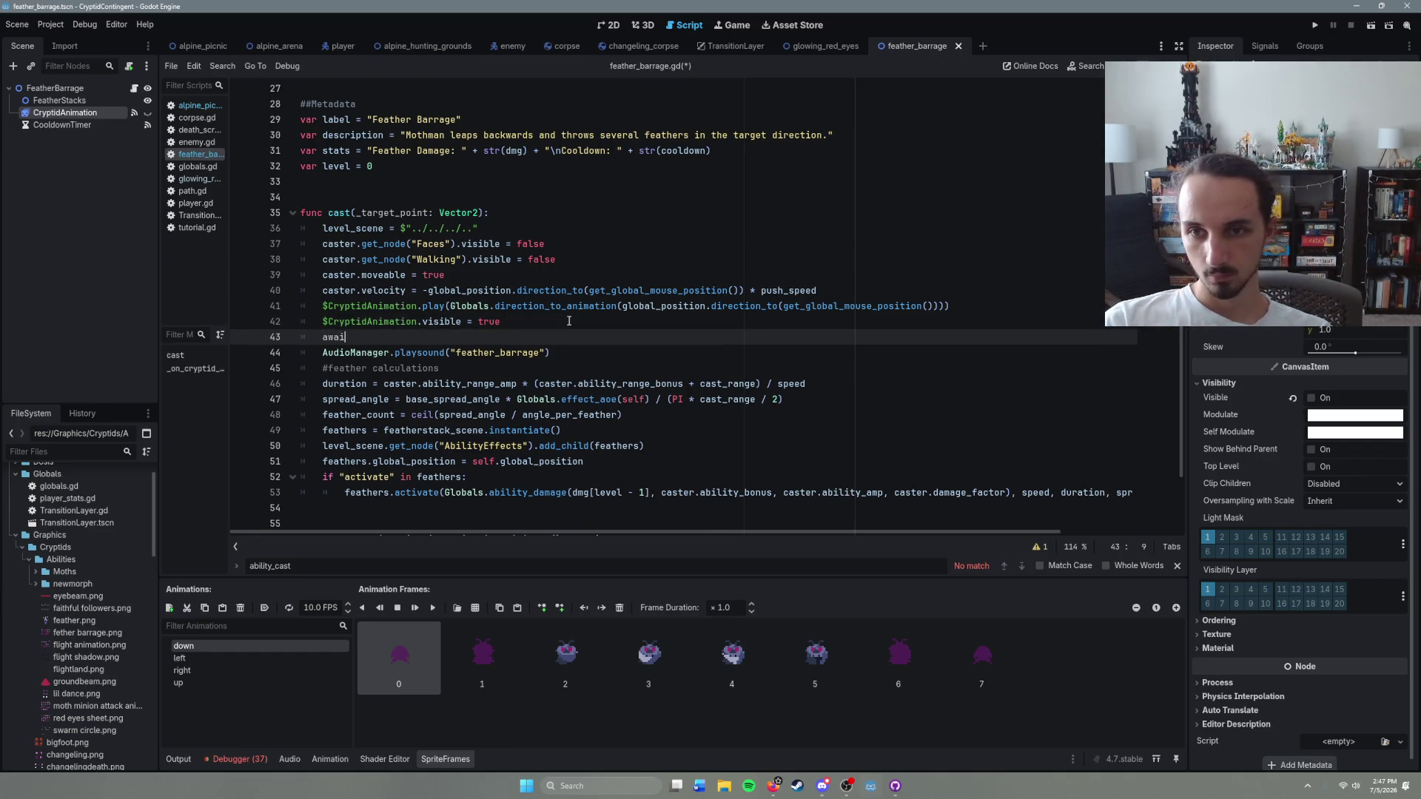
pyautogui.write('t ')
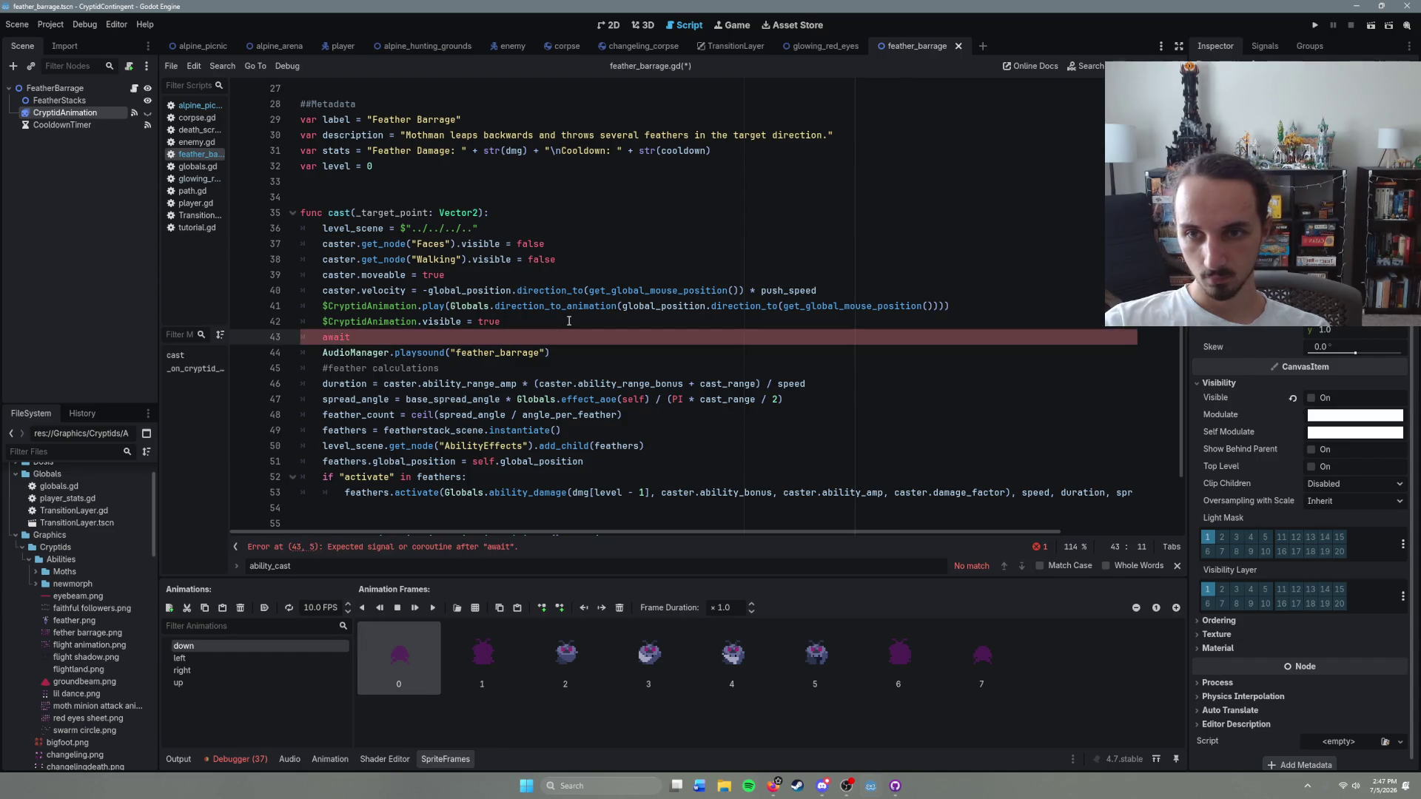
pyautogui.write('$CryptidAnimation.')
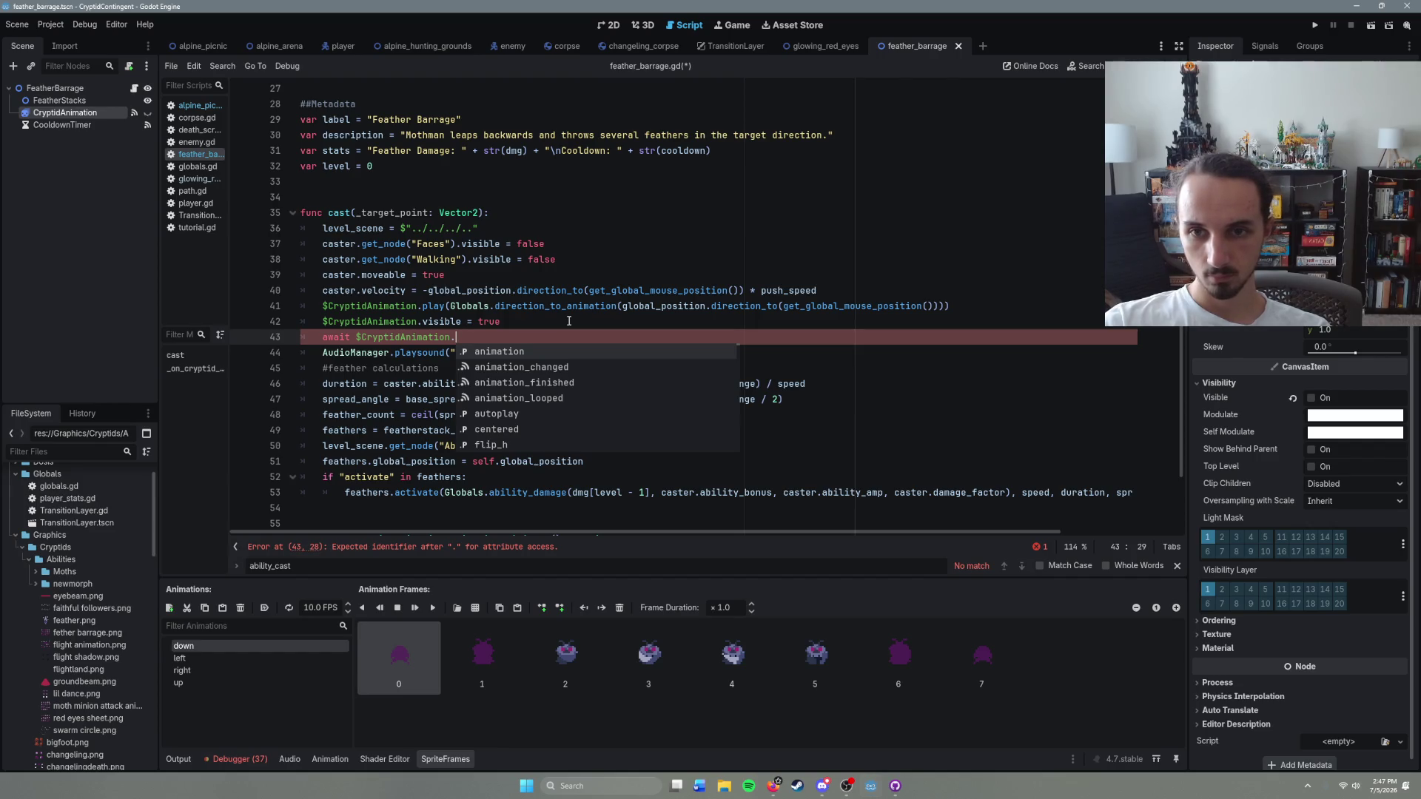
pyautogui.press('Down')
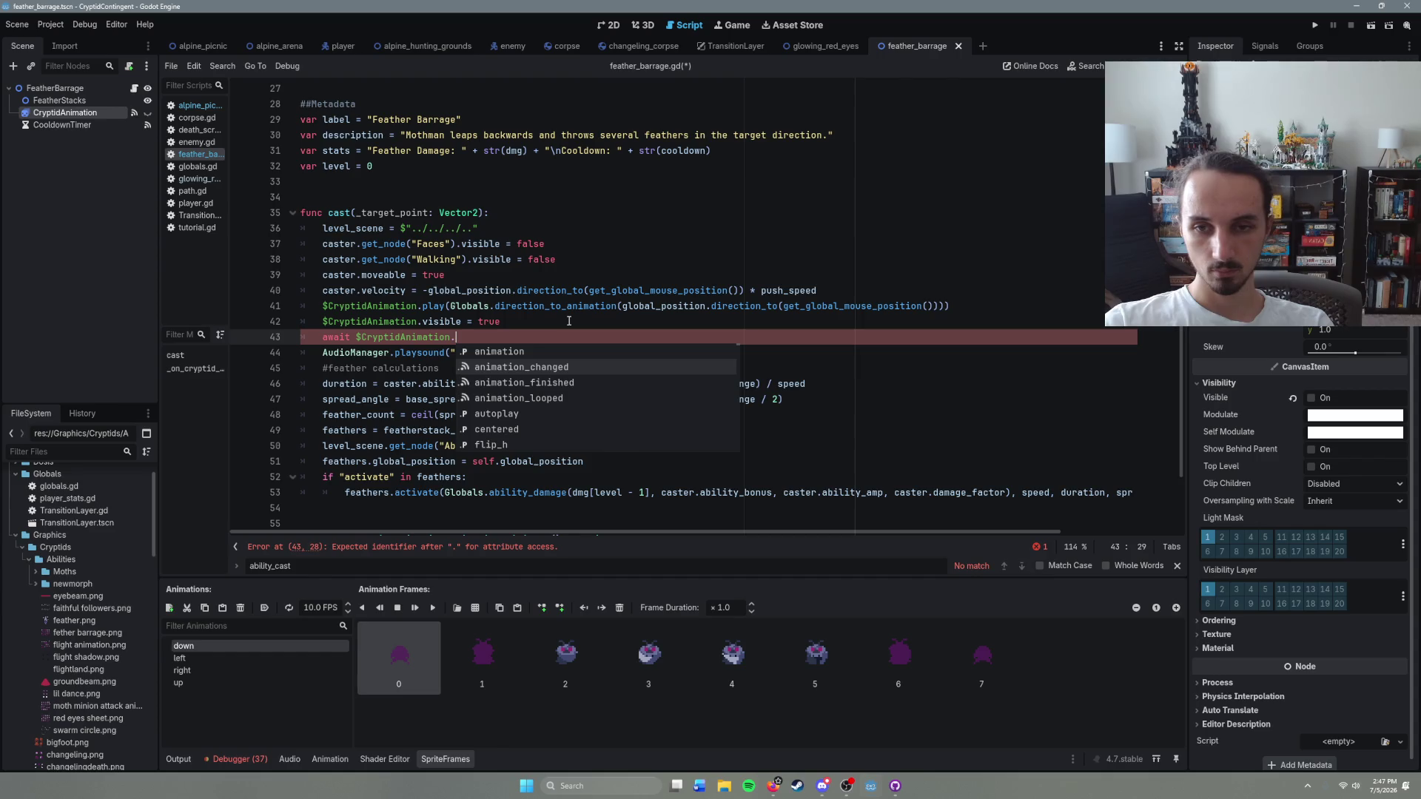
pyautogui.press('Return')
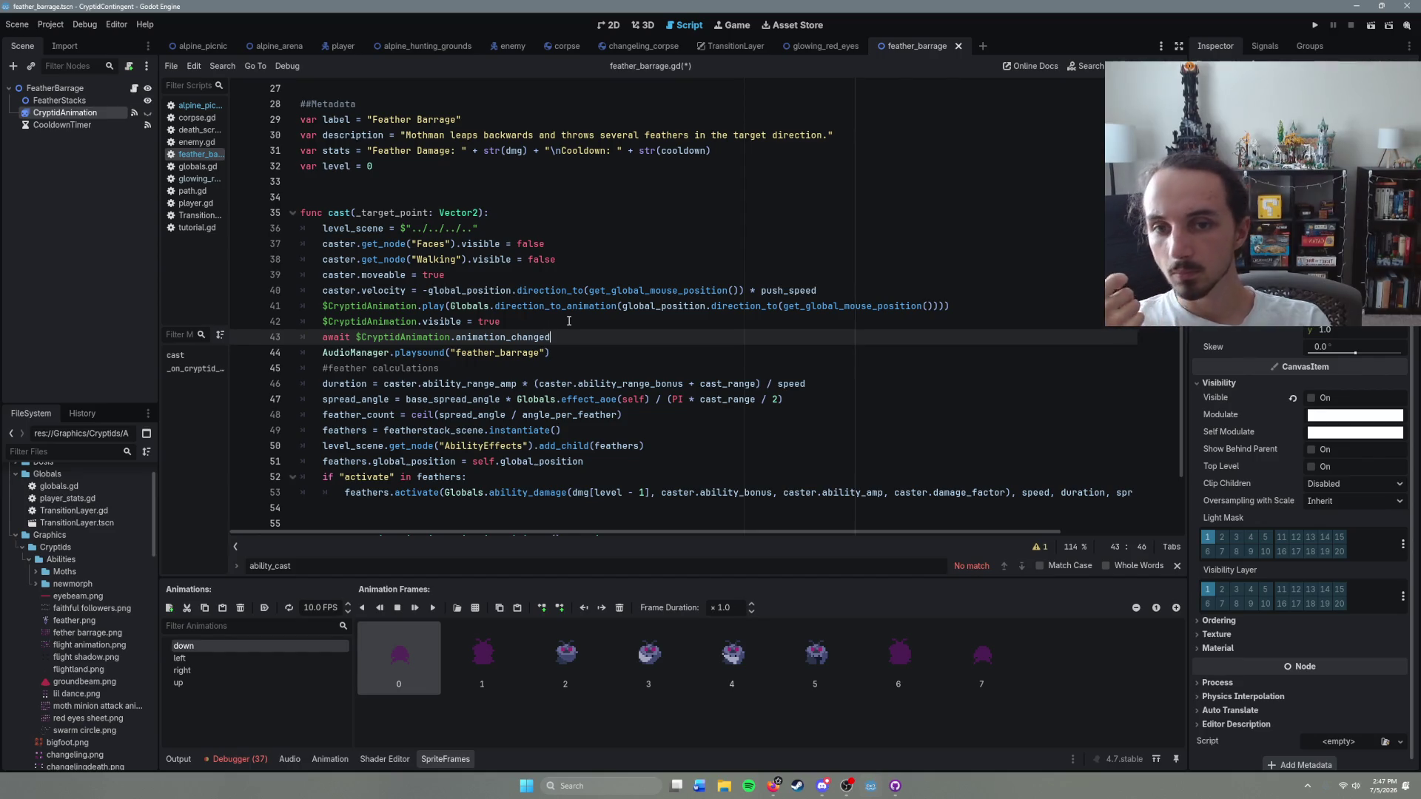
pyautogui.moveTo(576, 343); pyautogui.dragTo(295, 343)
pyautogui.press('BackSpace')
pyautogui.press('BackSpace')
pyautogui.click(549, 337)
pyautogui.click(544, 319)
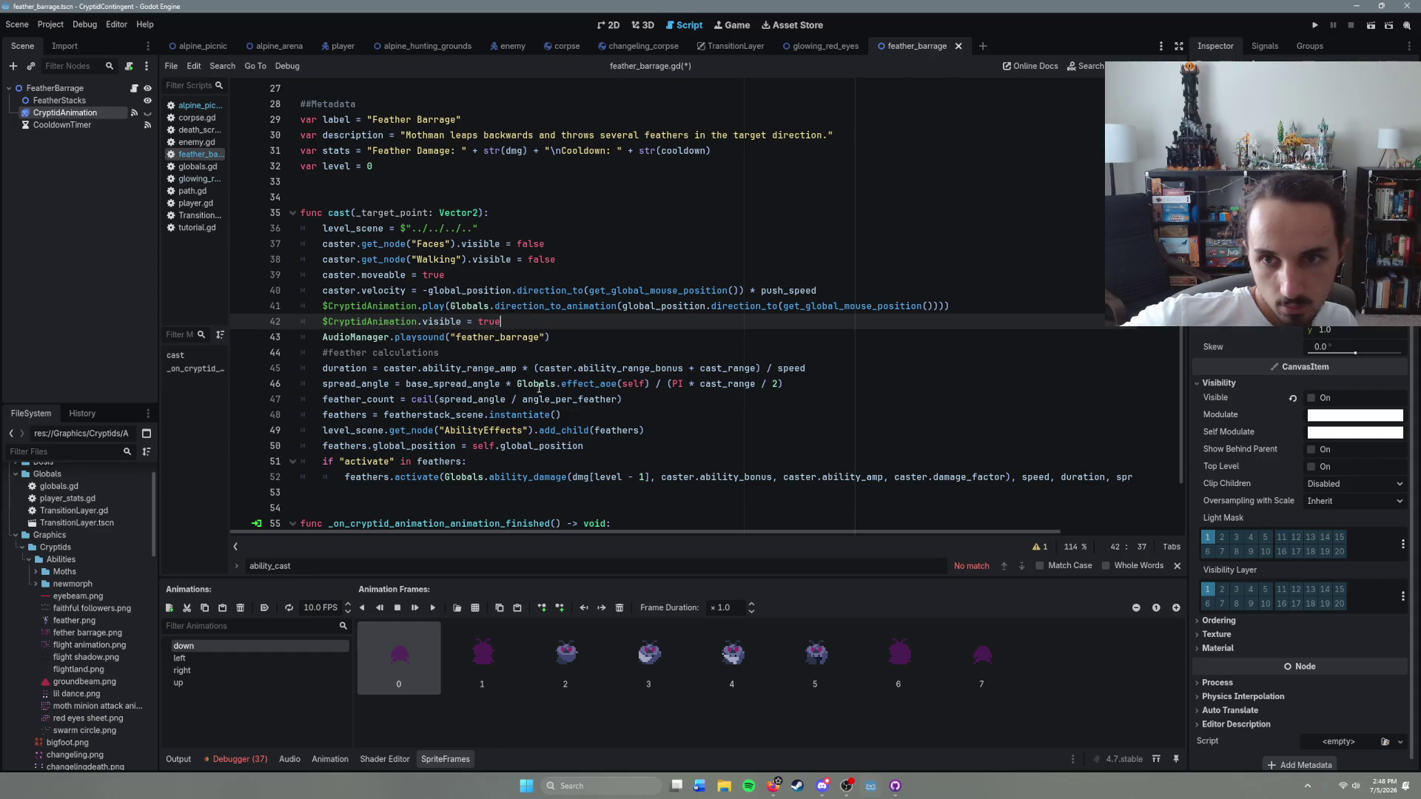
# Step: Add a blank line below the cast function in feather_barrage.gd
pyautogui.scroll(-2, 535, 367)
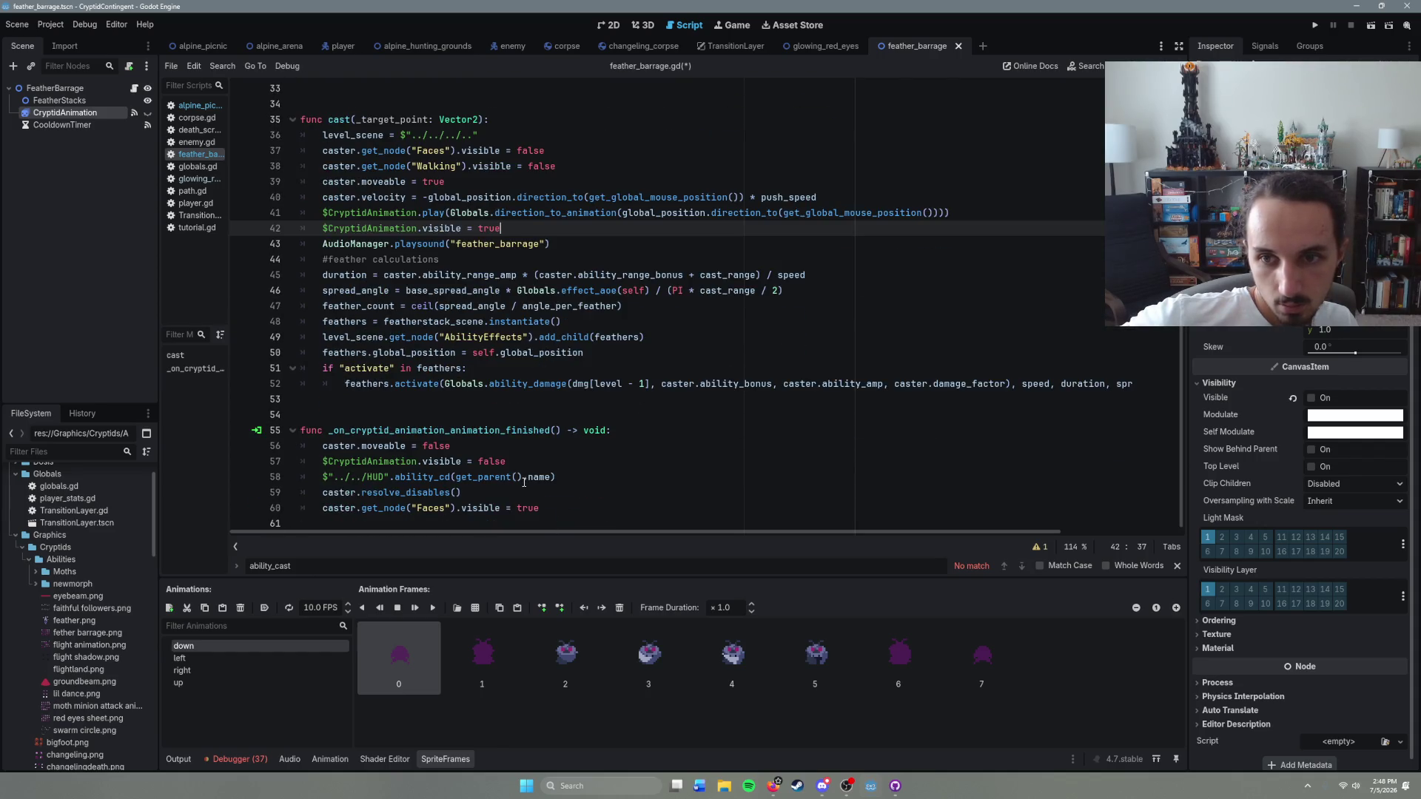
pyautogui.scroll(6, 506, 512)
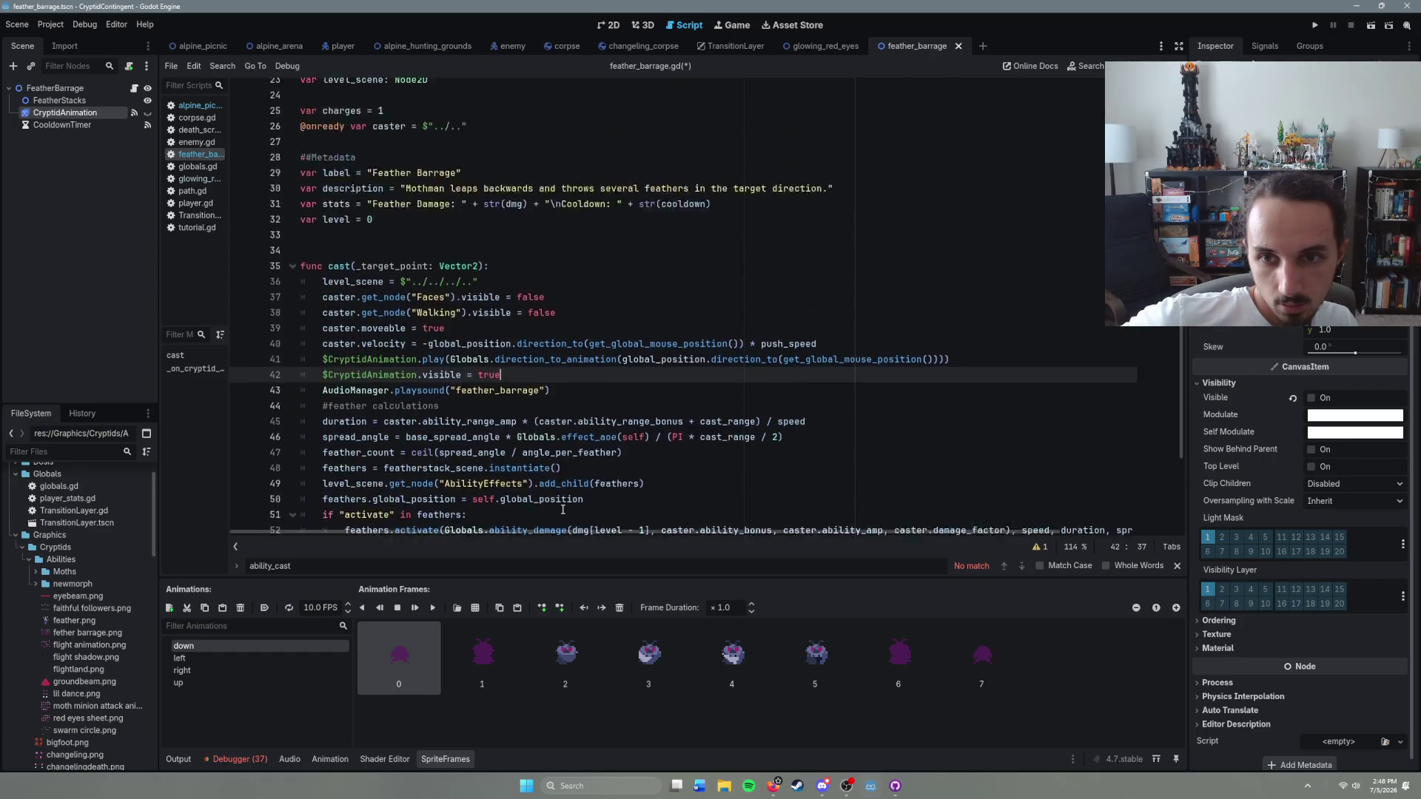
pyautogui.scroll(5, 474, 423)
pyautogui.scroll(-11, 315, 399)
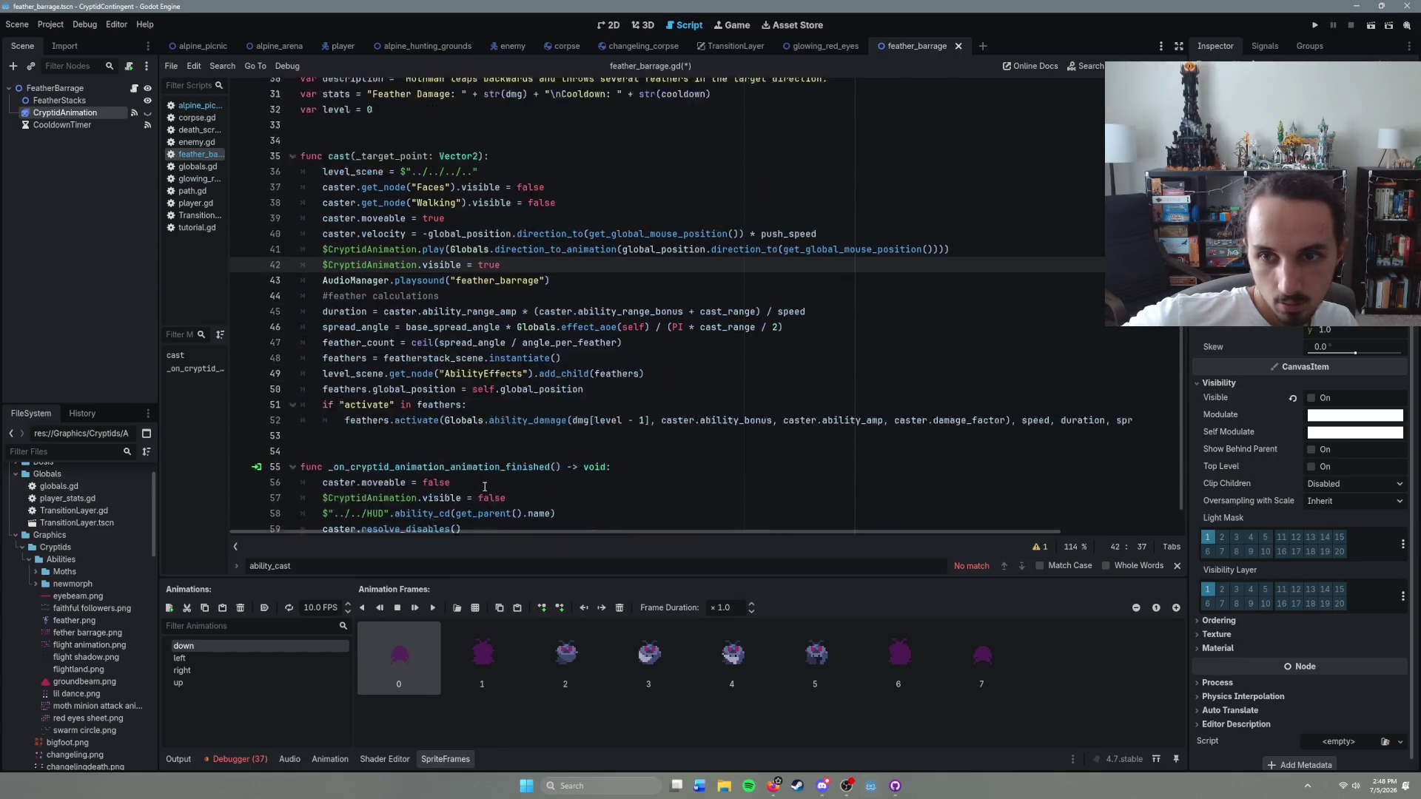
pyautogui.click(360, 420)
pyautogui.click(320, 406)
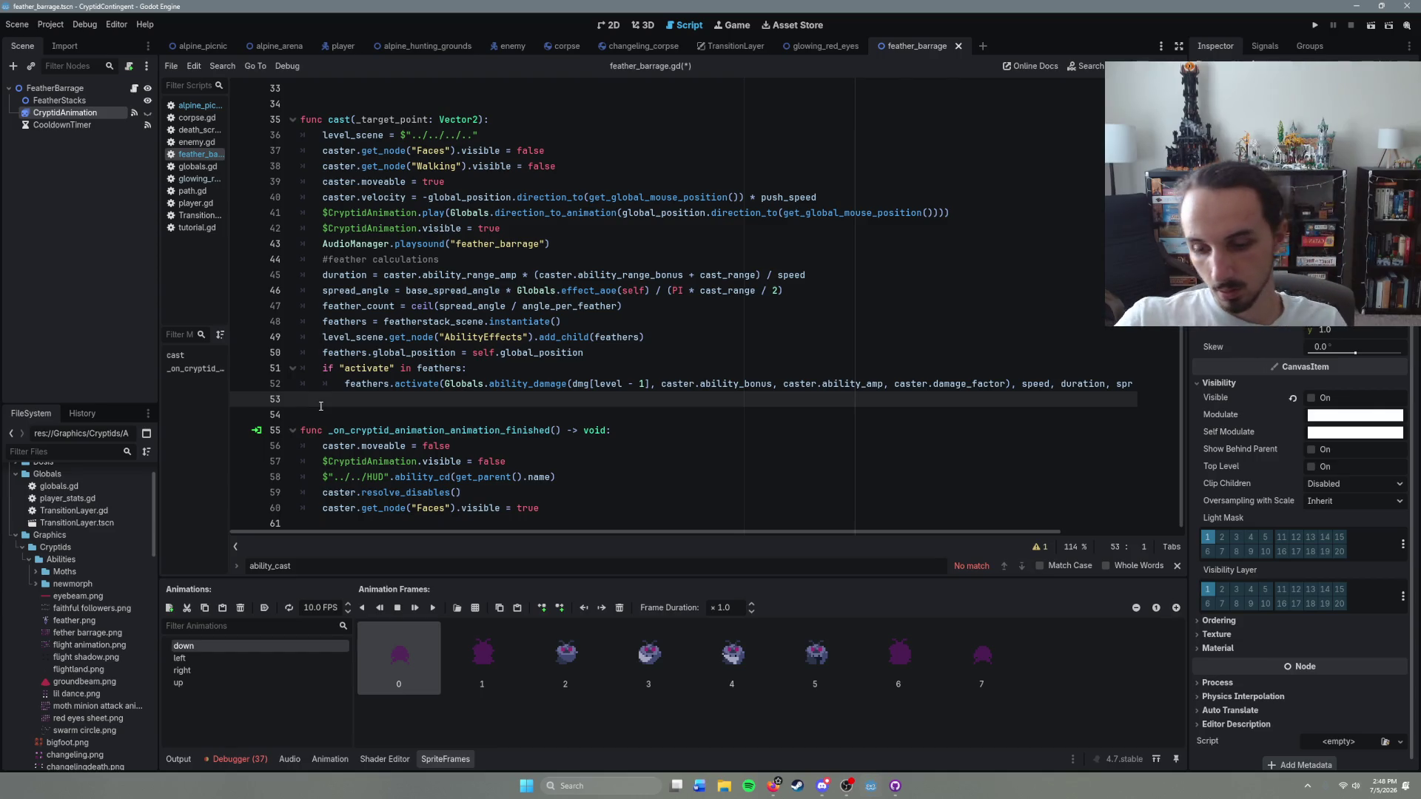
pyautogui.press('Return')
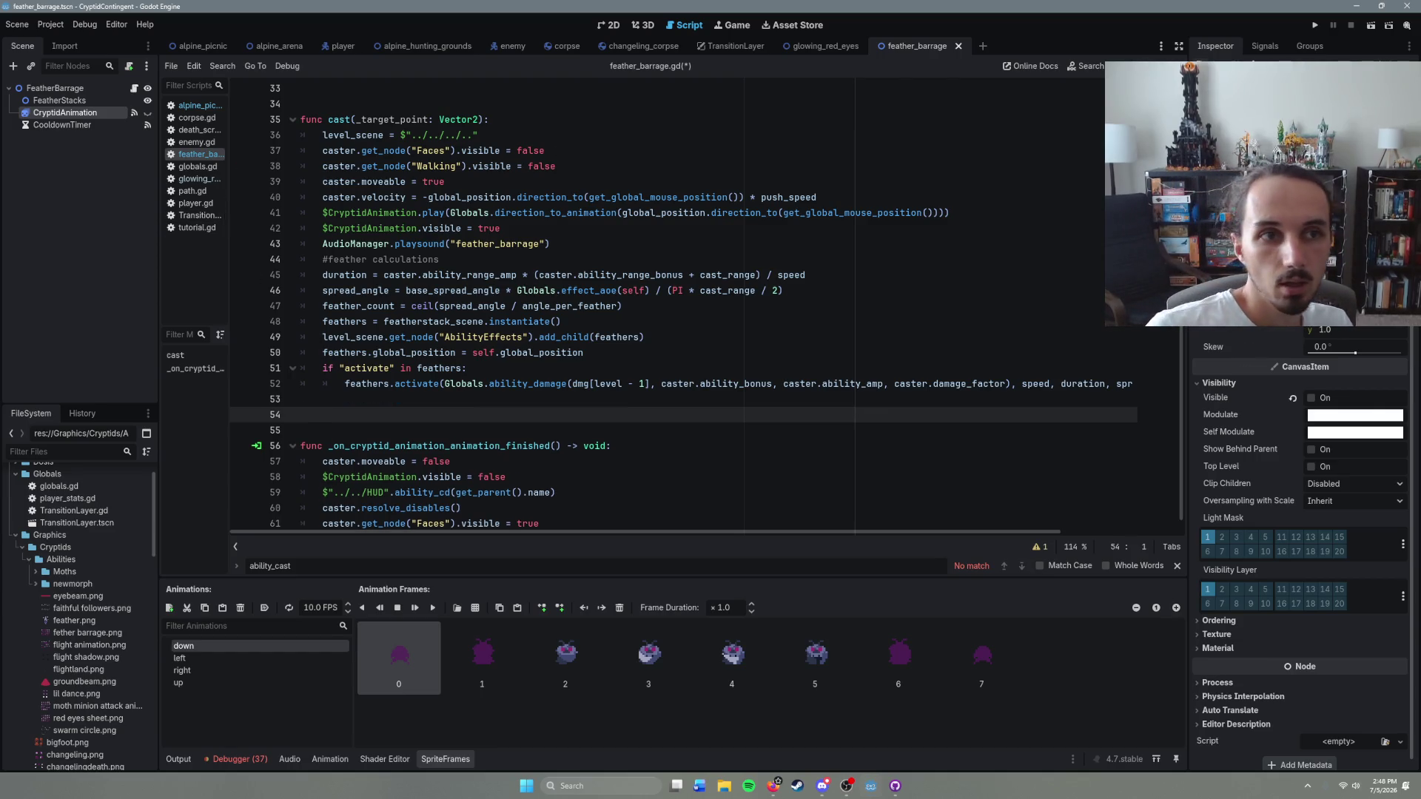
# Step: Connect animation_changed from the Signals panel to a new handler on FeatherBarrage
pyautogui.click(1266, 49)
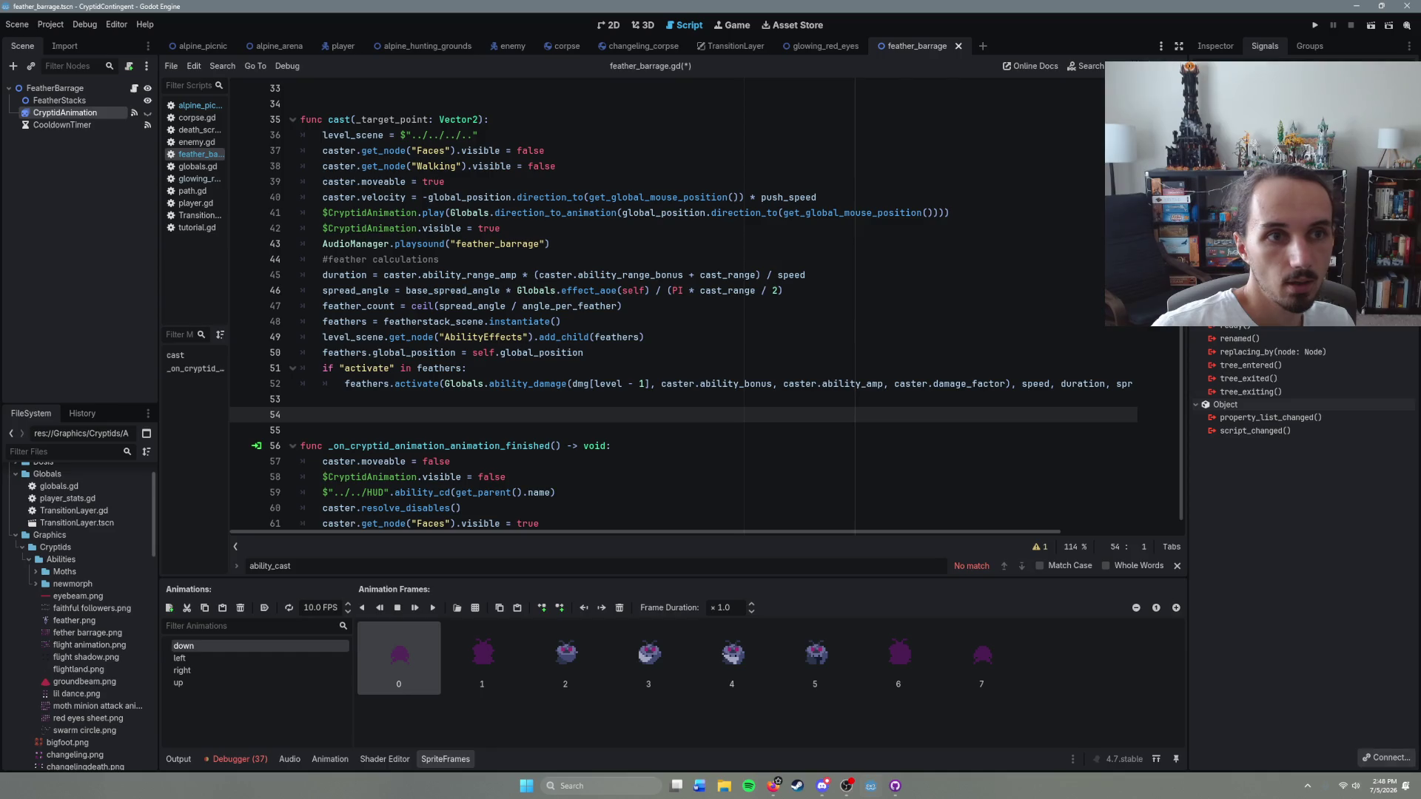
pyautogui.click(1386, 757)
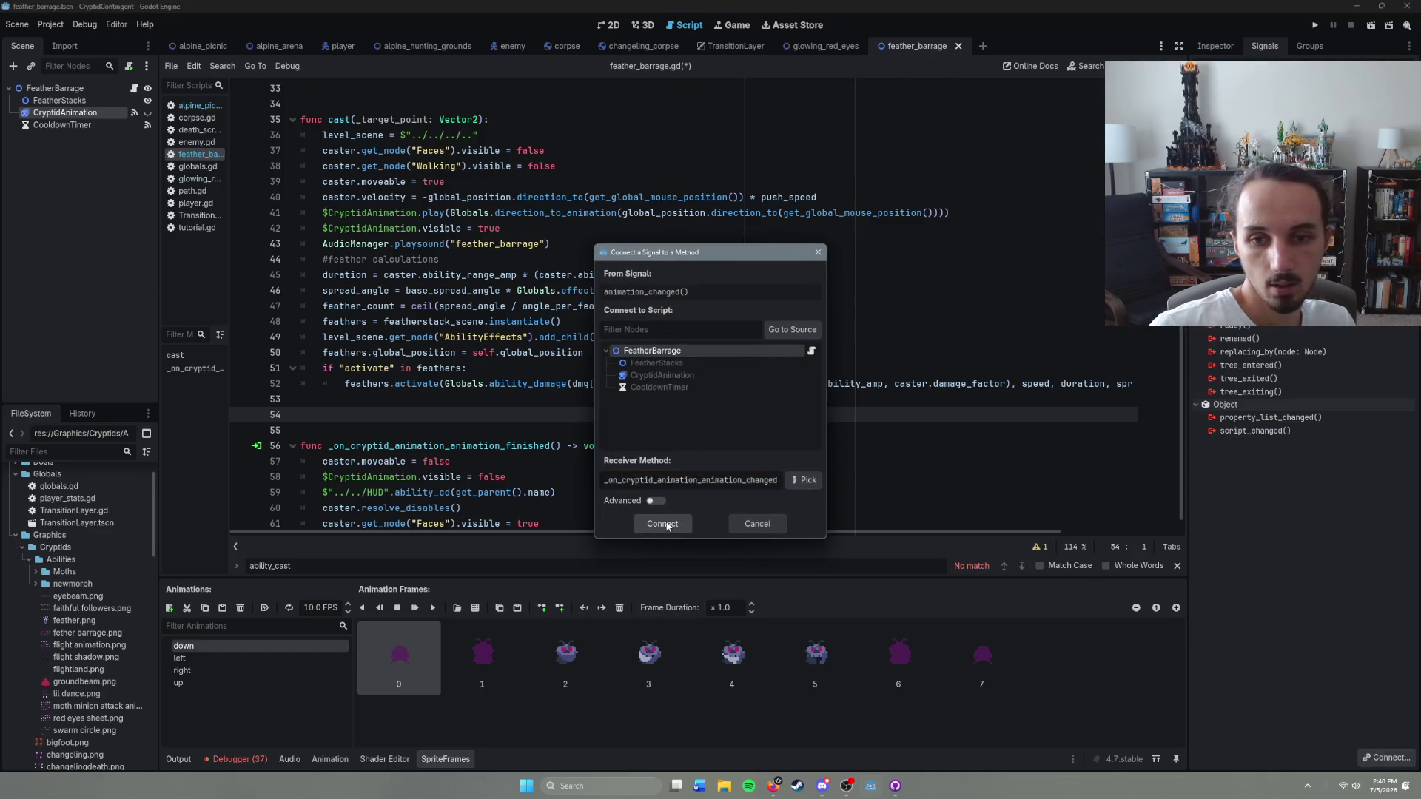
pyautogui.click(661, 524)
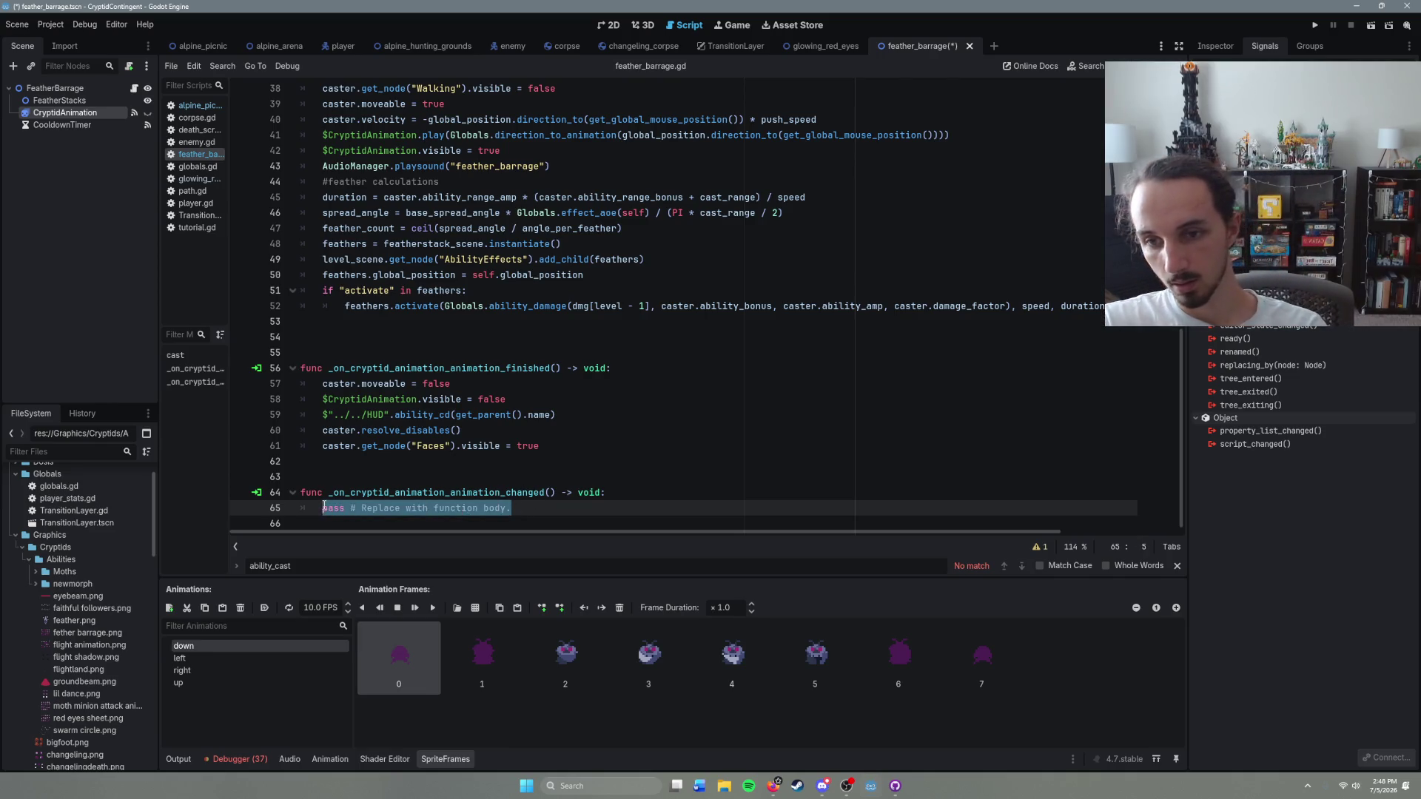
# Step: Start the new handler with an 'if $CryptidAnimation.frame == 1:' condition
pyautogui.write('if $Cr')
pyautogui.press('Return')
pyautogui.write('.frame')
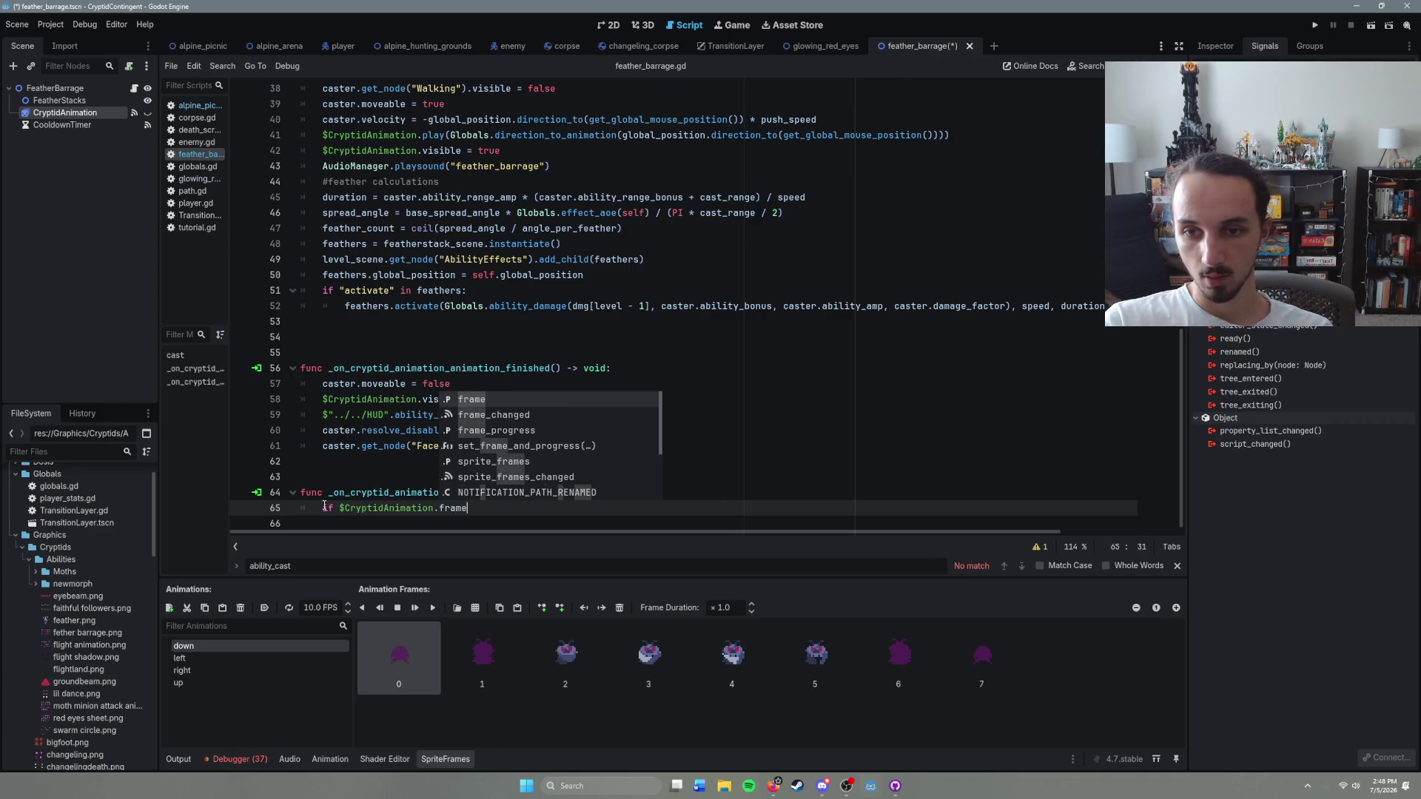
pyautogui.write(' == ')
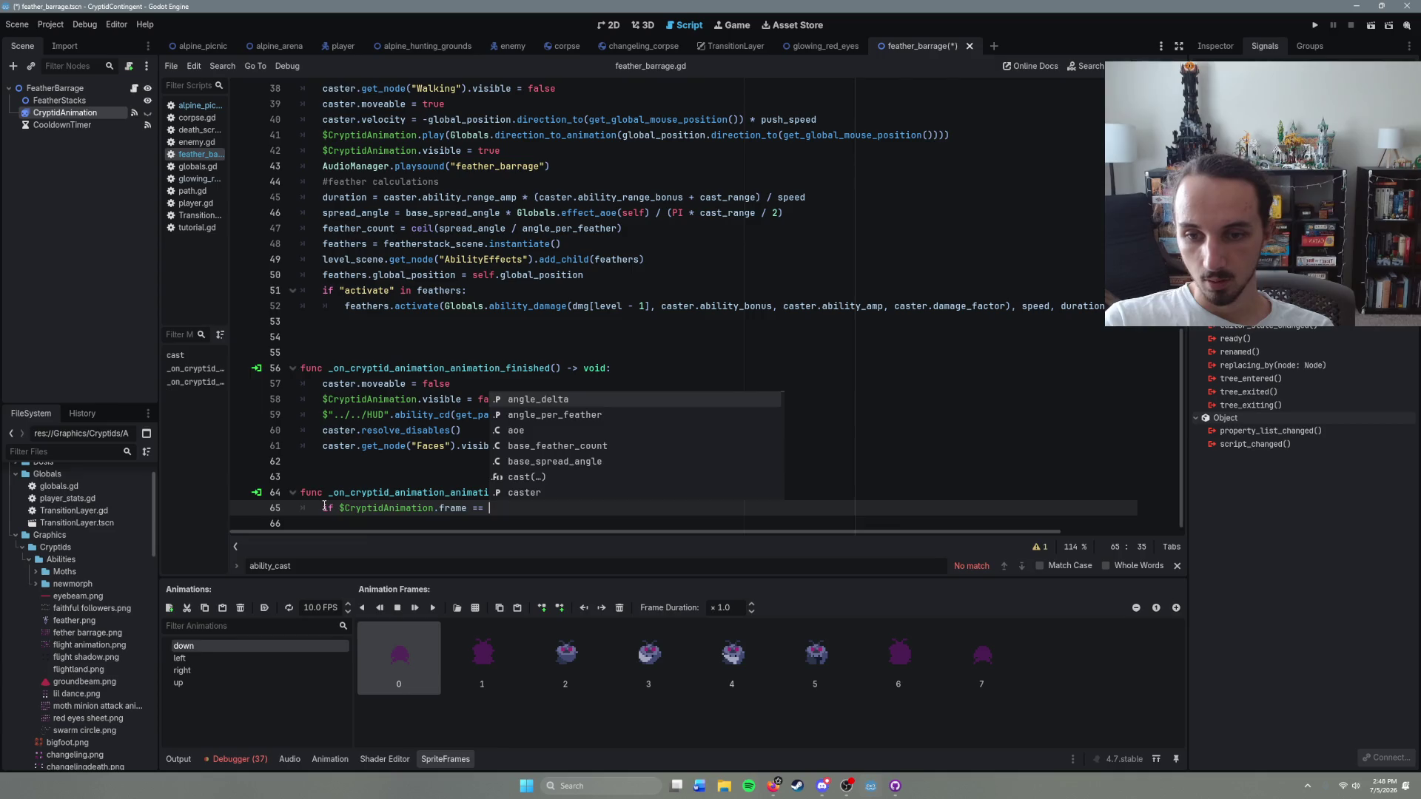
pyautogui.write('1')
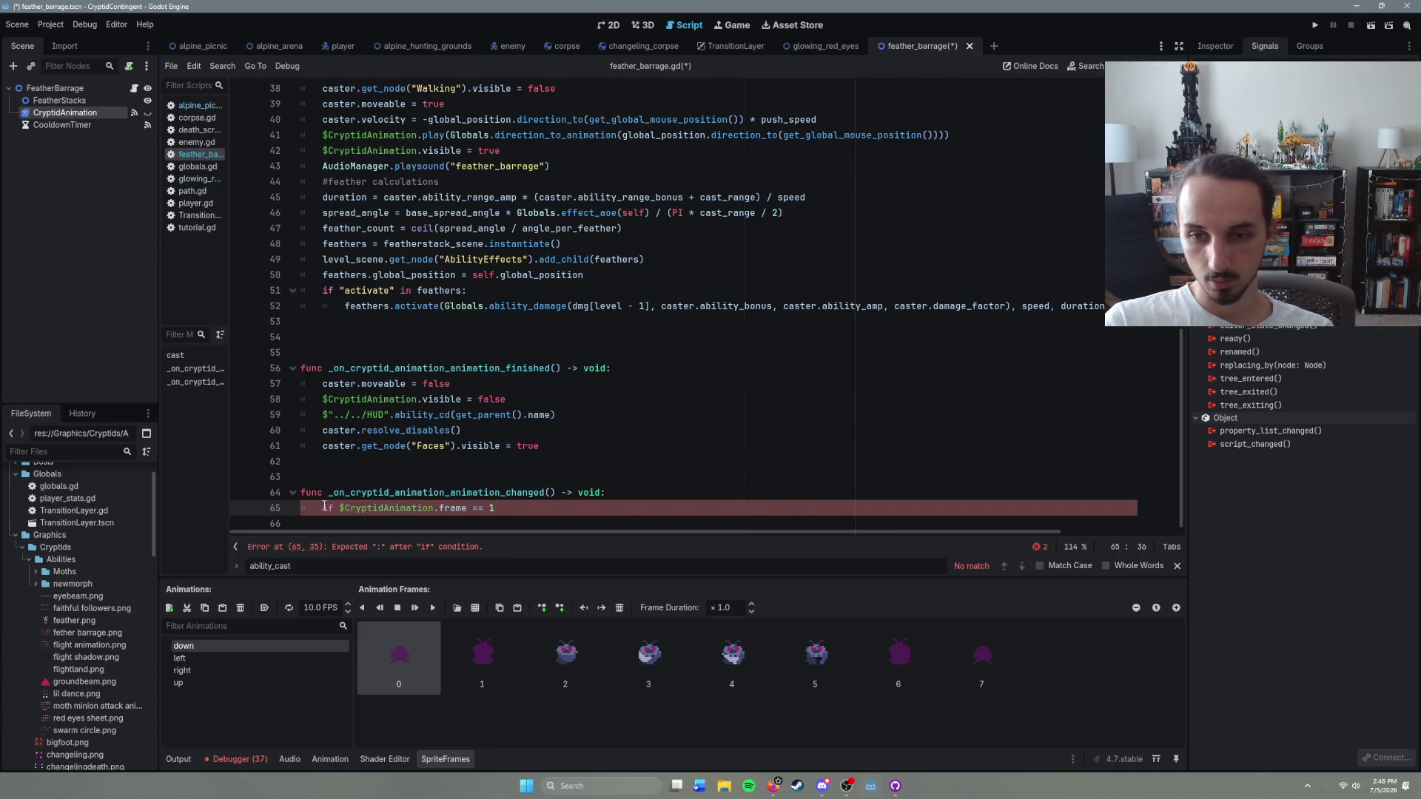
pyautogui.write(':')
pyautogui.press('Return')
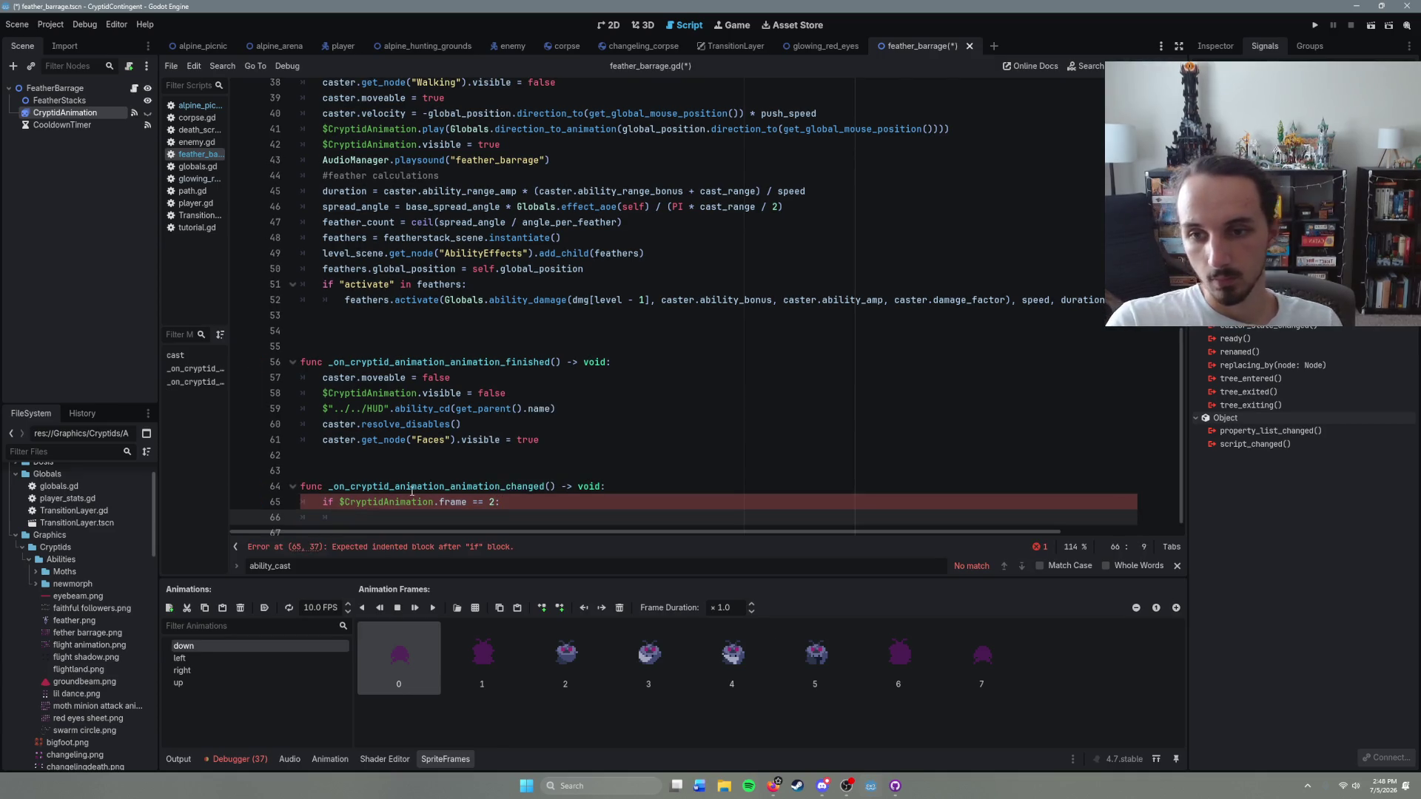
# Step: Move the feather calculation lines from cast() into the frame check block
pyautogui.scroll(2, 334, 288)
pyautogui.moveTo(323, 284)
pyautogui.mouseDown()
pyautogui.moveTo(455, 286)
pyautogui.moveTo(515, 366)
pyautogui.moveTo(1139, 393)
pyautogui.mouseUp()
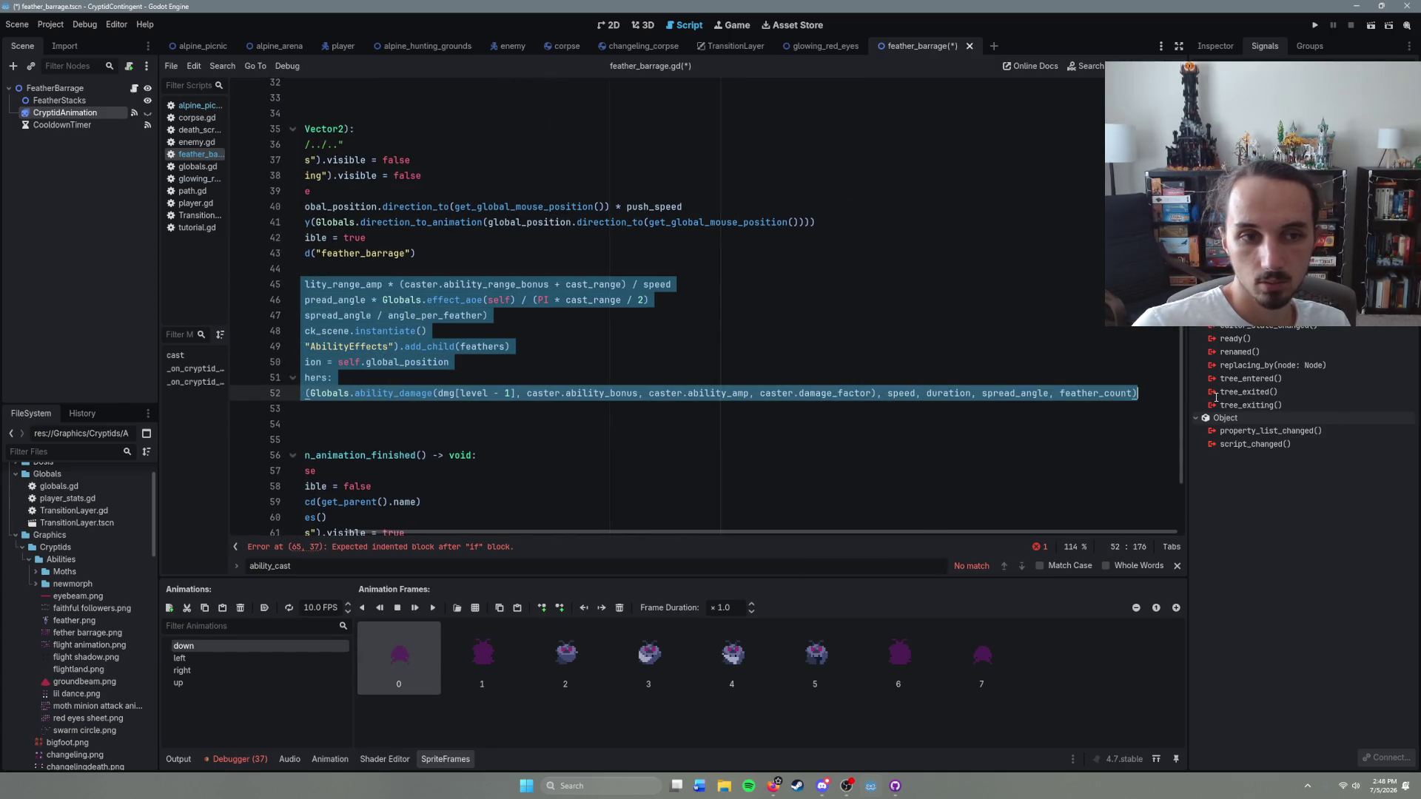
pyautogui.press('BackSpace')
pyautogui.scroll(-1, 562, 434)
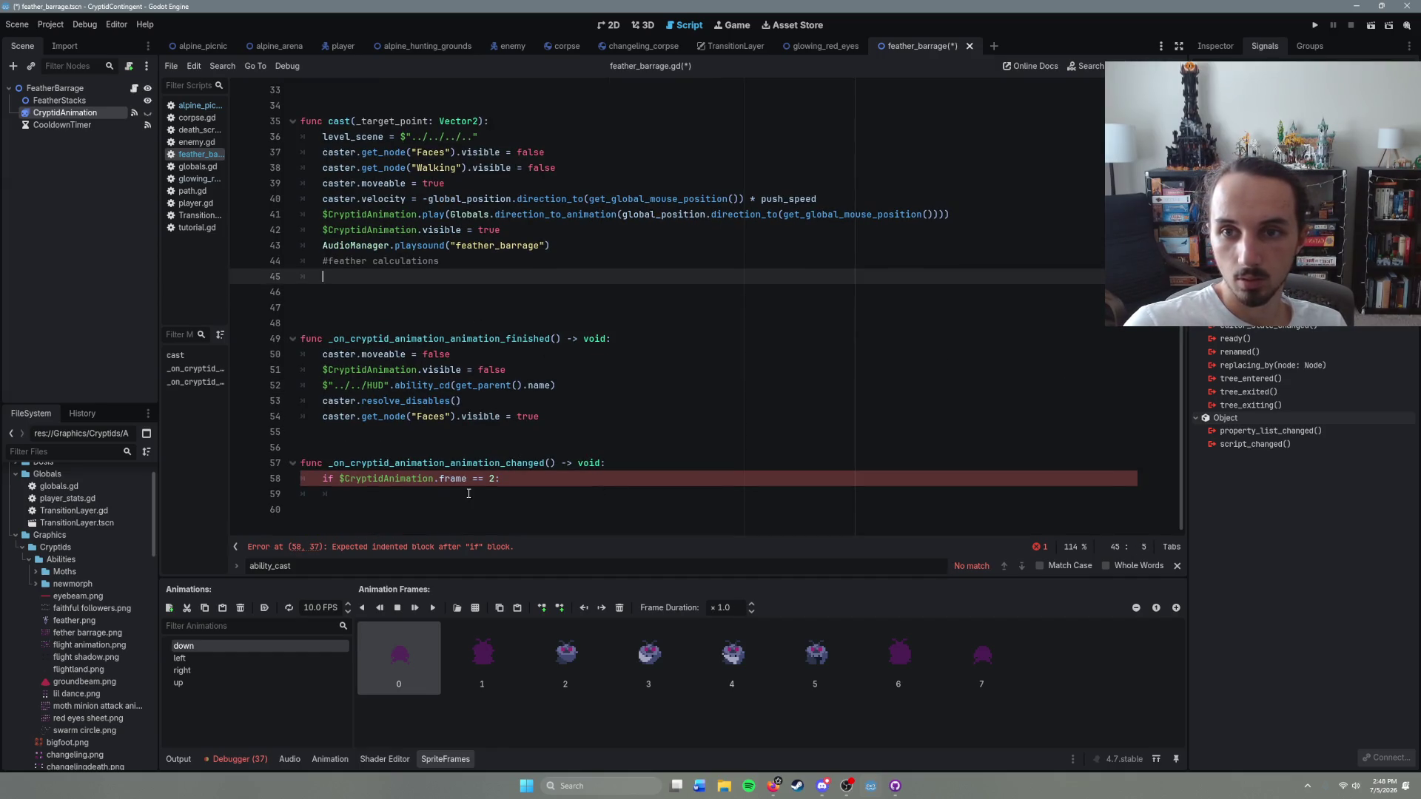
pyautogui.click(343, 494)
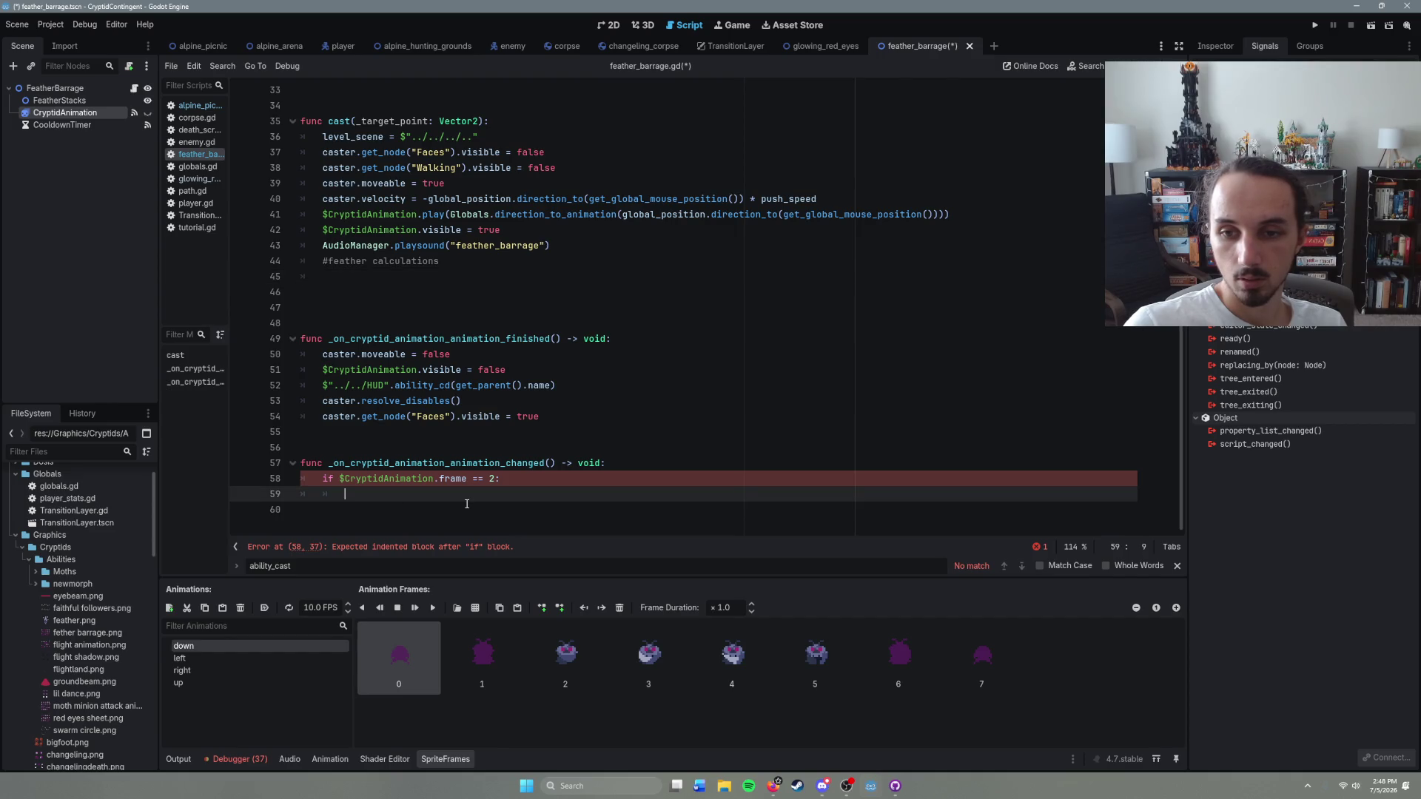
pyautogui.hotkey('ctrl', 'v')
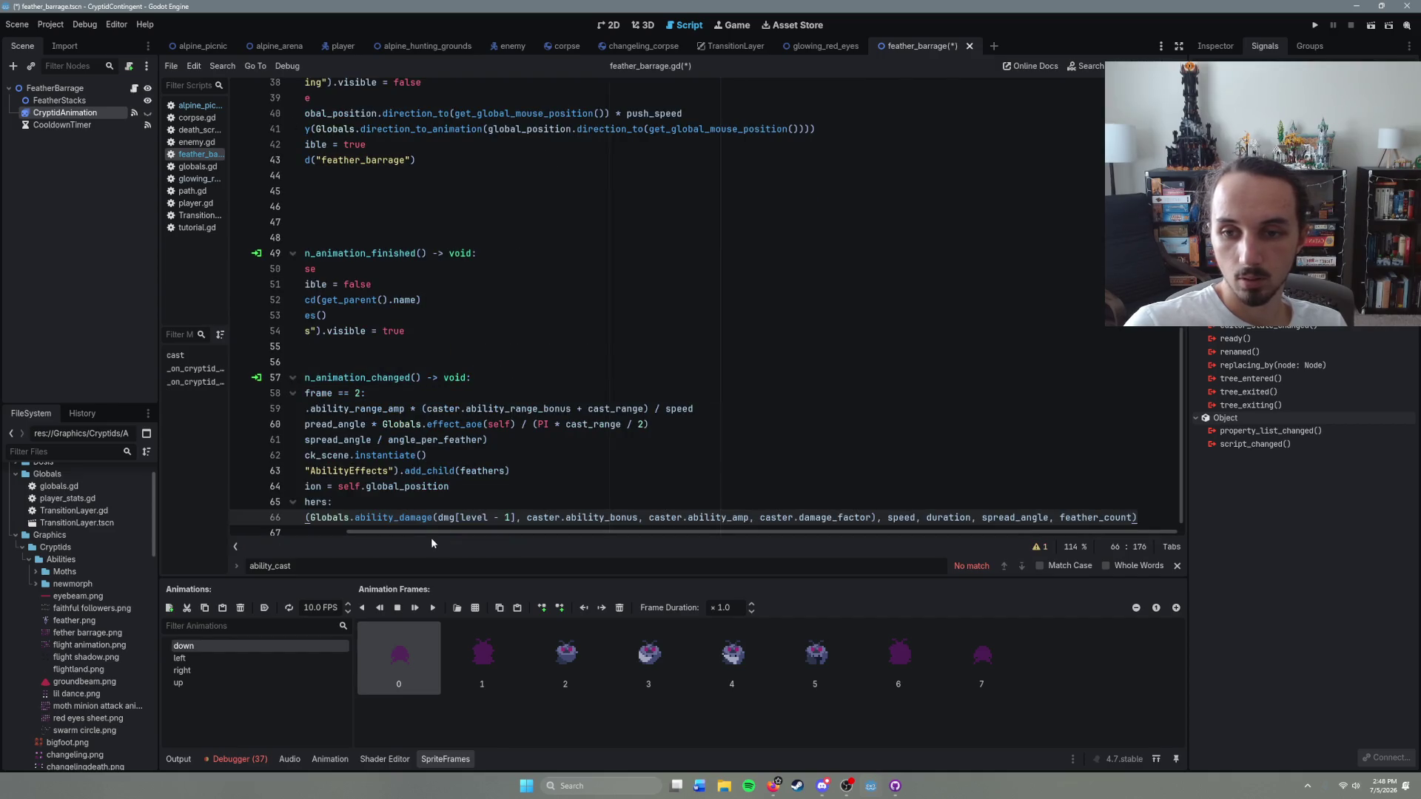
pyautogui.moveTo(325, 427)
pyautogui.mouseDown()
pyautogui.moveTo(486, 518)
pyautogui.moveTo(1216, 503)
pyautogui.moveTo(1238, 490)
pyautogui.mouseUp()
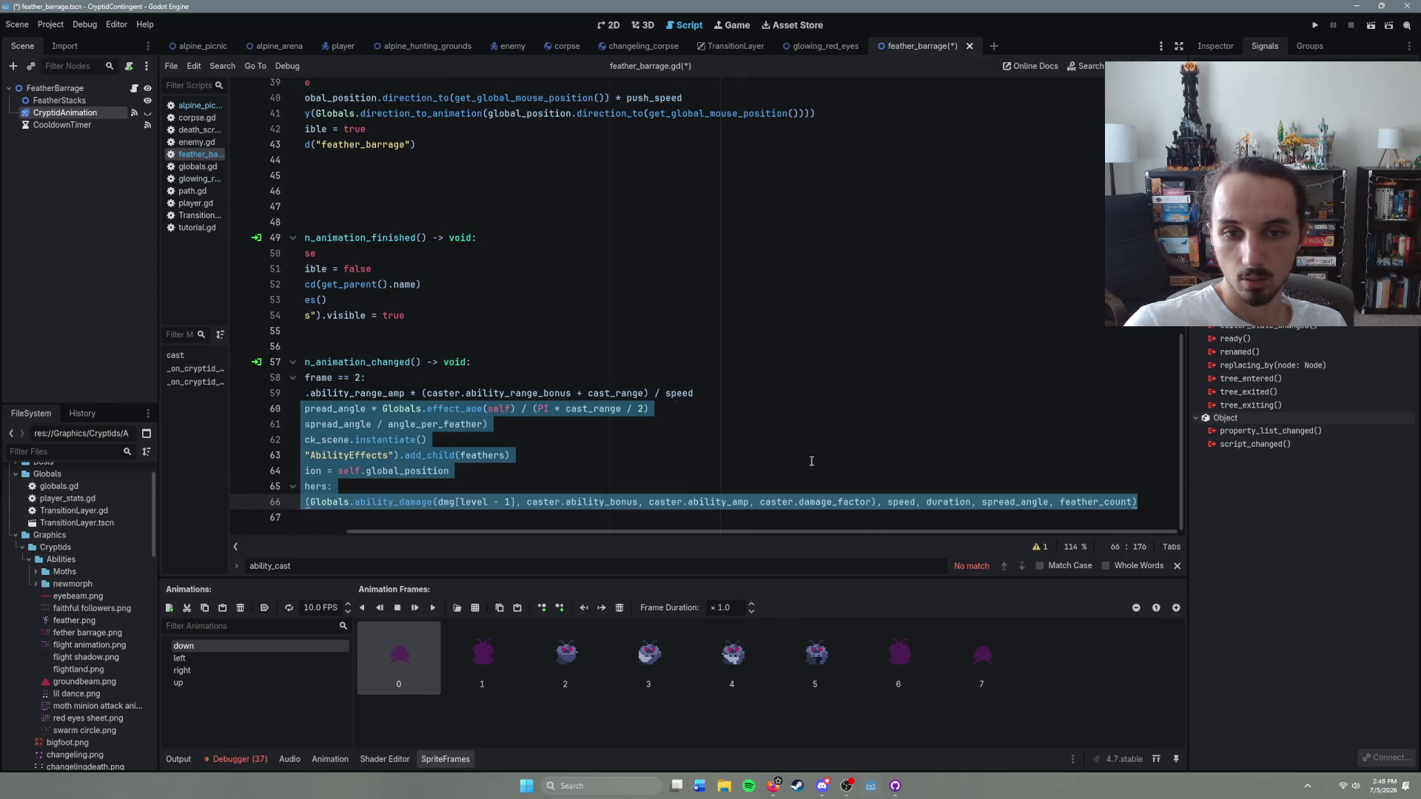
pyautogui.moveTo(740, 531); pyautogui.dragTo(623, 531)
pyautogui.click(407, 378)
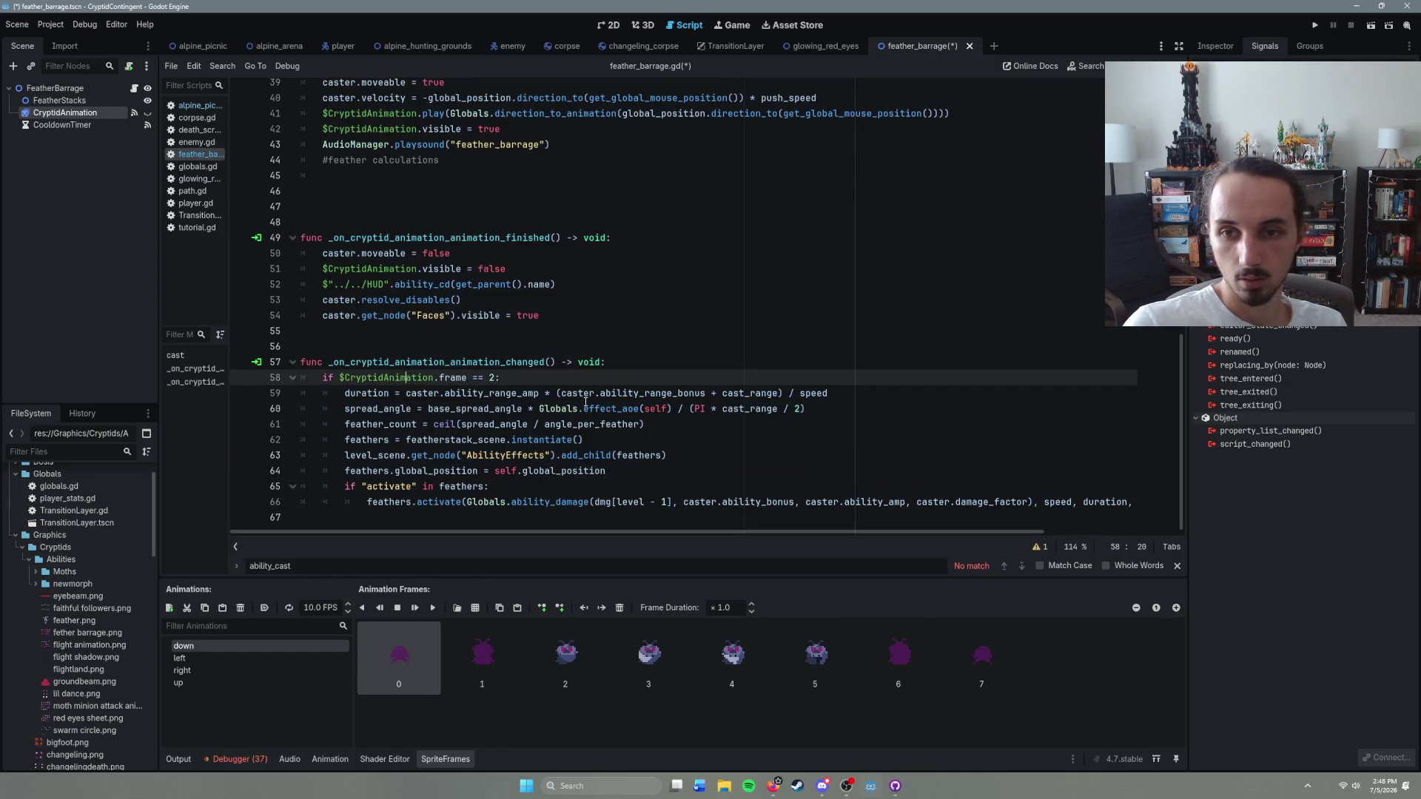
# Step: Cut the feather_barrage sound call from cast() and remove the leftover comment and empty line
pyautogui.scroll(4, 532, 348)
pyautogui.click(481, 269)
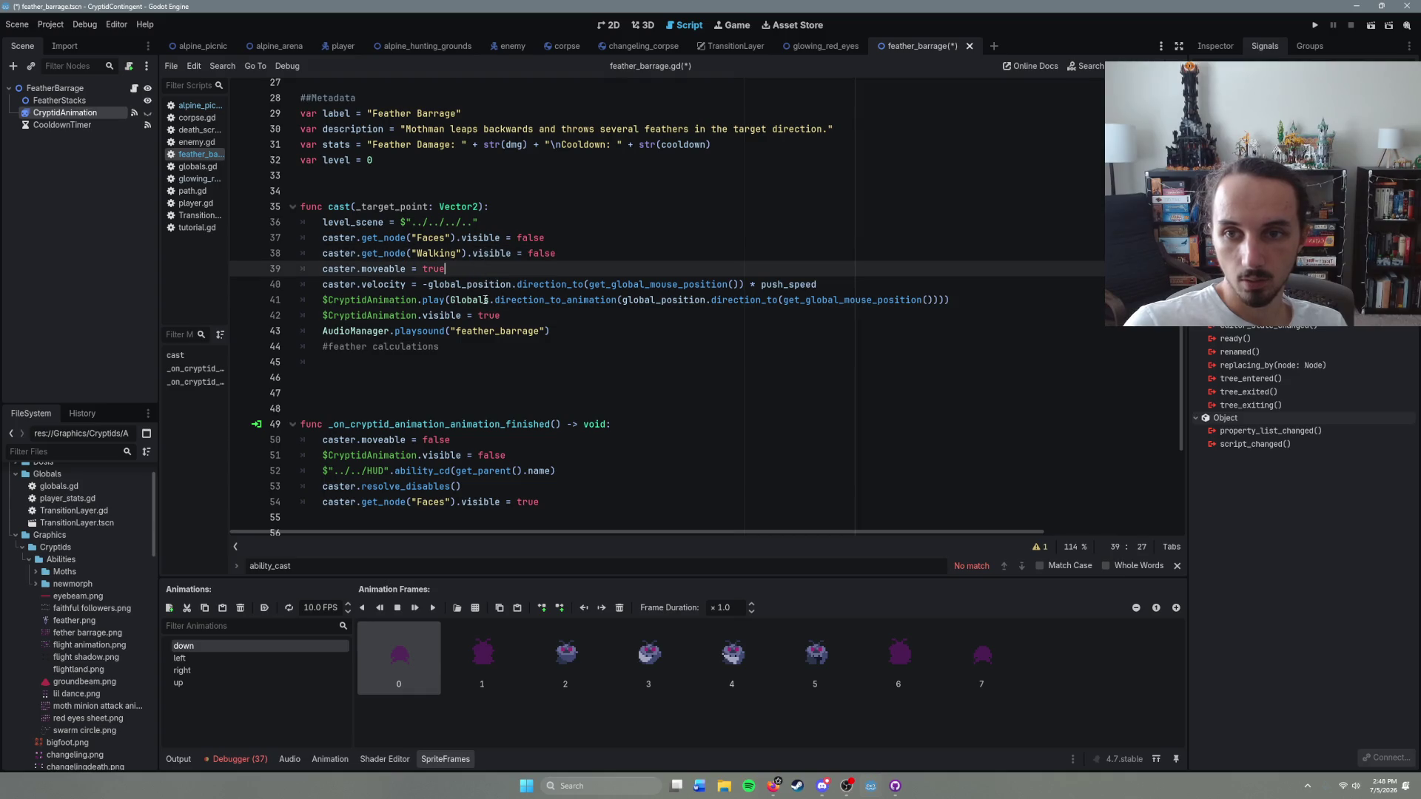
pyautogui.click(551, 331)
pyautogui.press('Down')
pyautogui.press('Home')
pyautogui.hotkey('shift', 'Up')
pyautogui.hotkey('ctrl', 'c')
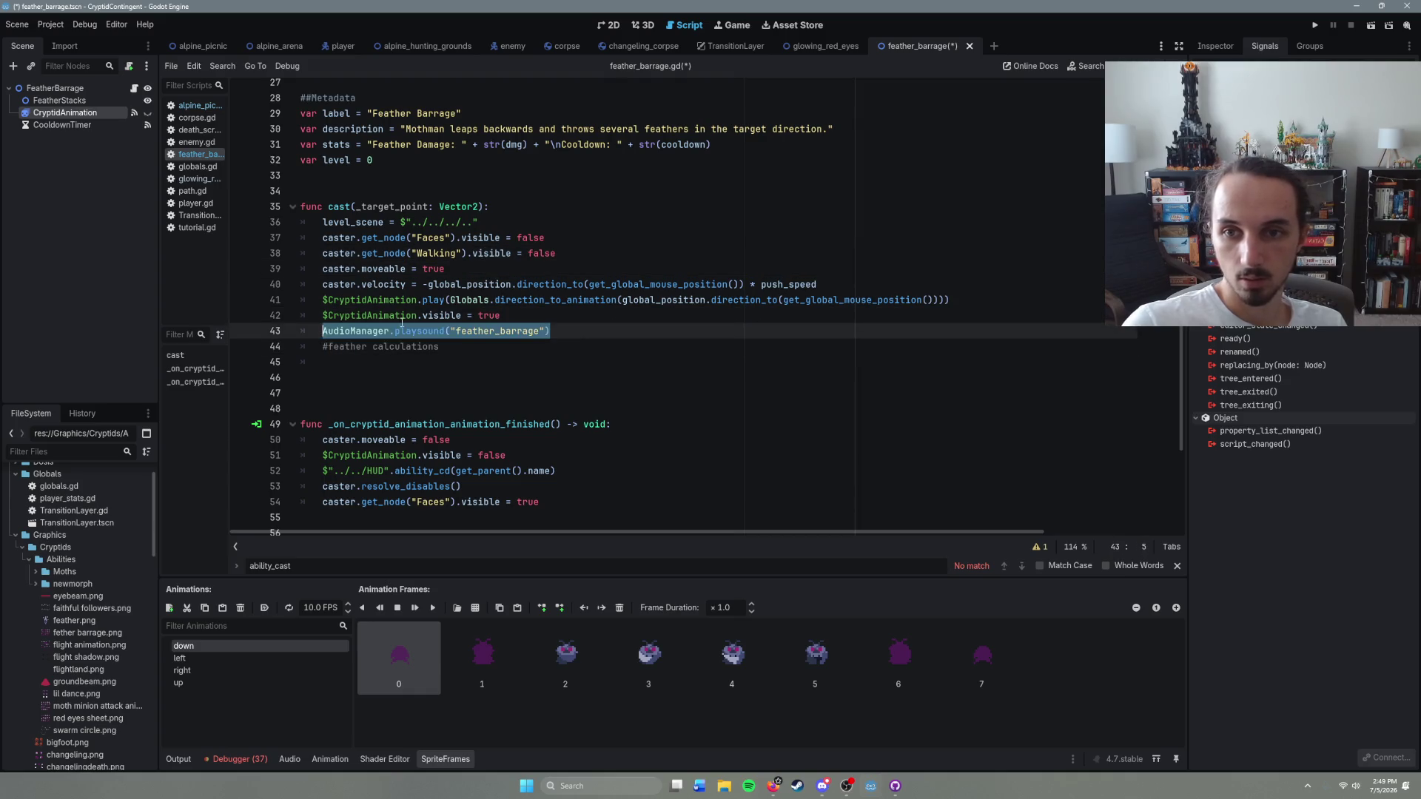
pyautogui.press('BackSpace')
pyautogui.press('BackSpace')
pyautogui.press('BackSpace')
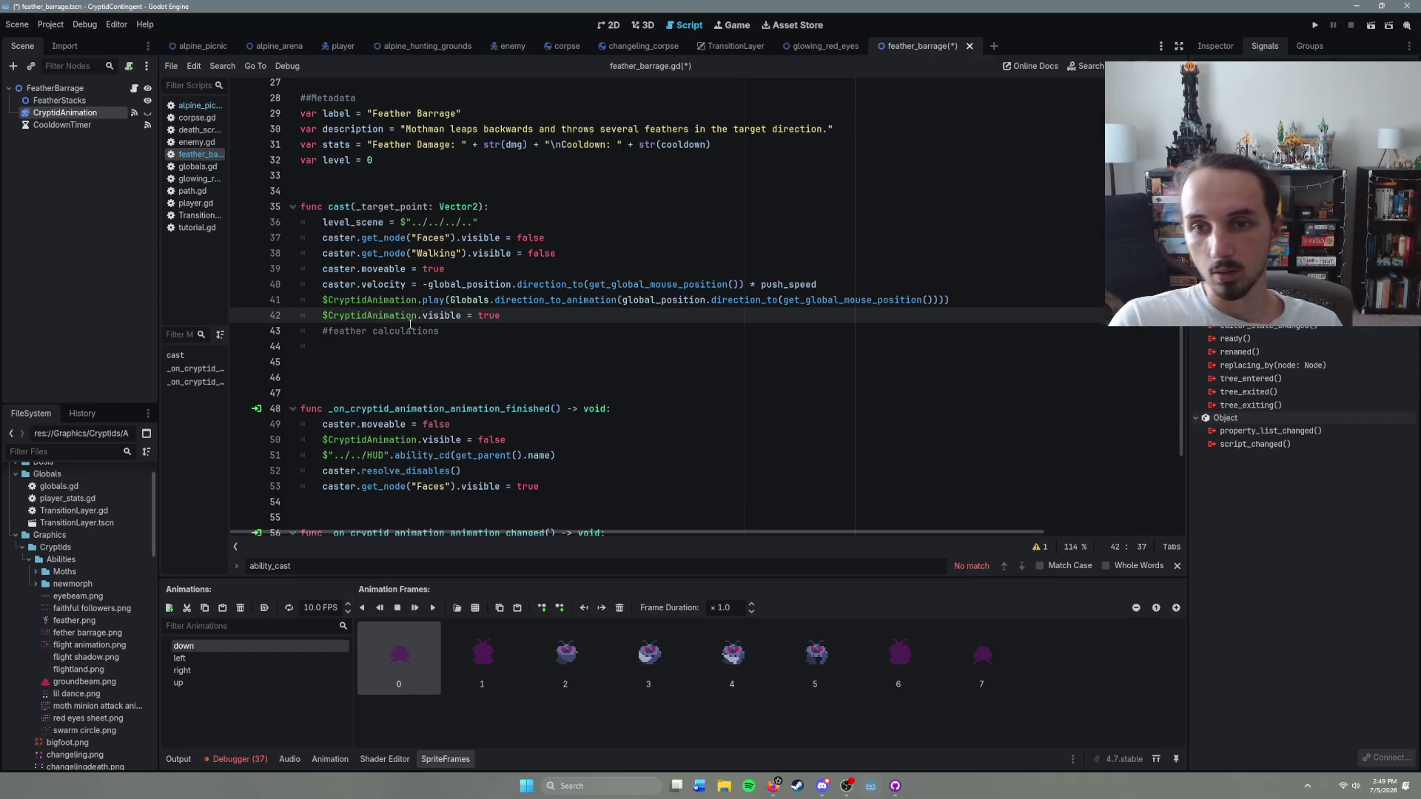
pyautogui.moveTo(441, 331); pyautogui.dragTo(324, 331)
pyautogui.press('BackSpace')
pyautogui.press('Delete')
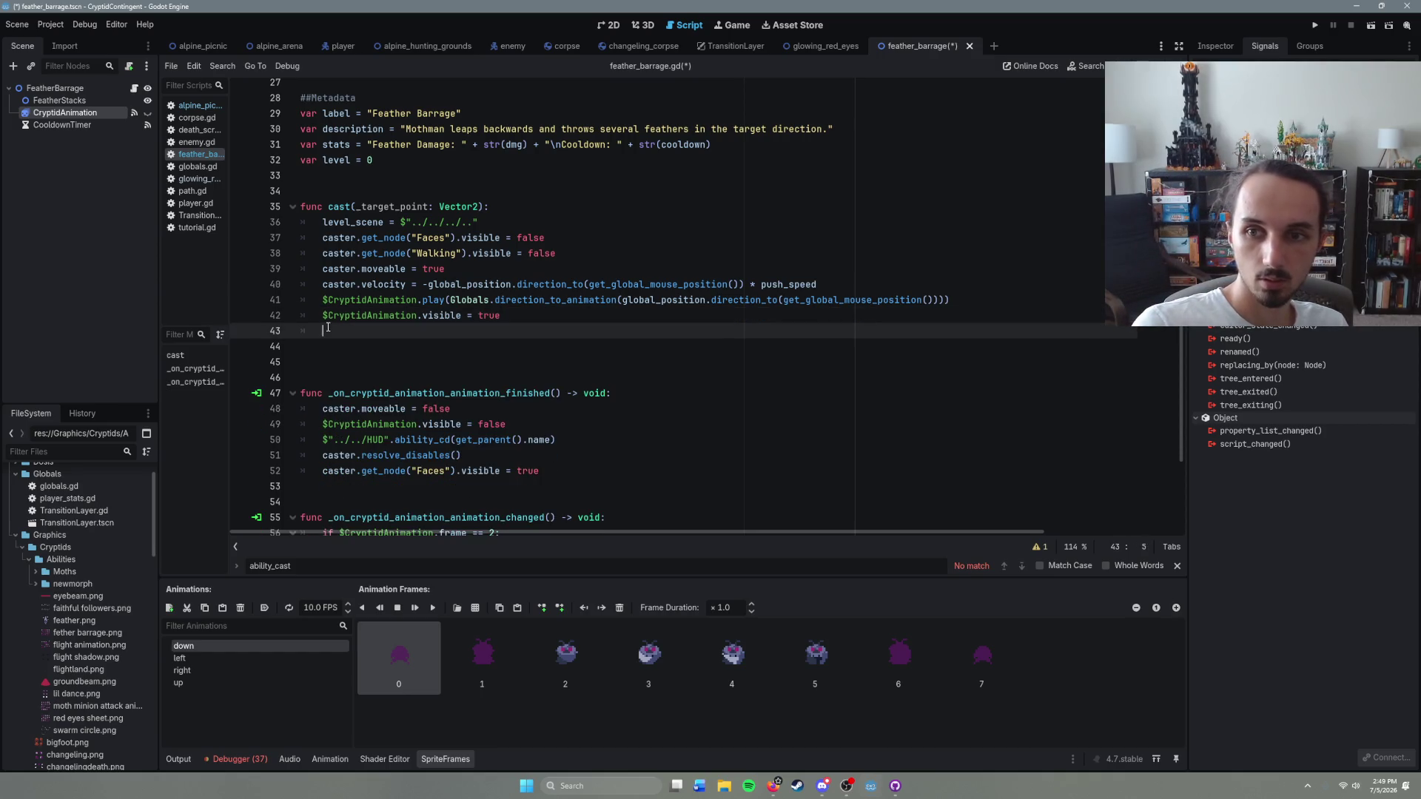
pyautogui.press('BackSpace')
pyautogui.press('BackSpace')
# Step: Paste the sound call under the frame check and save the script
pyautogui.scroll(-3, 517, 425)
pyautogui.click(536, 386)
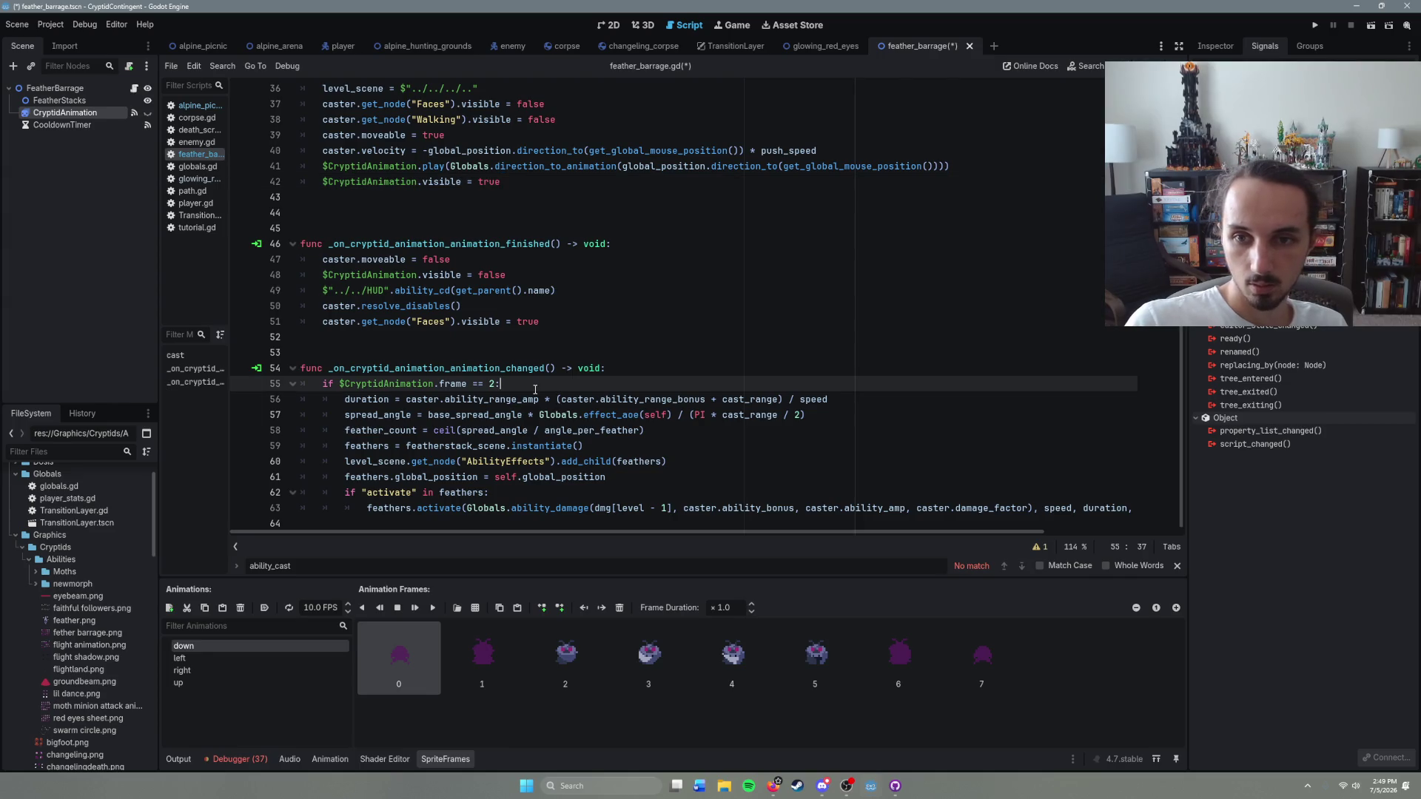
pyautogui.press('Return')
pyautogui.hotkey('ctrl', 'v')
pyautogui.hotkey('ctrl', 's')
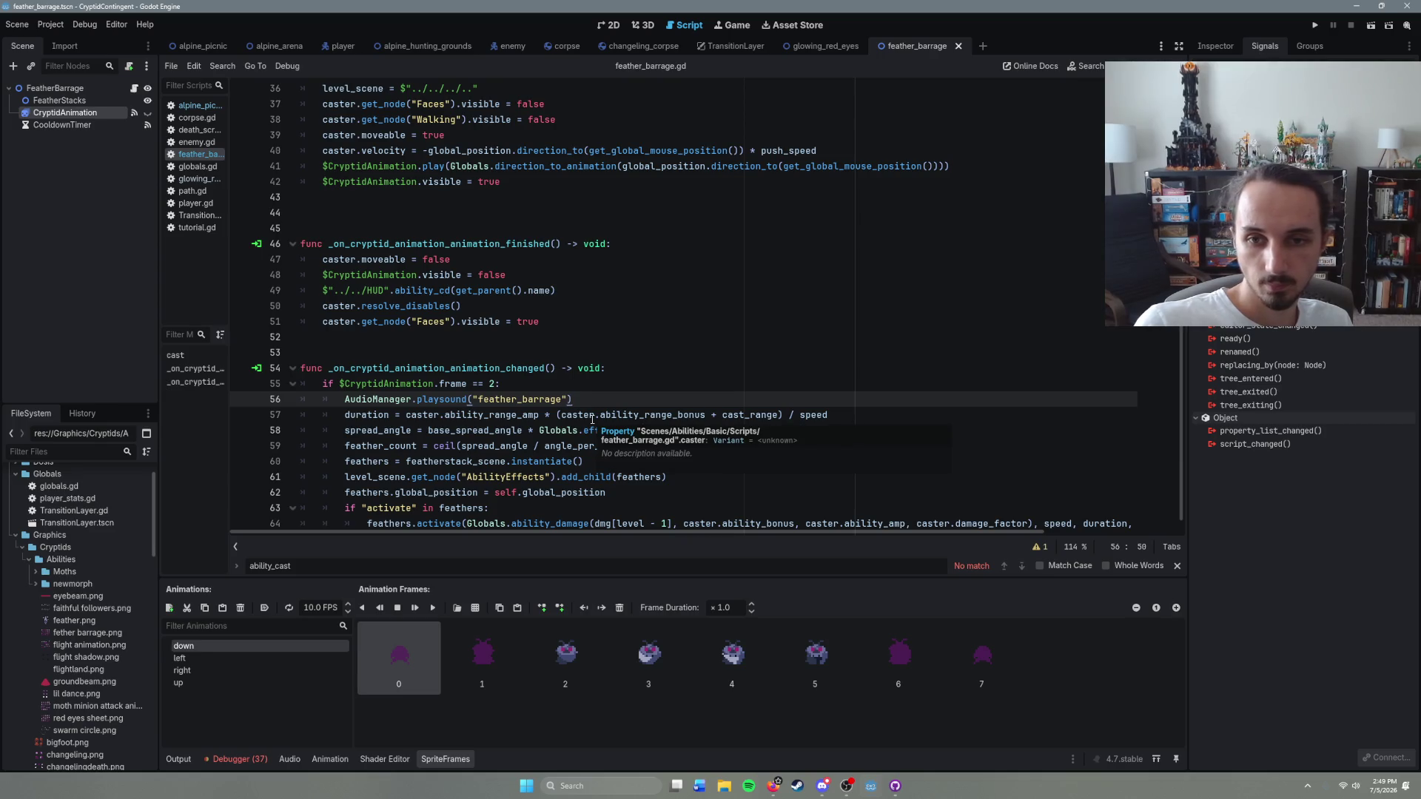
# Step: Delete the extra blank line between the two functions
pyautogui.press('Up')
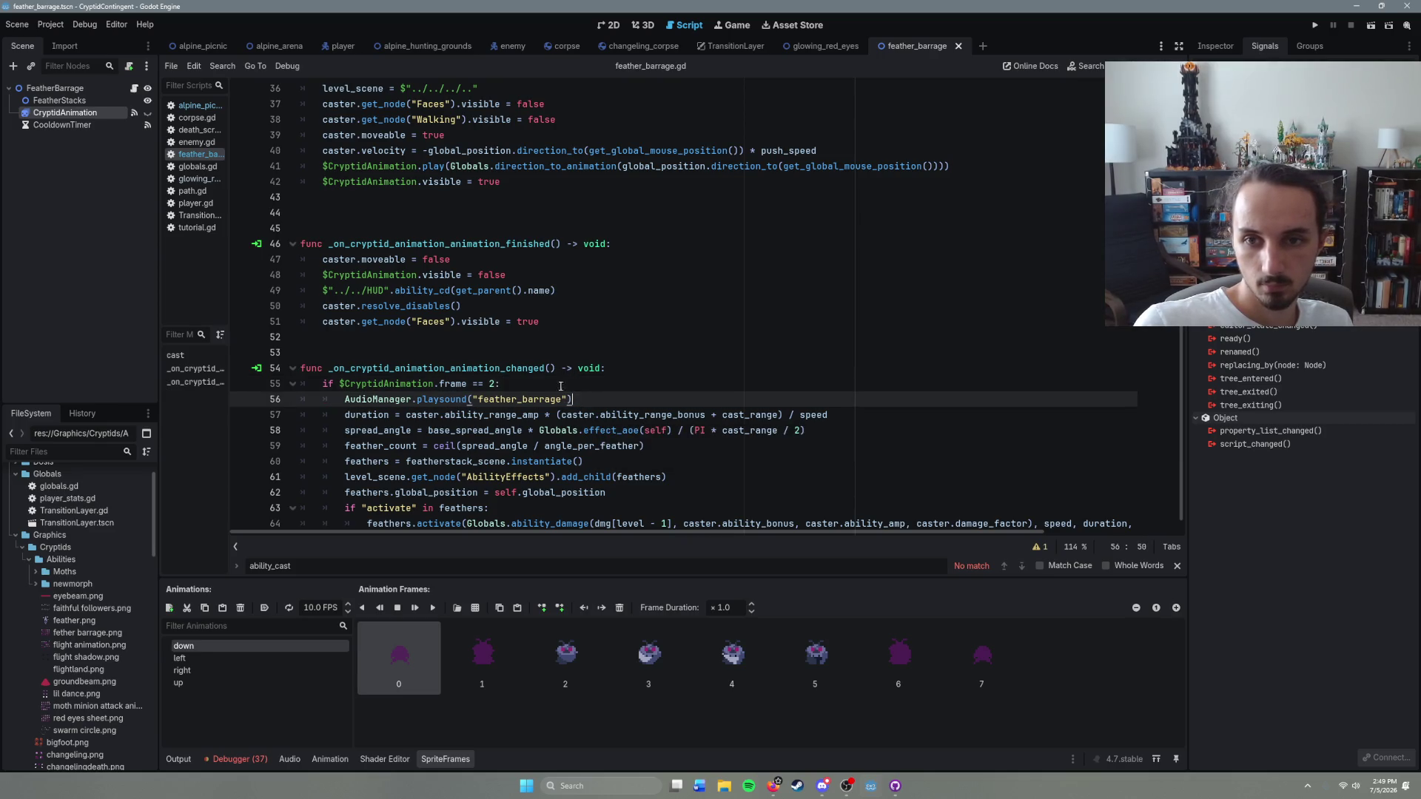
pyautogui.scroll(-1, 563, 465)
pyautogui.scroll(5, 563, 465)
pyautogui.scroll(-5, 562, 475)
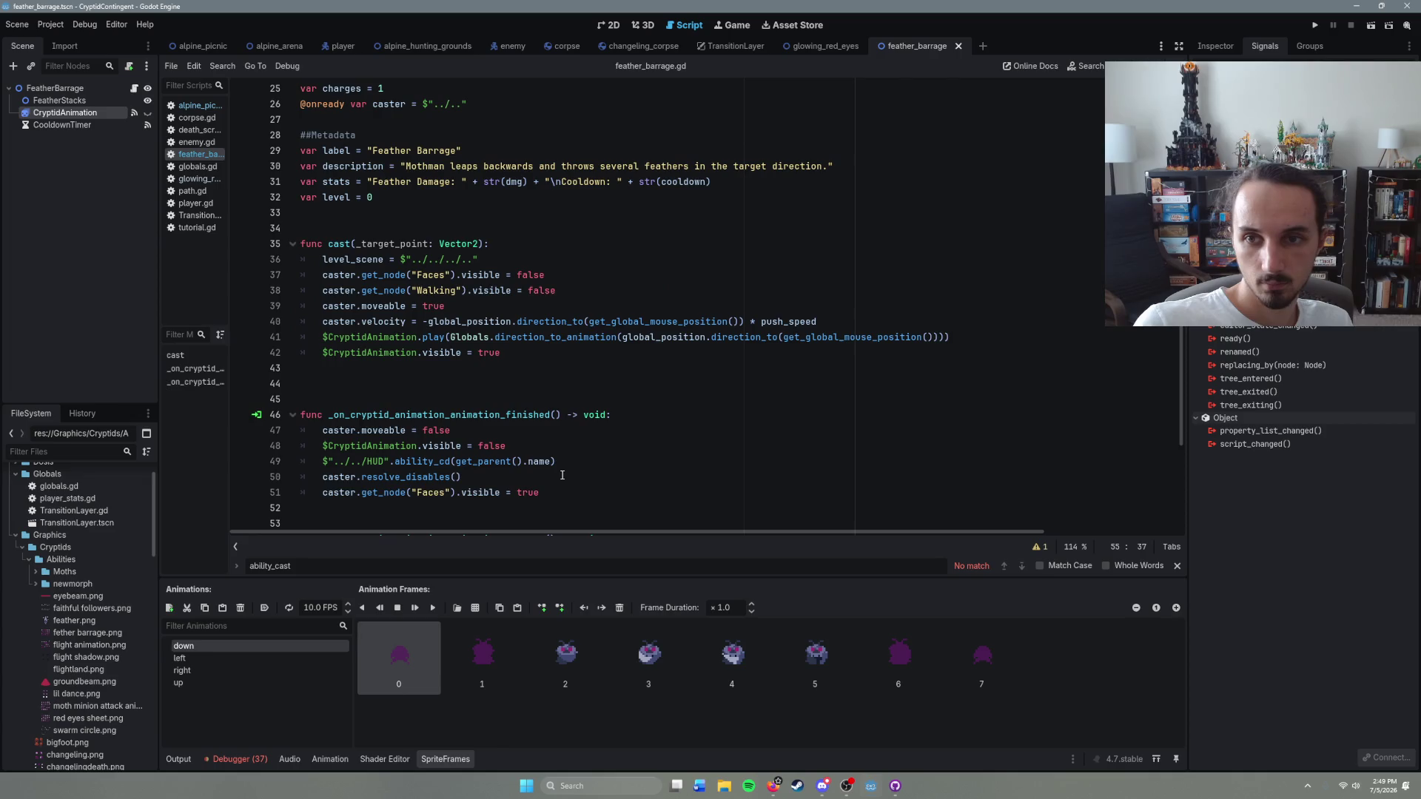
pyautogui.click(307, 334)
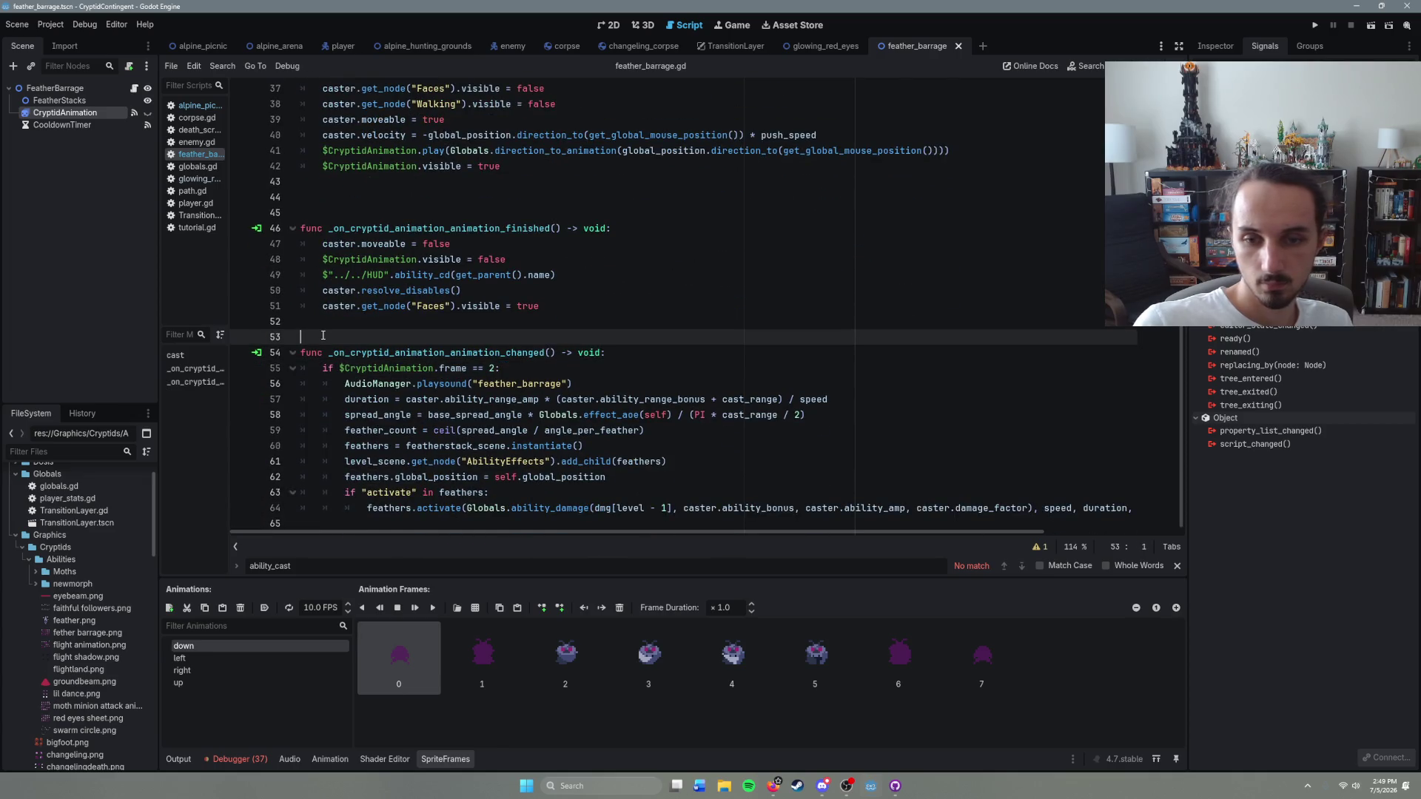
pyautogui.press('BackSpace')
pyautogui.scroll(3, 589, 434)
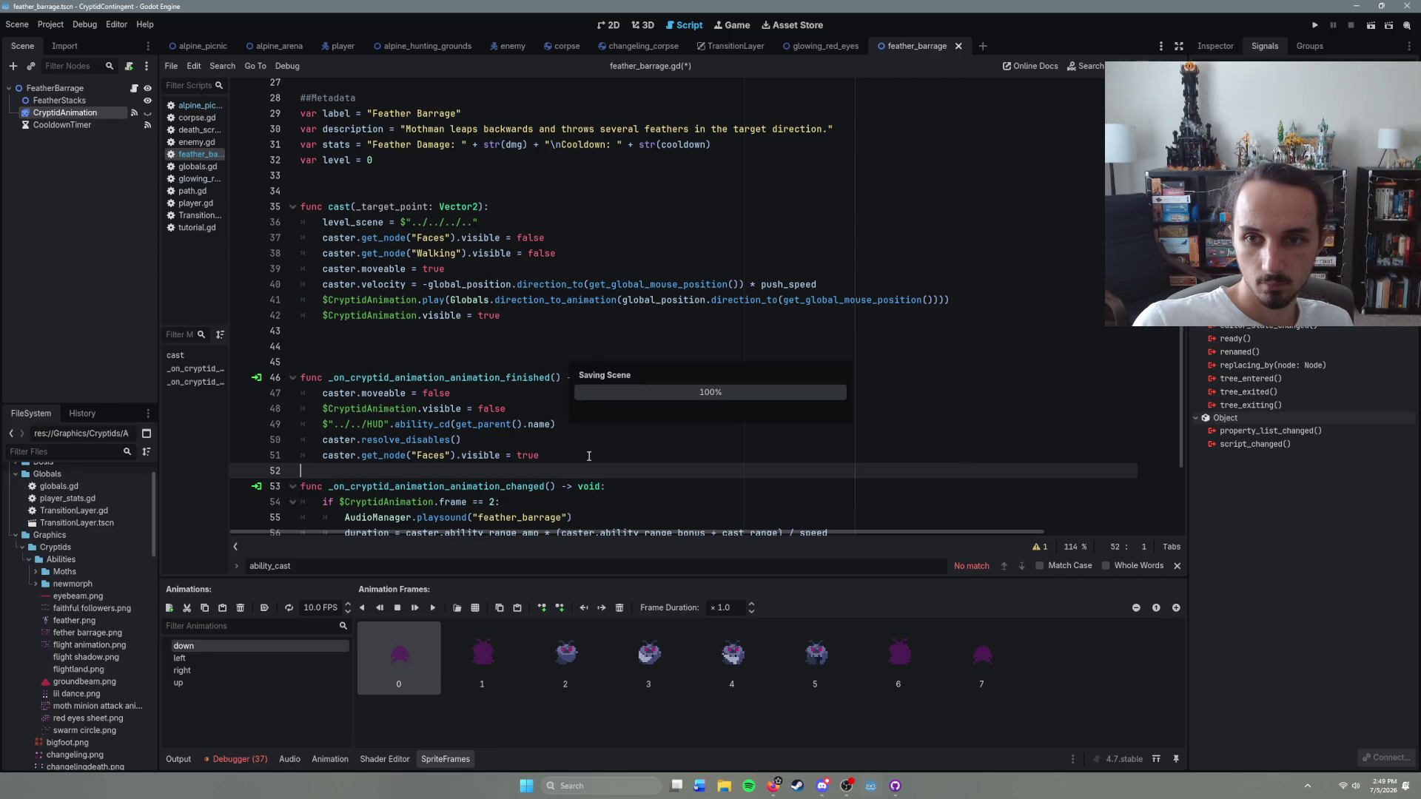
# Step: Remove the extra blank lines after cast(), then play-test Feather Barrage in game and close it
pyautogui.click(348, 358)
pyautogui.press('BackSpace')
pyautogui.press('BackSpace')
pyautogui.press('F5')
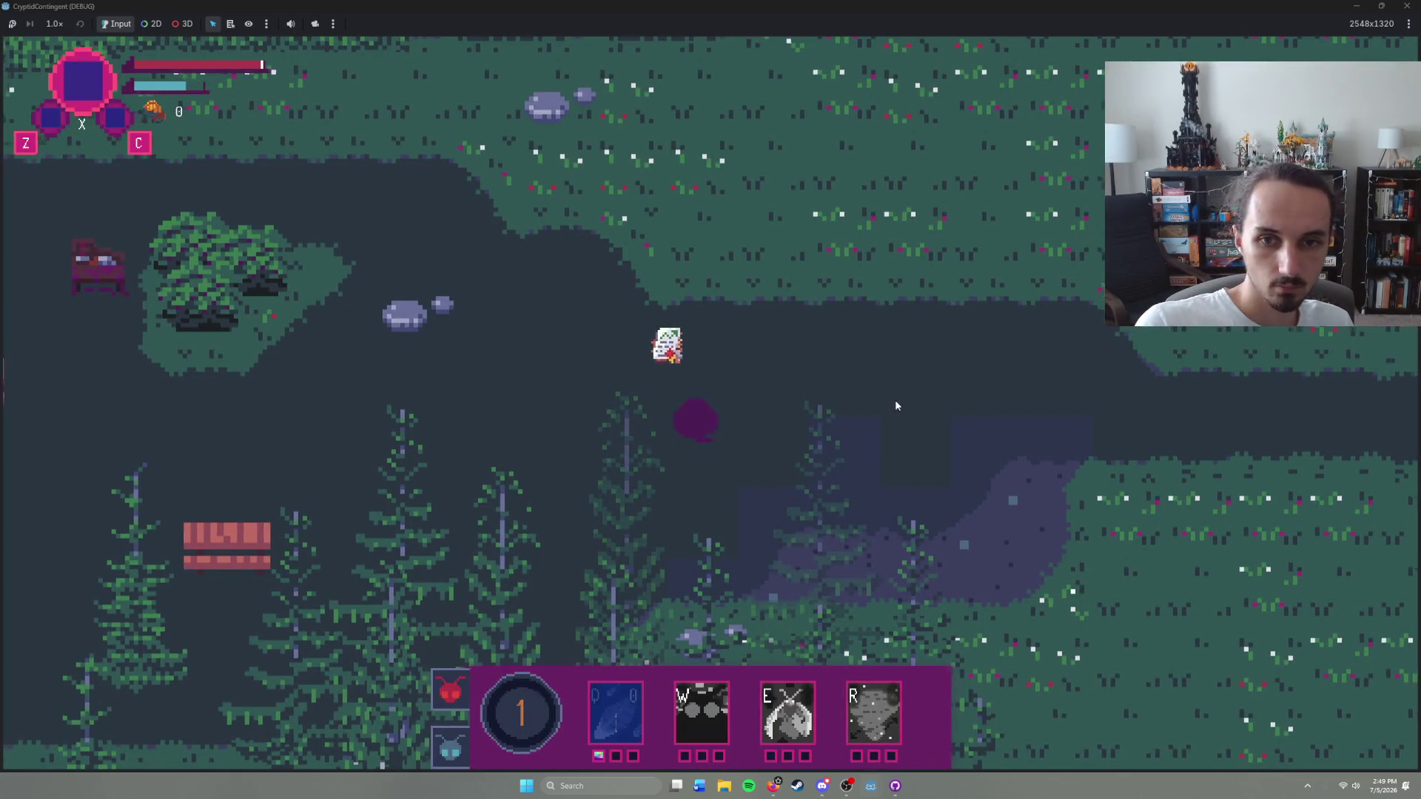
pyautogui.press('q')
pyautogui.rightClick(940, 354)
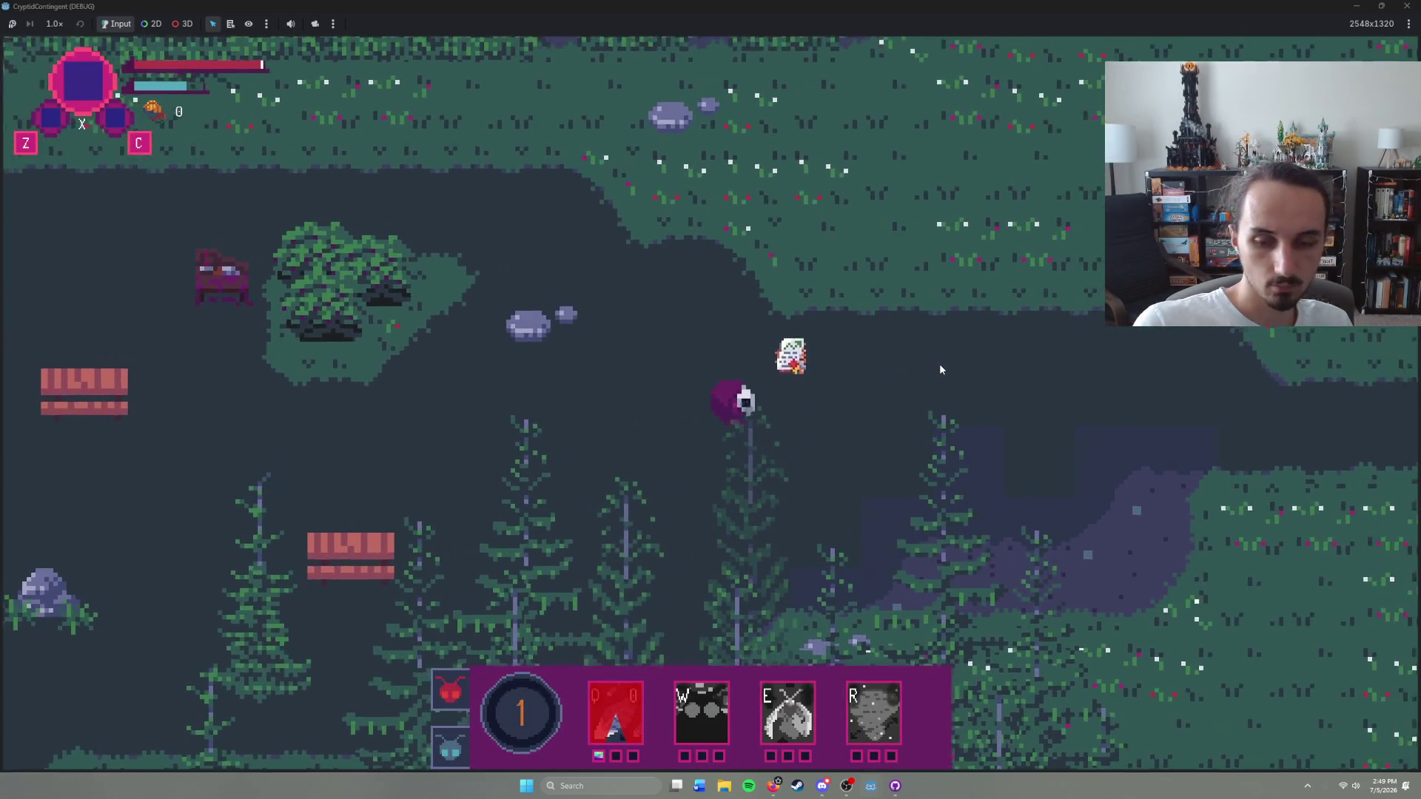
pyautogui.click(1405, 8)
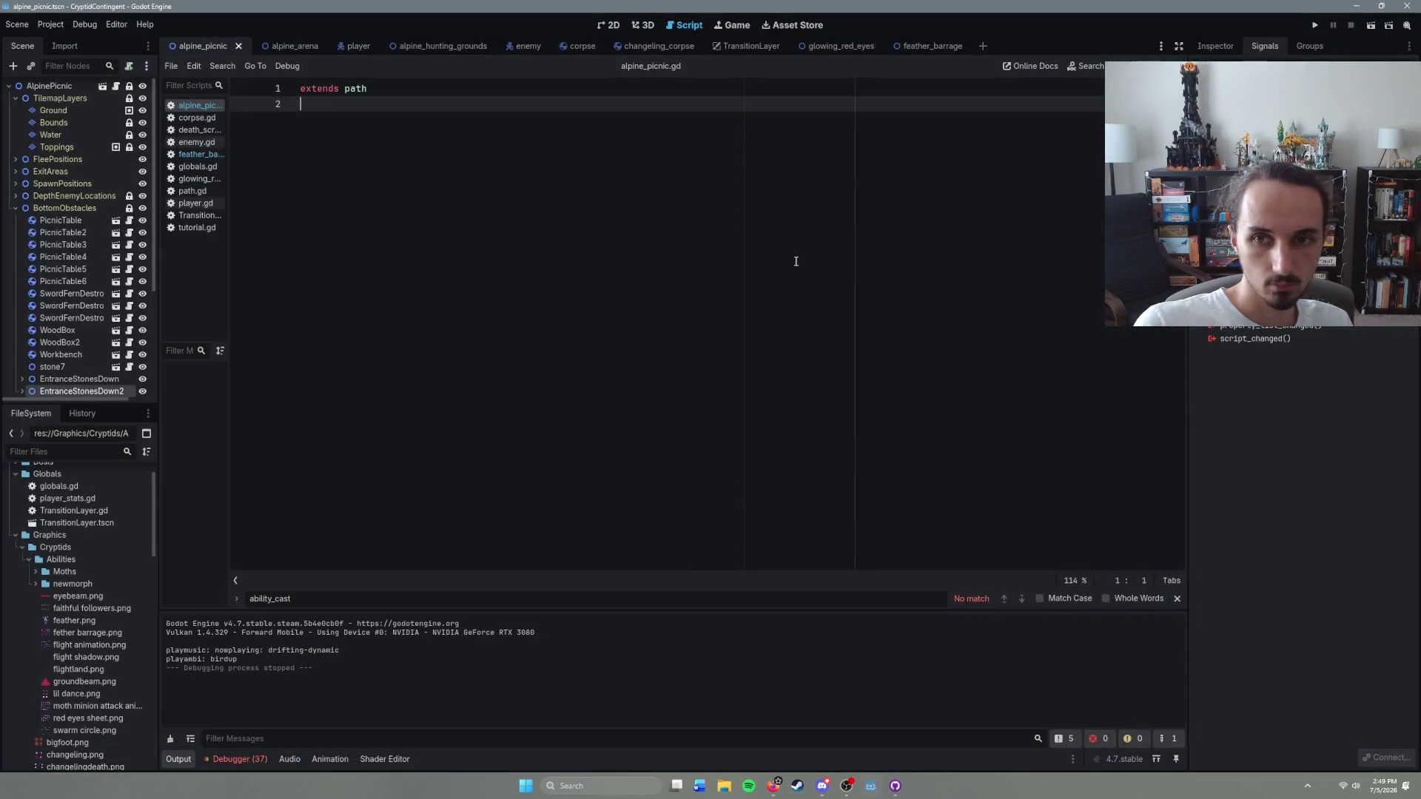
# Step: Move the caster.velocity leap line from cast() into the frame == 2 block after the playsound call
pyautogui.click(939, 45)
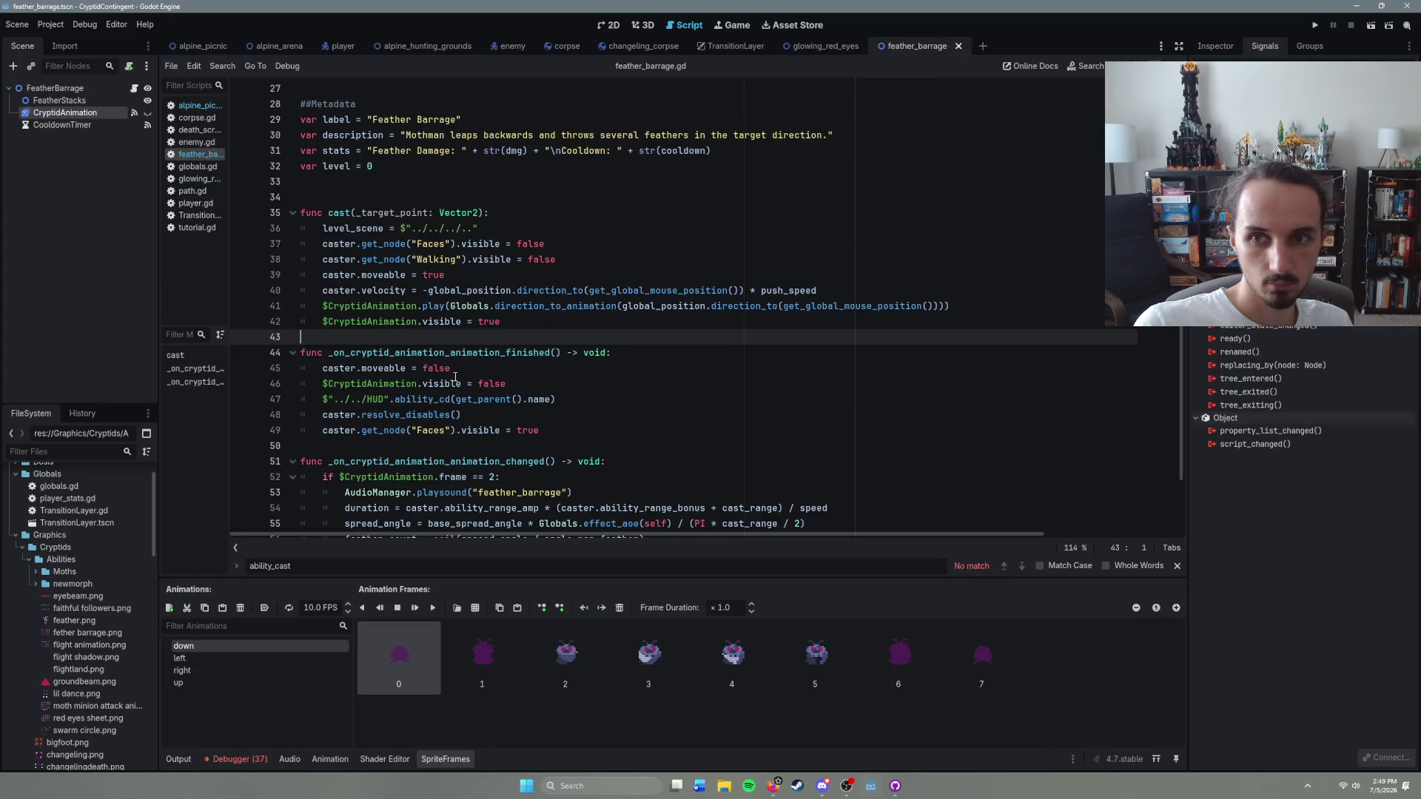
pyautogui.click(558, 315)
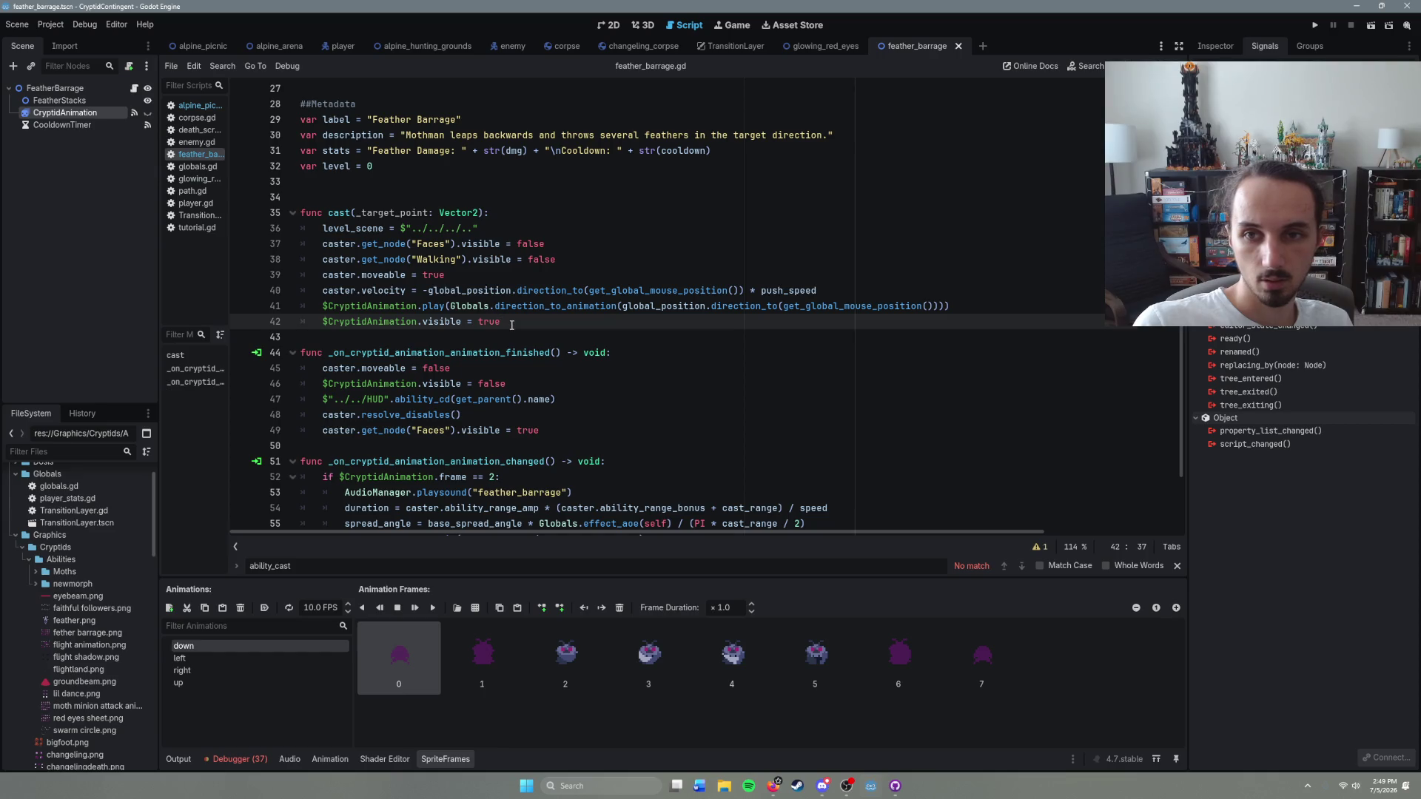
pyautogui.moveTo(820, 291); pyautogui.dragTo(323, 292)
pyautogui.hotkey('ctrl', 'c')
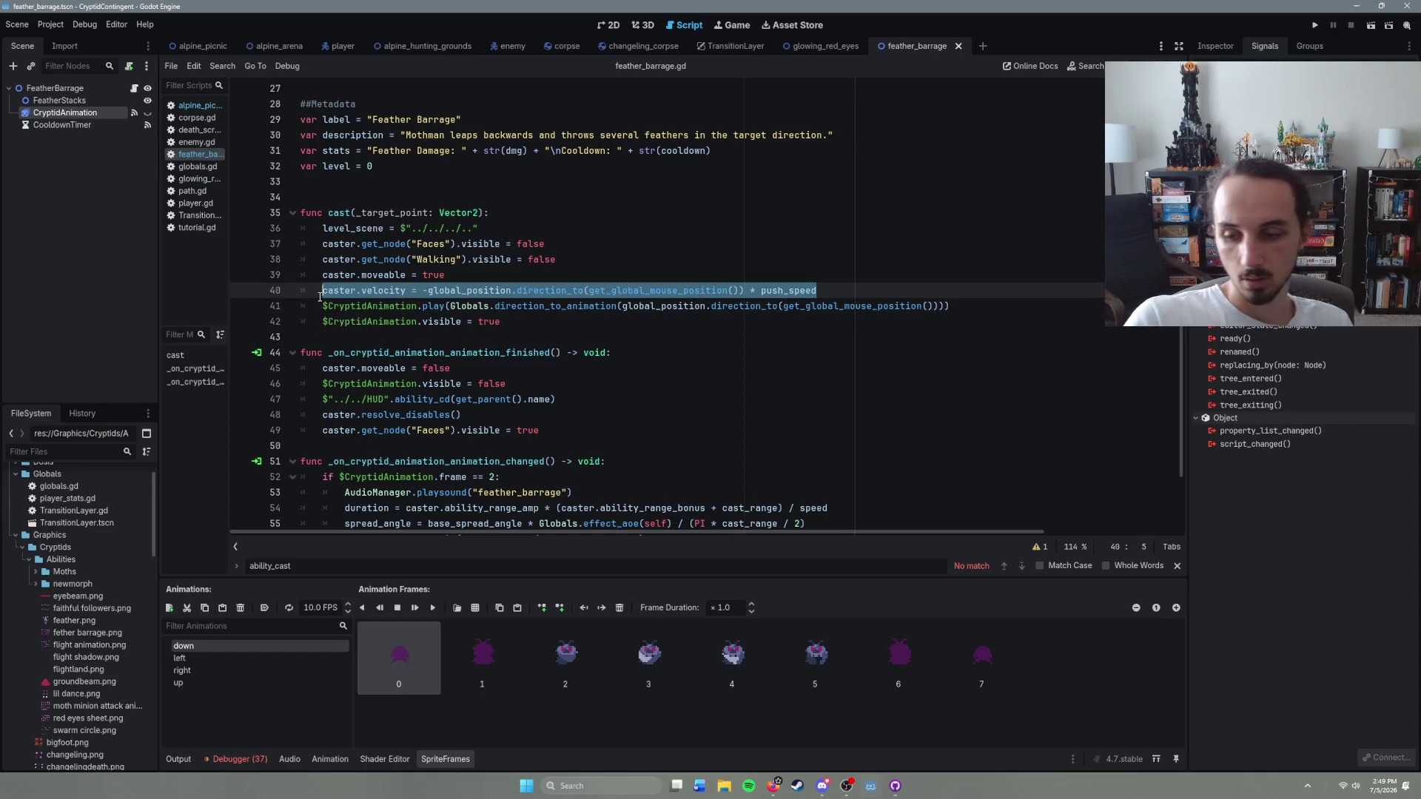
pyautogui.press('BackSpace')
pyautogui.press('BackSpace')
pyautogui.press('BackSpace')
pyautogui.scroll(-2, 618, 385)
pyautogui.click(619, 383)
pyautogui.click(536, 369)
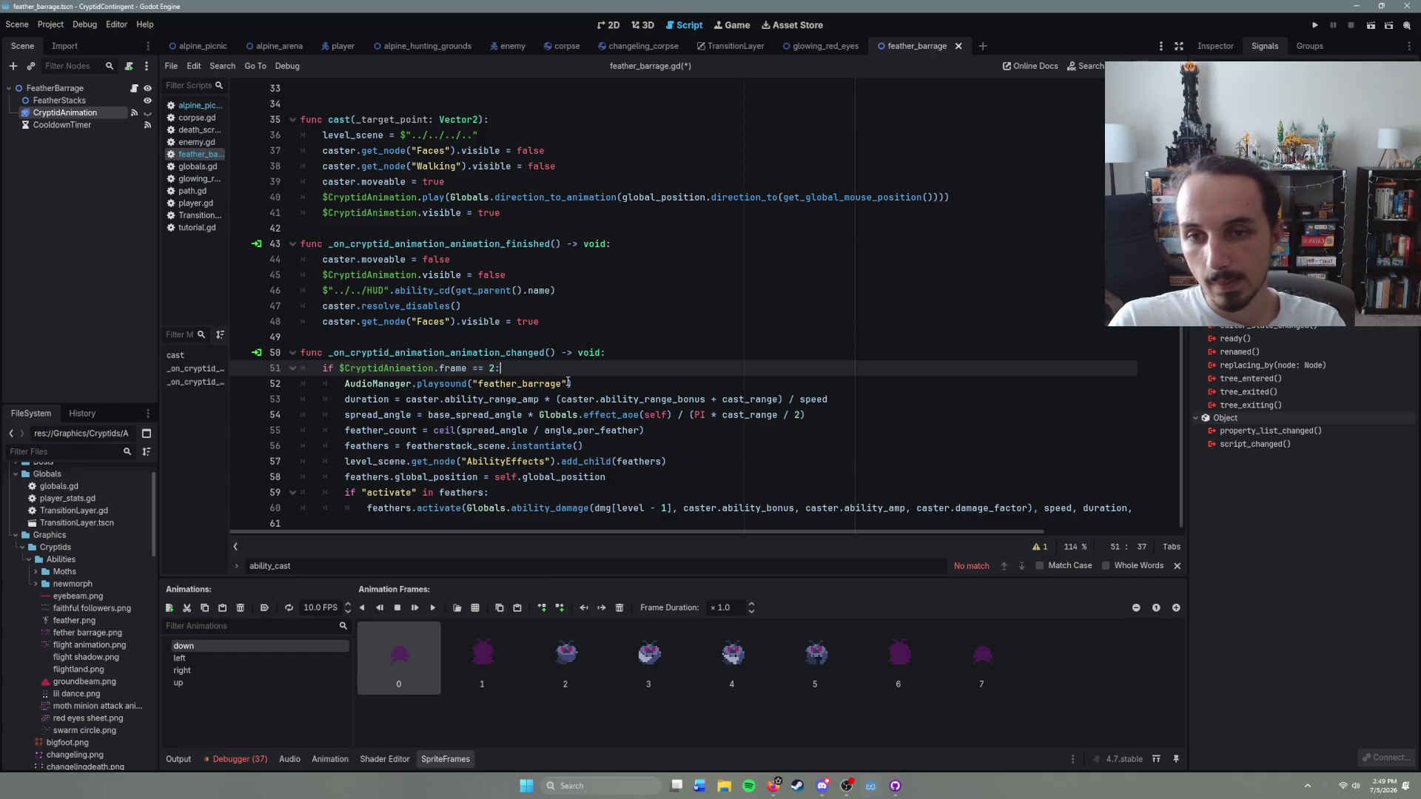
pyautogui.press('Return')
pyautogui.hotkey('ctrl', 'v')
pyautogui.hotkey('ctrl', 'z')
pyautogui.hotkey('ctrl', 'z')
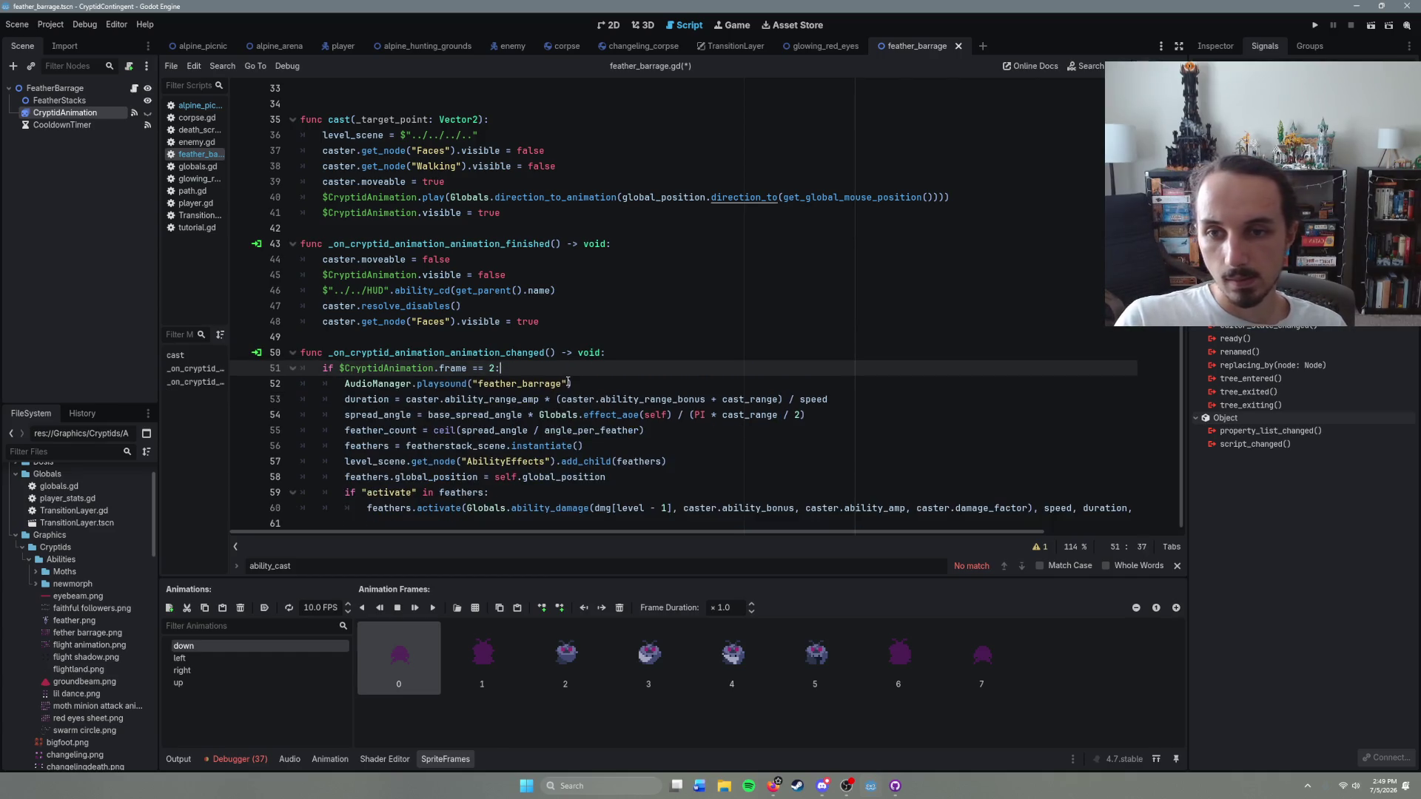
pyautogui.click(575, 382)
pyautogui.press('Return')
pyautogui.hotkey('ctrl', 'v')
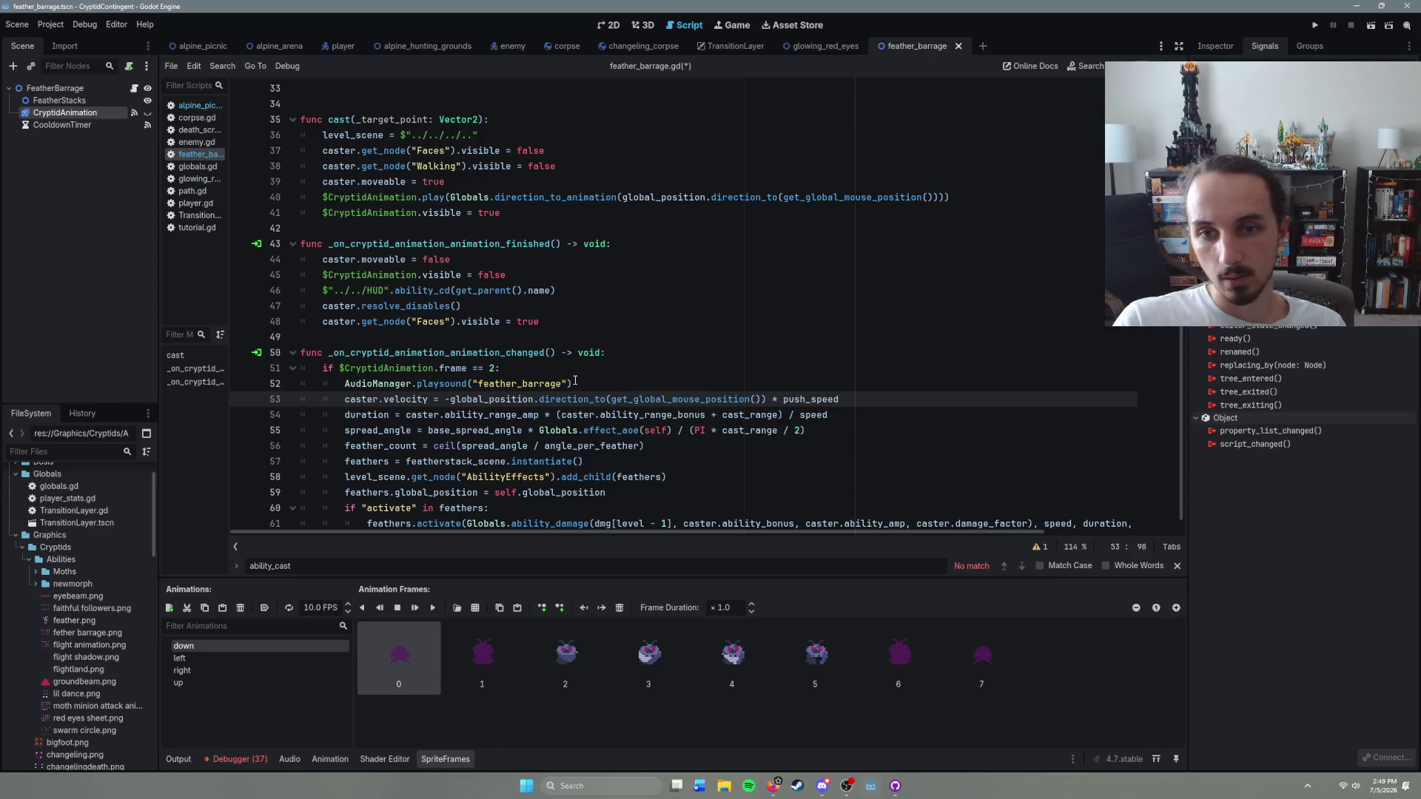
# Step: Move the caster.moveable = true line from cast() into the frame 2 block as well
pyautogui.scroll(3, 598, 383)
pyautogui.click(462, 324)
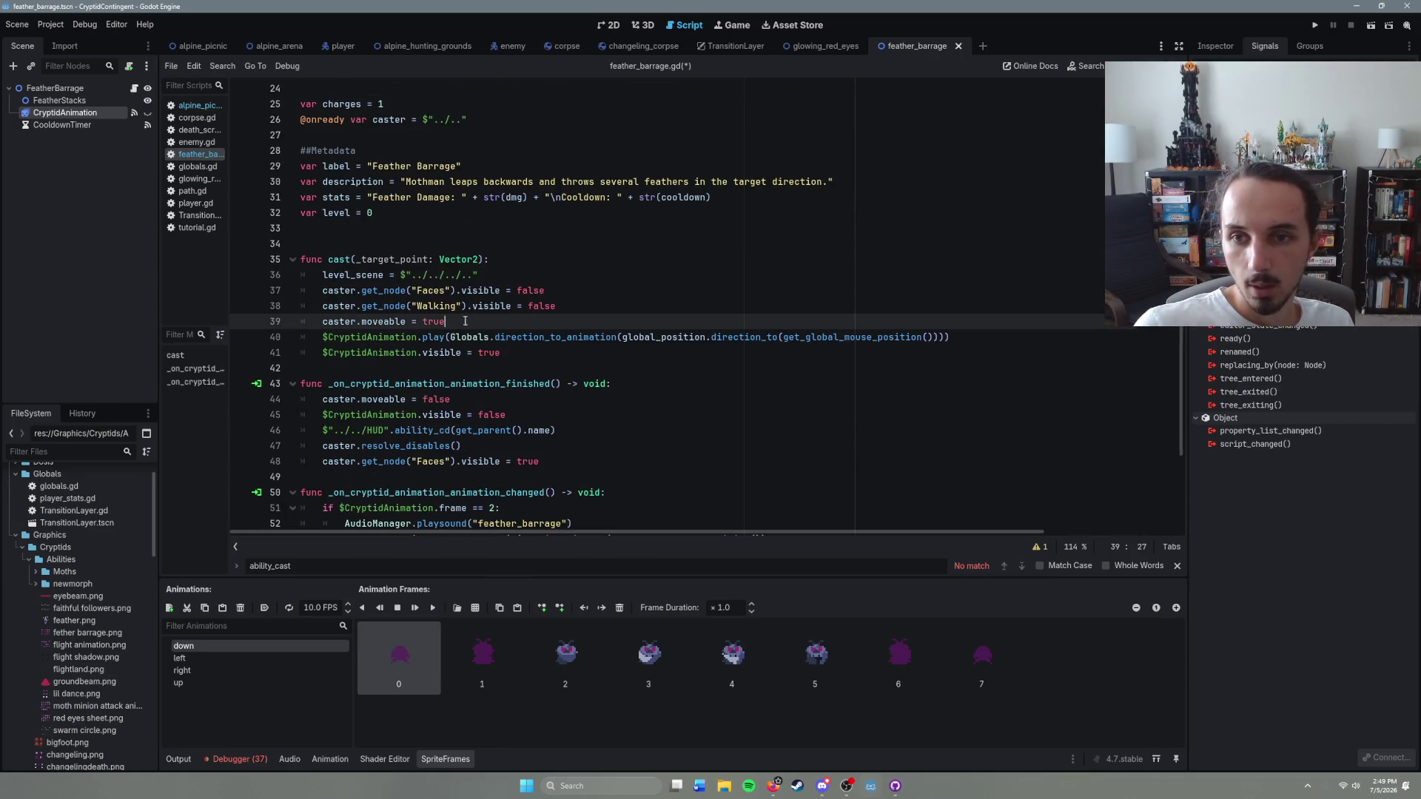
pyautogui.moveTo(445, 322); pyautogui.dragTo(321, 323)
pyautogui.hotkey('ctrl', 'c')
pyautogui.press('BackSpace')
pyautogui.press('BackSpace')
pyautogui.press('BackSpace')
pyautogui.scroll(-2, 482, 402)
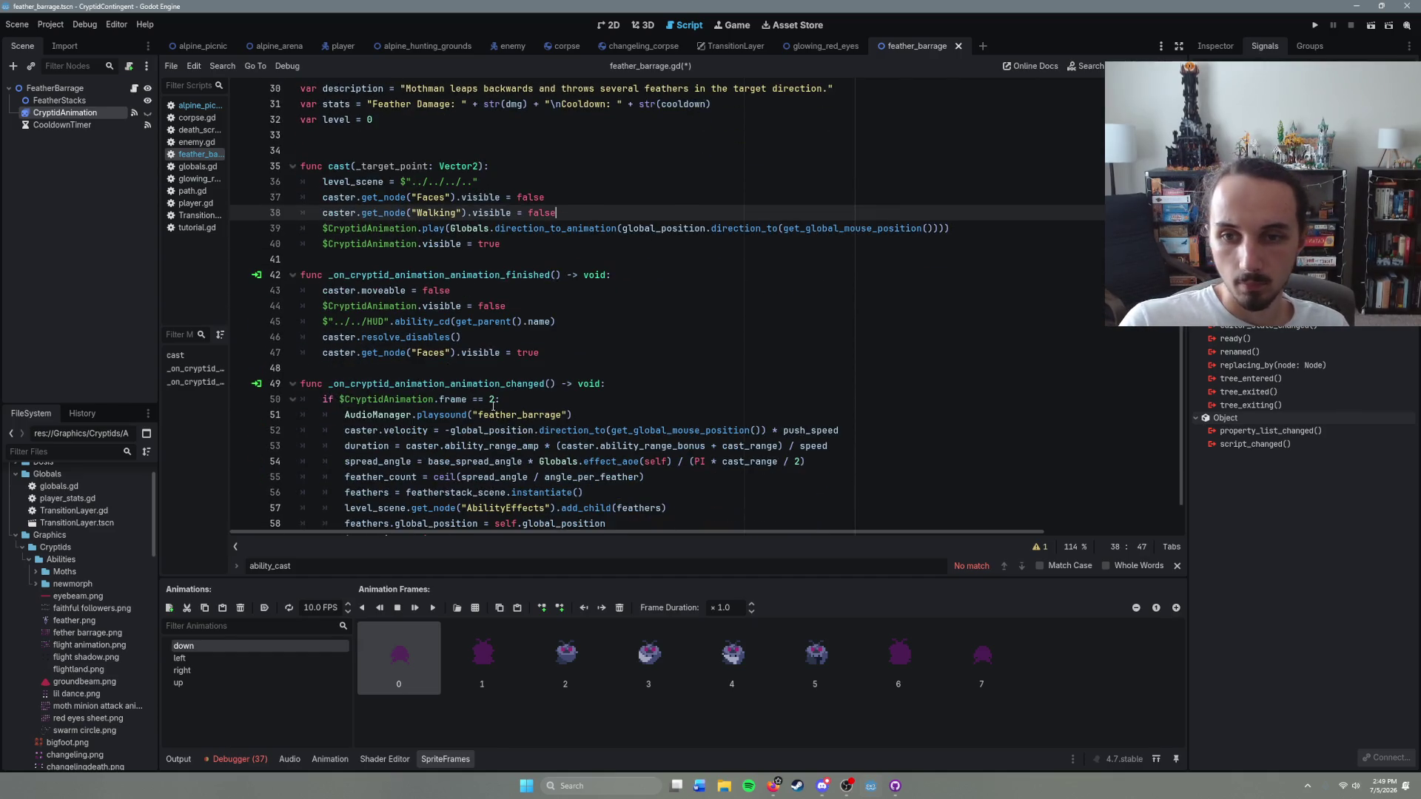
pyautogui.click(590, 413)
pyautogui.press('Return')
pyautogui.hotkey('ctrl', 'v')
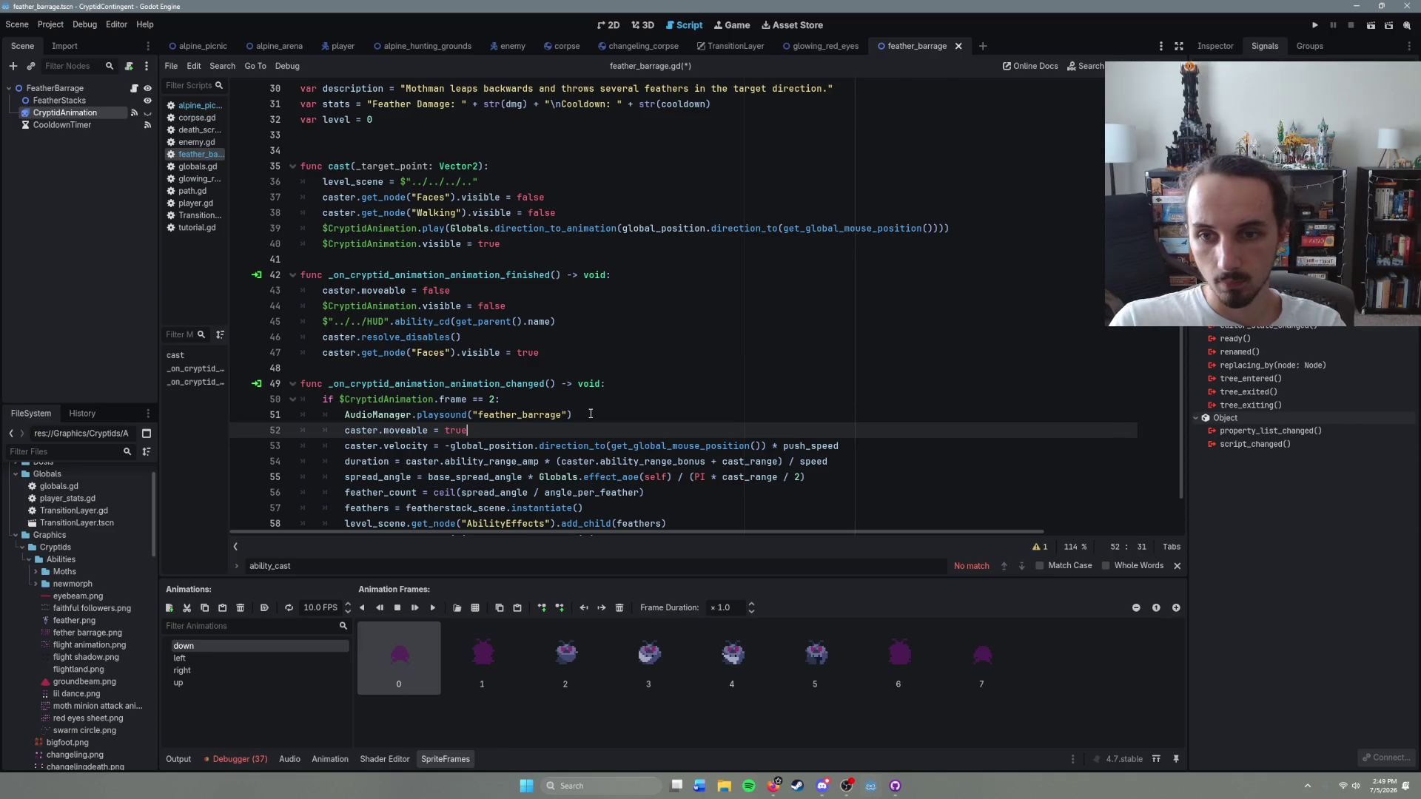
pyautogui.scroll(3, 590, 413)
pyautogui.click(553, 353)
pyautogui.click(550, 336)
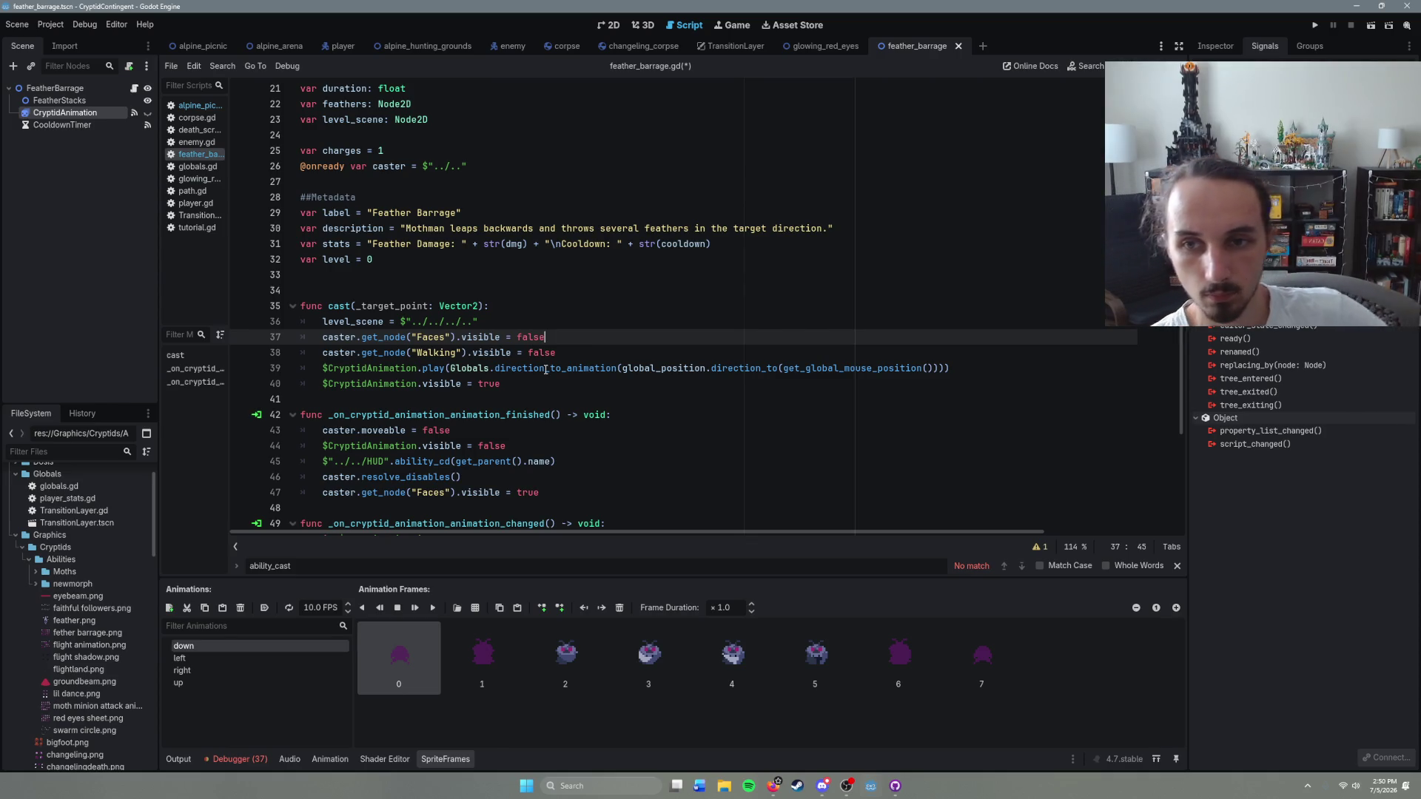
# Step: Move the Faces and Walking visible = false lines from cast() to the top of the frame 2 block
pyautogui.moveTo(555, 353); pyautogui.dragTo(323, 339)
pyautogui.hotkey('ctrl', 'c')
pyautogui.press('BackSpace')
pyautogui.press('BackSpace')
pyautogui.press('BackSpace')
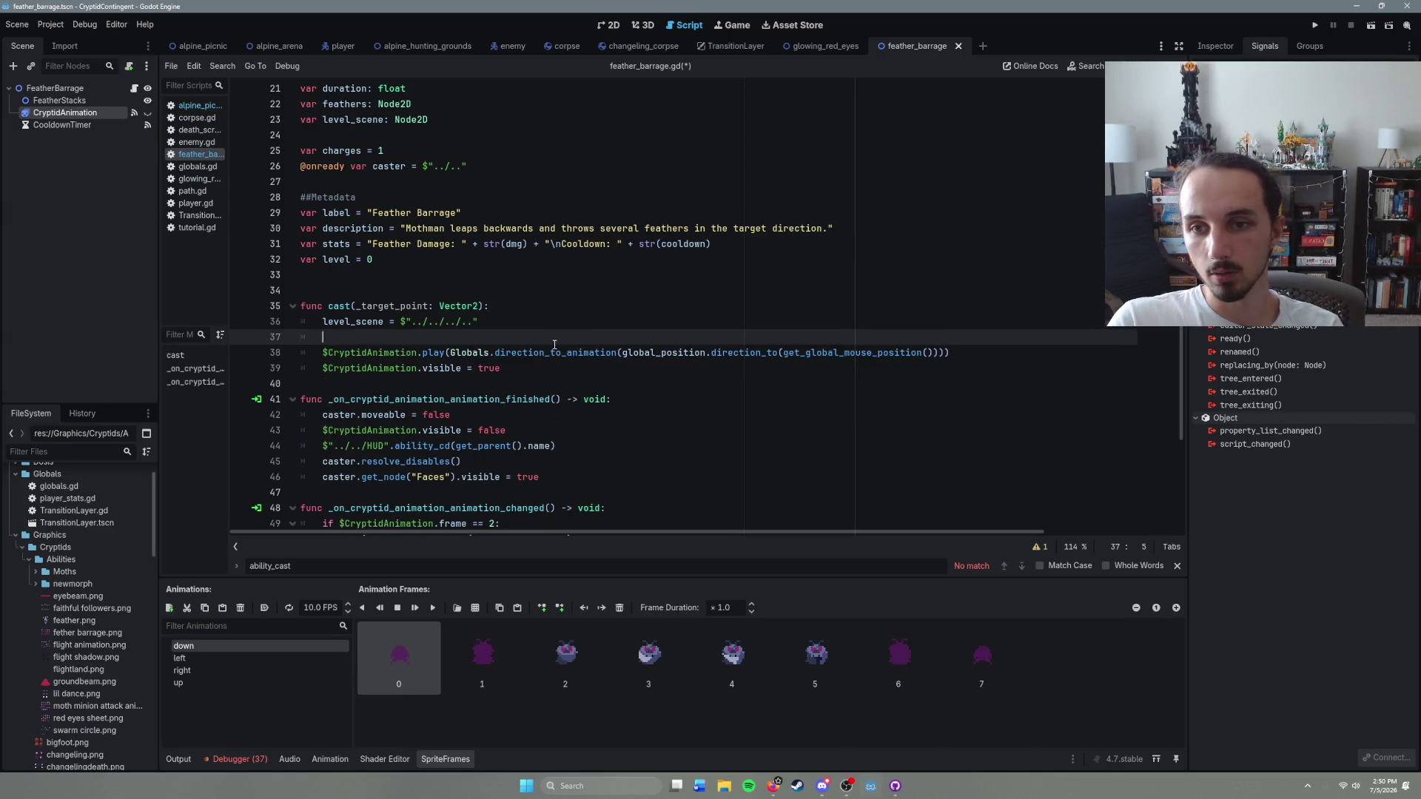
pyautogui.scroll(-3, 569, 350)
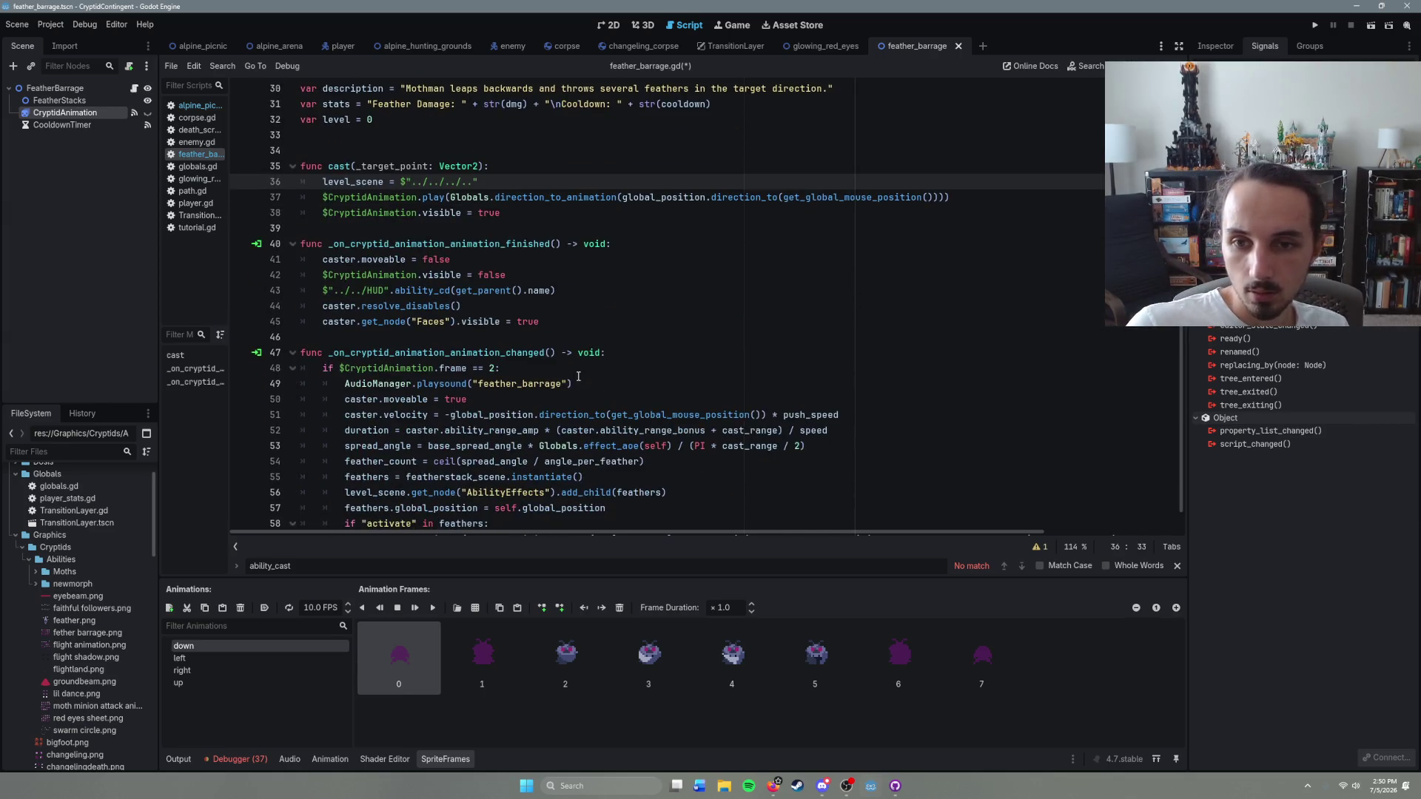
pyautogui.click(539, 402)
pyautogui.click(595, 382)
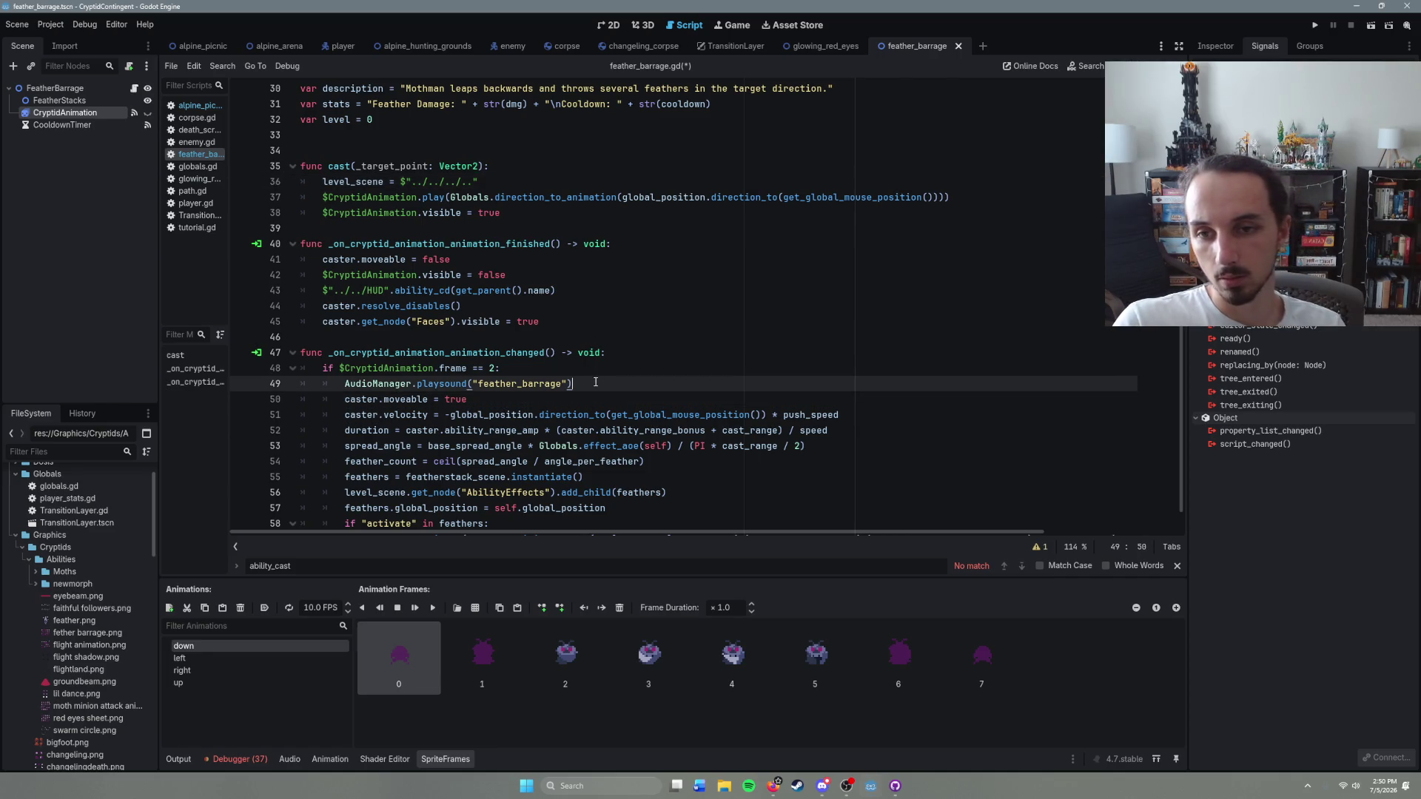
pyautogui.click(494, 401)
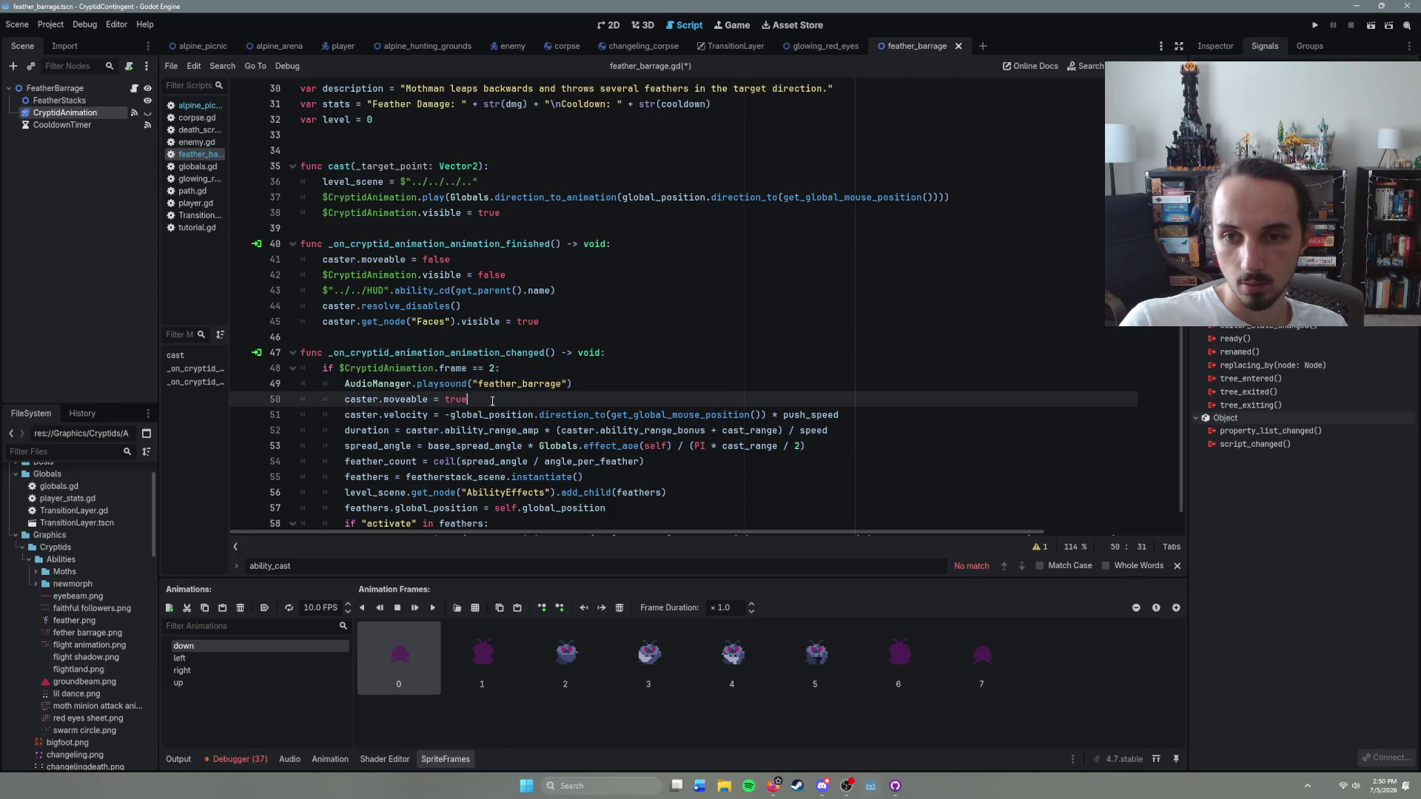
pyautogui.click(549, 373)
pyautogui.press('Return')
pyautogui.hotkey('ctrl', 'v')
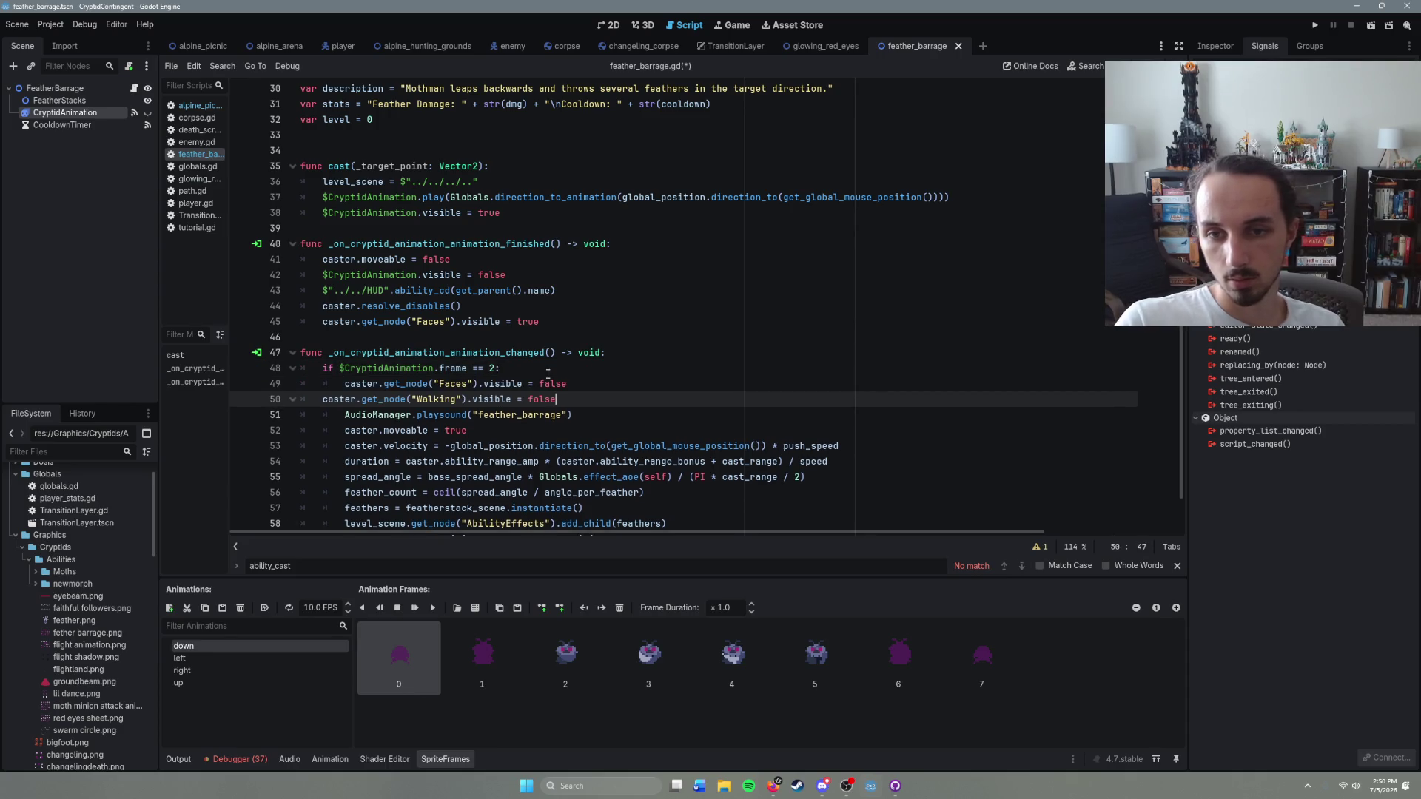
pyautogui.click(318, 405)
pyautogui.press('Tab')
# Step: Save feather_barrage.gd, keeping the caster.moveable = true line in the frame 2 block
pyautogui.click(488, 431)
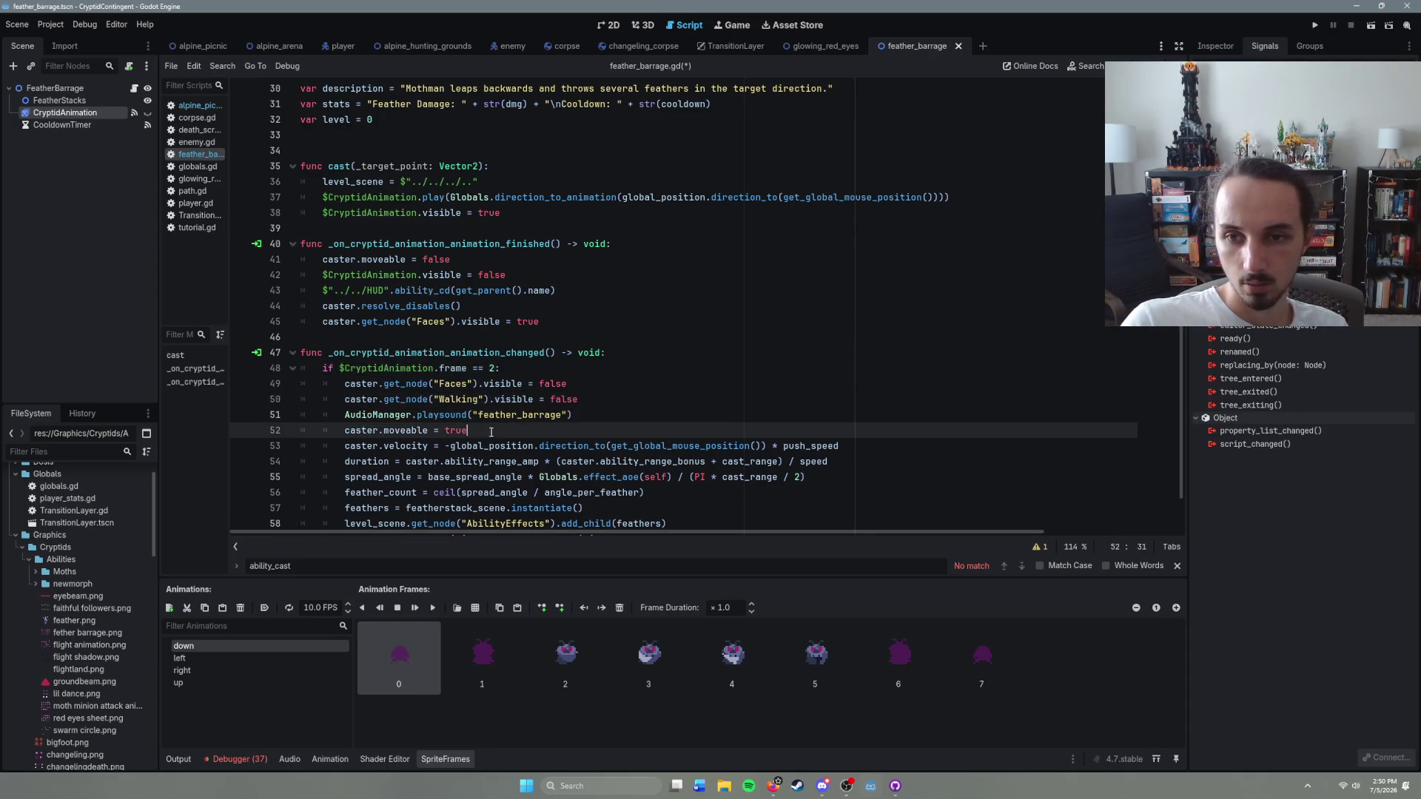
pyautogui.moveTo(480, 431); pyautogui.dragTo(345, 431)
pyautogui.press('BackSpace')
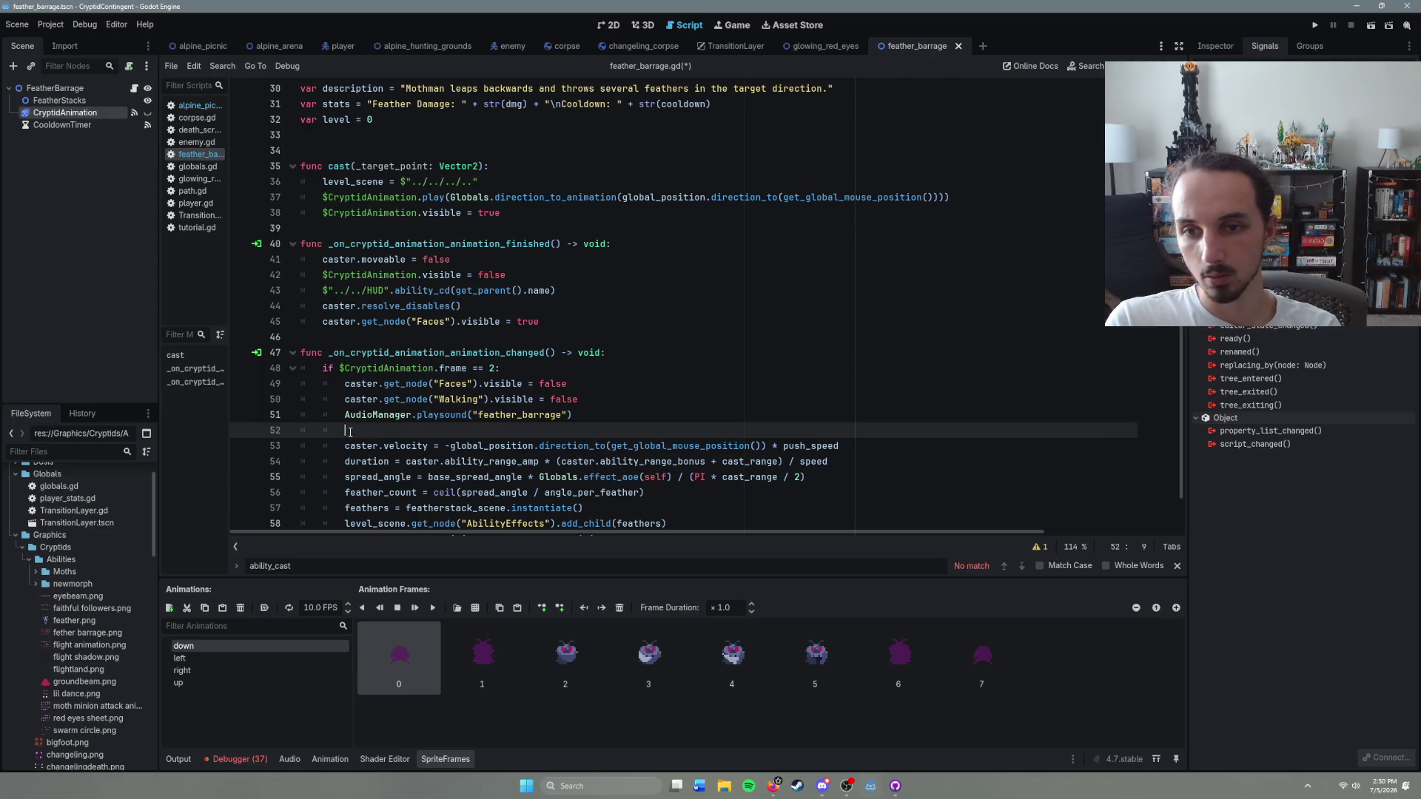
pyautogui.hotkey('ctrl', 'z')
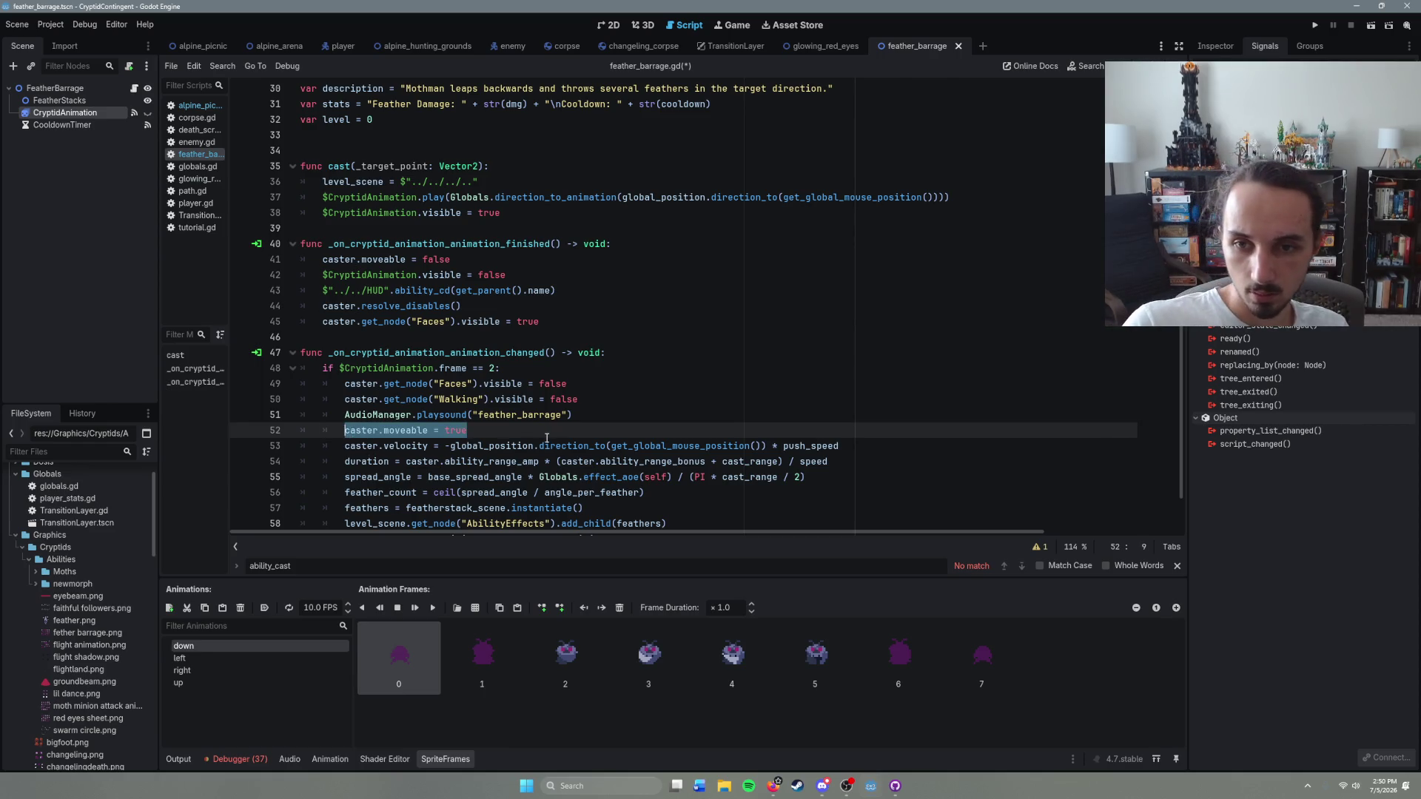
pyautogui.click(547, 437)
pyautogui.hotkey('ctrl', 's')
# Step: Move the playsound line to the top of the frame 2 block and save the script
pyautogui.moveTo(572, 415); pyautogui.dragTo(347, 415)
pyautogui.hotkey('ctrl', 'c')
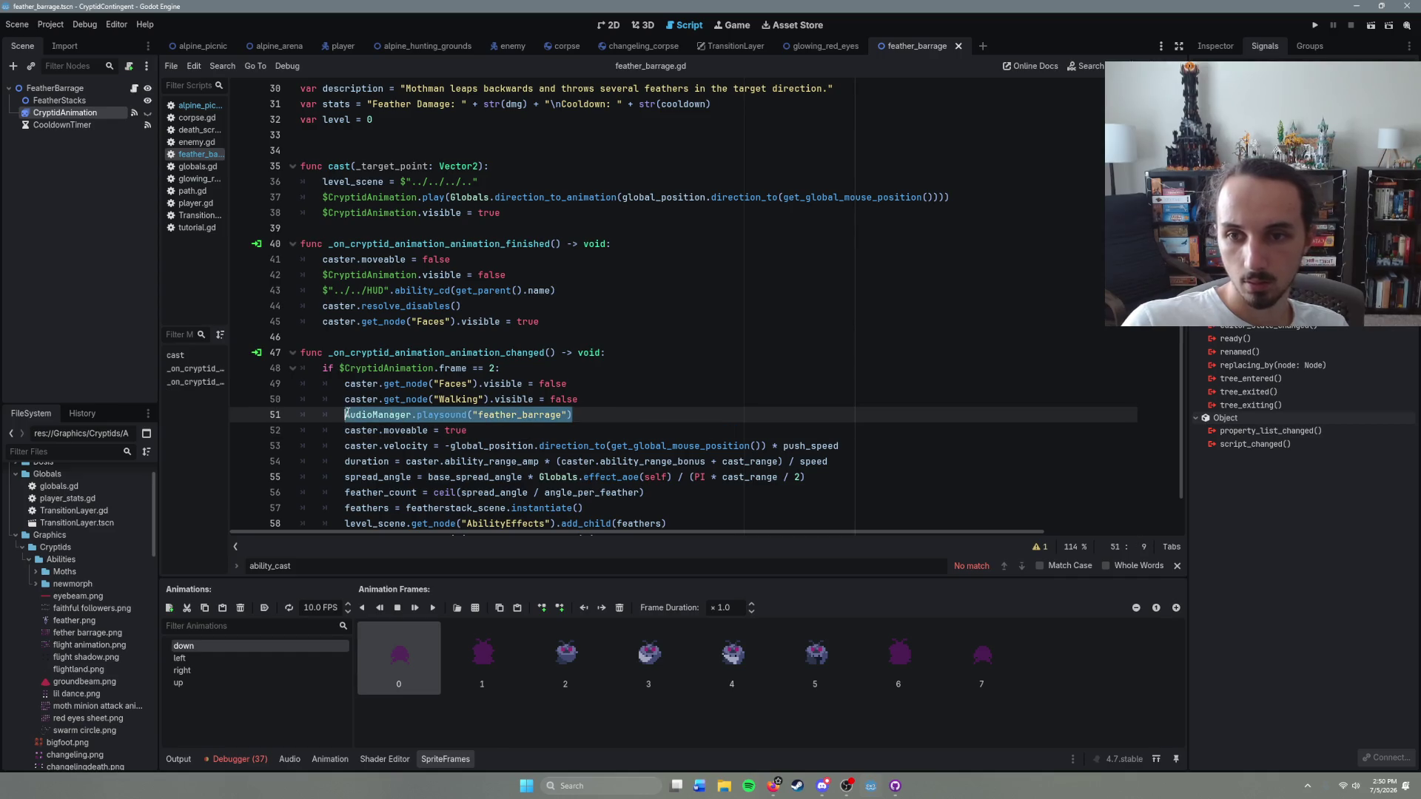
pyautogui.press('BackSpace')
pyautogui.press('BackSpace')
pyautogui.press('BackSpace')
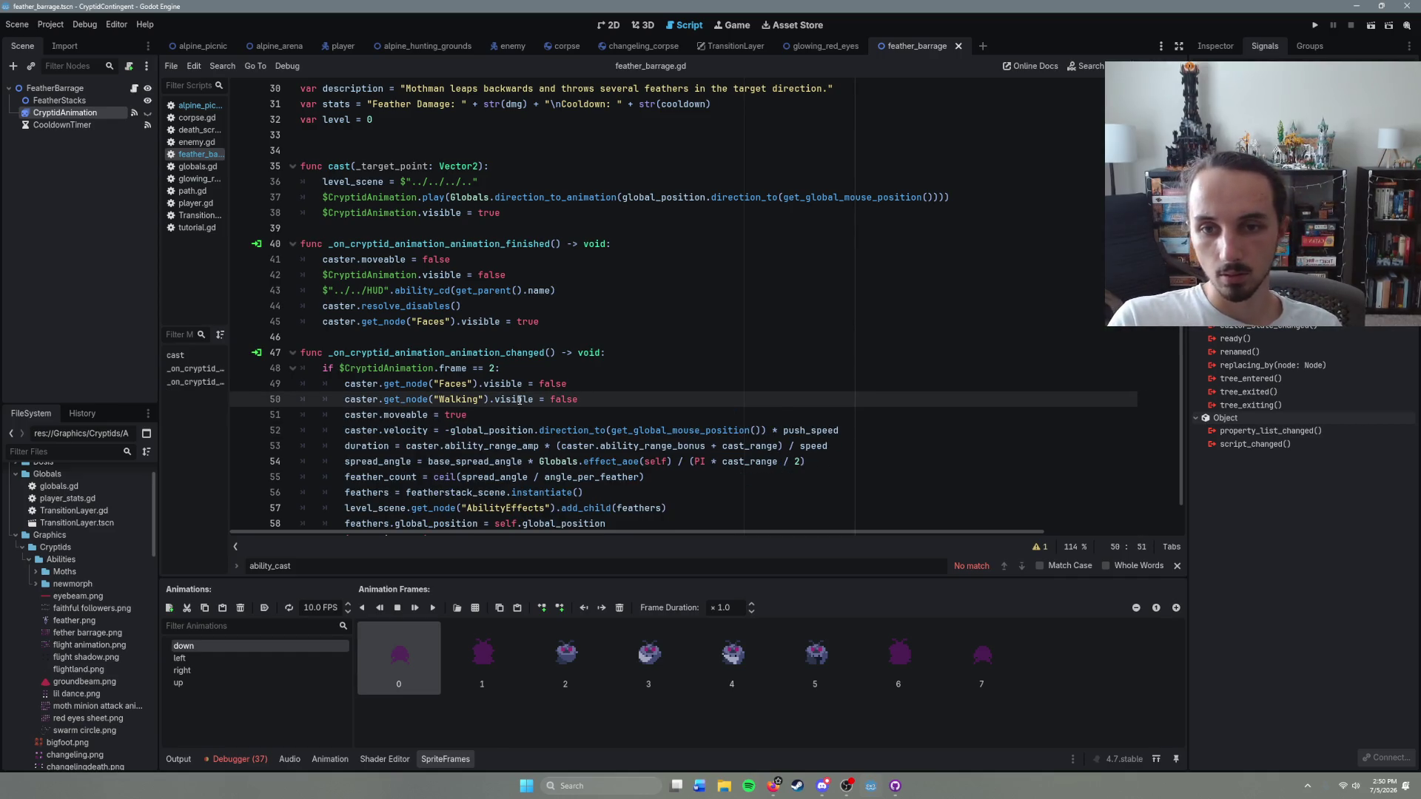
pyautogui.click(508, 379)
pyautogui.press('Home')
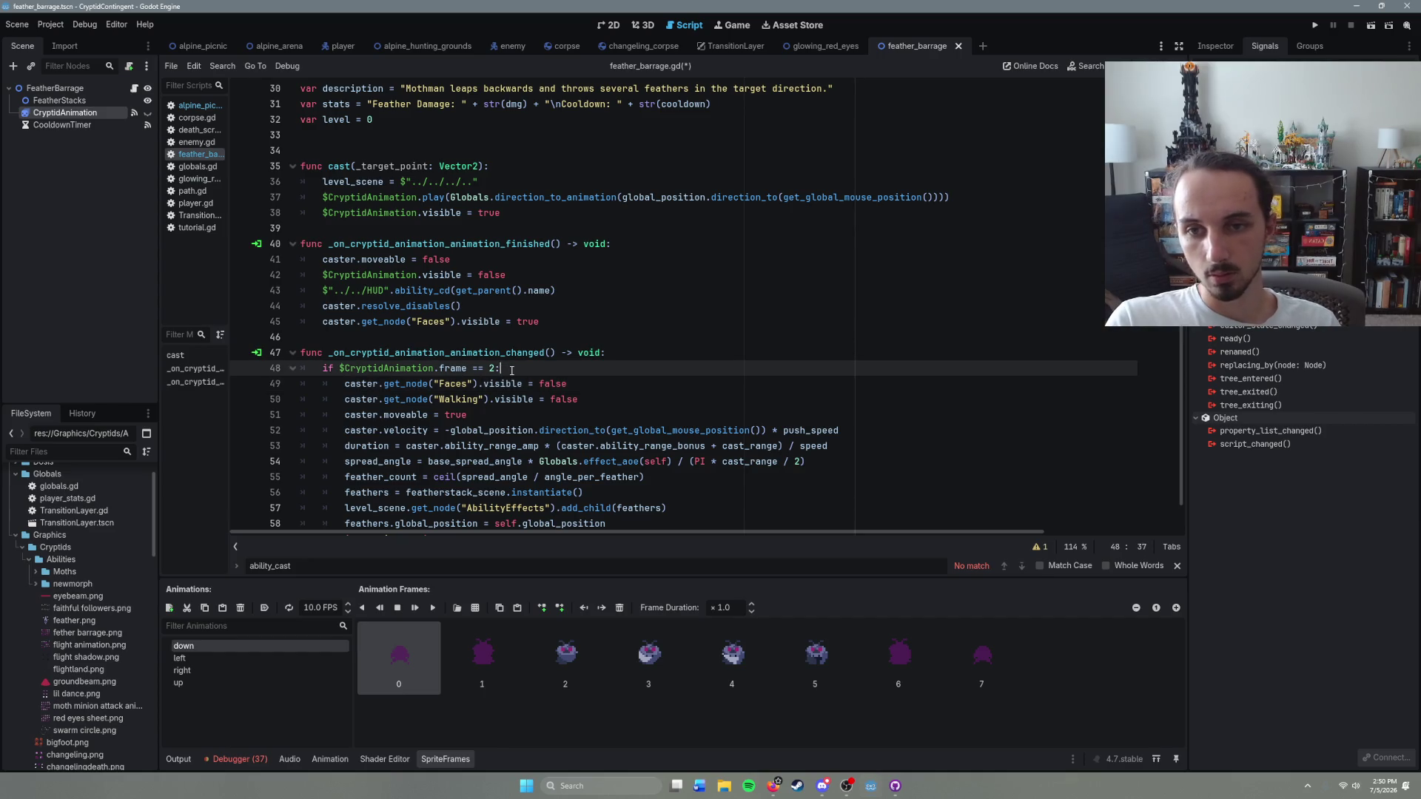
pyautogui.press('Return')
pyautogui.press('Up')
pyautogui.hotkey('ctrl', 'v')
pyautogui.hotkey('ctrl', 's')
pyautogui.click(535, 446)
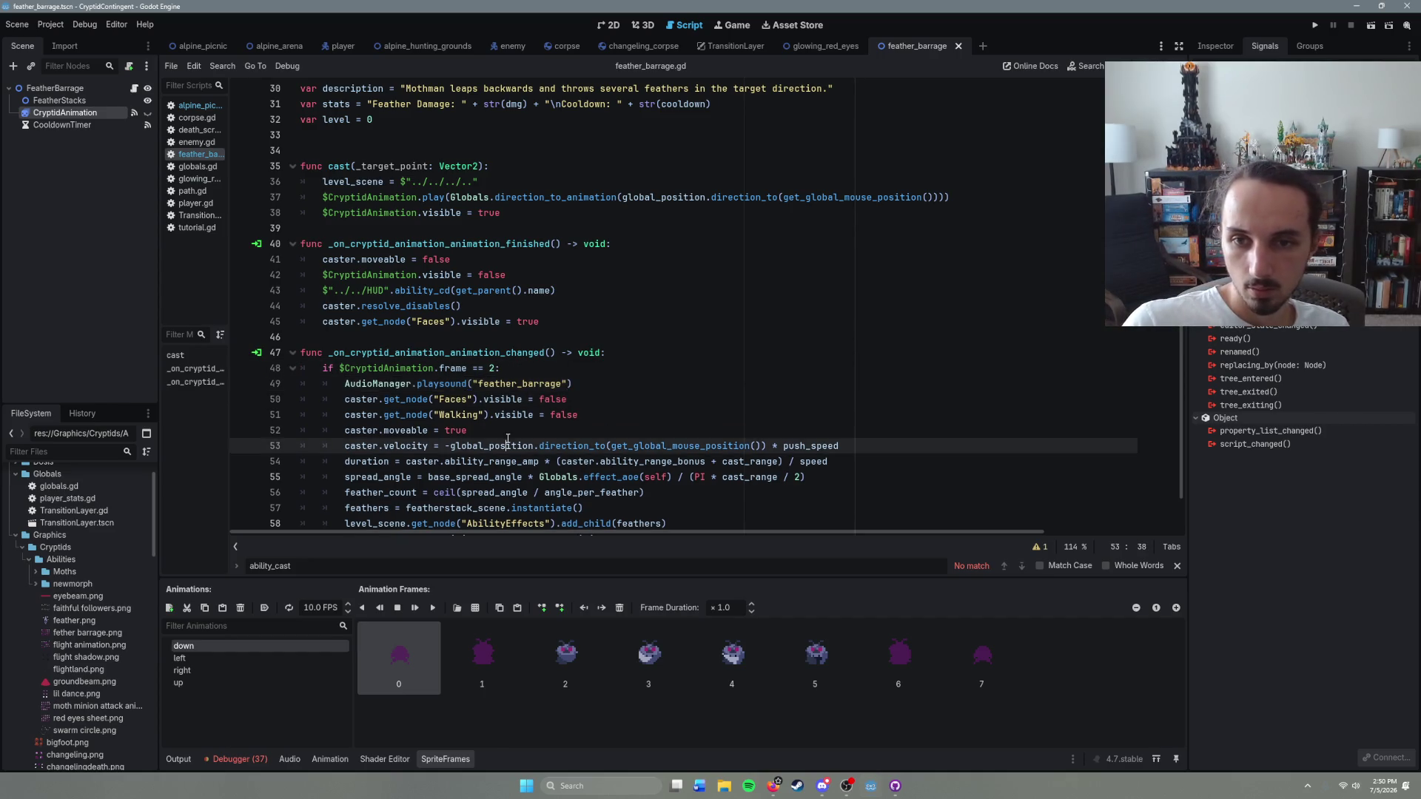
pyautogui.scroll(3, 526, 430)
pyautogui.scroll(-3, 526, 429)
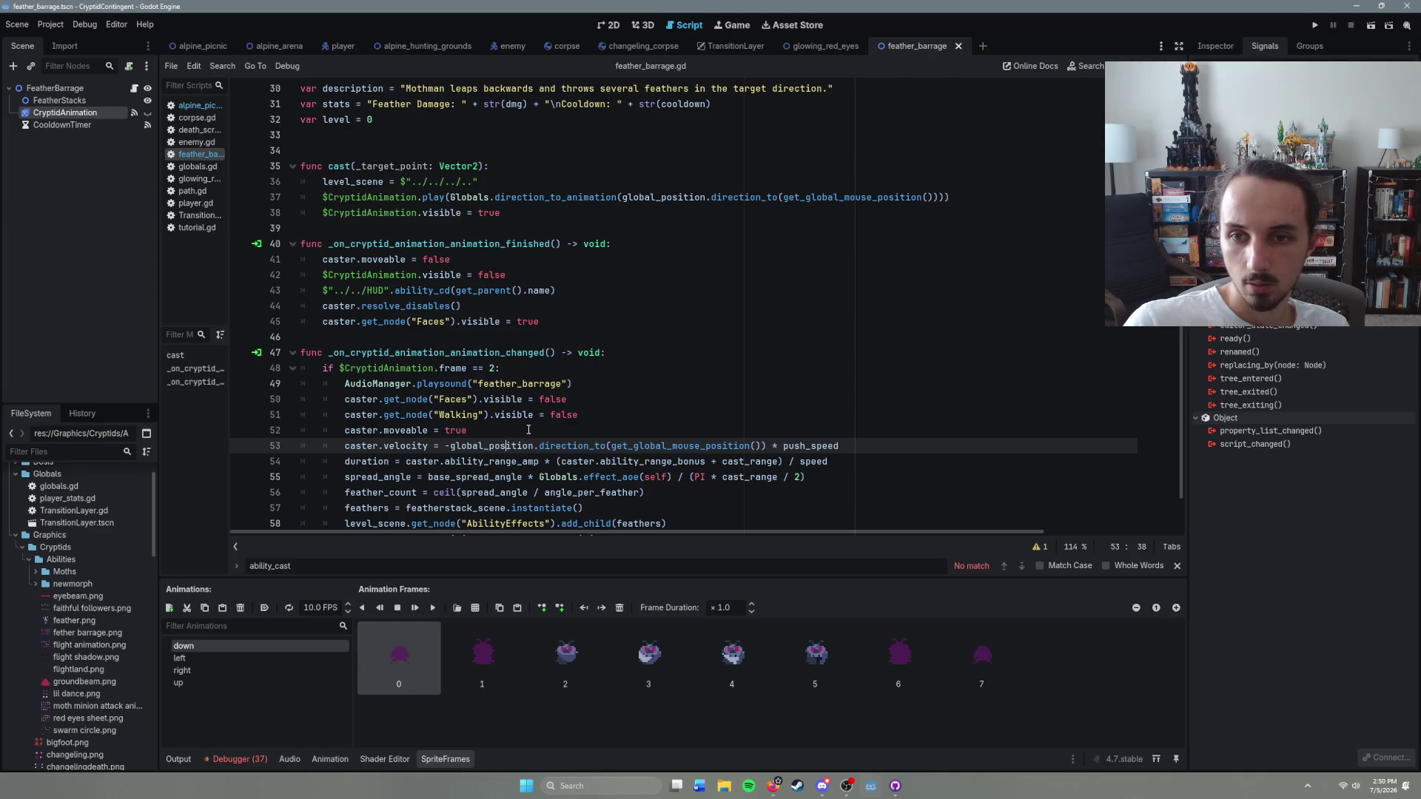
pyautogui.hotkey('ctrl', 'shift', 'o')
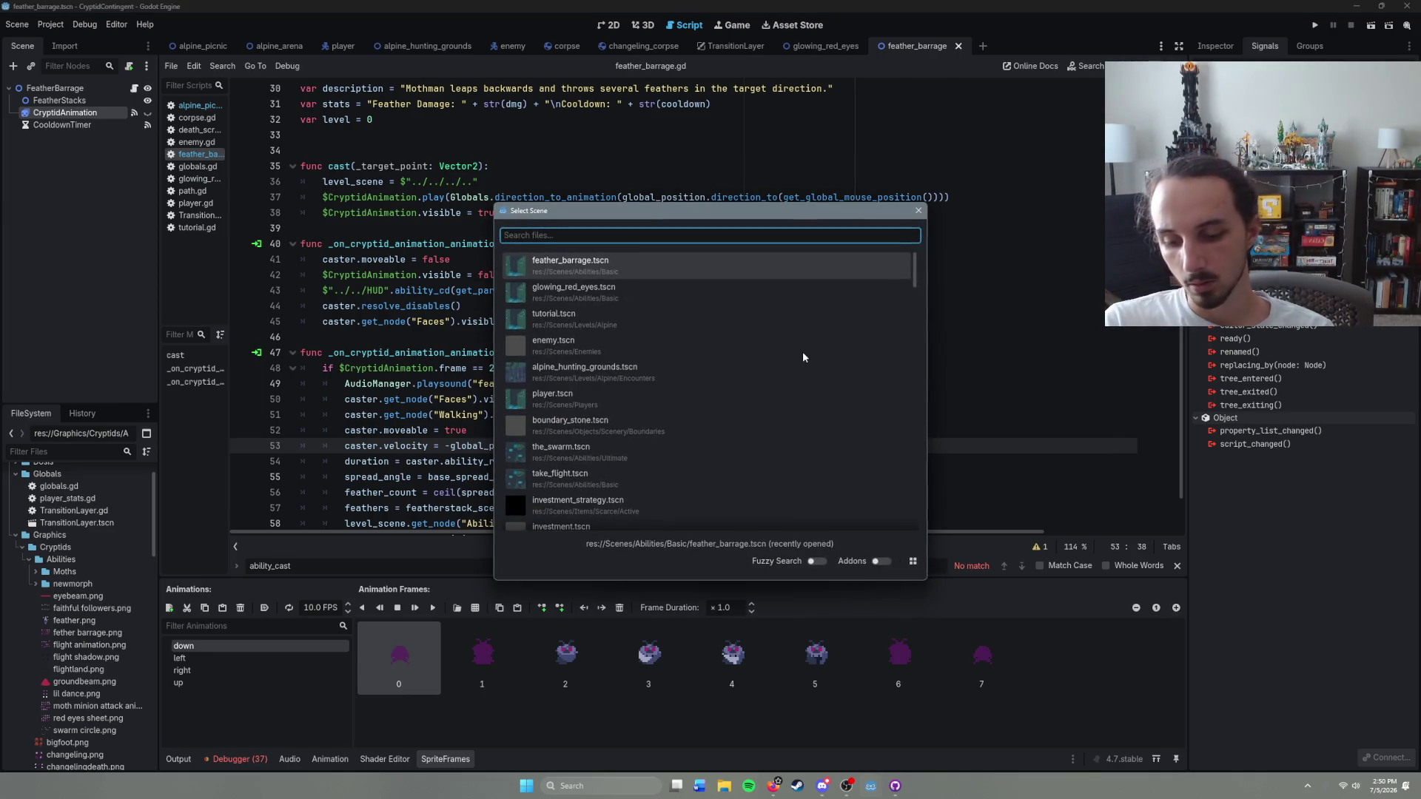
# Step: Open hunter_shoot.tscn via a 'hunt' search, review its frame == 2 check on line 38, then return to feather_barrage
pyautogui.write('hunt')
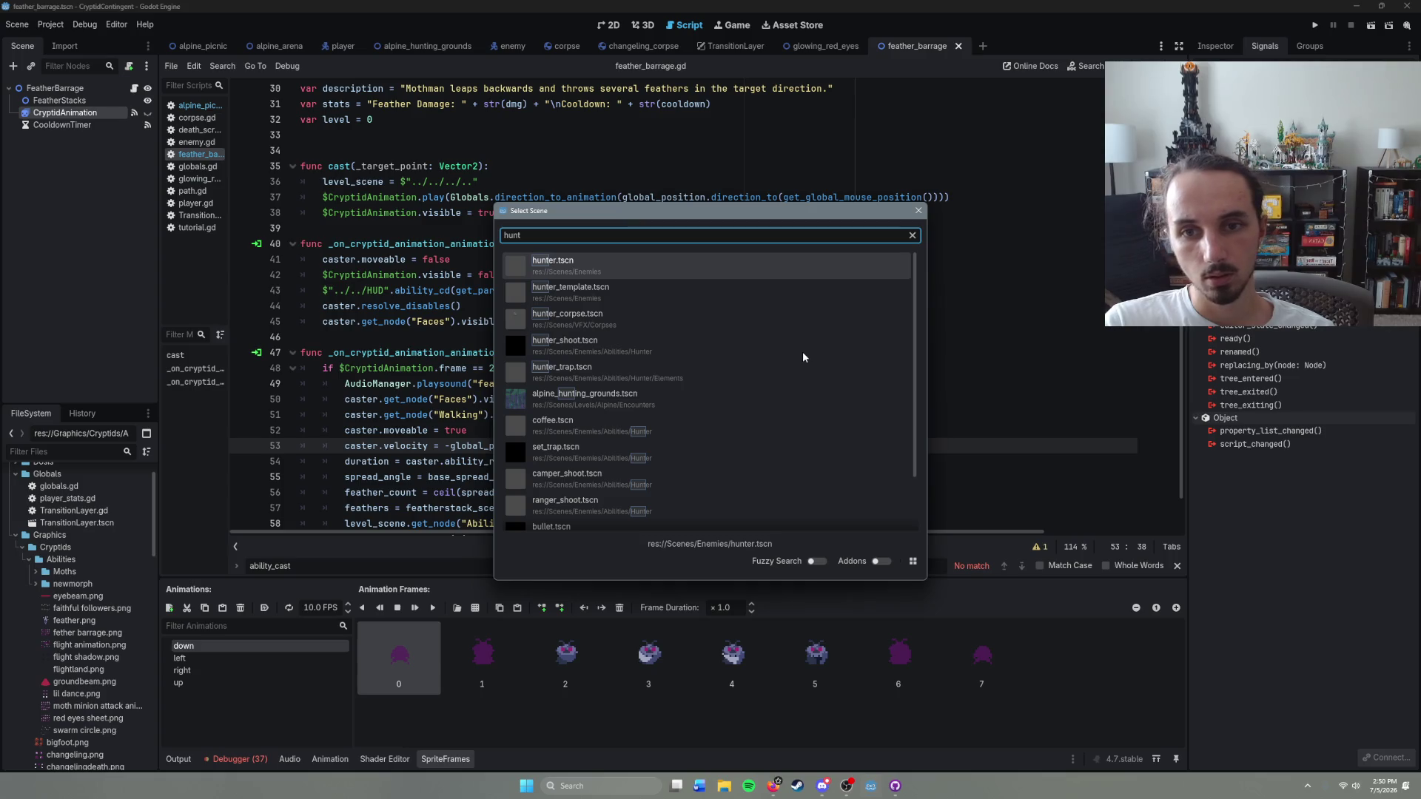
pyautogui.click(672, 353)
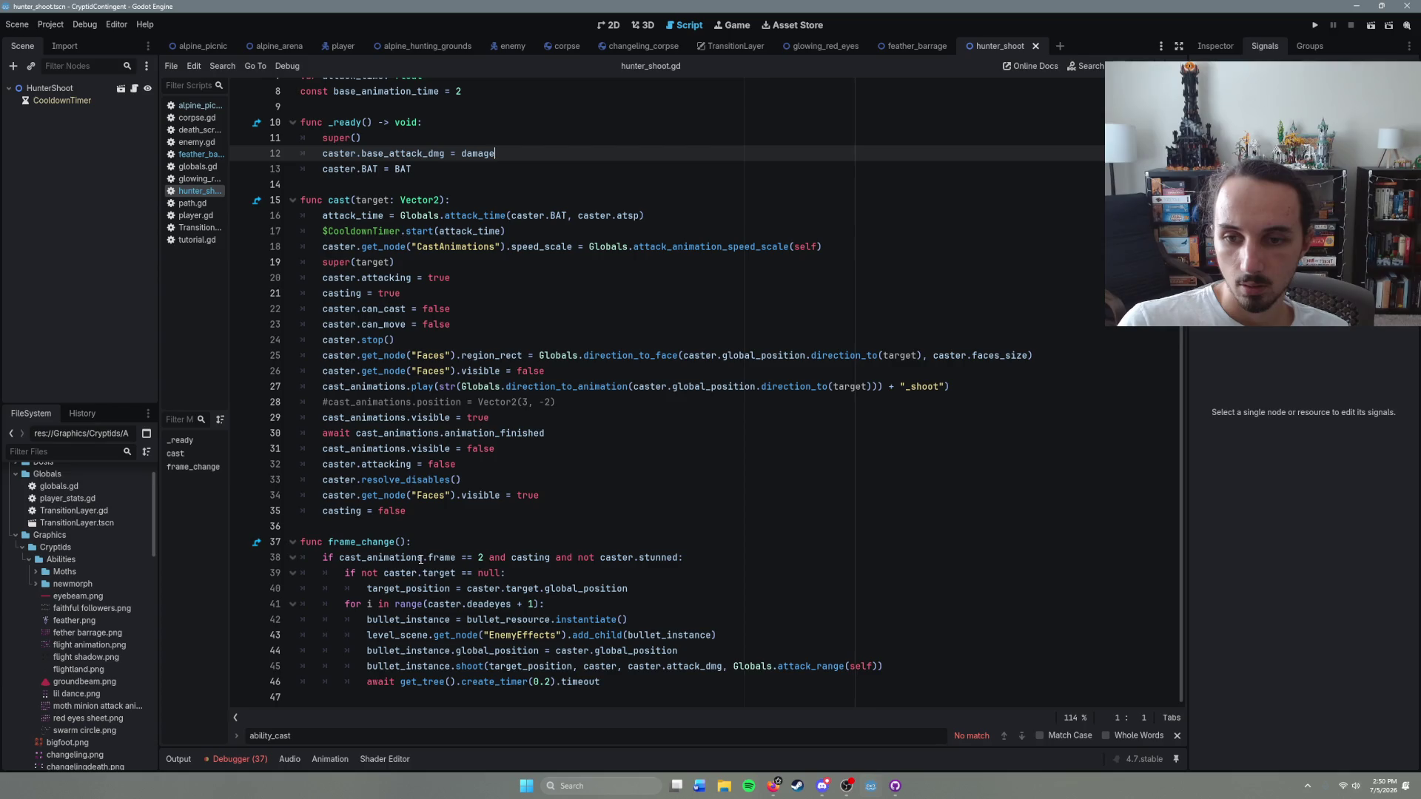
pyautogui.click(481, 557)
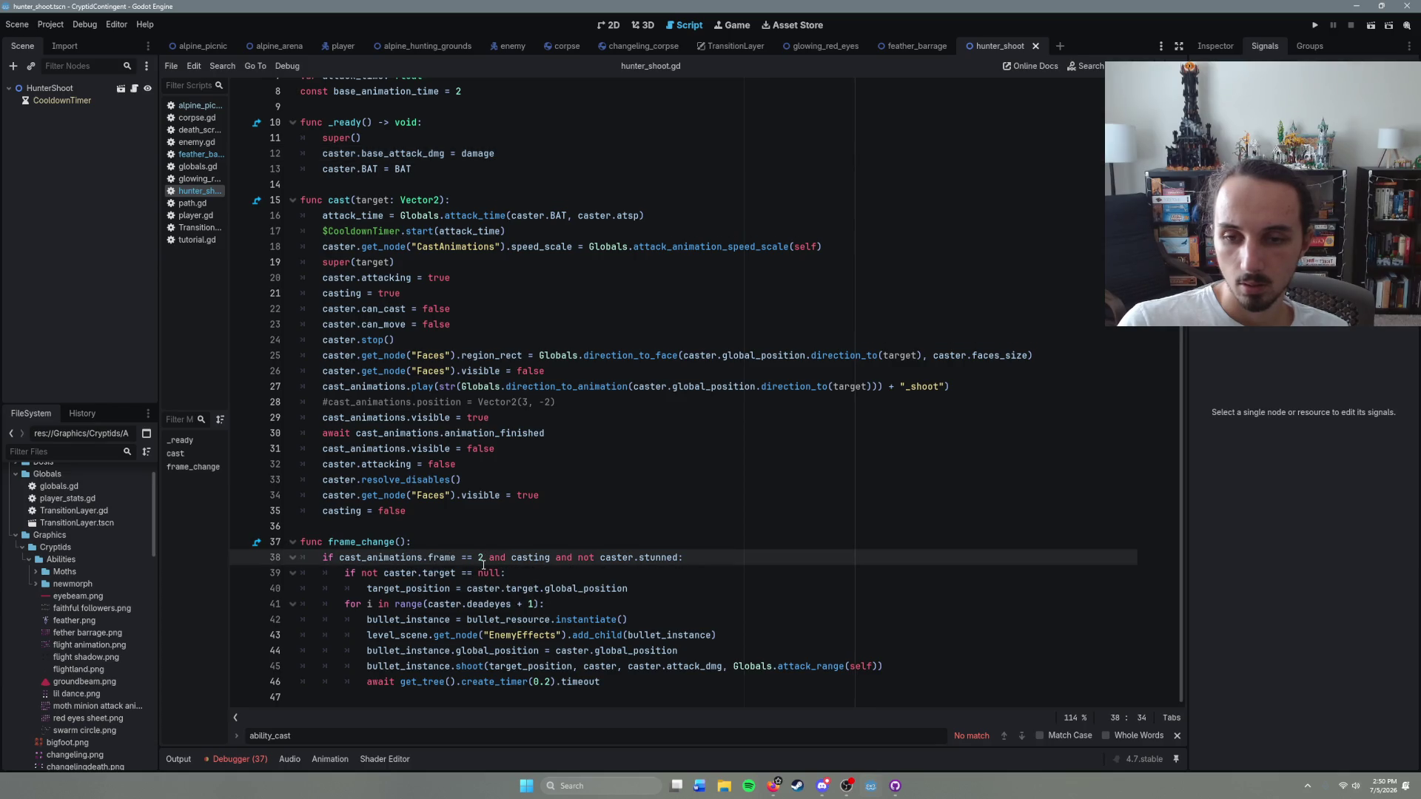
pyautogui.click(936, 46)
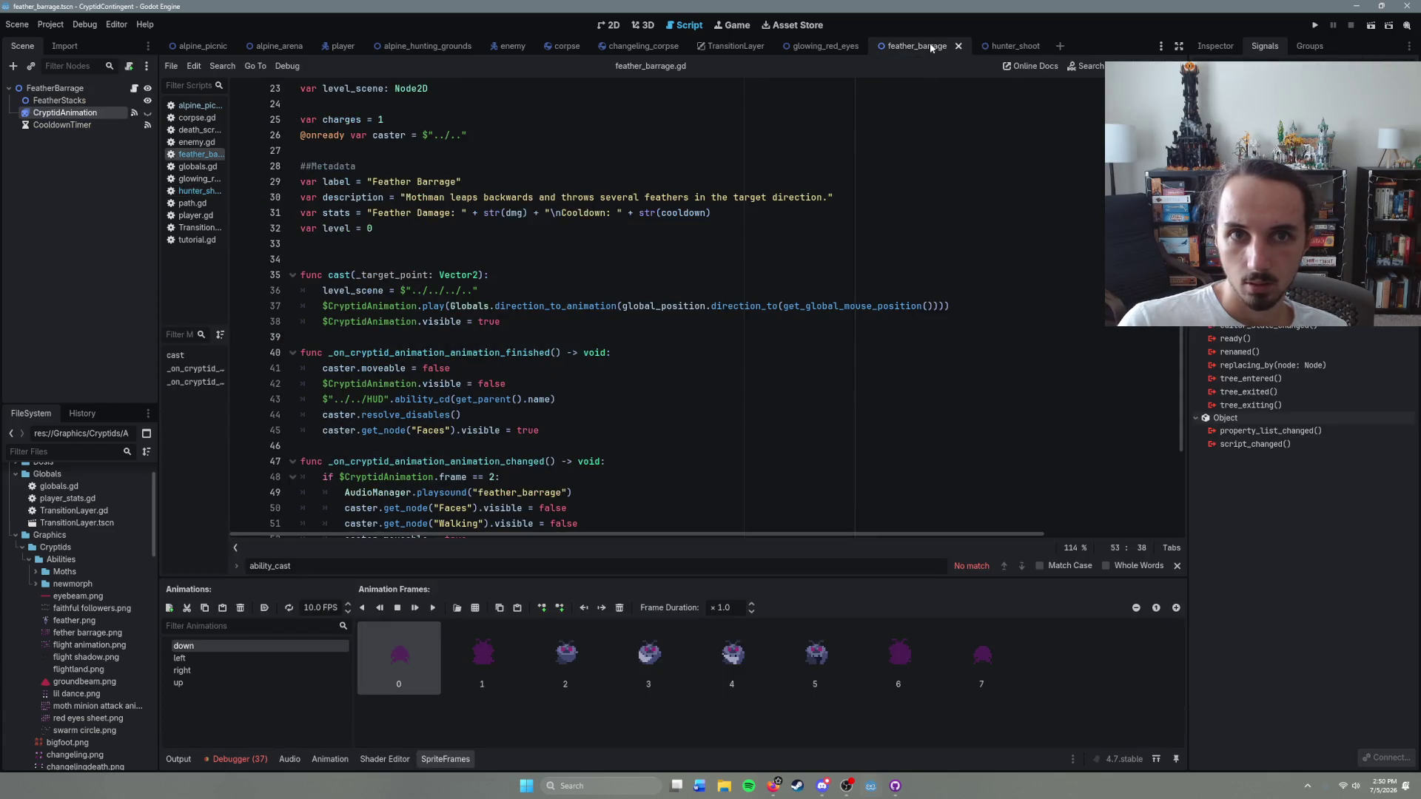
# Step: Scroll through the script to review the frame check on line 38
pyautogui.scroll(-3, 420, 385)
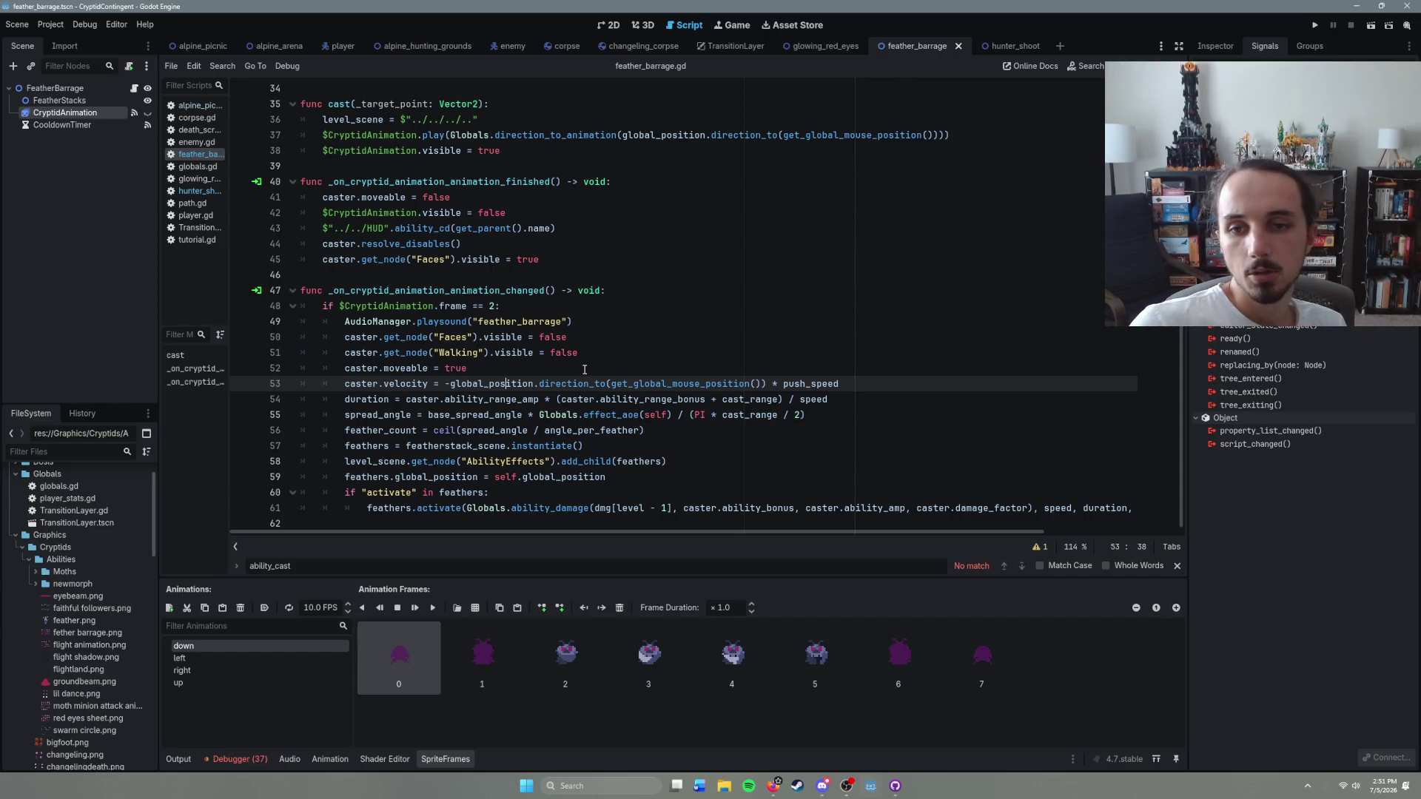
pyautogui.scroll(4, 521, 379)
pyautogui.scroll(3, 521, 379)
pyautogui.scroll(-2, 521, 379)
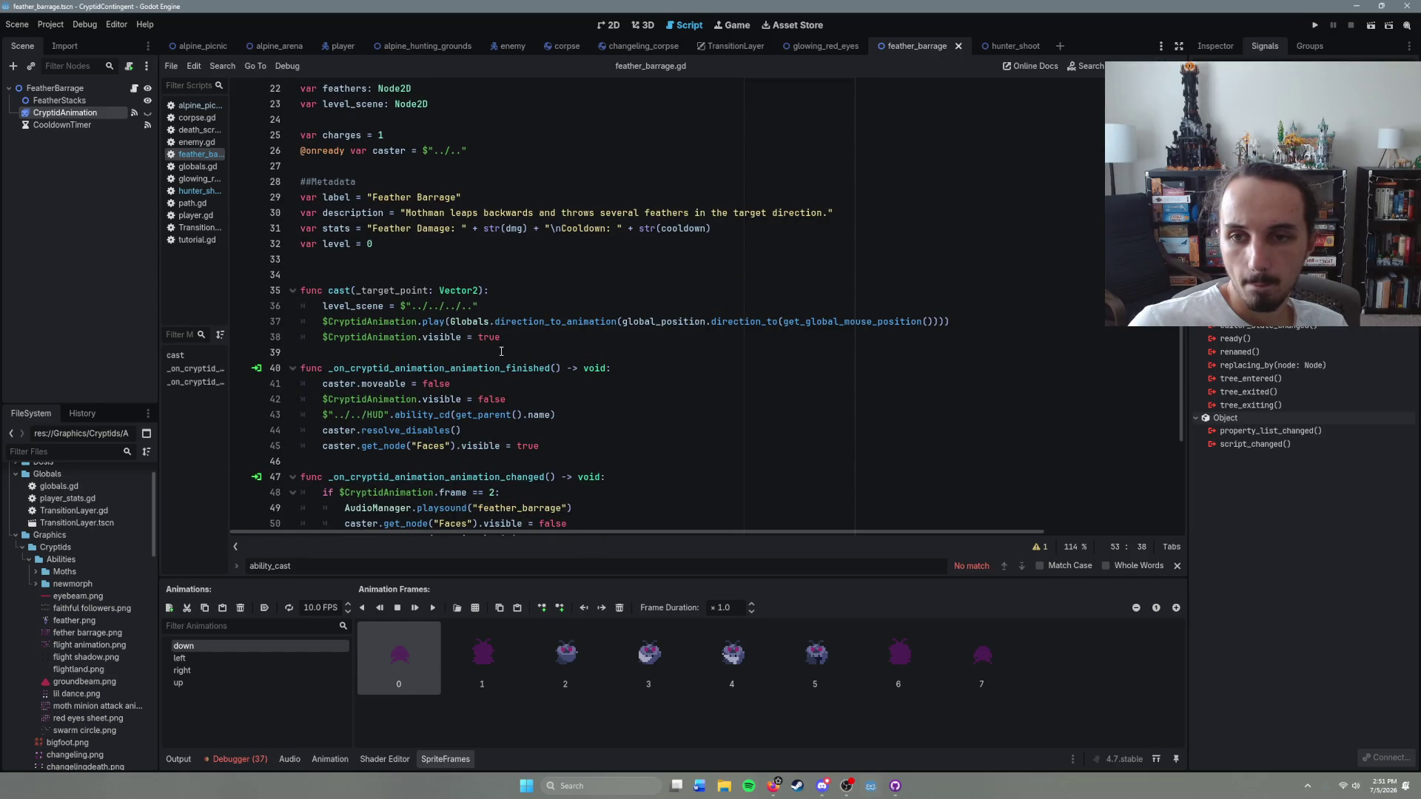
pyautogui.scroll(-1, 501, 351)
pyautogui.scroll(-1, 501, 351)
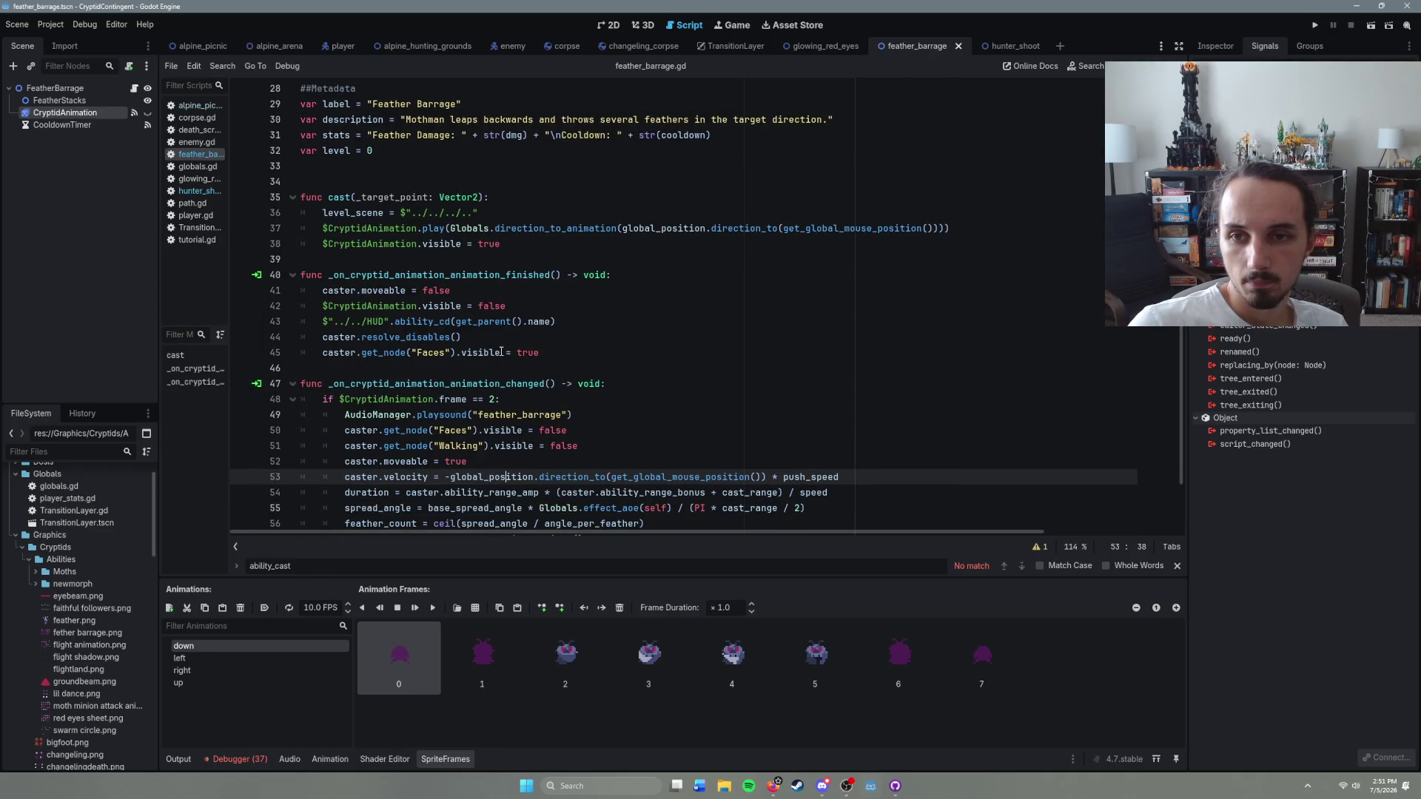
pyautogui.click(523, 252)
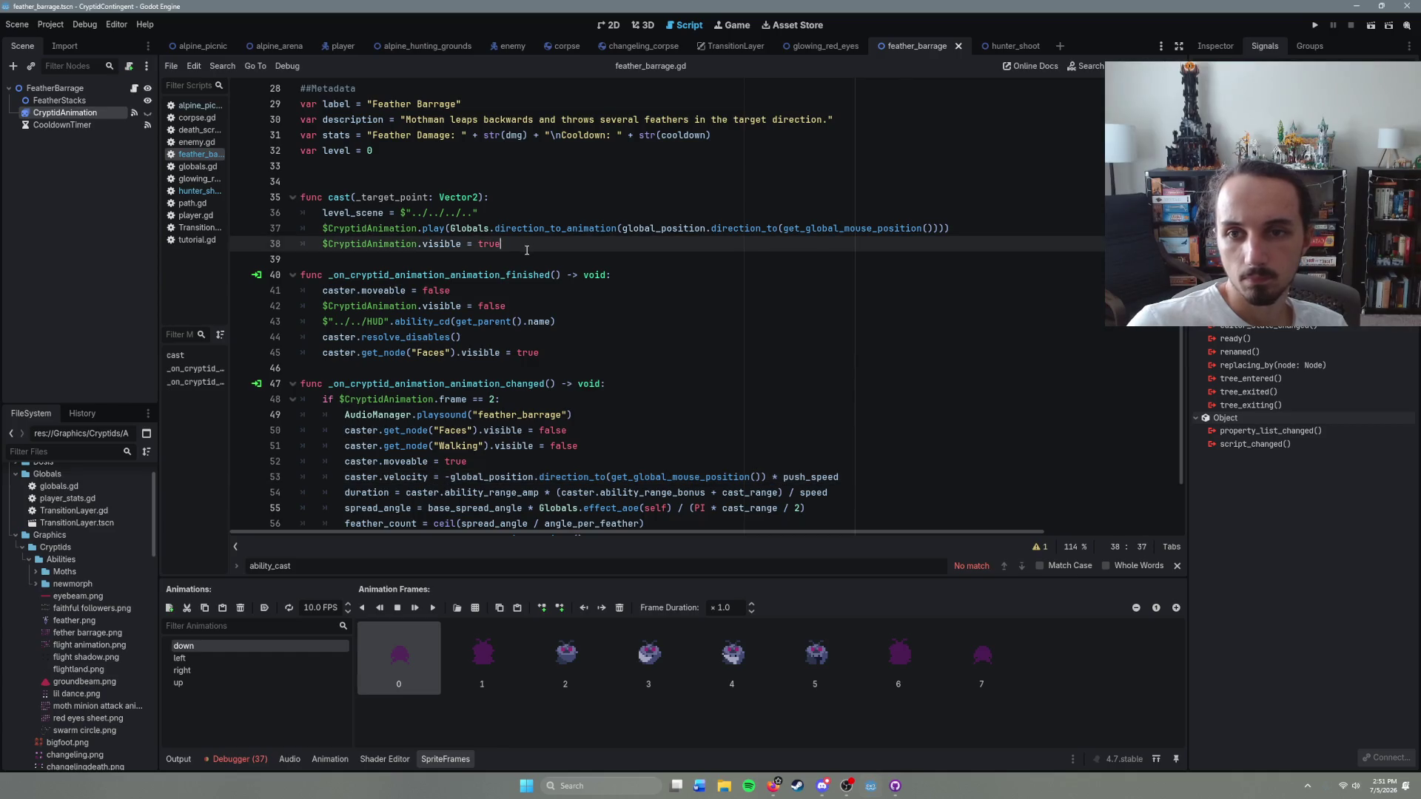
# Step: Run the game from alpine_picnic, cast Feather Barrage, move the character, then stop with F8
pyautogui.click(198, 46)
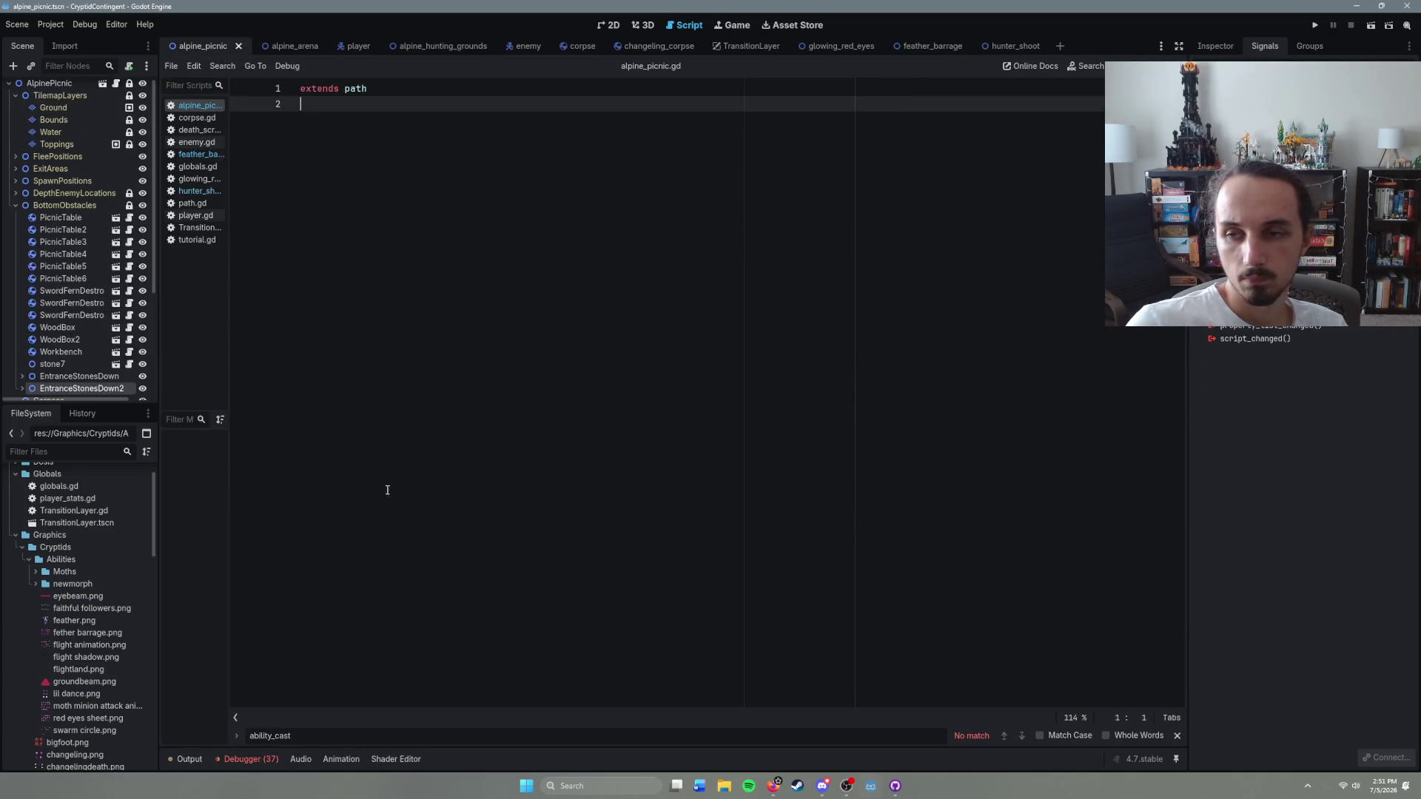
pyautogui.press('F5')
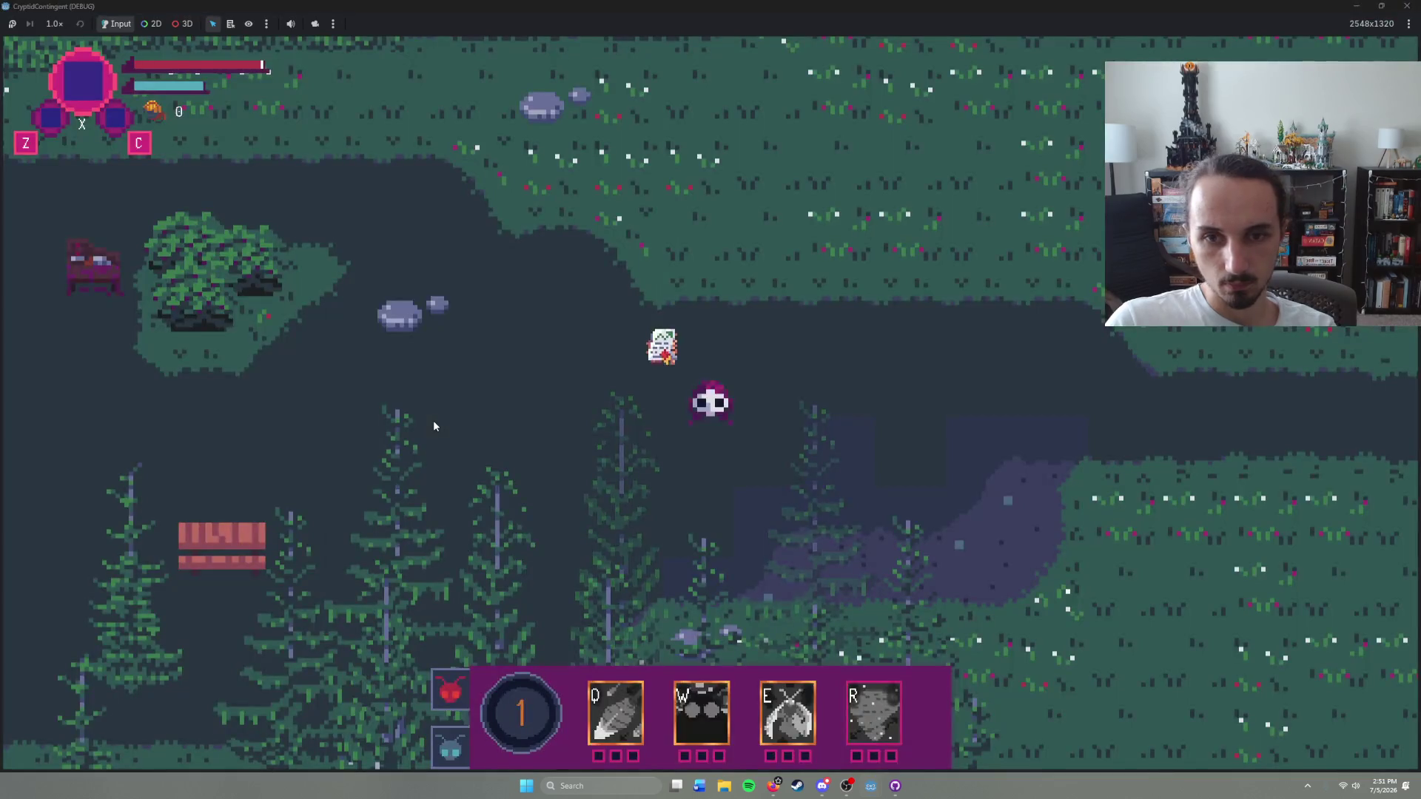
pyautogui.press('q')
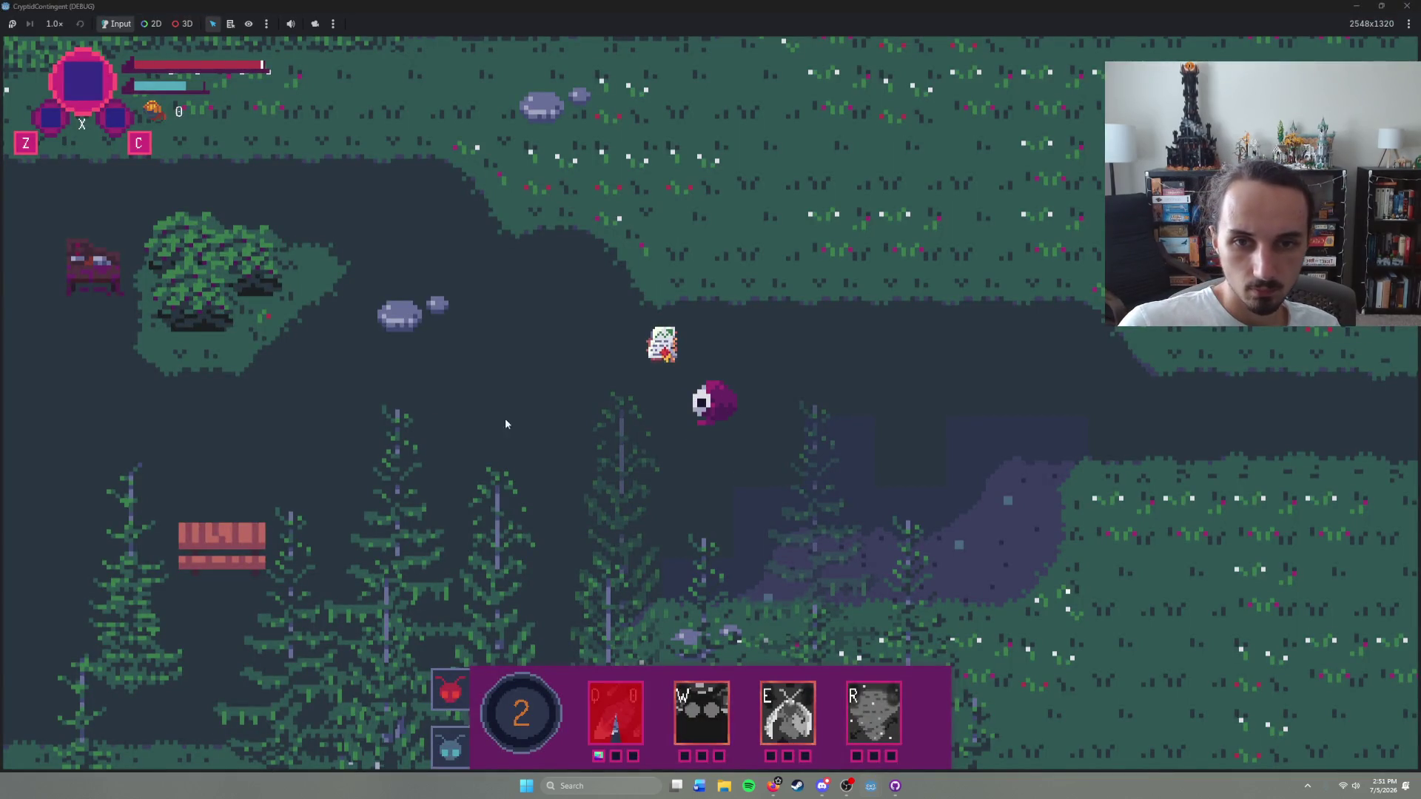
pyautogui.rightClick(808, 392)
pyautogui.press('F8')
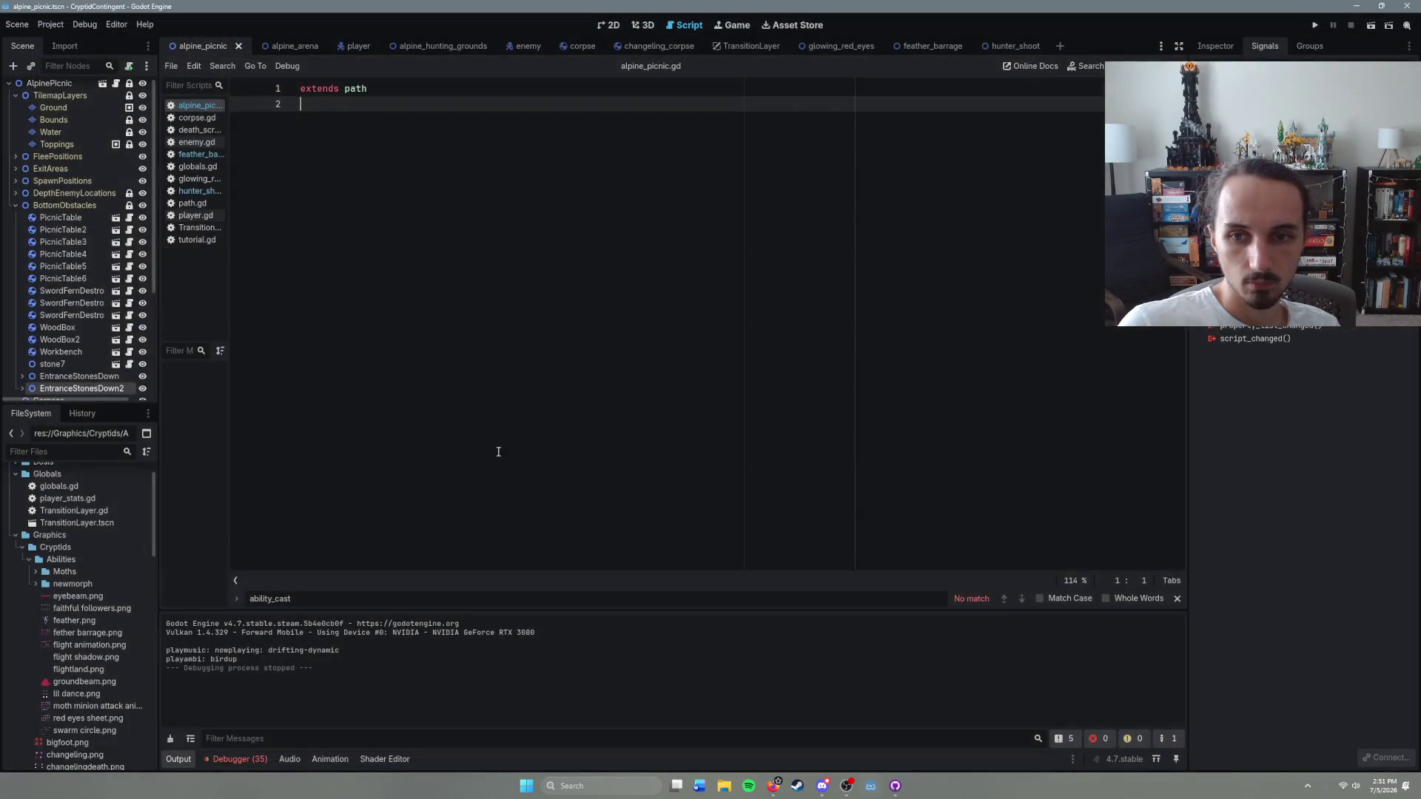
# Step: Close the hunter_shoot scene and check the frame == 2 condition on line 48 of feather_barrage
pyautogui.click(996, 51)
pyautogui.scroll(-3, 561, 442)
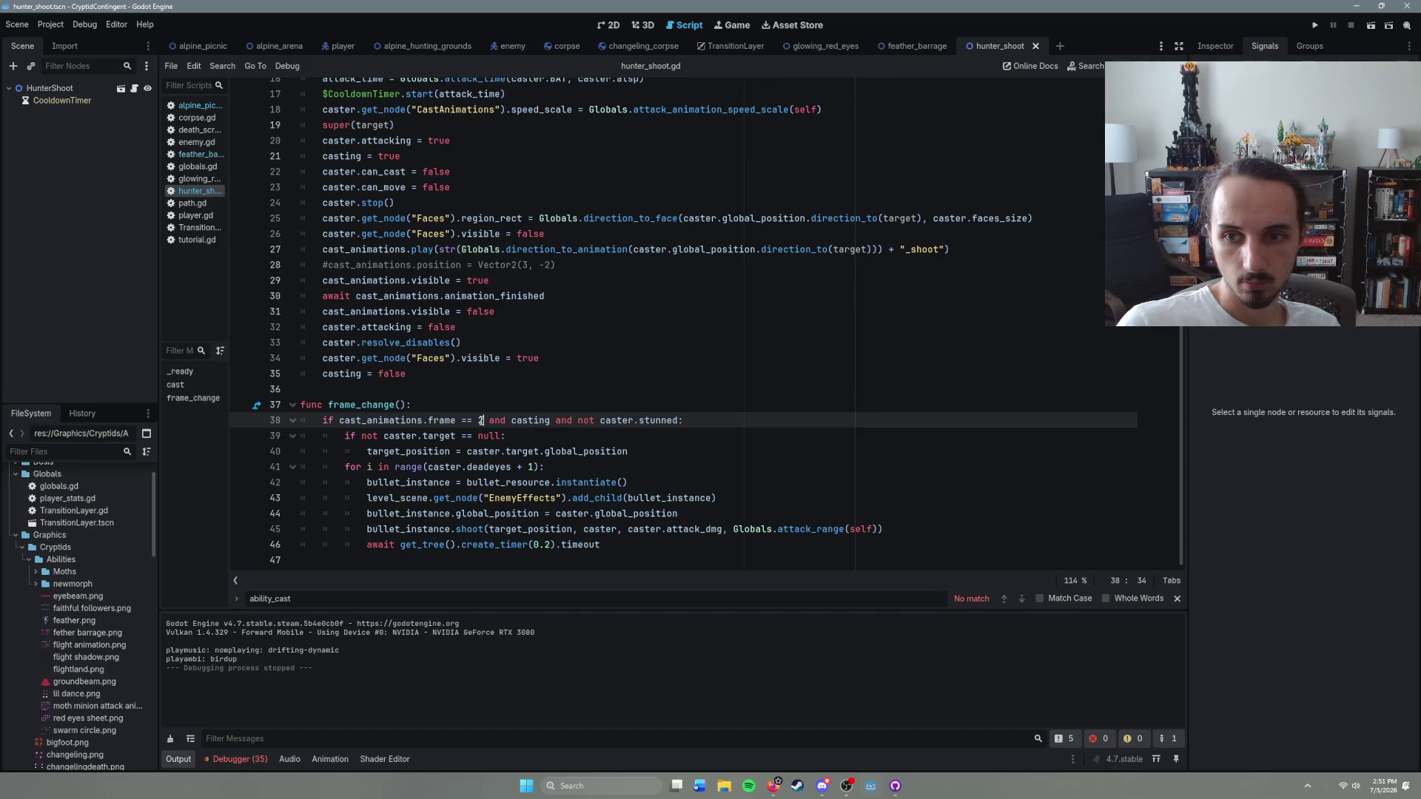
pyautogui.click(1036, 46)
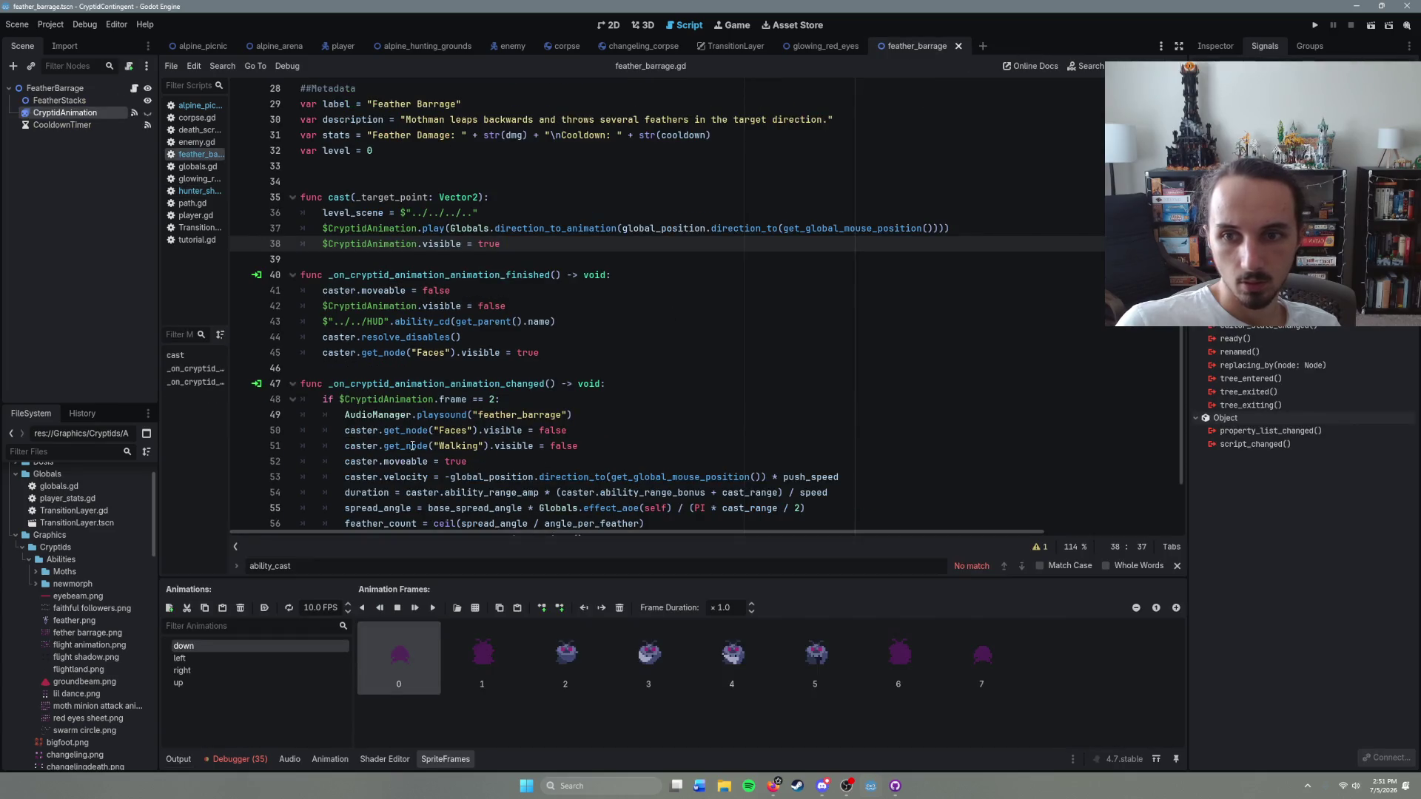
pyautogui.scroll(-1, 412, 445)
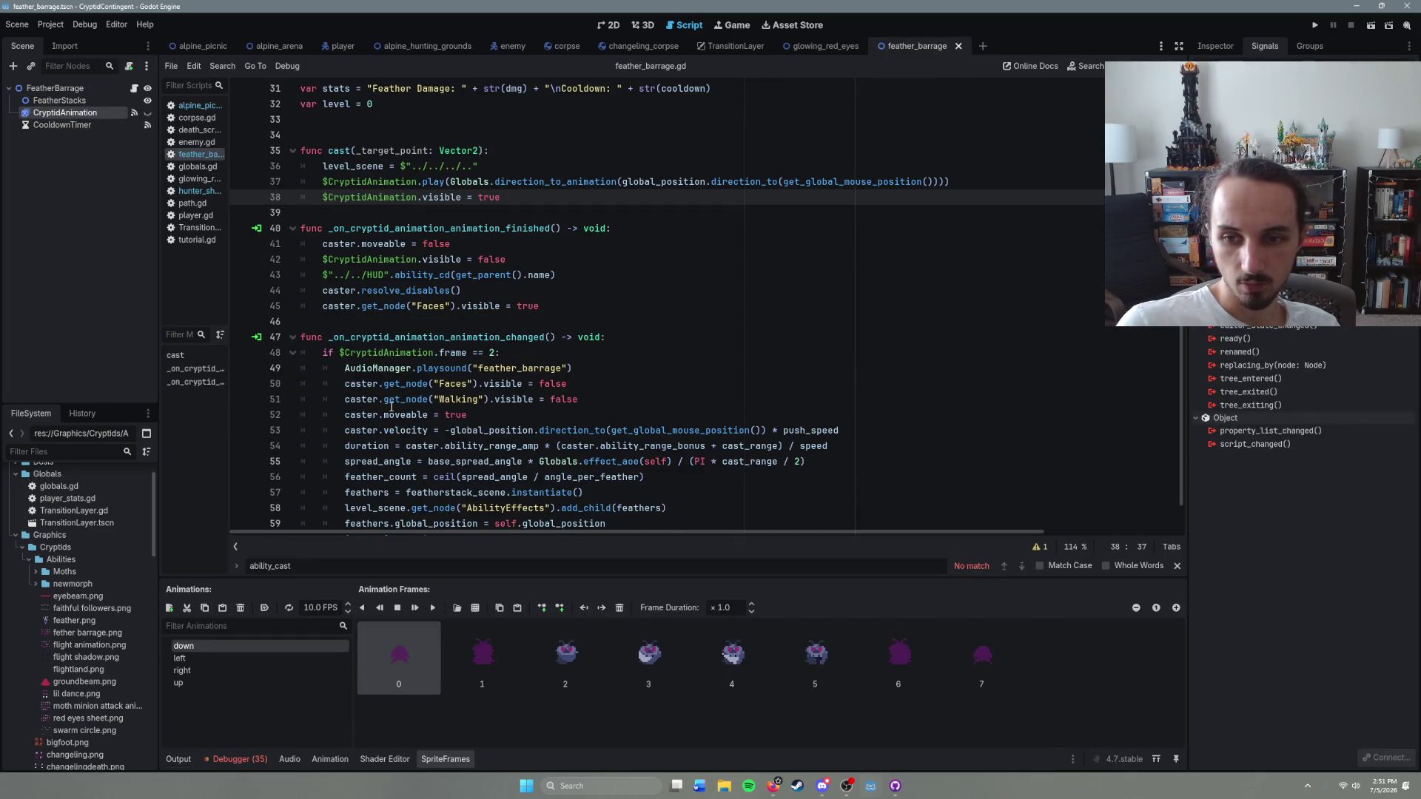
pyautogui.moveTo(391, 406)
pyautogui.click(497, 352)
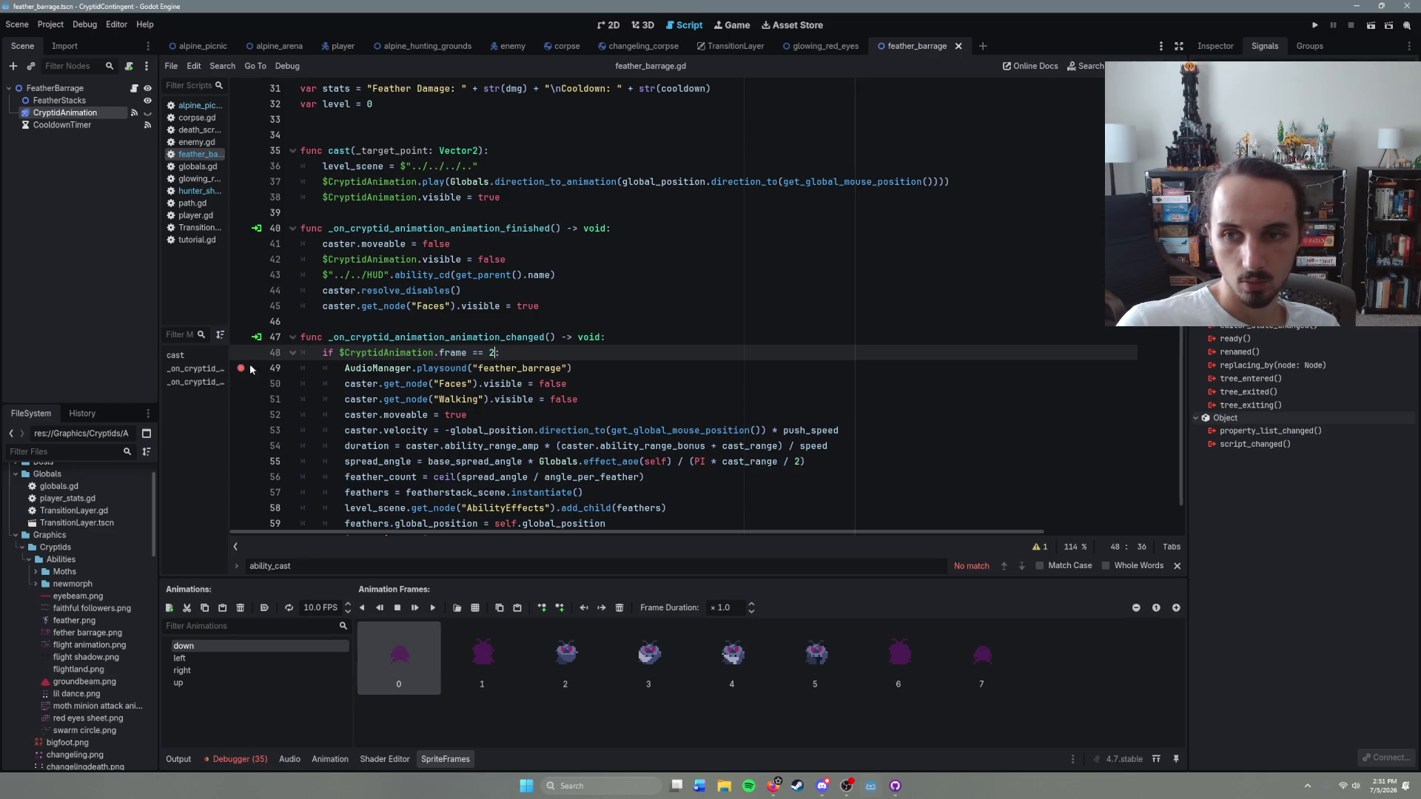
# Step: Run the game from alpine_picnic, cast Feather Barrage with Q, then stop with F8
pyautogui.hotkey('ctrl', 'Tab')
pyautogui.press('F5')
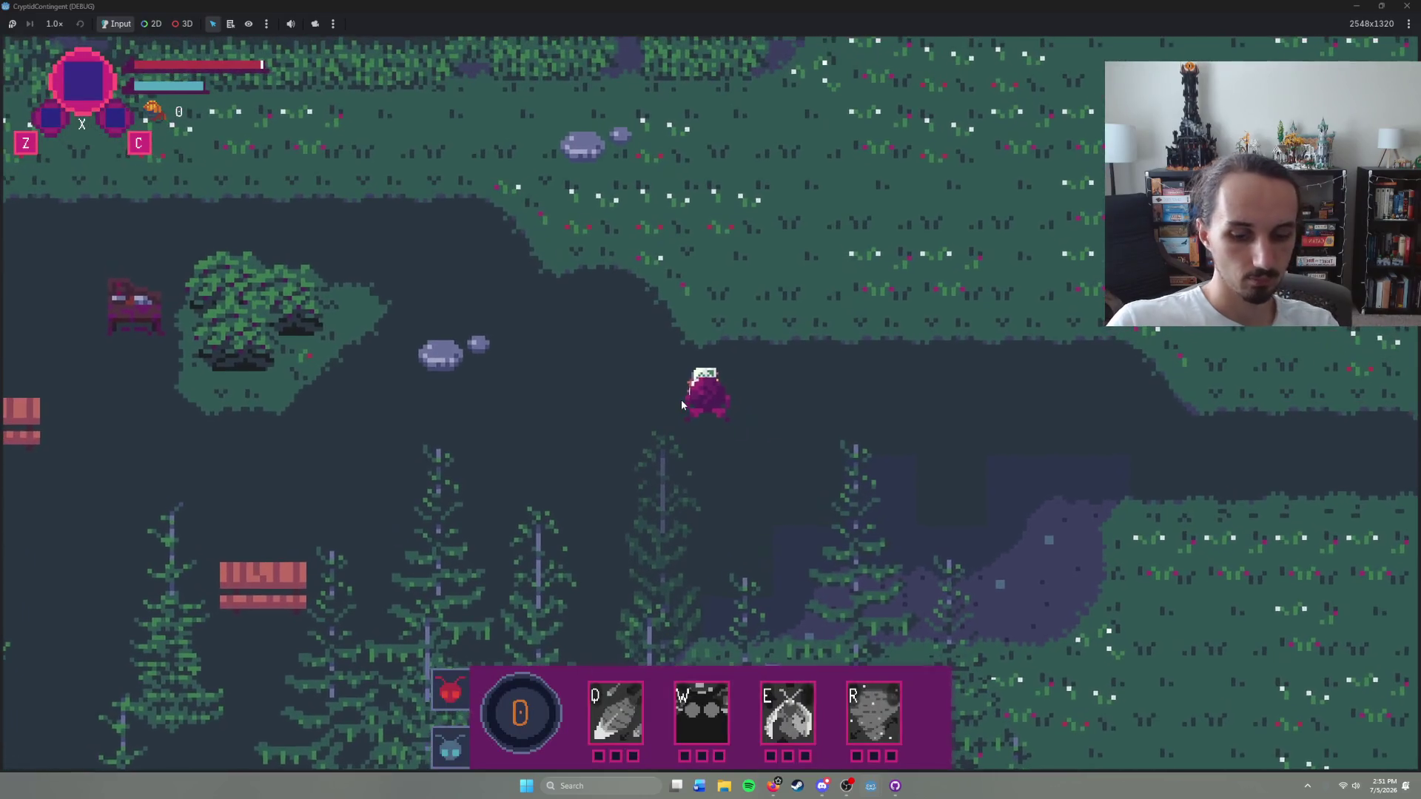
pyautogui.press('q')
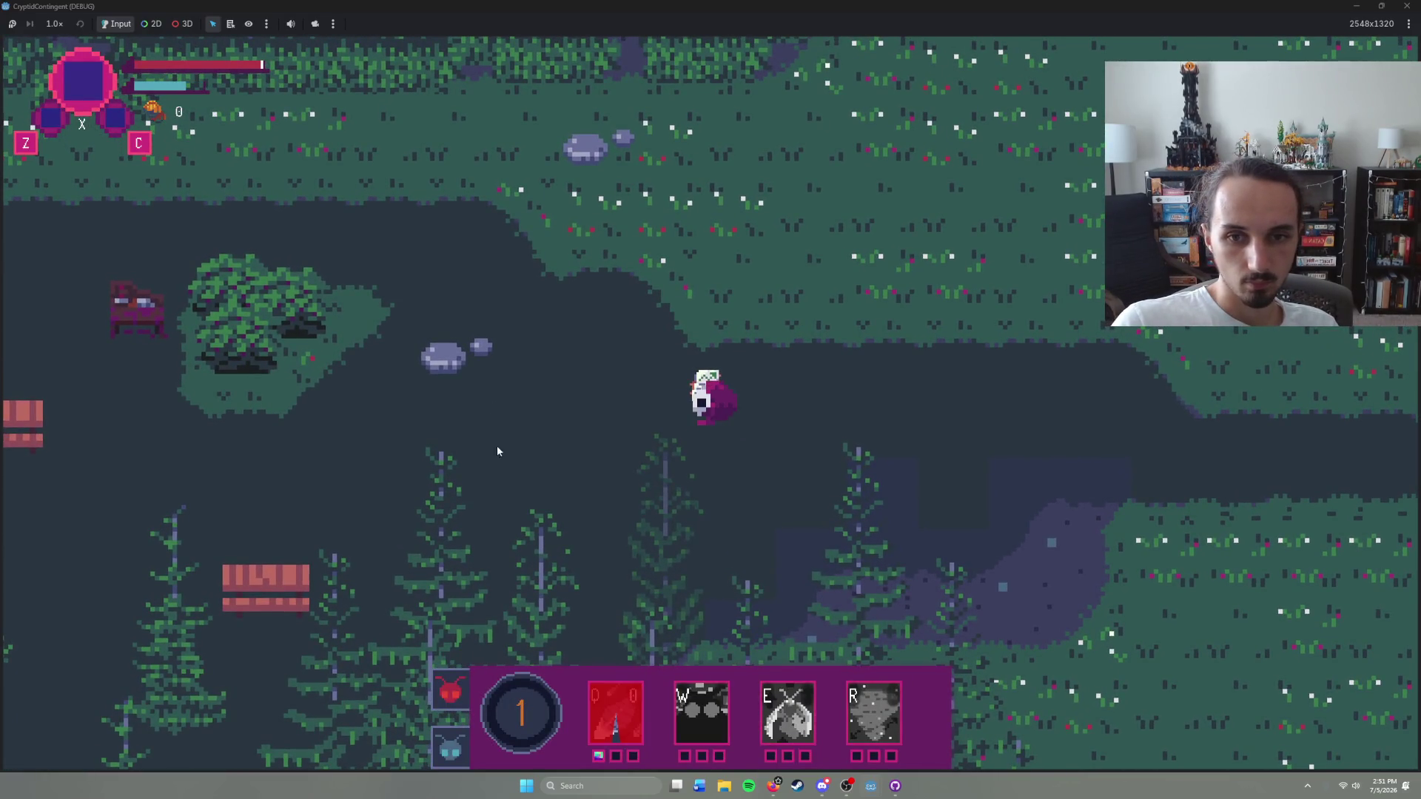
pyautogui.press('F8')
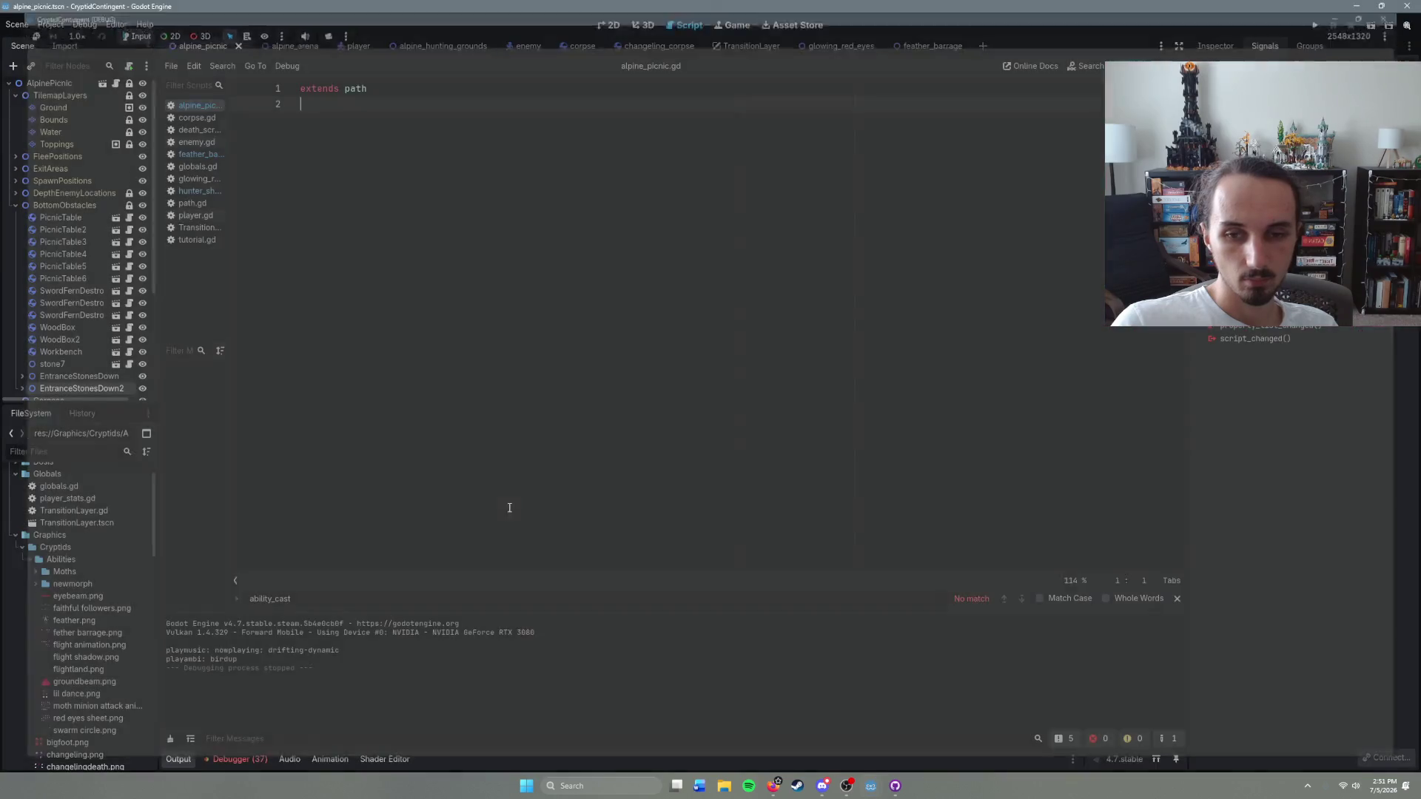
# Step: Insert print($CryptidAnimation.frame) on line 48, above the frame == 2 check
pyautogui.click(914, 46)
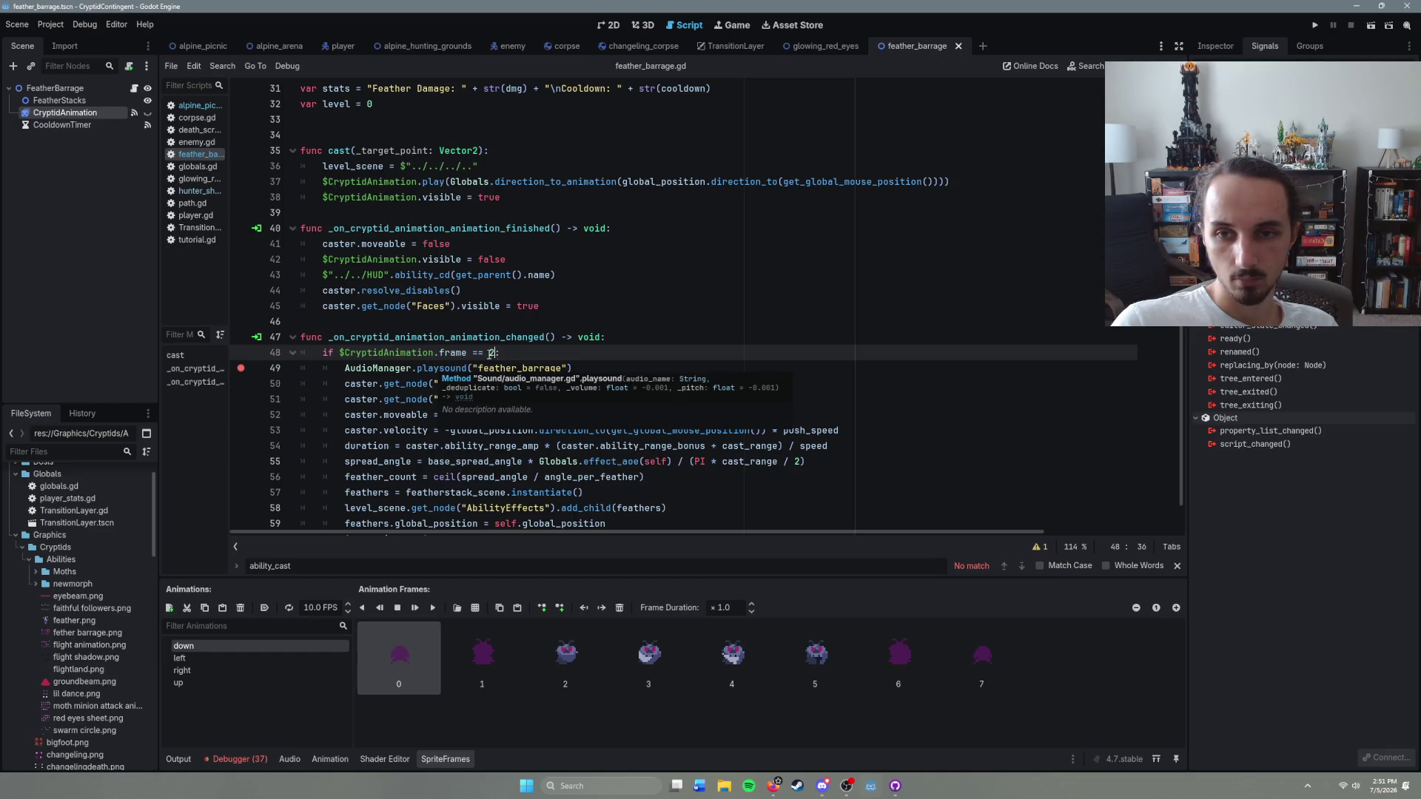
pyautogui.press('Right')
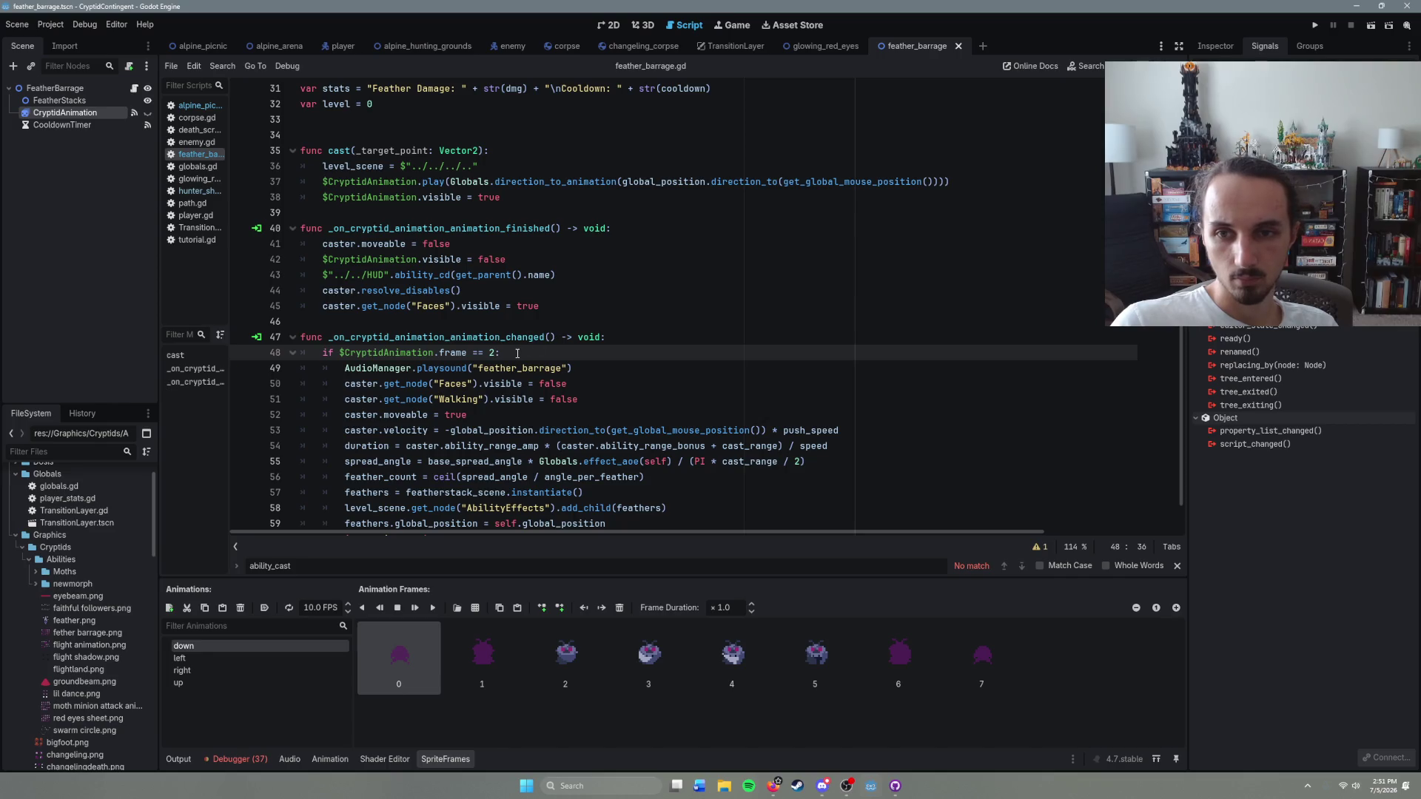
pyautogui.scroll(2, 543, 422)
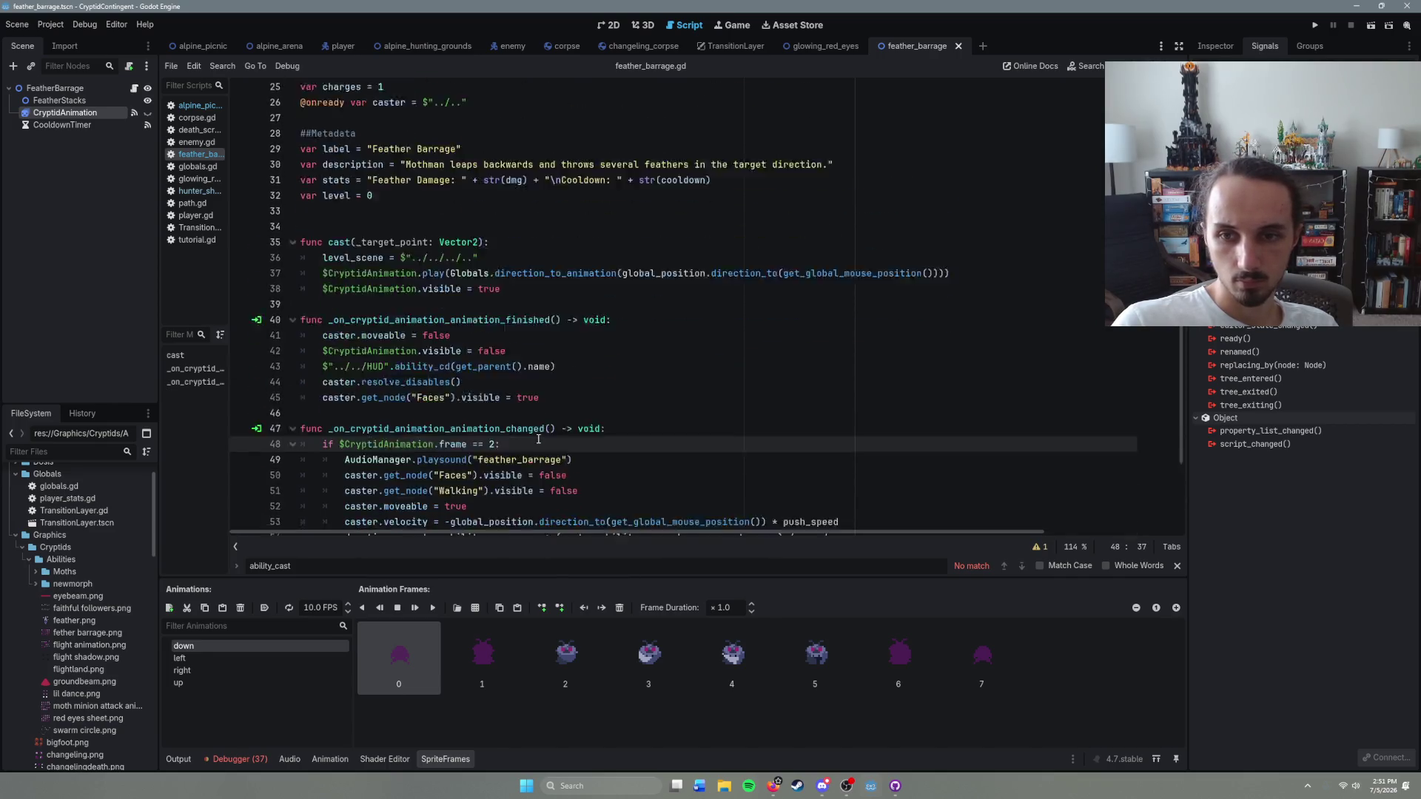
pyautogui.scroll(-1, 546, 416)
pyautogui.press('Home')
pyautogui.press('Return')
pyautogui.press('Up')
pyautogui.write('print($Cr')
pyautogui.press('Return')
pyautogui.write('.frame')
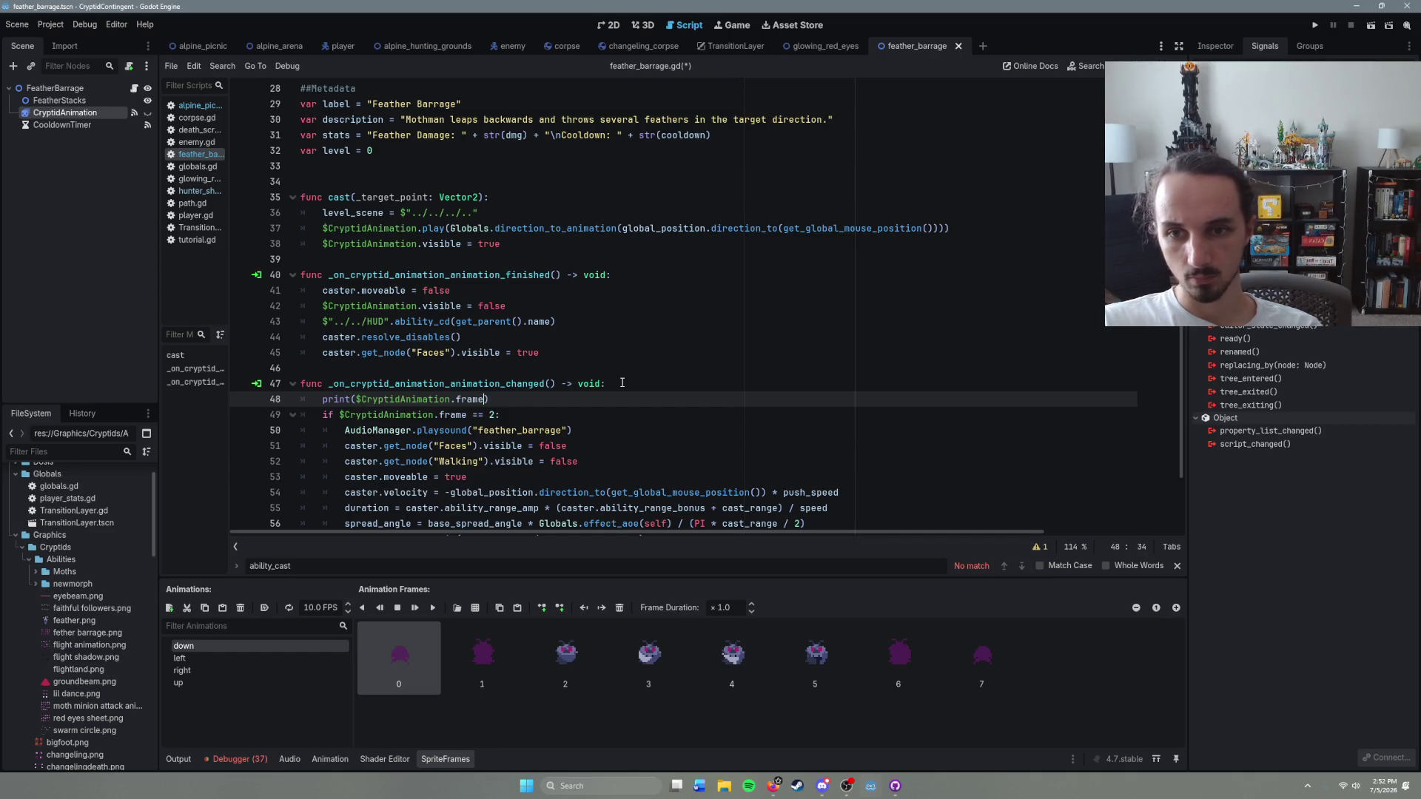
pyautogui.click(198, 46)
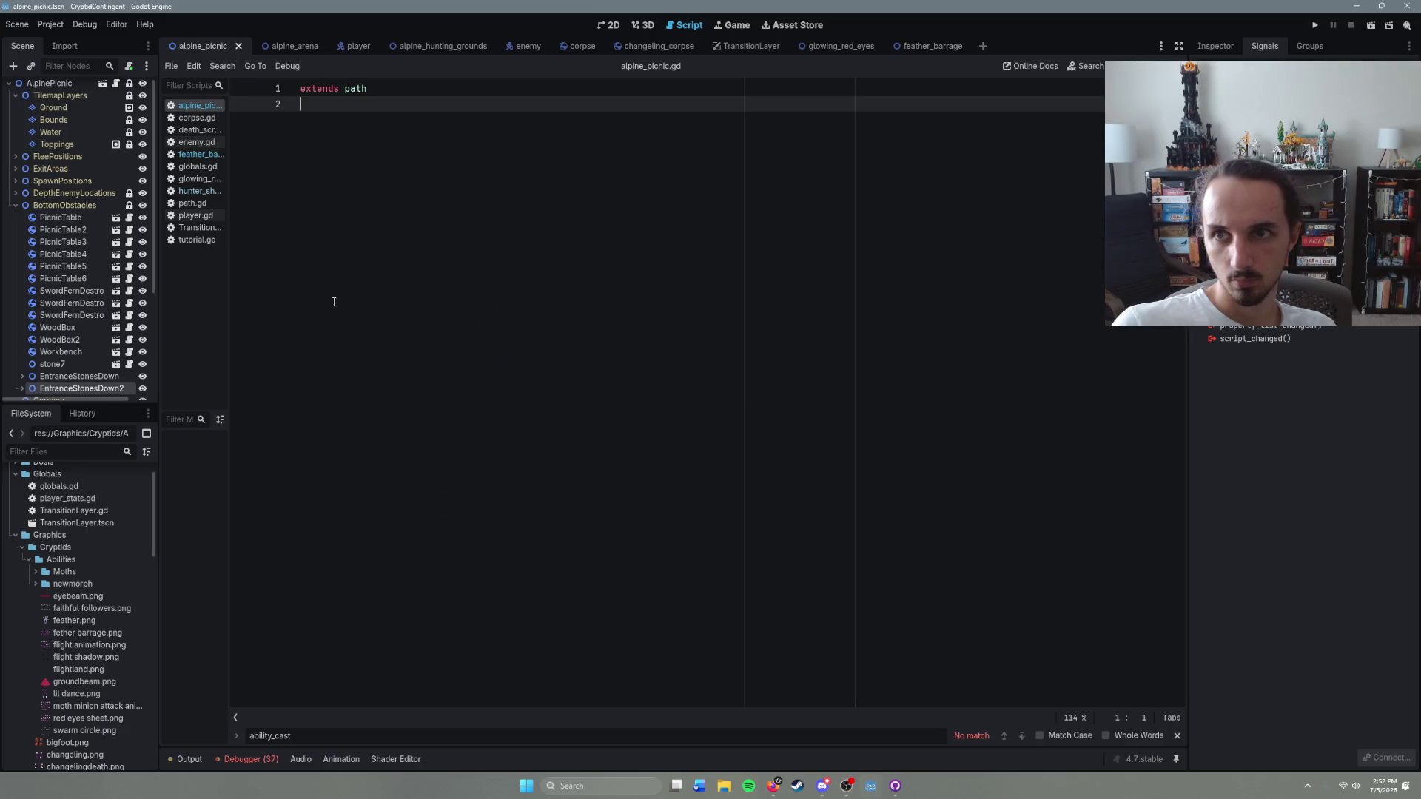
# Step: Run the game with F6, cast Feather Barrage twice while moving around, watch the printed frame, then stop
pyautogui.press('F6')
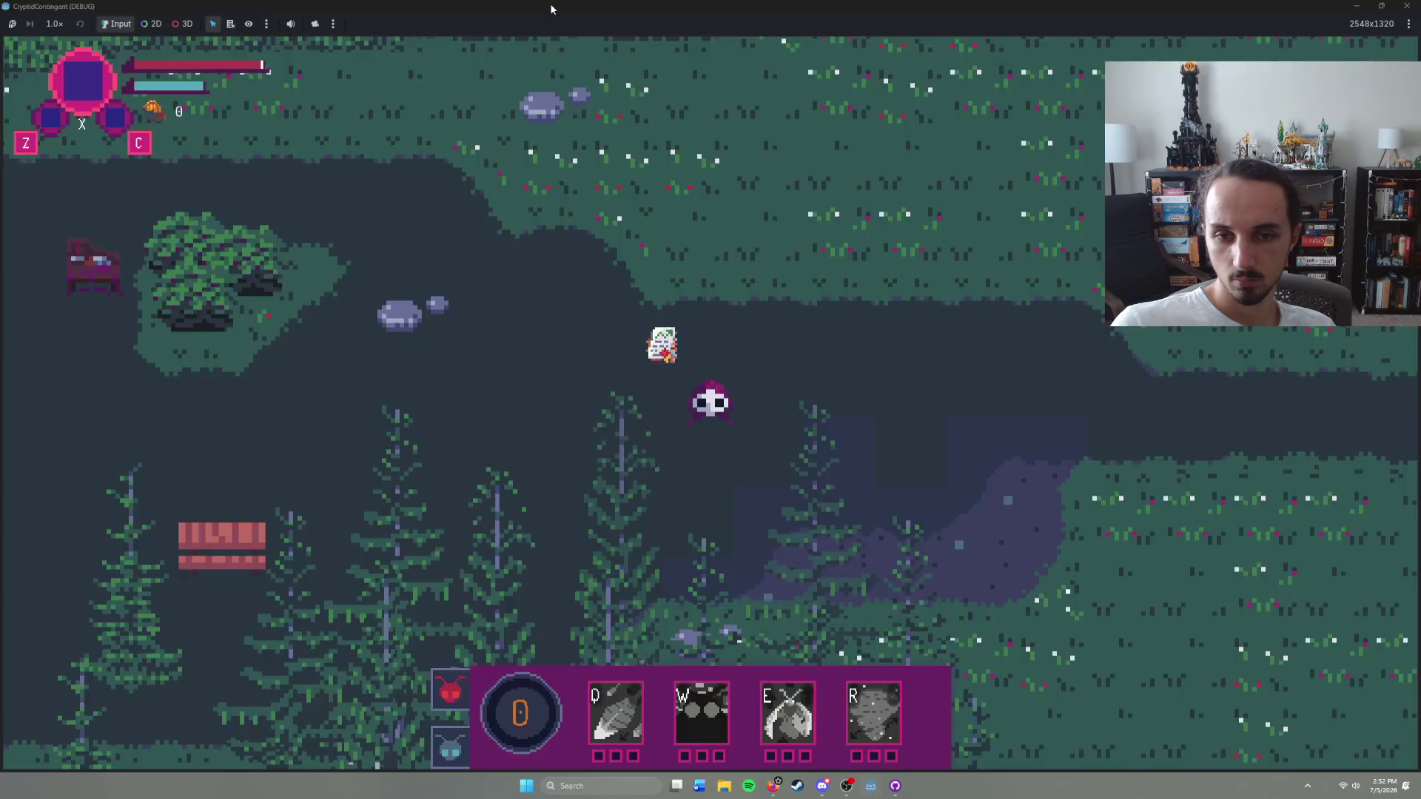
pyautogui.moveTo(551, 9); pyautogui.dragTo(690, 108)
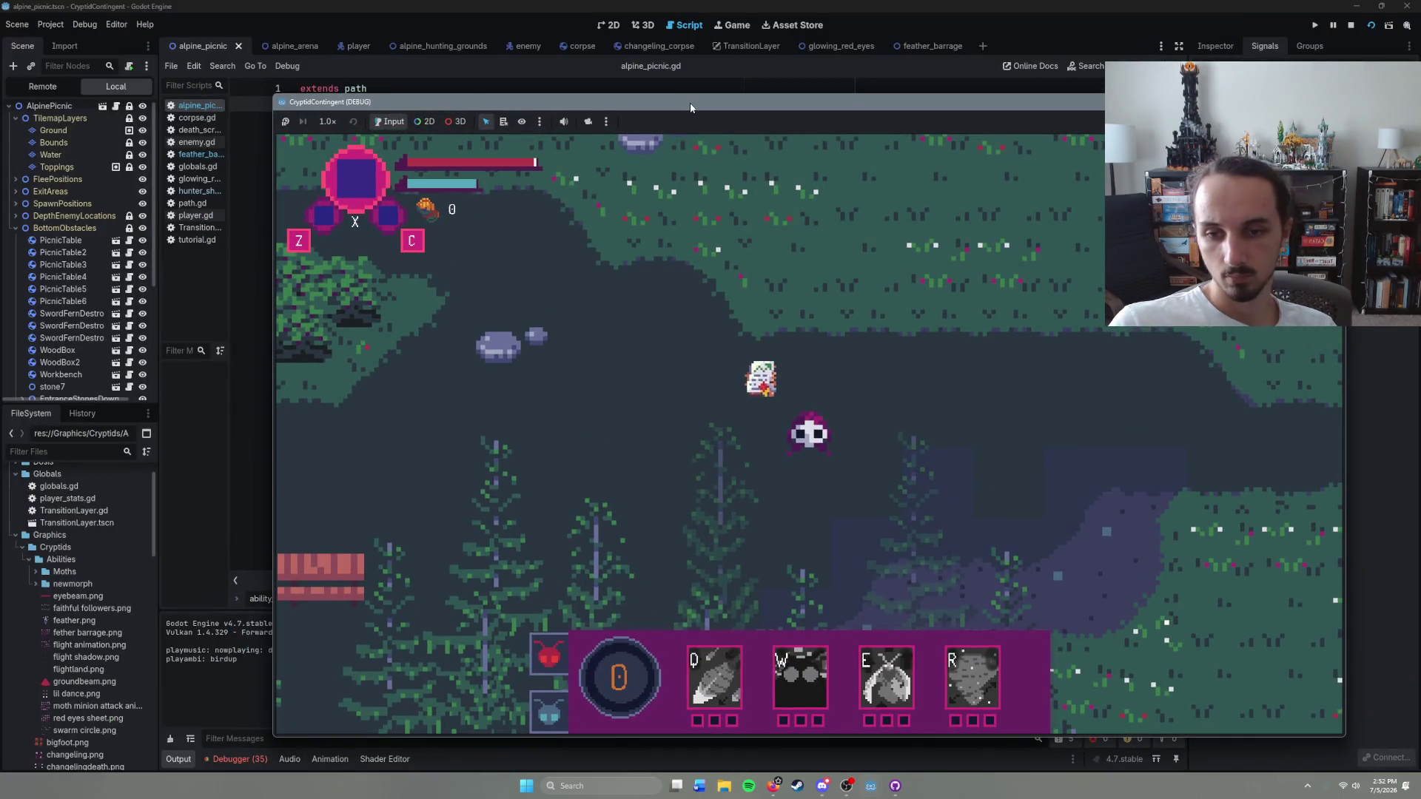
pyautogui.click(592, 375)
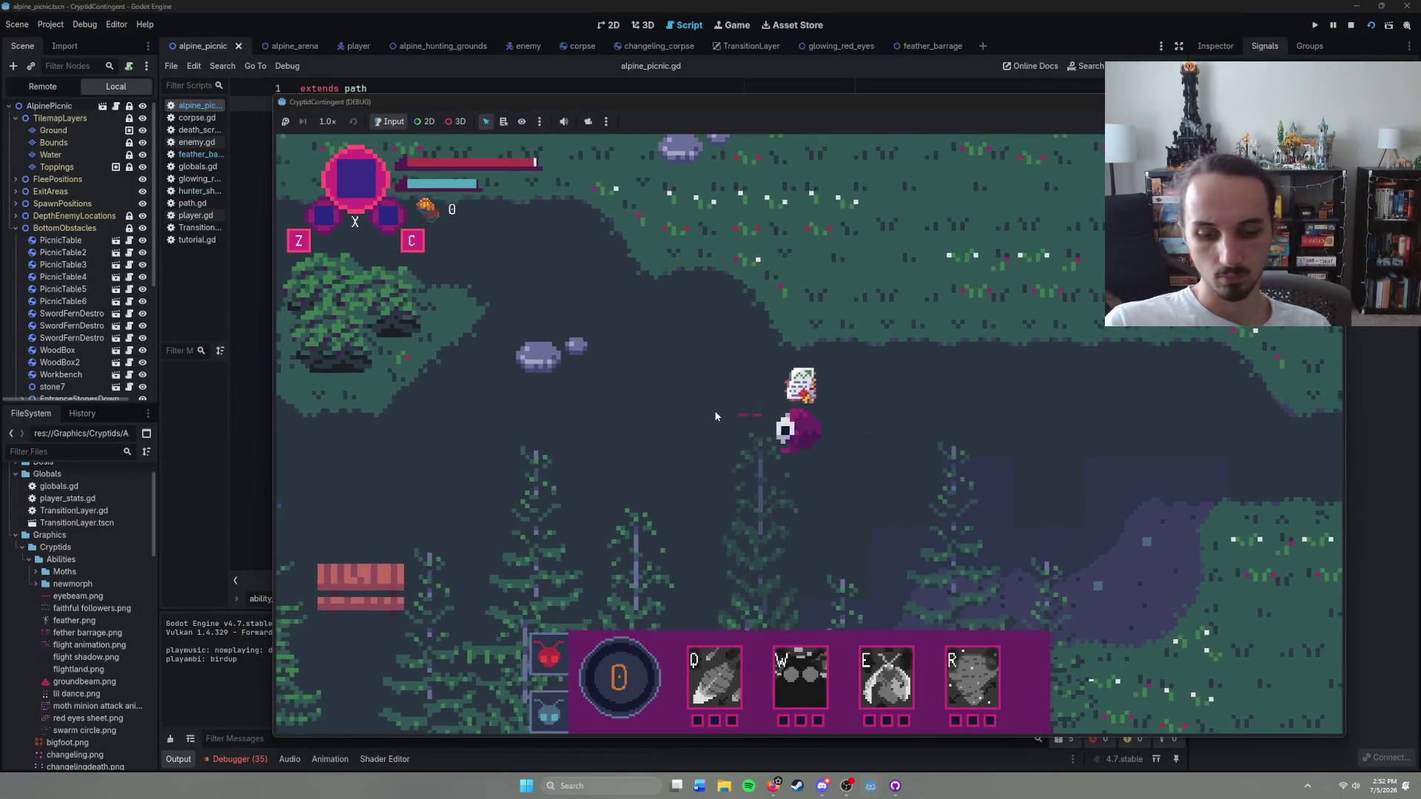
pyautogui.press('q')
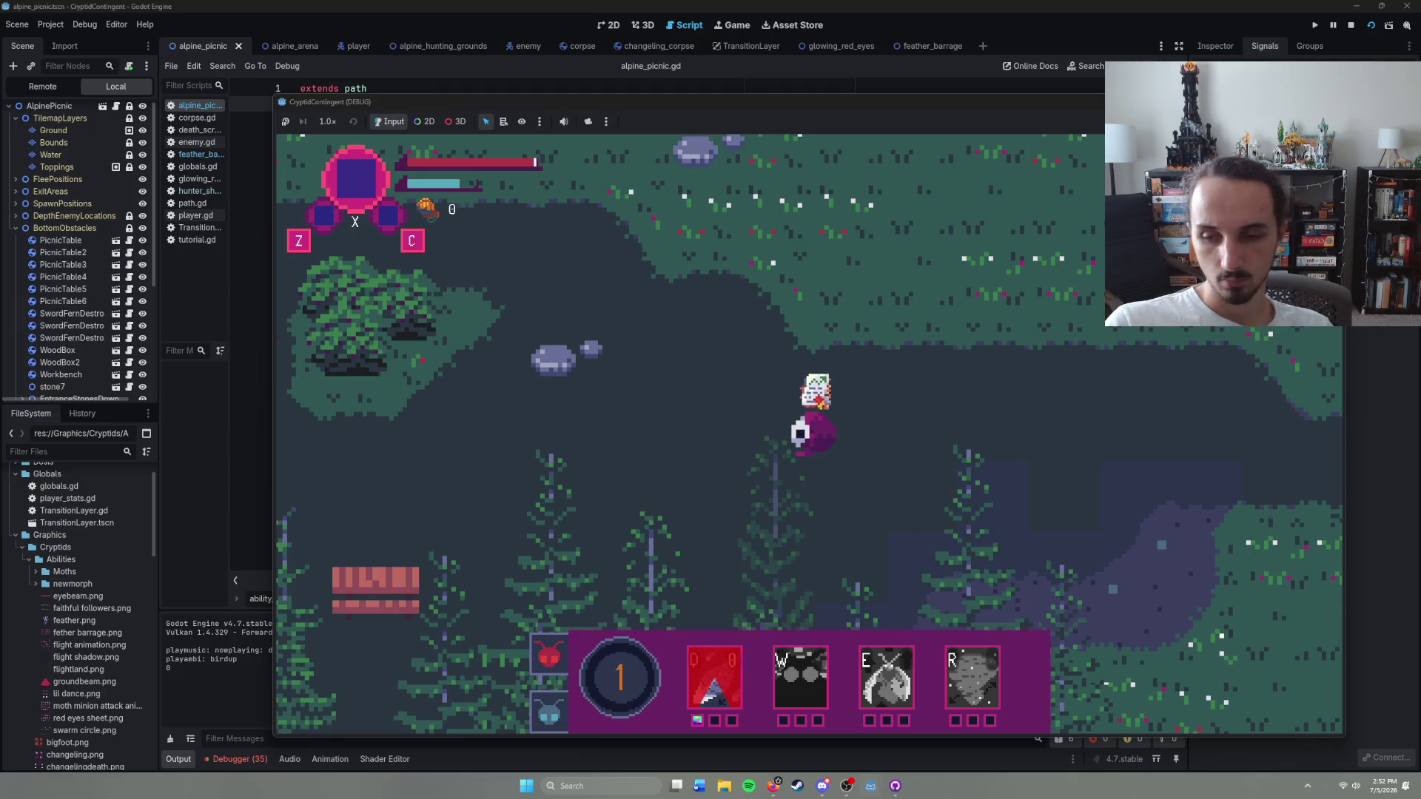
pyautogui.moveTo(1054, 104)
pyautogui.mouseDown()
pyautogui.moveTo(1332, 441)
pyautogui.moveTo(1262, 282)
pyautogui.moveTo(1031, 115)
pyautogui.mouseUp()
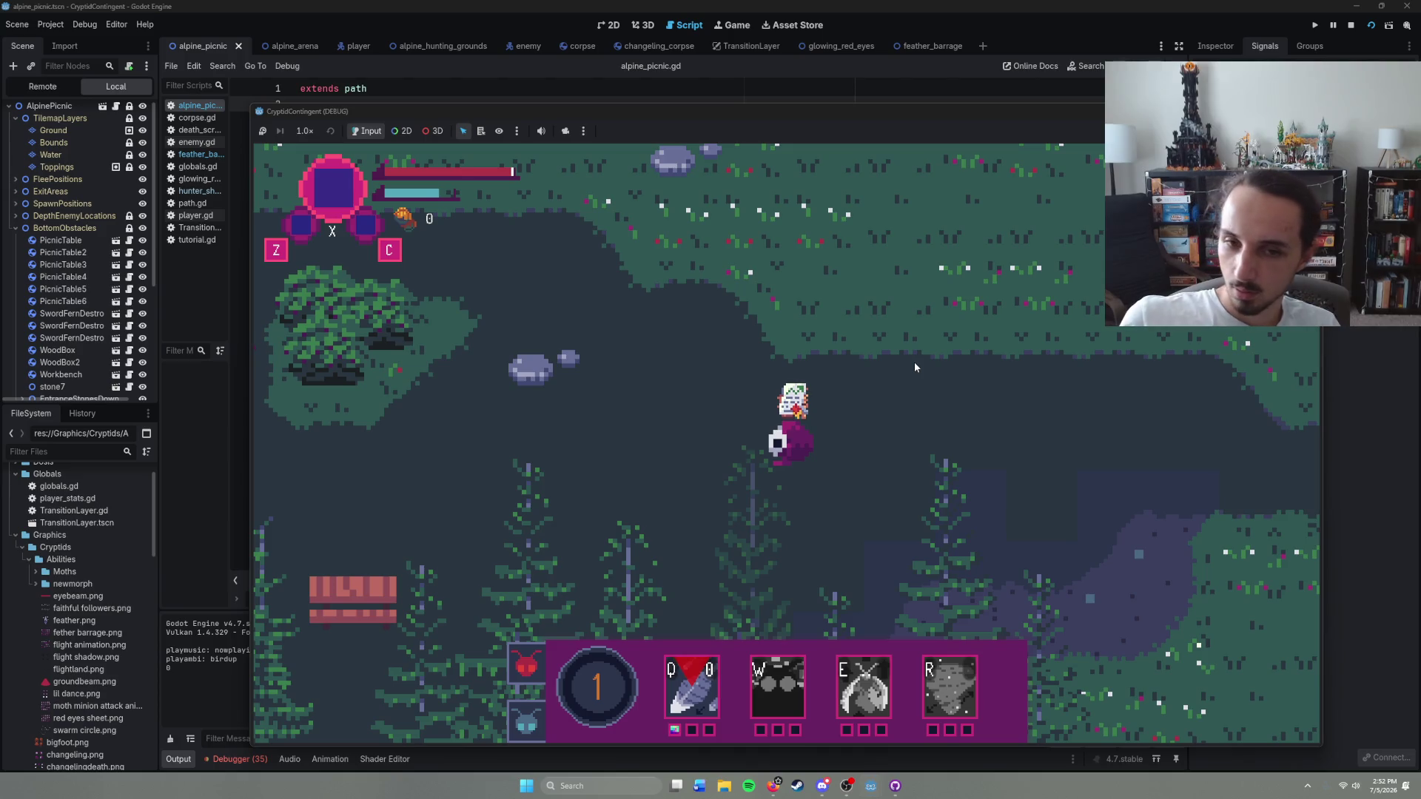
pyautogui.rightClick(823, 469)
pyautogui.rightClick(685, 433)
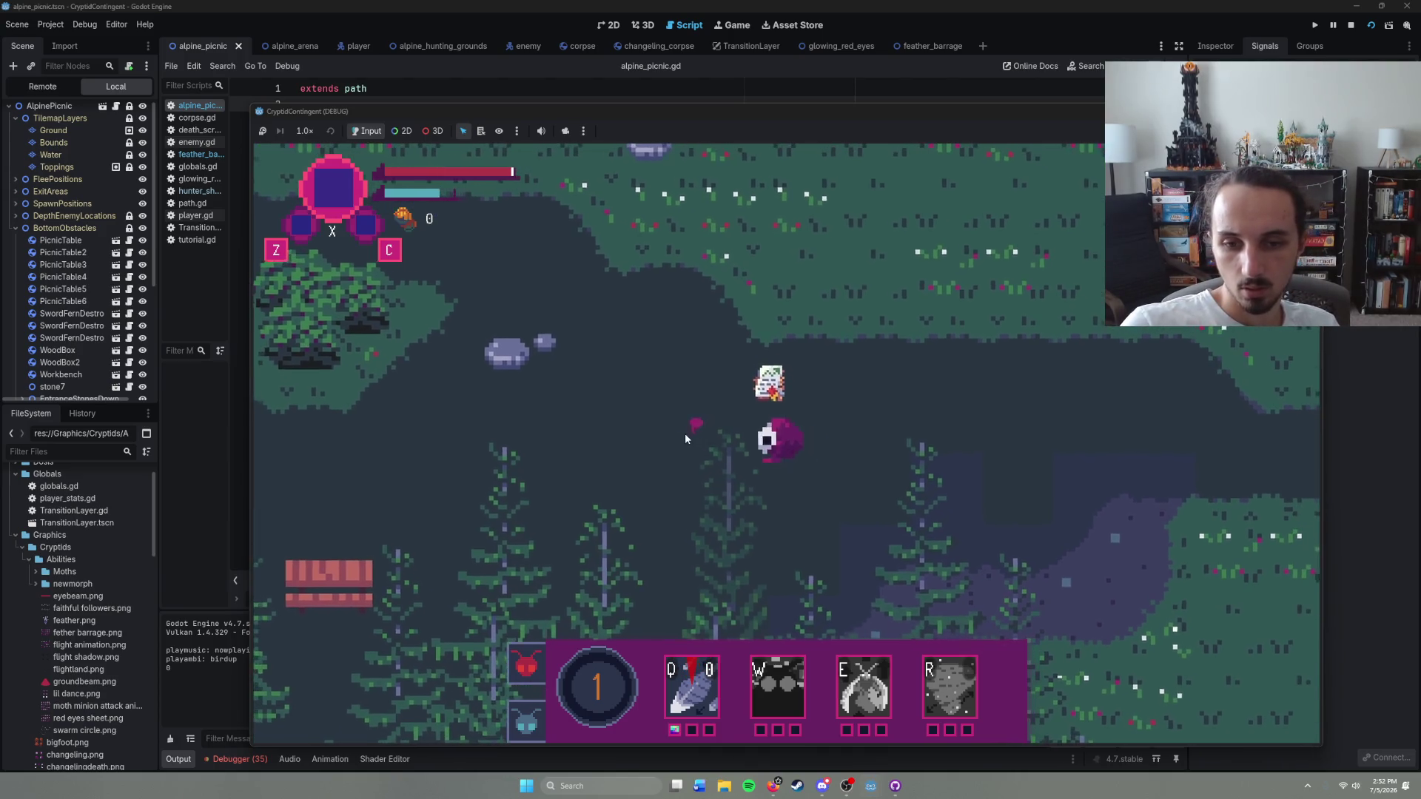
pyautogui.press('q')
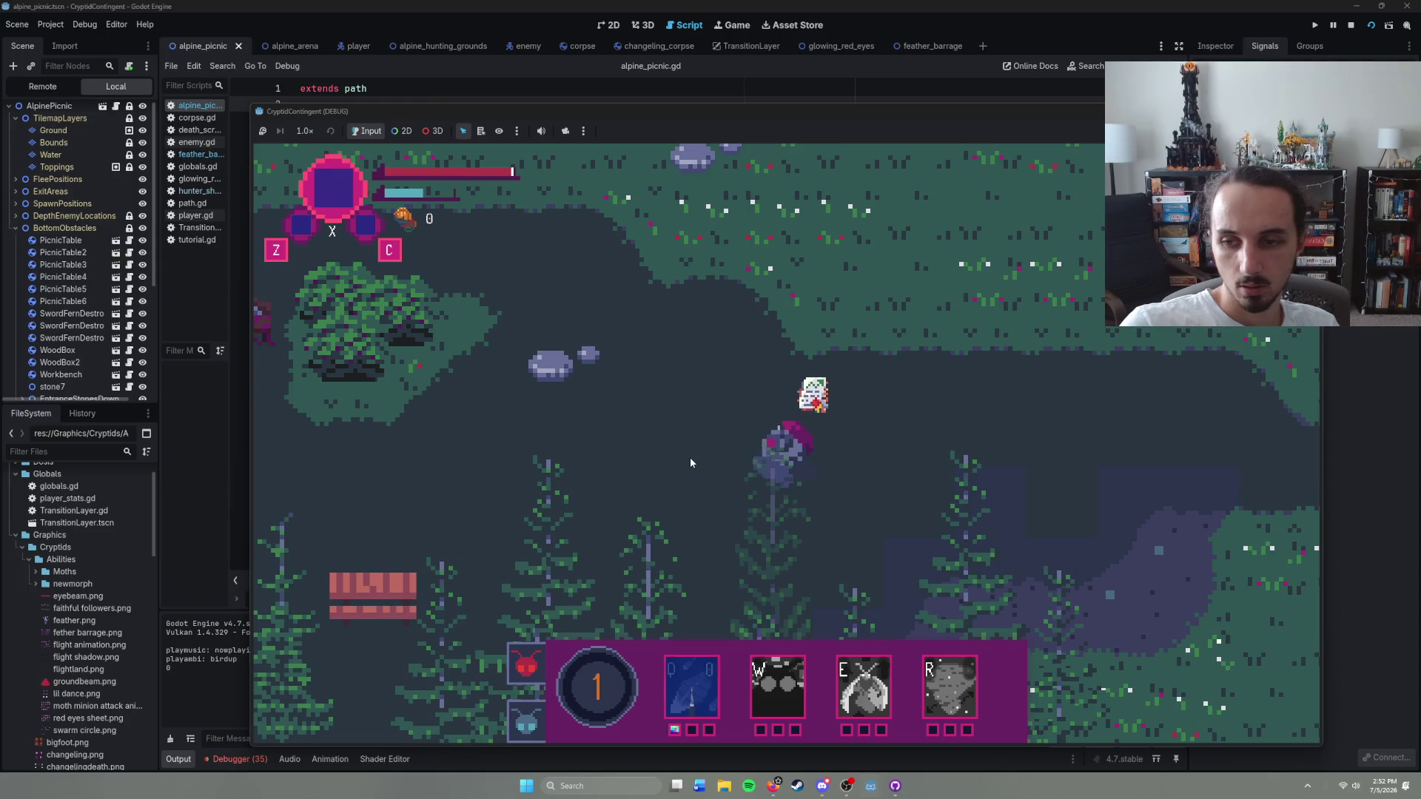
pyautogui.rightClick(1029, 468)
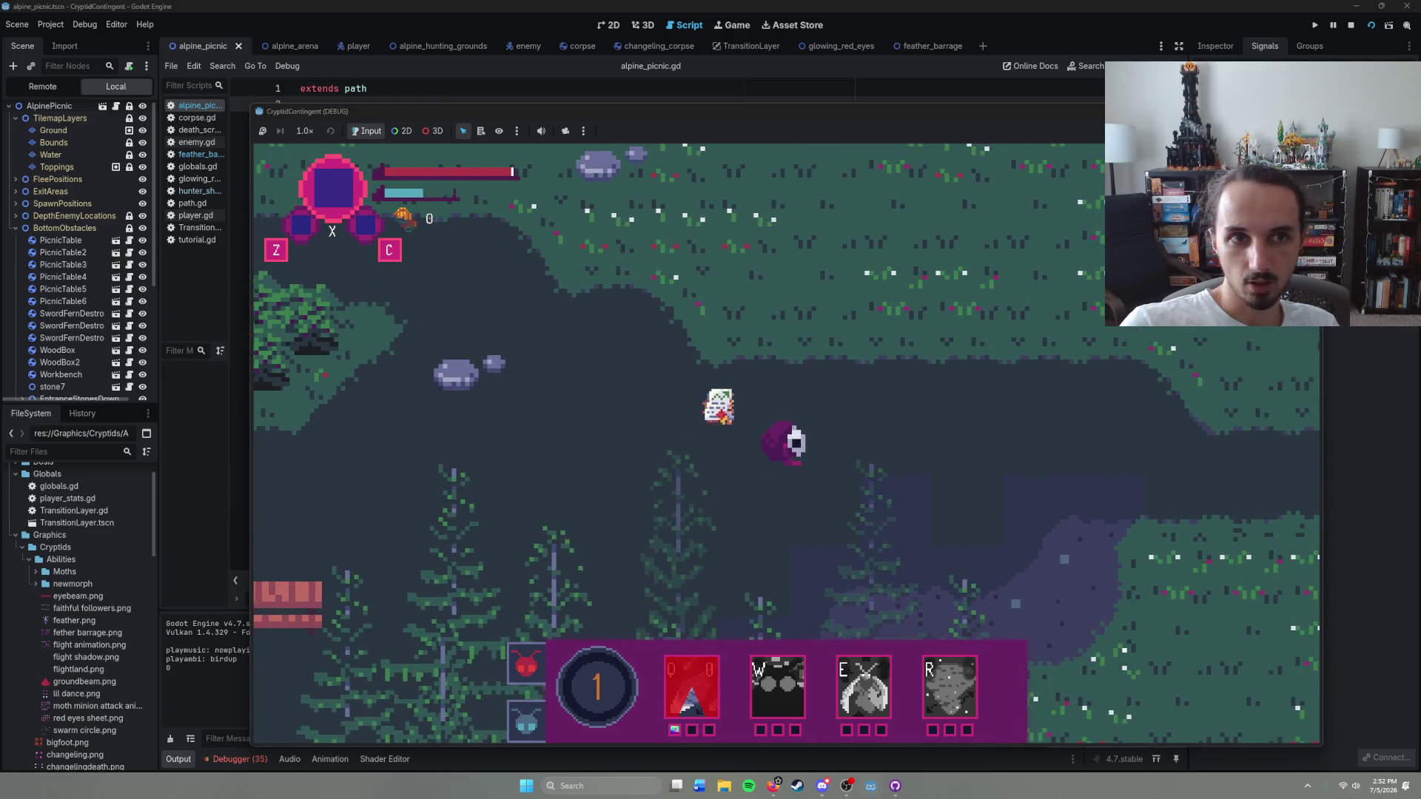
pyautogui.press('F8')
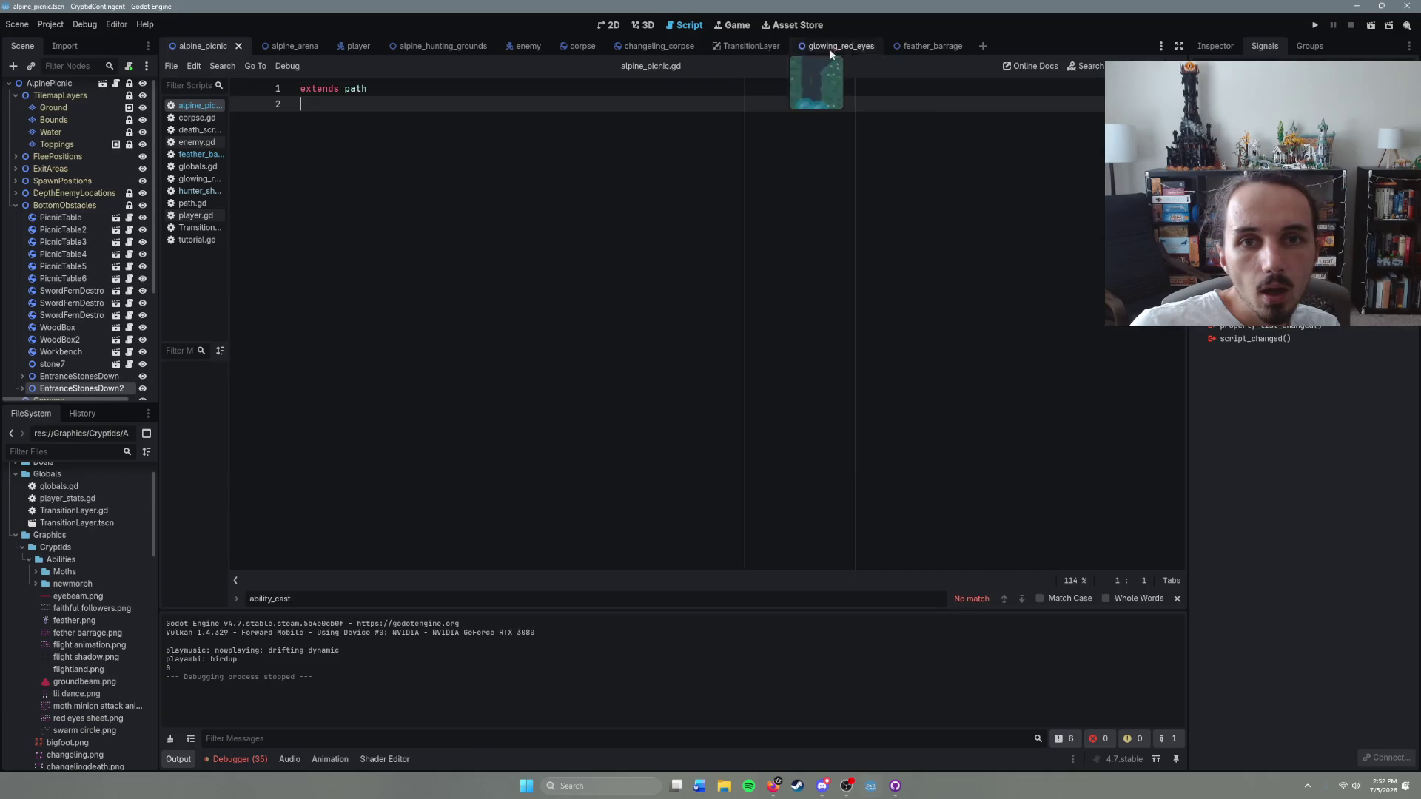
# Step: Wrap the frame expression in the print call in quotes, then relaunch the game with F6
pyautogui.click(903, 47)
pyautogui.scroll(-3, 731, 426)
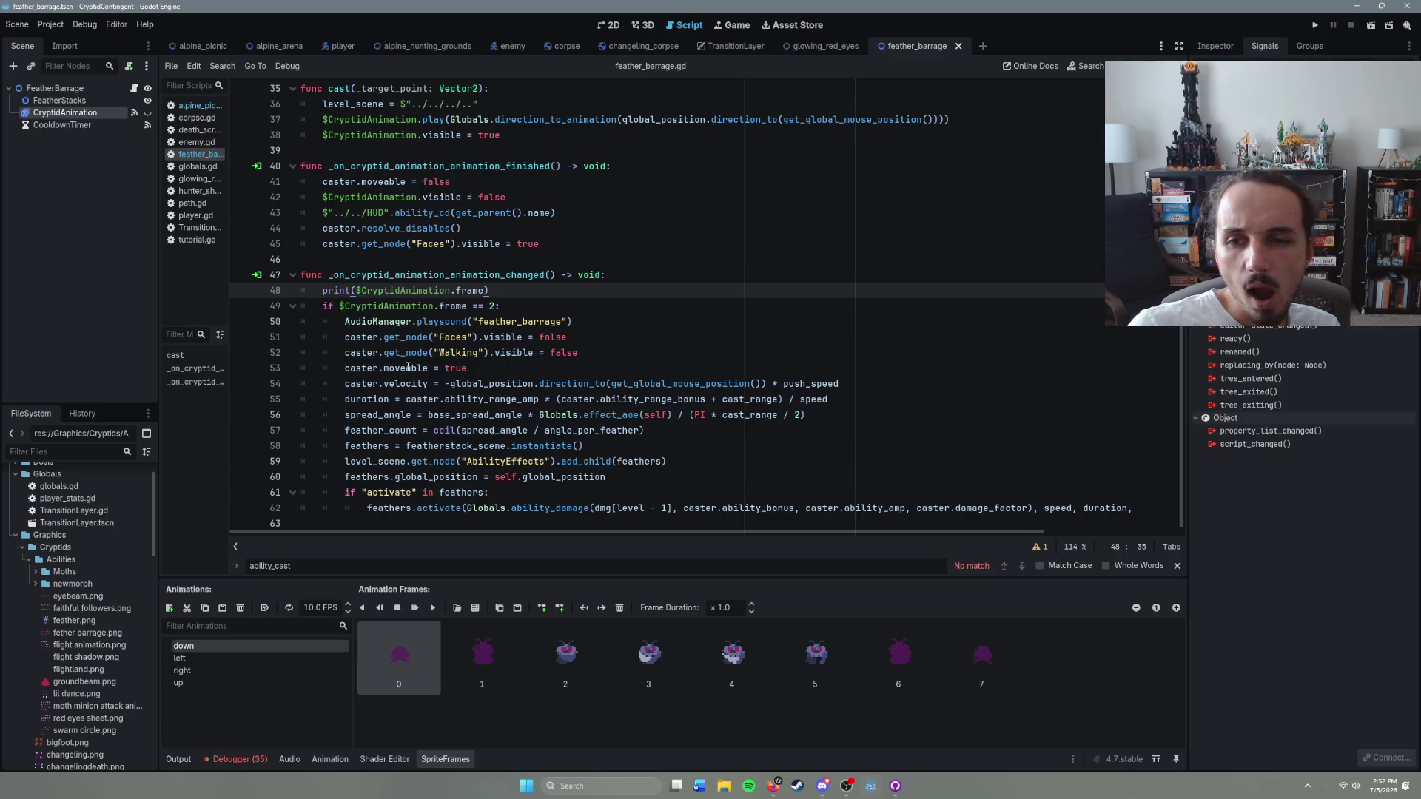
pyautogui.moveTo(485, 291); pyautogui.dragTo(356, 291)
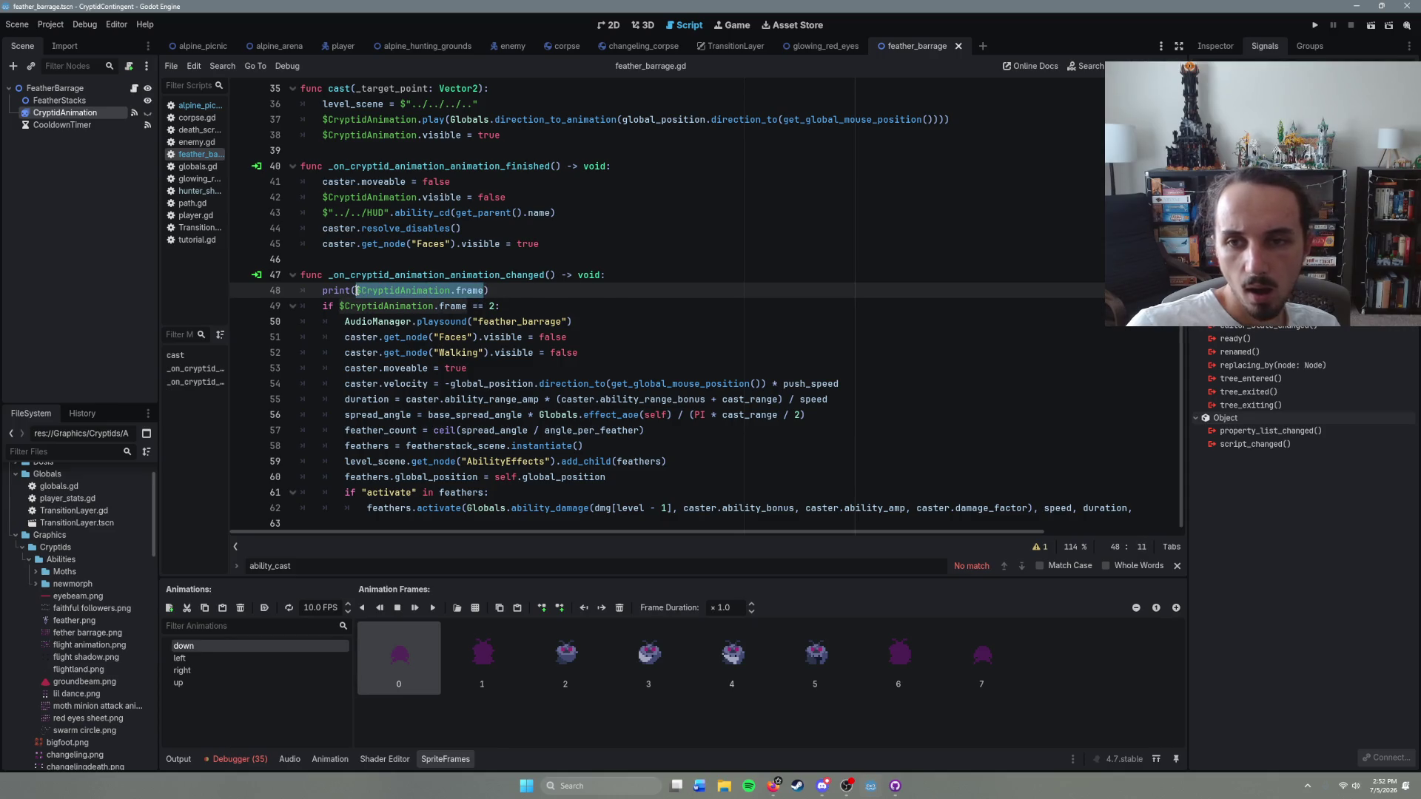
pyautogui.write('"h')
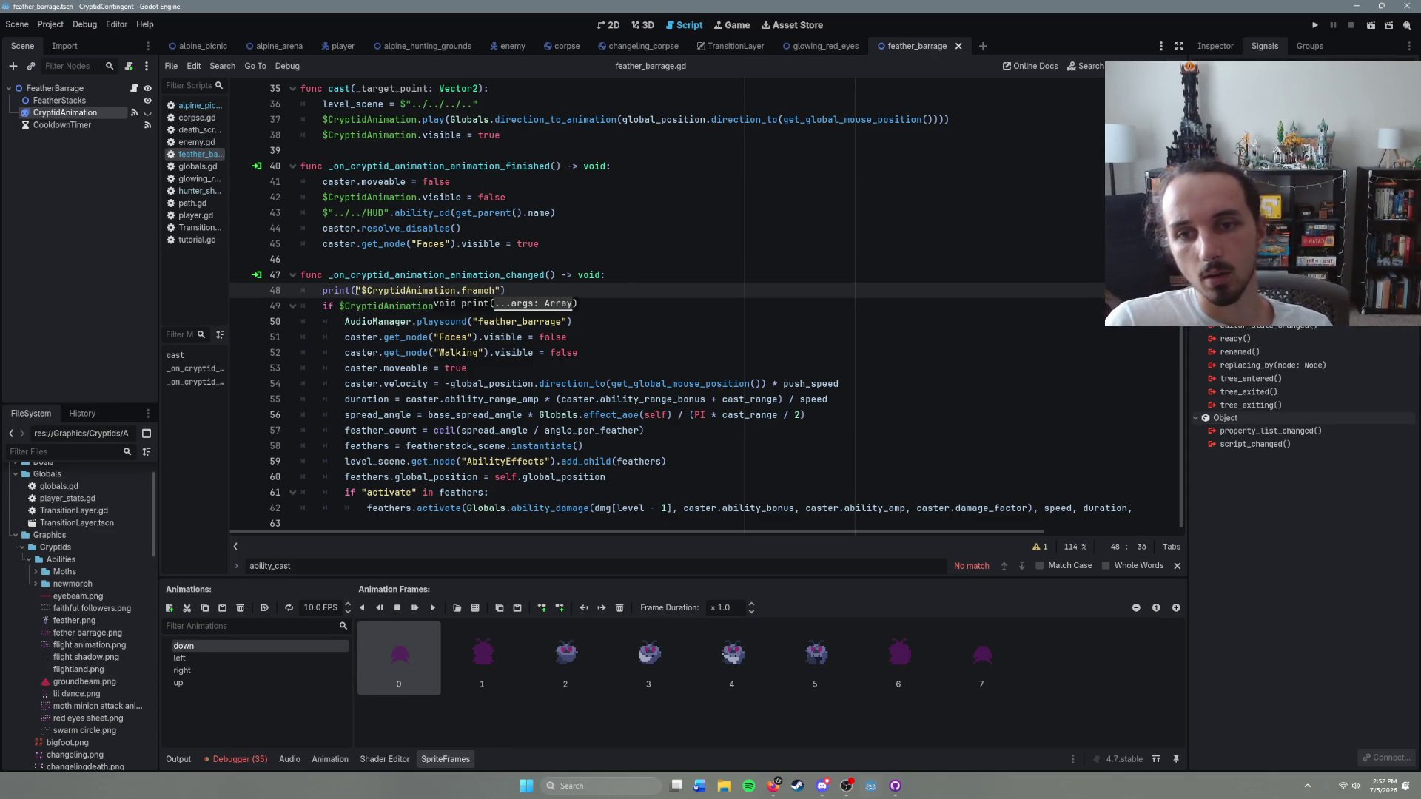
pyautogui.click(201, 48)
pyautogui.press('F6')
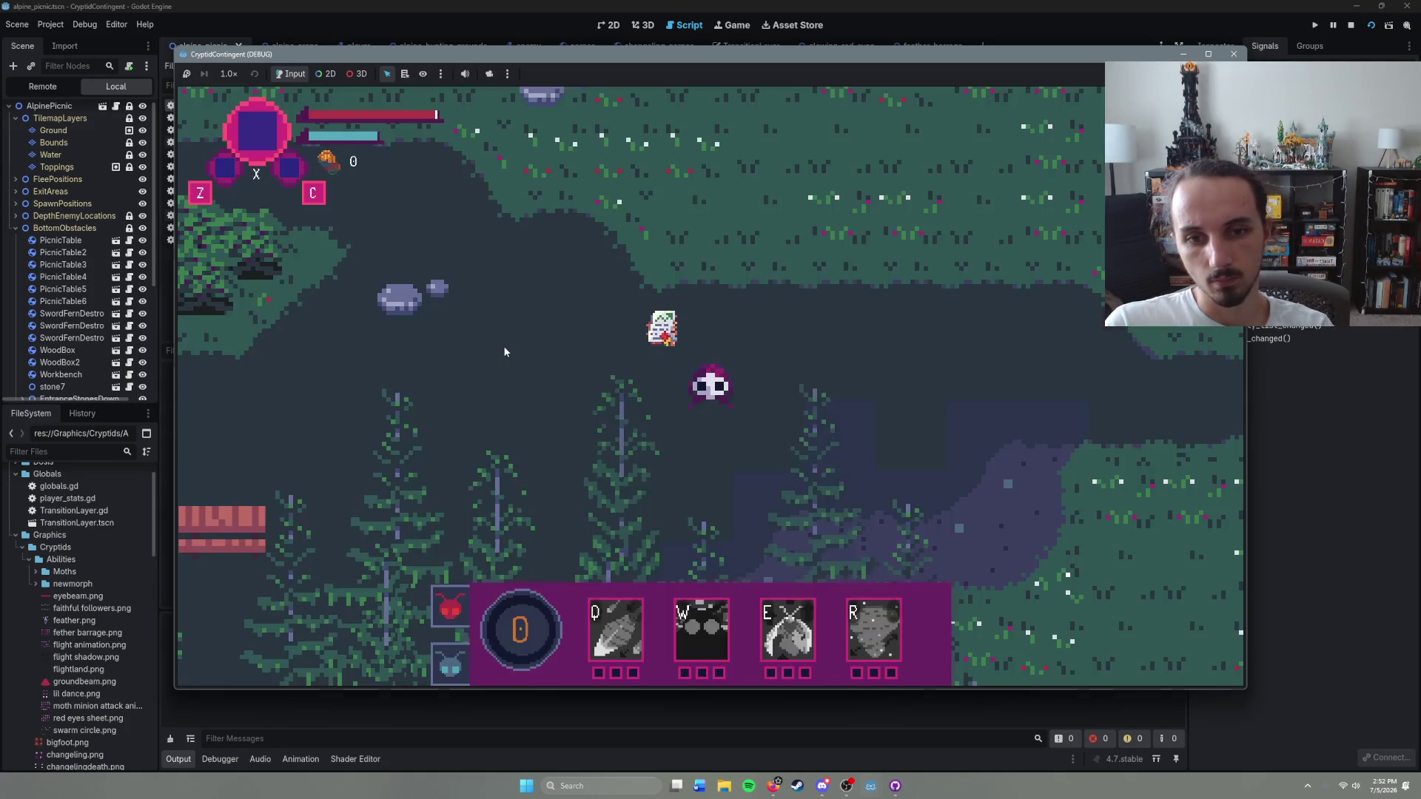
# Step: Cast Feather Barrage twice while moving around the map, then stop the game and return to feather_barrage
pyautogui.press('q')
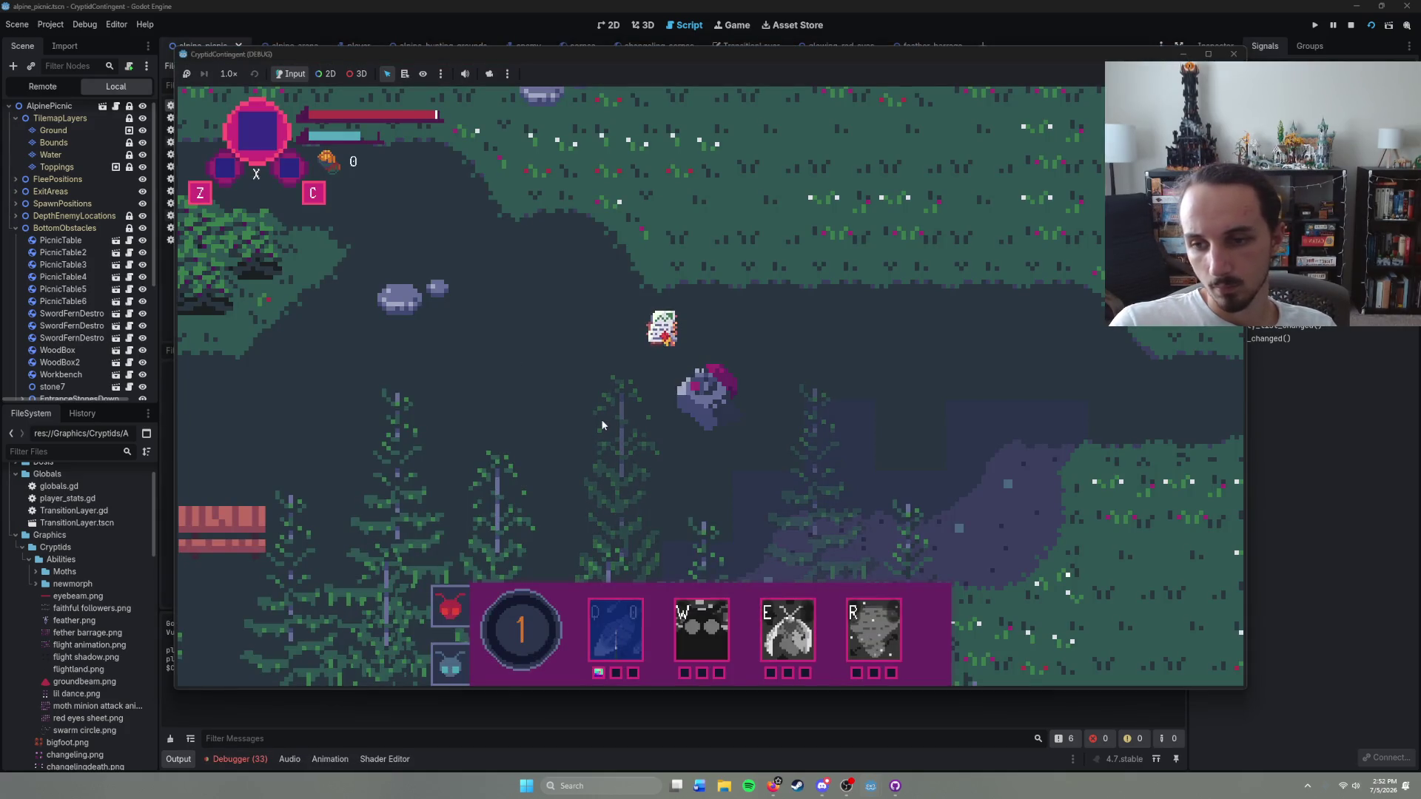
pyautogui.moveTo(696, 54); pyautogui.dragTo(806, 51)
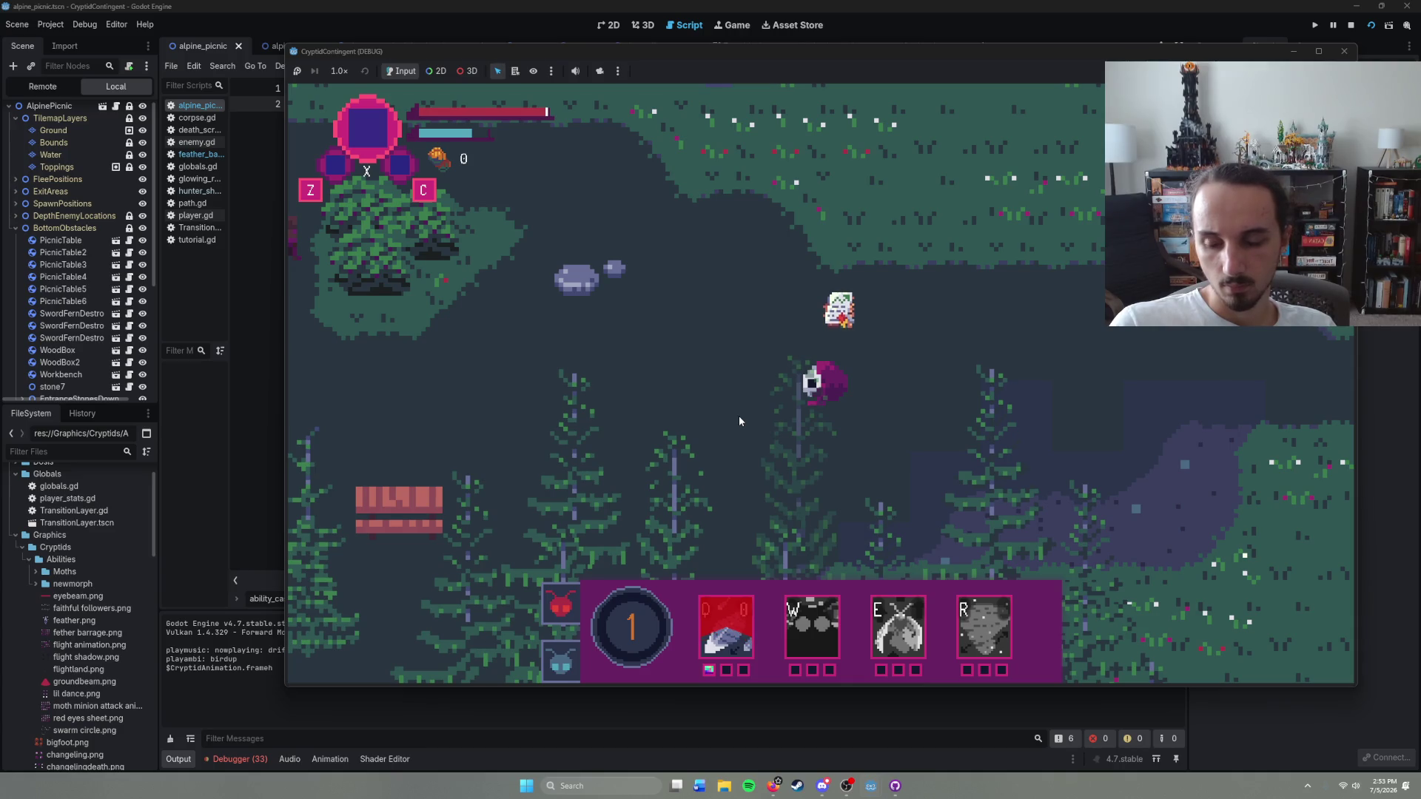
pyautogui.rightClick(905, 413)
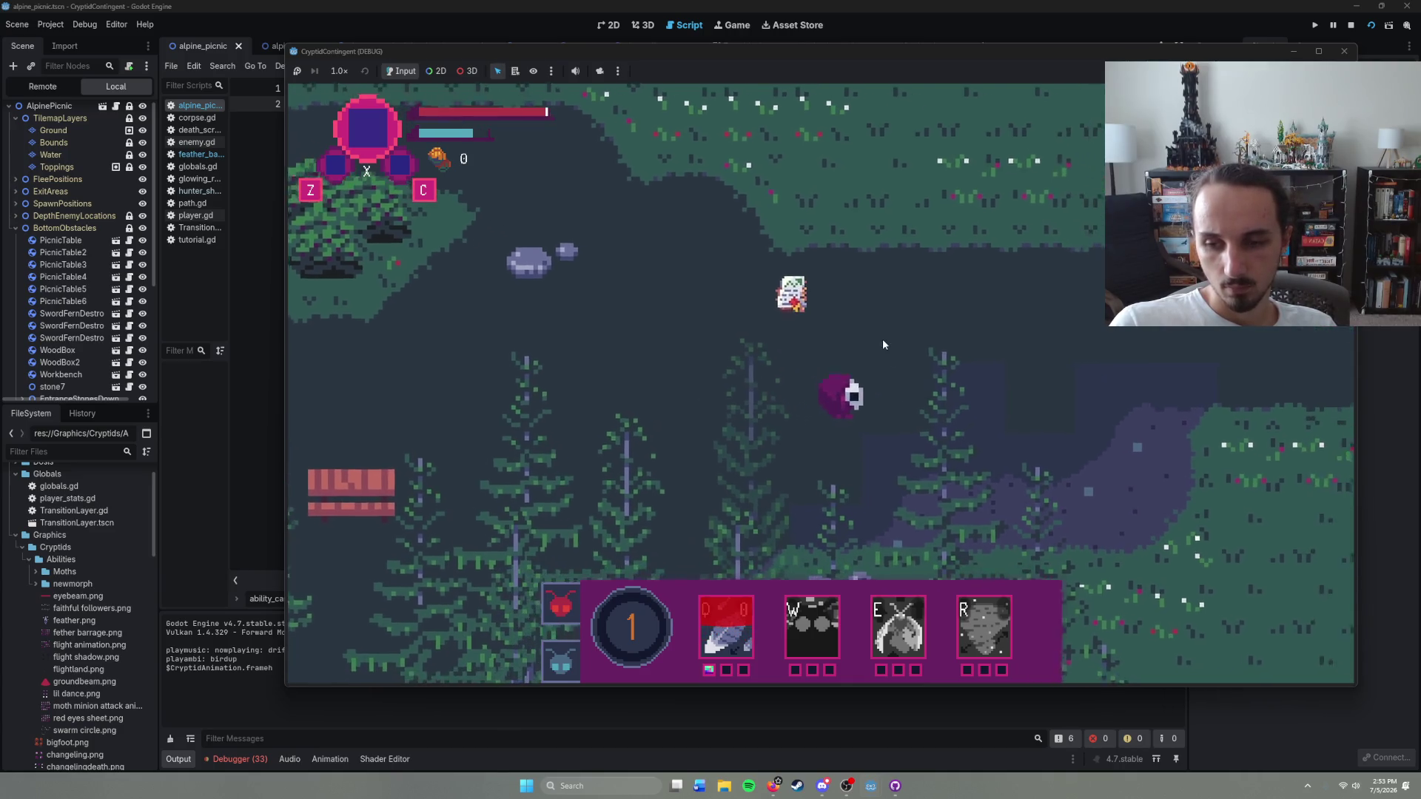
pyautogui.rightClick(740, 415)
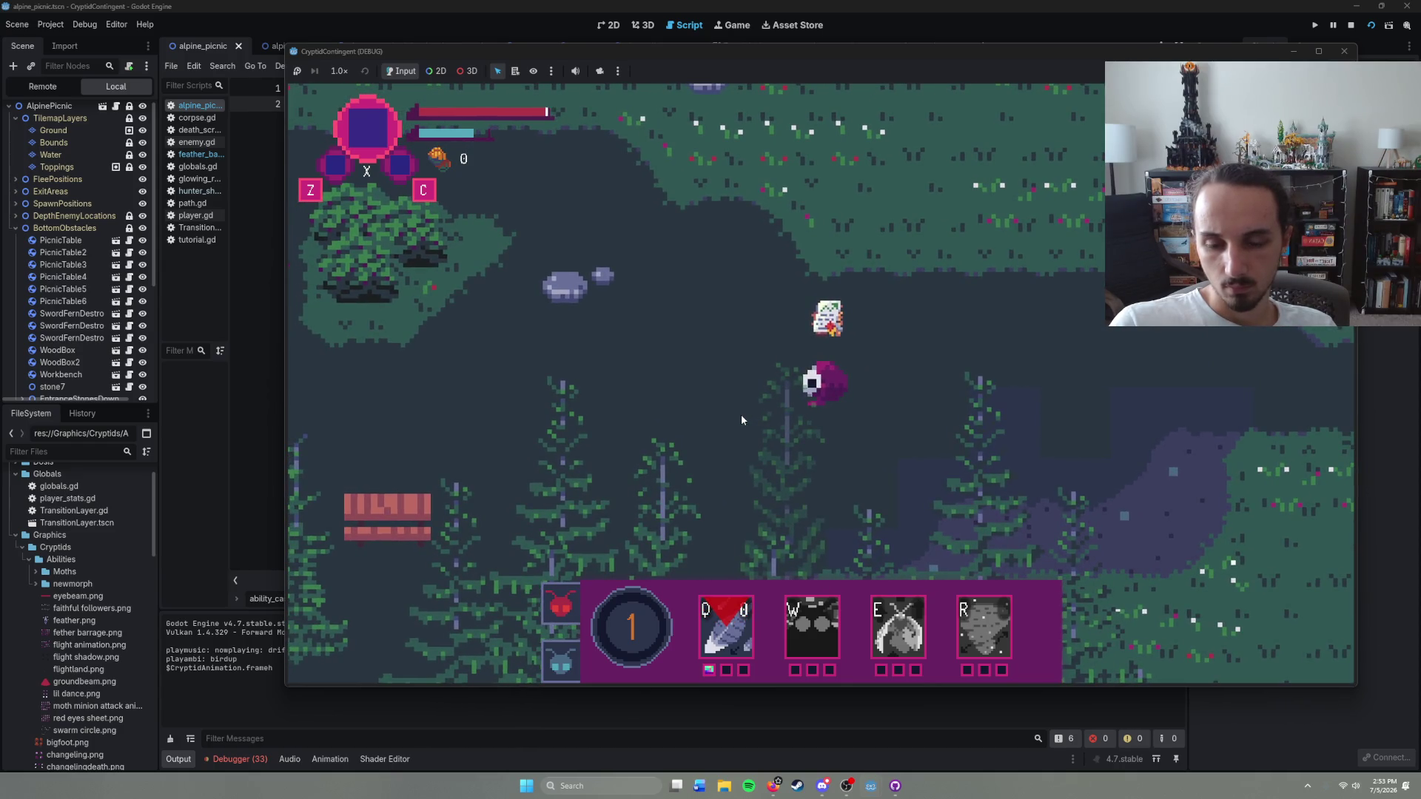
pyautogui.rightClick(941, 349)
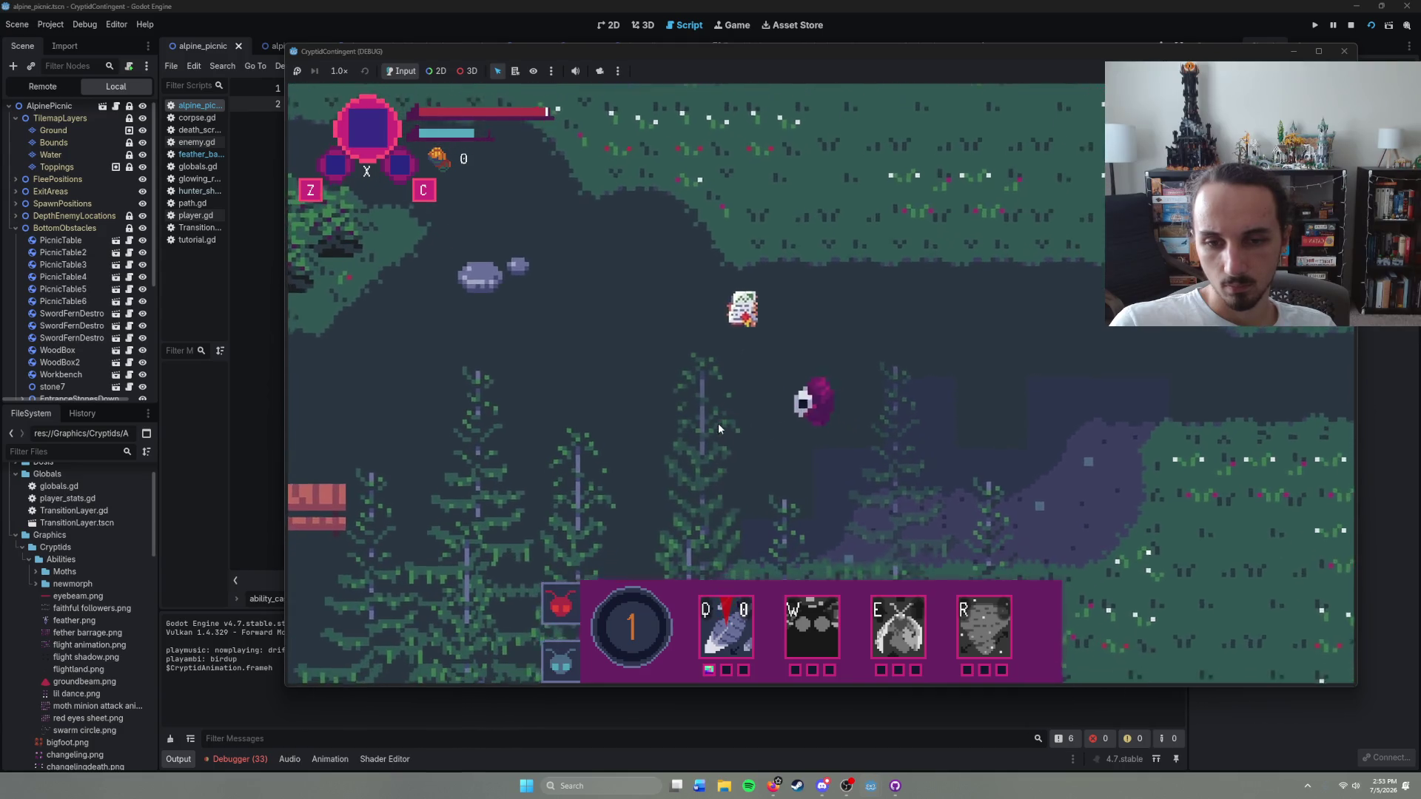
pyautogui.rightClick(718, 427)
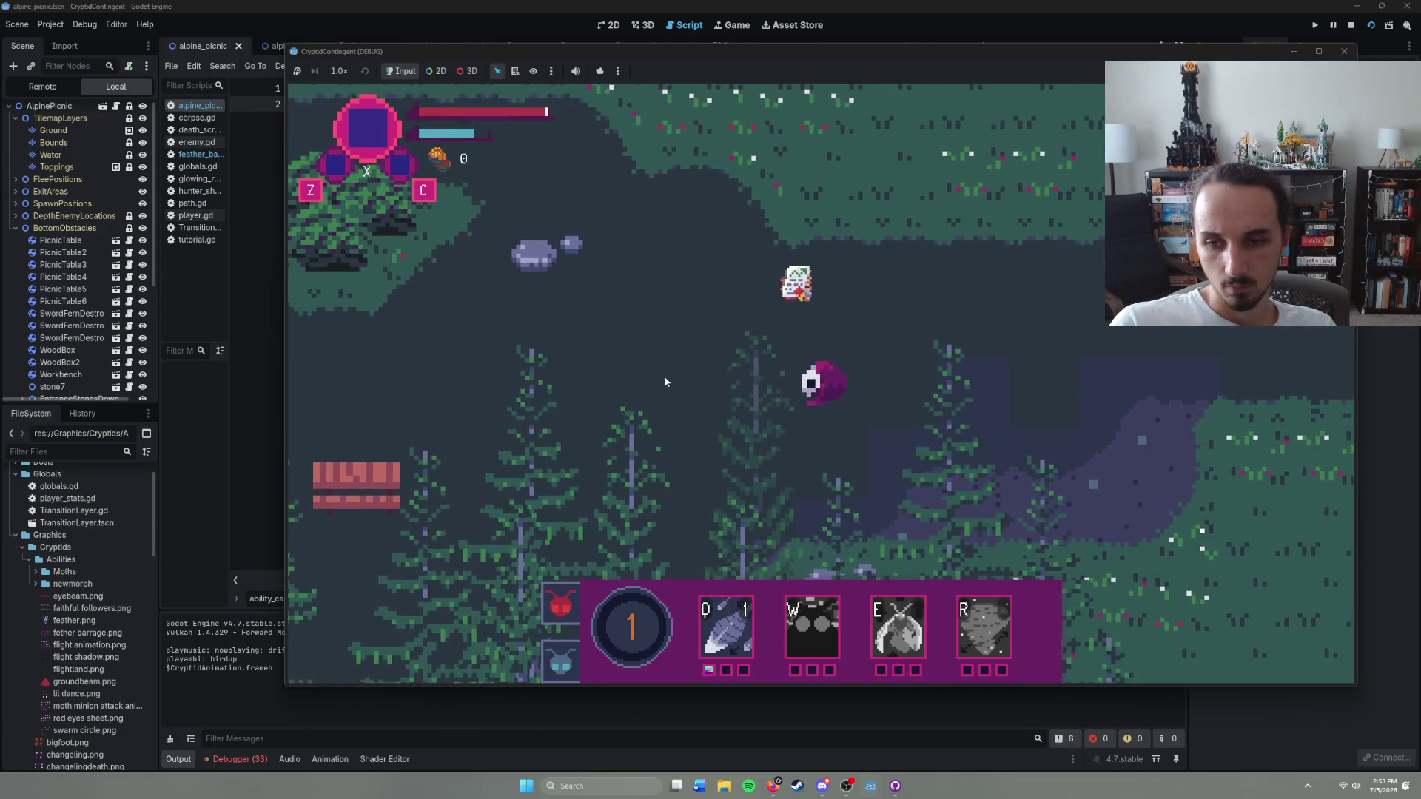
pyautogui.press('q')
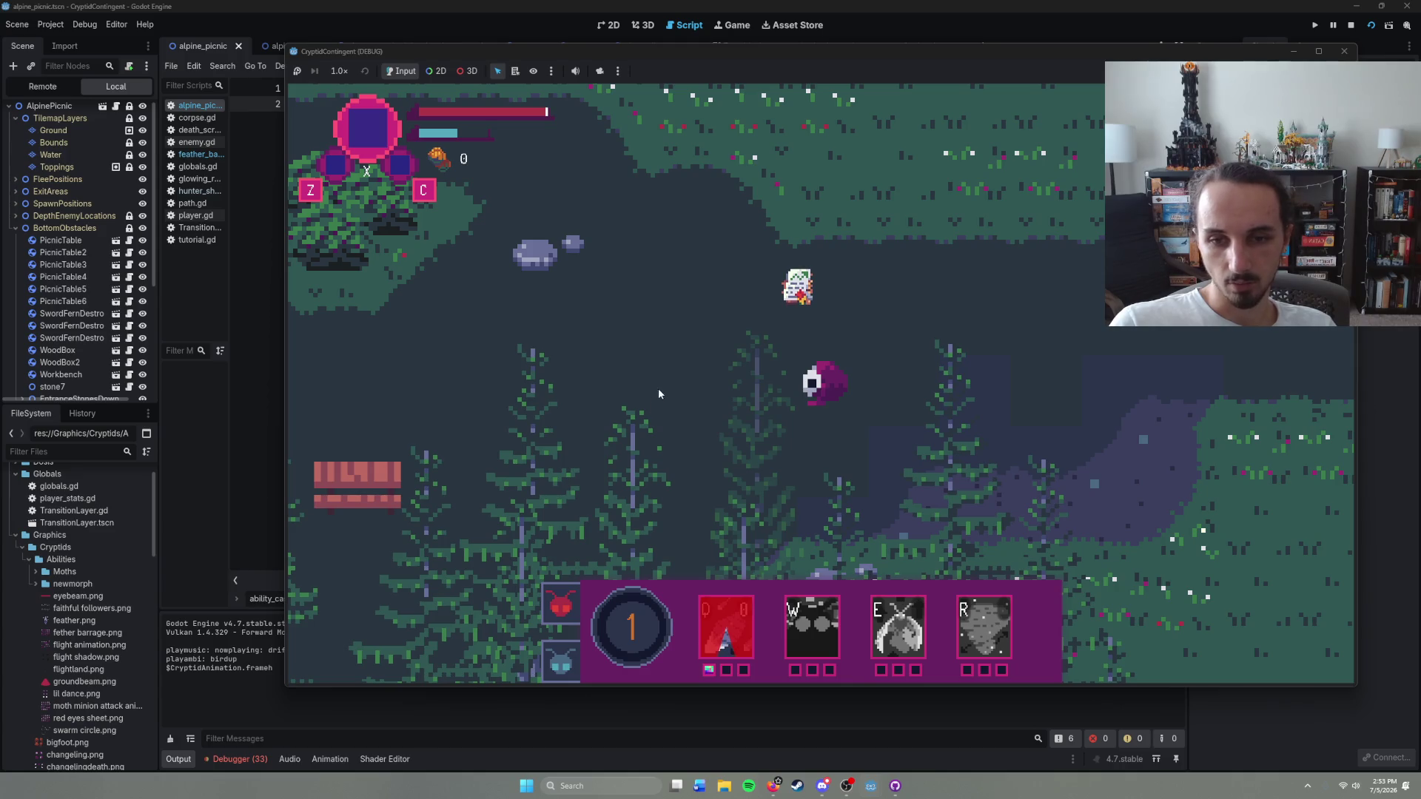
pyautogui.press('F8')
pyautogui.click(917, 45)
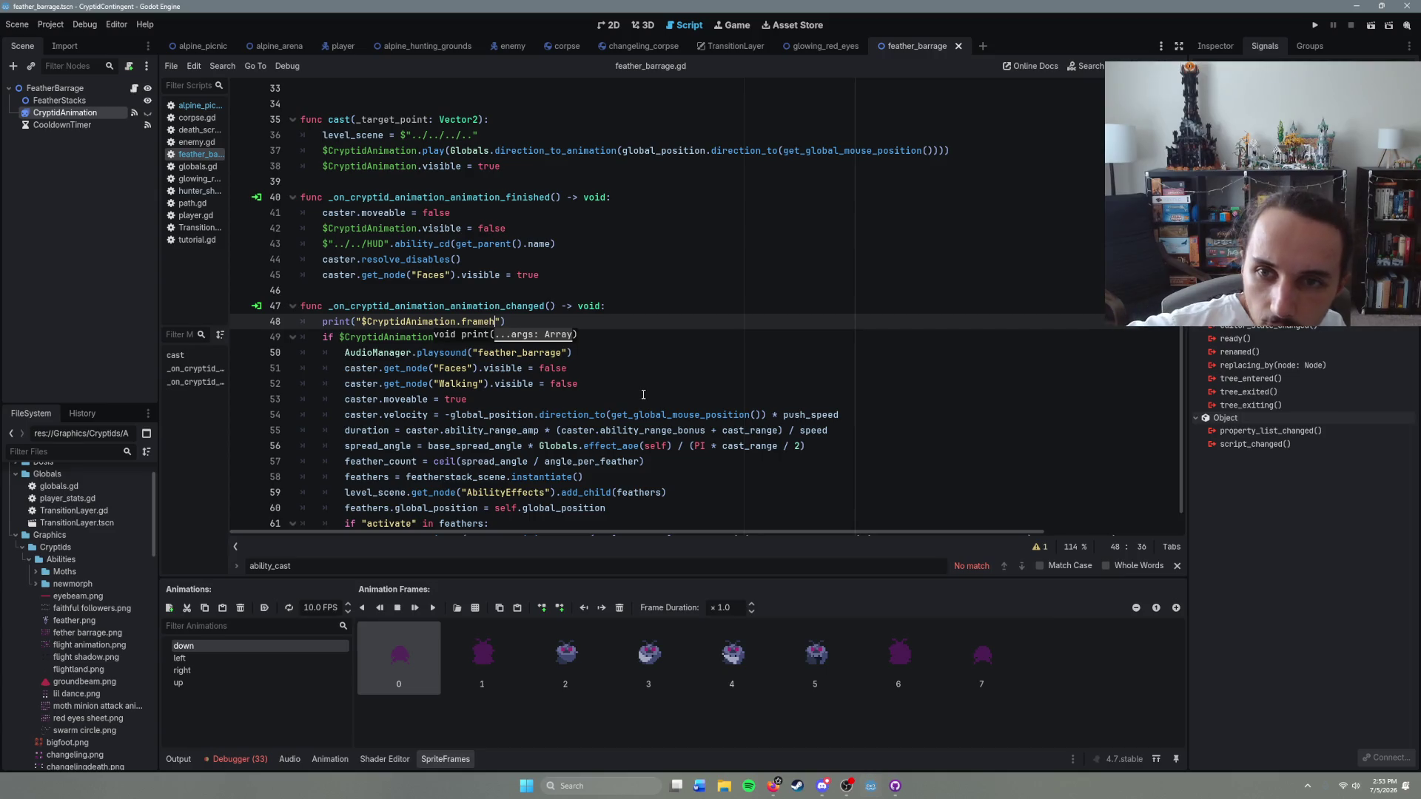
# Step: Delete the debug print on line 48 and its empty line, then save the script
pyautogui.press('Up')
pyautogui.press('Up')
pyautogui.press('Up')
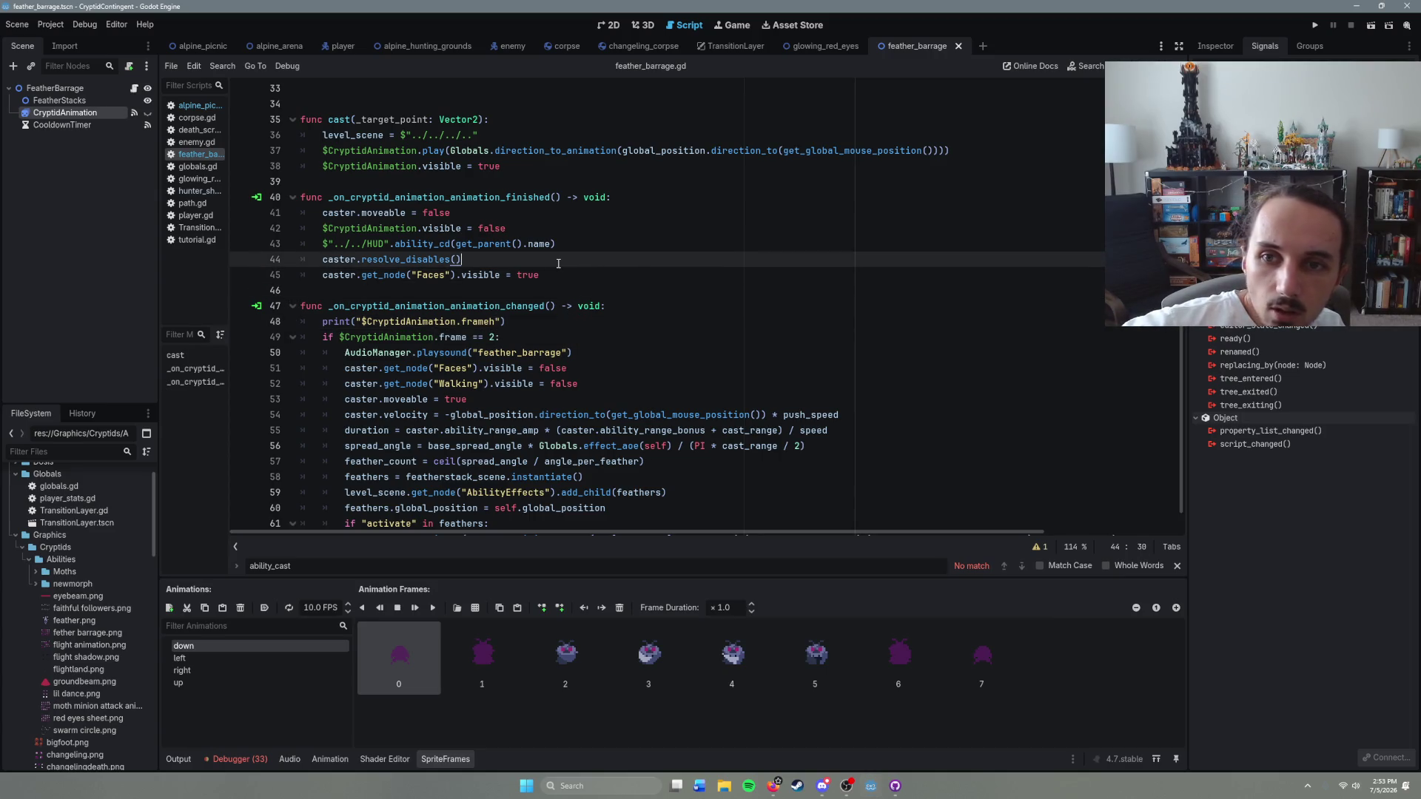
pyautogui.scroll(2, 582, 297)
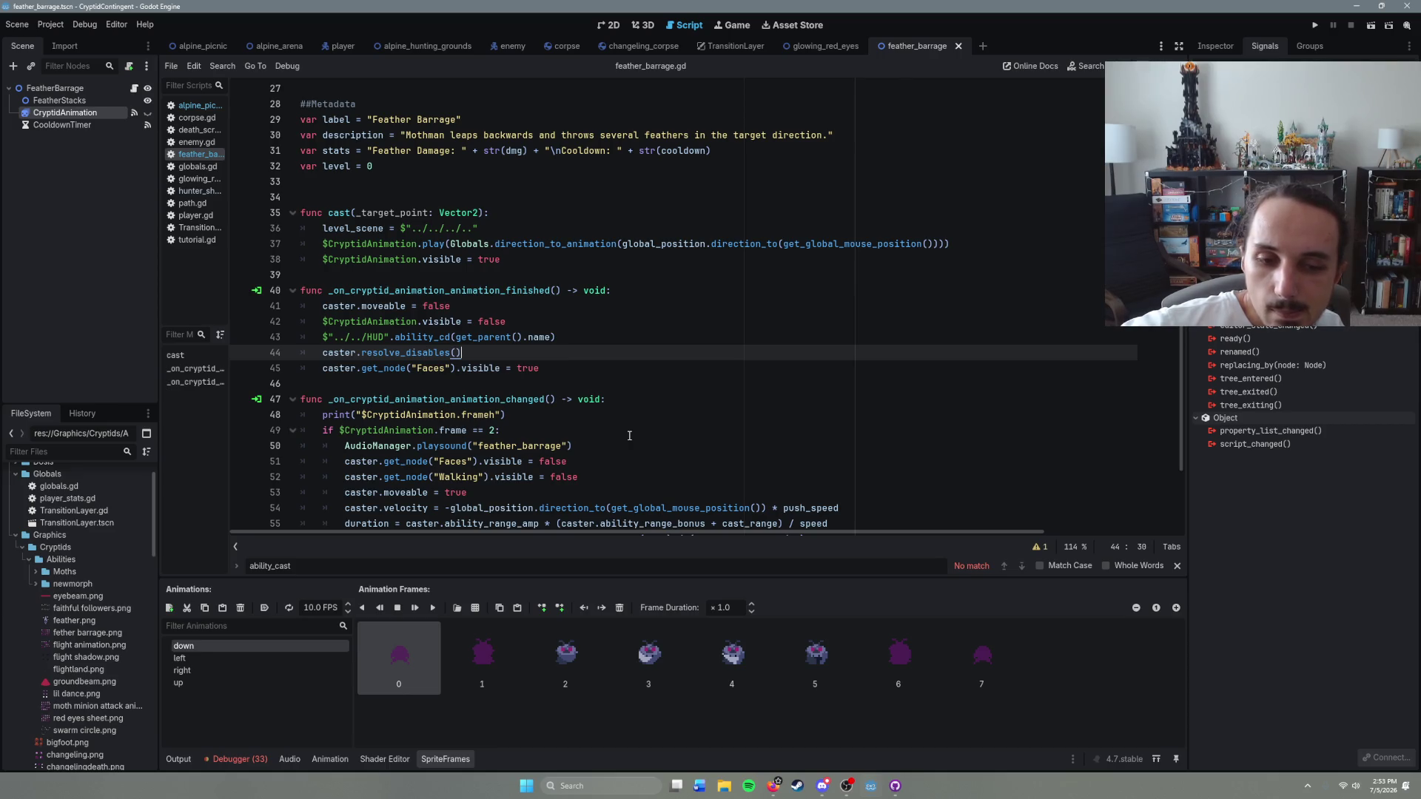
pyautogui.moveTo(515, 413); pyautogui.dragTo(265, 422)
pyautogui.press('BackSpace')
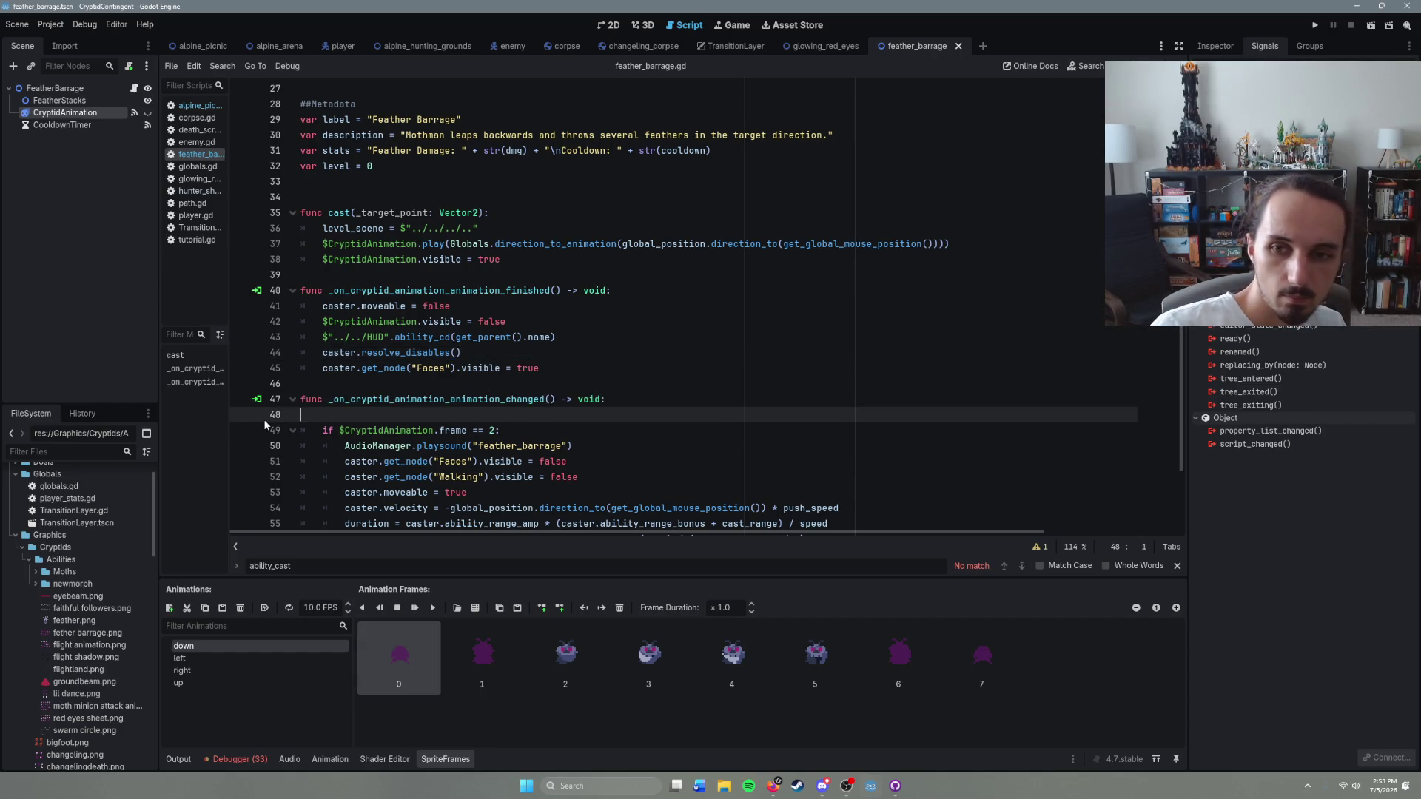
pyautogui.press('Delete')
pyautogui.click(517, 417)
pyautogui.hotkey('ctrl', 's')
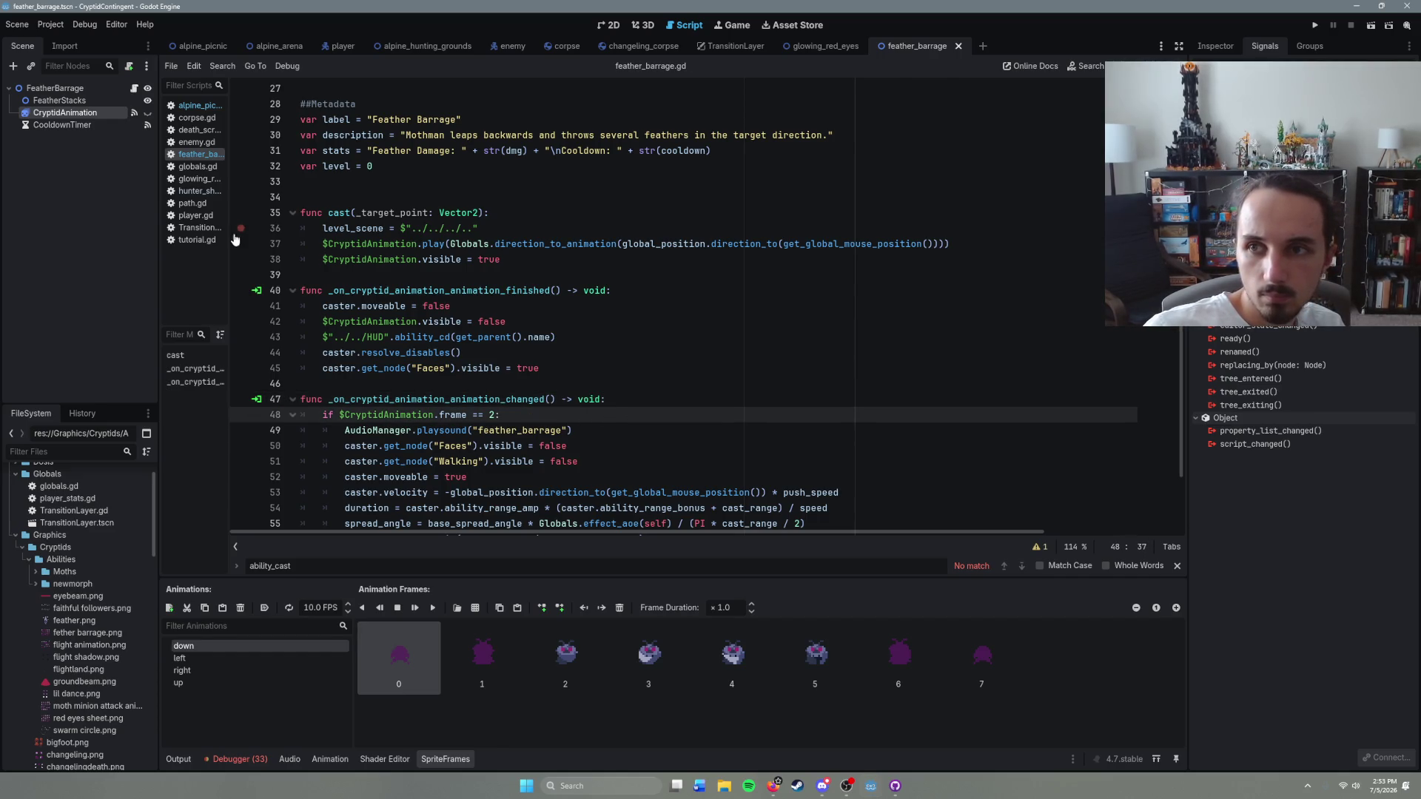
# Step: Select the CooldownTimer node, then reselect CryptidAnimation in the Scene tree
pyautogui.click(90, 126)
pyautogui.click(85, 114)
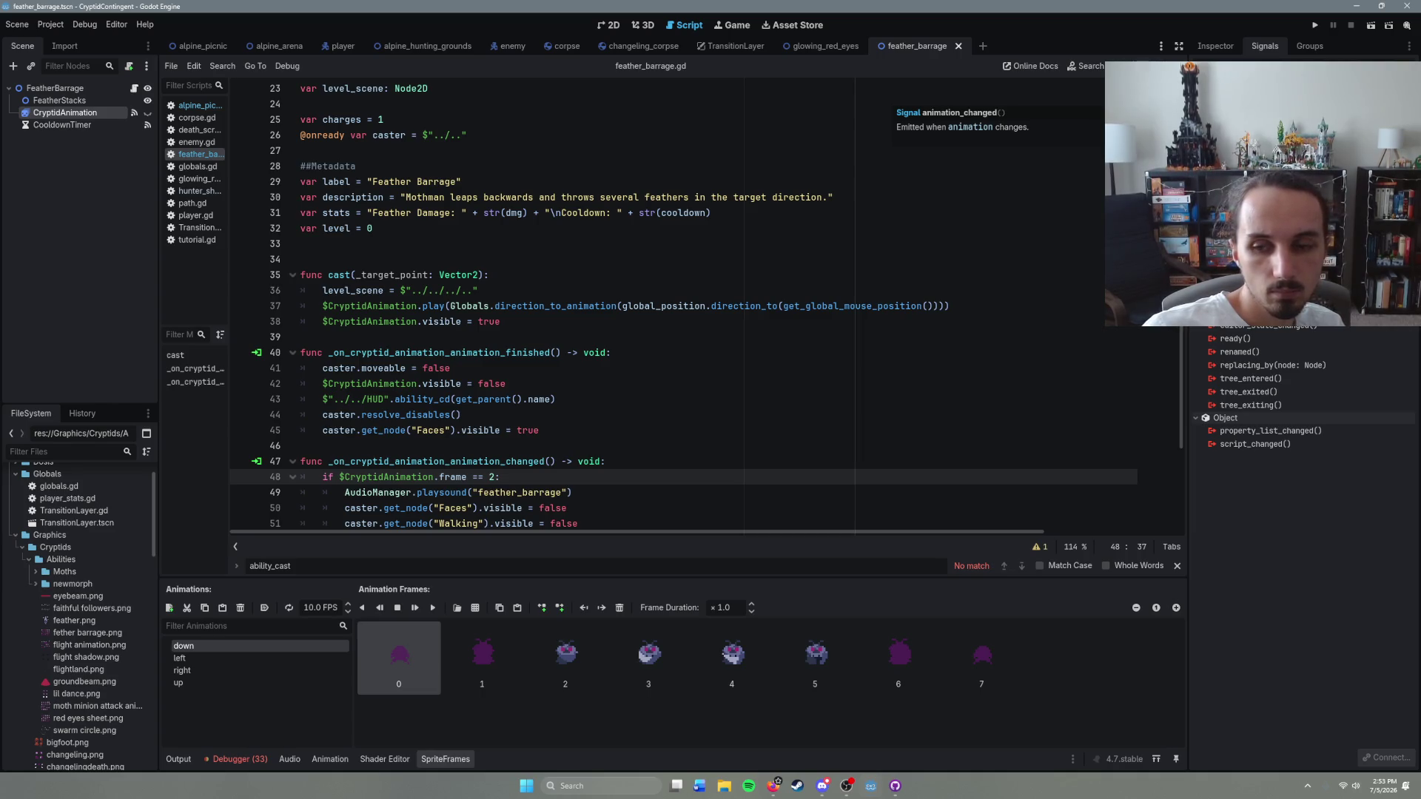
pyautogui.scroll(-2, 544, 453)
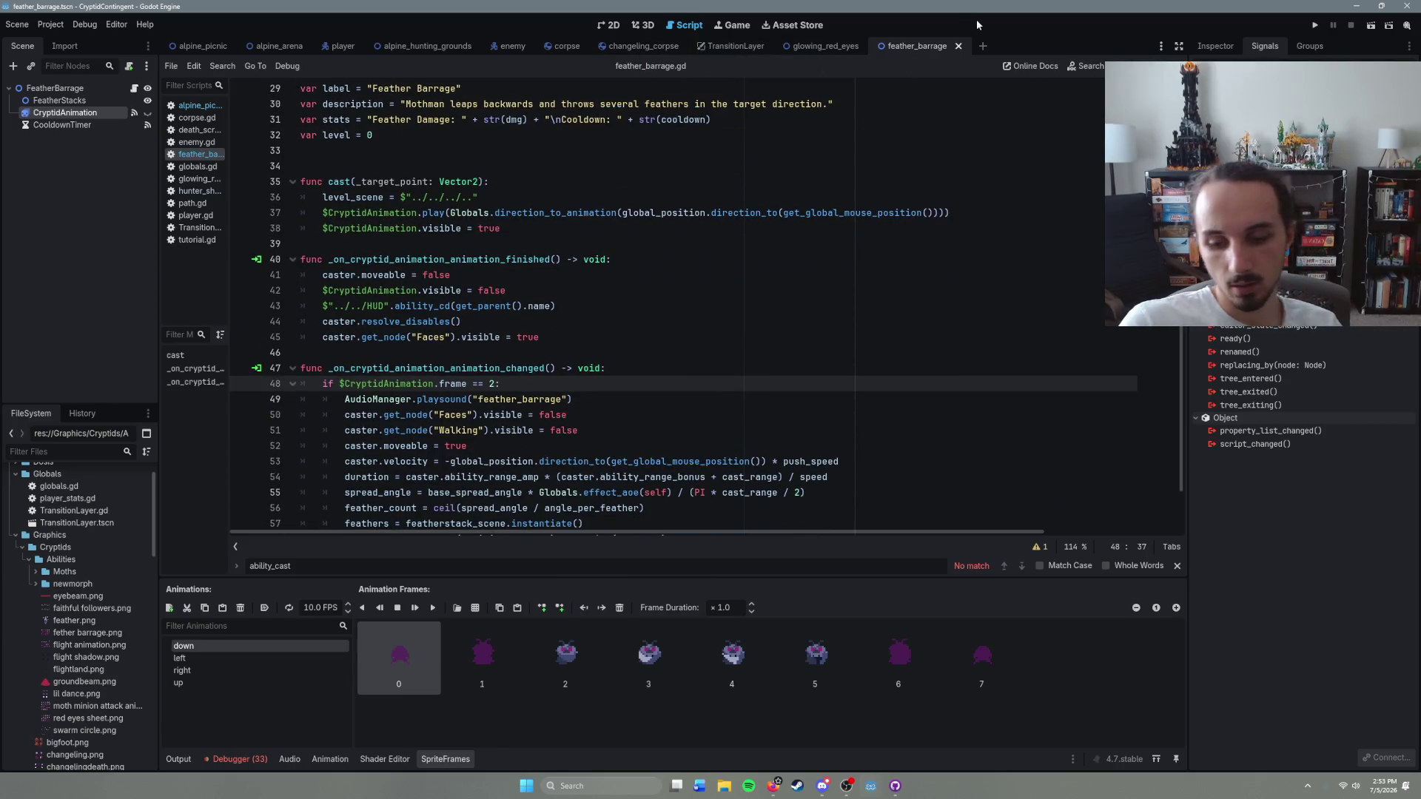
# Step: Open hunter_shoot.tscn via the 'hunt' search to review its frame 2 check, then return to feather_barrage
pyautogui.hotkey('ctrl', 'shift', 'o')
pyautogui.write('hunt')
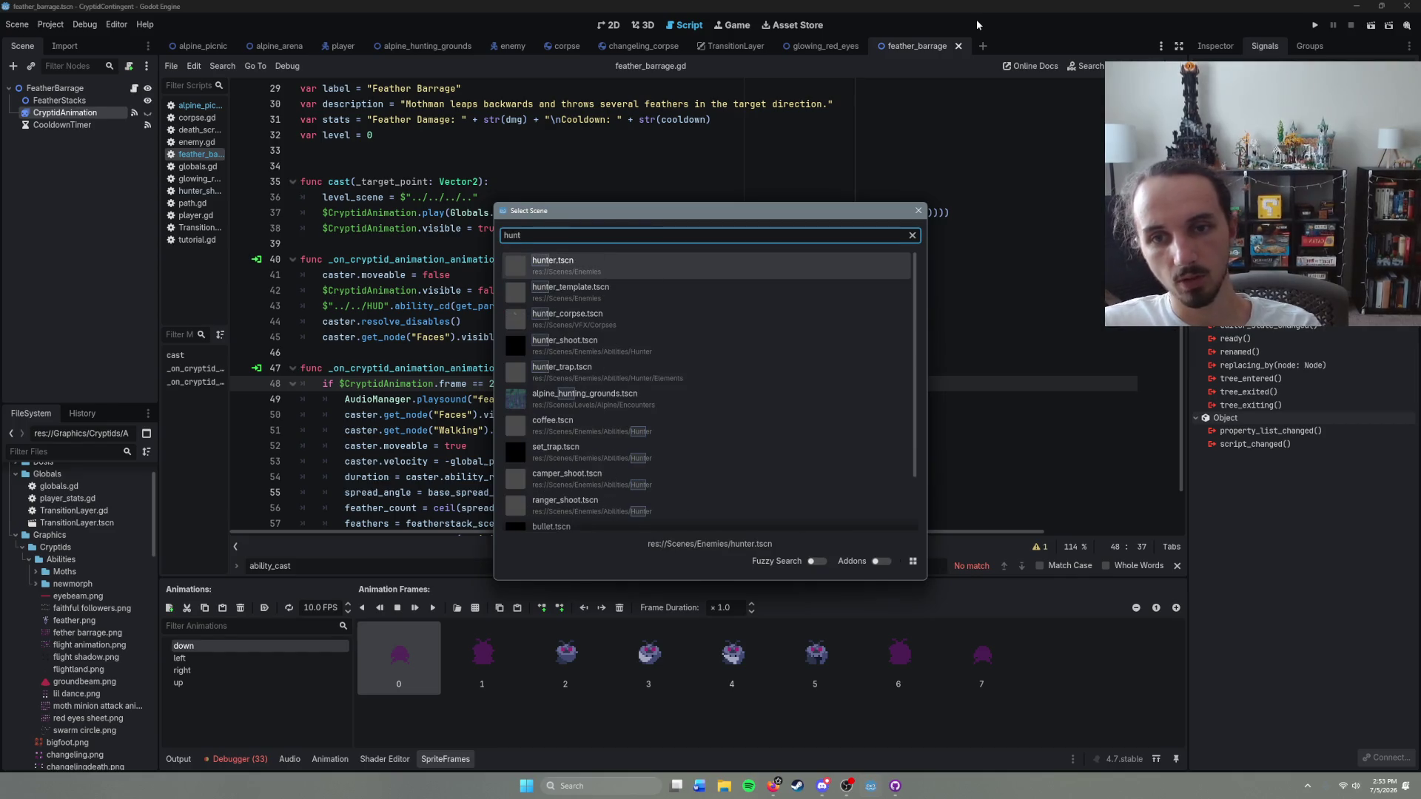
pyautogui.press('Down')
pyautogui.press('Down')
pyautogui.press('Down')
pyautogui.press('Return')
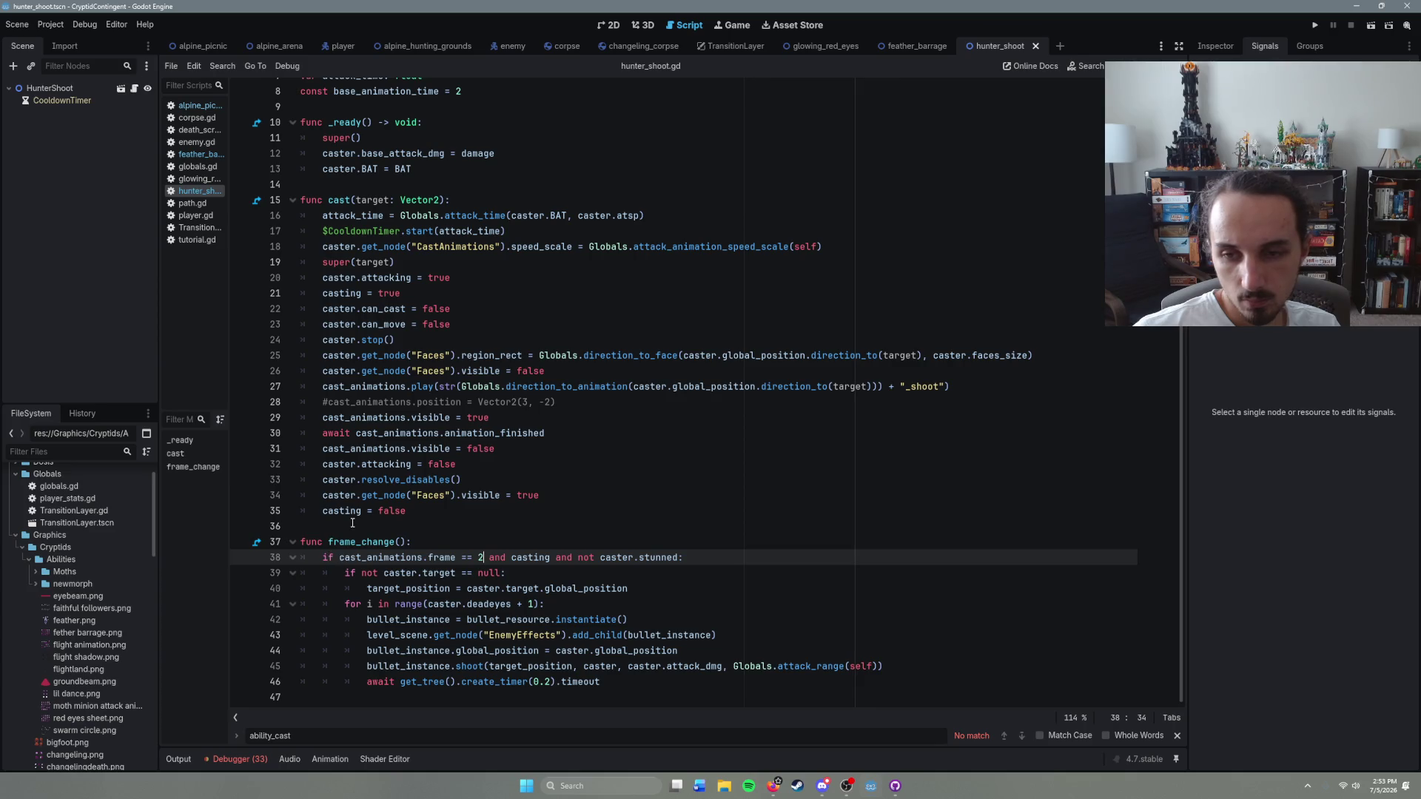
pyautogui.scroll(3, 353, 523)
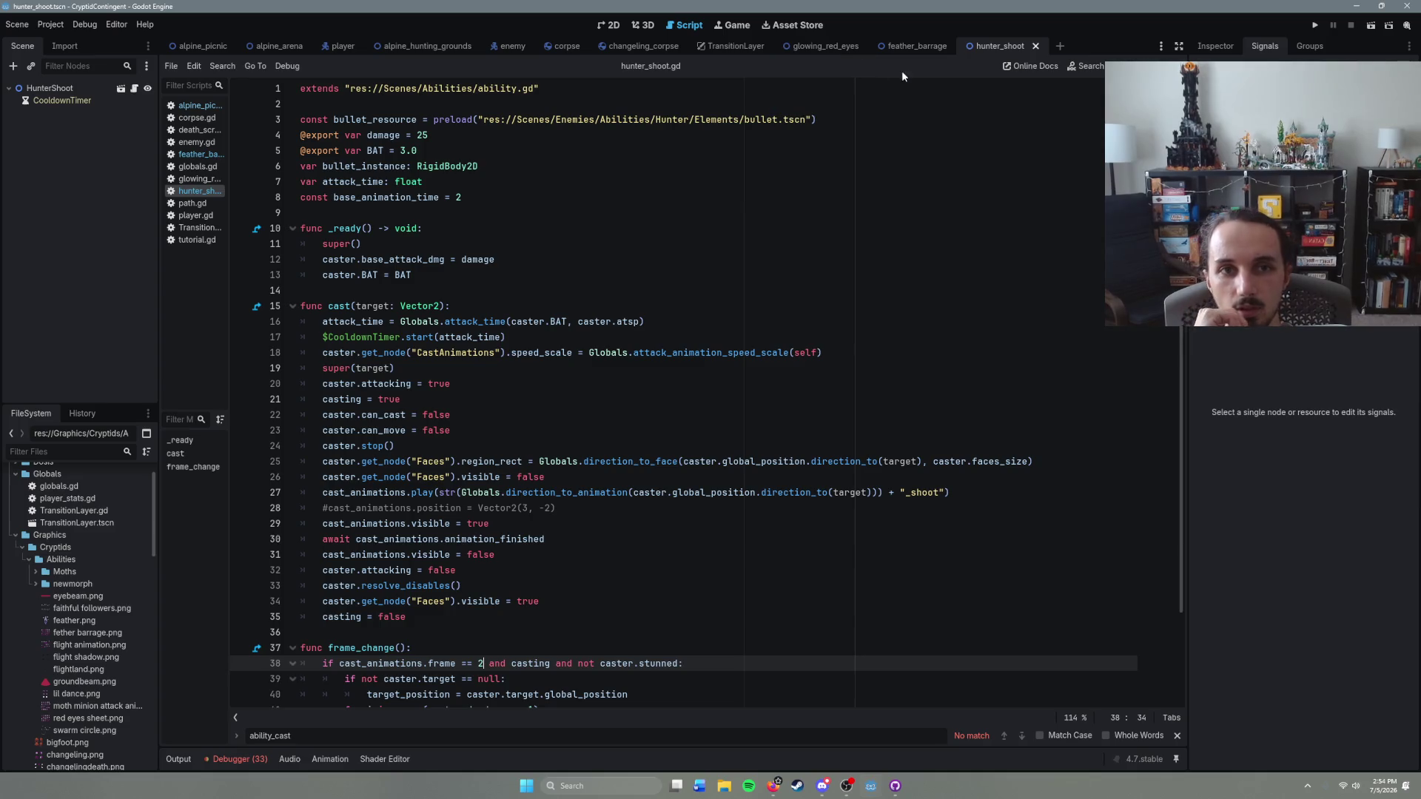
pyautogui.click(918, 47)
pyautogui.scroll(-4, 637, 375)
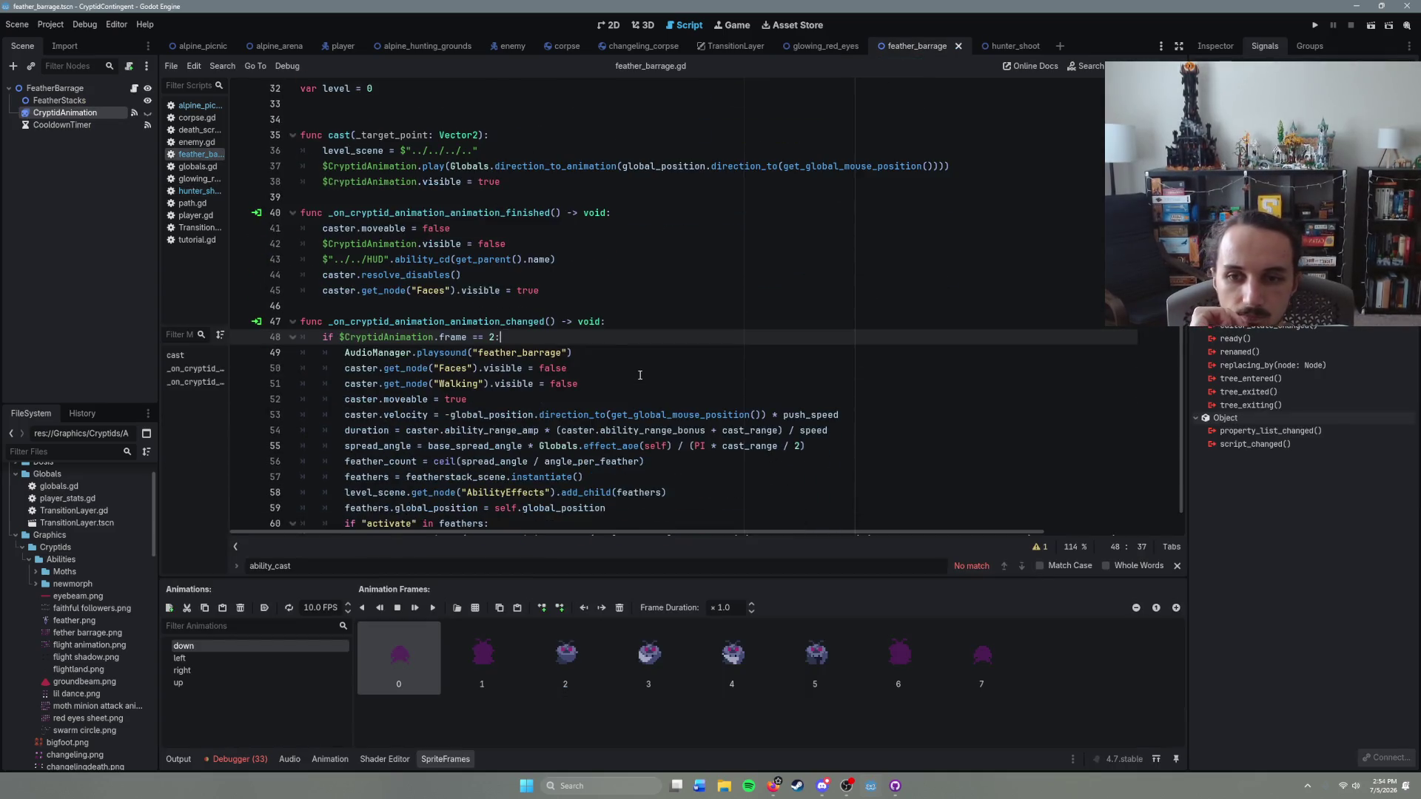
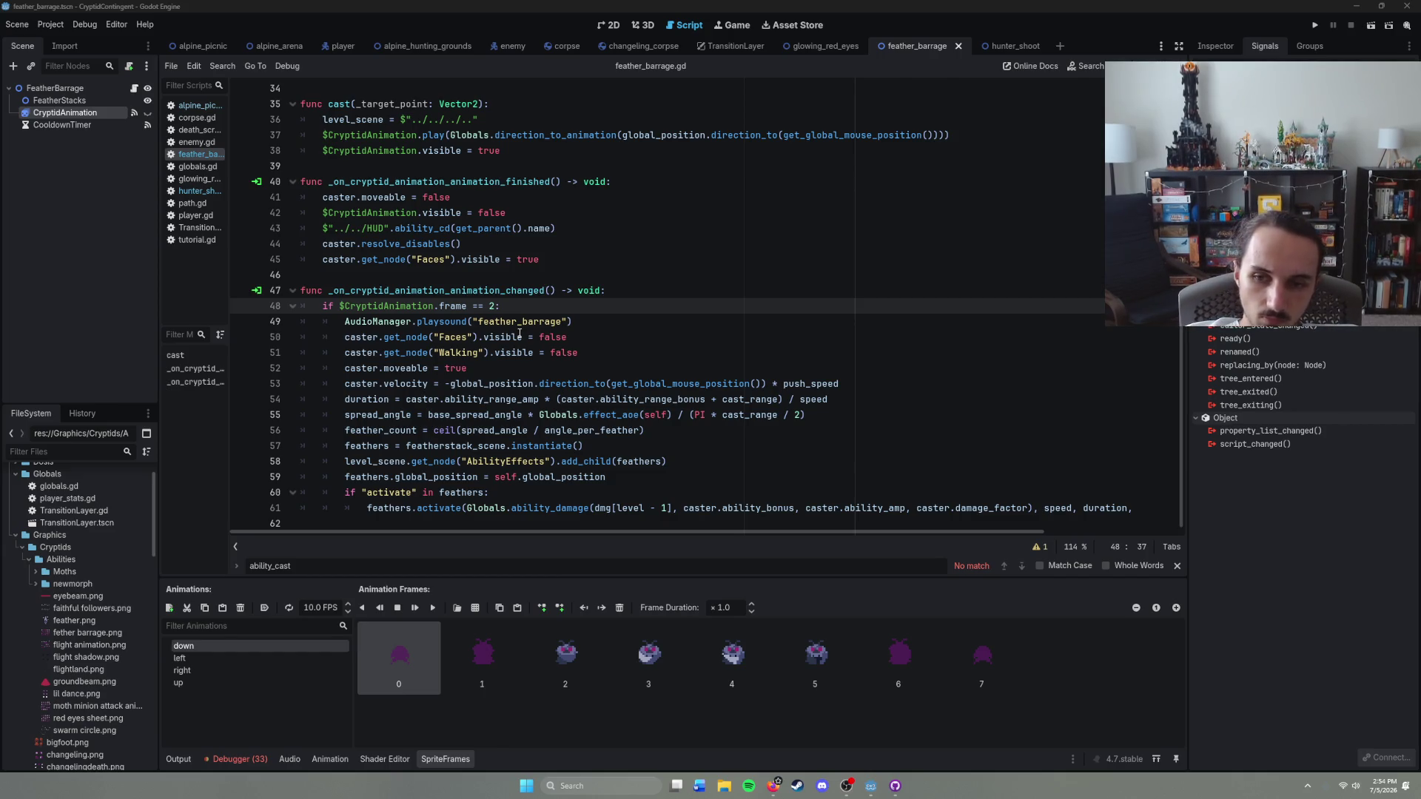
# Step: Show the up animation's frames, then select the script line that hides the Faces node
pyautogui.click(251, 683)
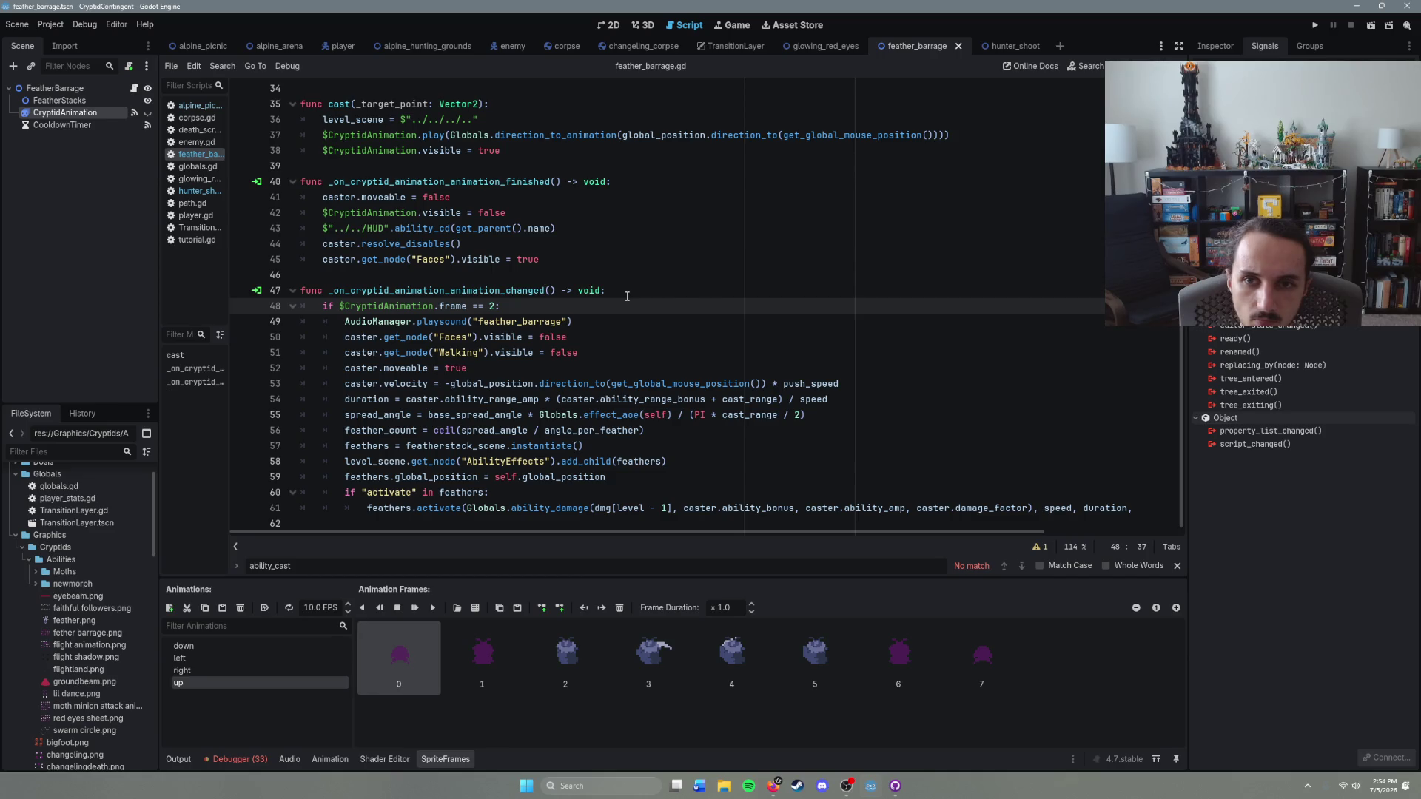
pyautogui.scroll(2, 627, 296)
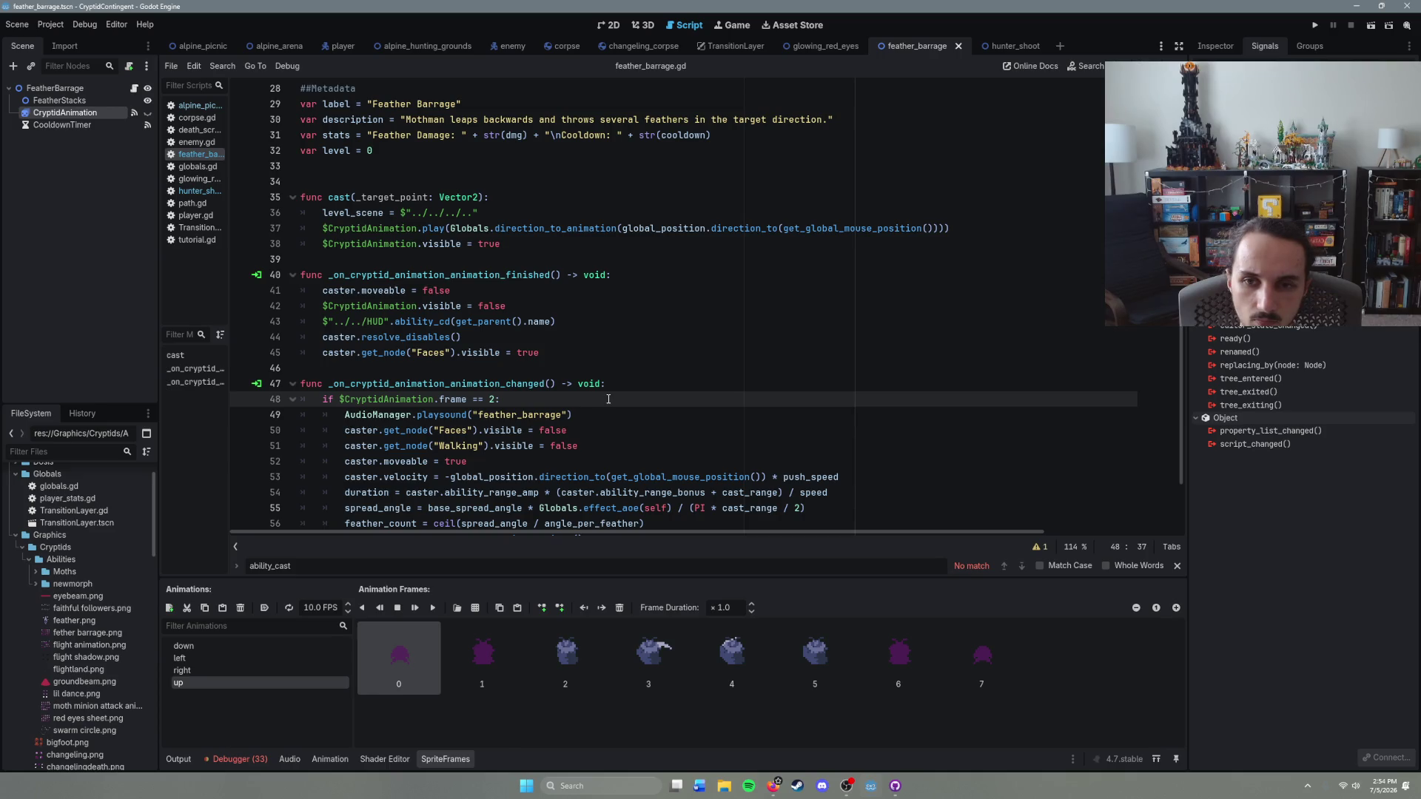
pyautogui.moveTo(568, 430)
pyautogui.mouseDown()
pyautogui.moveTo(348, 444)
pyautogui.moveTo(345, 430)
pyautogui.mouseUp()
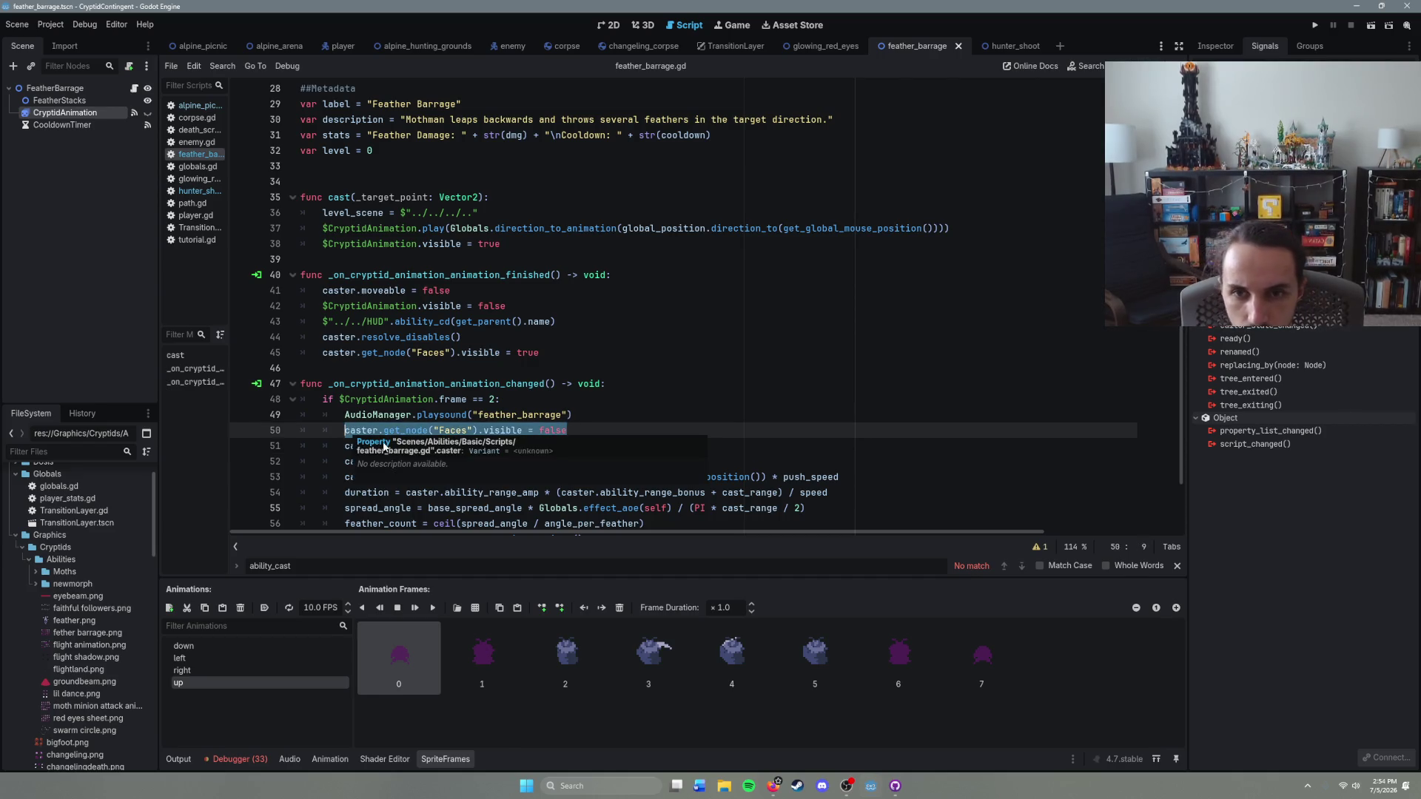
# Step: Move the lines hiding Faces and Walking from the animation-changed handler into cast()
pyautogui.moveTo(580, 447); pyautogui.dragTo(346, 433)
pyautogui.hotkey('ctrl', 'c')
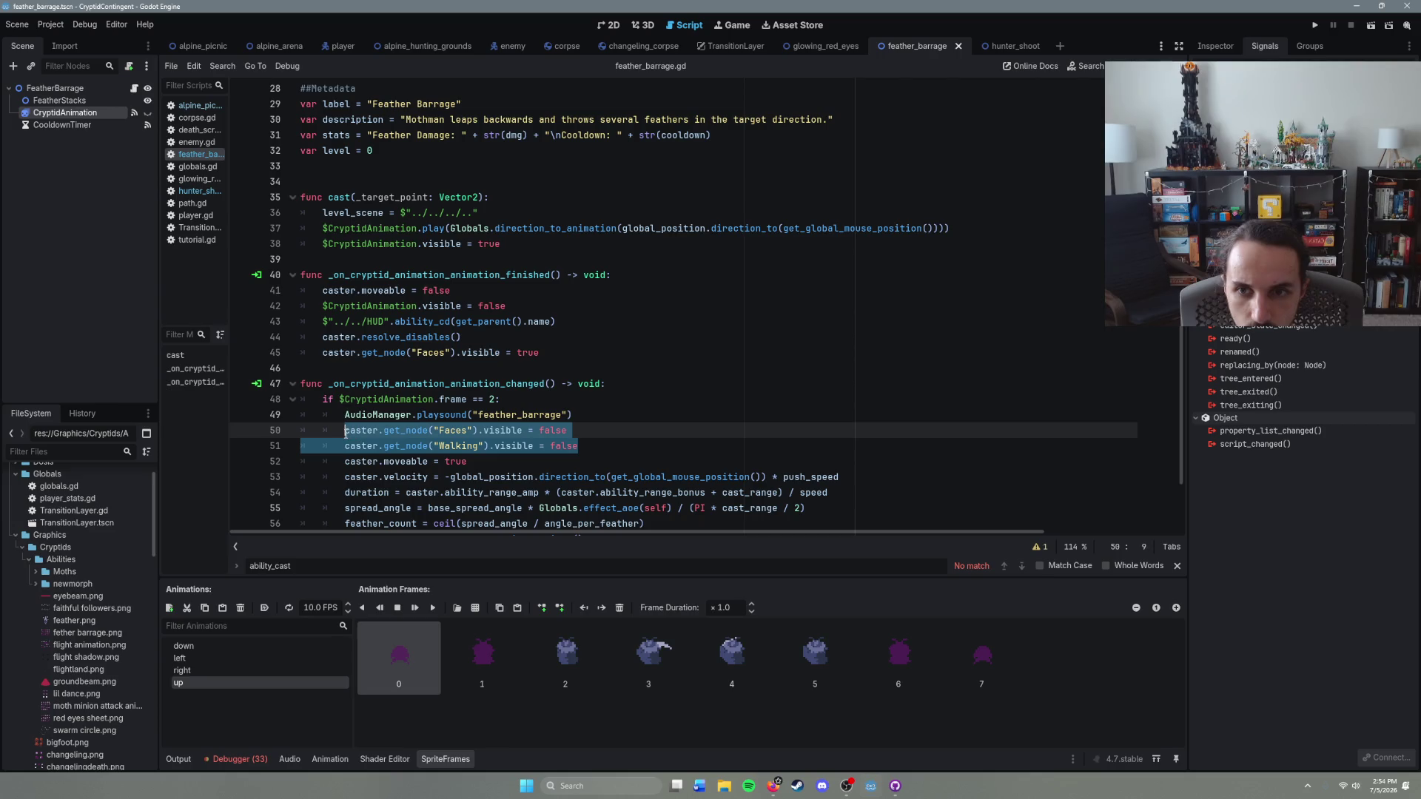
pyautogui.press('BackSpace')
pyautogui.press('BackSpace')
pyautogui.press('BackSpace')
pyautogui.press('BackSpace')
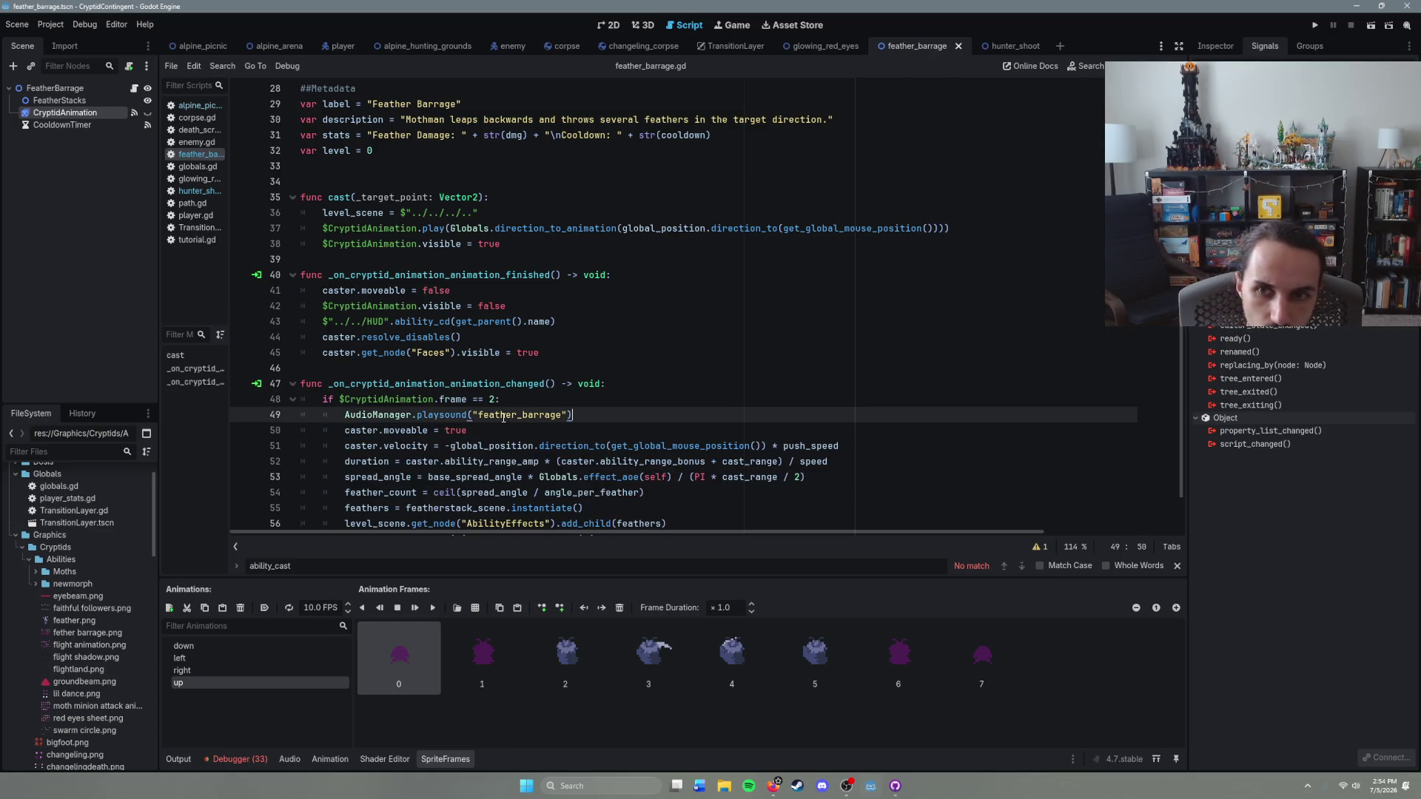
pyautogui.click(535, 245)
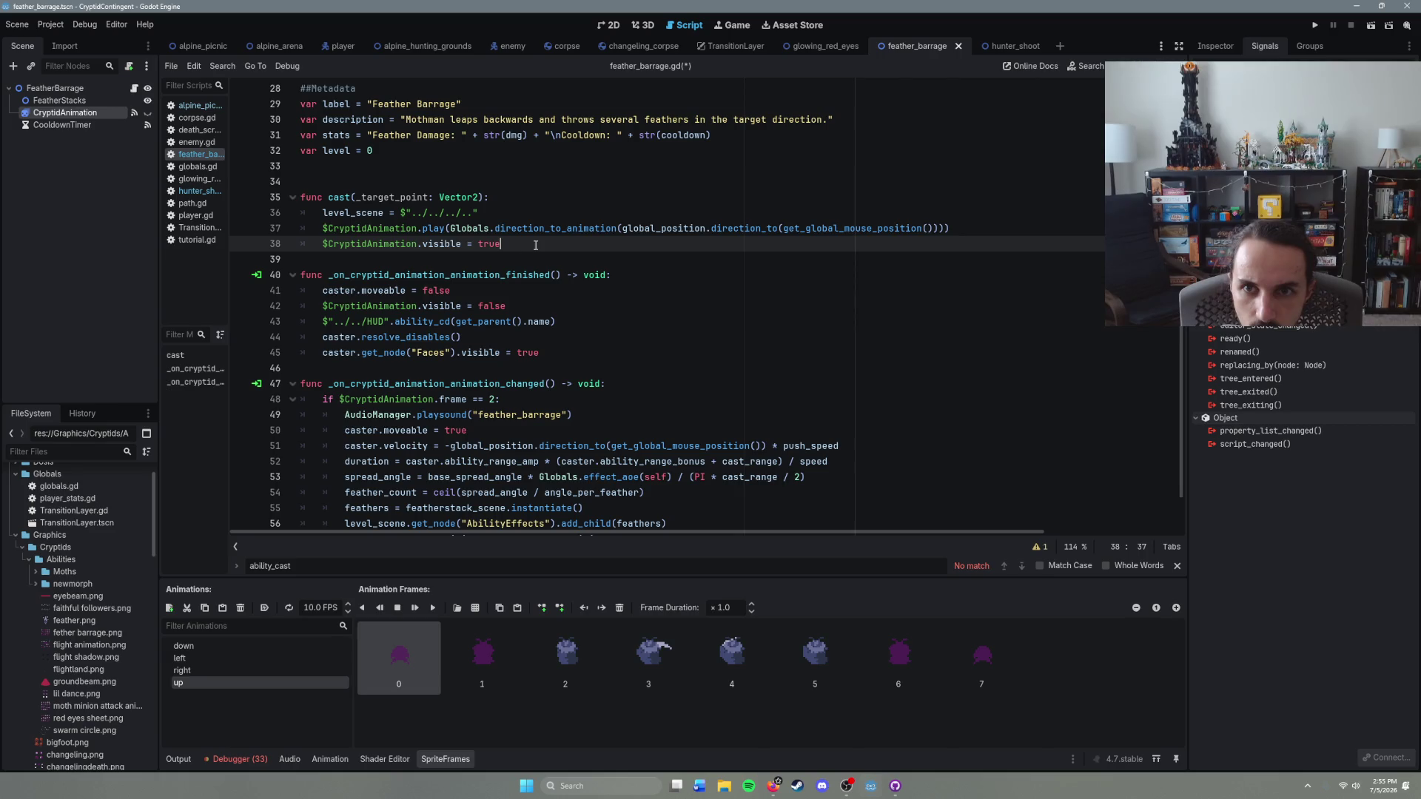
pyautogui.press('Return')
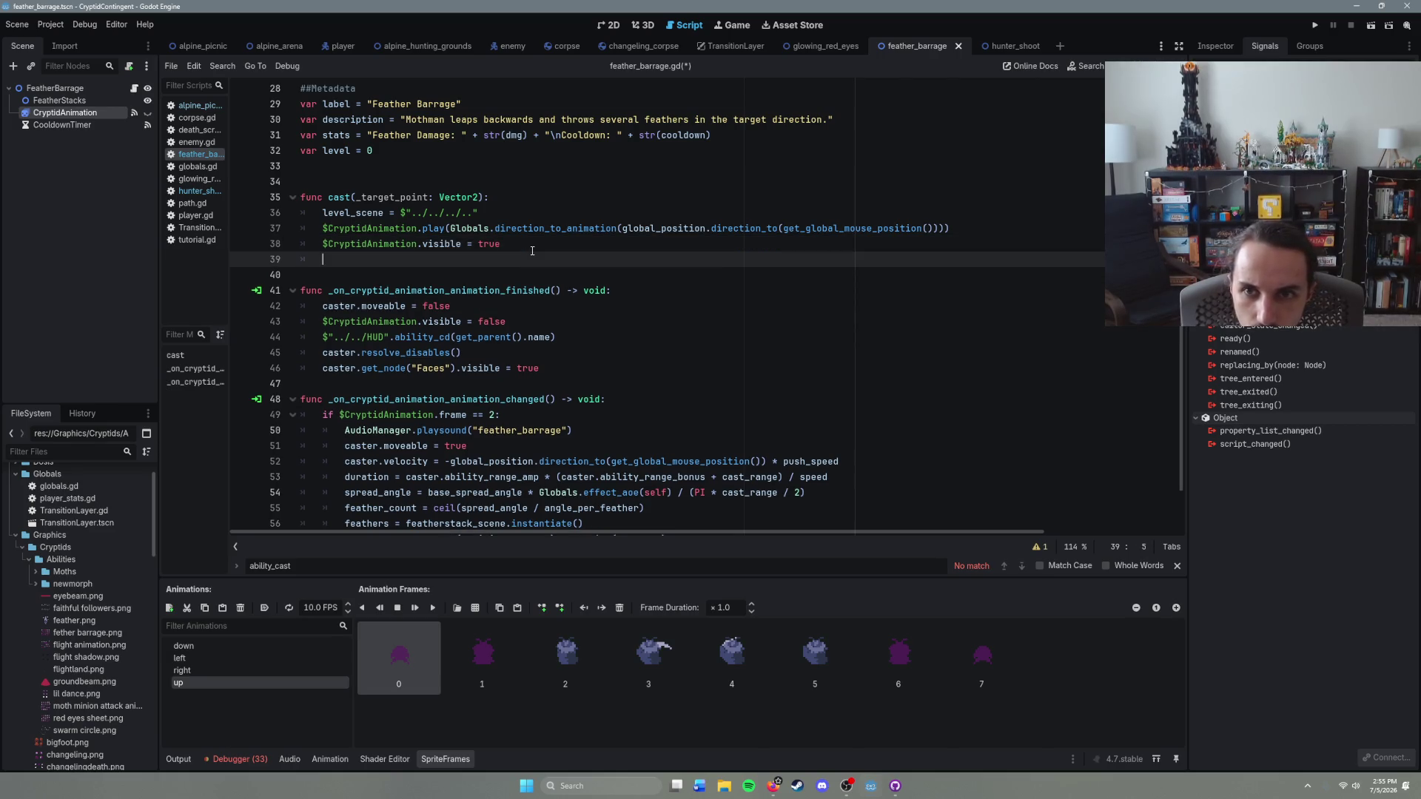
pyautogui.hotkey('ctrl', 'v')
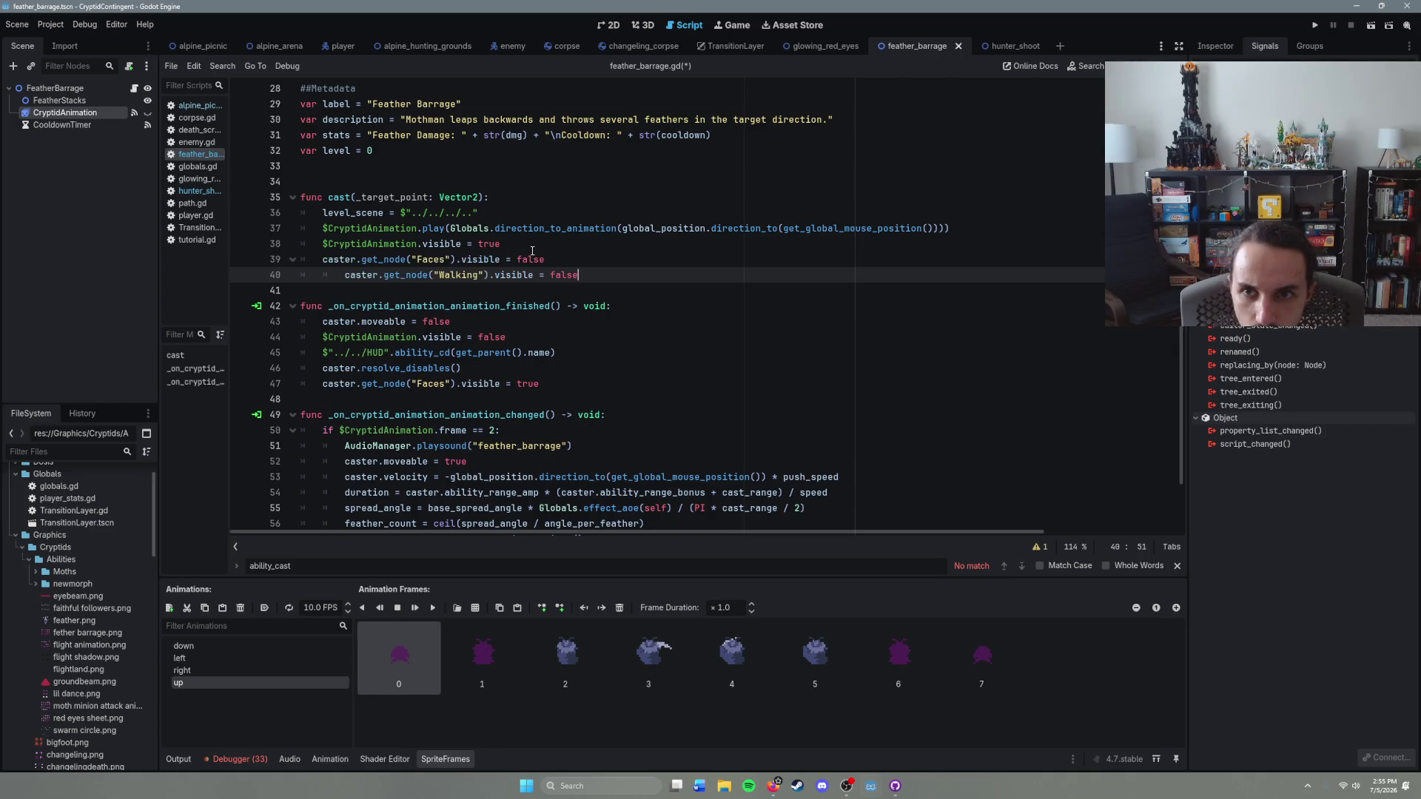
# Step: Fix the indentation on line 40, save the script, and run the game with F5
pyautogui.click(349, 271)
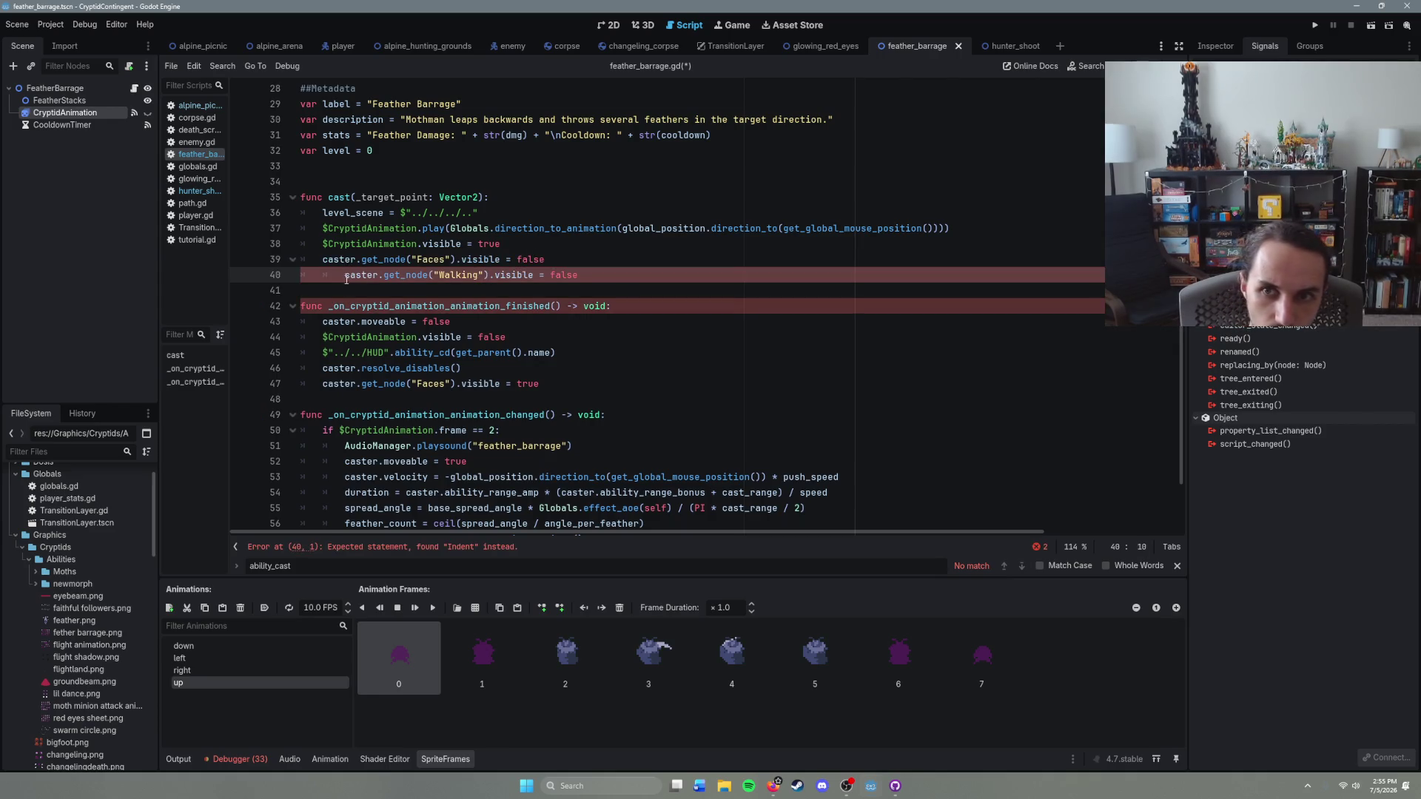
pyautogui.press('BackSpace')
pyautogui.click(595, 274)
pyautogui.hotkey('ctrl', 's')
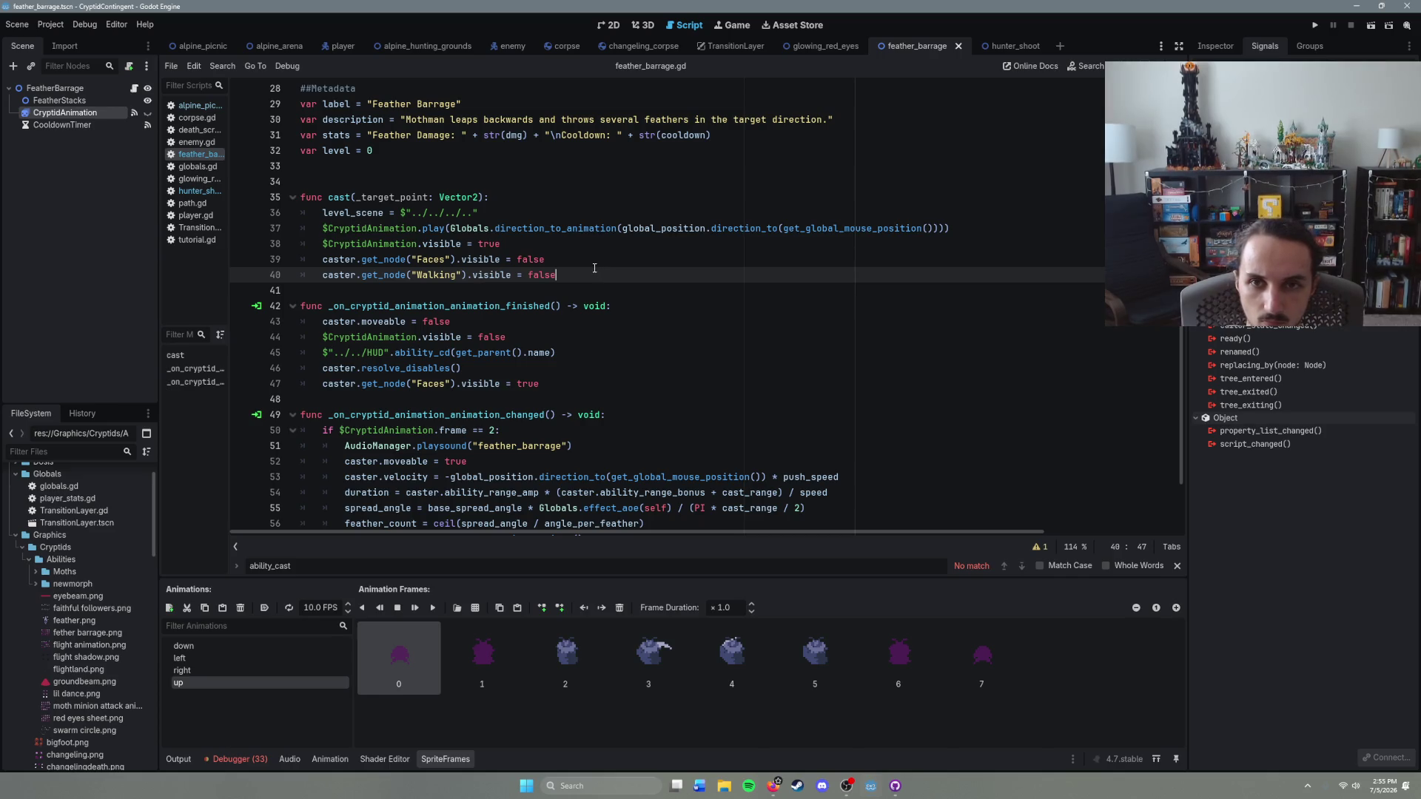
pyautogui.press('F5')
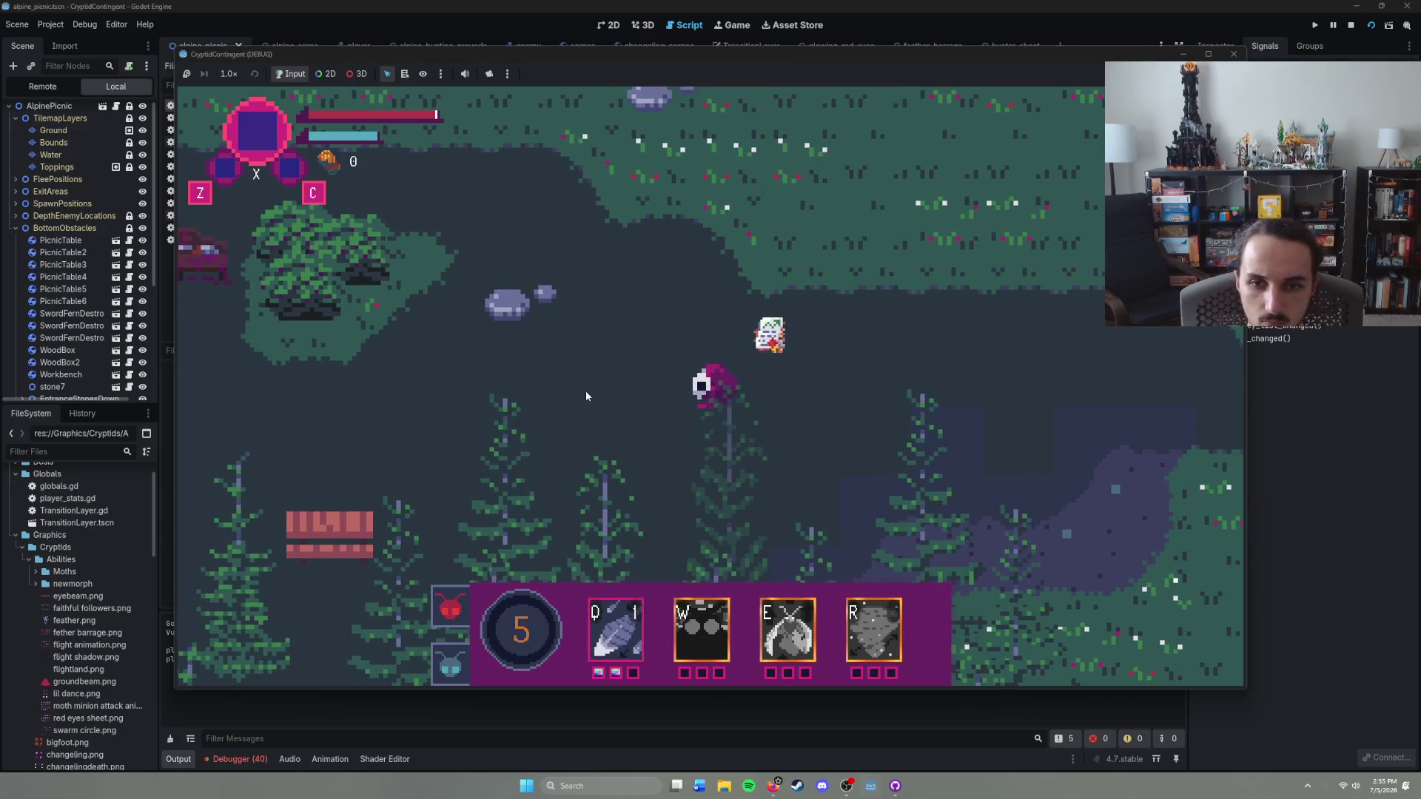
# Step: Cast Feather Barrage with Q, walk down and cast again, then stop the game with F8
pyautogui.press('q')
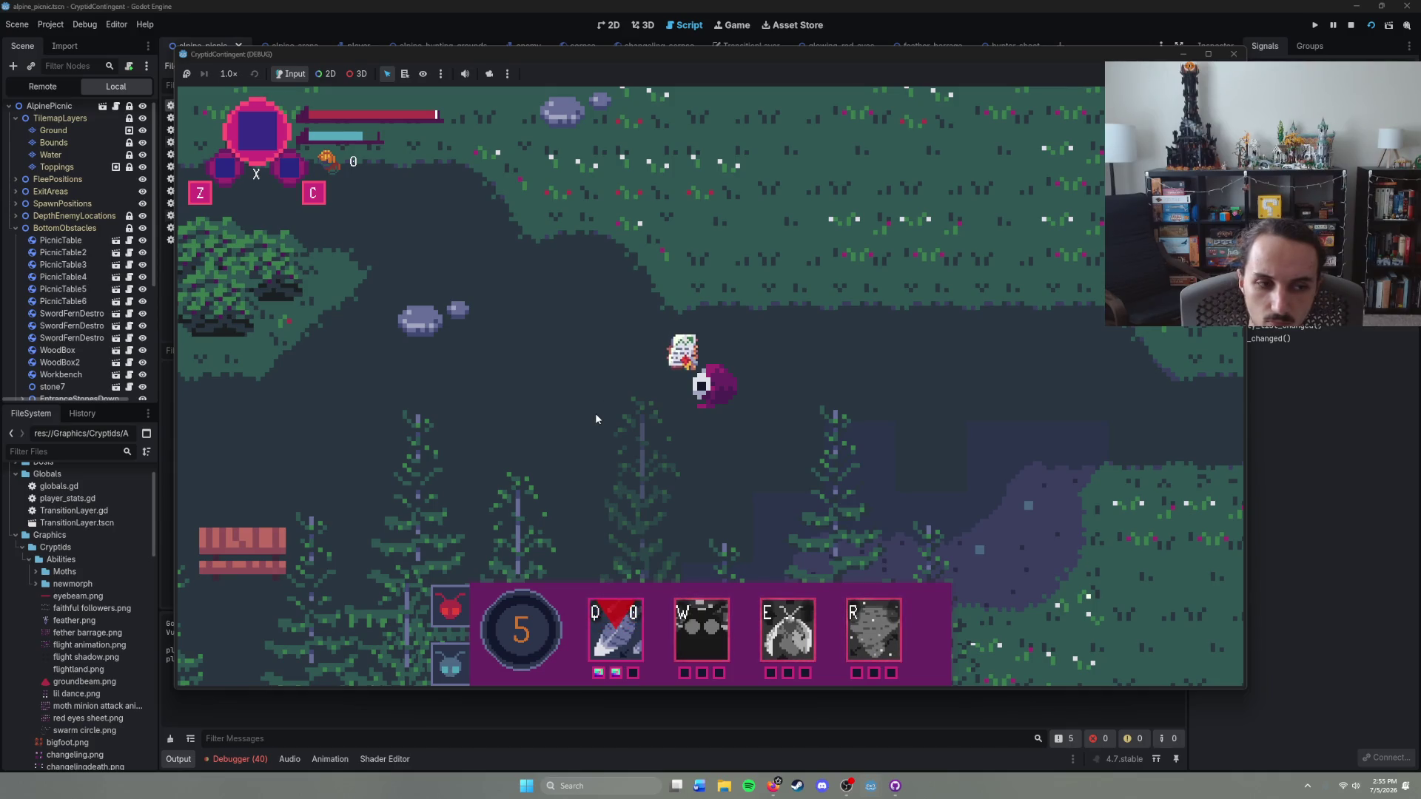
pyautogui.press('Down')
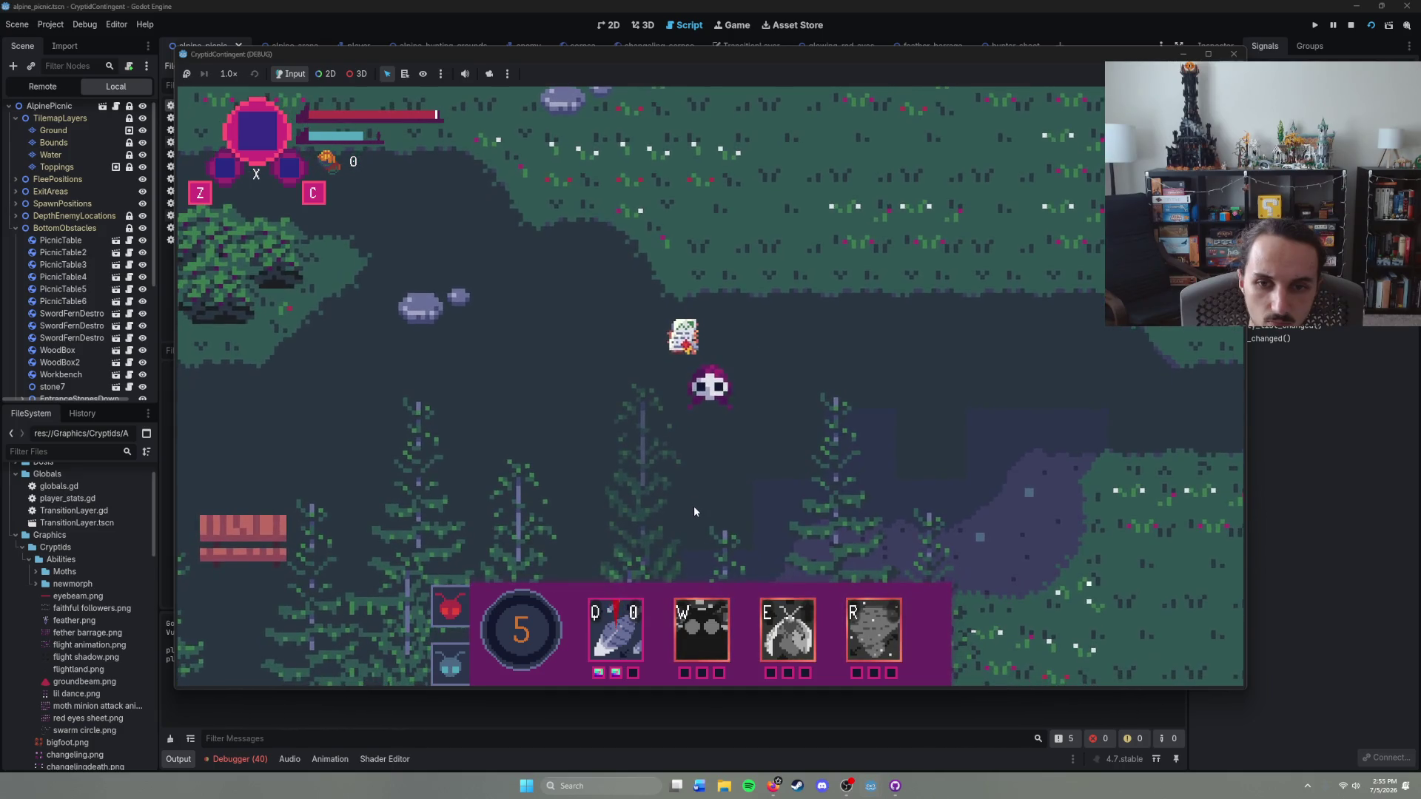
pyautogui.press('q')
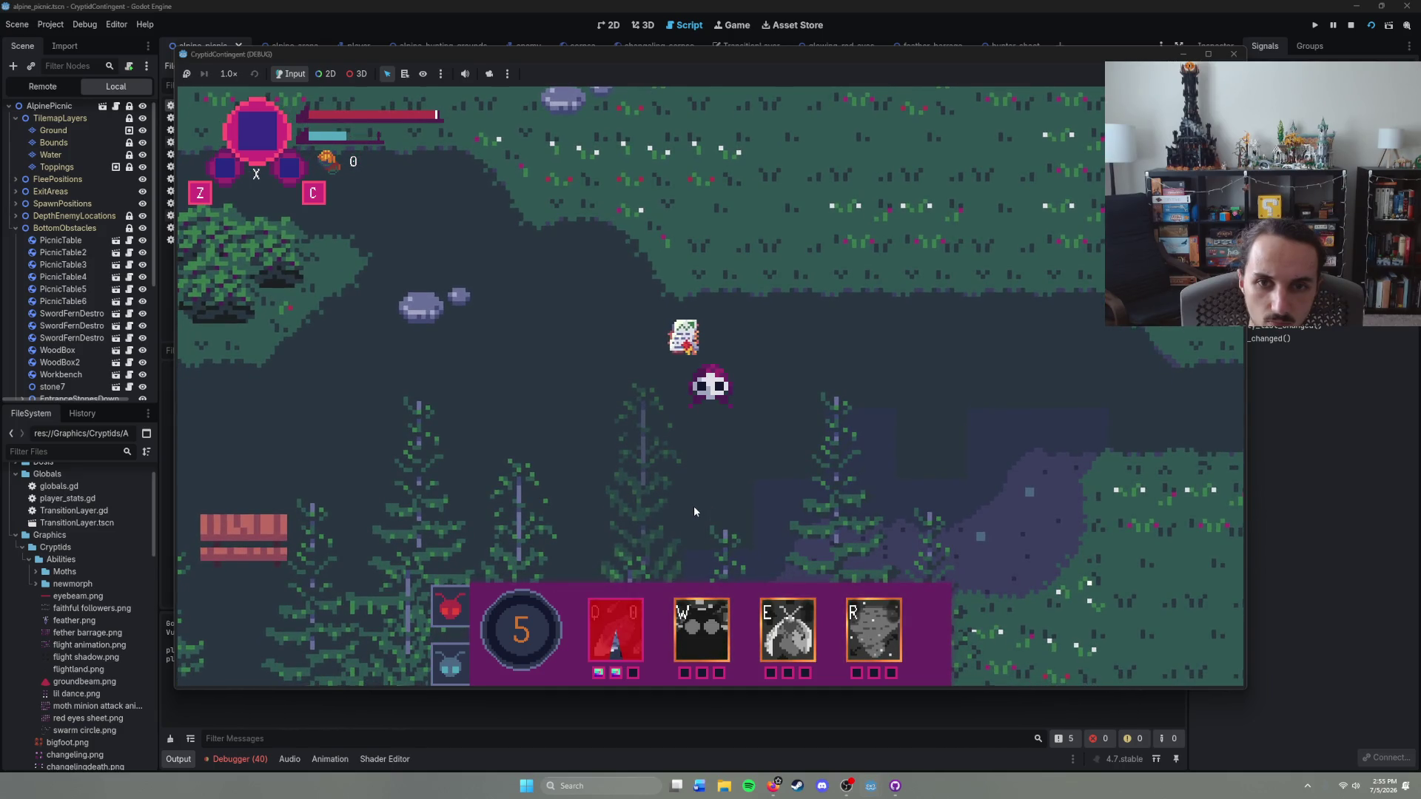
pyautogui.press('F8')
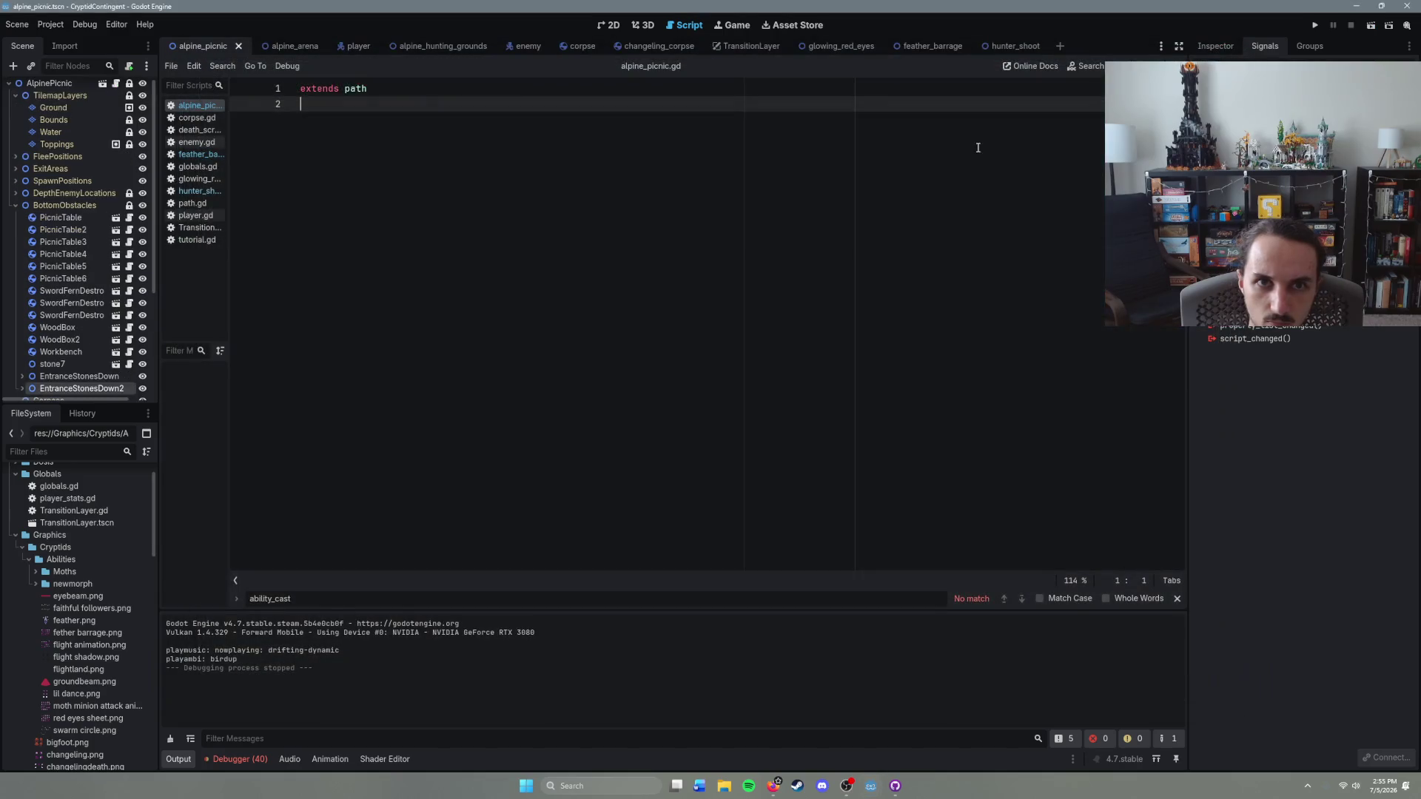
# Step: Look over the alpine_picnic, player and feather_barrage scenes, then open the FeatherBarrage script
pyautogui.click(609, 25)
pyautogui.scroll(-2, 608, 259)
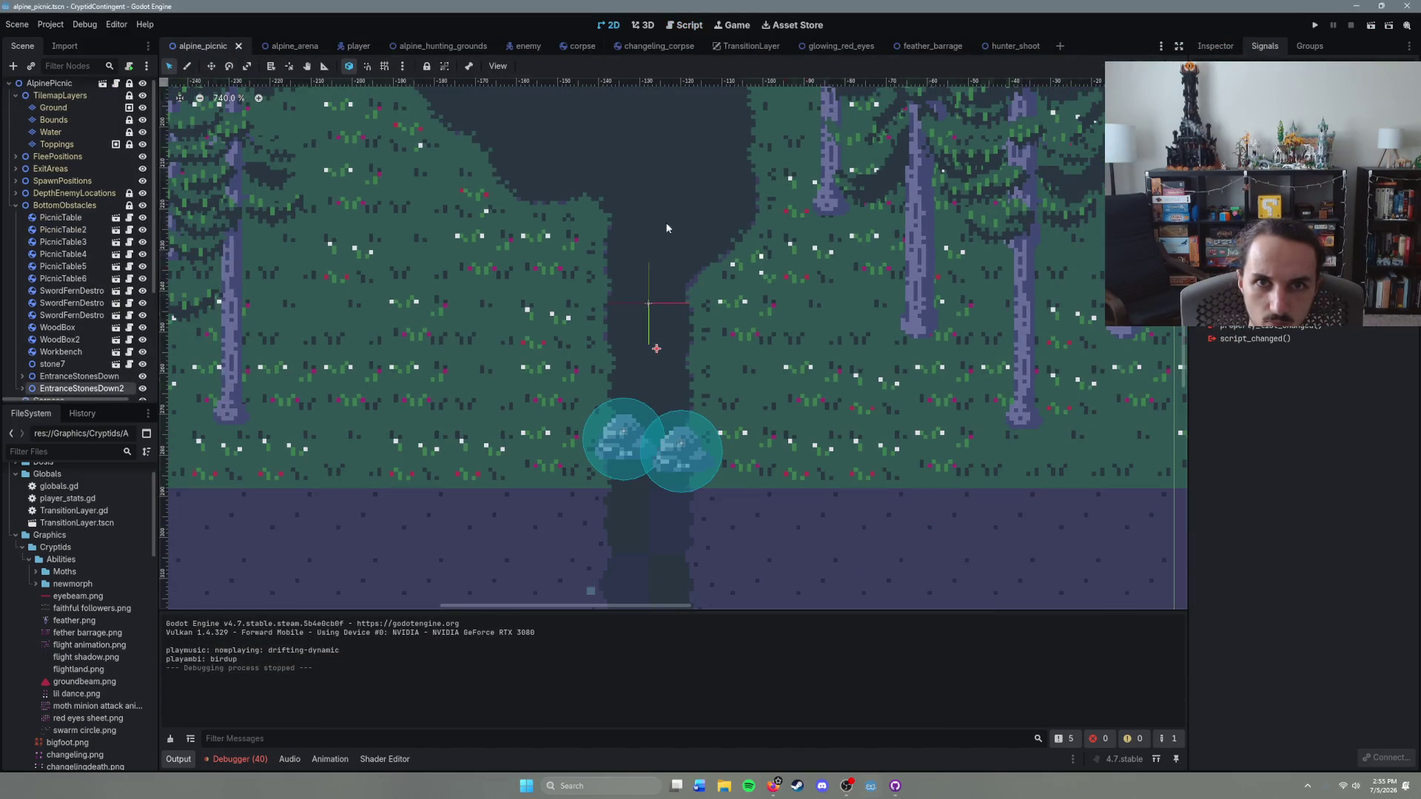
pyautogui.click(355, 46)
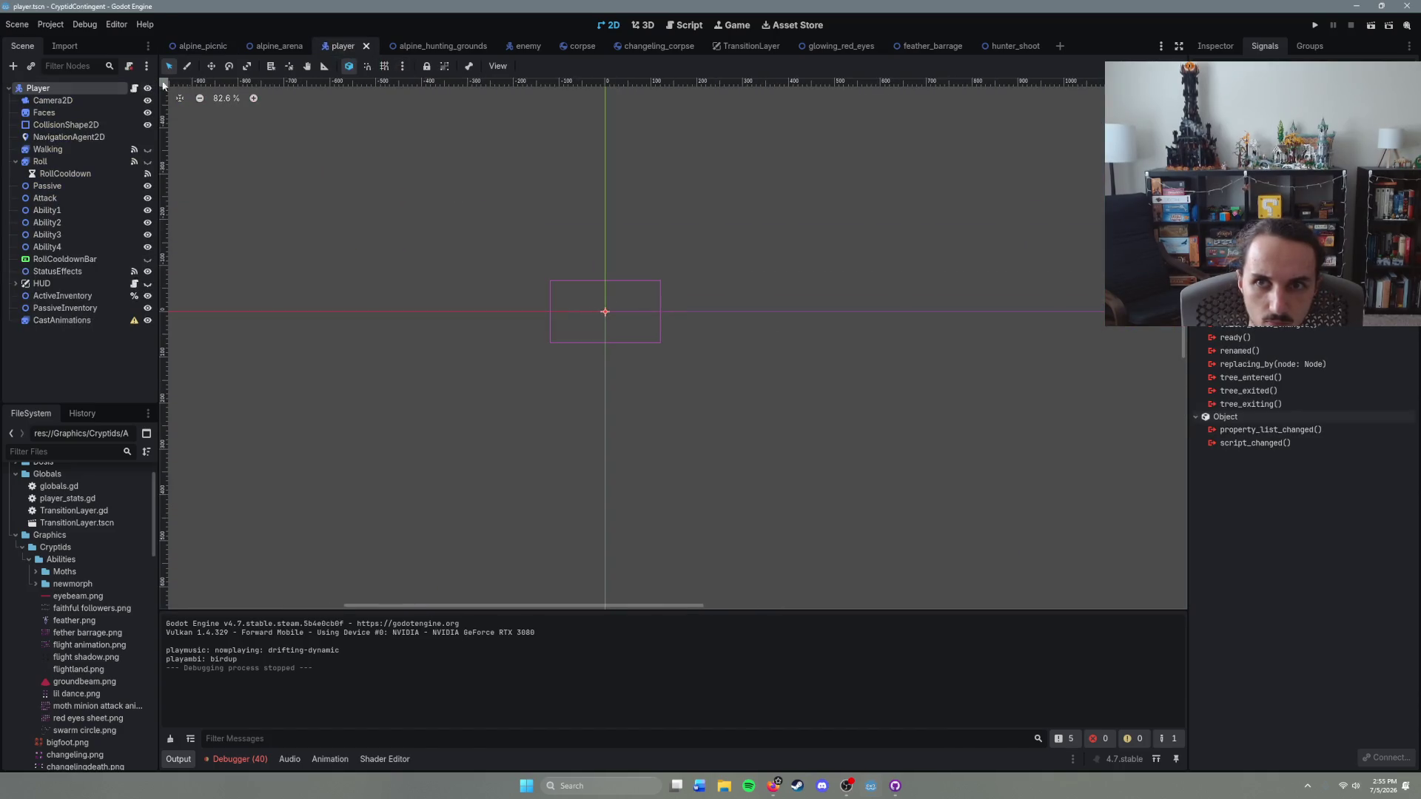
pyautogui.click(921, 49)
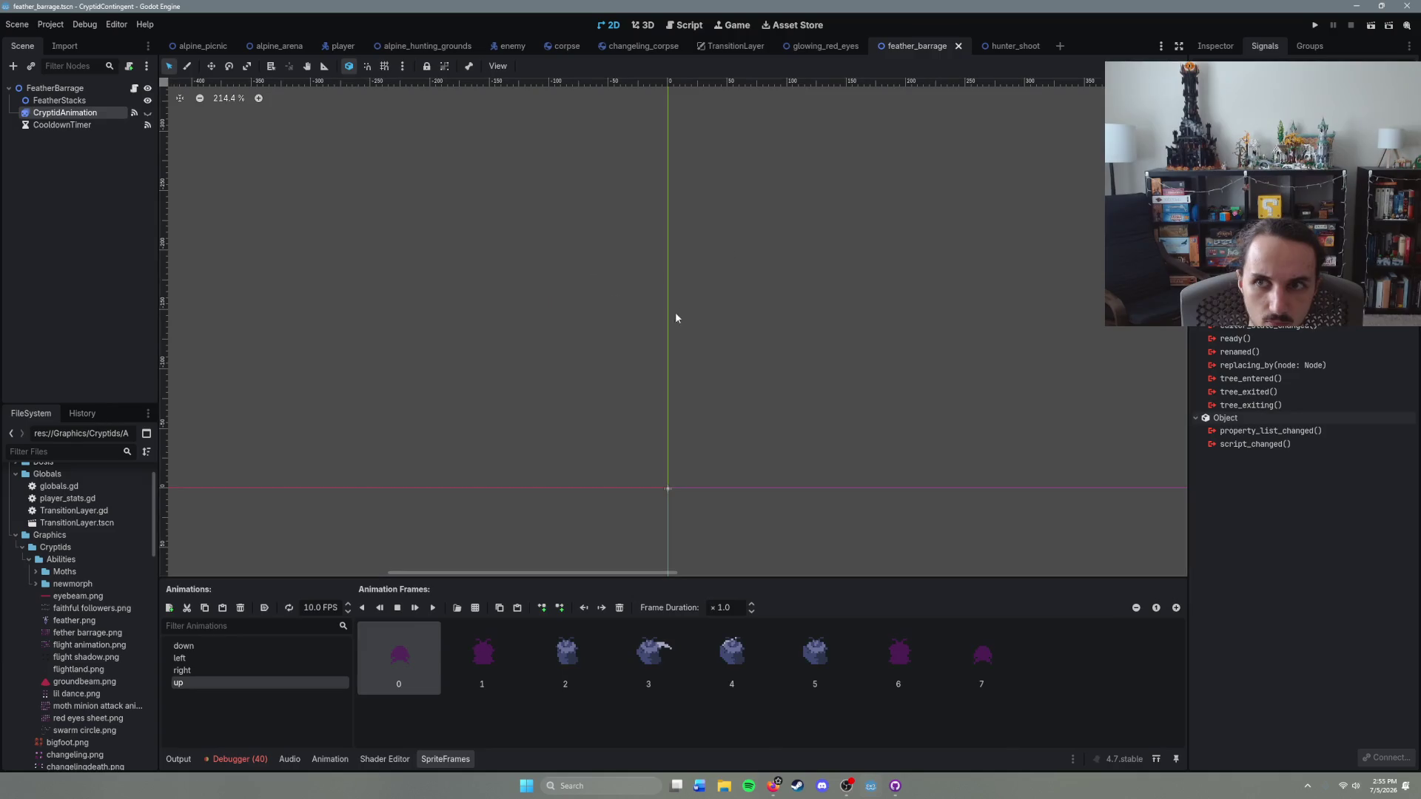
pyautogui.scroll(2, 787, 372)
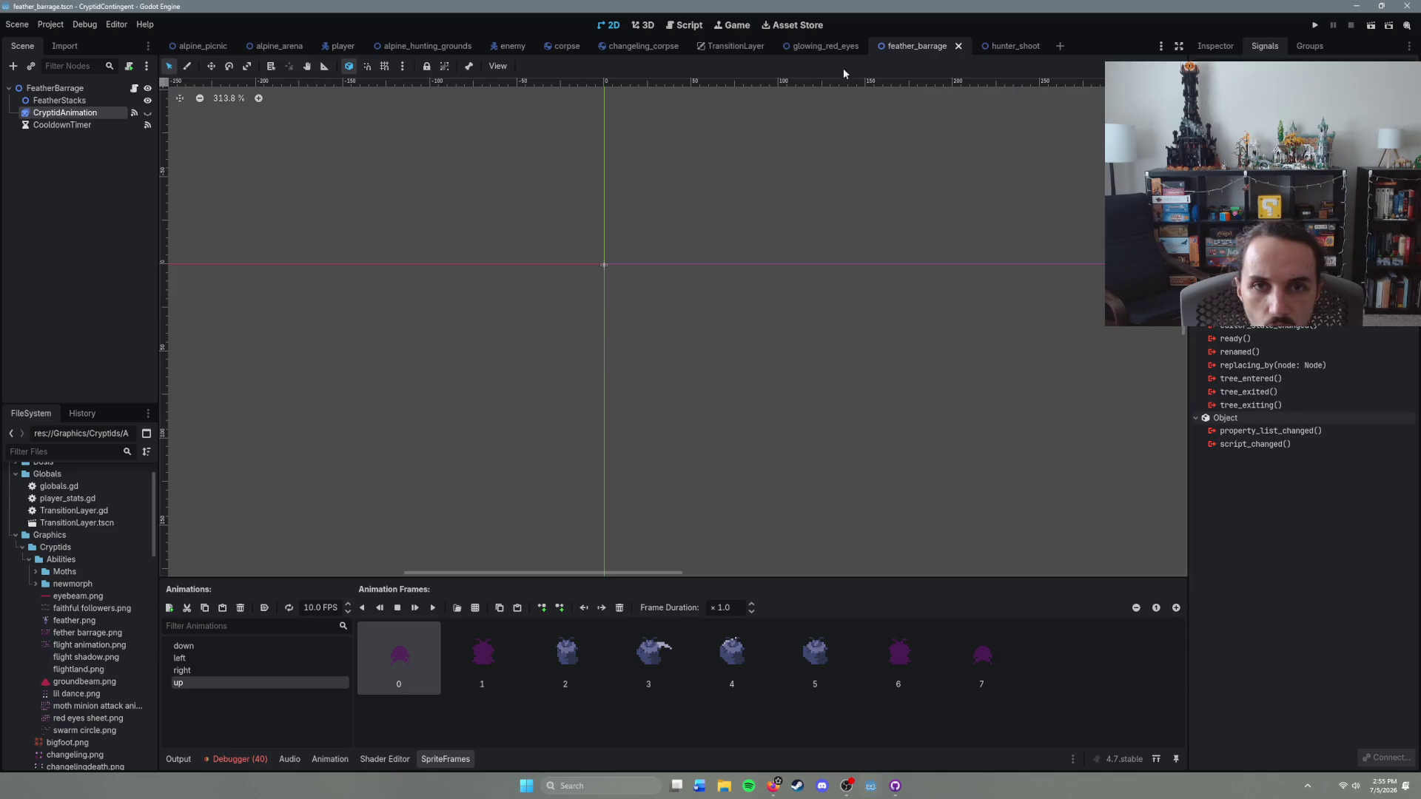
pyautogui.click(134, 88)
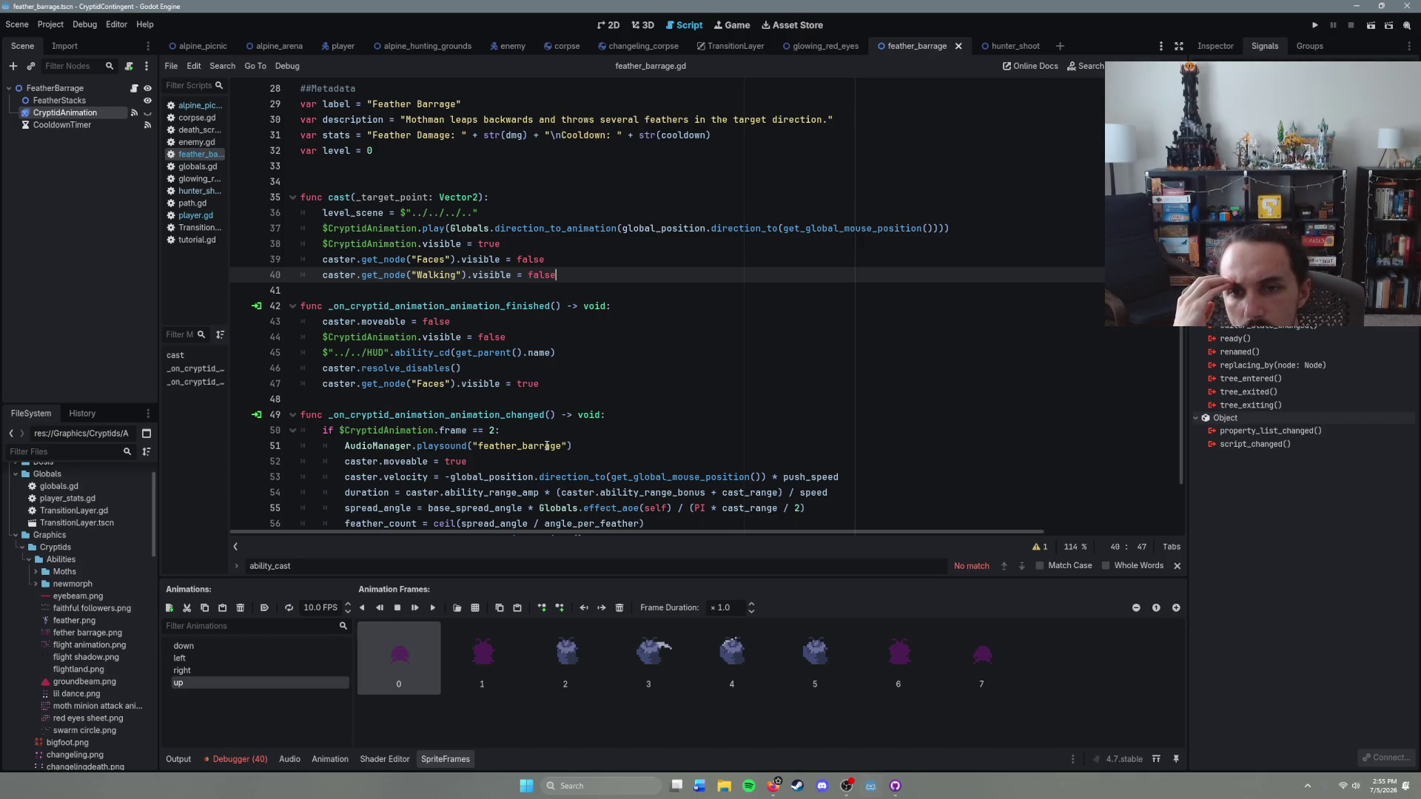
# Step: Close the find bar, put the cursor on empty line 48, and close the Godot editor
pyautogui.click(485, 365)
pyautogui.scroll(-2, 492, 393)
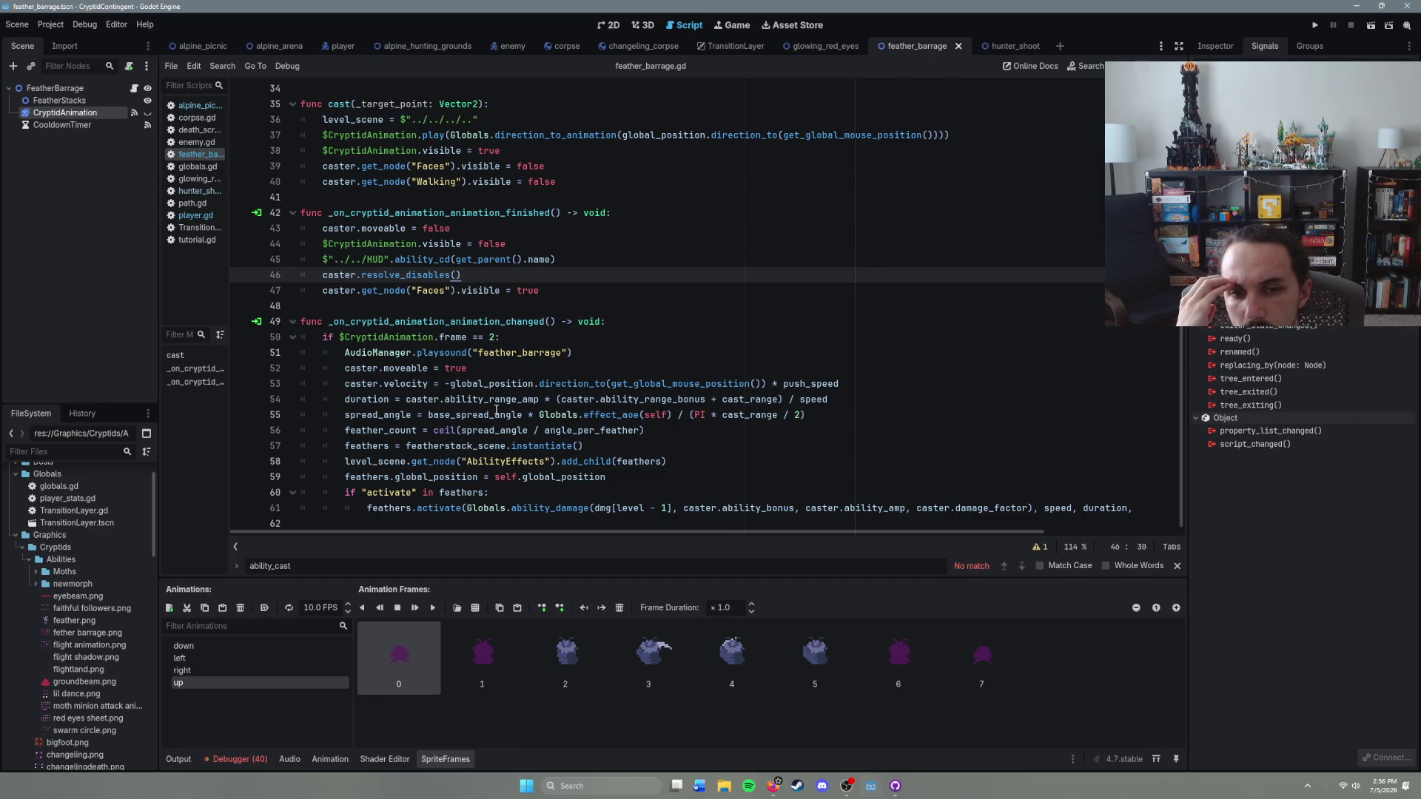
pyautogui.press('Escape')
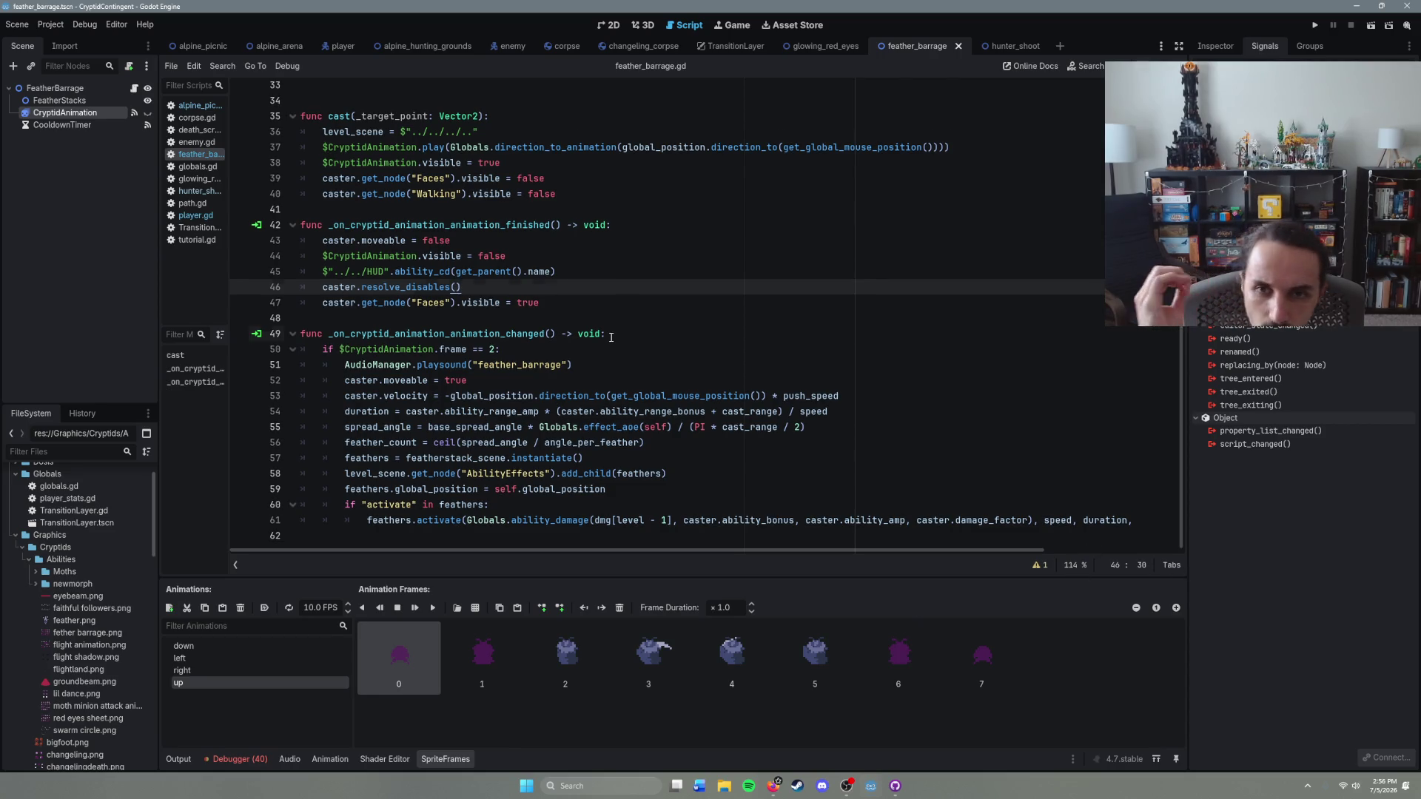
pyautogui.click(610, 319)
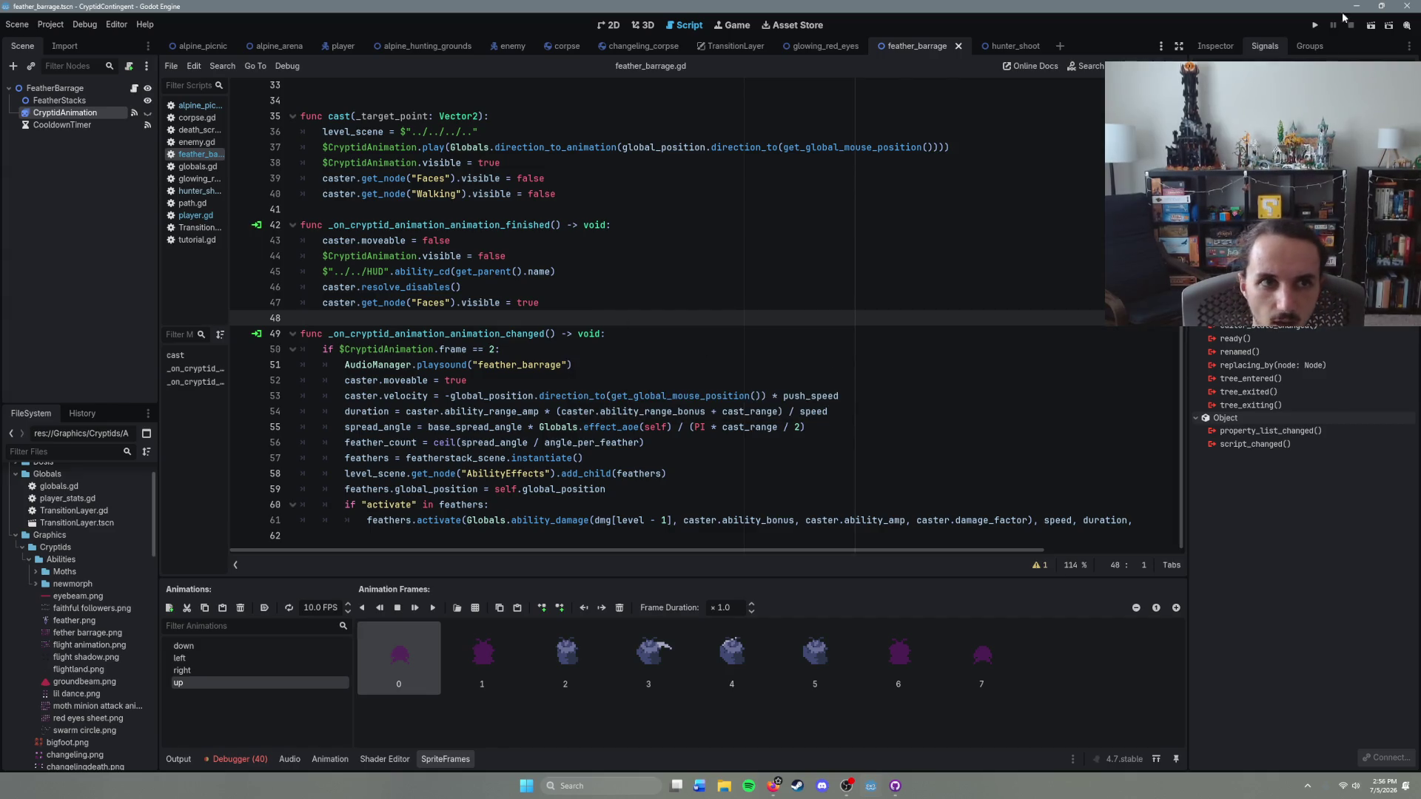
pyautogui.click(1410, 6)
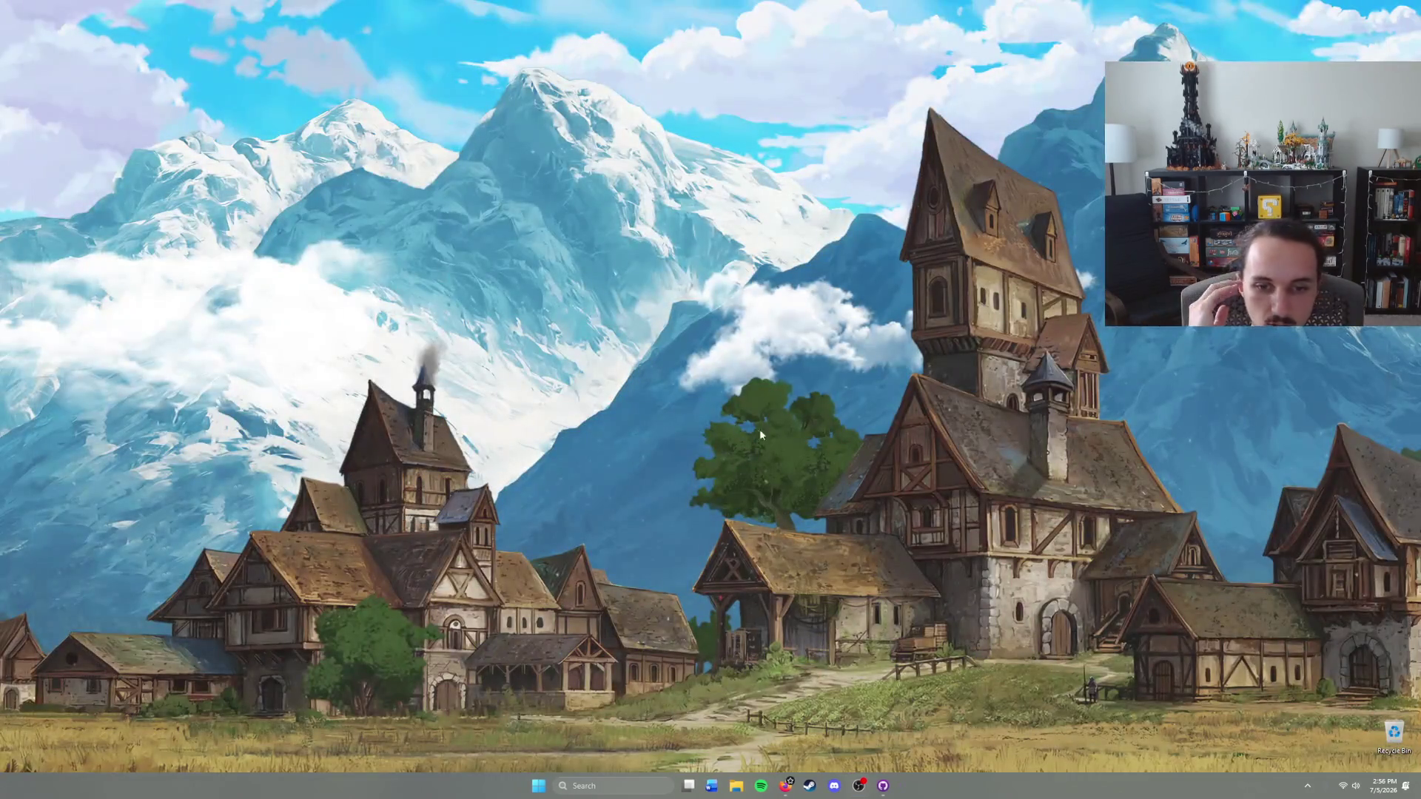
# Step: Launch Godot Engine from the Steam library and close the Steam window
pyautogui.click(811, 786)
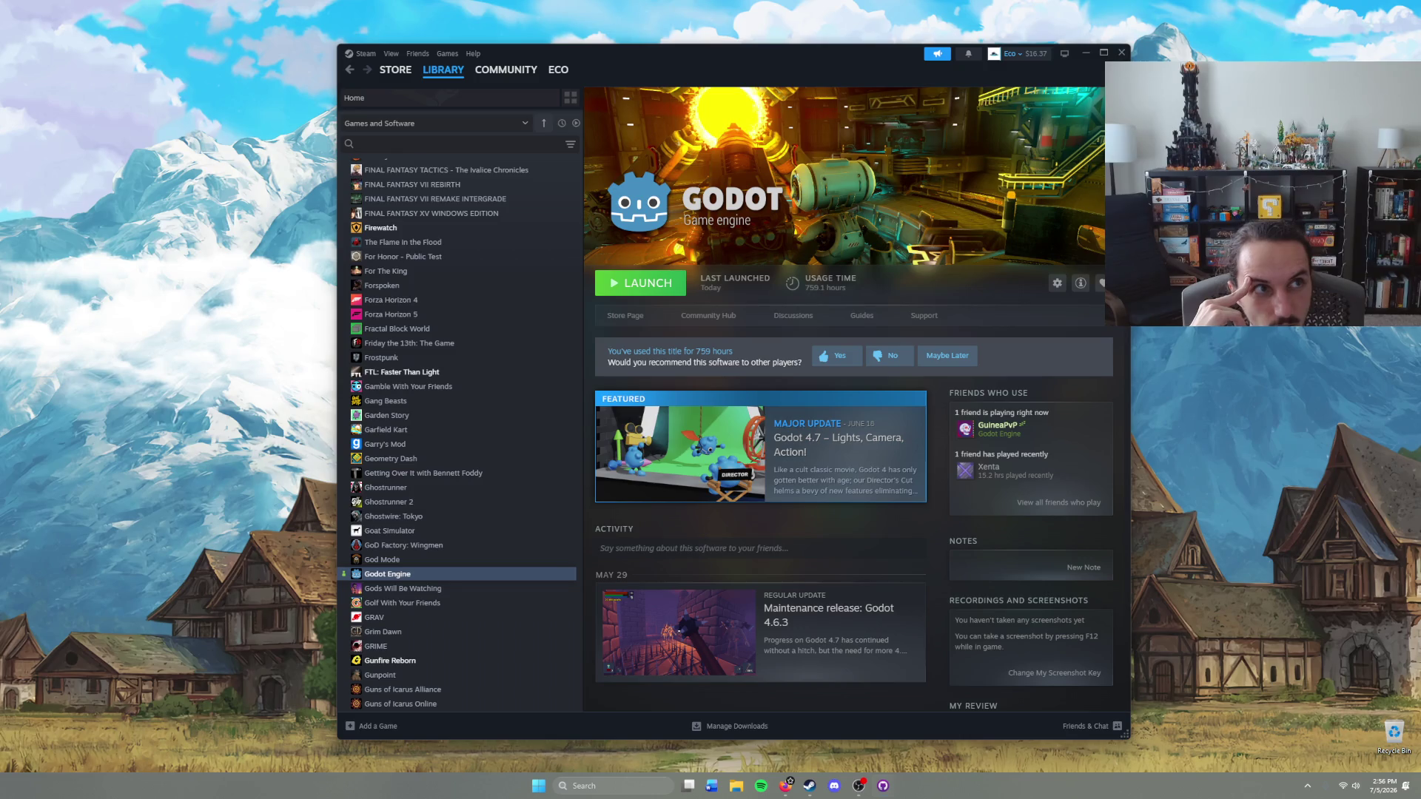
pyautogui.click(648, 292)
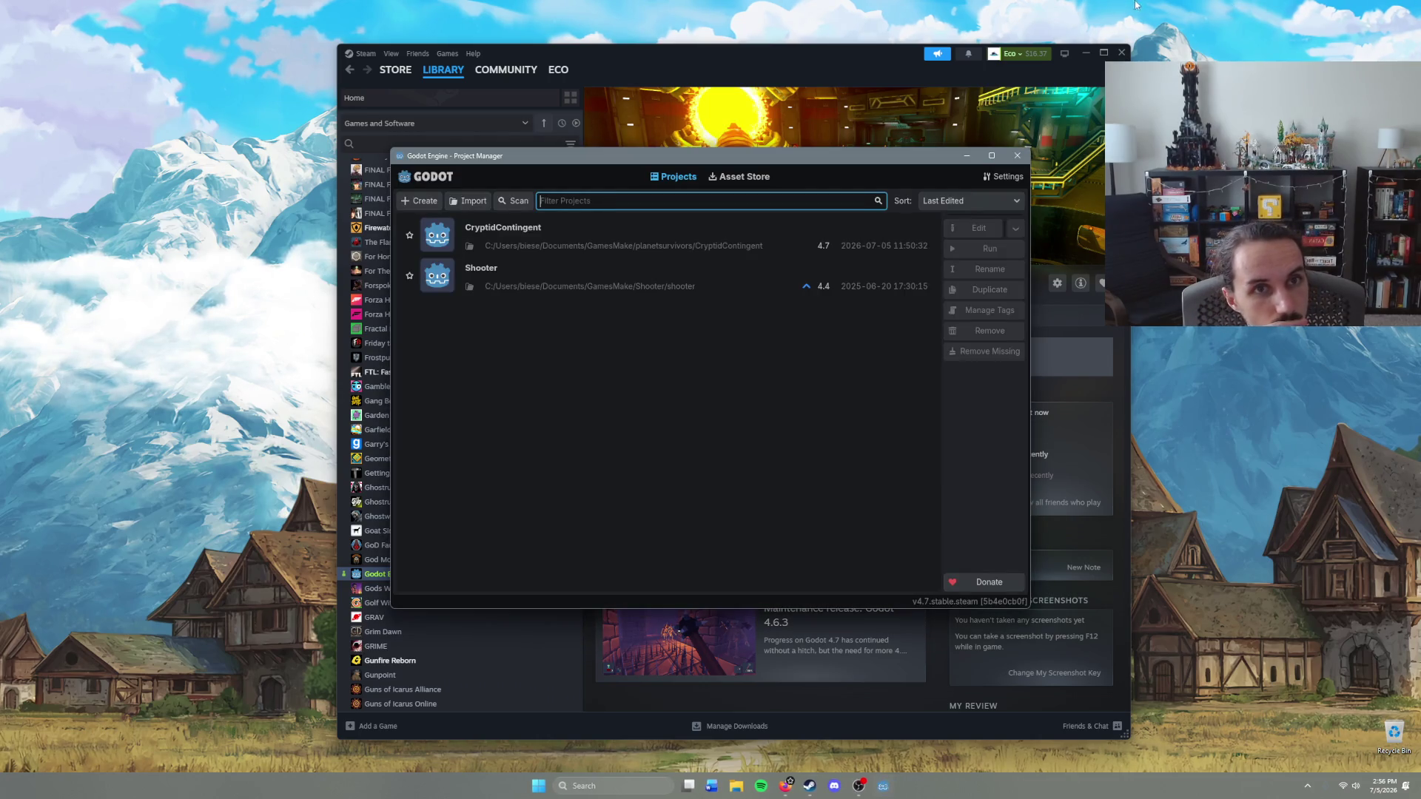
pyautogui.click(1121, 53)
# Step: Open the CryptidContingent project from the Project Manager
pyautogui.doubleClick(641, 229)
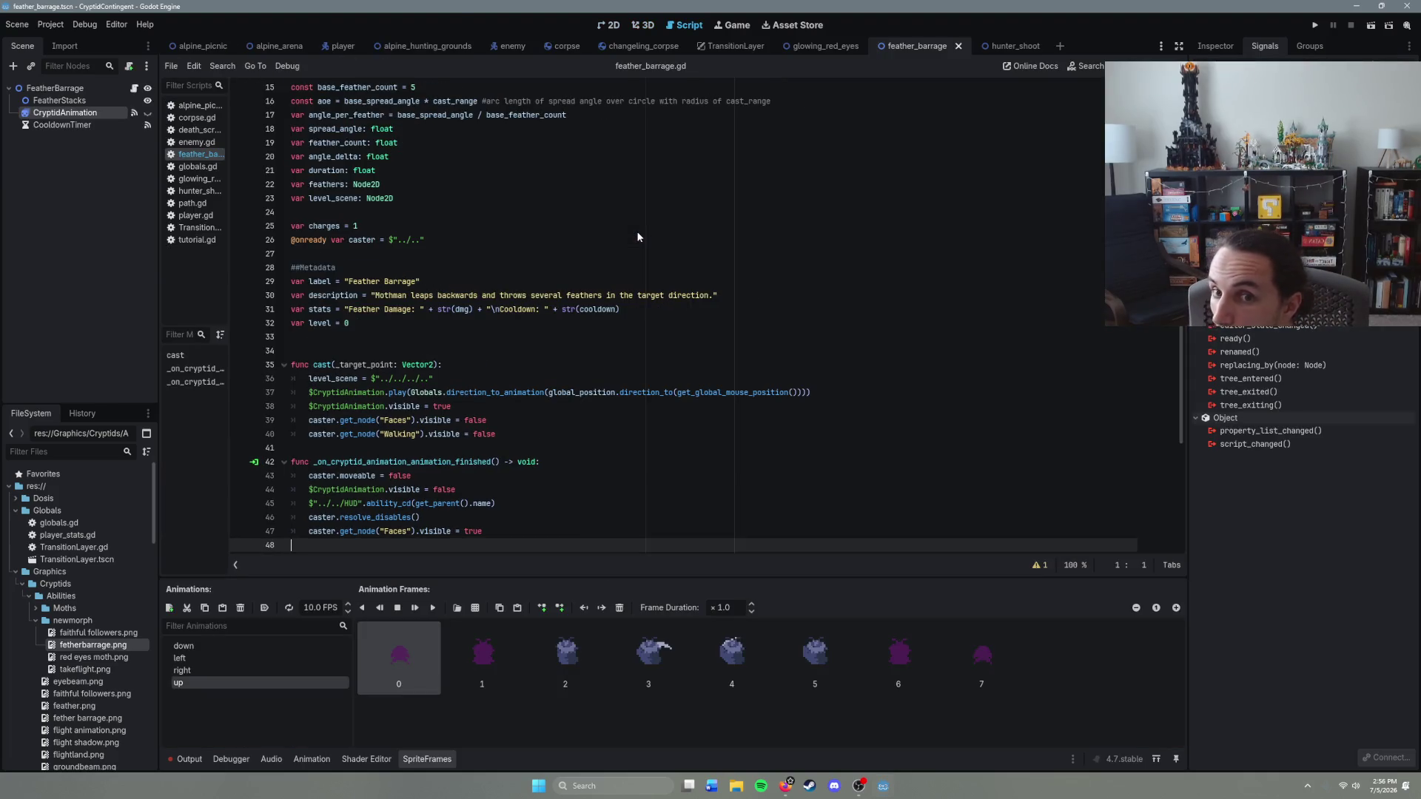
# Step: Run the alpine_picnic scene with F6, stop it, and return to the feather_barrage scene
pyautogui.click(190, 50)
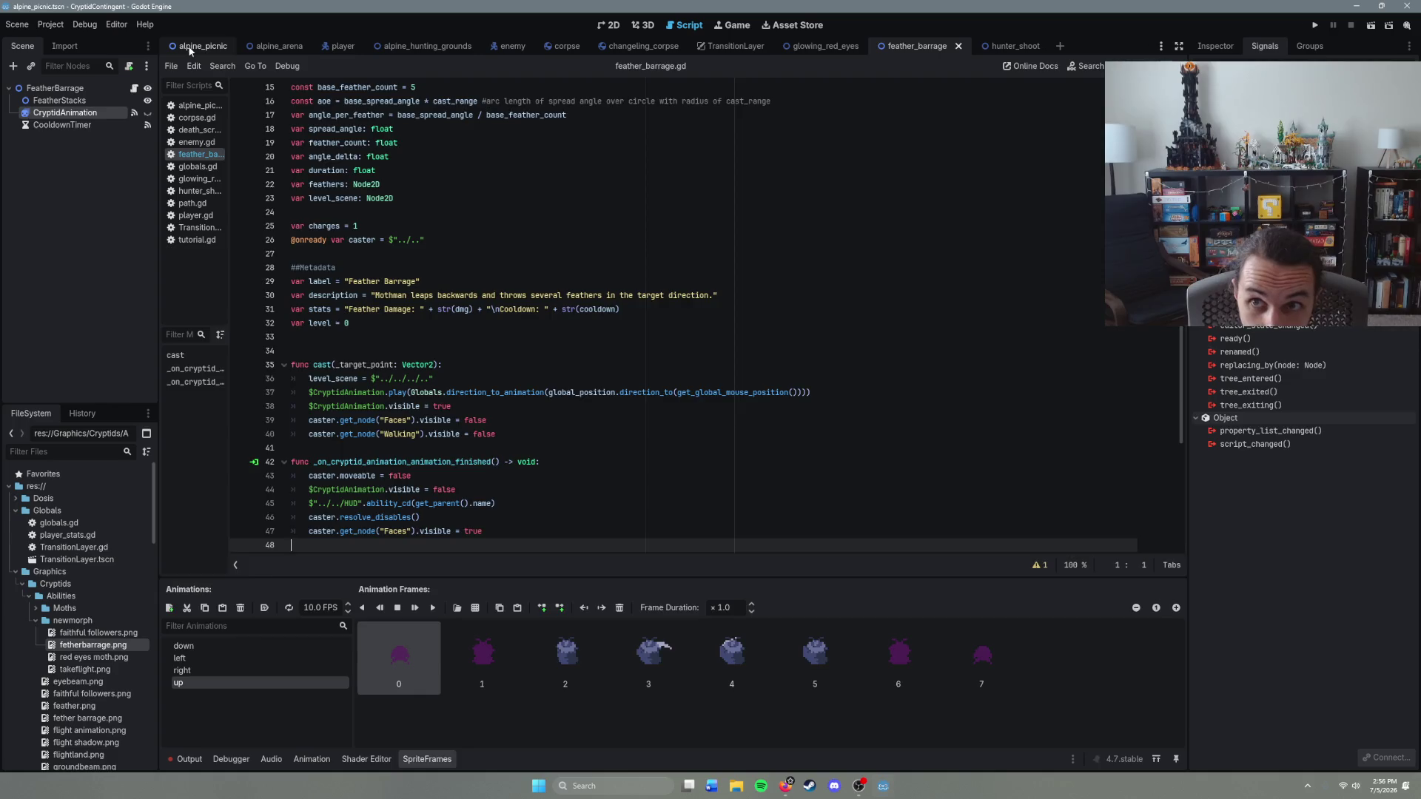
pyautogui.press('F6')
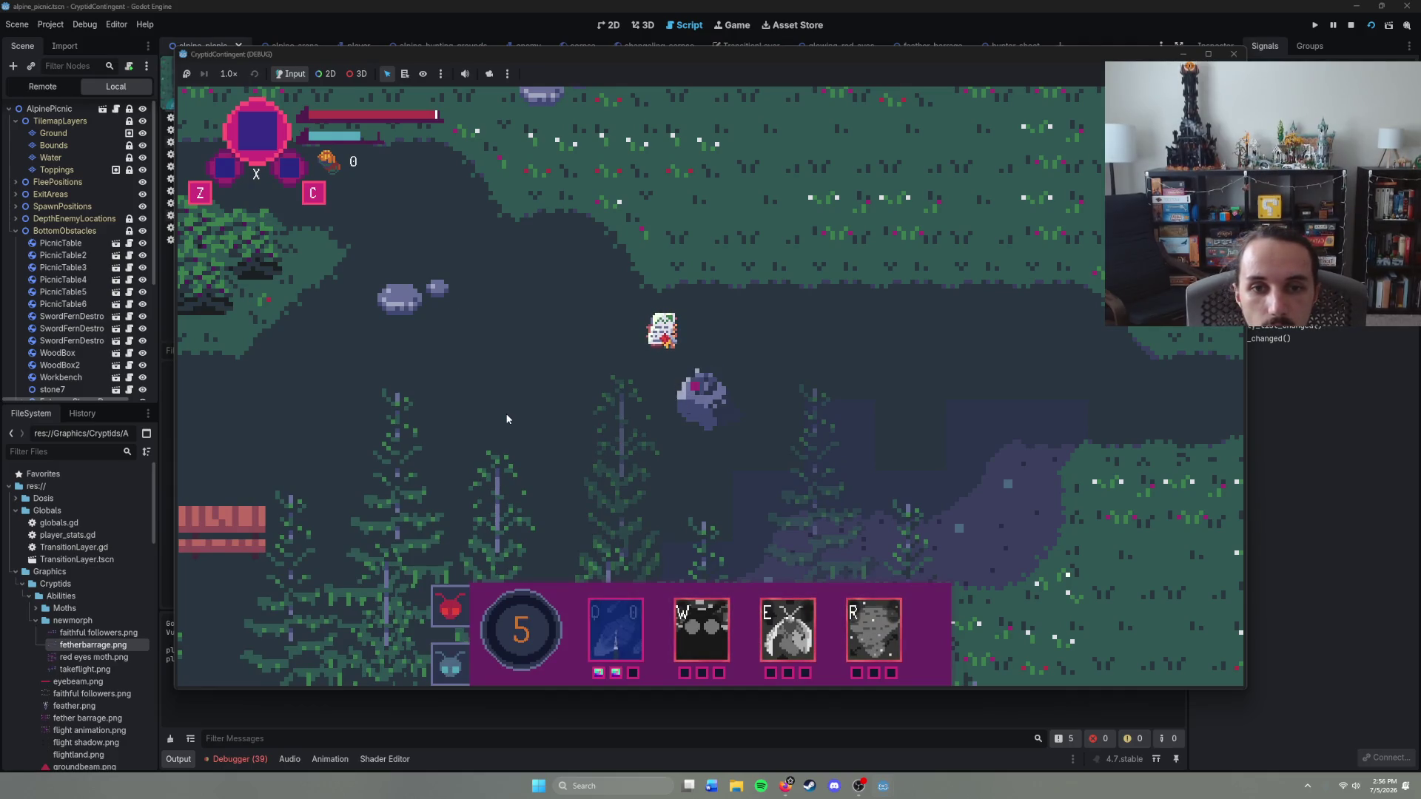
pyautogui.press('Escape')
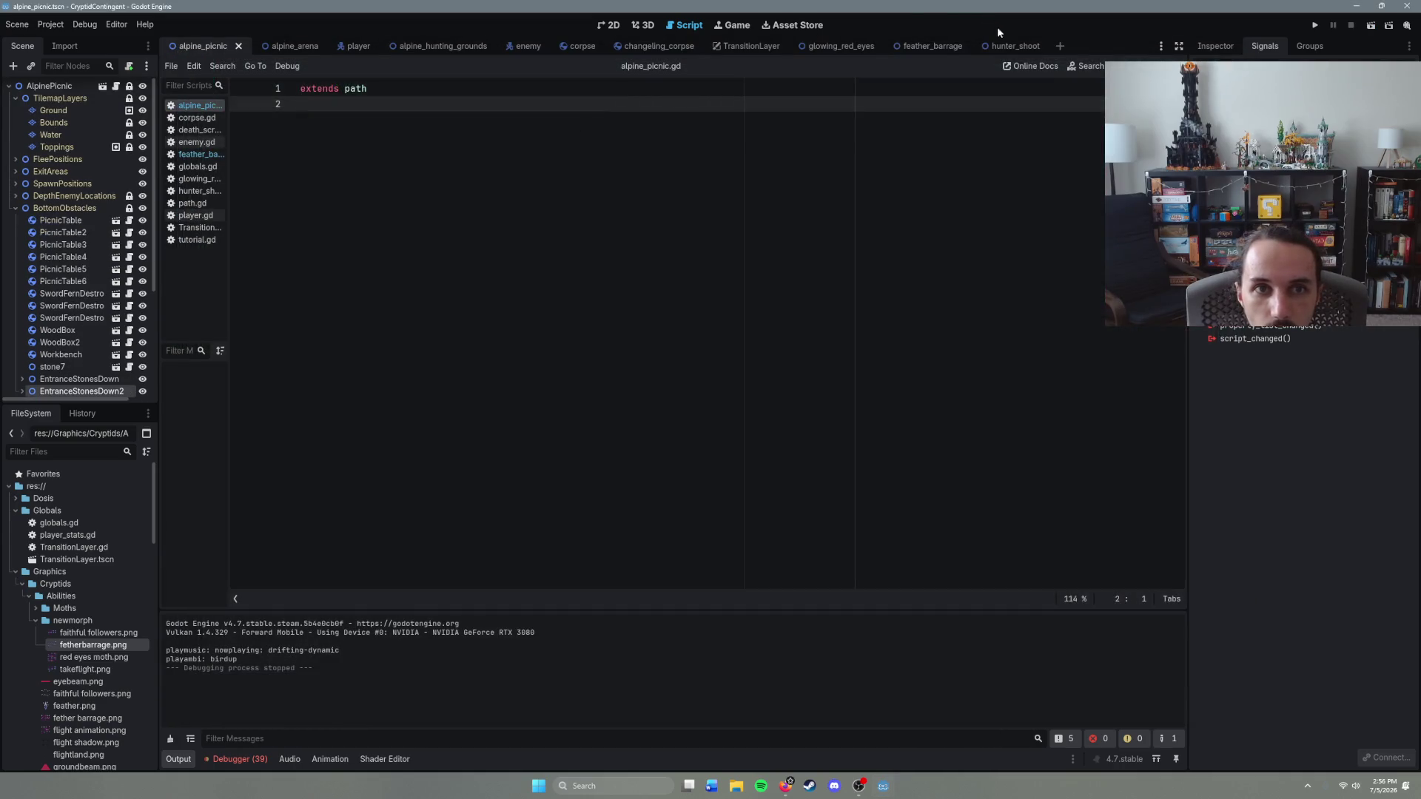
pyautogui.click(930, 48)
pyautogui.scroll(-6, 811, 165)
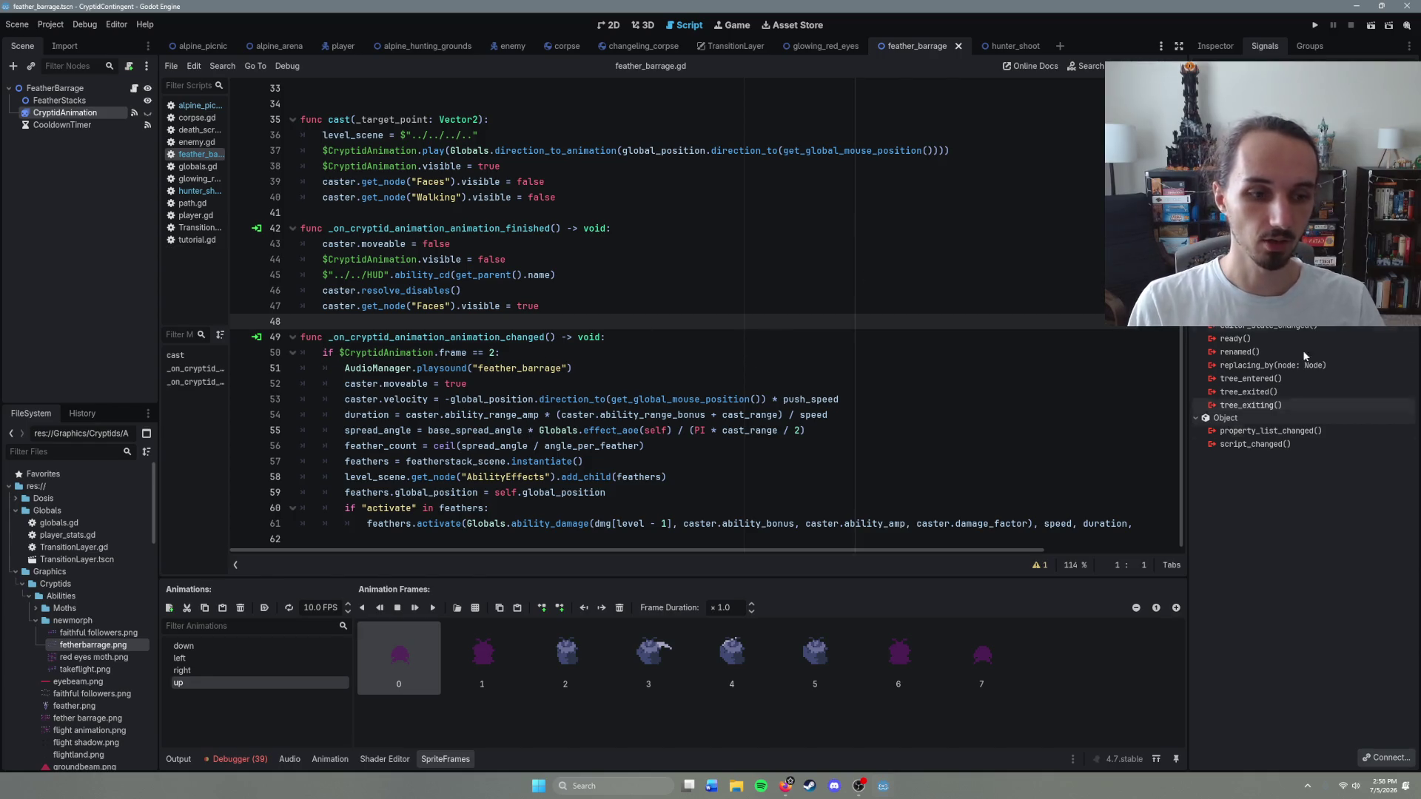
pyautogui.click(1381, 758)
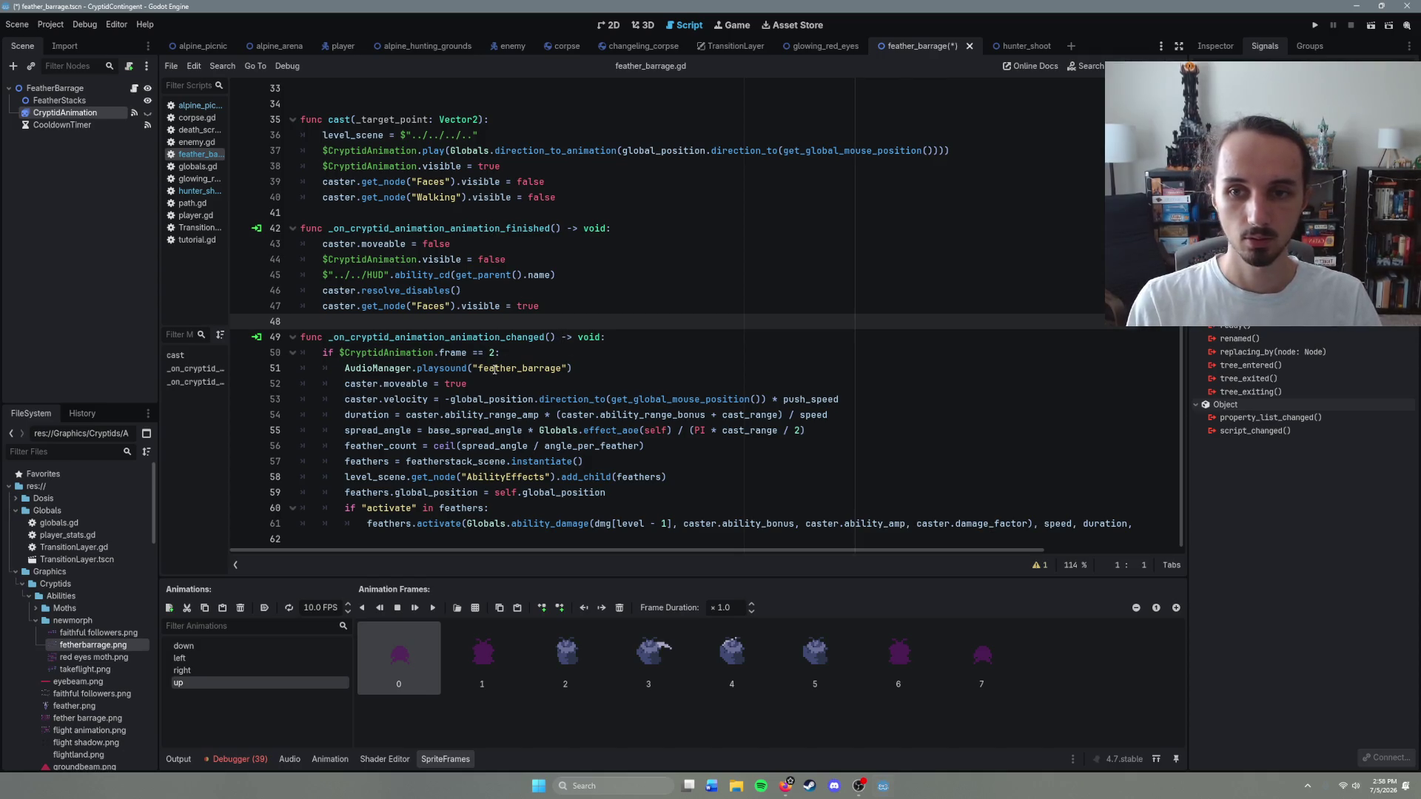
# Step: Cut the feather-firing block out of the animation_changed handler and delete the empty function
pyautogui.moveTo(333, 353)
pyautogui.mouseDown()
pyautogui.moveTo(519, 368)
pyautogui.moveTo(1139, 523)
pyautogui.moveTo(1186, 519)
pyautogui.mouseUp()
pyautogui.press('BackSpace')
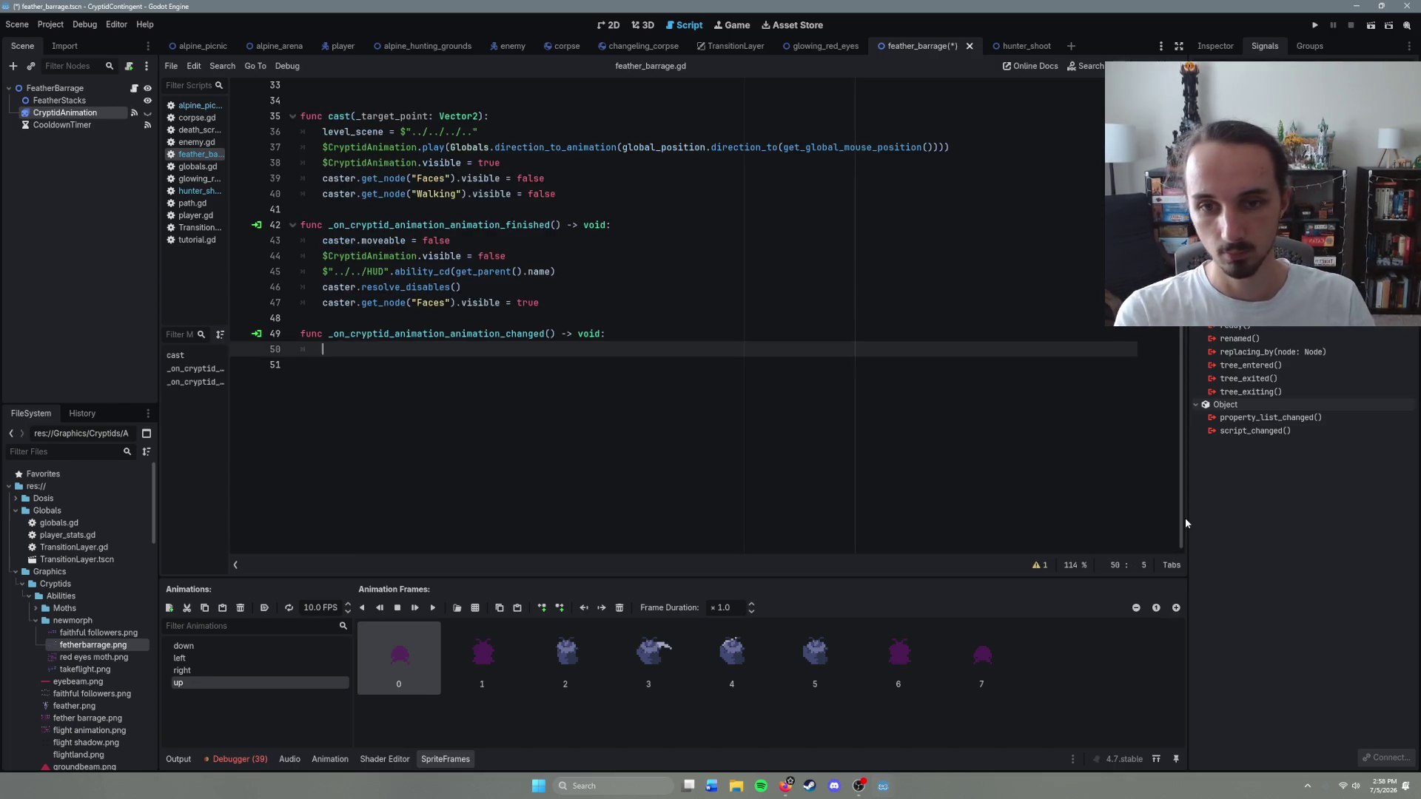
pyautogui.press('Tab')
pyautogui.moveTo(336, 343); pyautogui.dragTo(300, 326)
pyautogui.press('BackSpace')
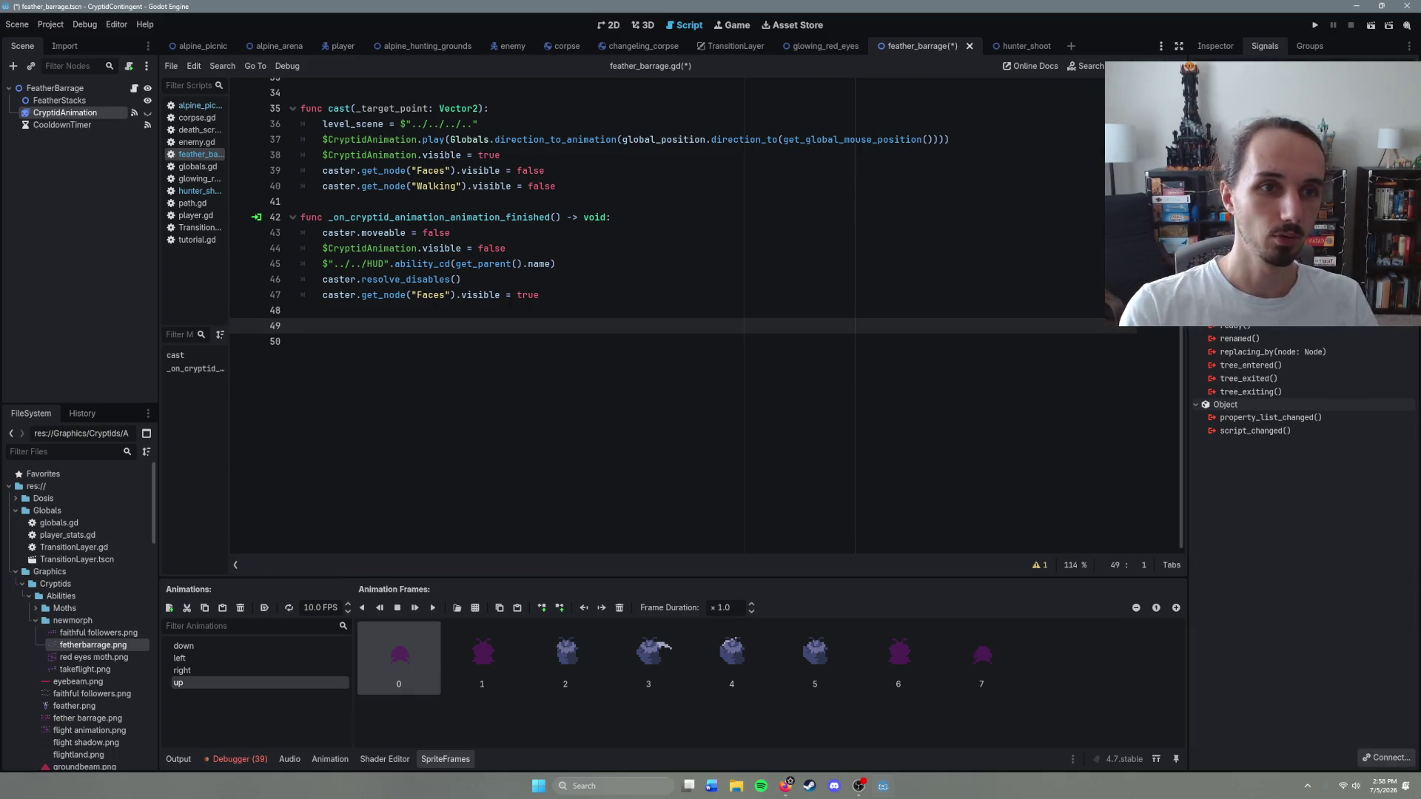
# Step: Connect frame_changed to a new handler, paste the feather-firing code into it, and save
pyautogui.click(1388, 758)
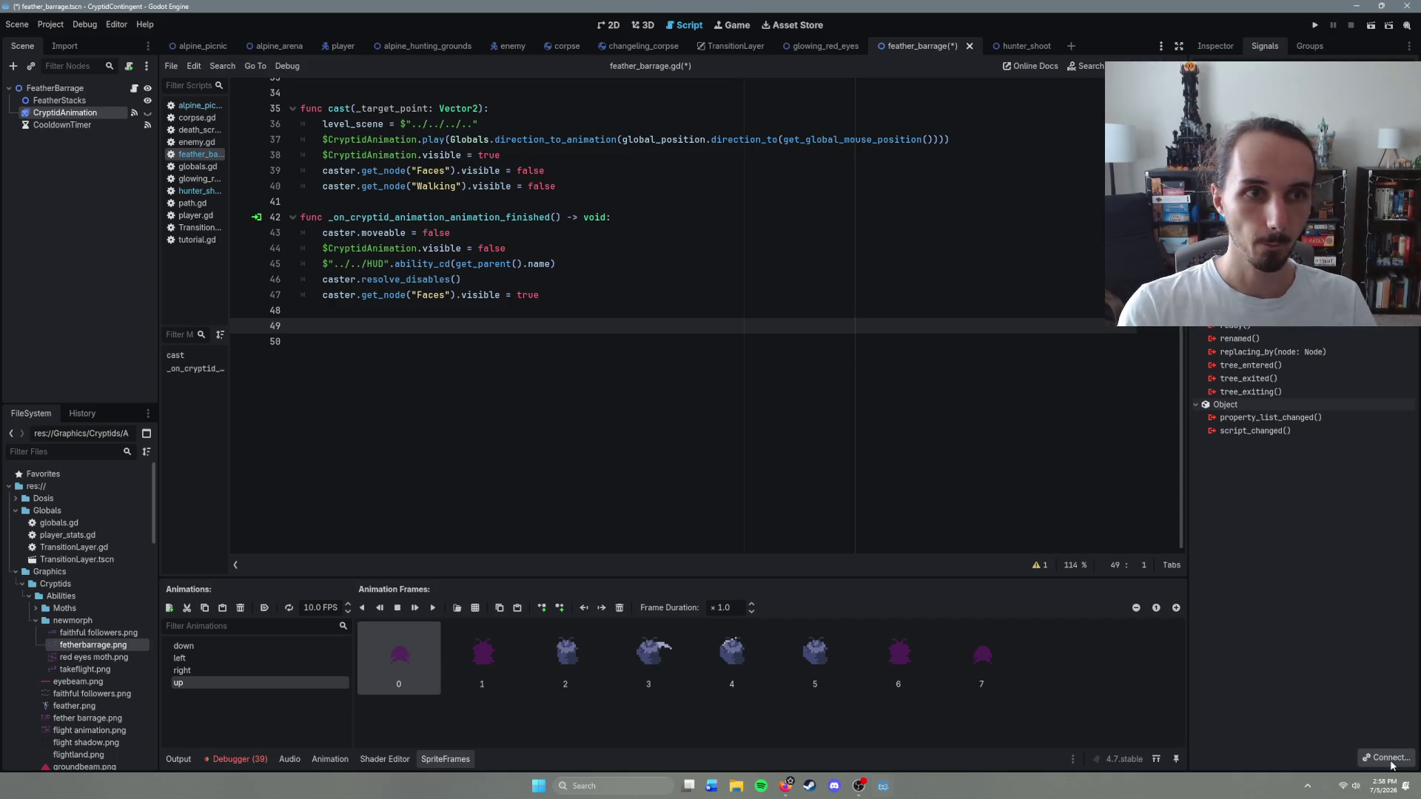
pyautogui.click(670, 525)
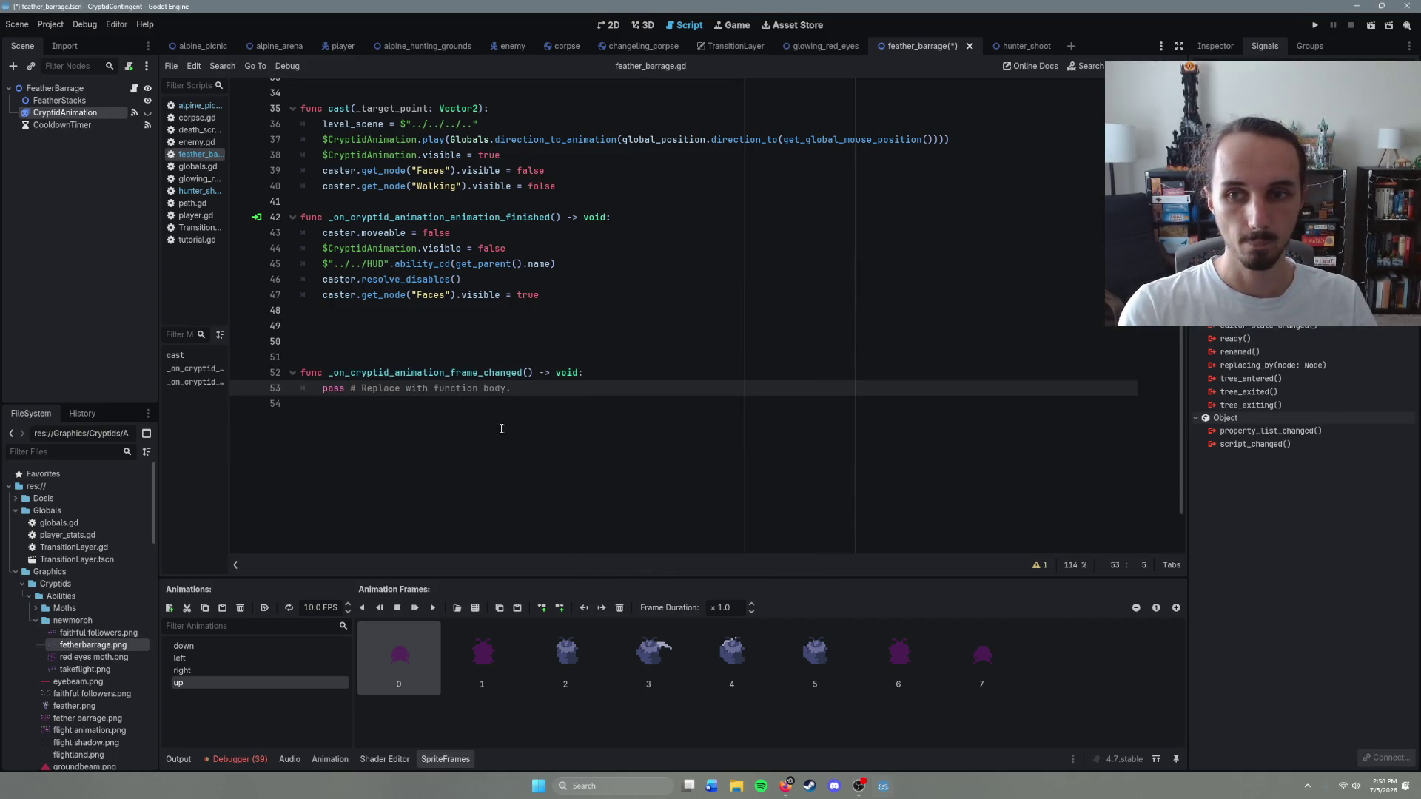
pyautogui.moveTo(515, 389); pyautogui.dragTo(329, 389)
pyautogui.hotkey('ctrl', 'v')
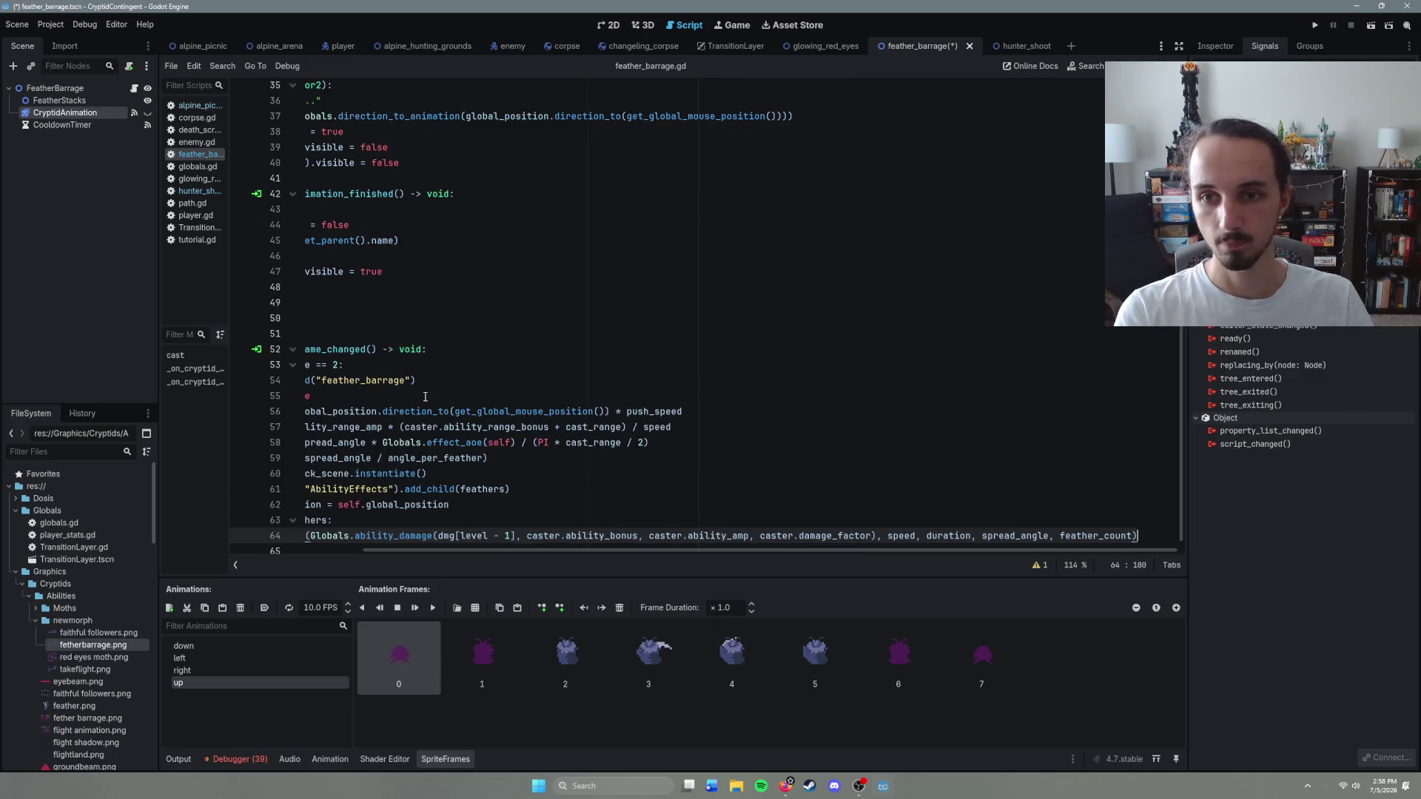
pyautogui.moveTo(417, 550); pyautogui.dragTo(130, 544)
pyautogui.hotkey('ctrl', 's')
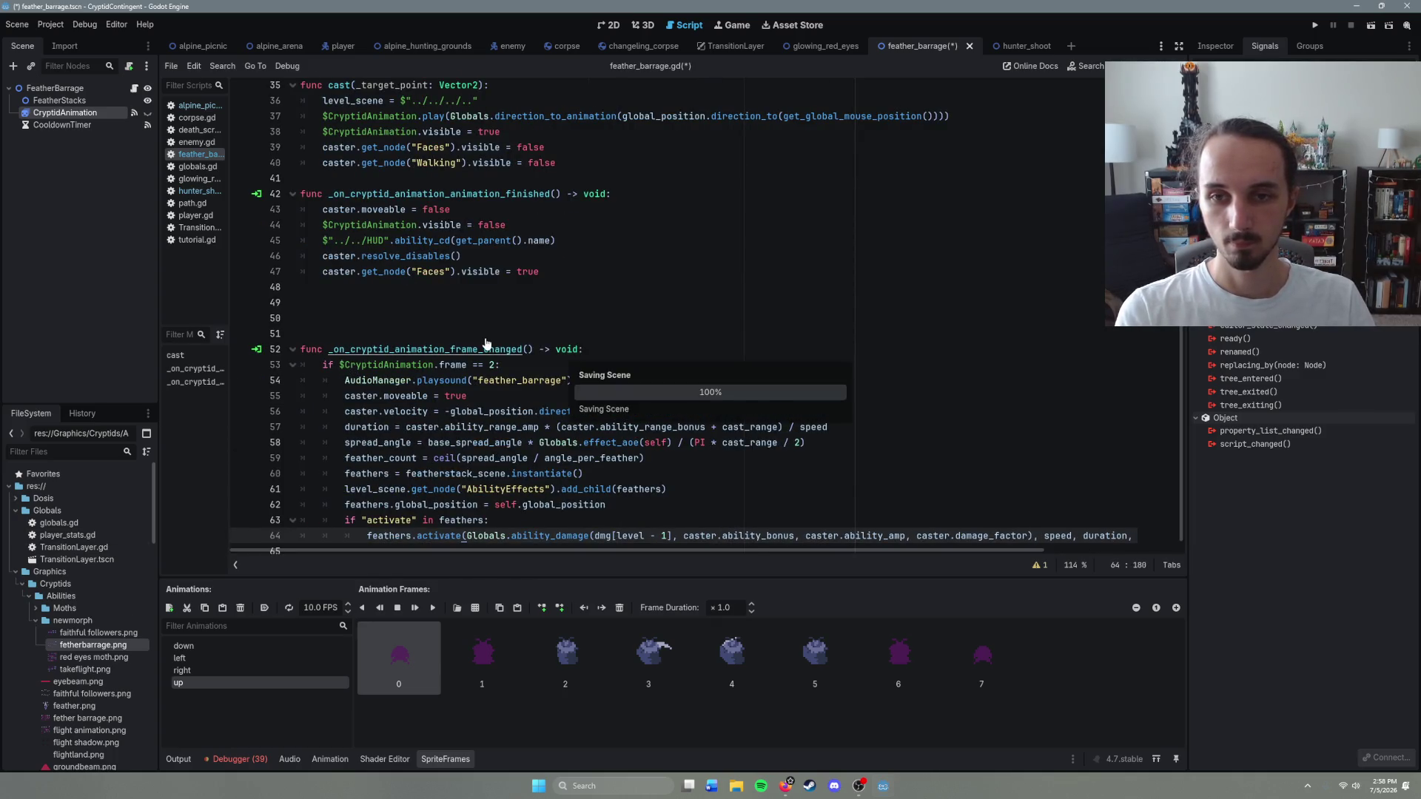
pyautogui.click(221, 105)
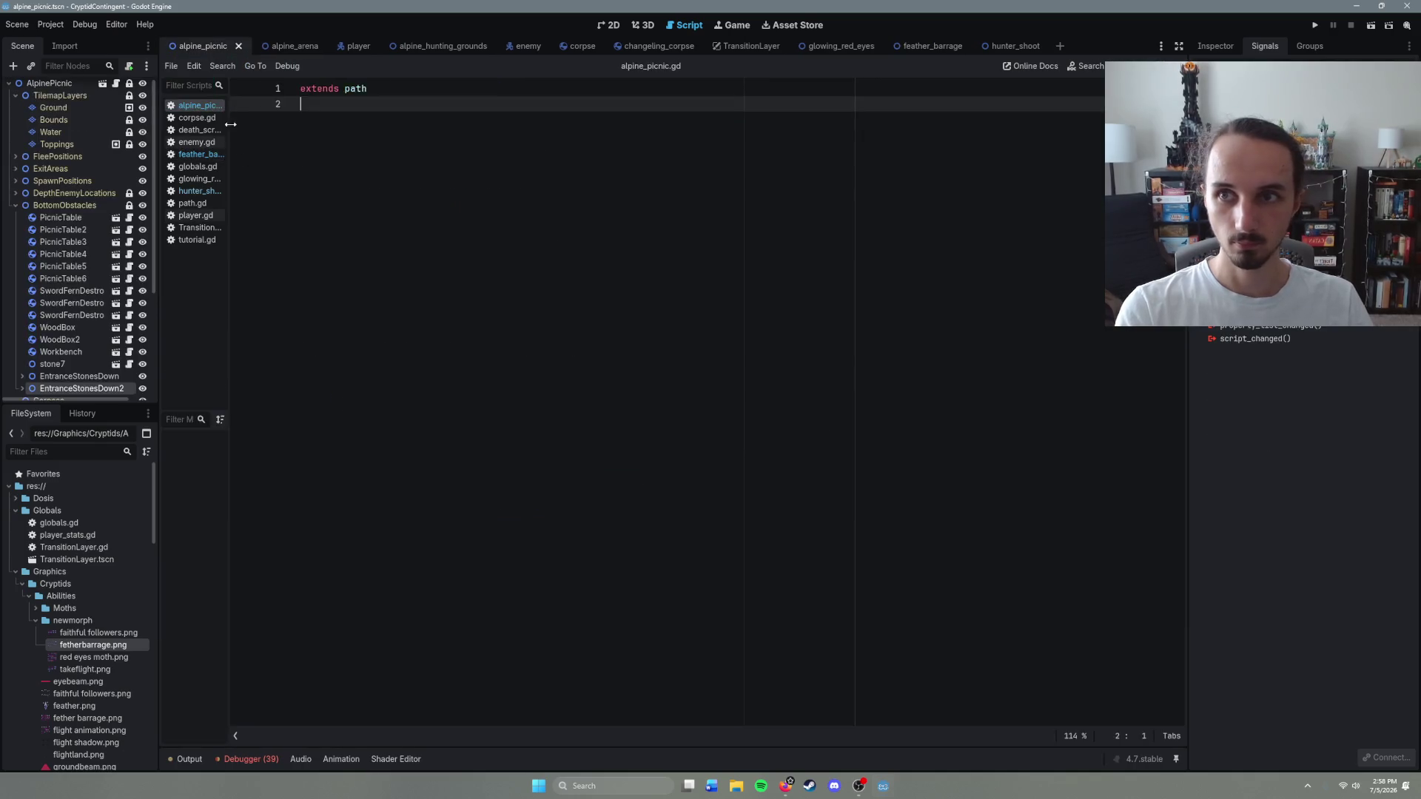
# Step: Run the game with F5, cast Feather Barrage at the enemy with Q, then stop with F8
pyautogui.press('F5')
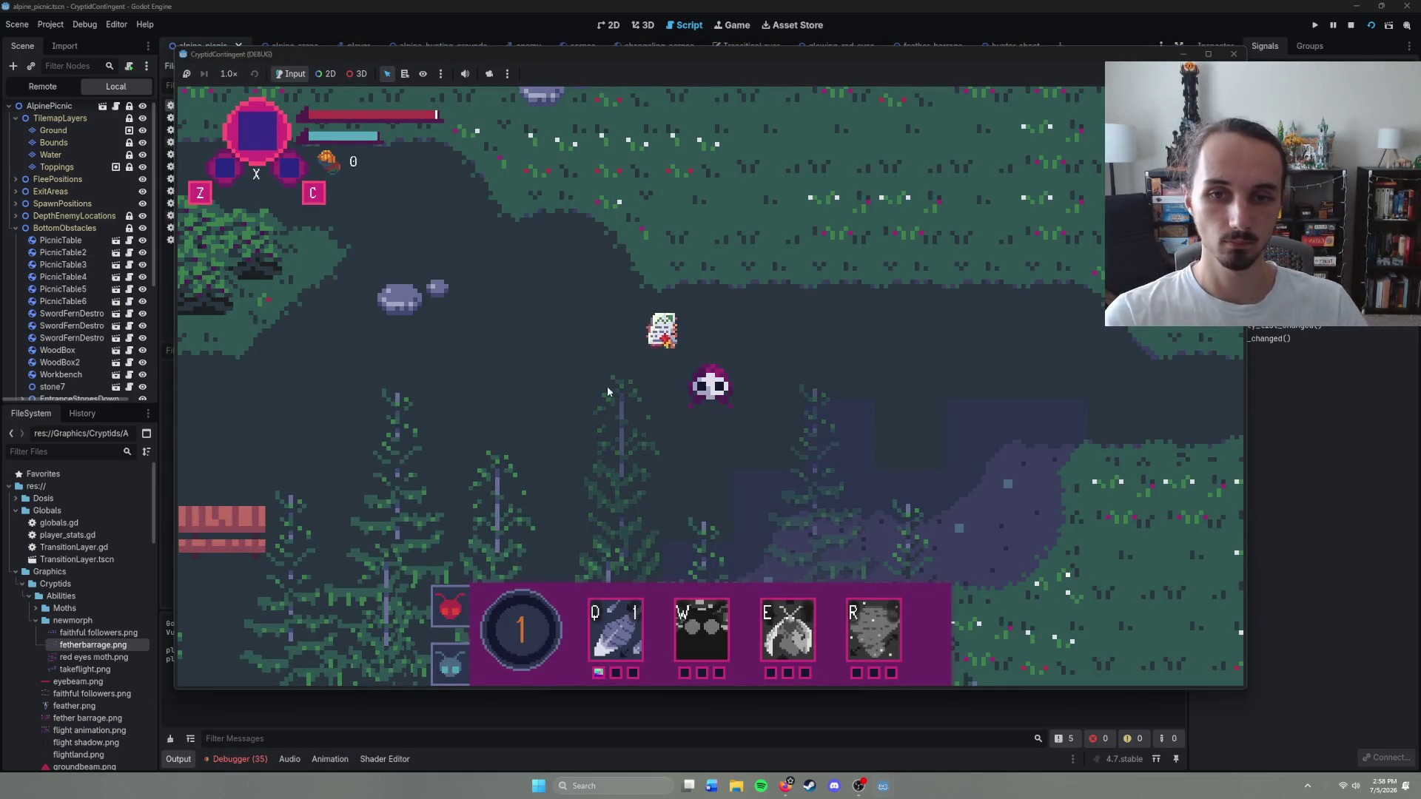
pyautogui.press('q')
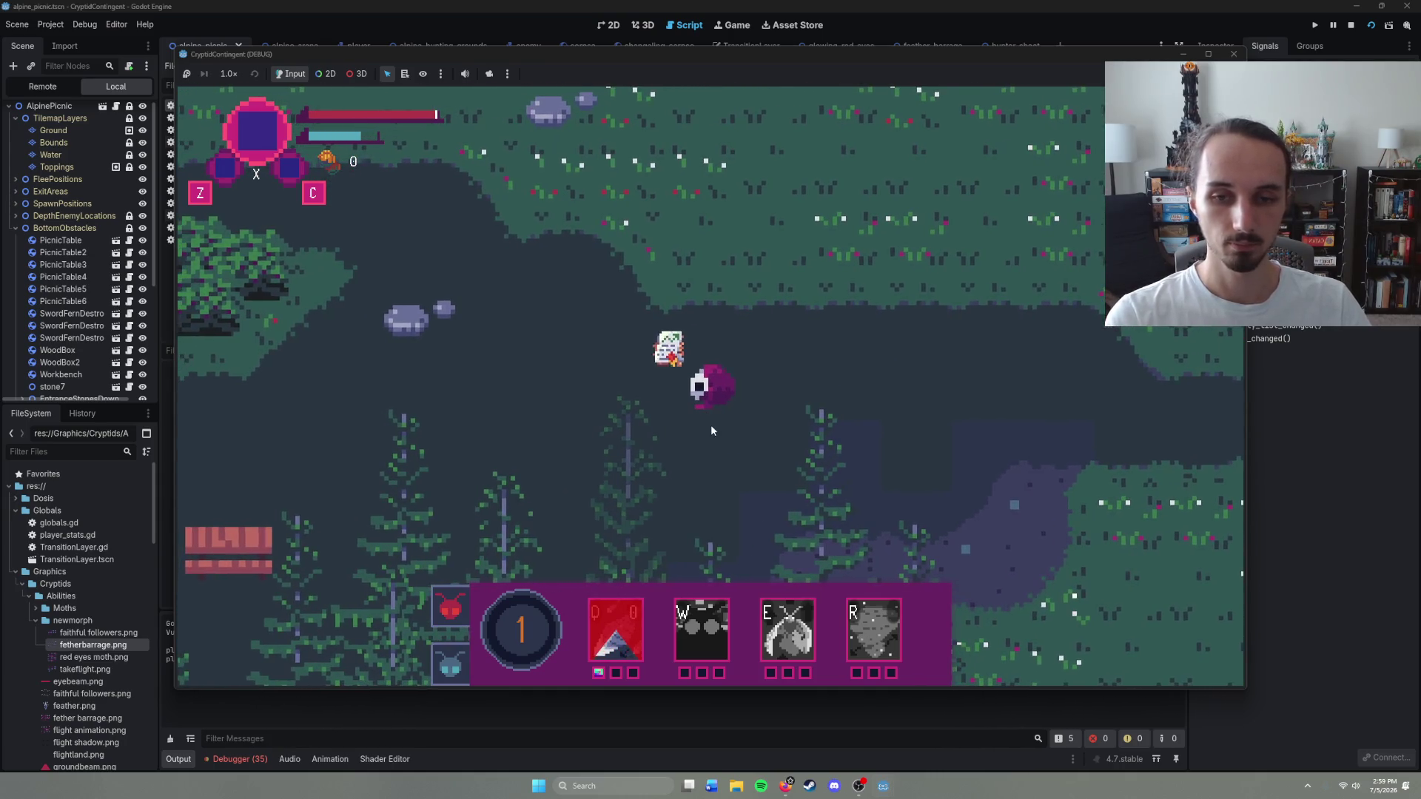
pyautogui.press('F8')
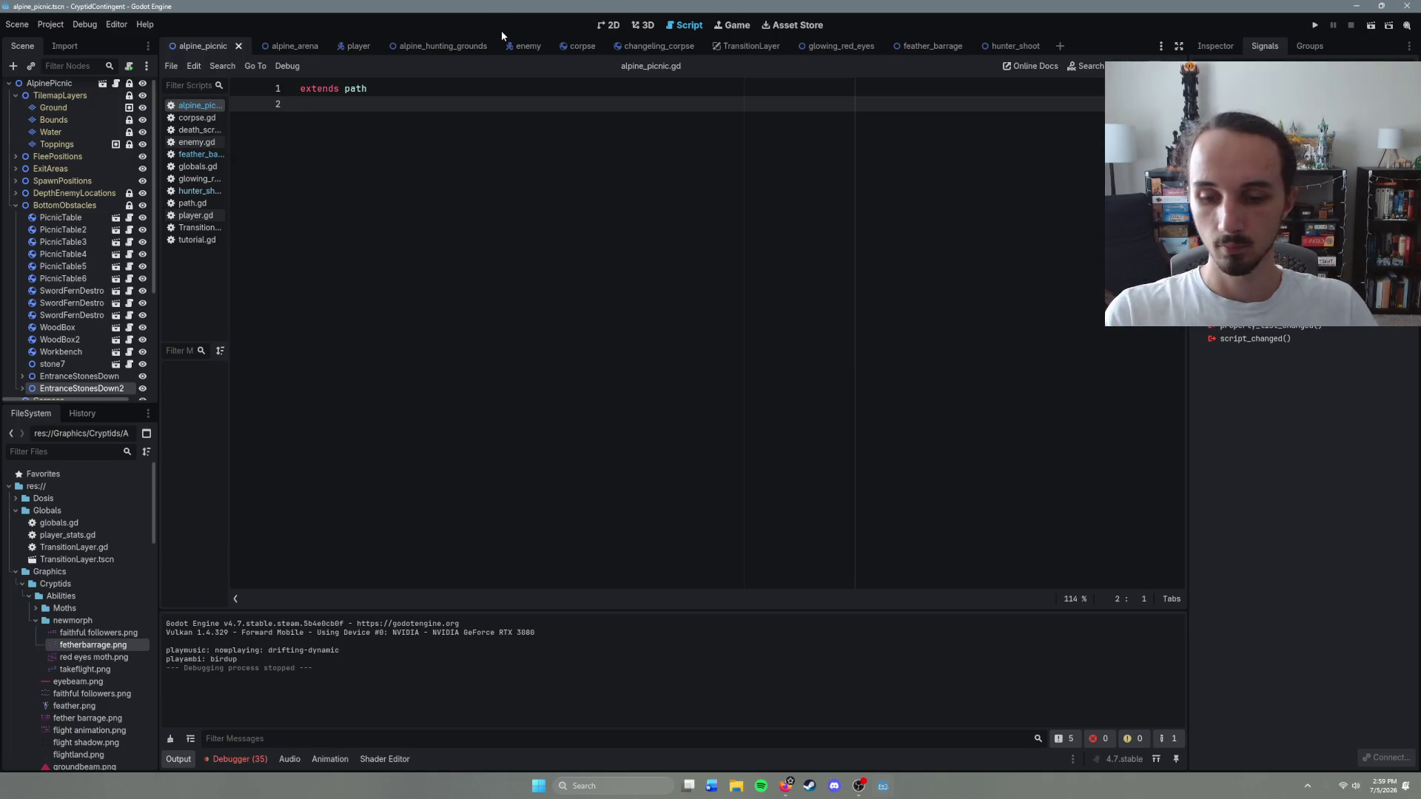
pyautogui.hotkey('ctrl', 'shift', 'o')
# Step: Copy the caster's Faces region_rect facing line from moth_minion, then go back to feather_barrage.gd
pyautogui.write('moth')
pyautogui.press('Down')
pyautogui.press('Down')
pyautogui.press('Return')
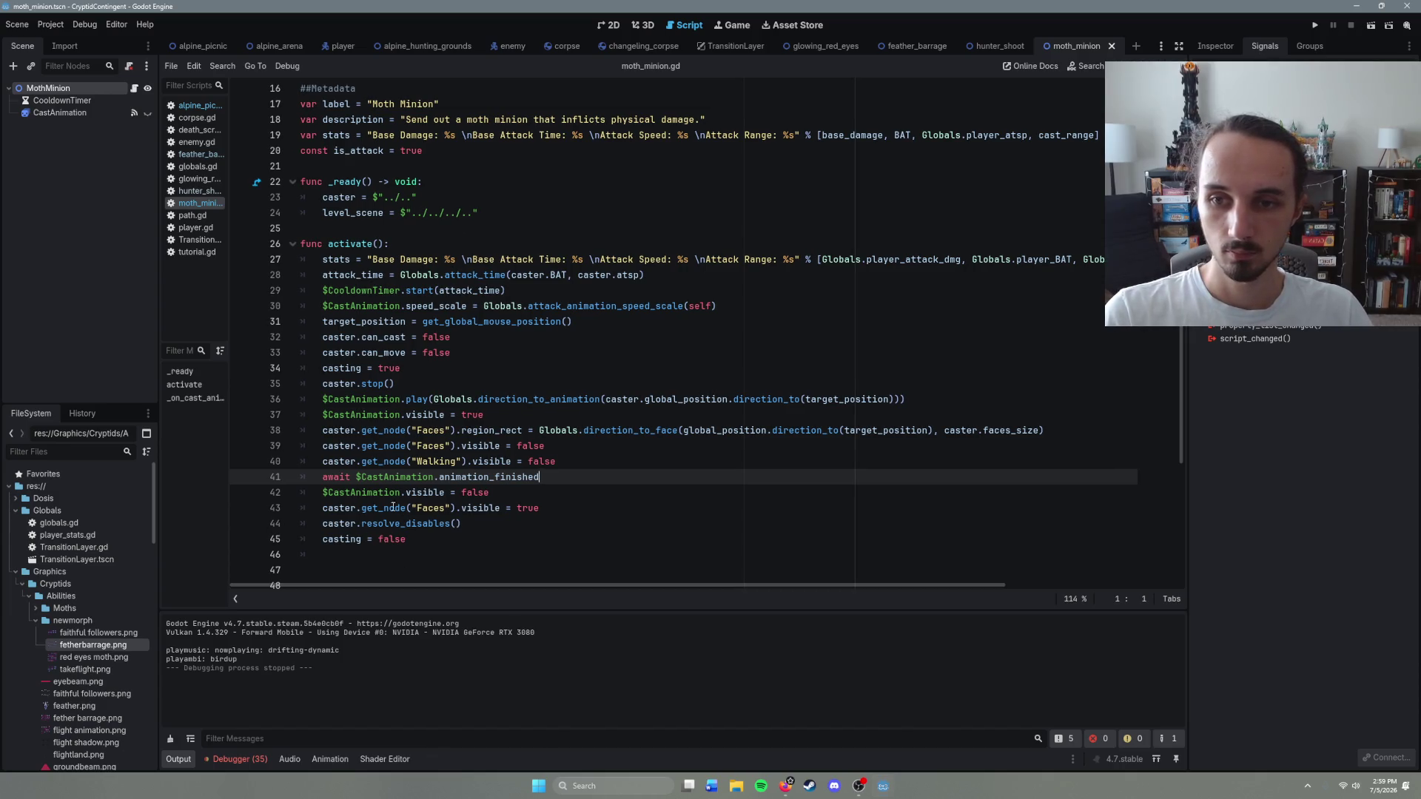
pyautogui.moveTo(1045, 431)
pyautogui.mouseDown()
pyautogui.moveTo(326, 419)
pyautogui.moveTo(318, 431)
pyautogui.mouseUp()
pyautogui.hotkey('ctrl', 'c')
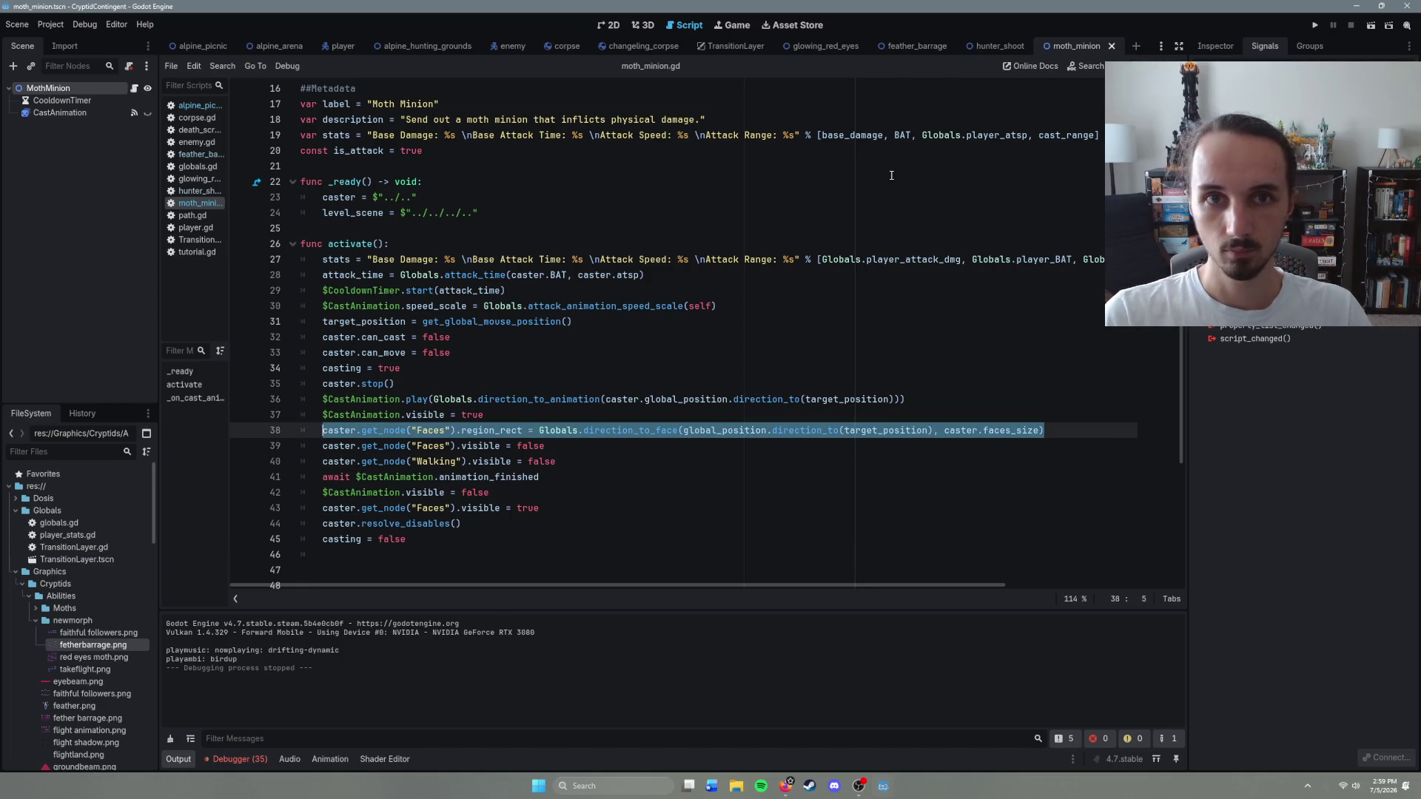
pyautogui.click(914, 47)
pyautogui.scroll(-1, 541, 343)
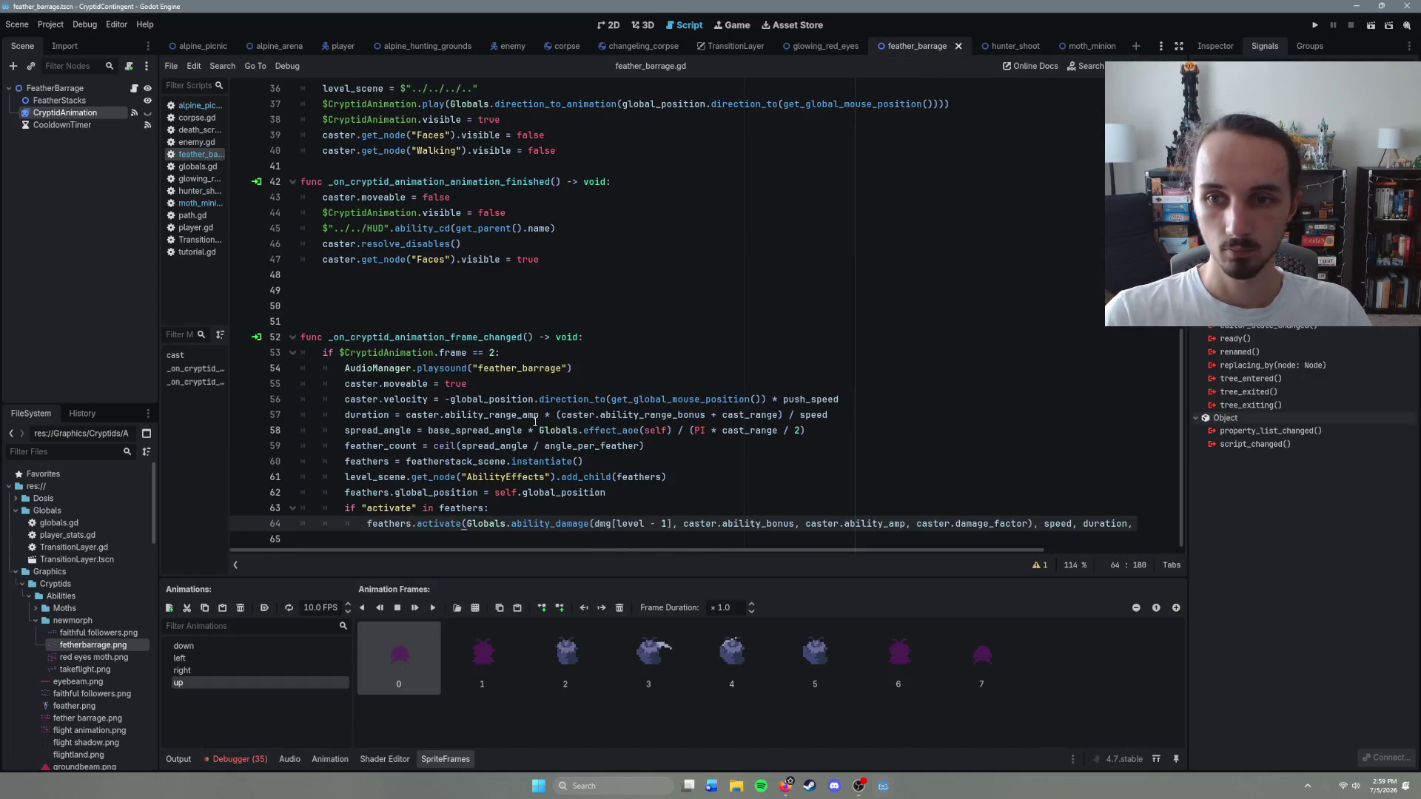
# Step: Paste the Faces region_rect facing line on a new line after level_scene in cast()
pyautogui.scroll(3, 535, 370)
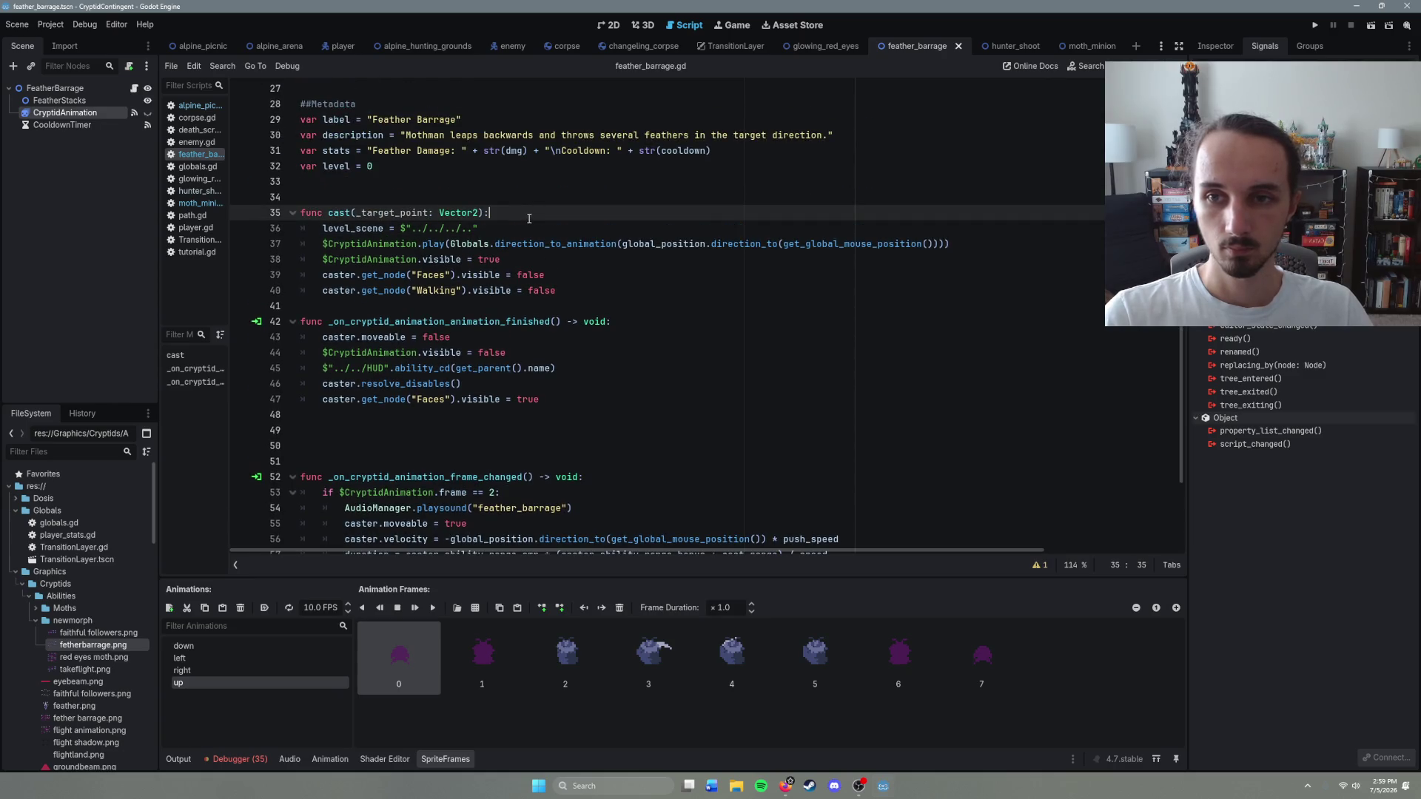
pyautogui.click(527, 258)
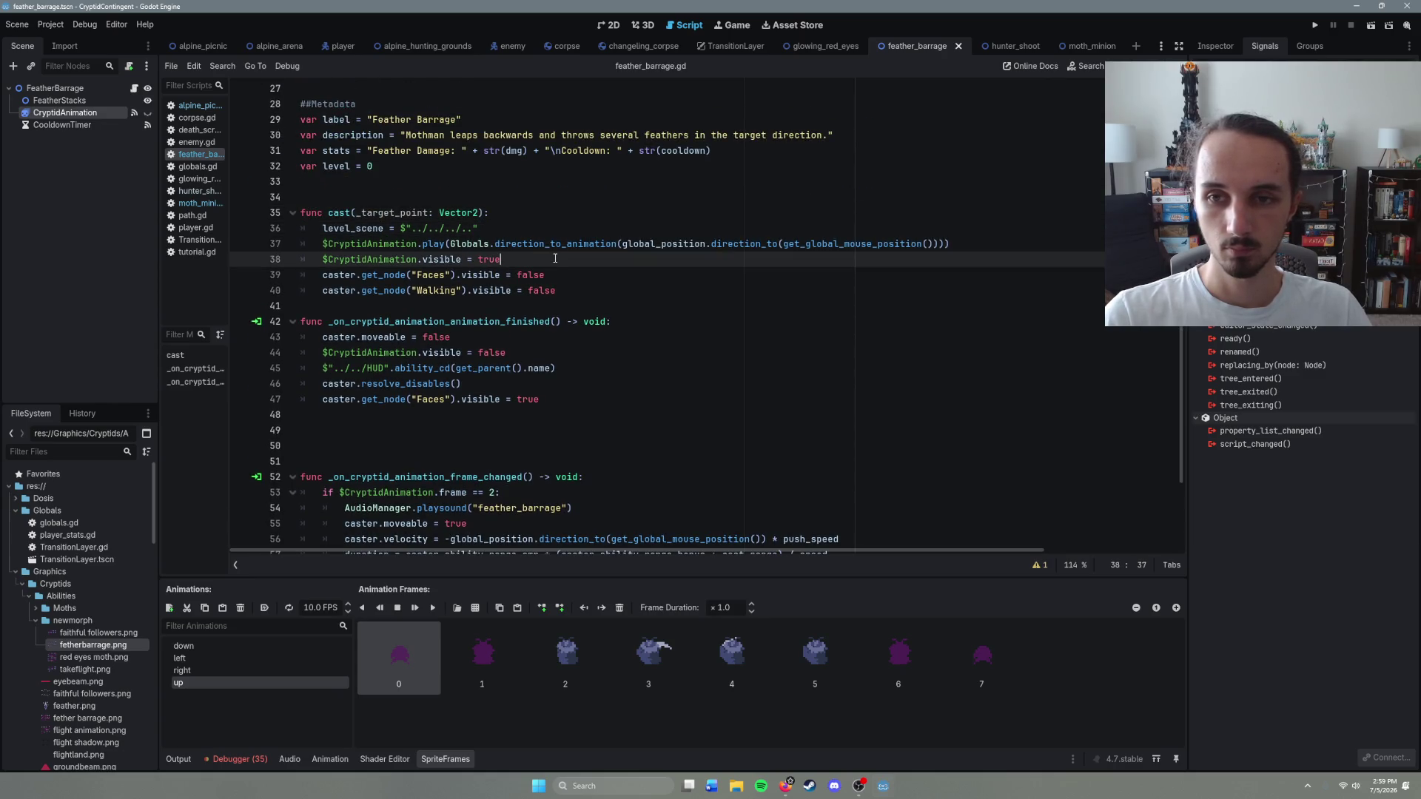
pyautogui.click(501, 230)
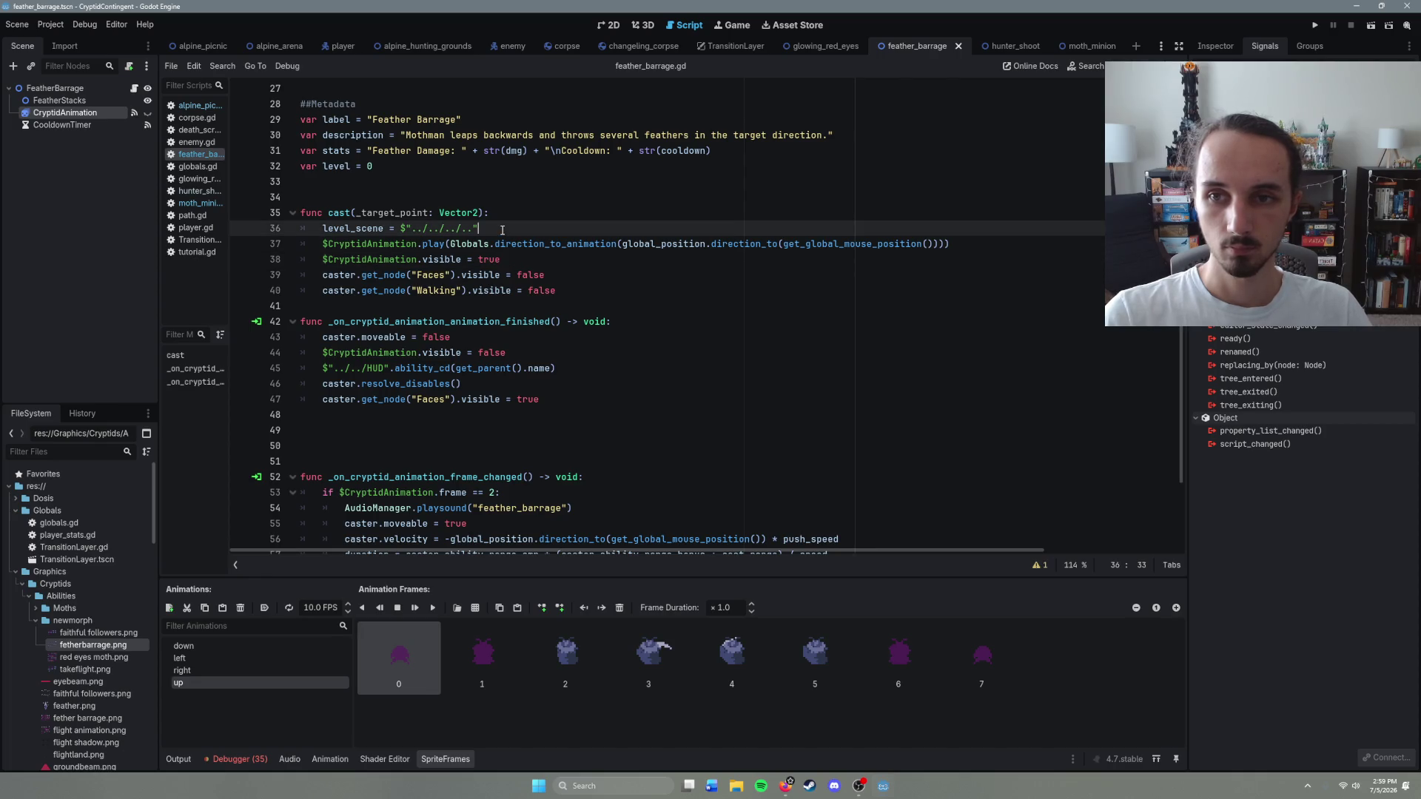
pyautogui.press('Return')
pyautogui.hotkey('ctrl', 'v')
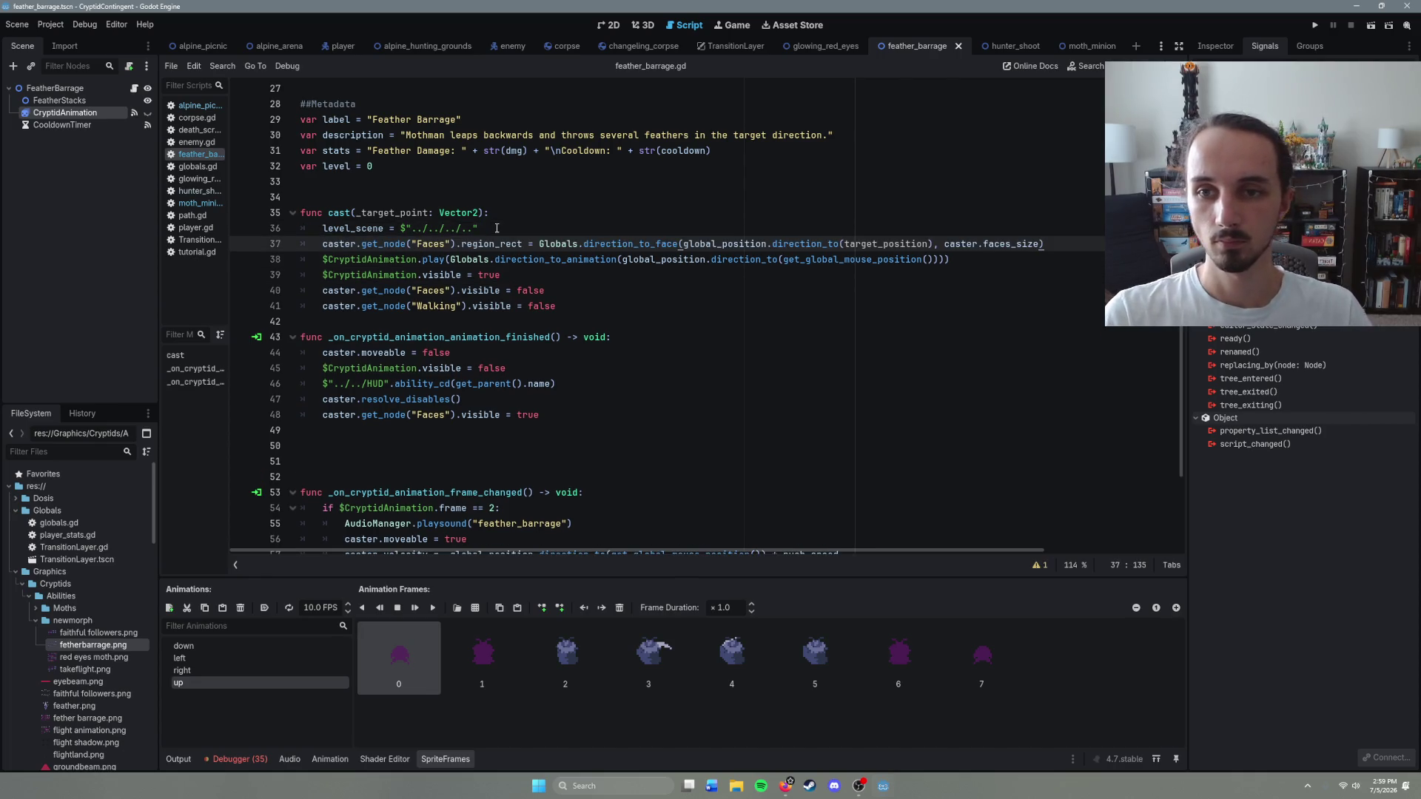
# Step: Rename the cast() parameter and the pasted line's target_position to target_point
pyautogui.click(568, 275)
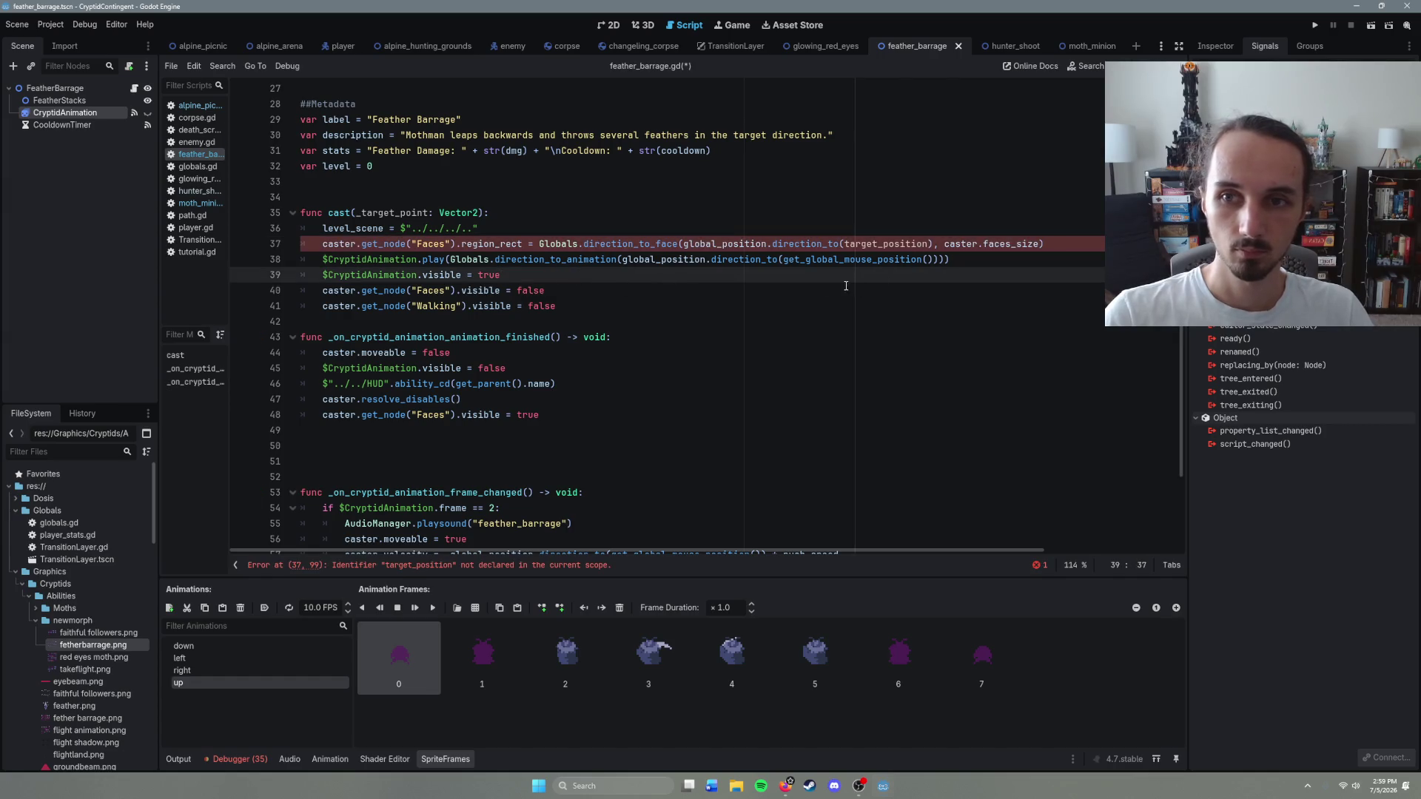
pyautogui.click(360, 213)
pyautogui.press('BackSpace')
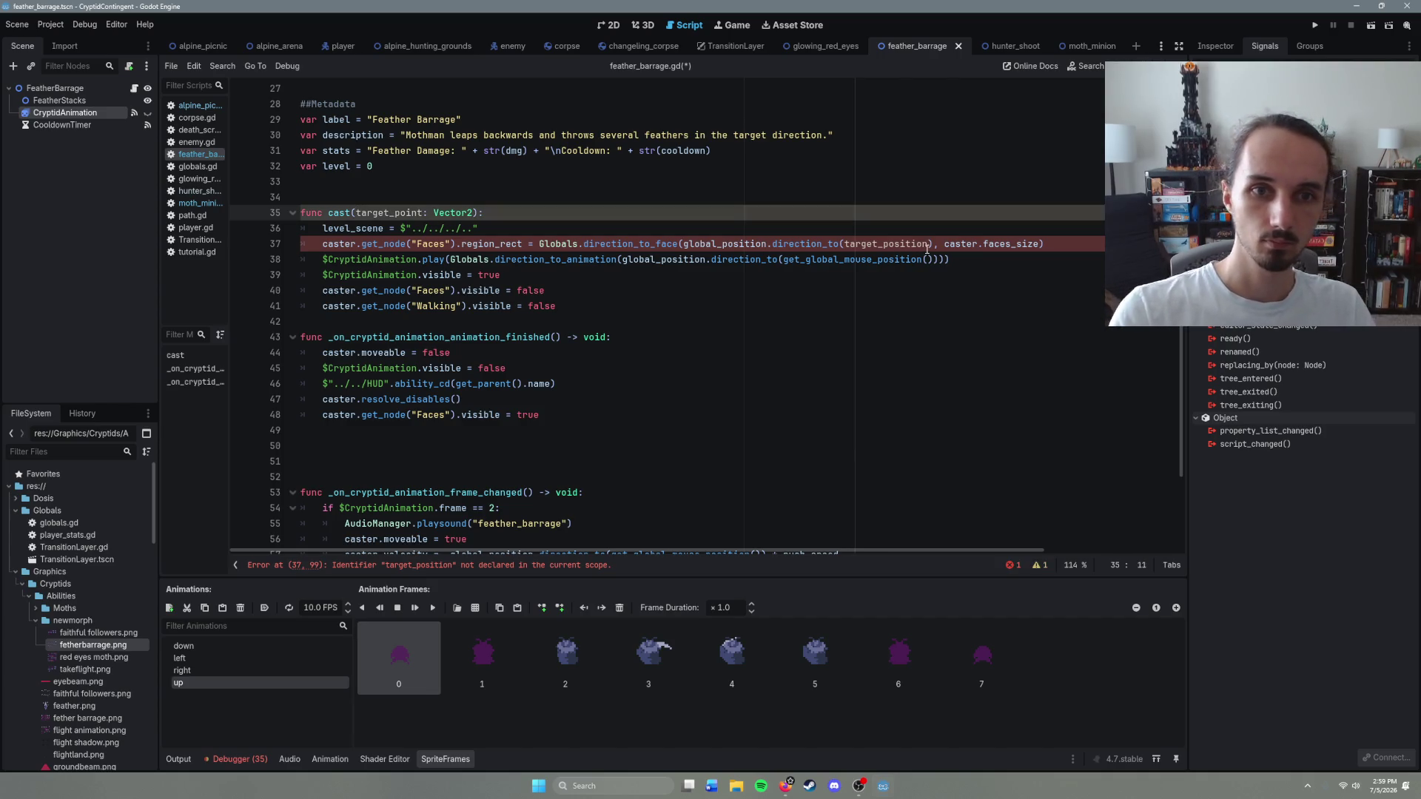
pyautogui.click(931, 245)
pyautogui.press('BackSpace')
pyautogui.press('BackSpace')
pyautogui.press('BackSpace')
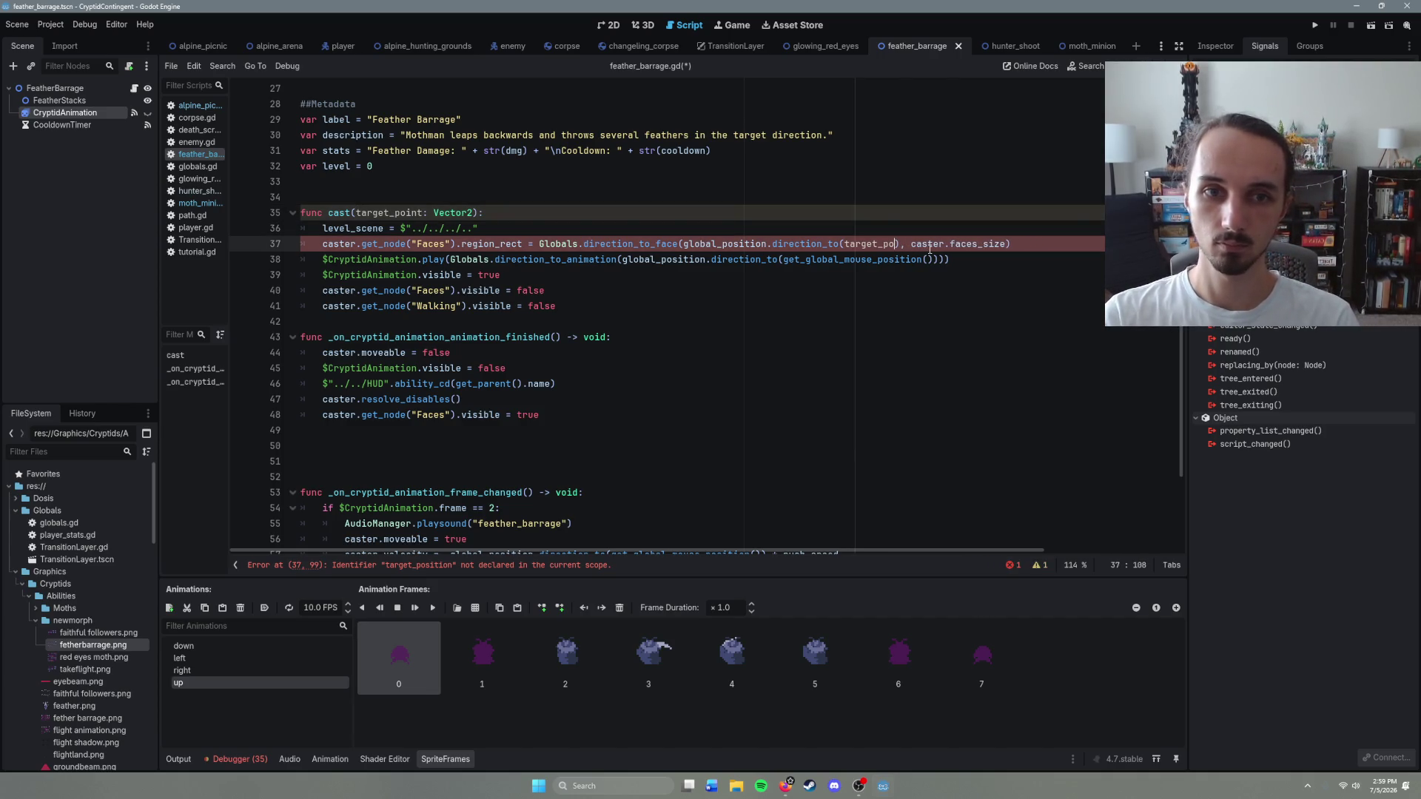
pyautogui.write('int')
# Step: Save feather_barrage.gd and run the game from the alpine_picnic scene
pyautogui.click(666, 305)
pyautogui.hotkey('ctrl', 's')
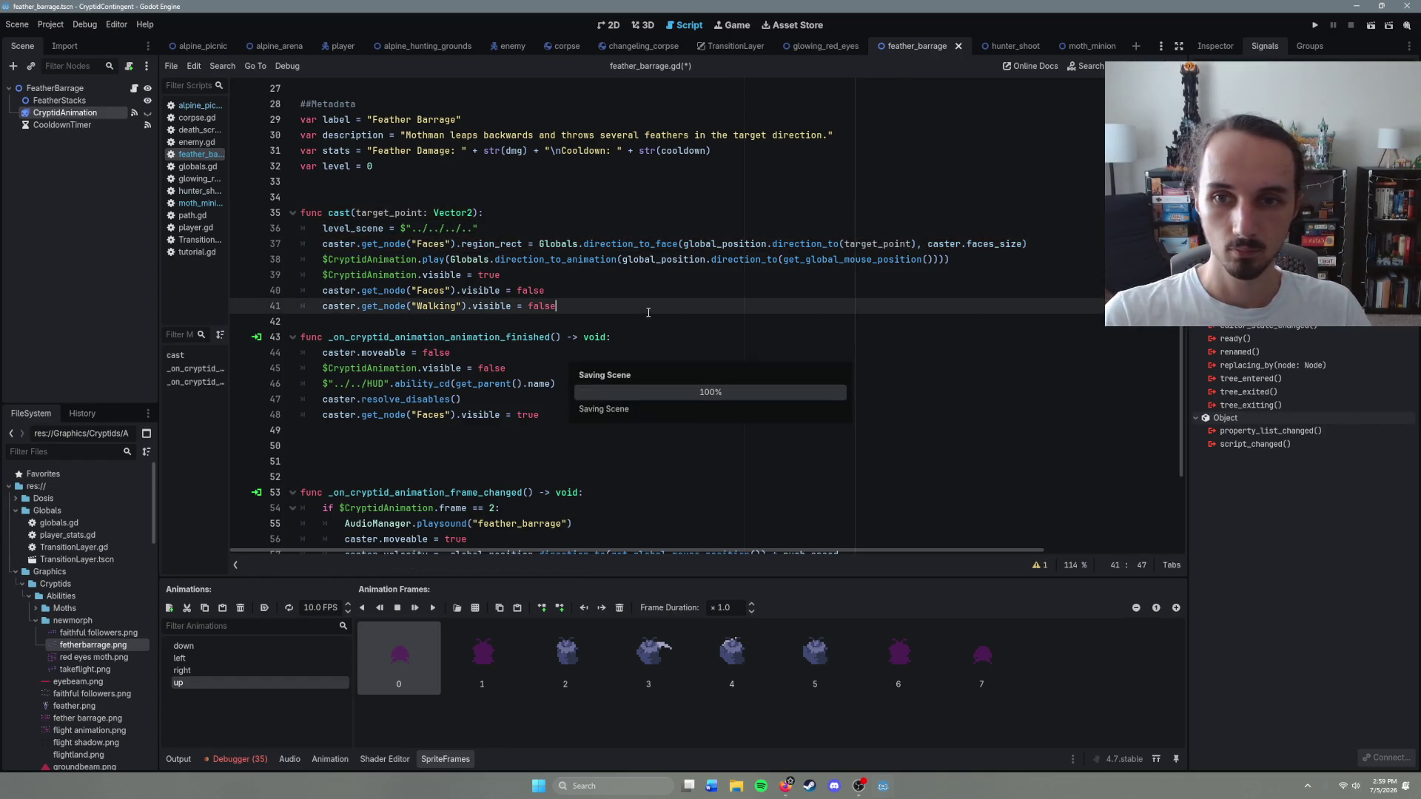
pyautogui.click(197, 42)
pyautogui.press('F6')
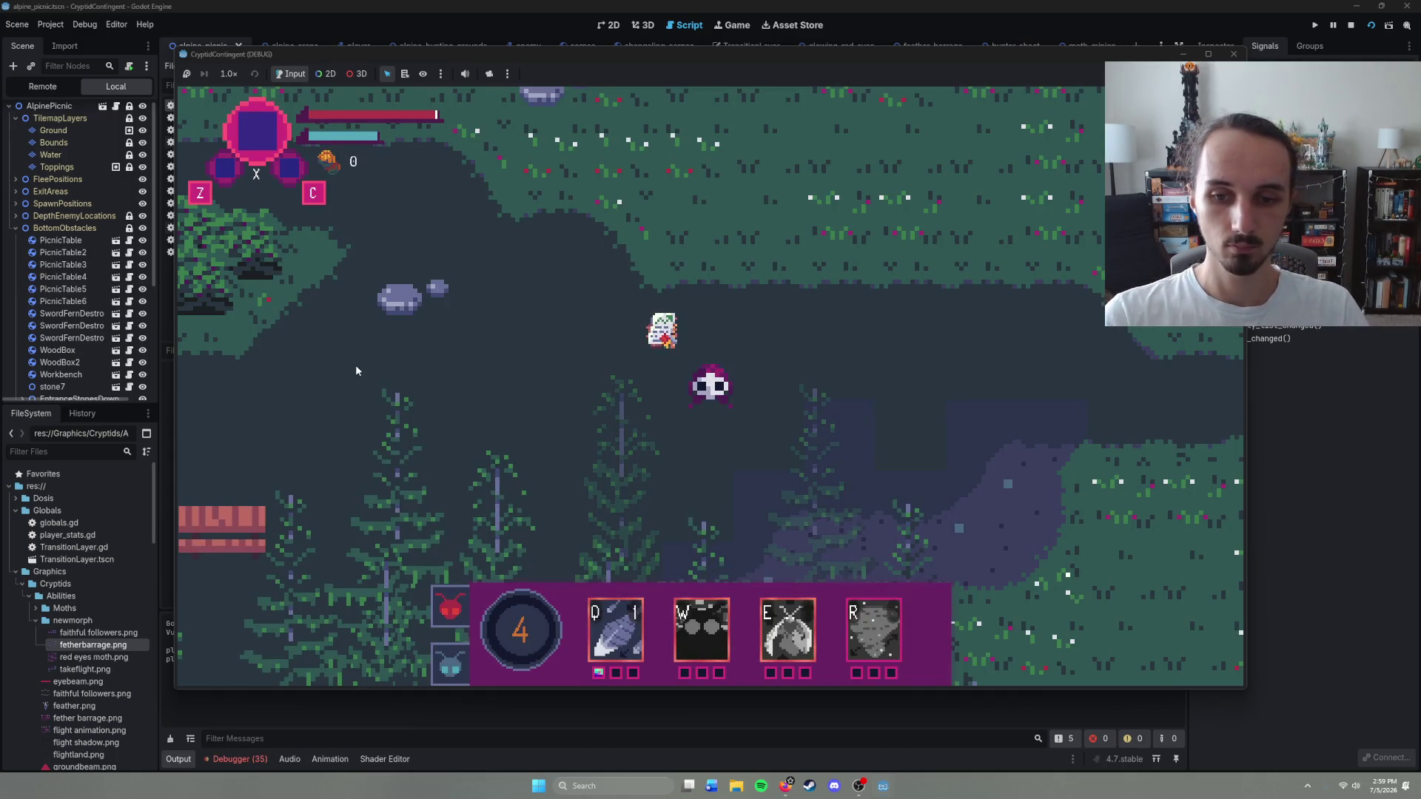
# Step: Cast Feather Barrage toward the aim point several times while moving the moth right
pyautogui.press('q')
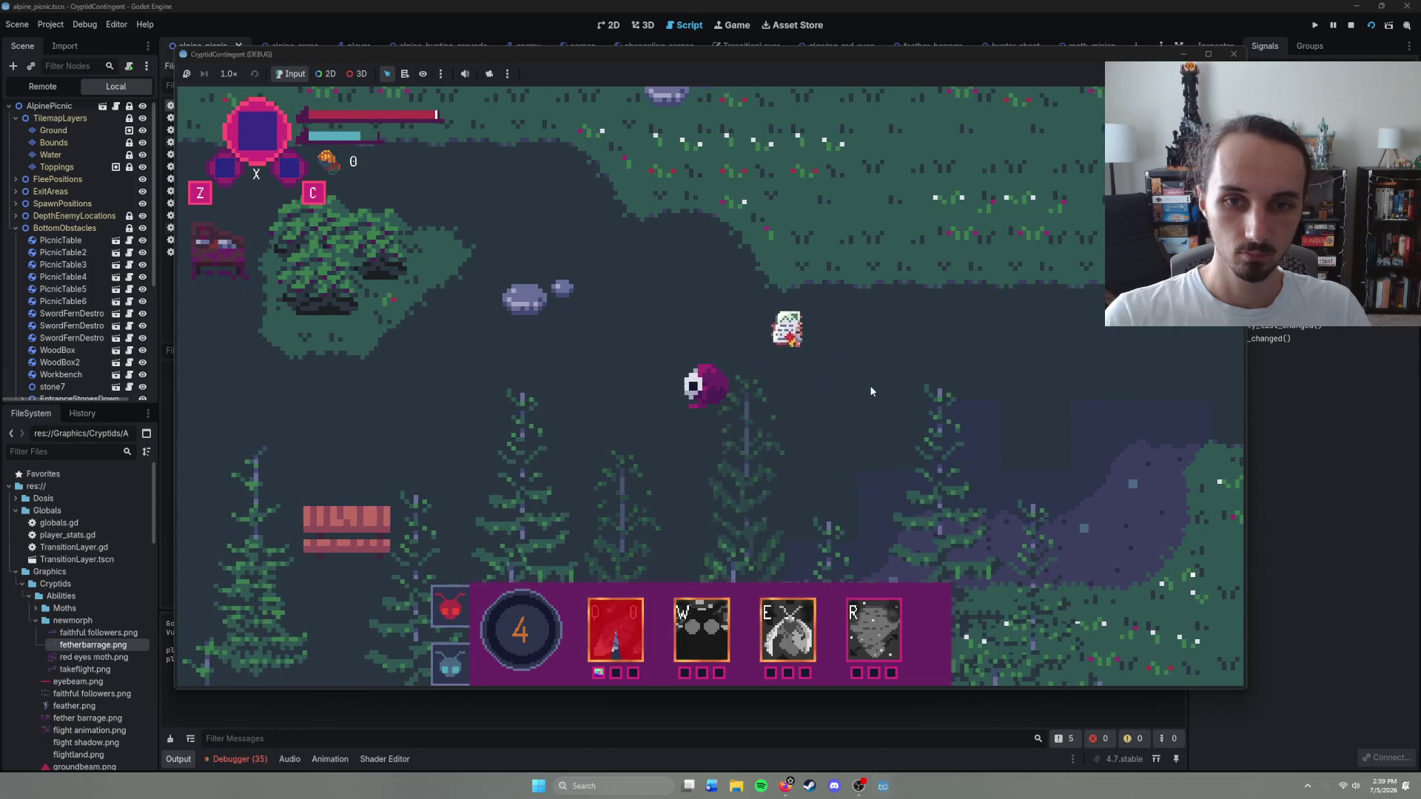
pyautogui.rightClick(820, 381)
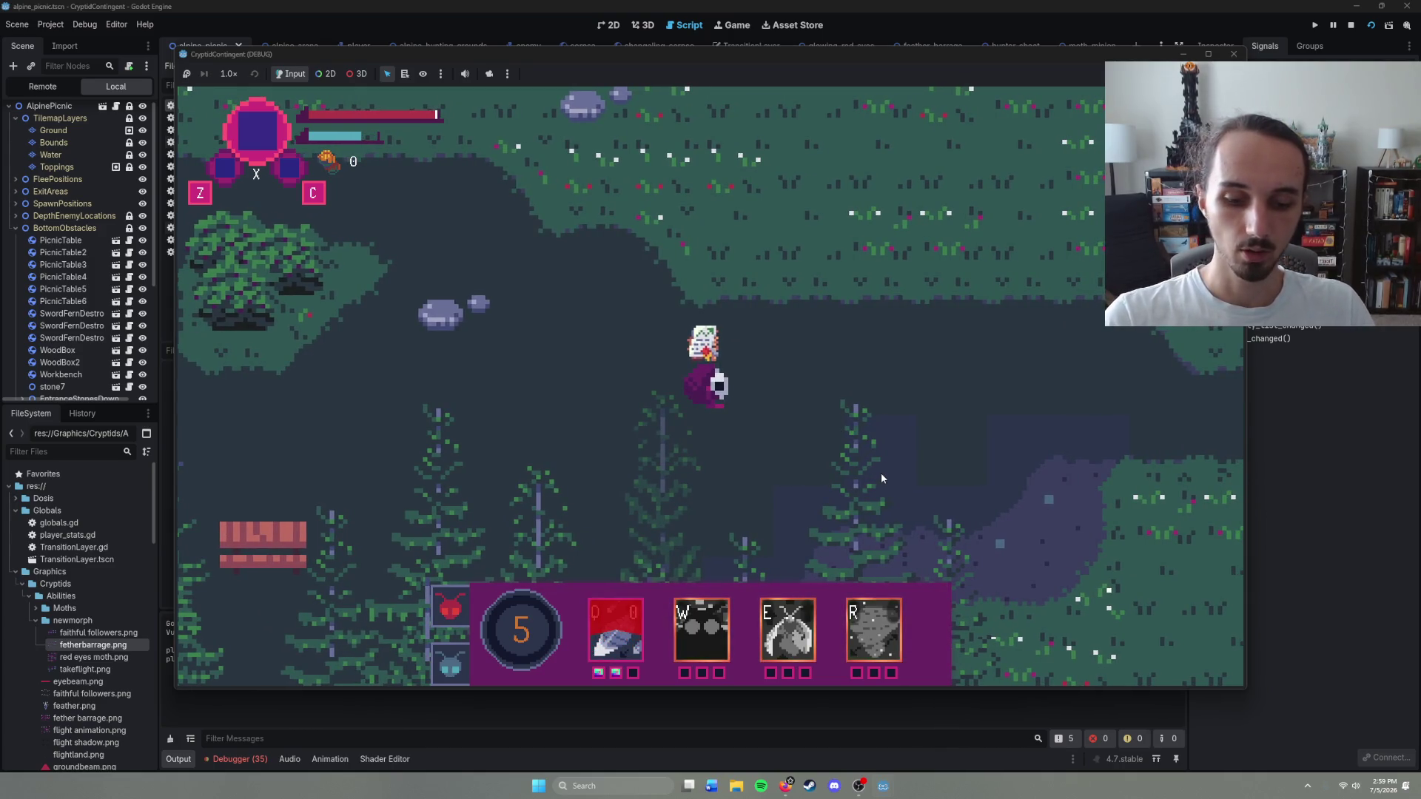
pyautogui.rightClick(842, 459)
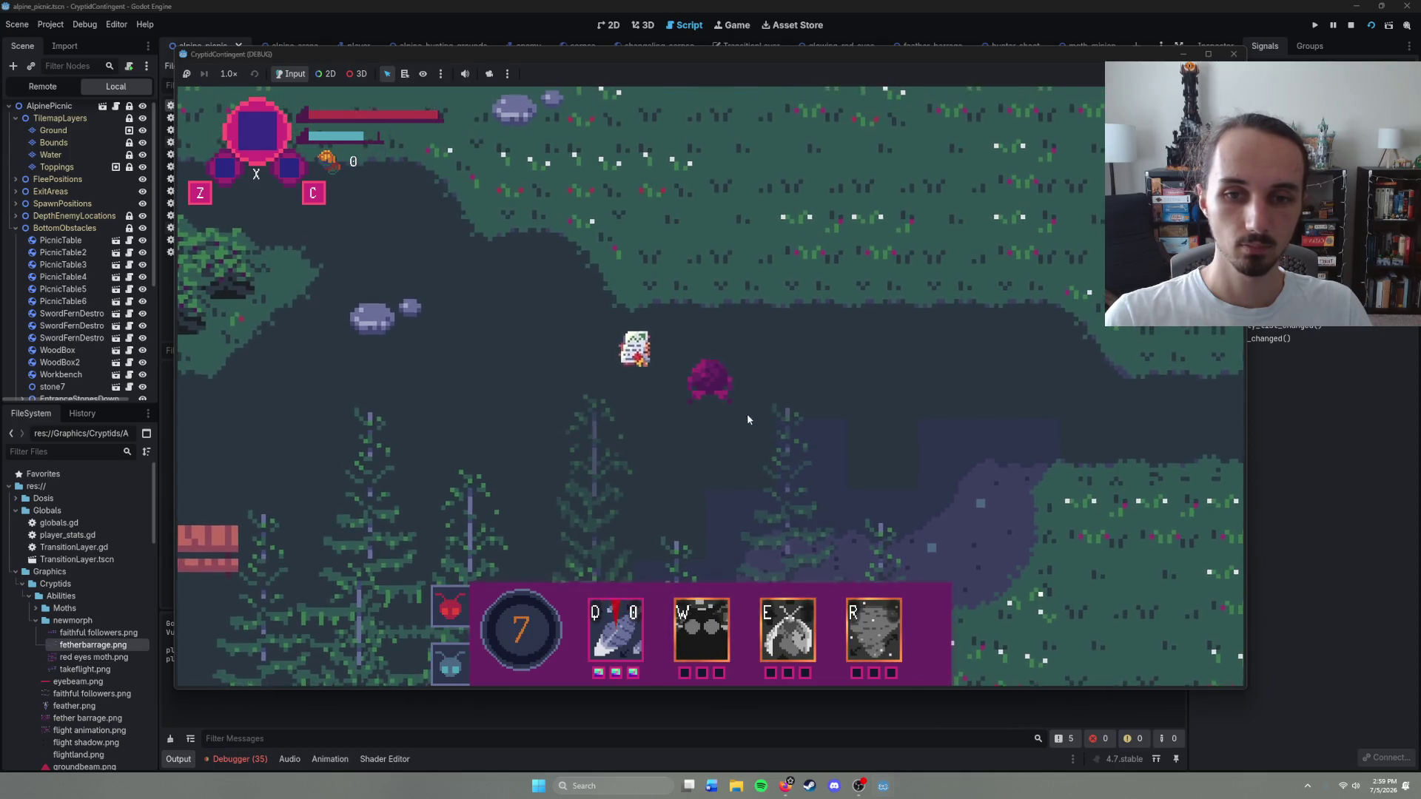
pyautogui.press('q')
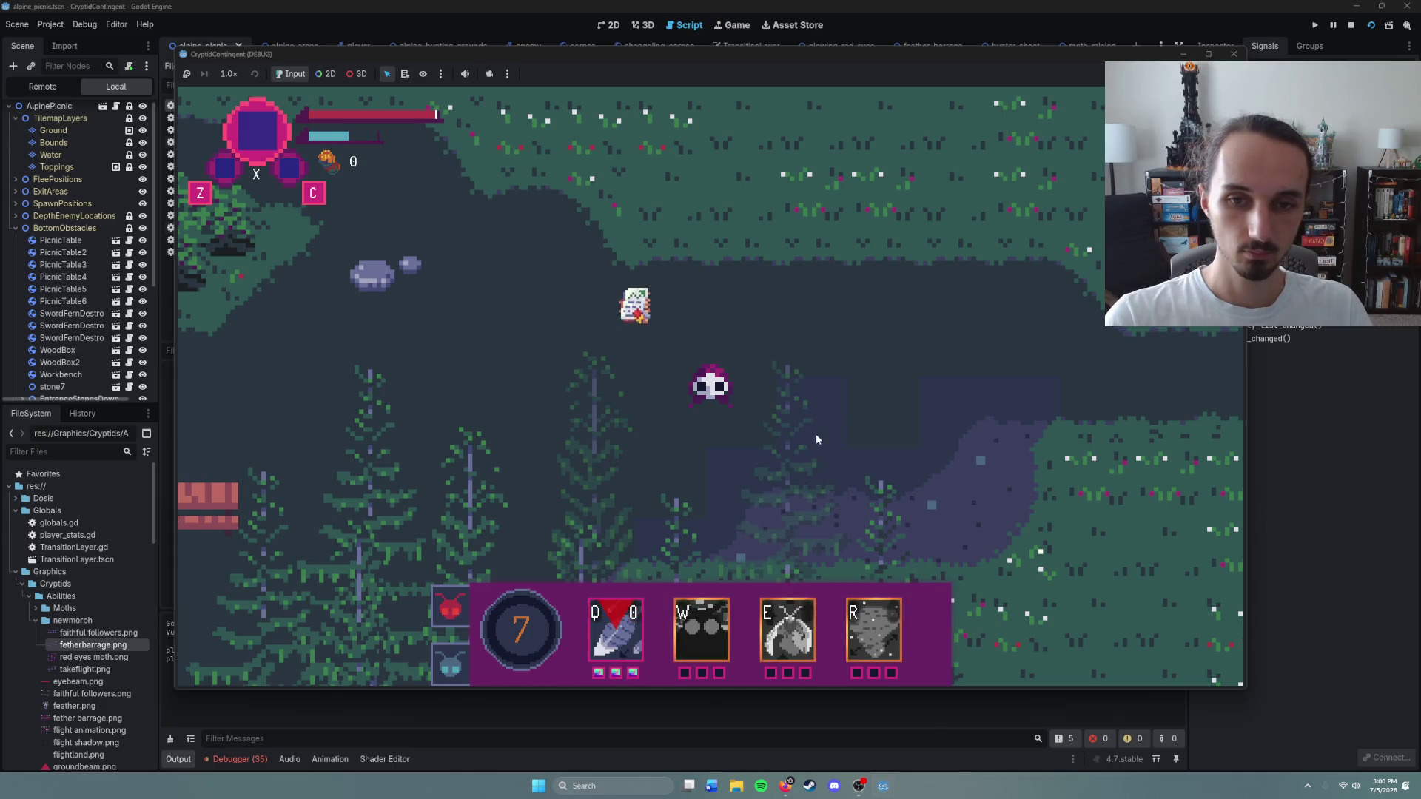
pyautogui.press('q')
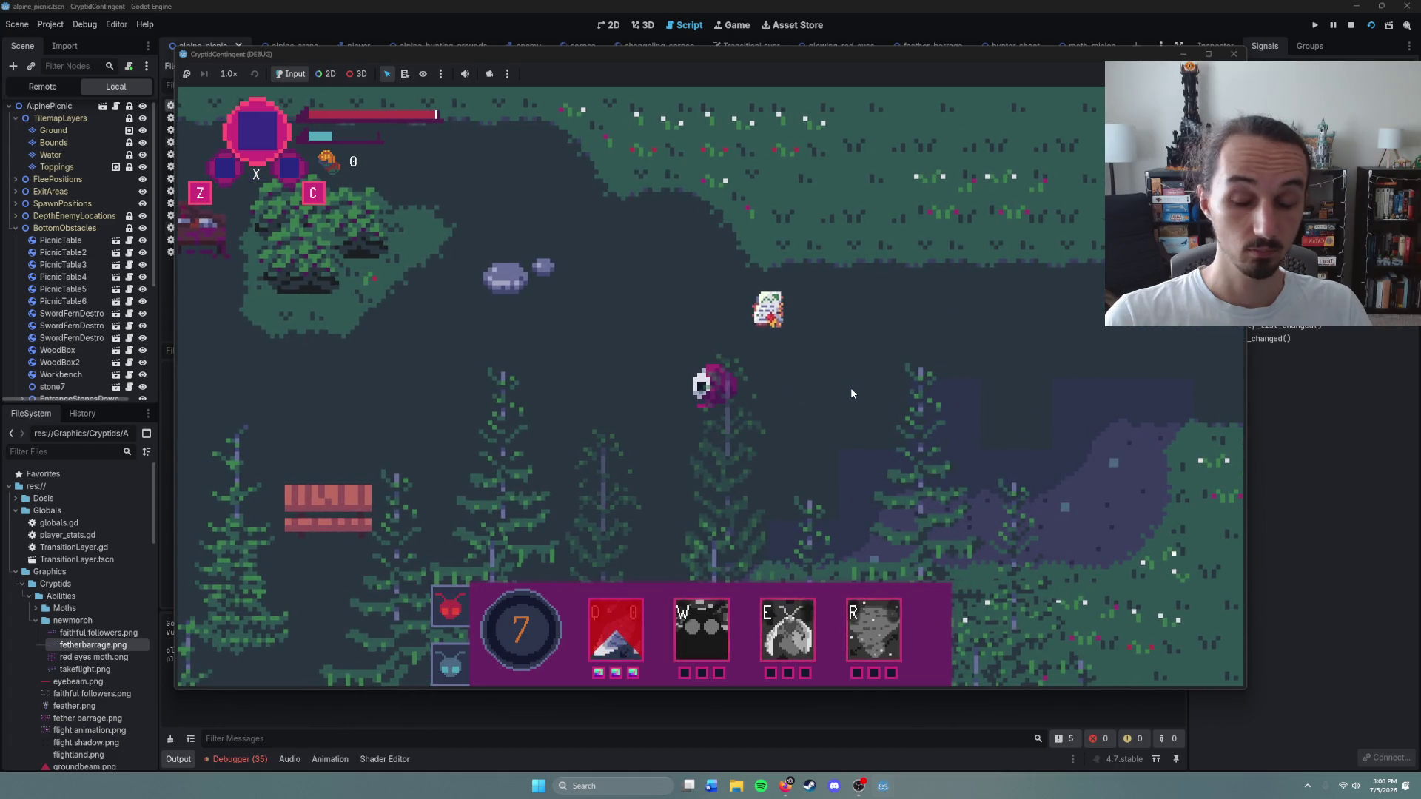
pyautogui.rightClick(850, 388)
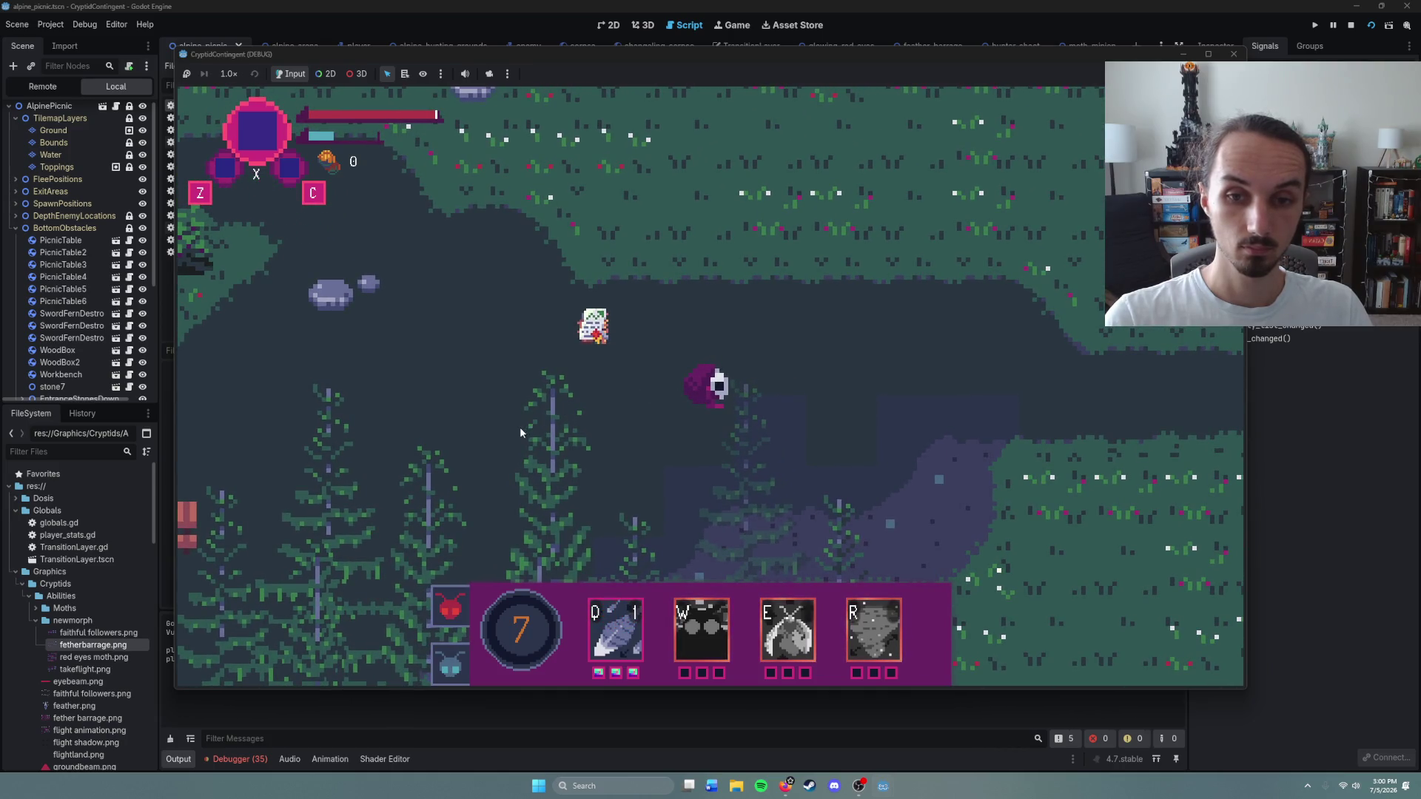
pyautogui.press('q')
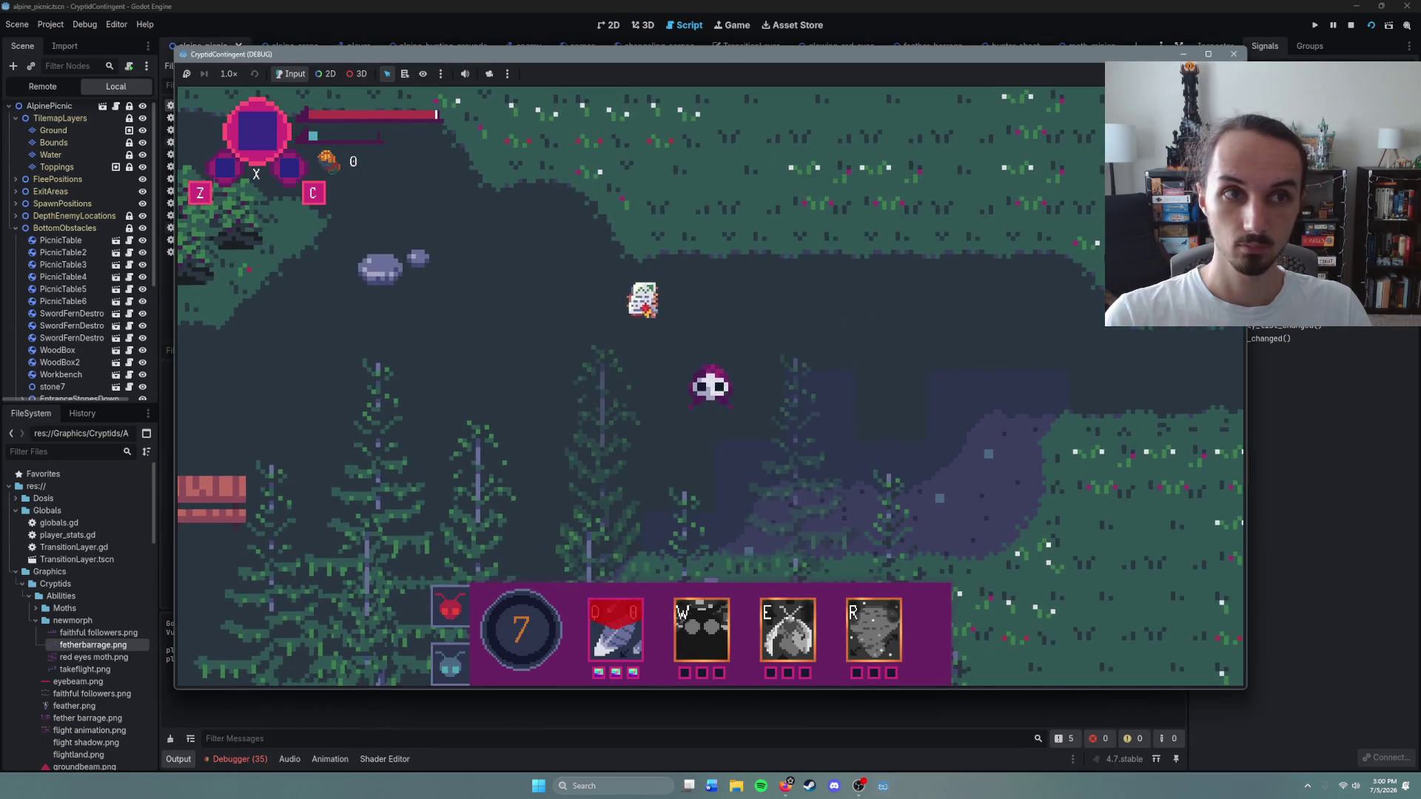
# Step: Restart the game, cast Feather Barrage once more, and stop the run
pyautogui.press('F5')
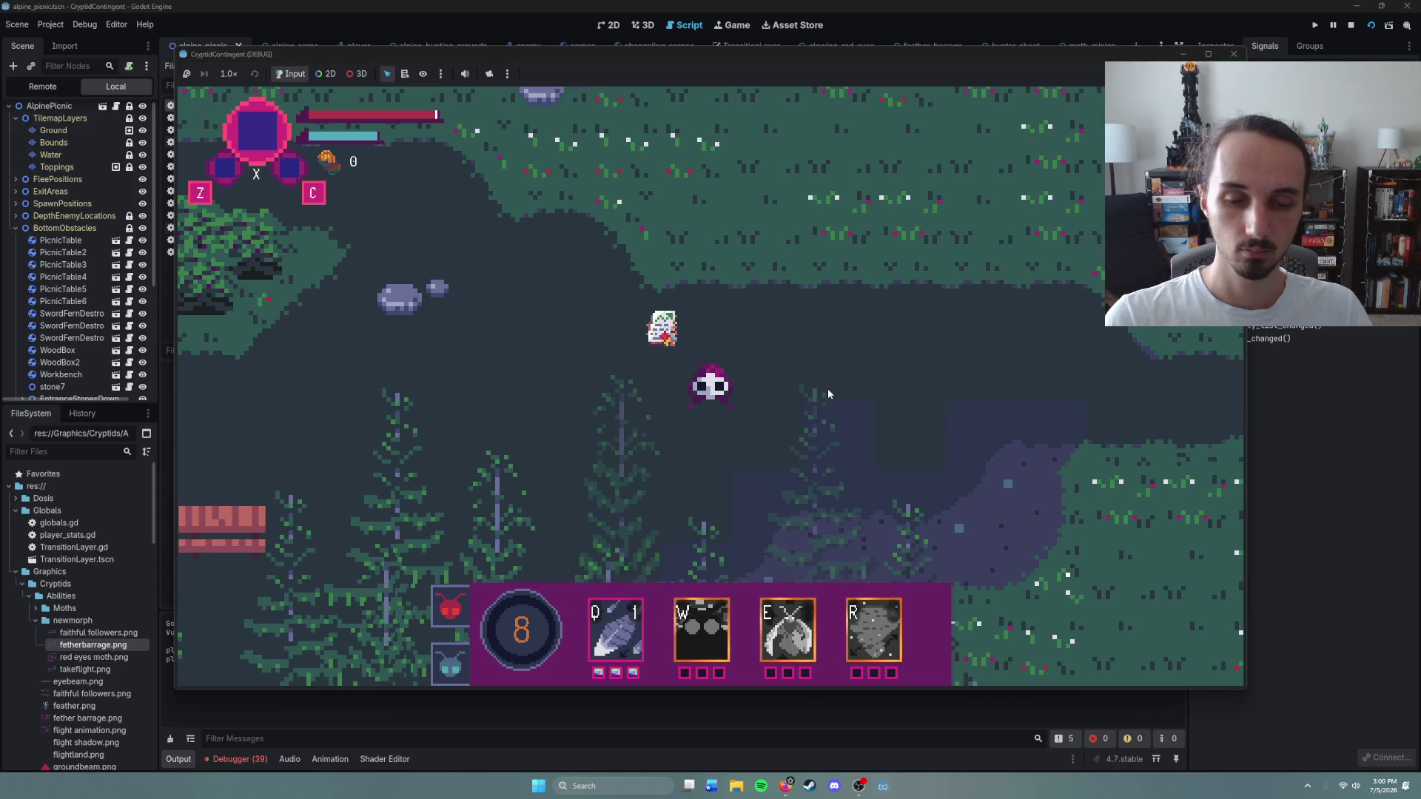
pyautogui.press('q')
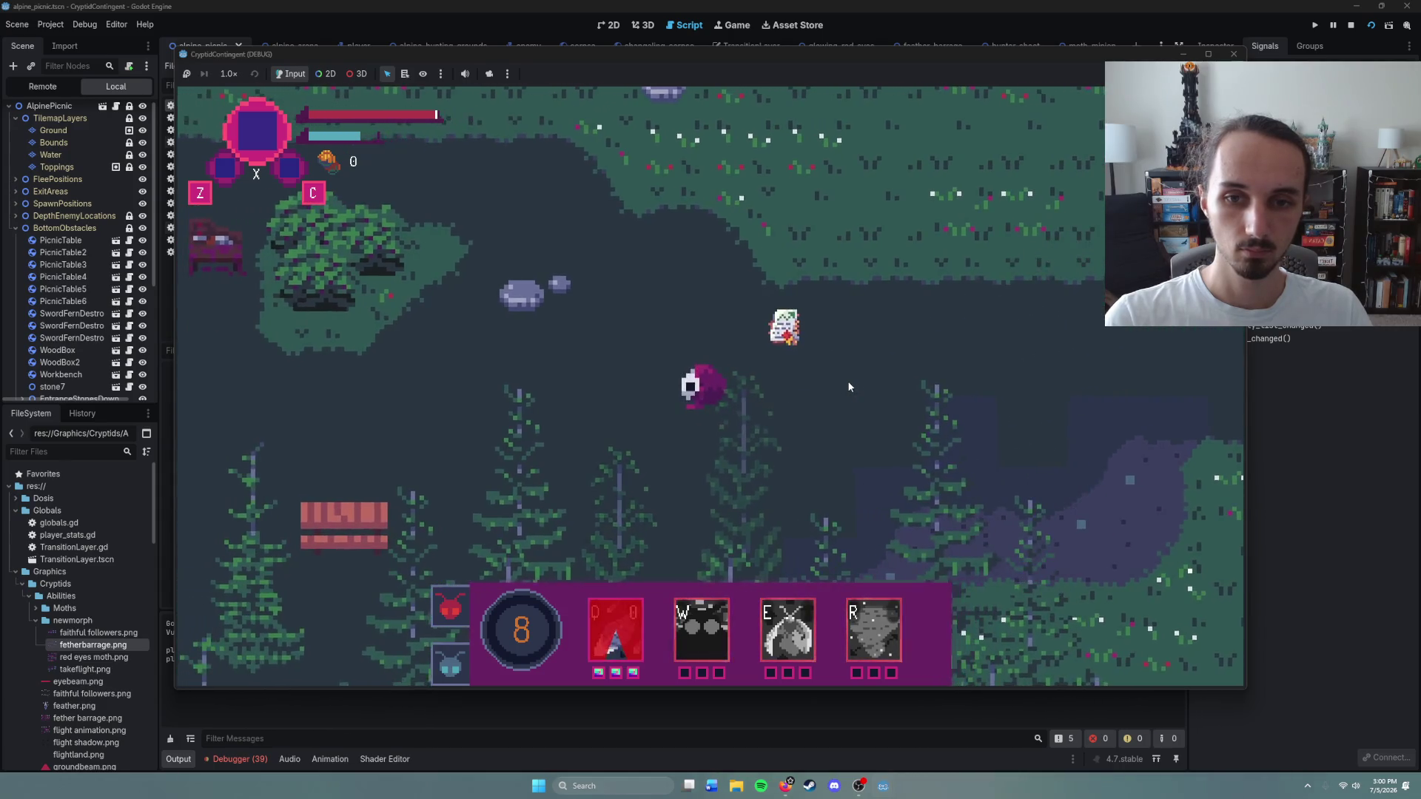
pyautogui.press('F8')
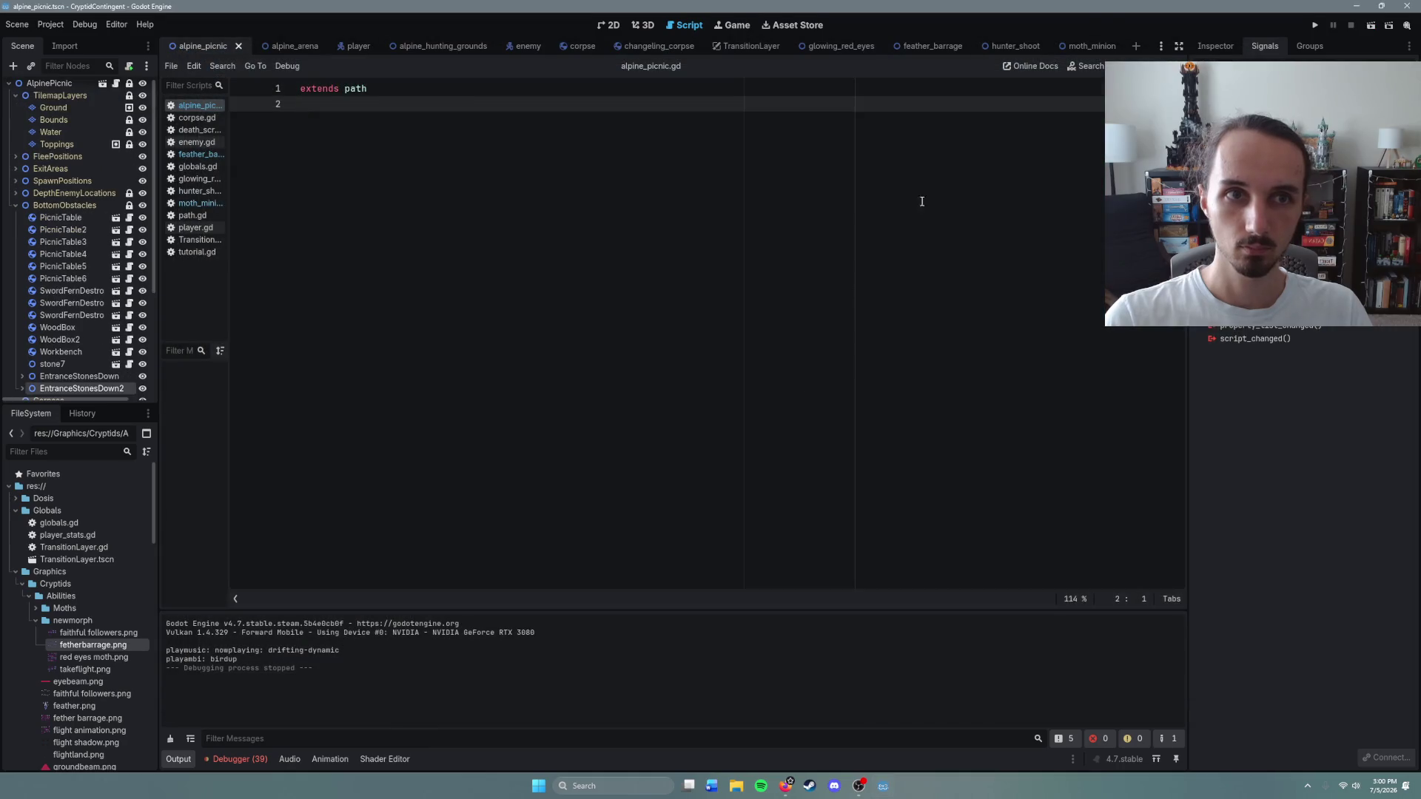
# Step: Cut the Faces region_rect line out of cast() in feather_barrage.gd
pyautogui.click(935, 50)
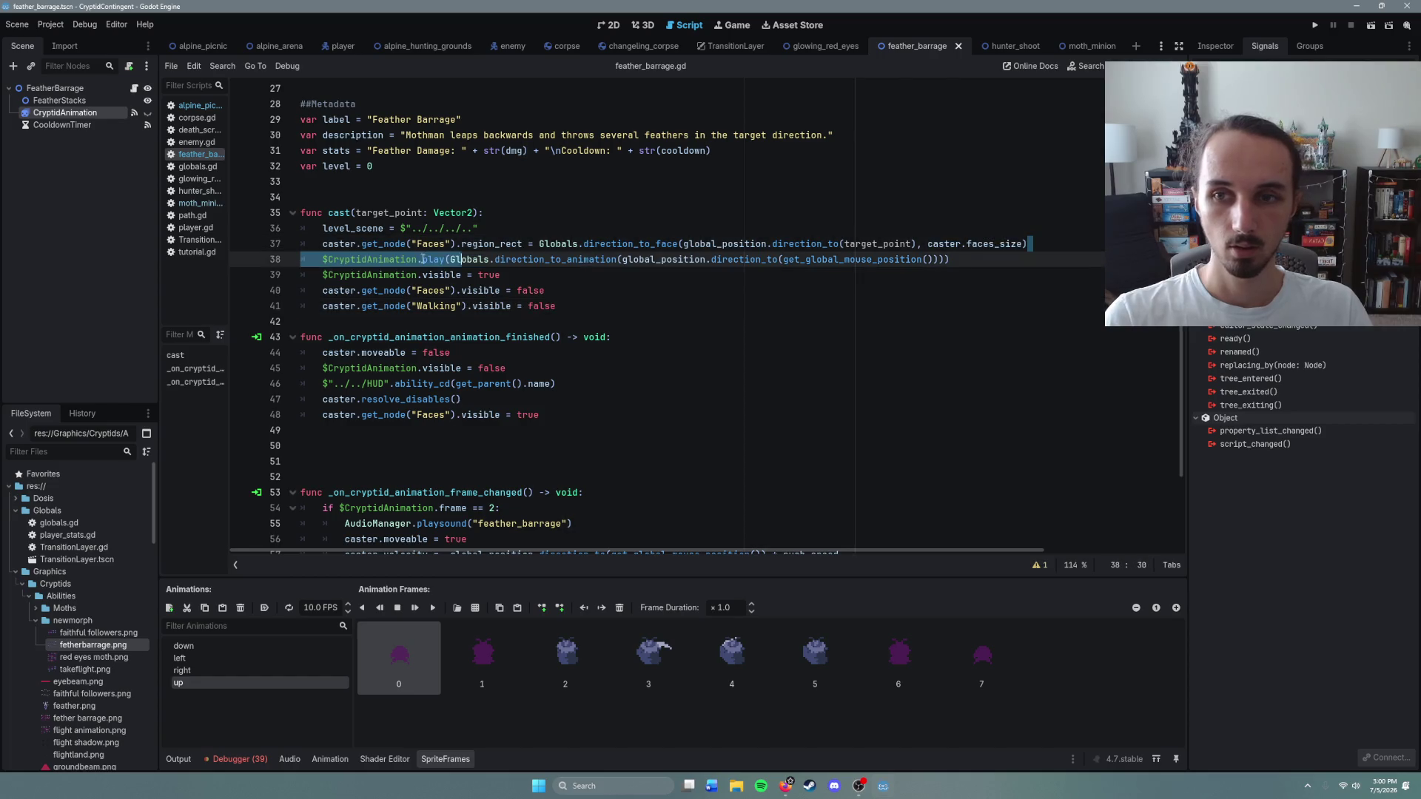
pyautogui.moveTo(1026, 243); pyautogui.dragTo(322, 243)
pyautogui.press('BackSpace')
pyautogui.press('BackSpace')
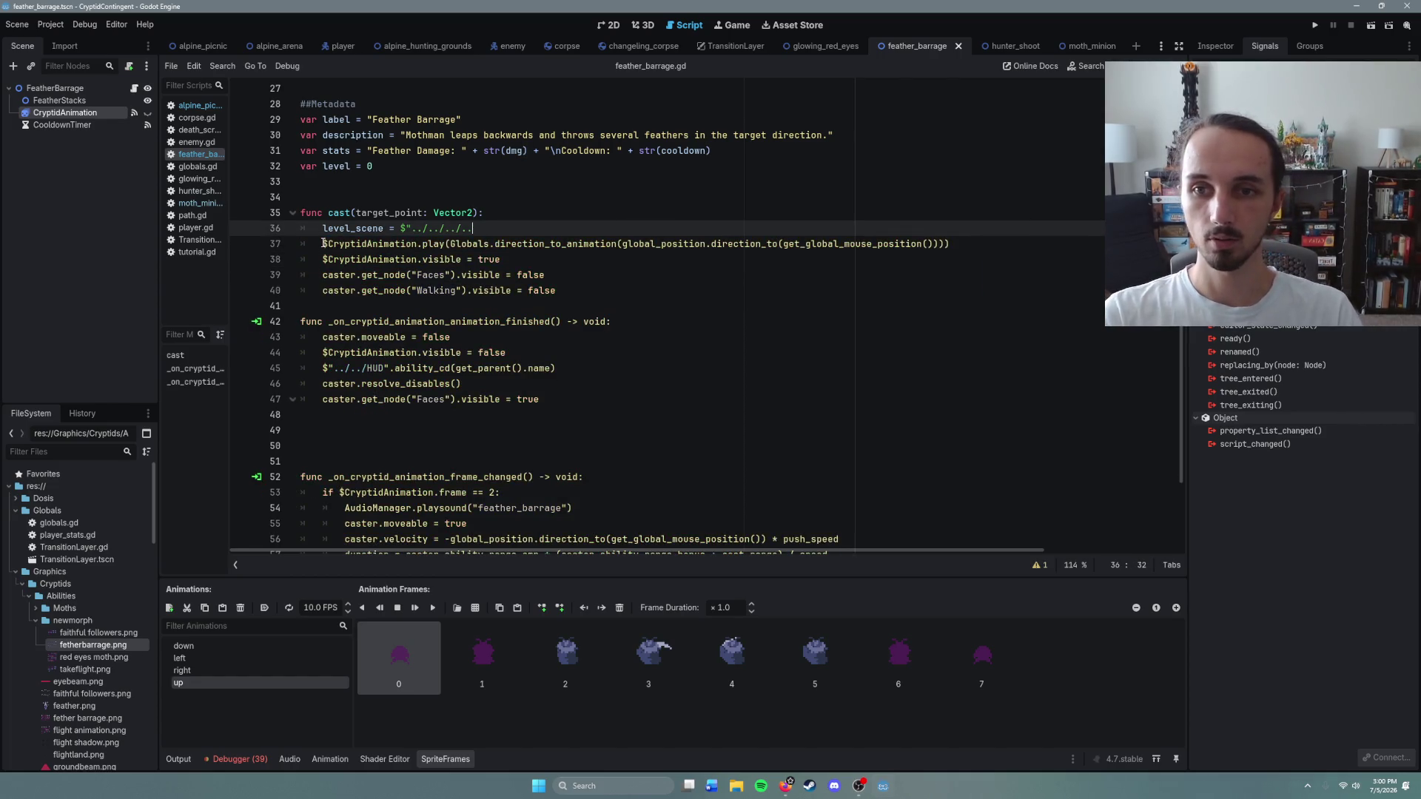
pyautogui.press('Return')
pyautogui.press('BackSpace')
pyautogui.write('"')
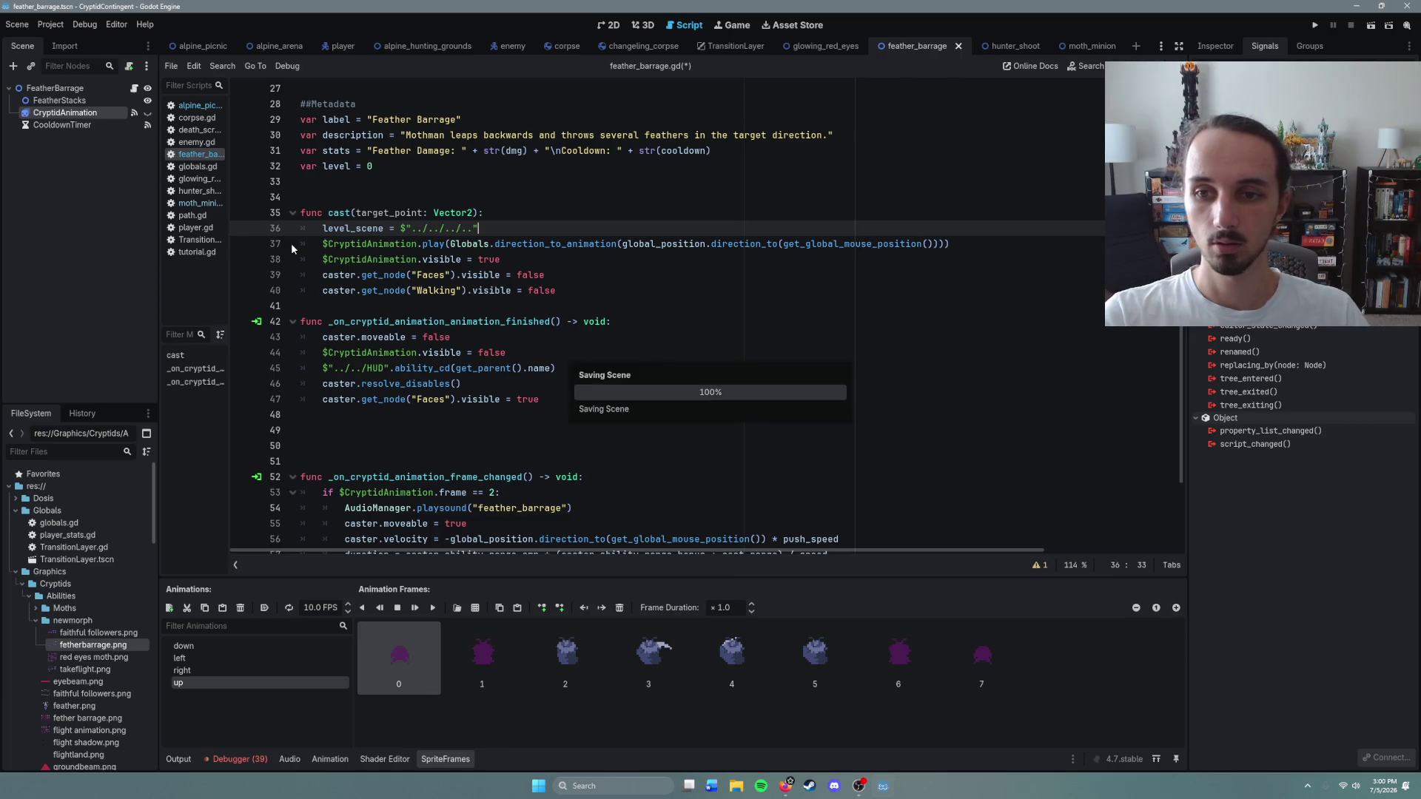
# Step: Paste the Faces region_rect line below resolve_disables() in the animation-finished handler
pyautogui.scroll(-3, 555, 360)
pyautogui.click(566, 260)
pyautogui.click(551, 248)
pyautogui.write('\\')
pyautogui.press('Return')
pyautogui.write('caster.get_node("Faces").region_rect = Globals.direction_to_face(global_position.direction_to(target_point), caster.faces_size)')
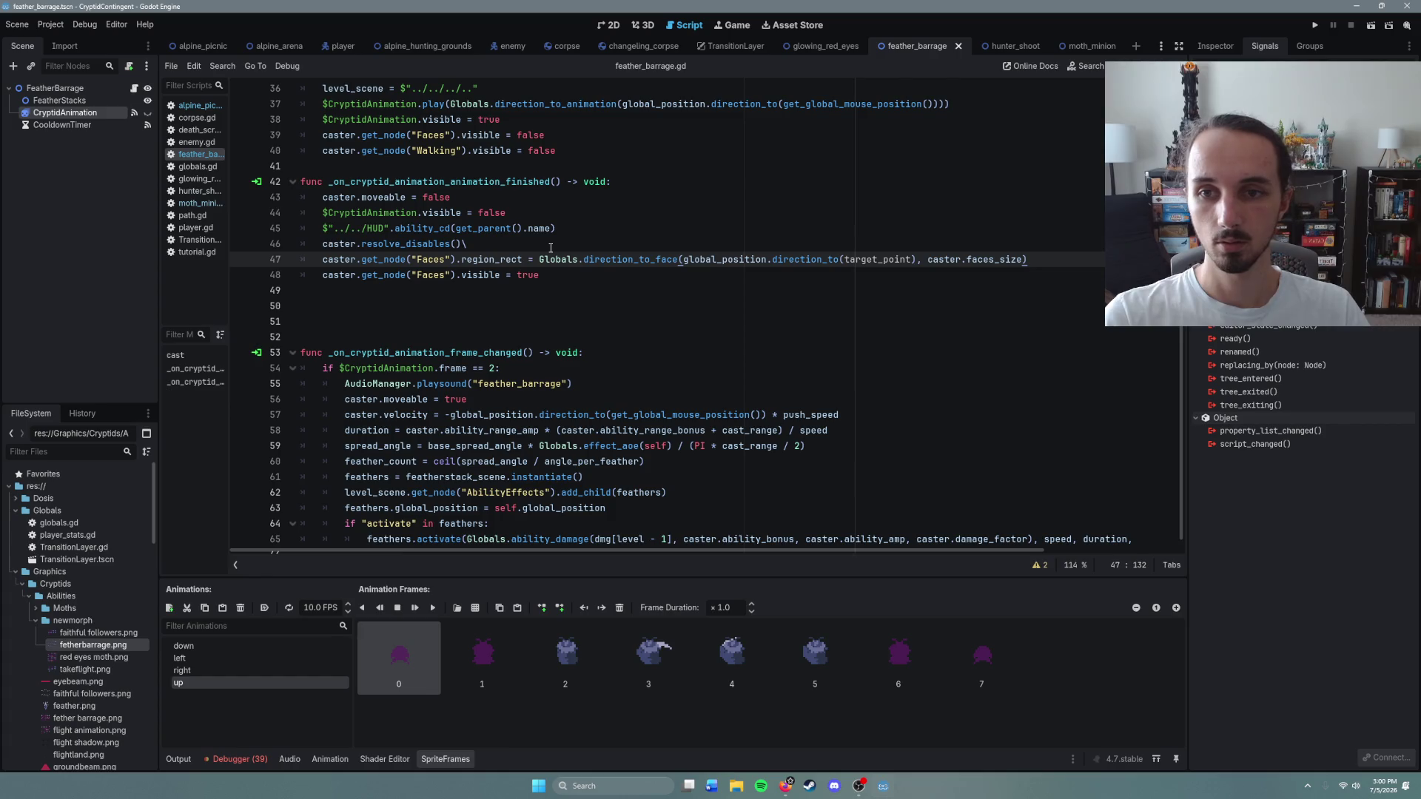
pyautogui.click(551, 248)
pyautogui.press('BackSpace')
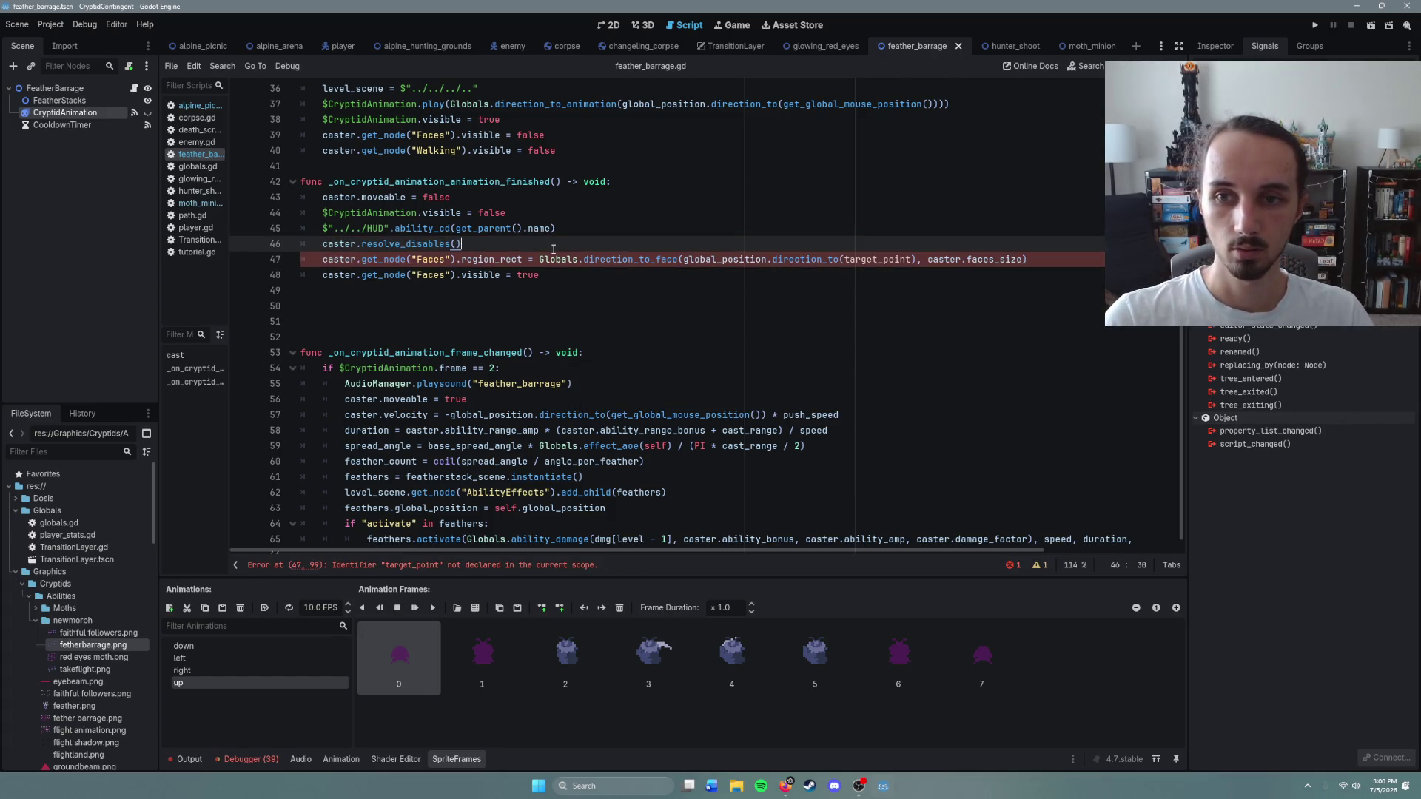
pyautogui.click(740, 275)
# Step: Scroll through feather_barrage.gd to review the moved line and the level_scene declaration
pyautogui.scroll(3, 745, 284)
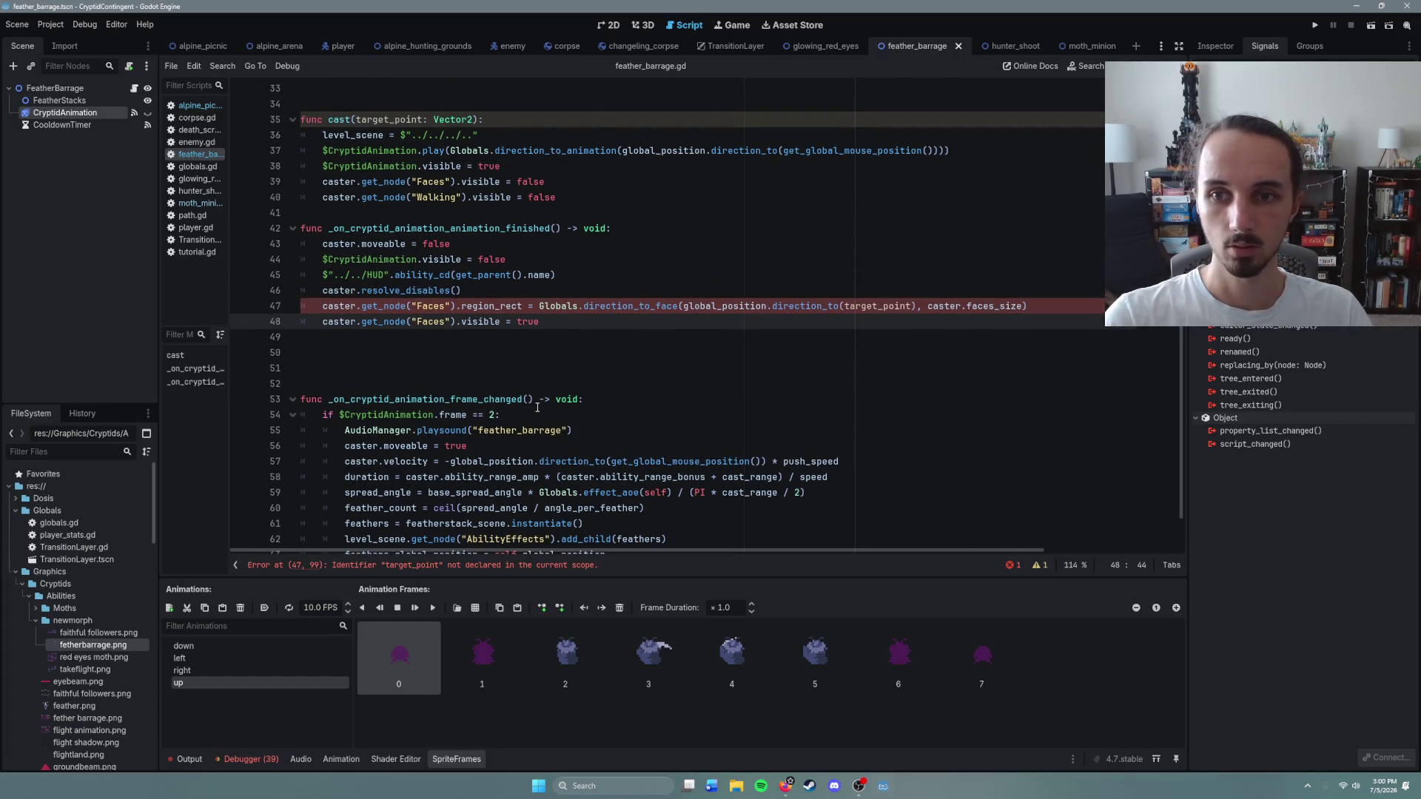
pyautogui.scroll(9, 537, 407)
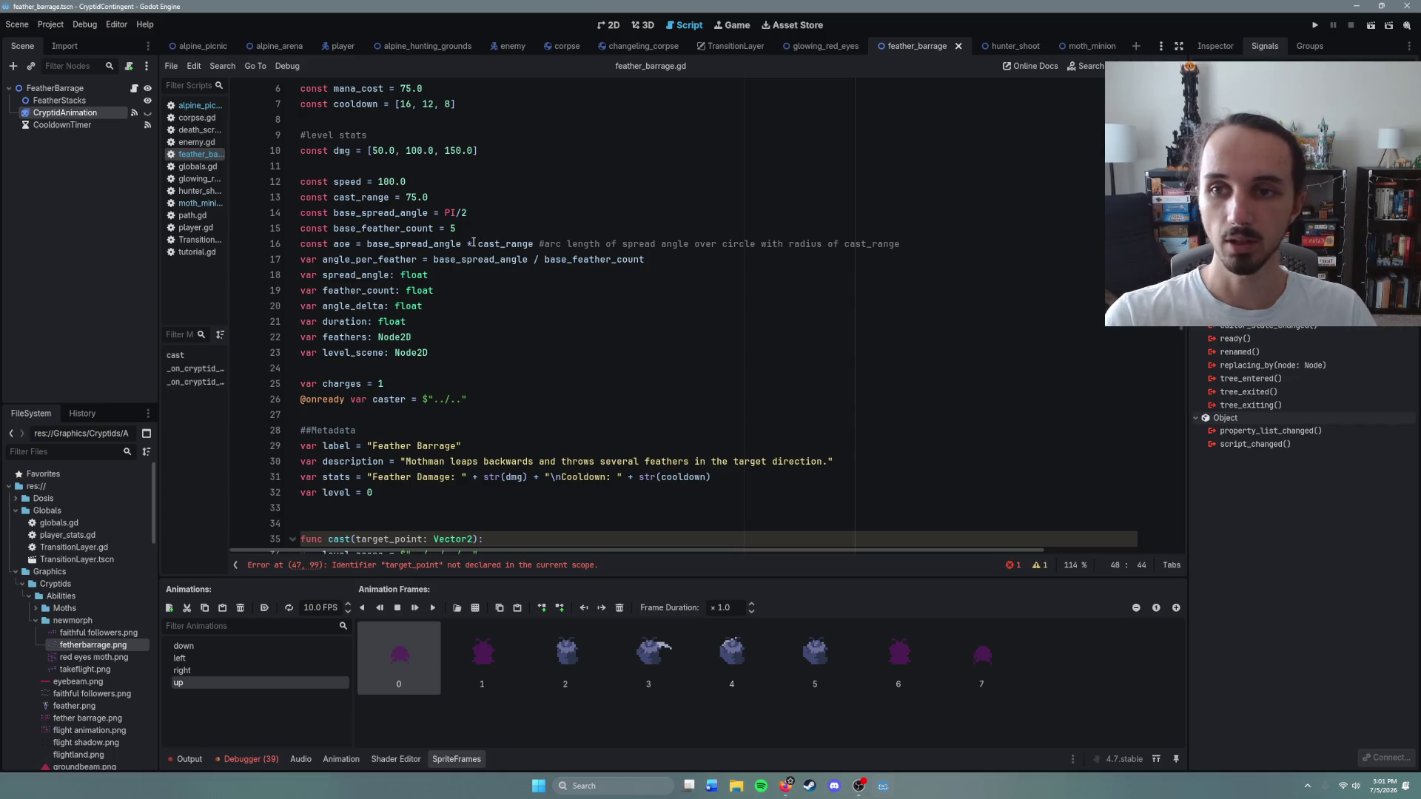
pyautogui.scroll(2, 446, 270)
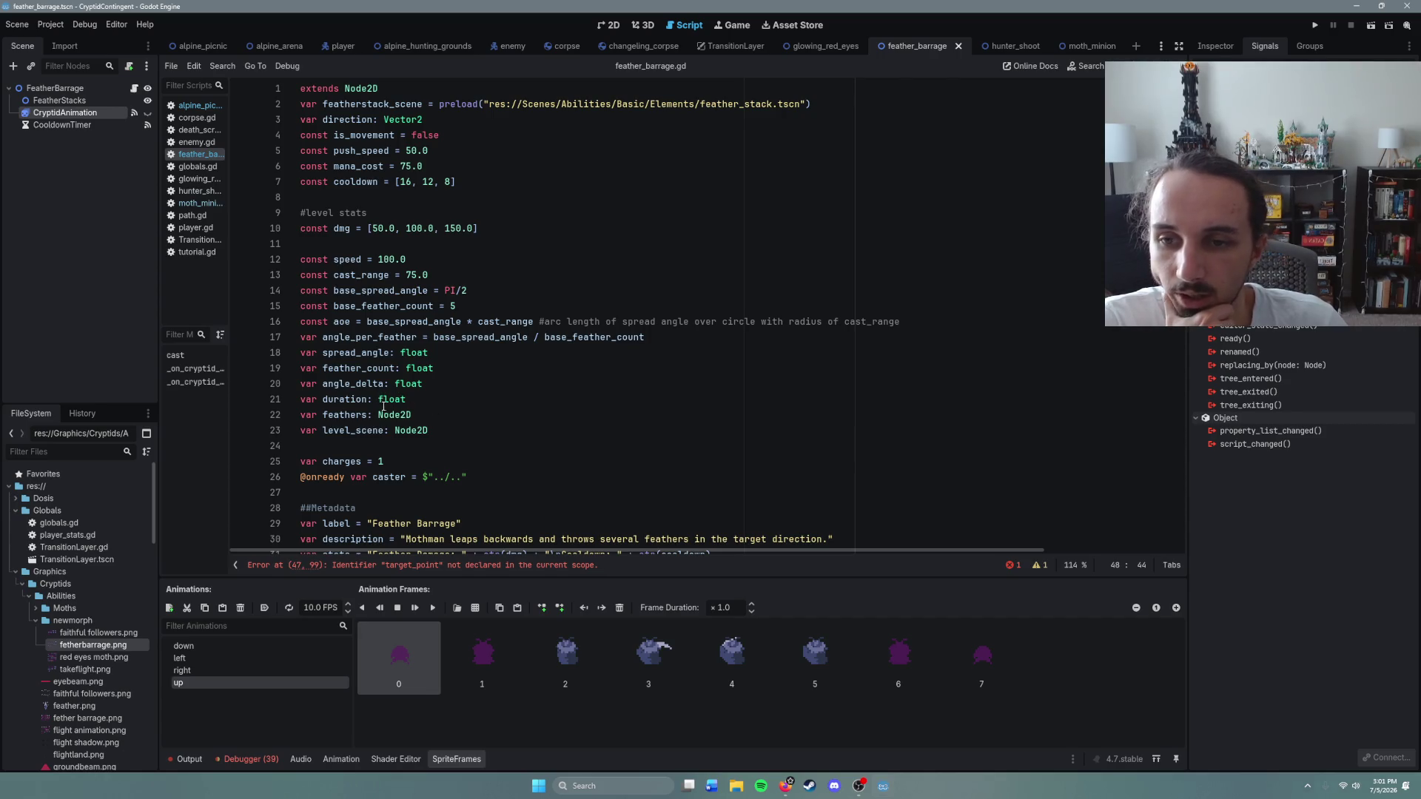
pyautogui.scroll(-5, 382, 403)
pyautogui.scroll(1, 396, 427)
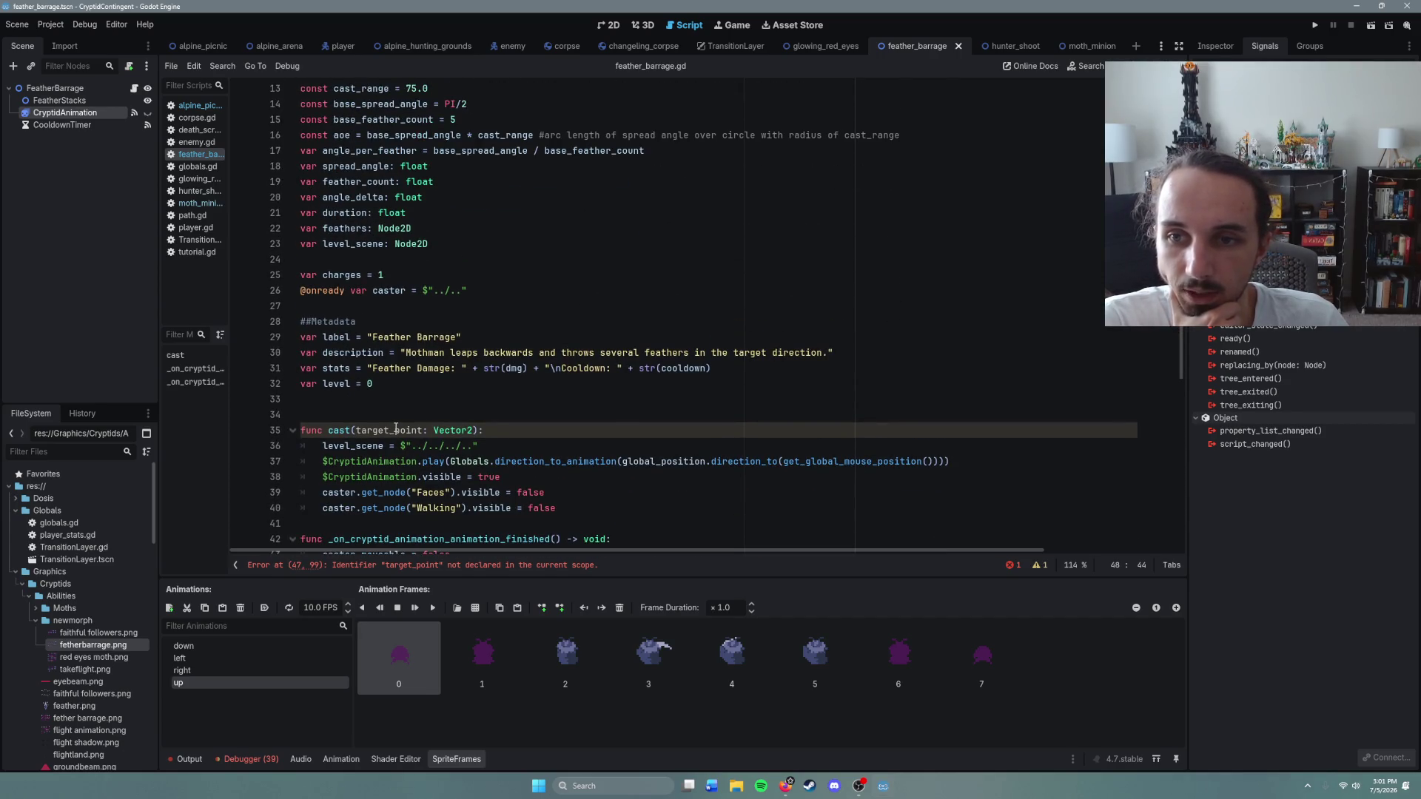
pyautogui.scroll(2, 396, 429)
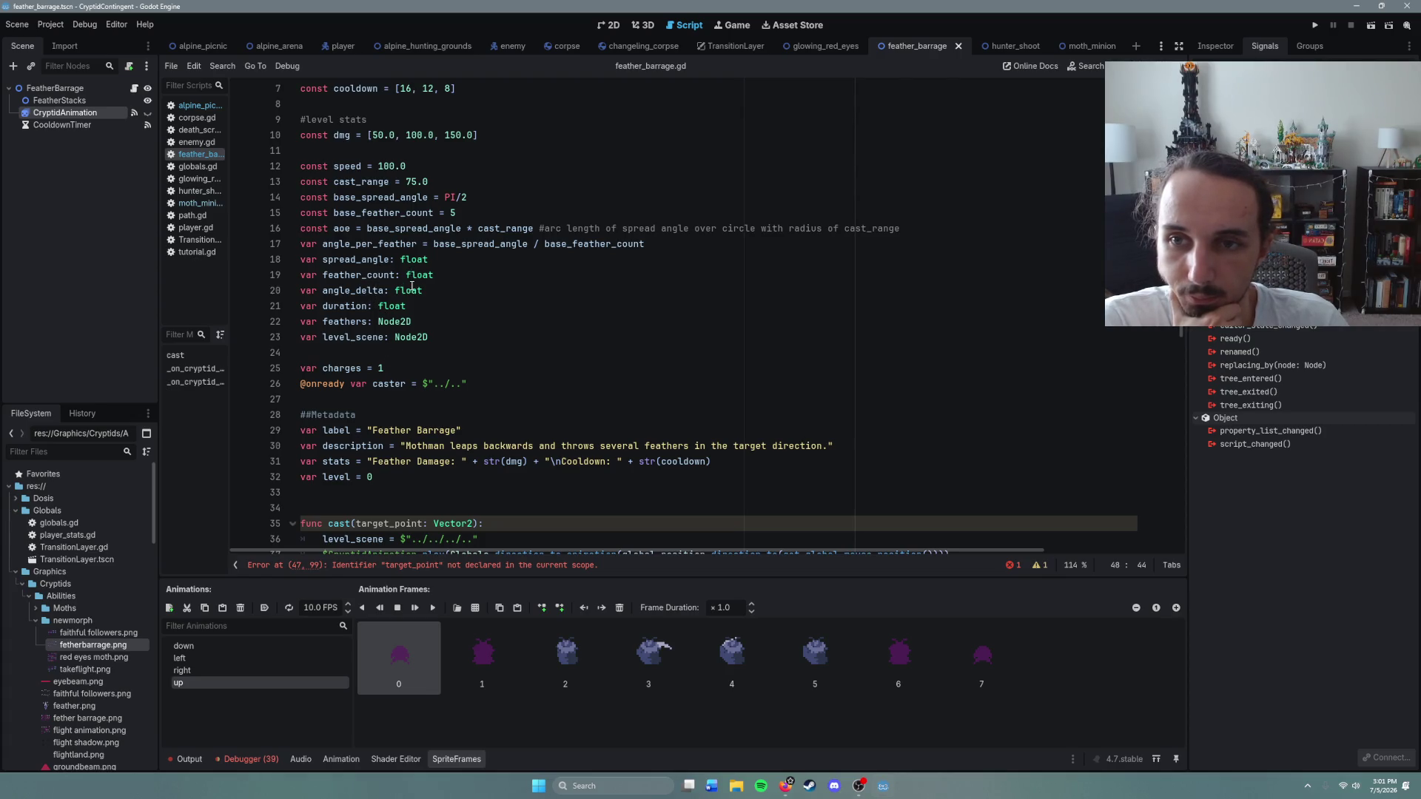
pyautogui.scroll(-3, 395, 429)
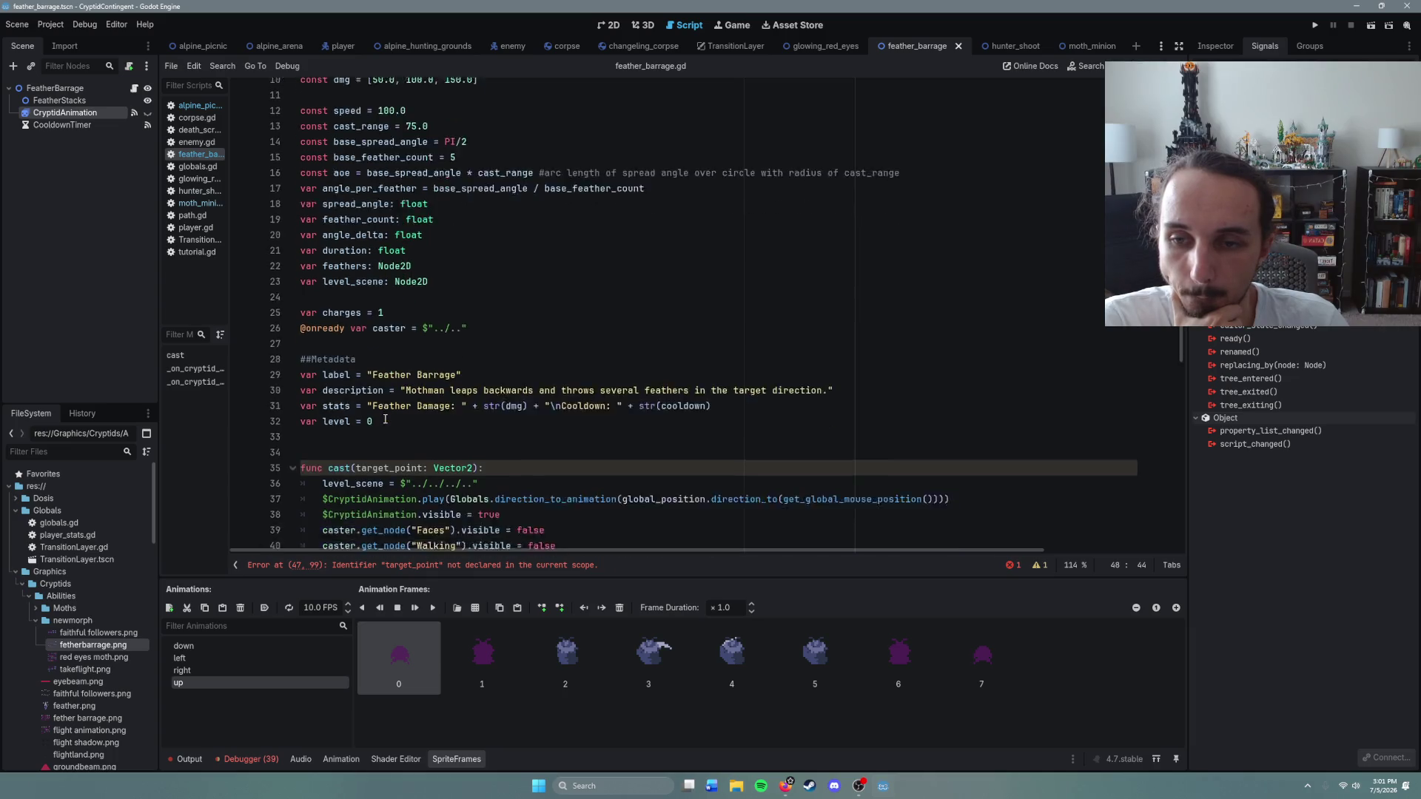
pyautogui.scroll(-5, 395, 429)
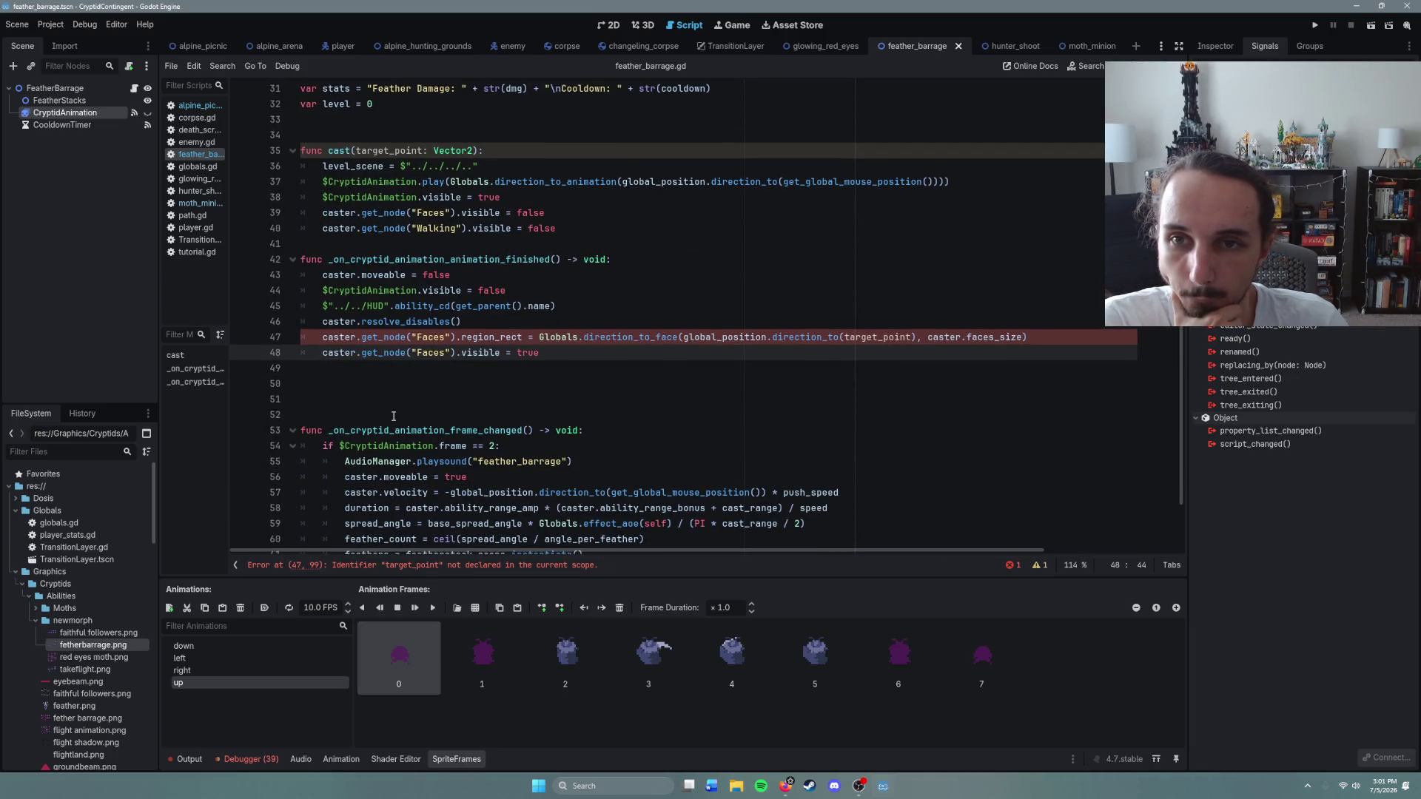
pyautogui.scroll(-2, 407, 414)
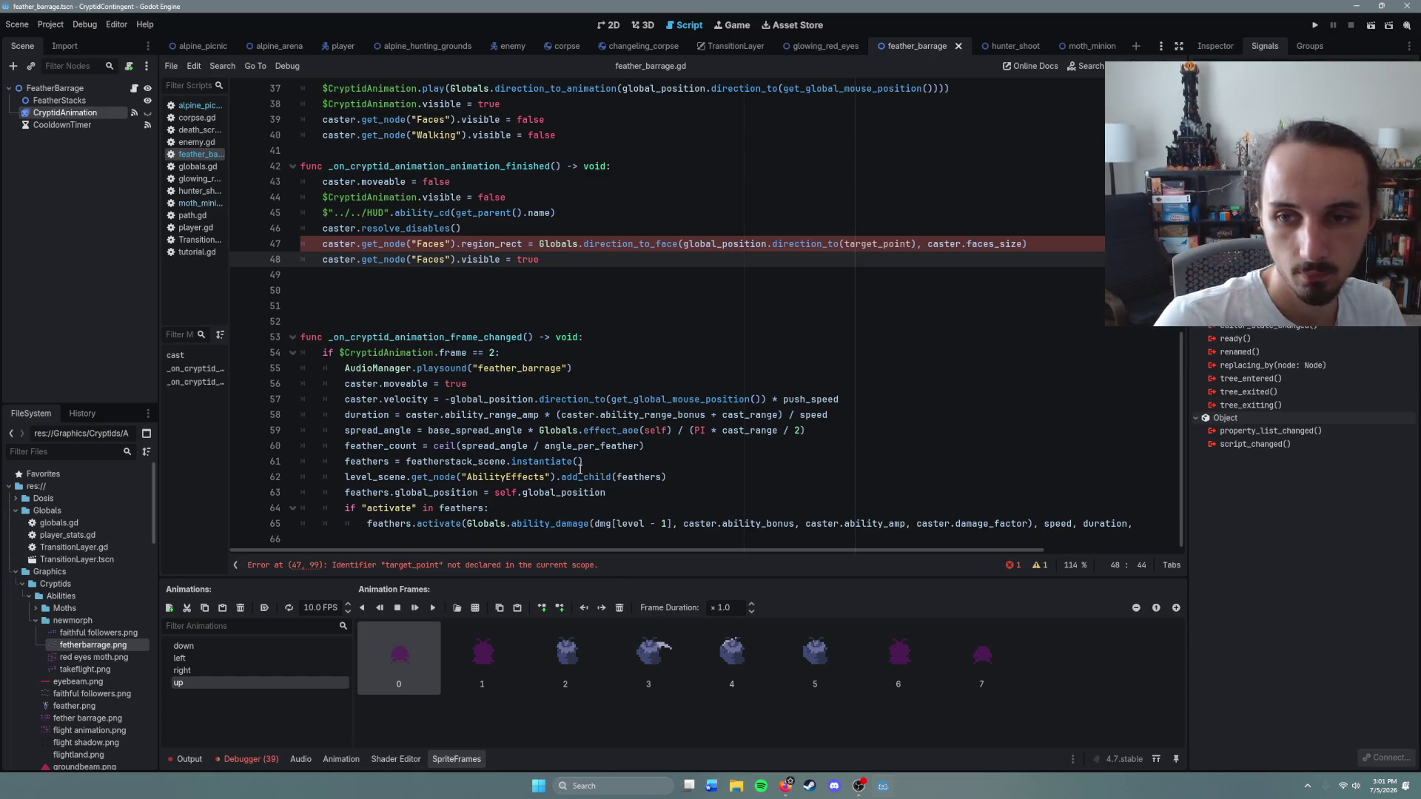
pyautogui.moveTo(518, 440)
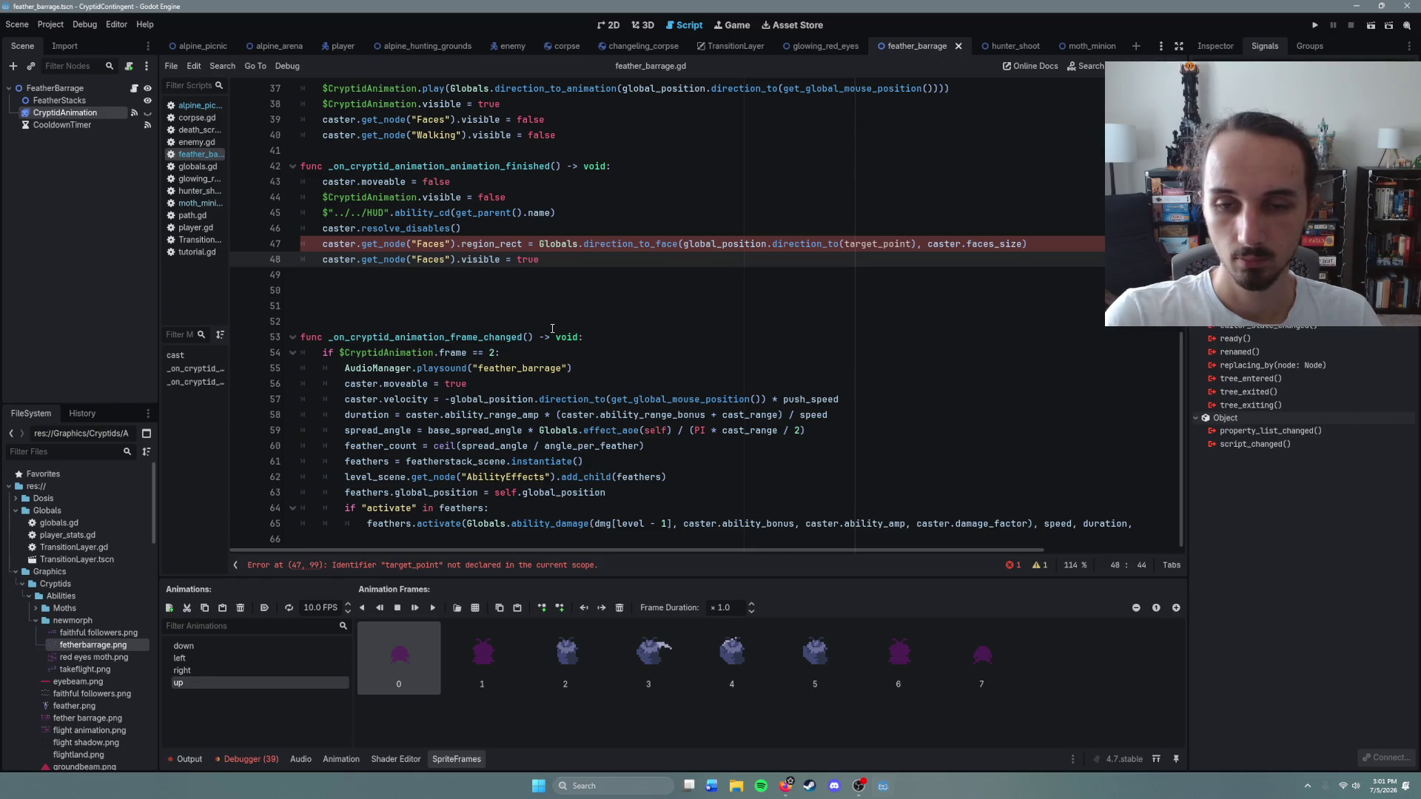
pyautogui.scroll(10, 552, 329)
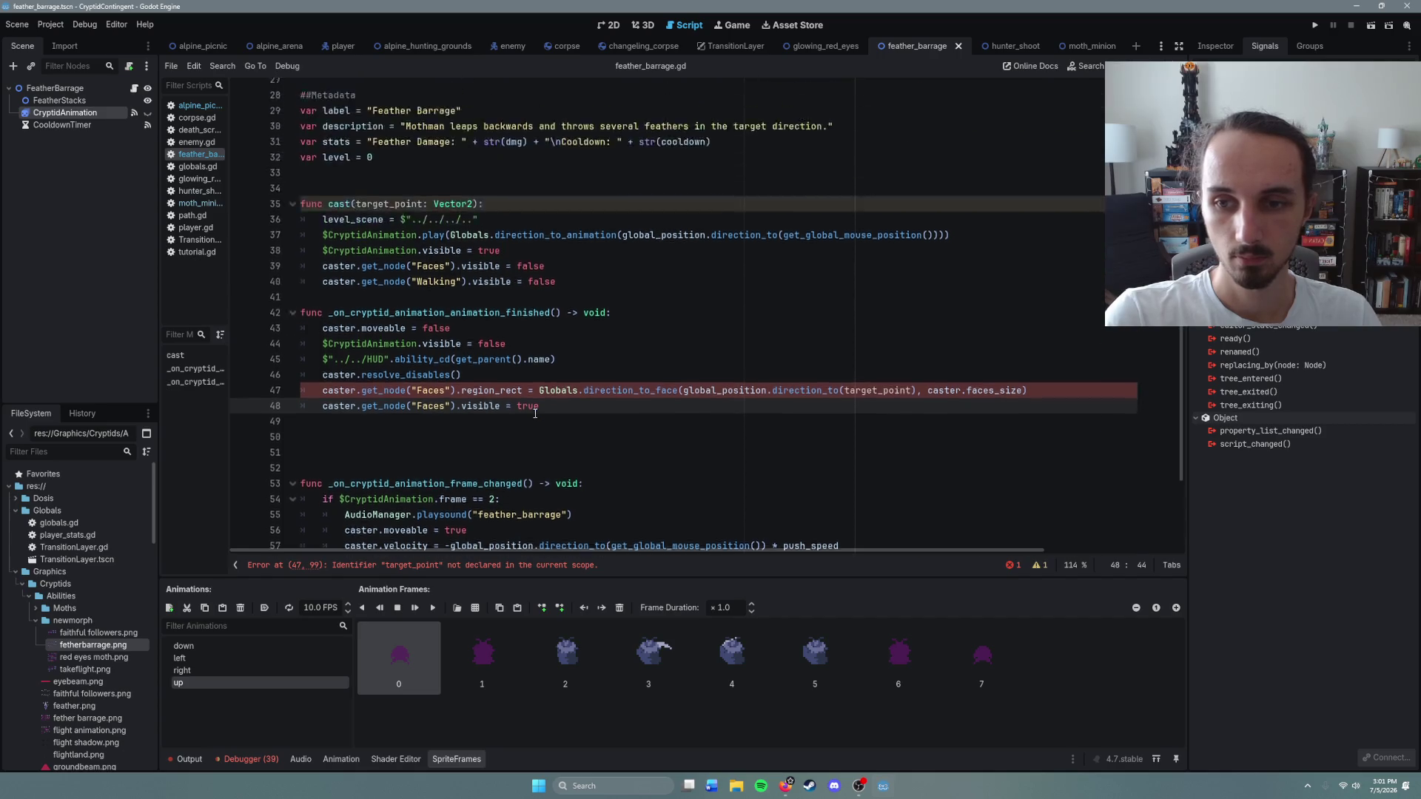
pyautogui.click(472, 429)
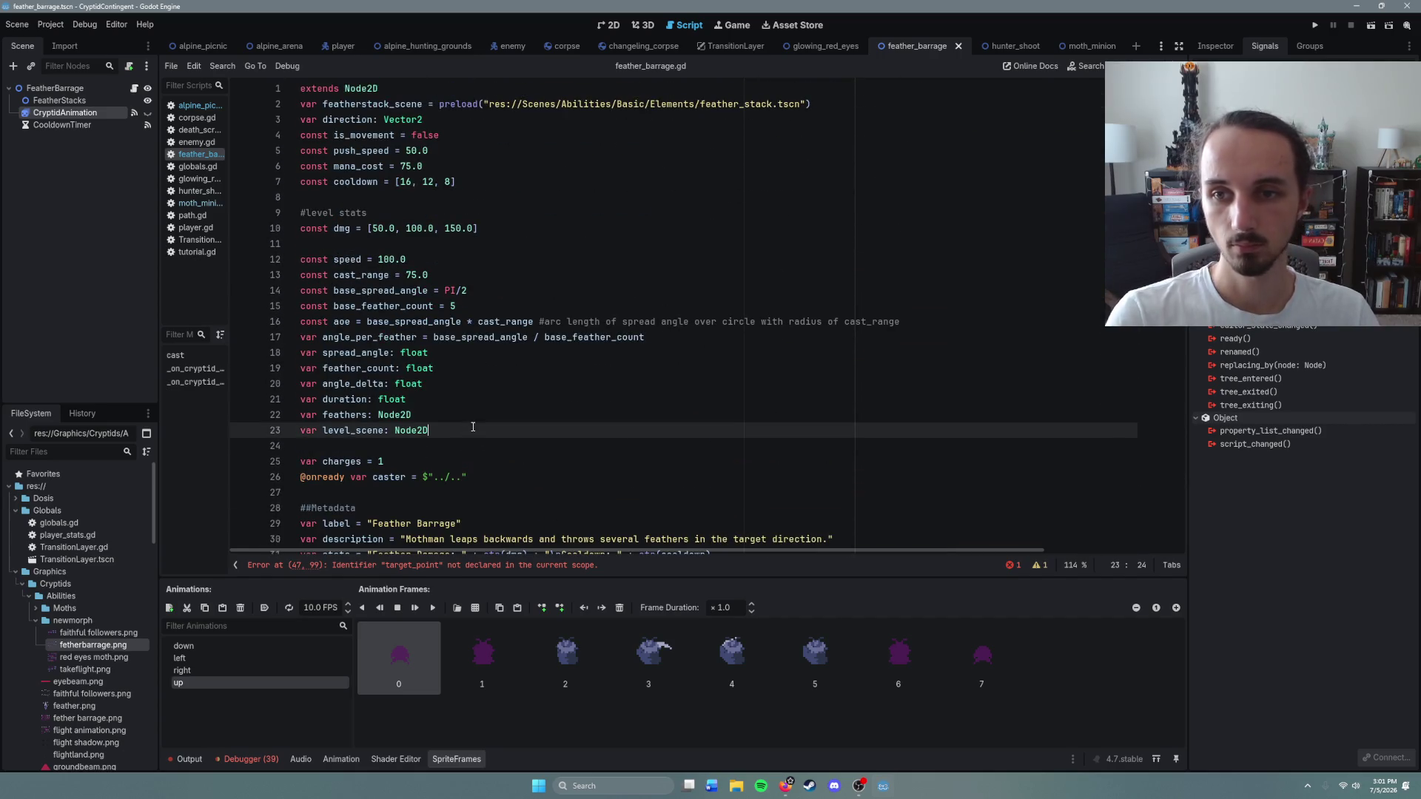
# Step: Declare a new cast_point variable with the suggested Vector2 type
pyautogui.press('Return')
pyautogui.write('casat')
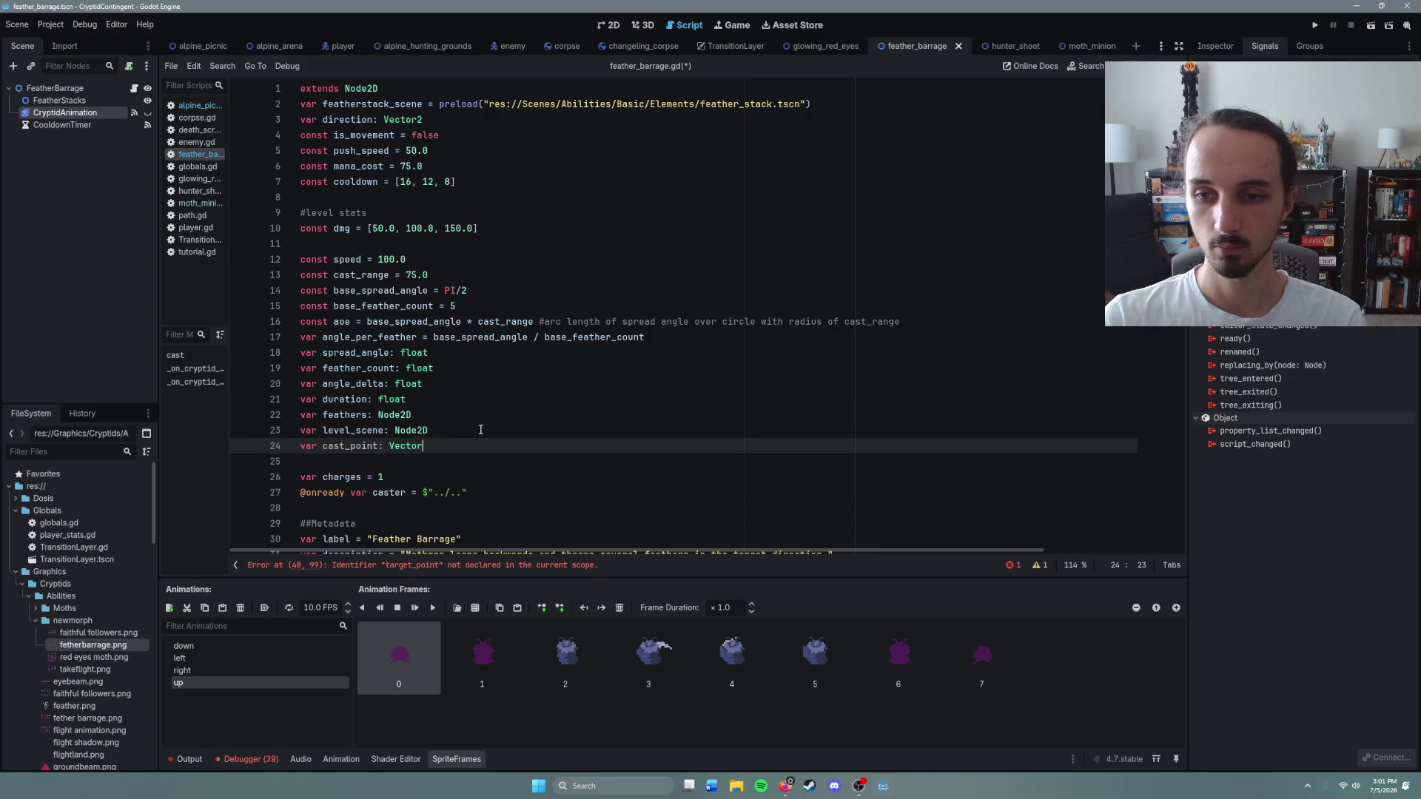
pyautogui.write('2')
pyautogui.press('Escape')
# Step: Rename the cast() parameter back to _target_point
pyautogui.scroll(-5, 518, 415)
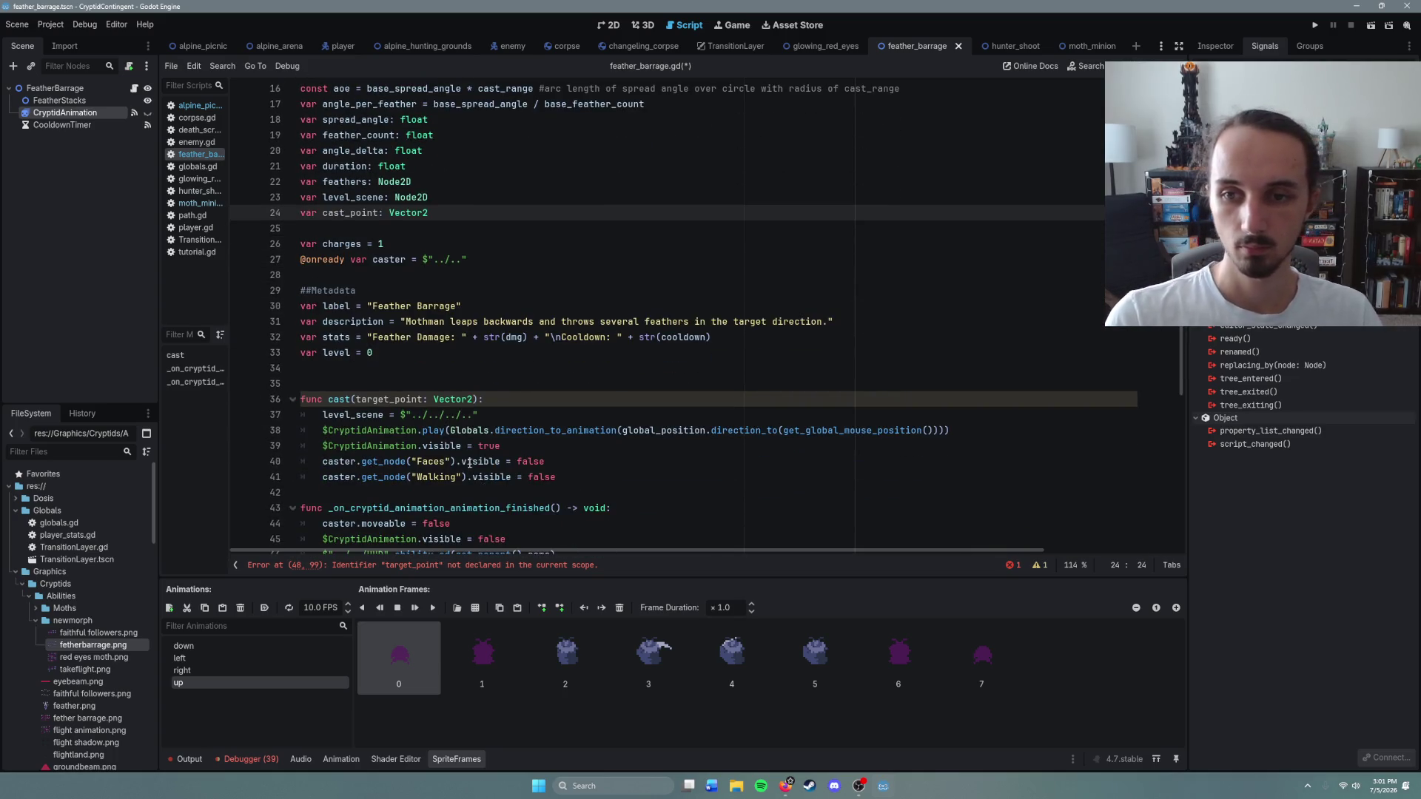
pyautogui.click(563, 411)
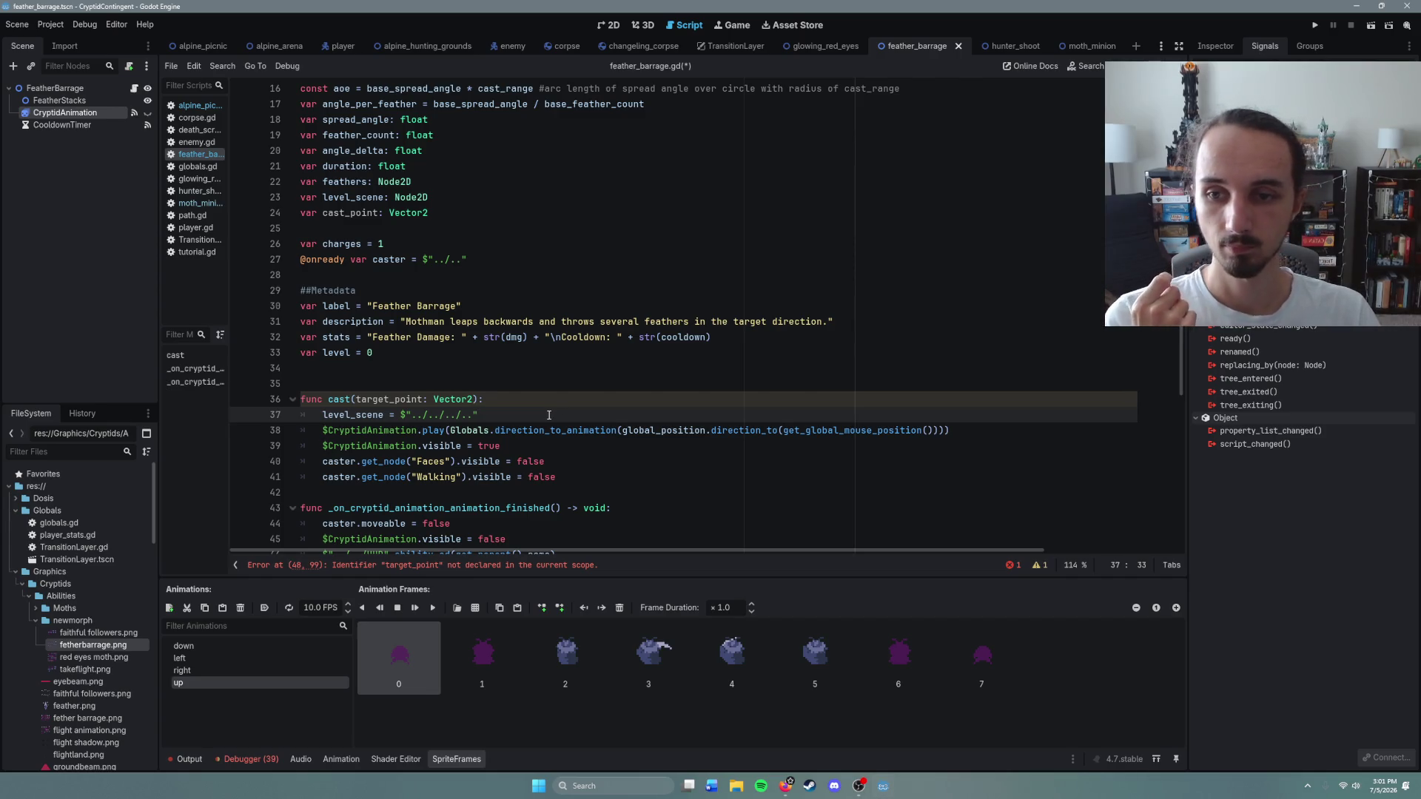
pyautogui.click(356, 400)
pyautogui.write('_')
# Step: Add cast_point = get_global_mouse_position() on a new line after level_scene
pyautogui.click(521, 417)
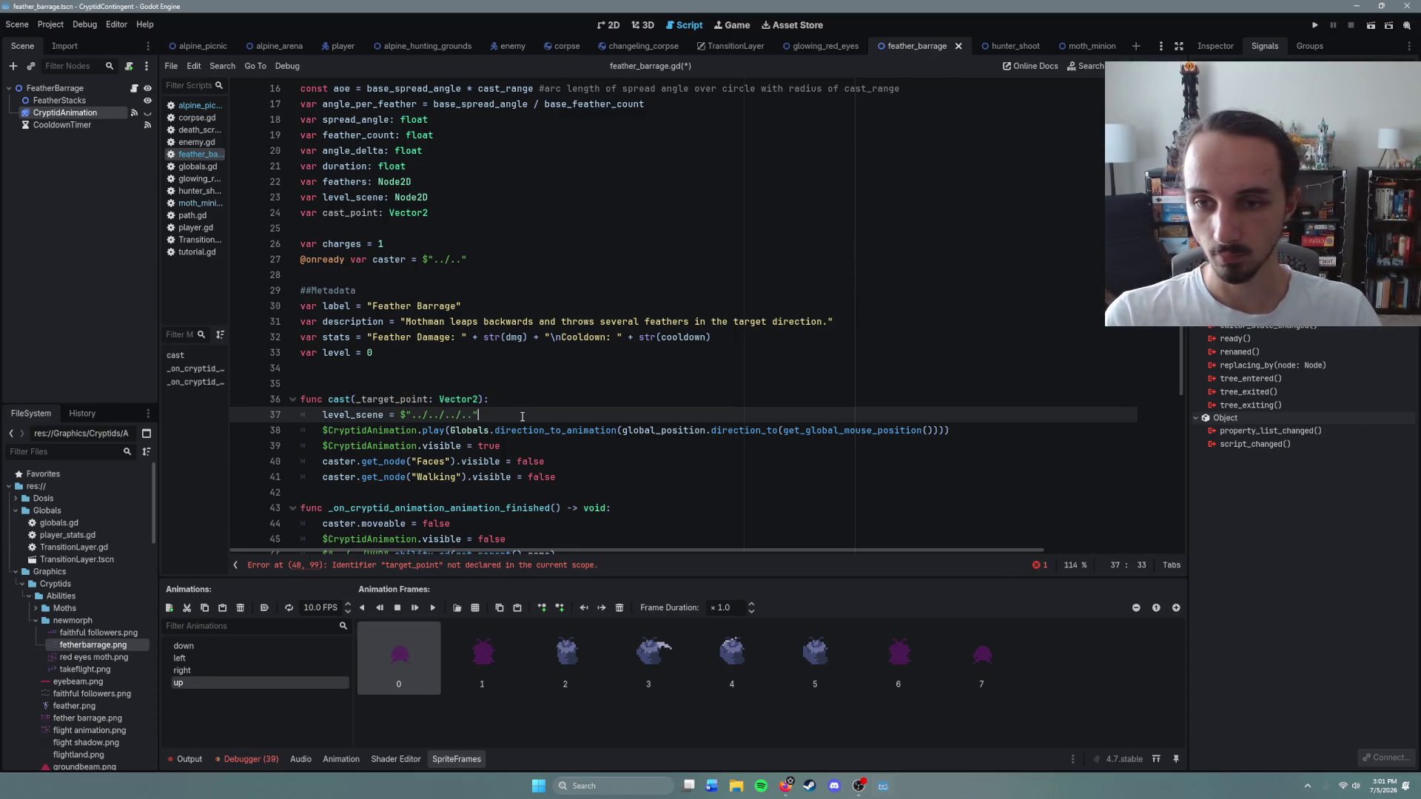
pyautogui.press('Return')
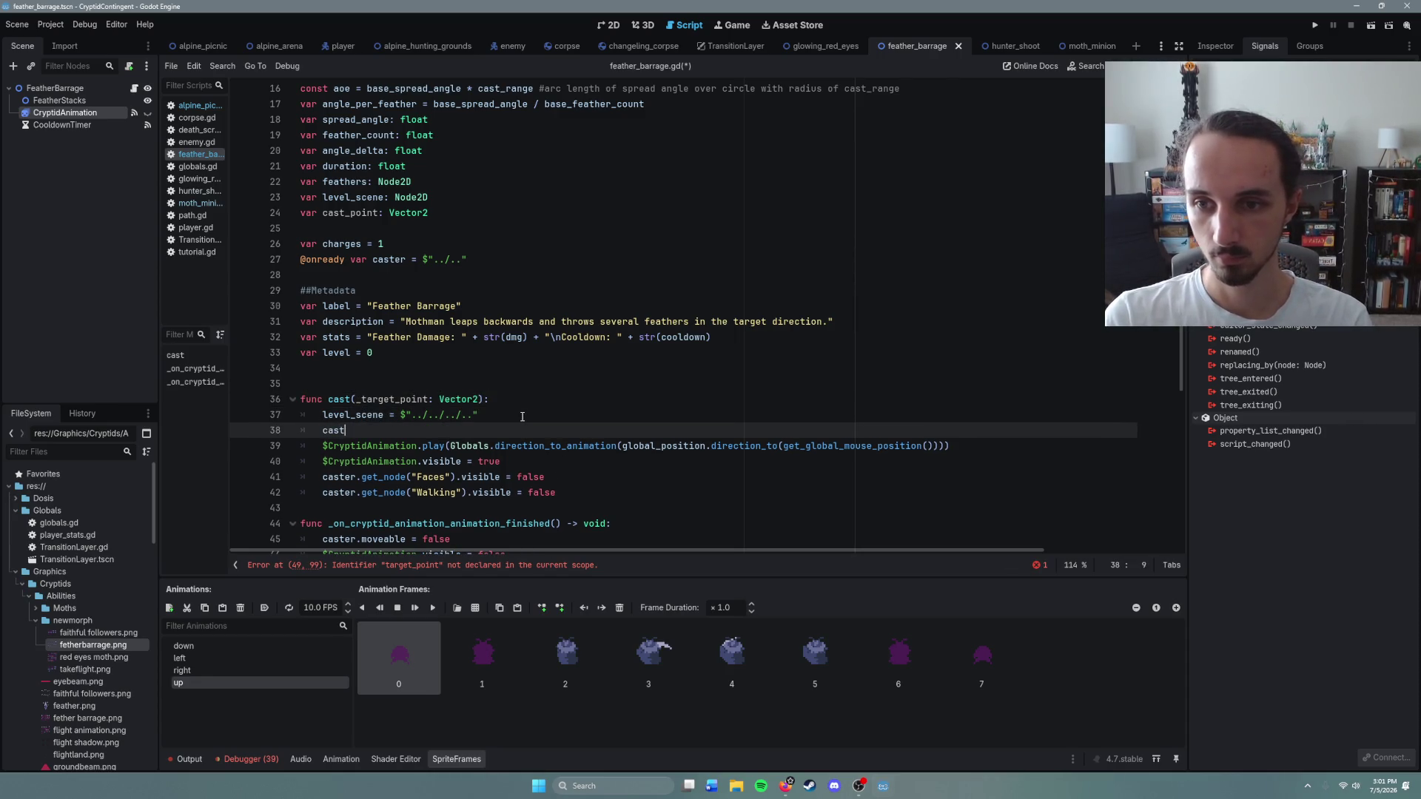
pyautogui.write('_point =')
pyautogui.press('Escape')
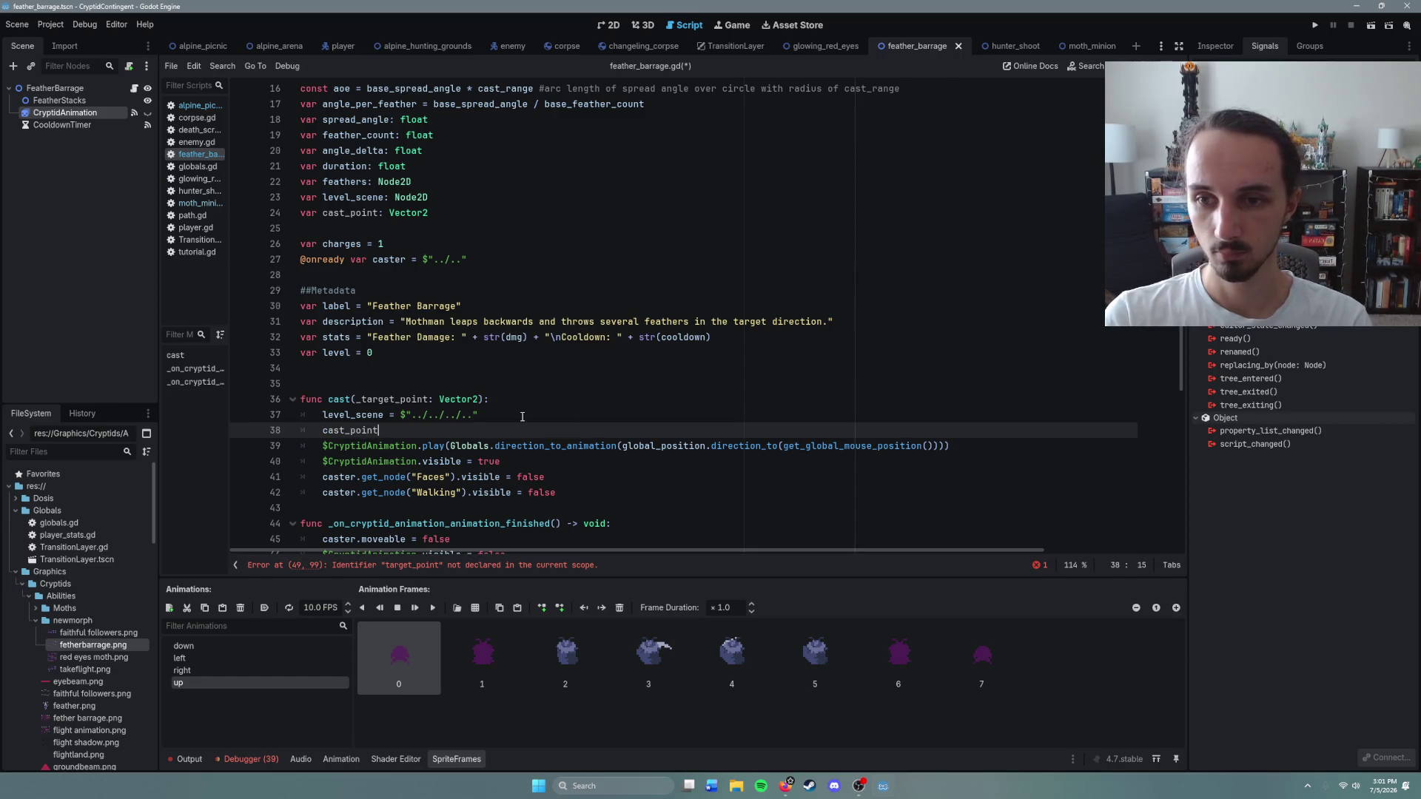
pyautogui.write(' = get')
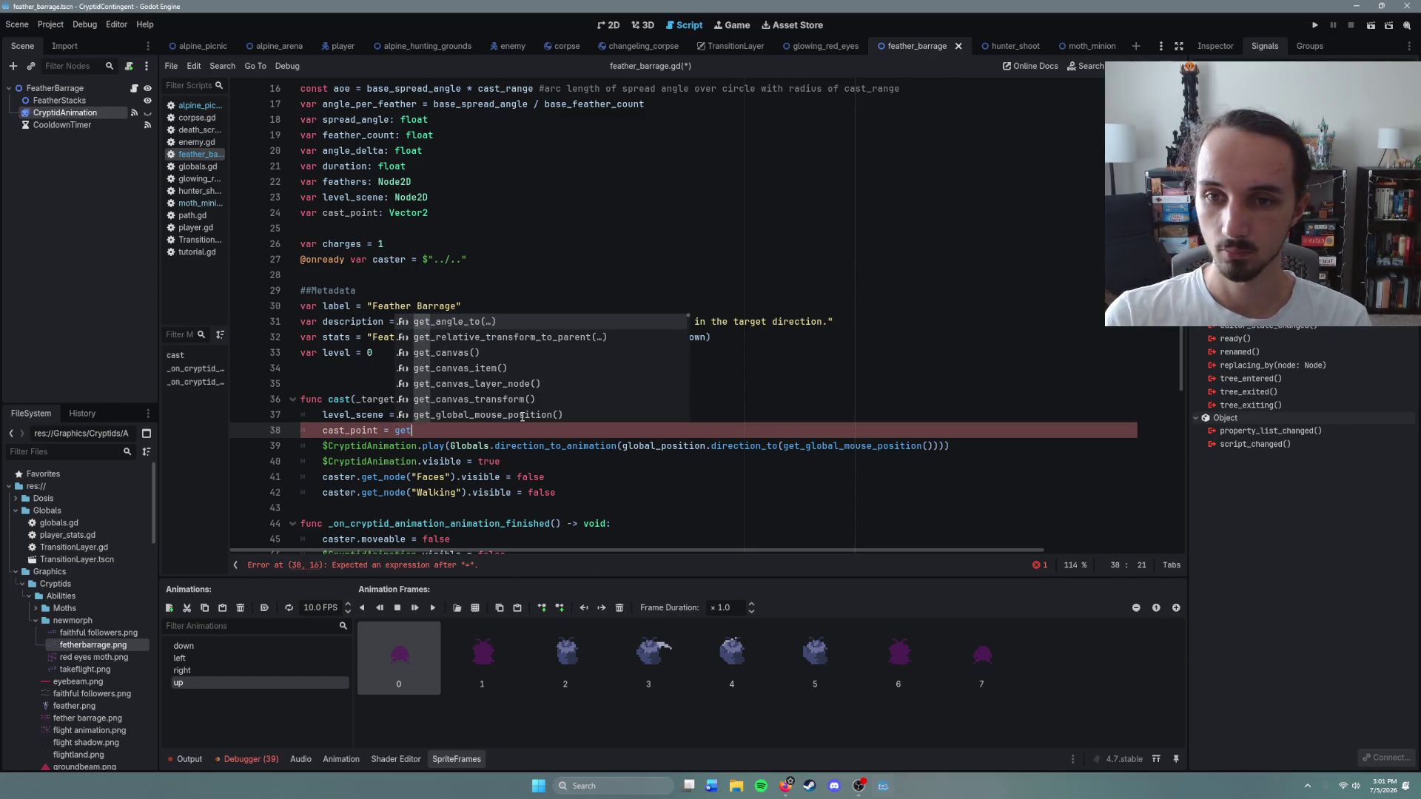
pyautogui.write('_glo')
pyautogui.press('Return')
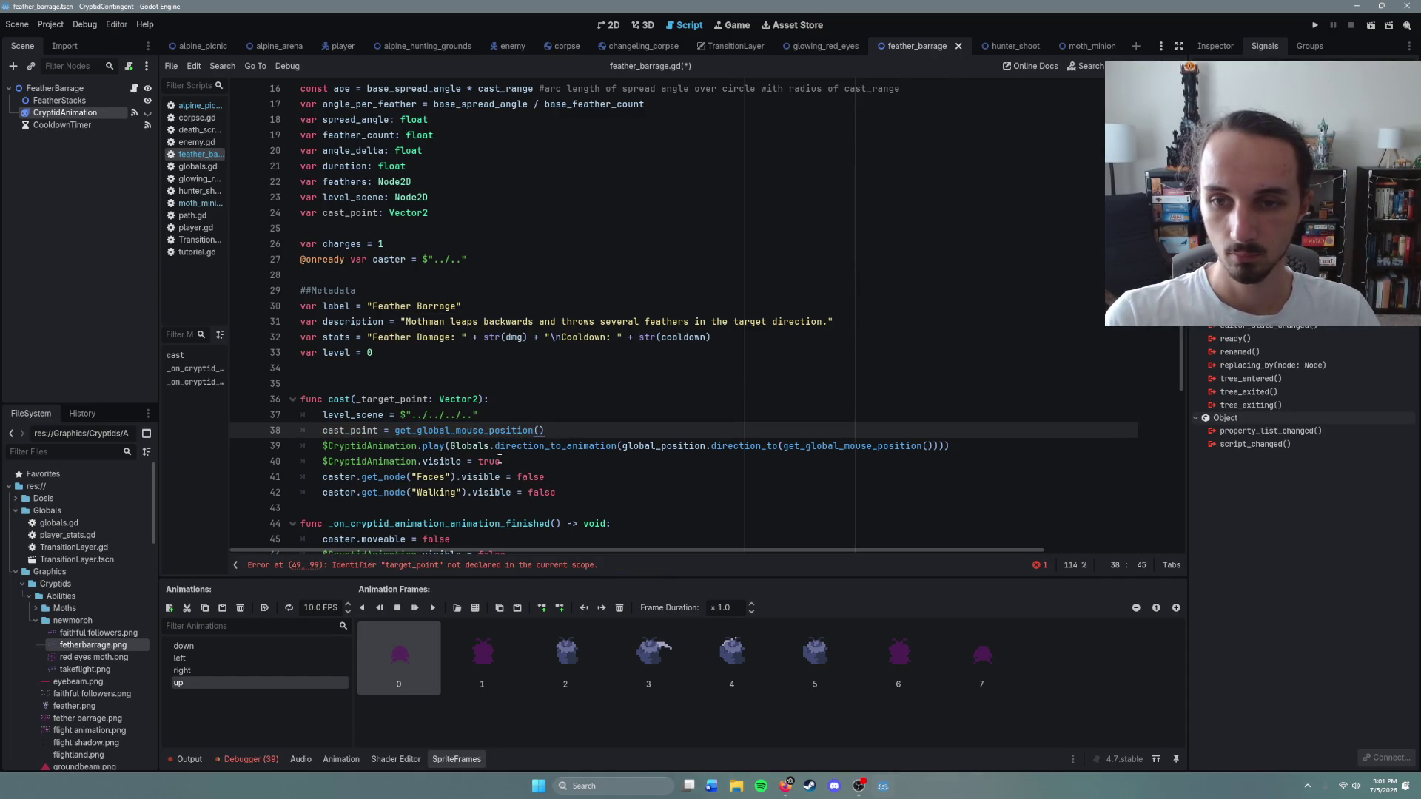
pyautogui.scroll(-1, 679, 490)
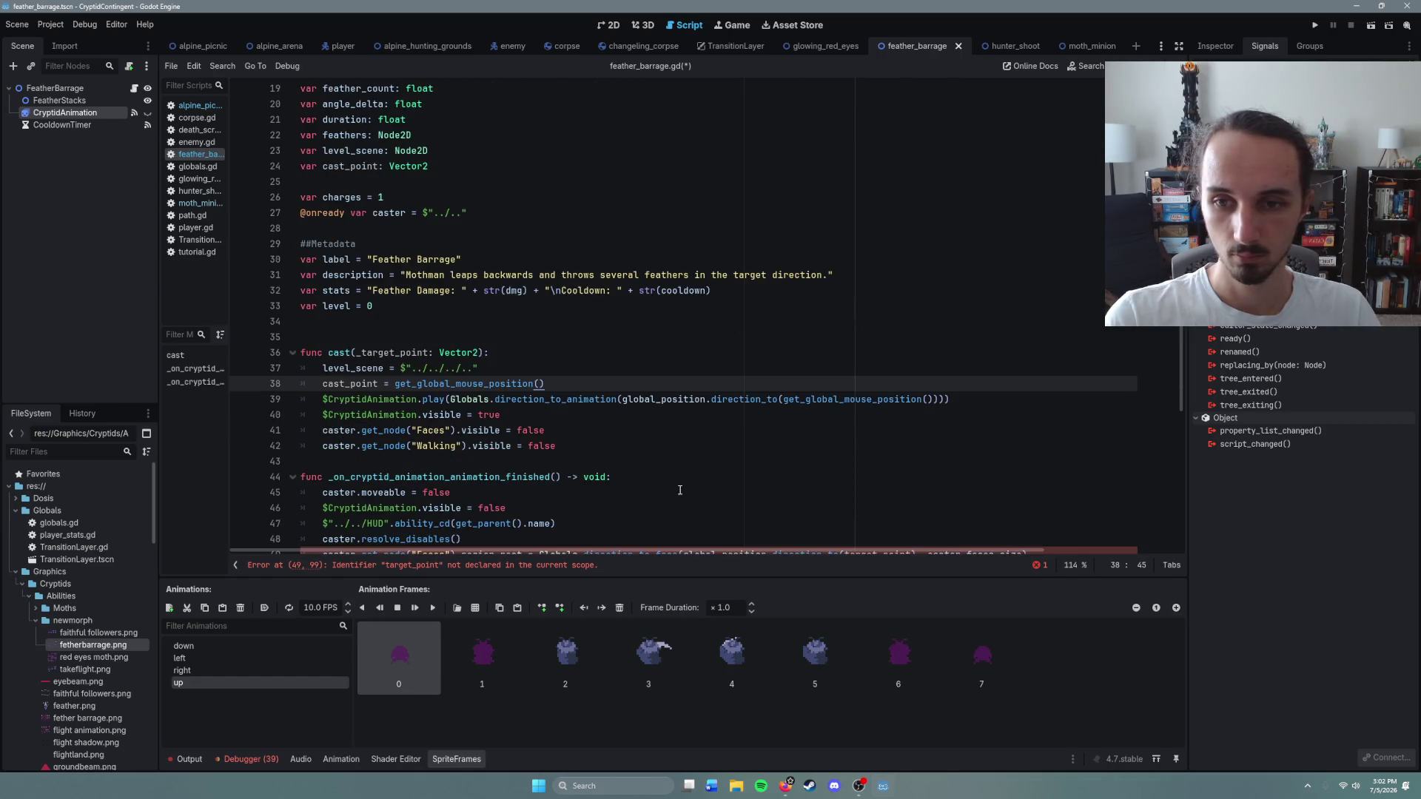
# Step: Aim the cast animation at cast_point instead of get_global_mouse_position() and save
pyautogui.moveTo(934, 401); pyautogui.dragTo(784, 403)
pyautogui.write('cast_')
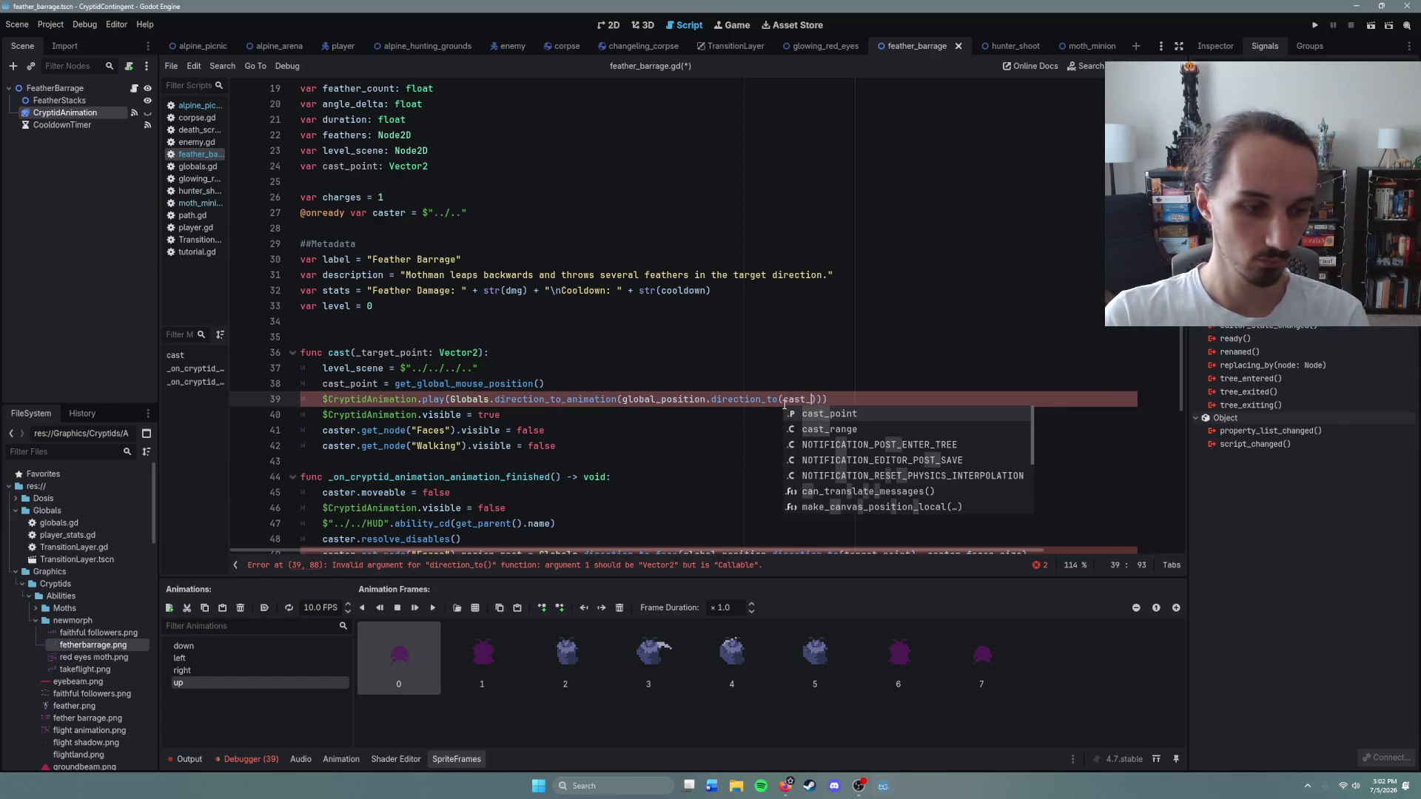
pyautogui.press('Return')
pyautogui.click(601, 434)
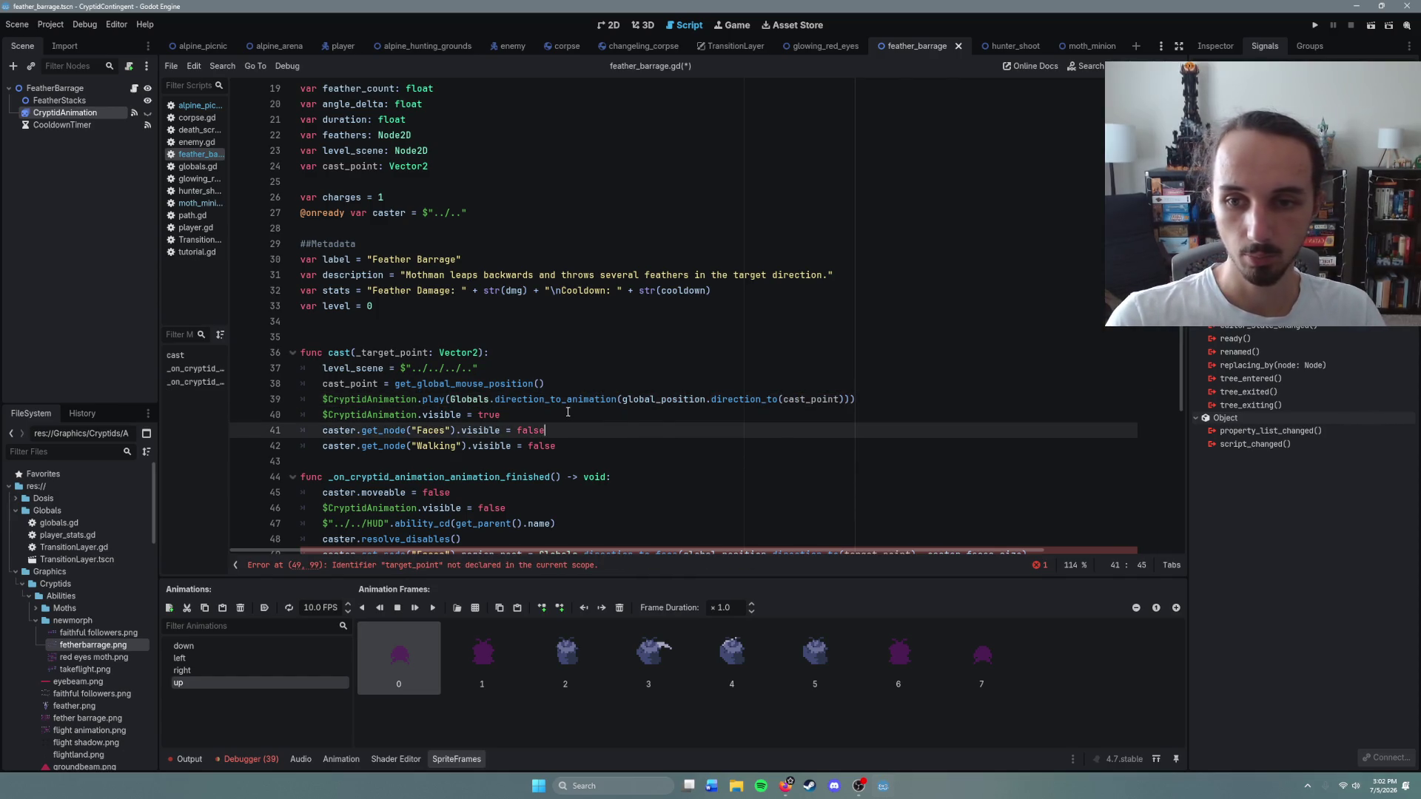
pyautogui.hotkey('ctrl', 's')
# Step: Replace target_point with cast_point in the handler's Faces line on line 49 and save
pyautogui.click(599, 450)
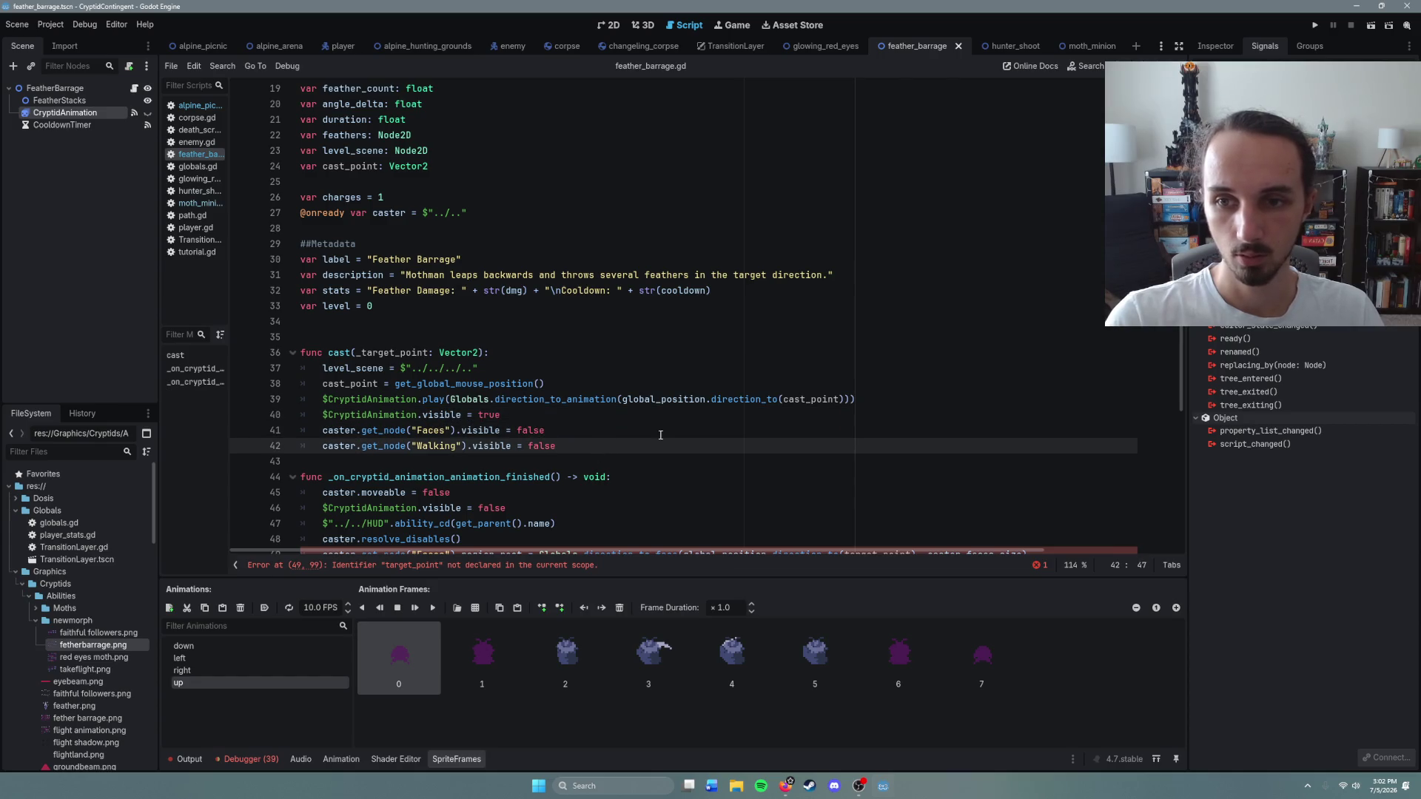
pyautogui.click(557, 383)
pyautogui.scroll(-3, 538, 427)
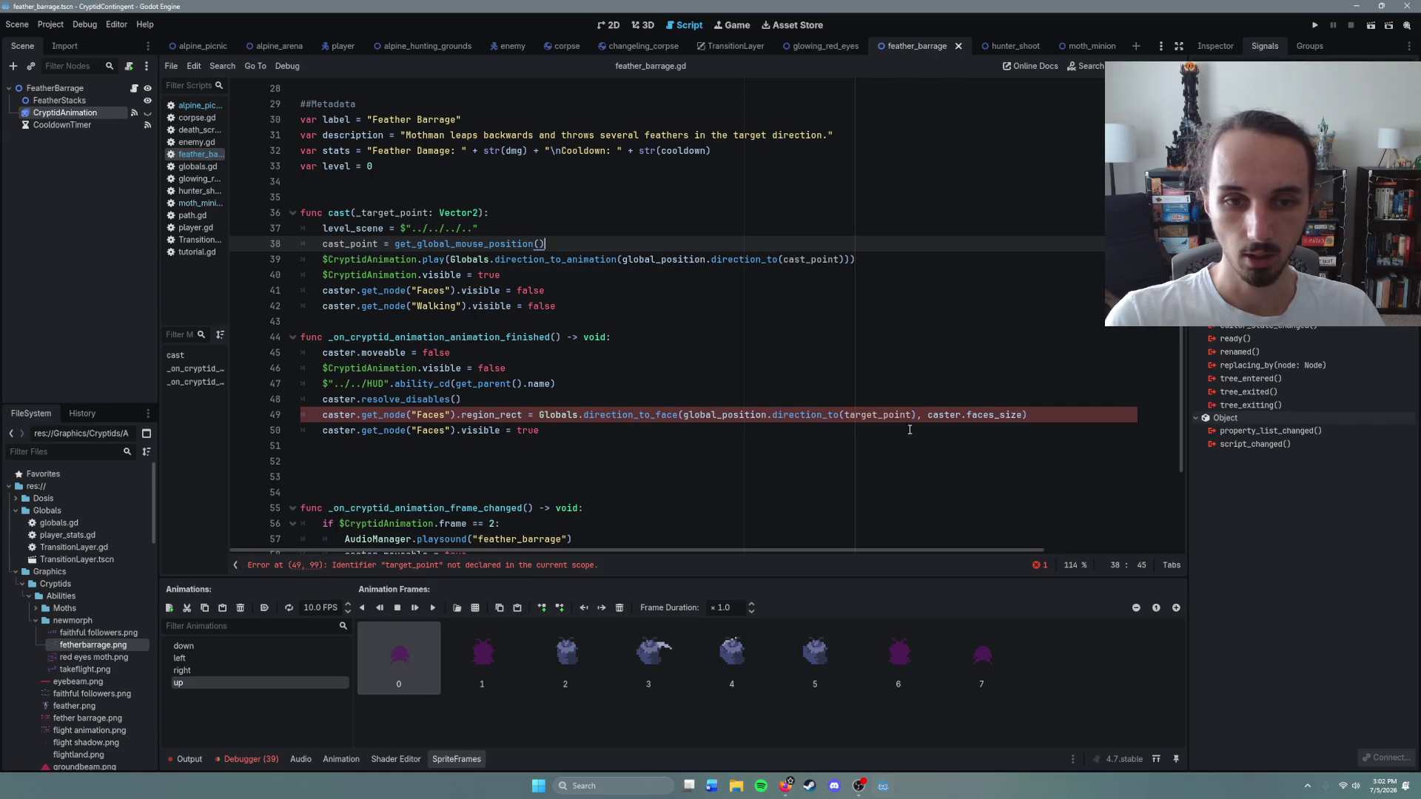
pyautogui.moveTo(859, 422); pyautogui.dragTo(844, 420)
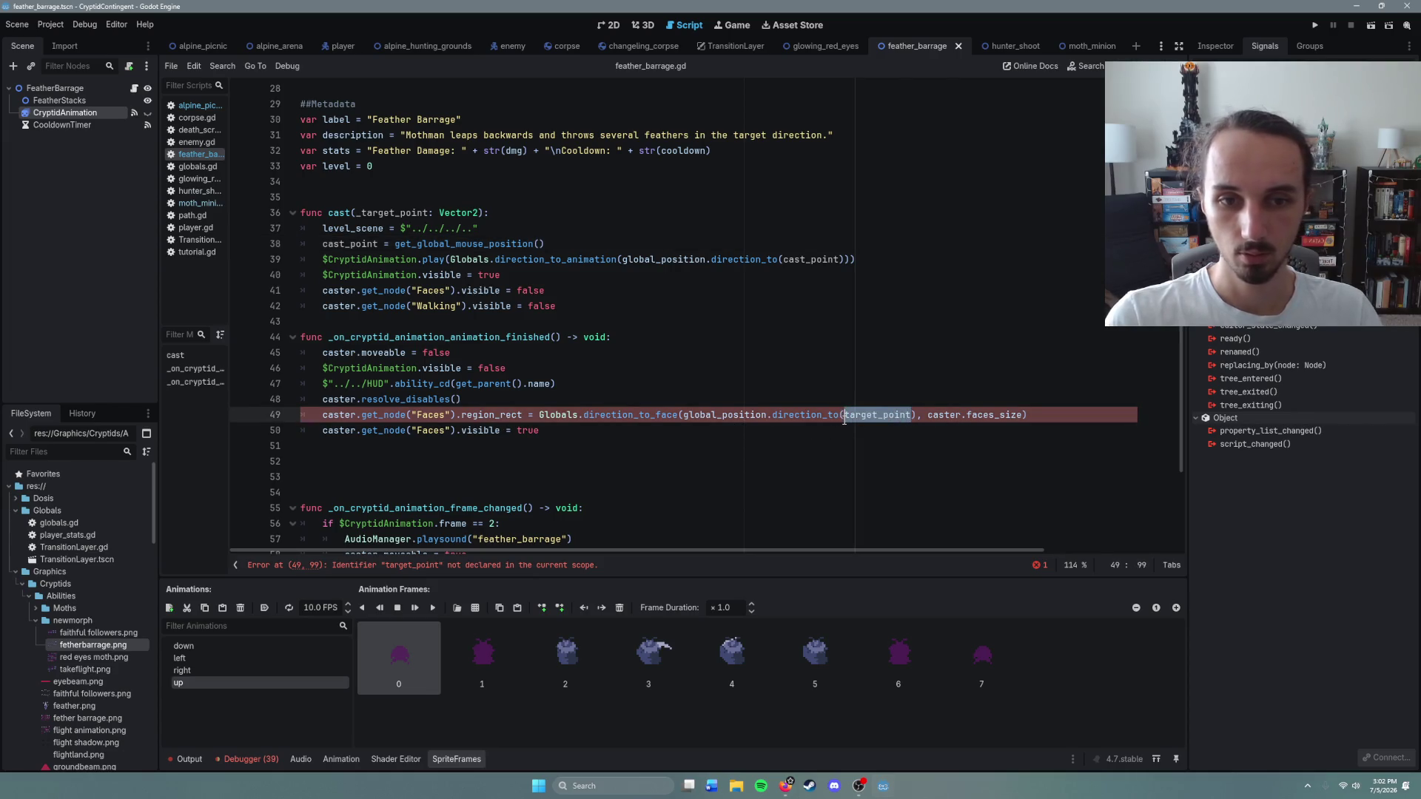
pyautogui.hscroll(5, 844, 420)
pyautogui.write('cas')
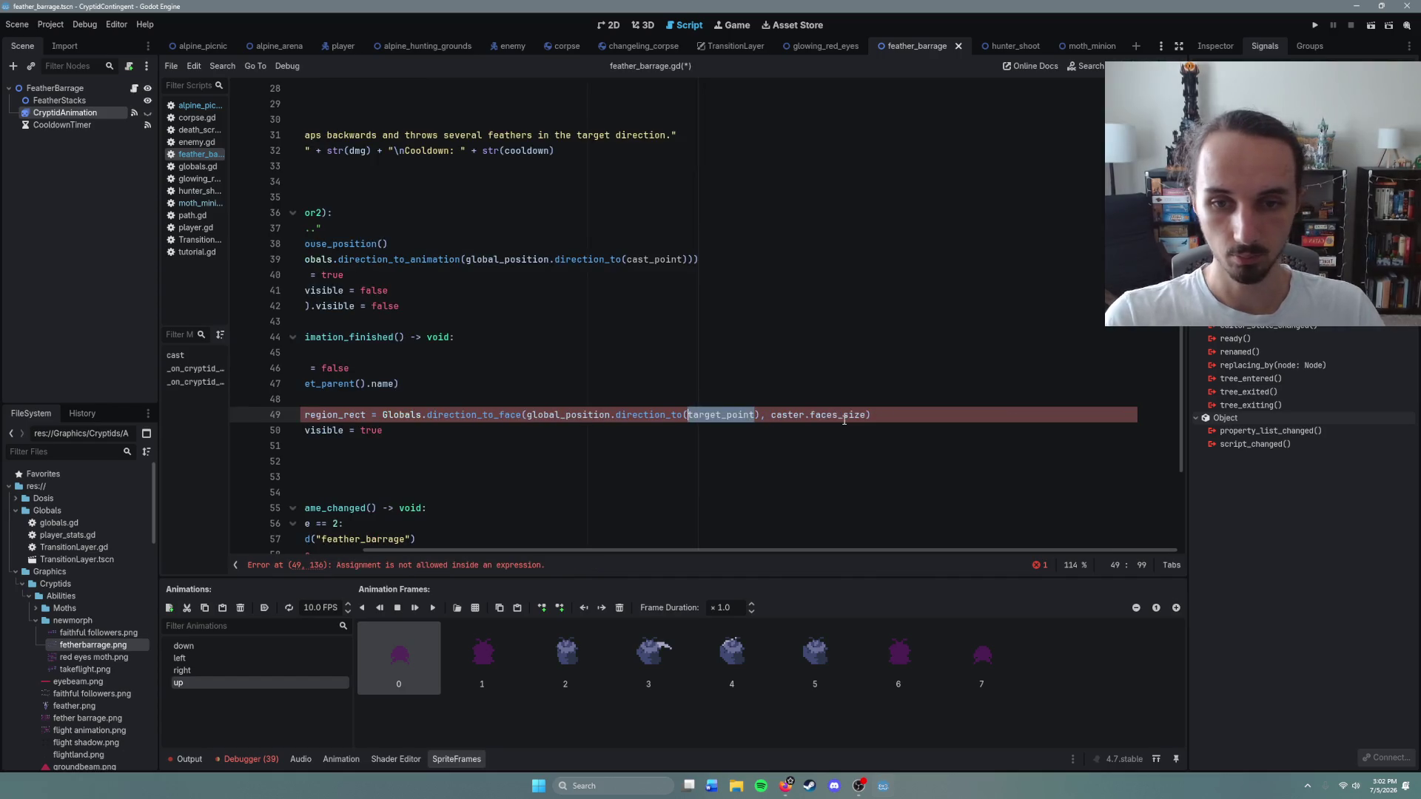
pyautogui.write('t_p')
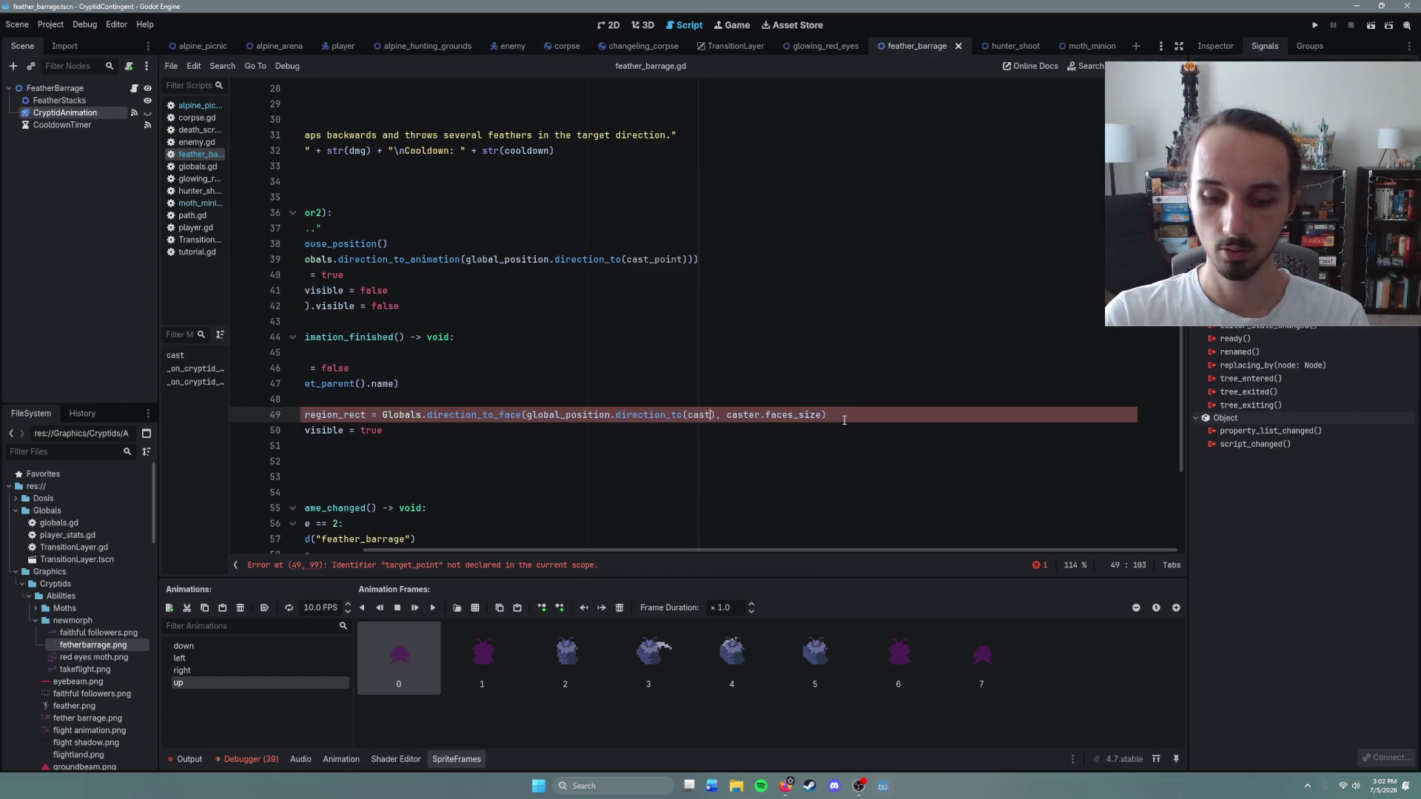
pyautogui.write('oint')
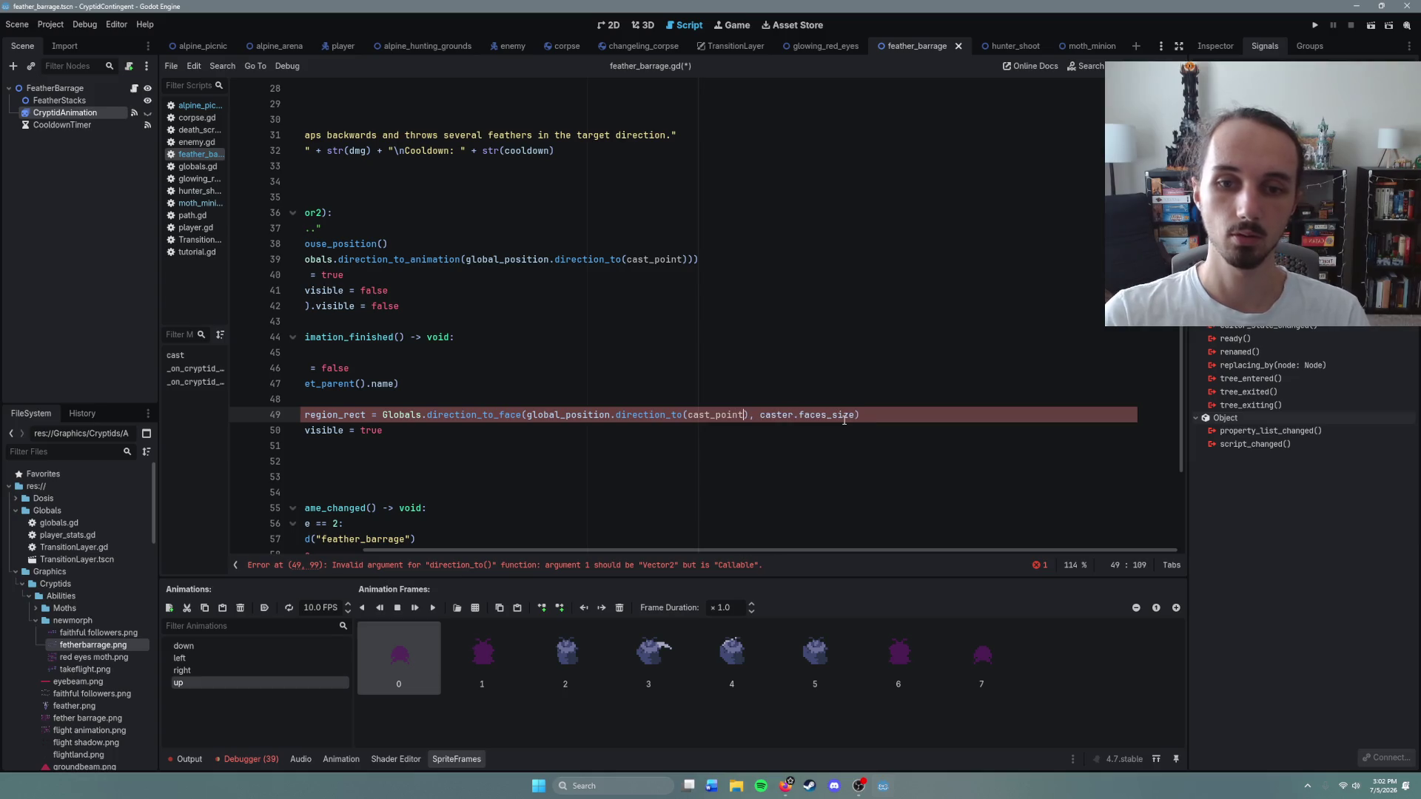
pyautogui.hscroll(-5, 552, 518)
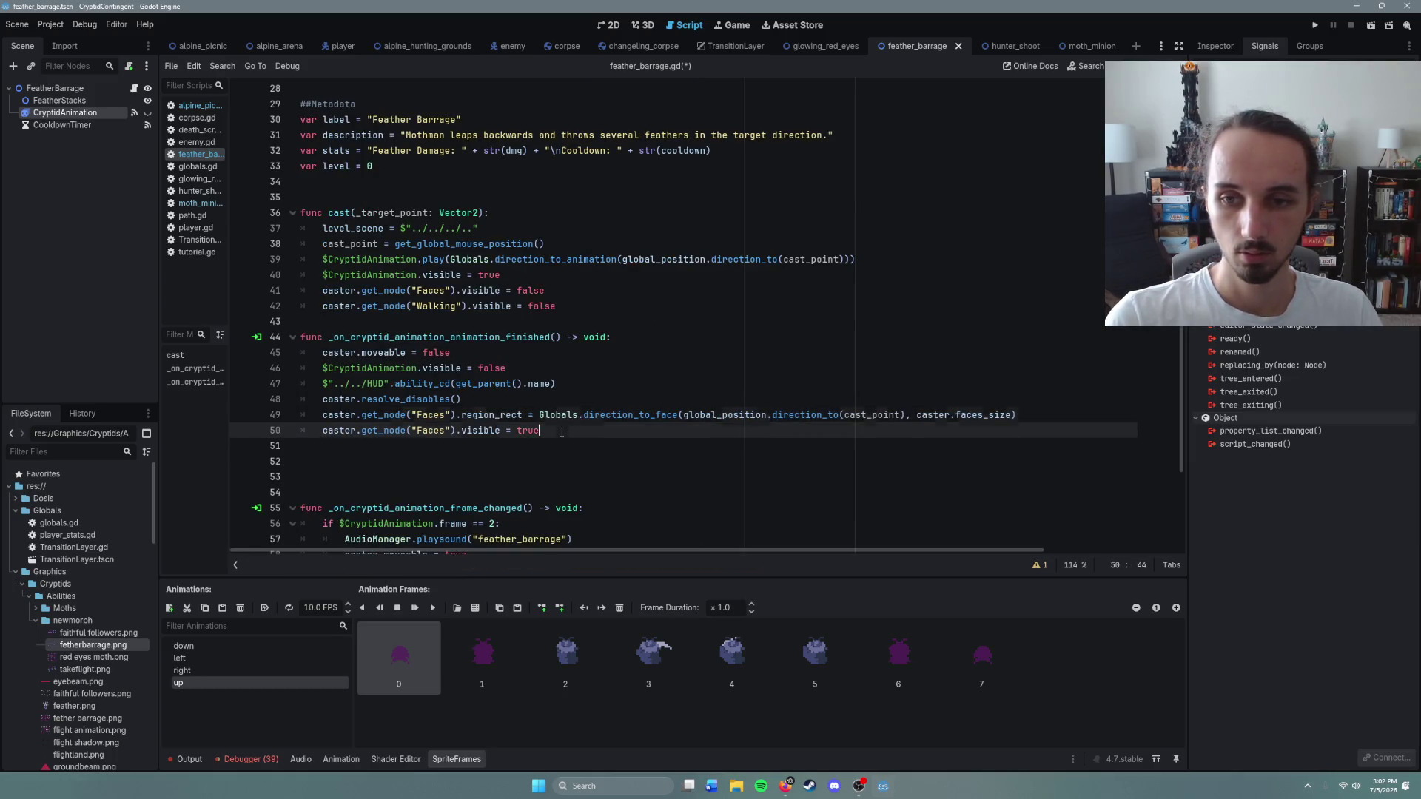
pyautogui.click(592, 430)
pyautogui.scroll(-3, 604, 509)
pyautogui.hotkey('ctrl', 's')
pyautogui.scroll(-1, 604, 509)
pyautogui.click(388, 323)
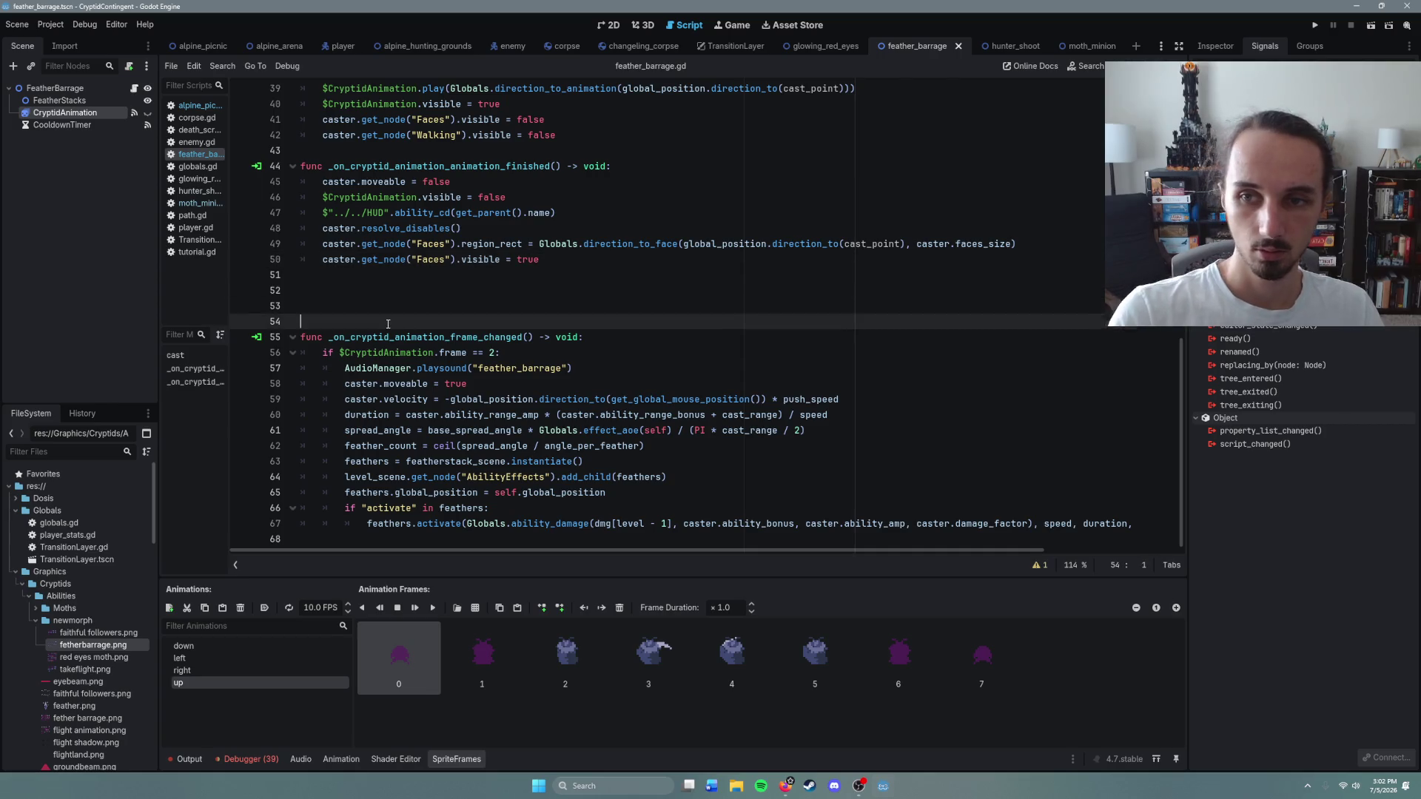
# Step: Delete blank lines 52–54 and change the push direction to direction_to(cast_point)
pyautogui.press('BackSpace')
pyautogui.press('BackSpace')
pyautogui.press('BackSpace')
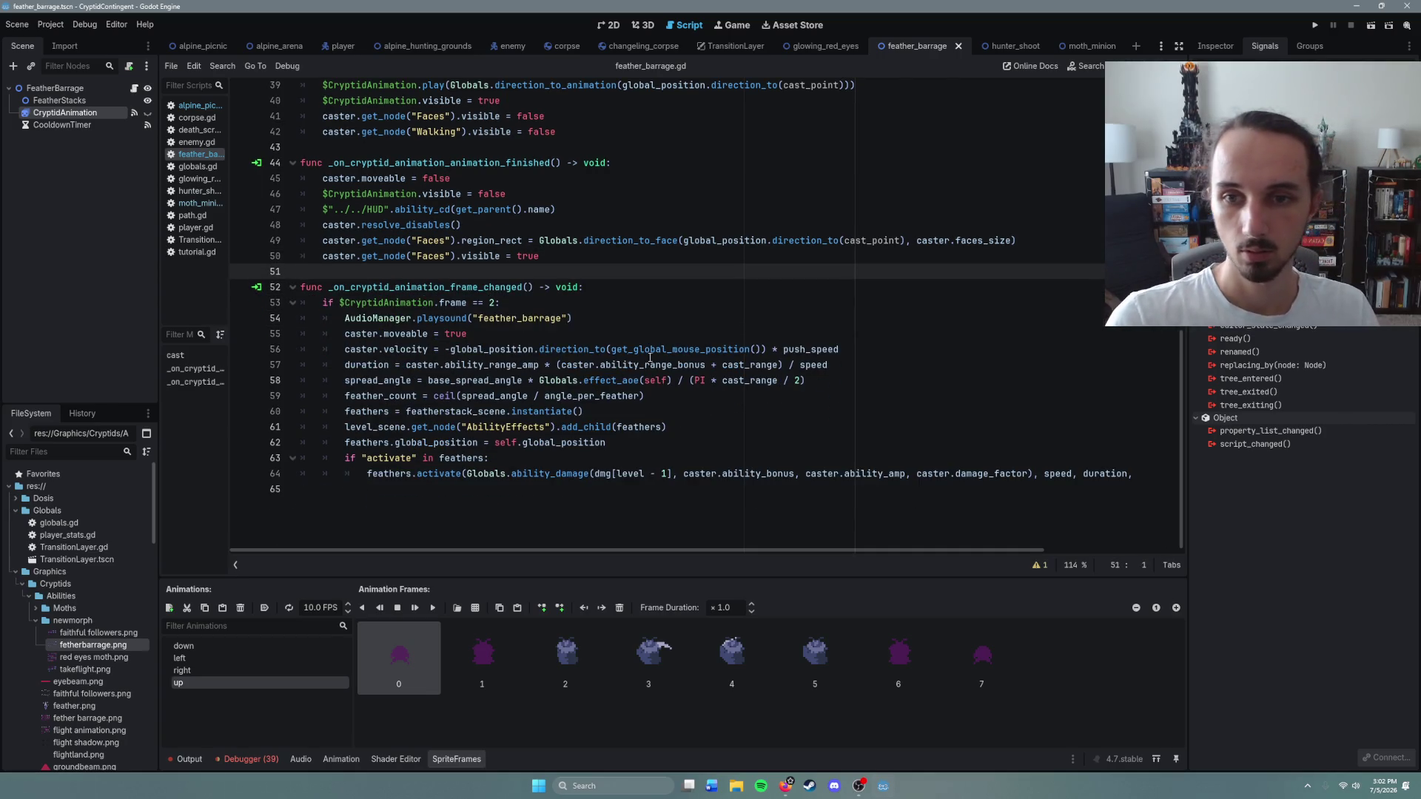
pyautogui.moveTo(762, 349); pyautogui.dragTo(612, 350)
pyautogui.write('p')
pyautogui.press('BackSpace')
pyautogui.write('cast_p')
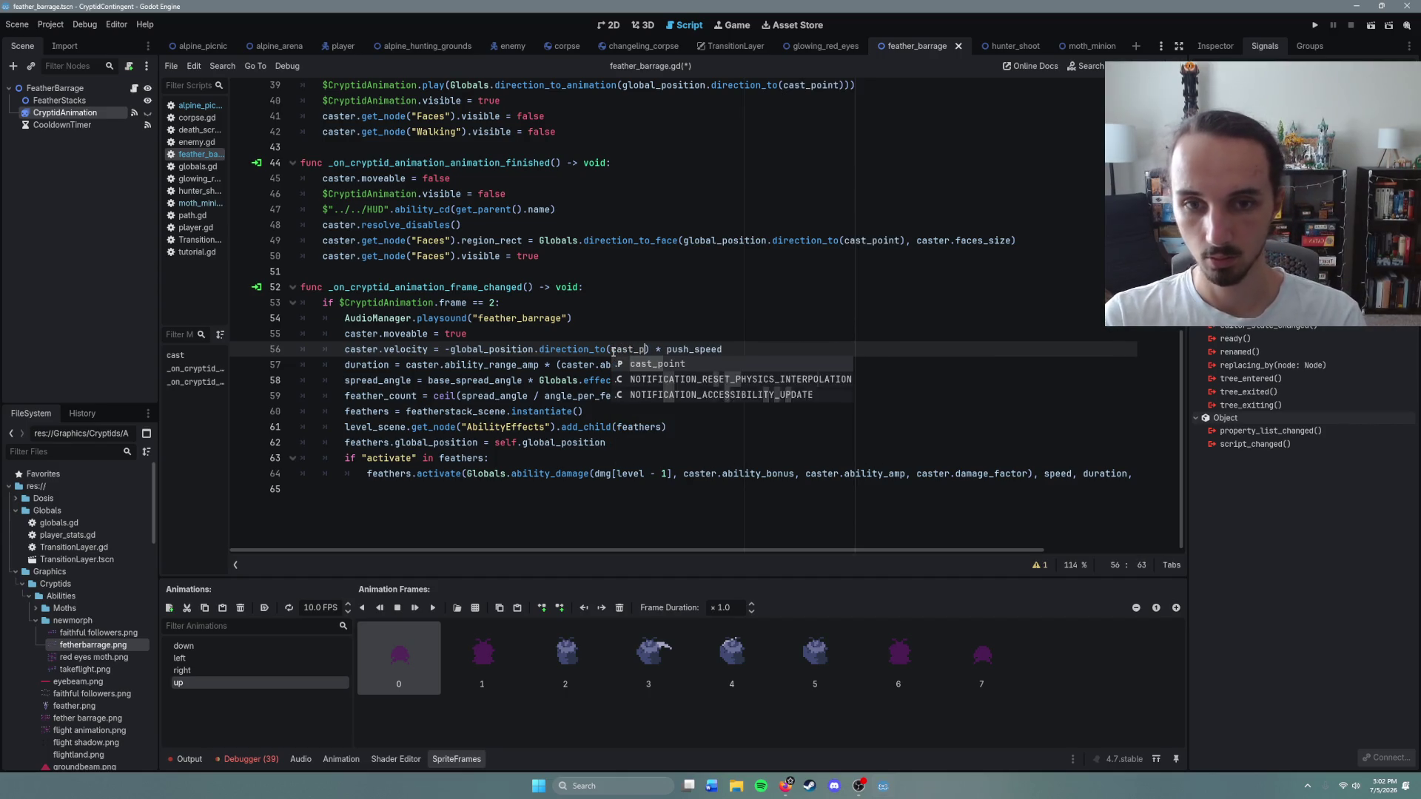
pyautogui.press('Return')
pyautogui.click(683, 411)
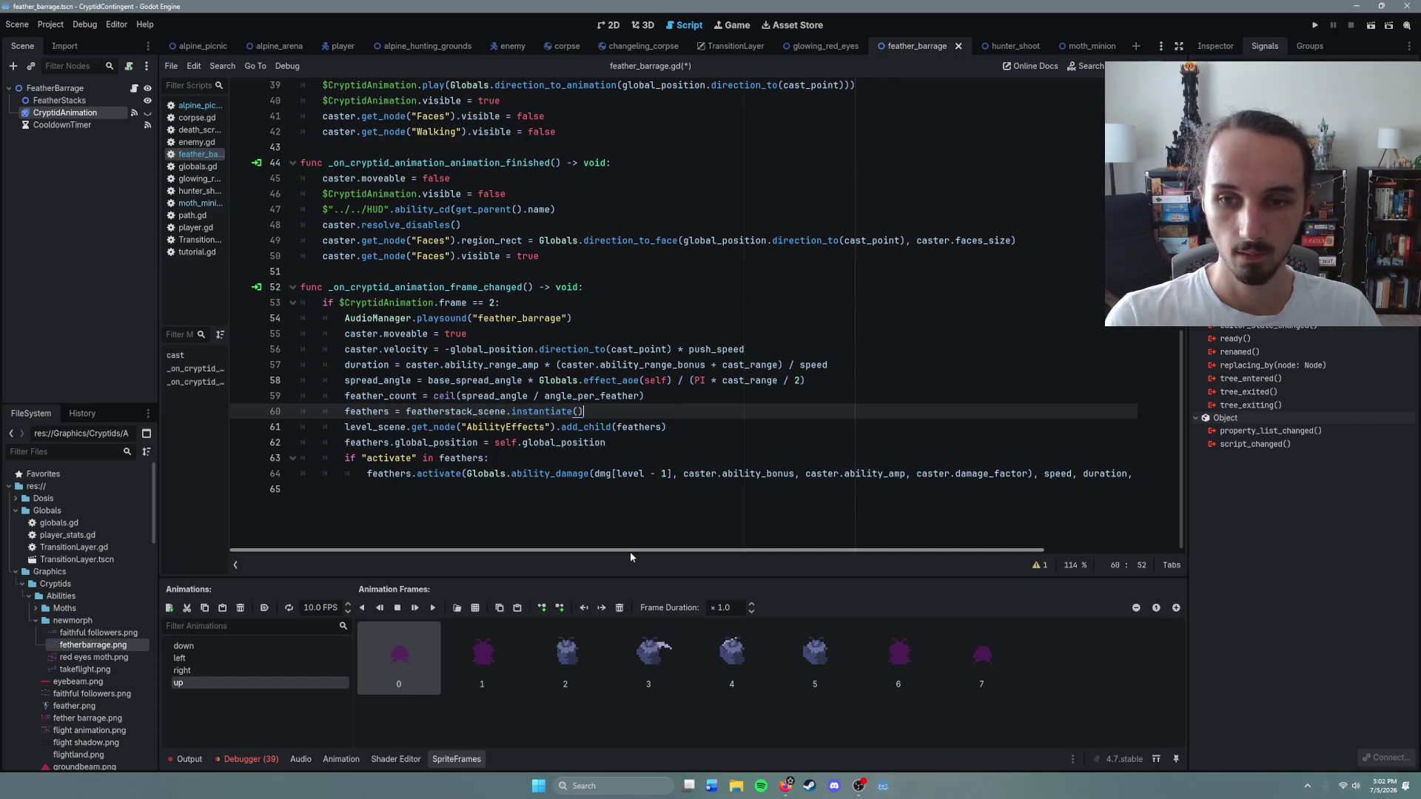
# Step: Run the alpine_picnic scene to play-test the change
pyautogui.scroll(3, 629, 552)
pyautogui.moveTo(654, 552)
pyautogui.mouseDown()
pyautogui.moveTo(891, 559)
pyautogui.moveTo(733, 553)
pyautogui.mouseUp()
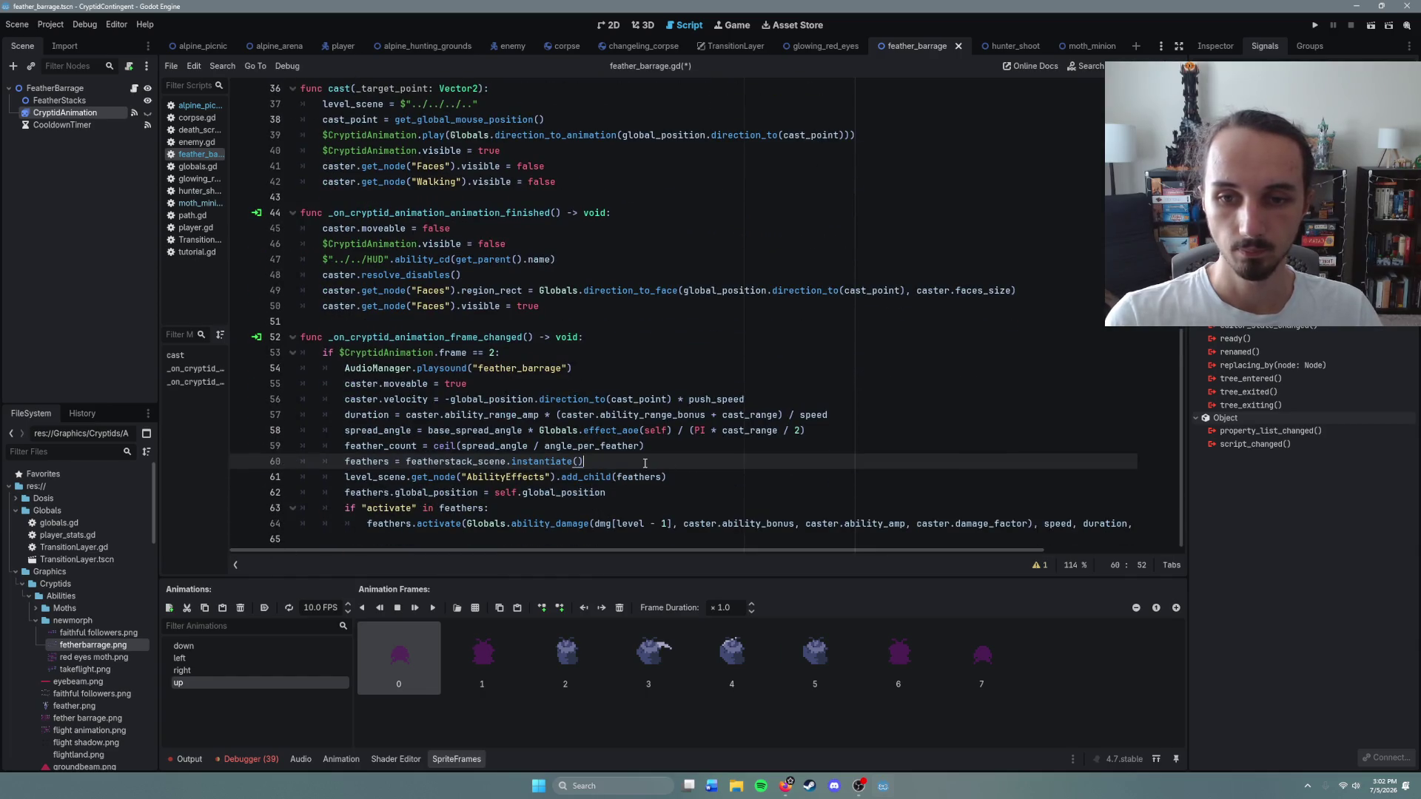
pyautogui.click(200, 45)
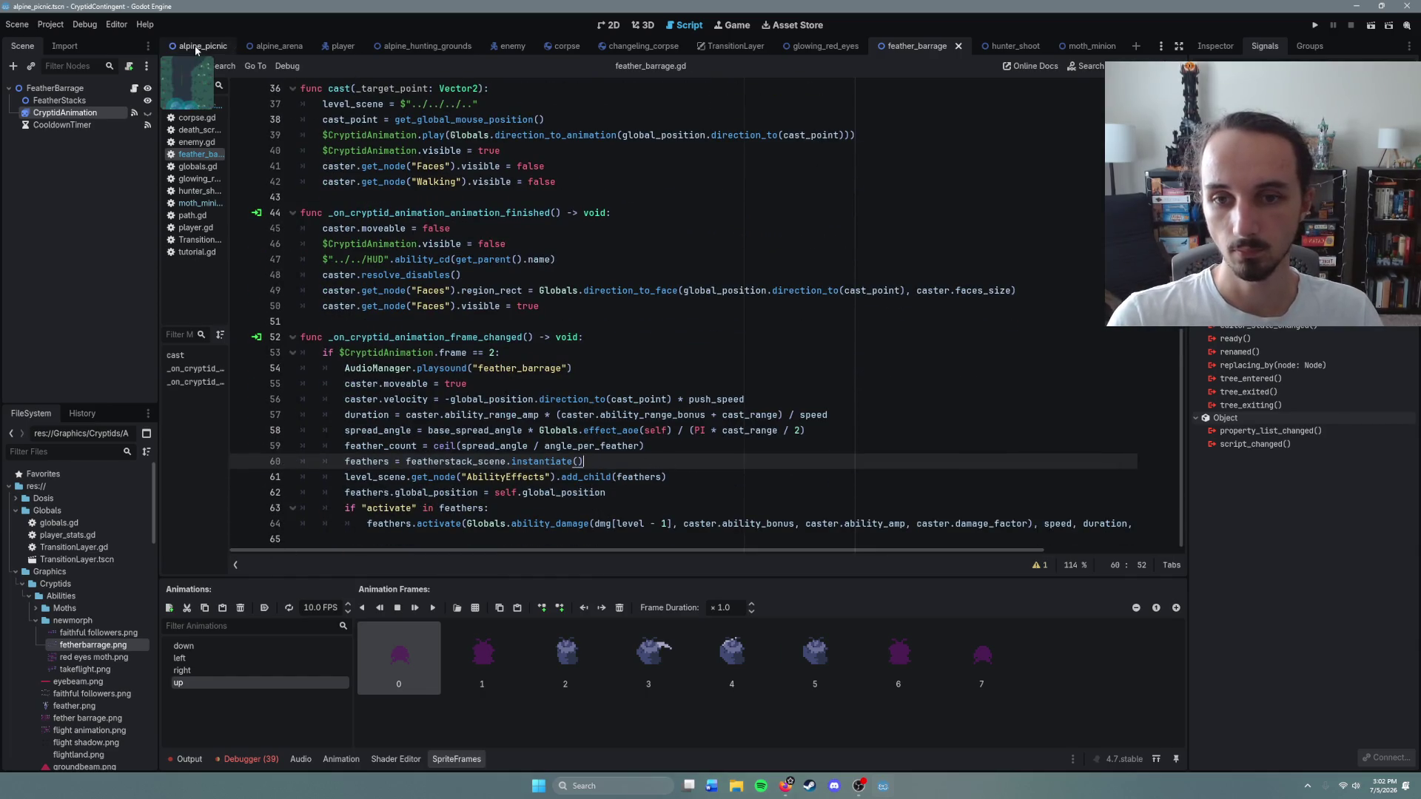
pyautogui.press('F6')
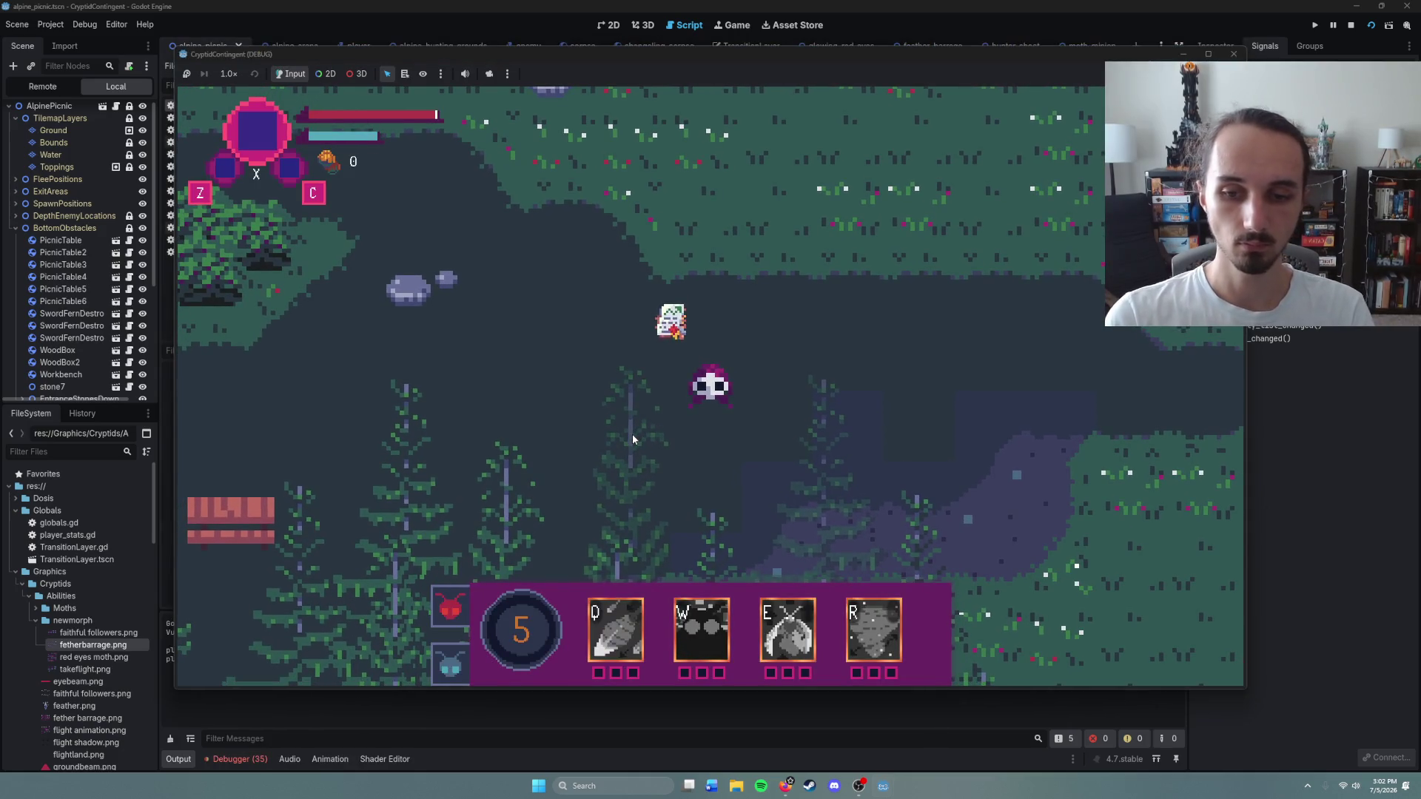
# Step: Cast Feather Barrage twice at the mouse point while moving the character around
pyautogui.press('q')
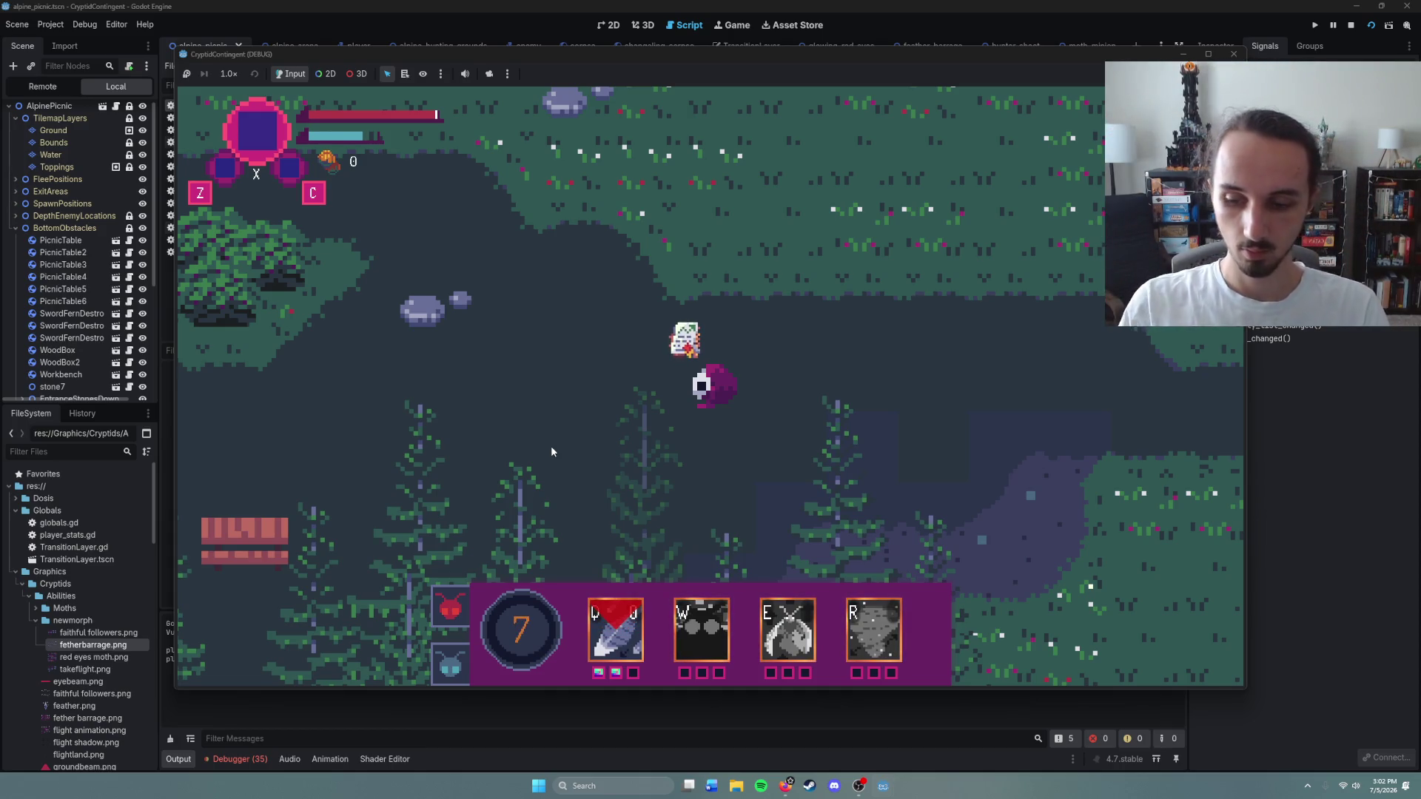
pyautogui.rightClick(725, 442)
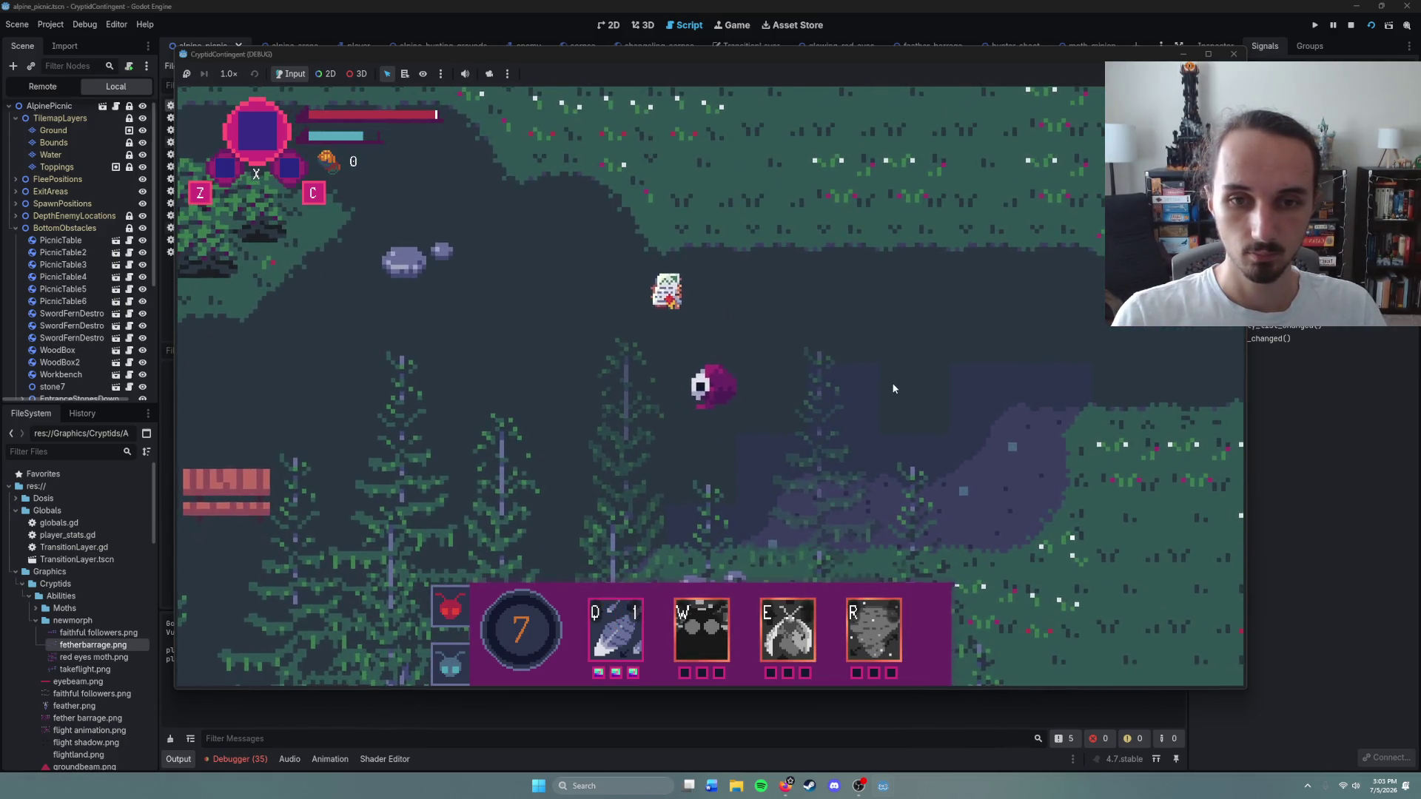
pyautogui.press('q')
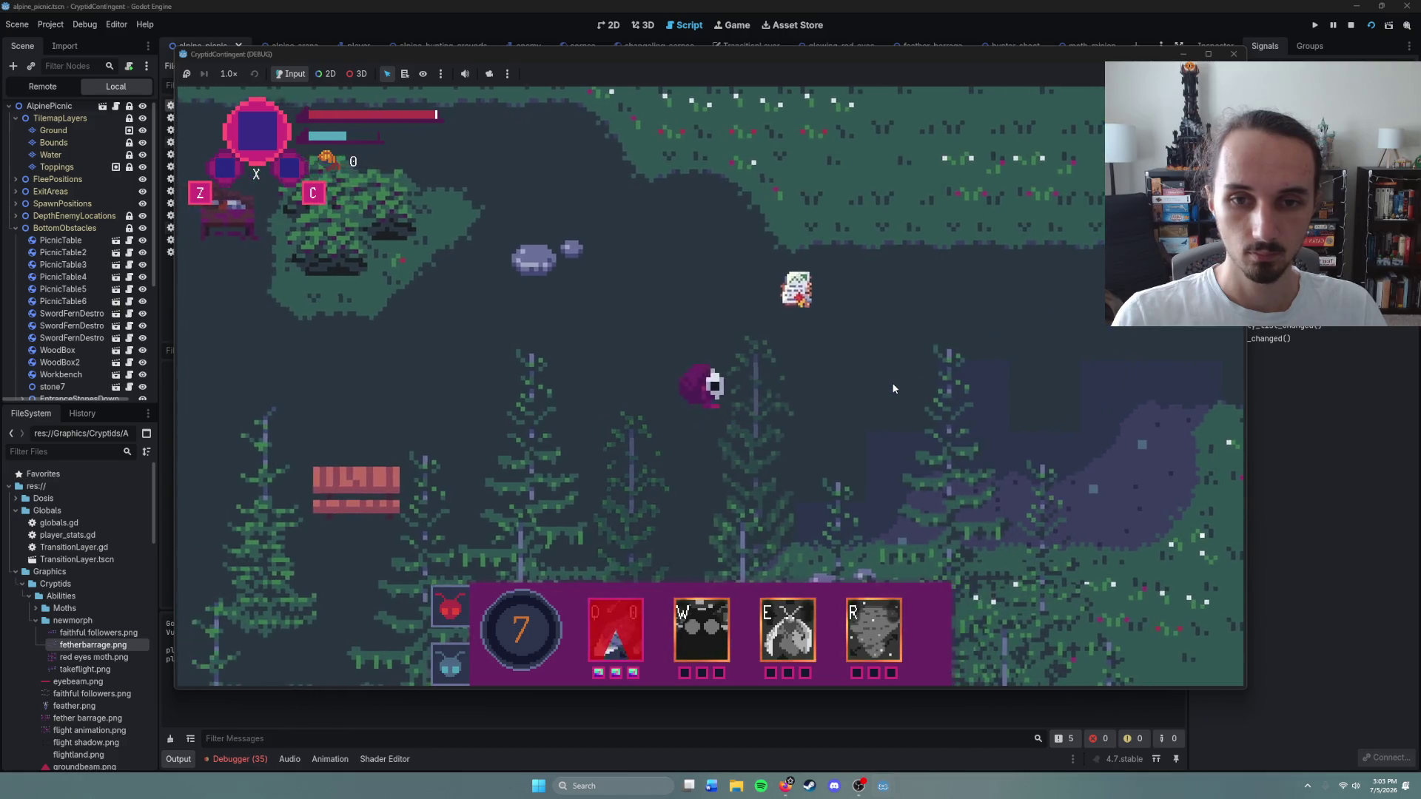
pyautogui.rightClick(876, 376)
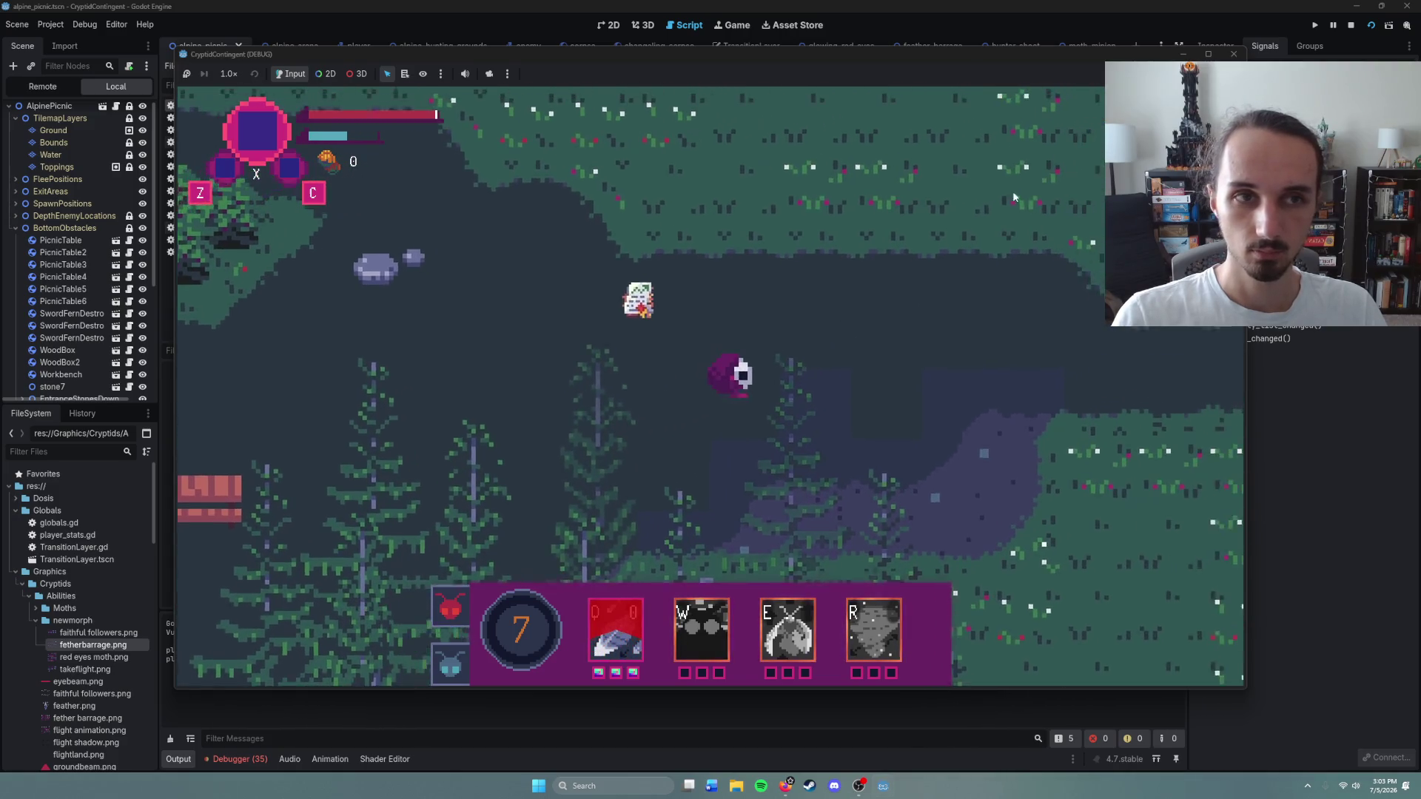
pyautogui.rightClick(714, 326)
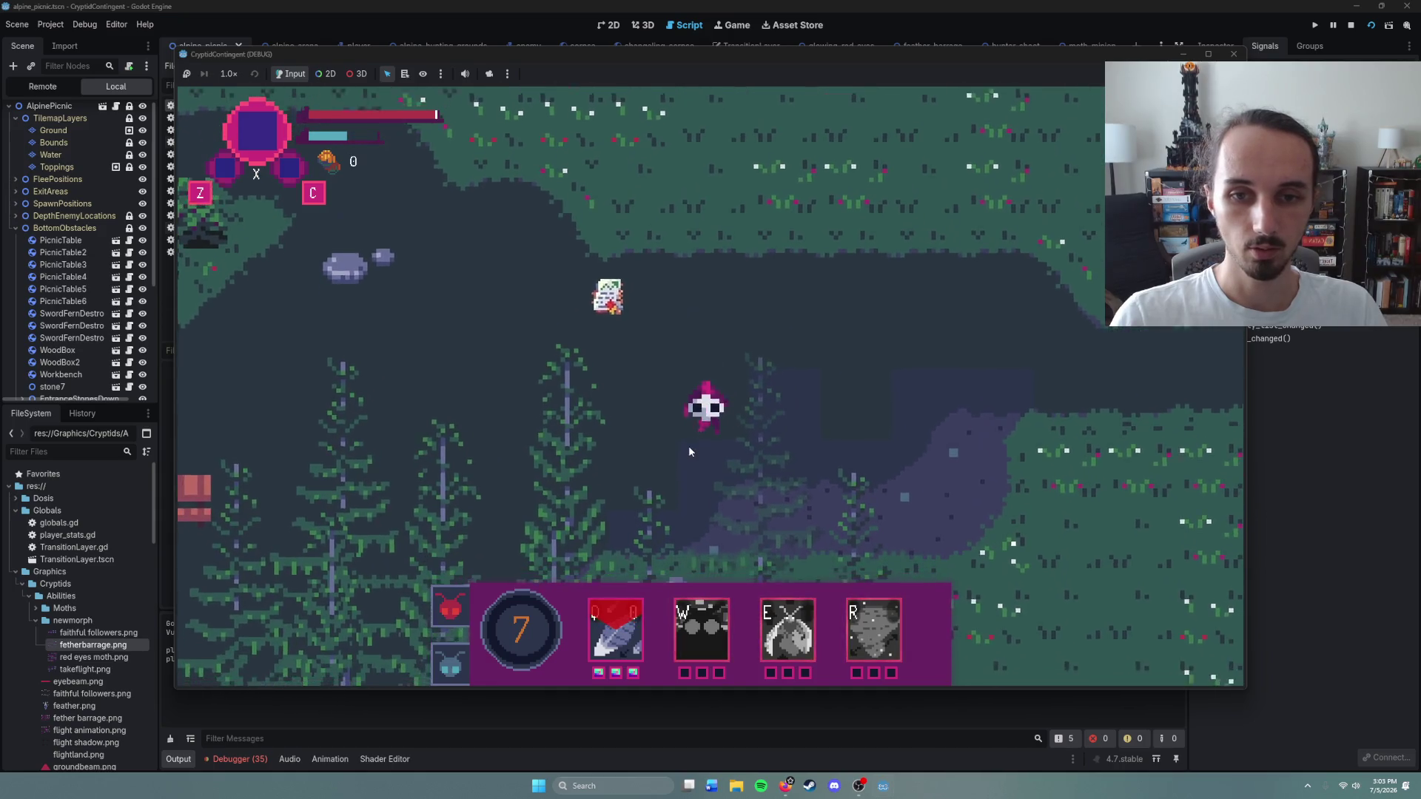
pyautogui.rightClick(692, 471)
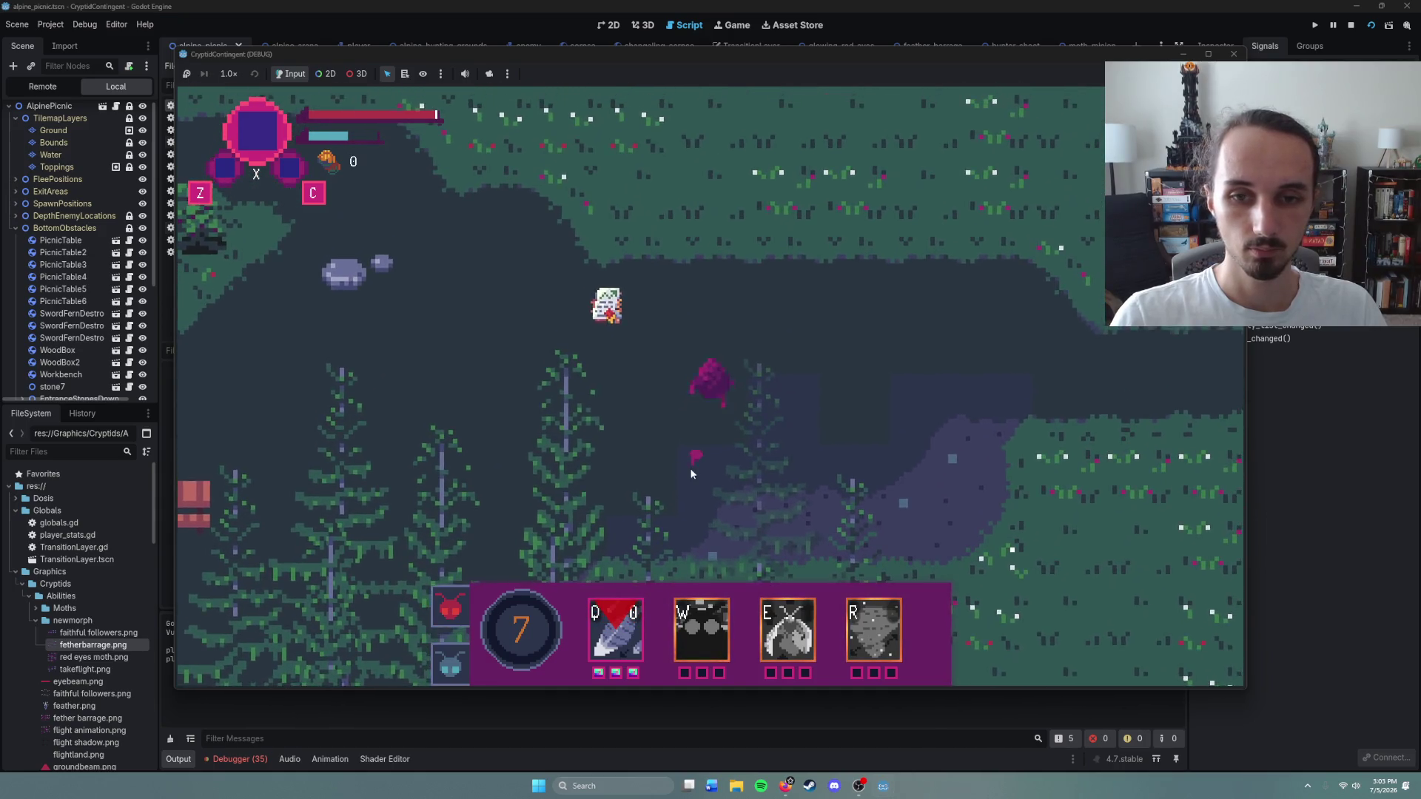
pyautogui.rightClick(714, 317)
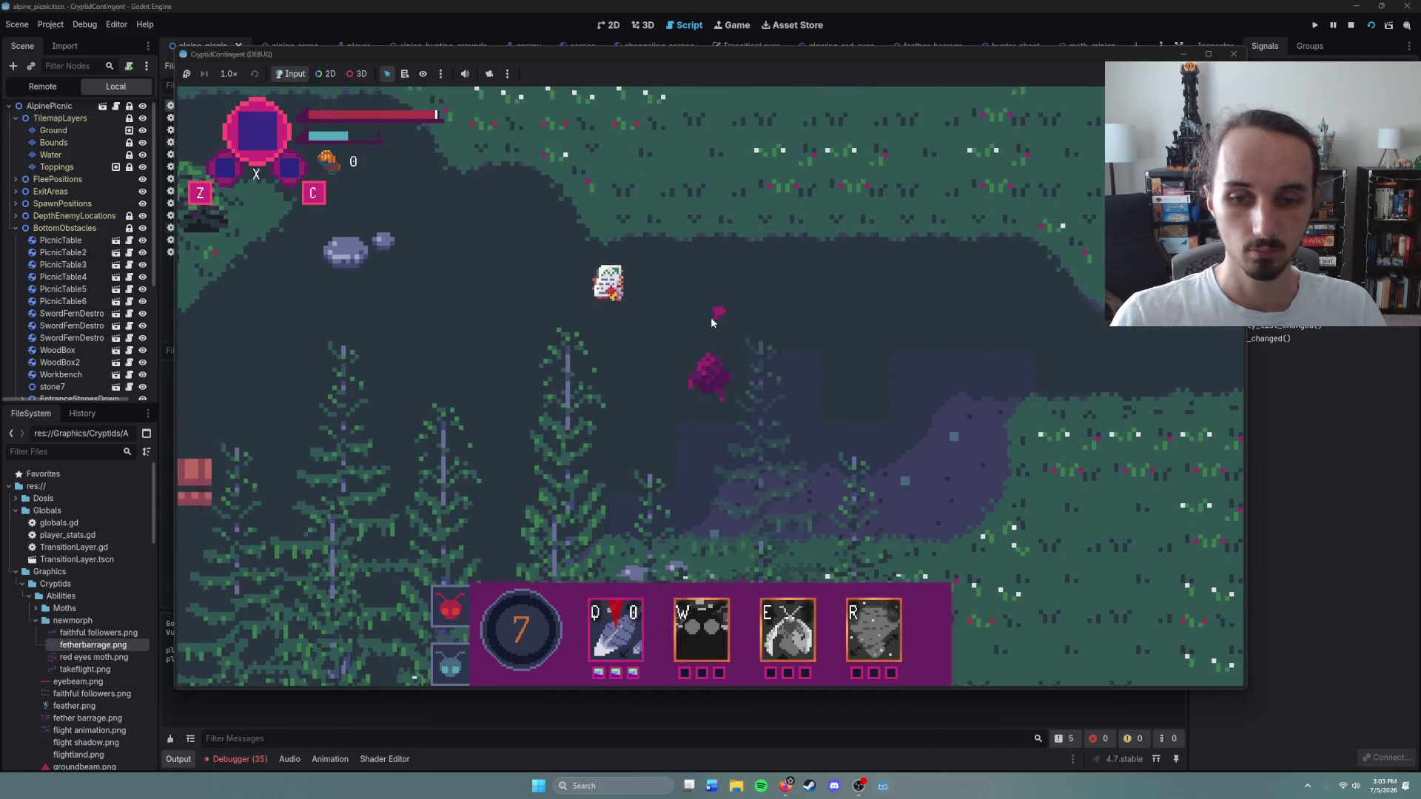
# Step: Cast Feather Barrage again, walk the character around the map, then stop the game
pyautogui.press('q')
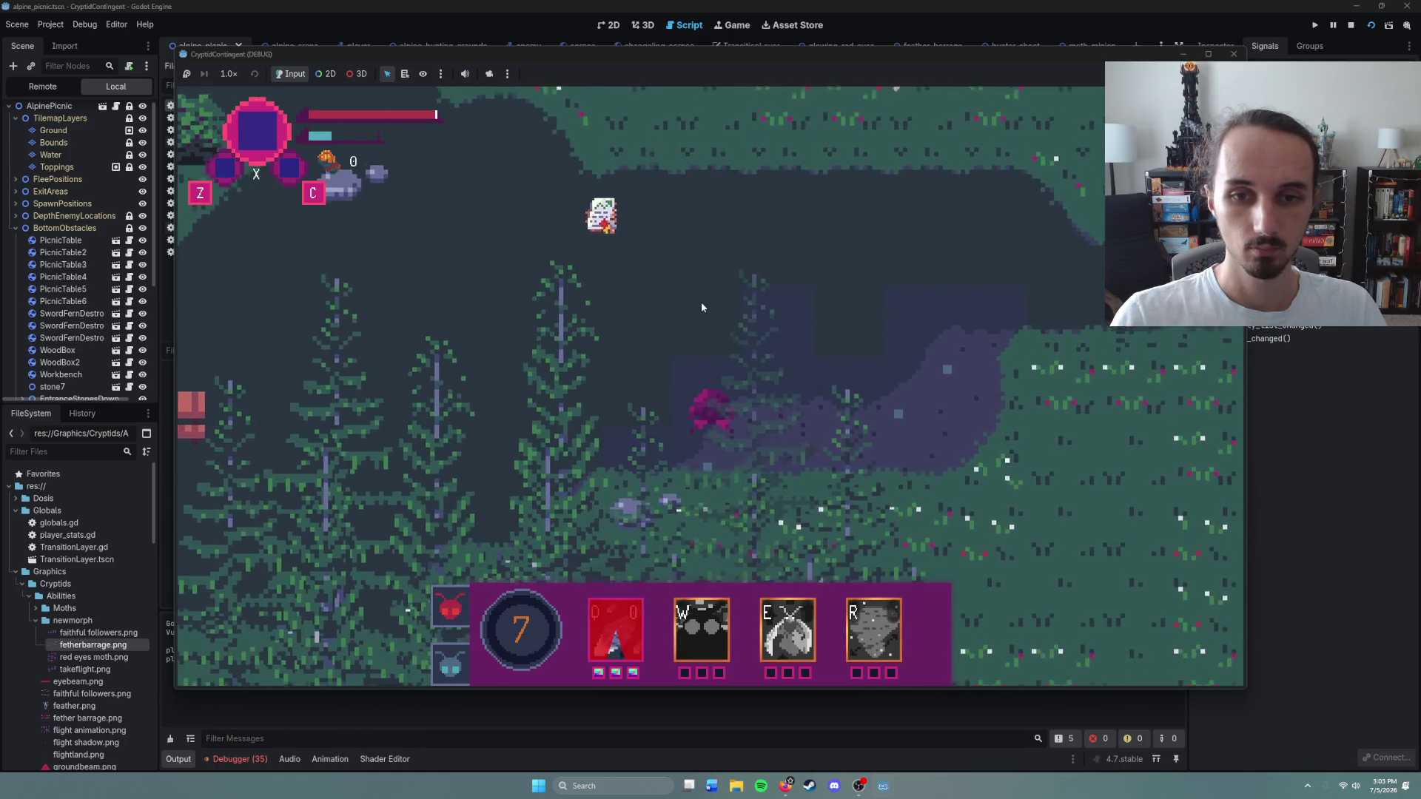
pyautogui.rightClick(680, 279)
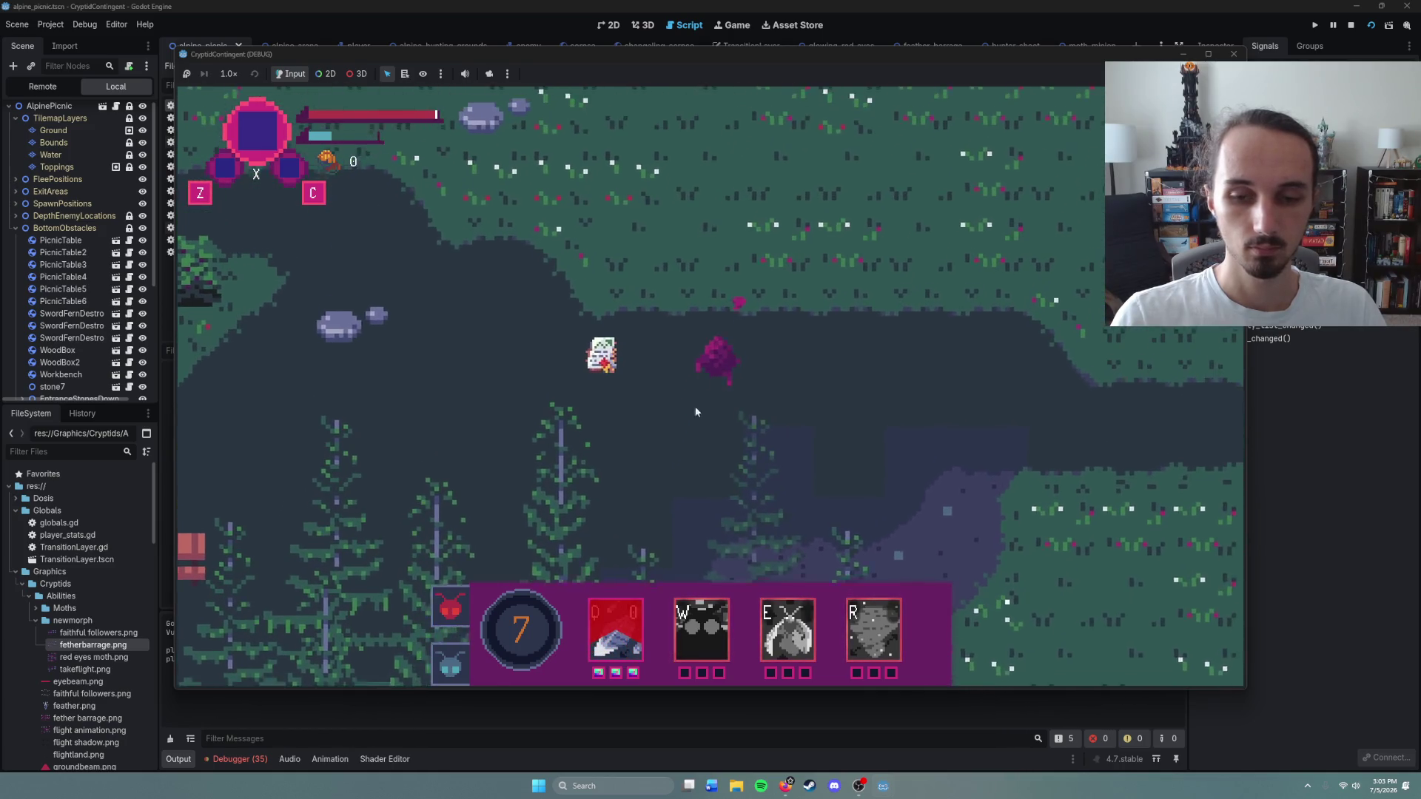
pyautogui.rightClick(672, 459)
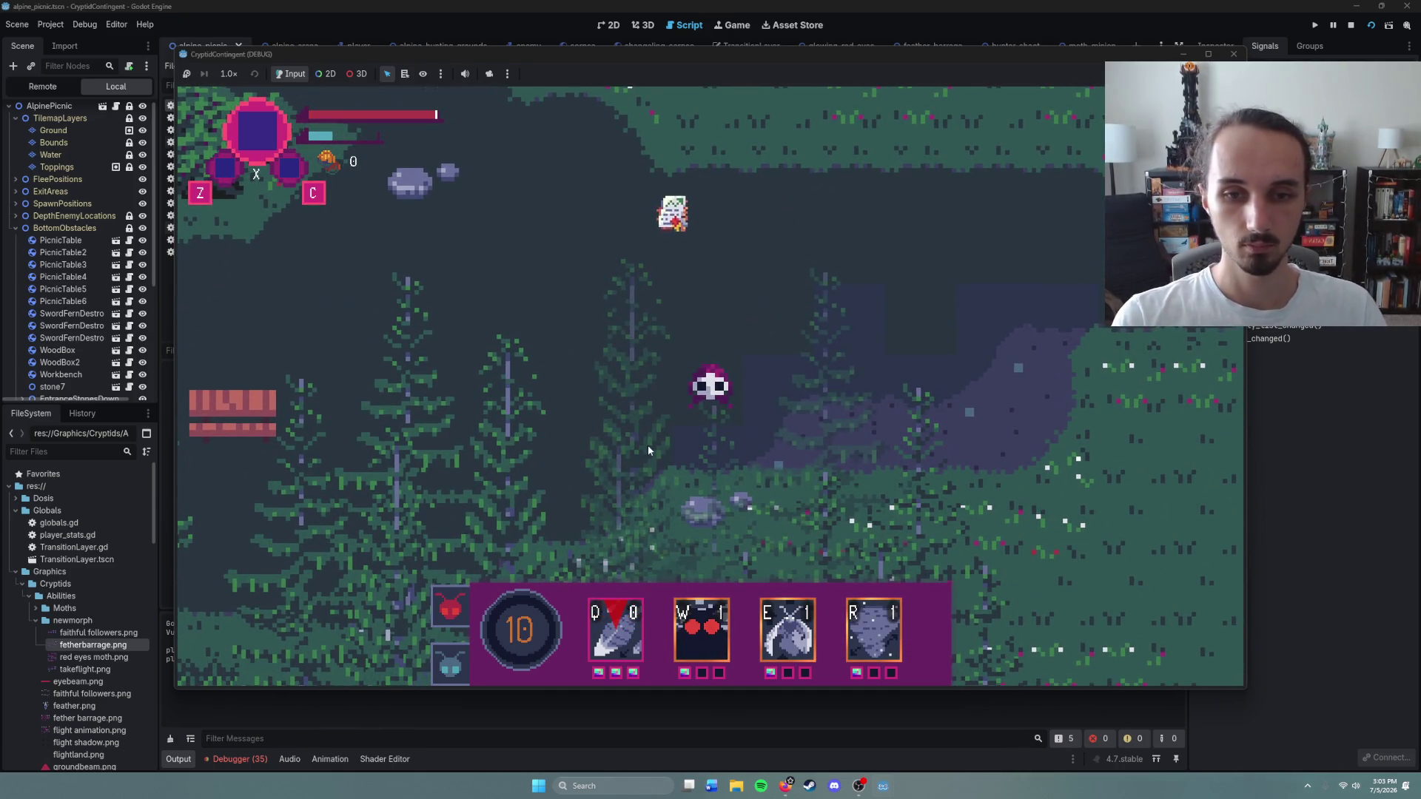
pyautogui.rightClick(747, 320)
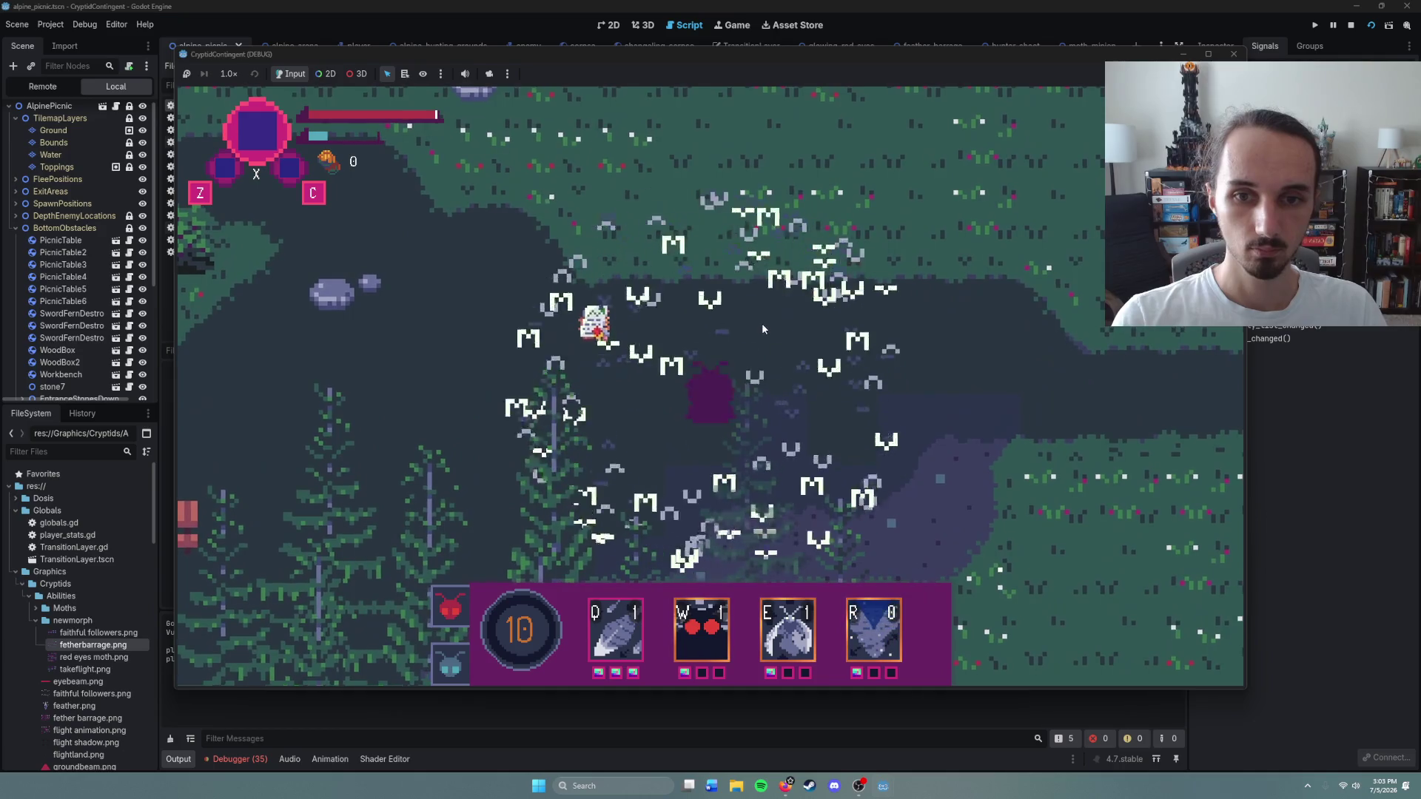
pyautogui.rightClick(638, 383)
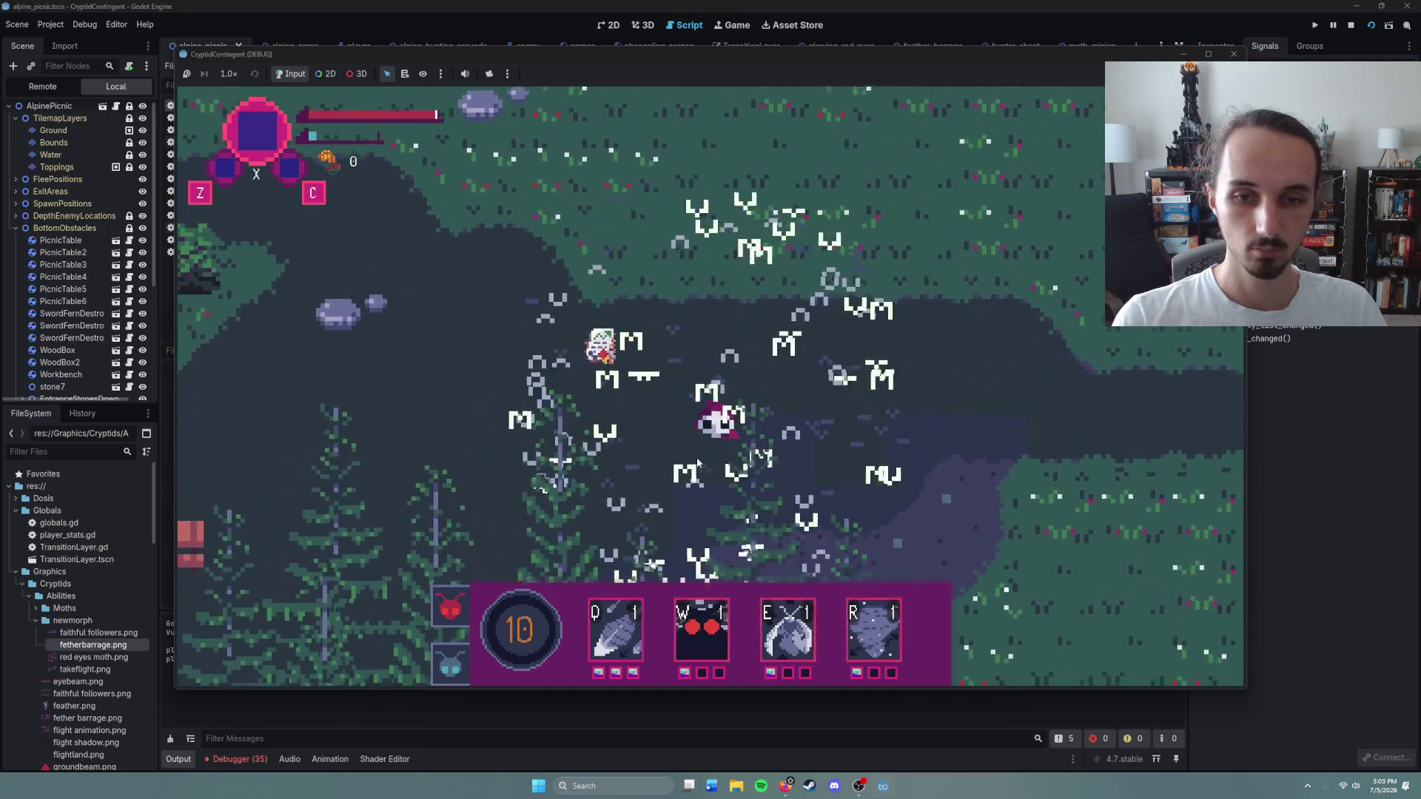
pyautogui.rightClick(649, 439)
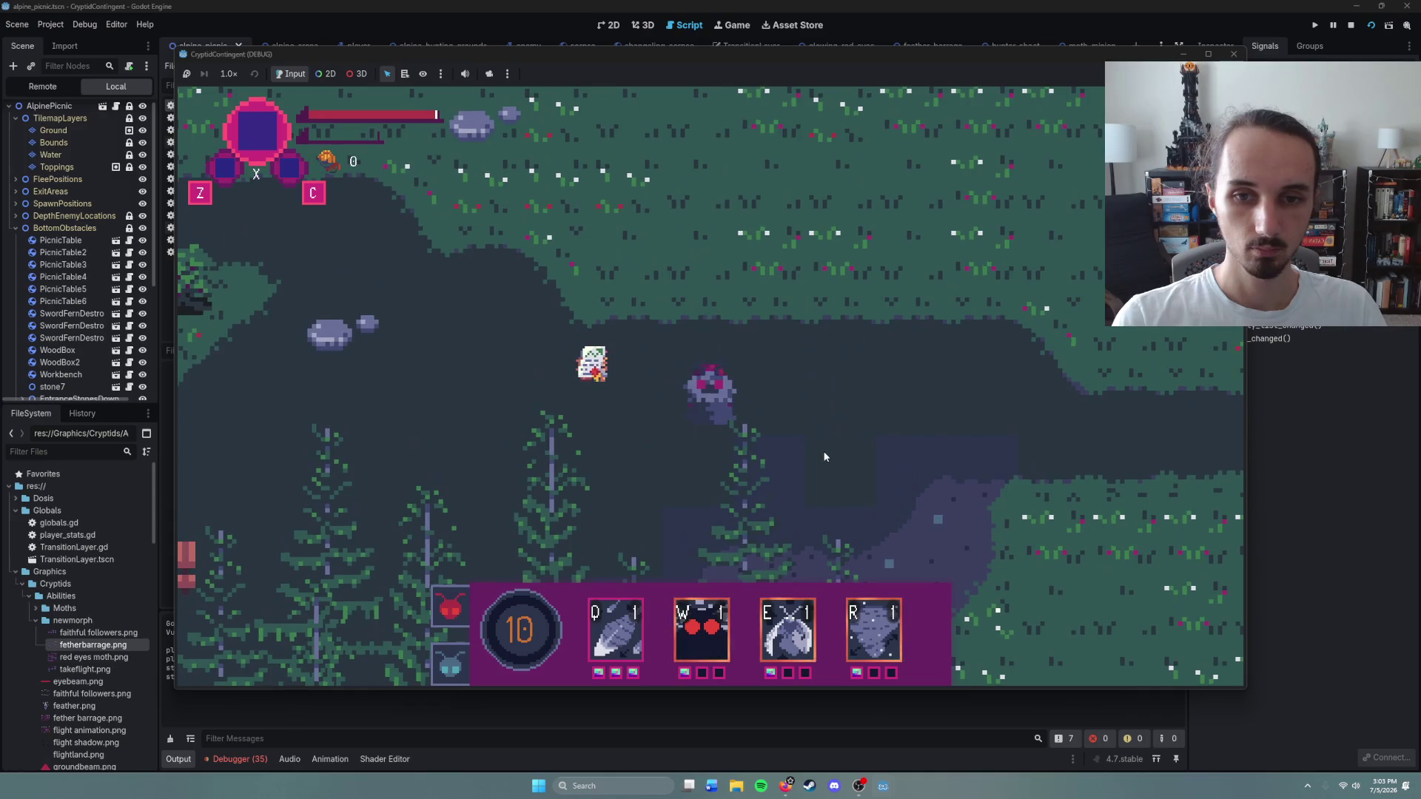
pyautogui.rightClick(633, 411)
pyautogui.press('F8')
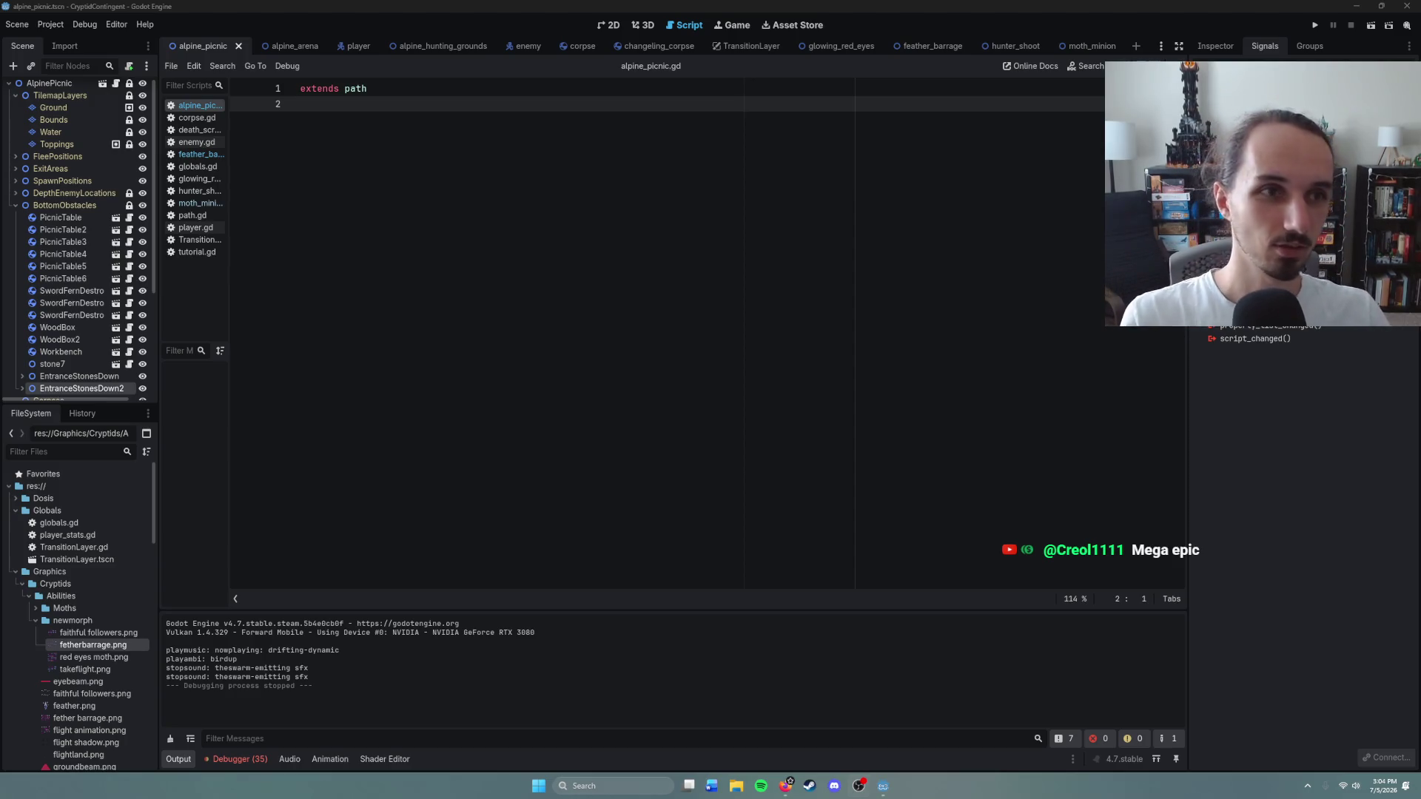
pyautogui.click(1287, 485)
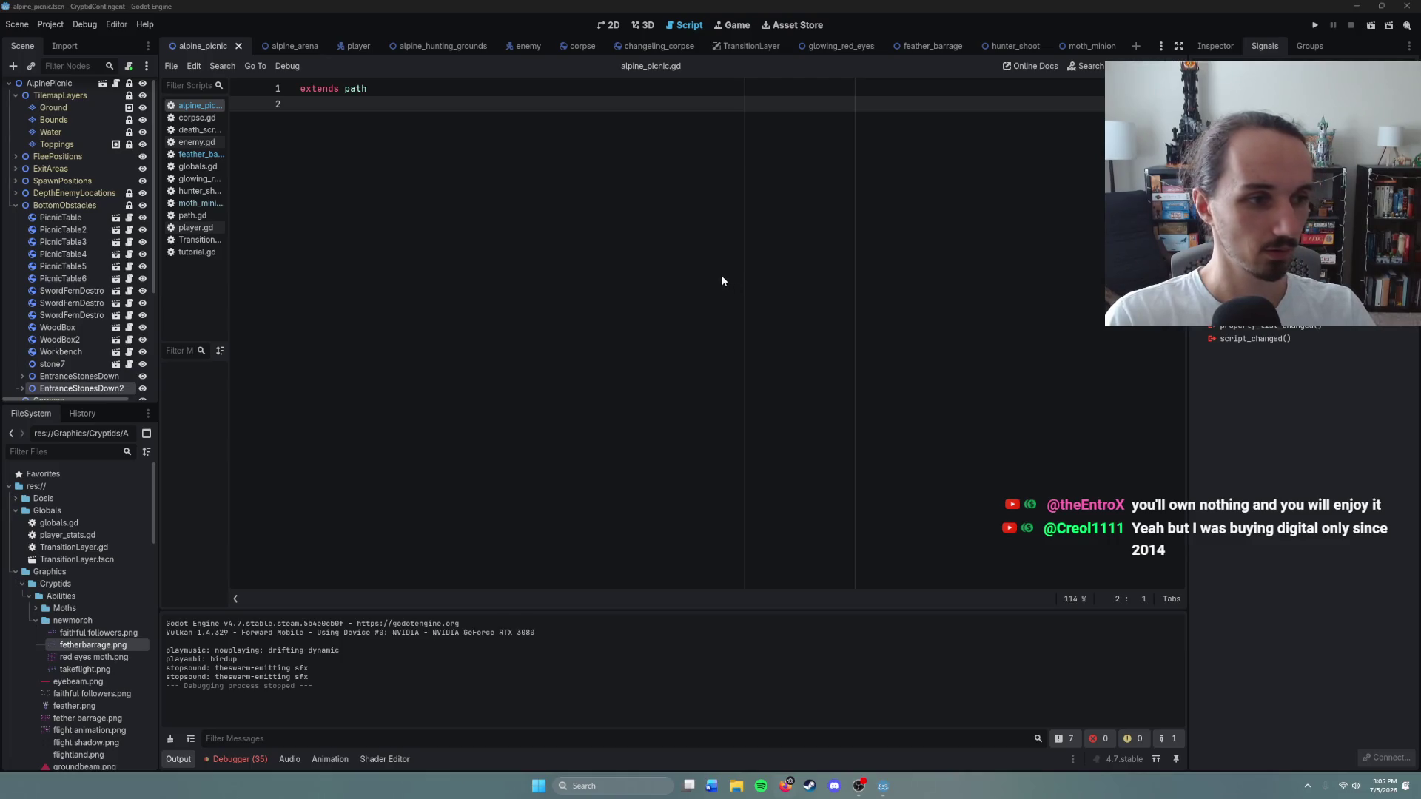
pyautogui.hotkey('alt', 'Tab')
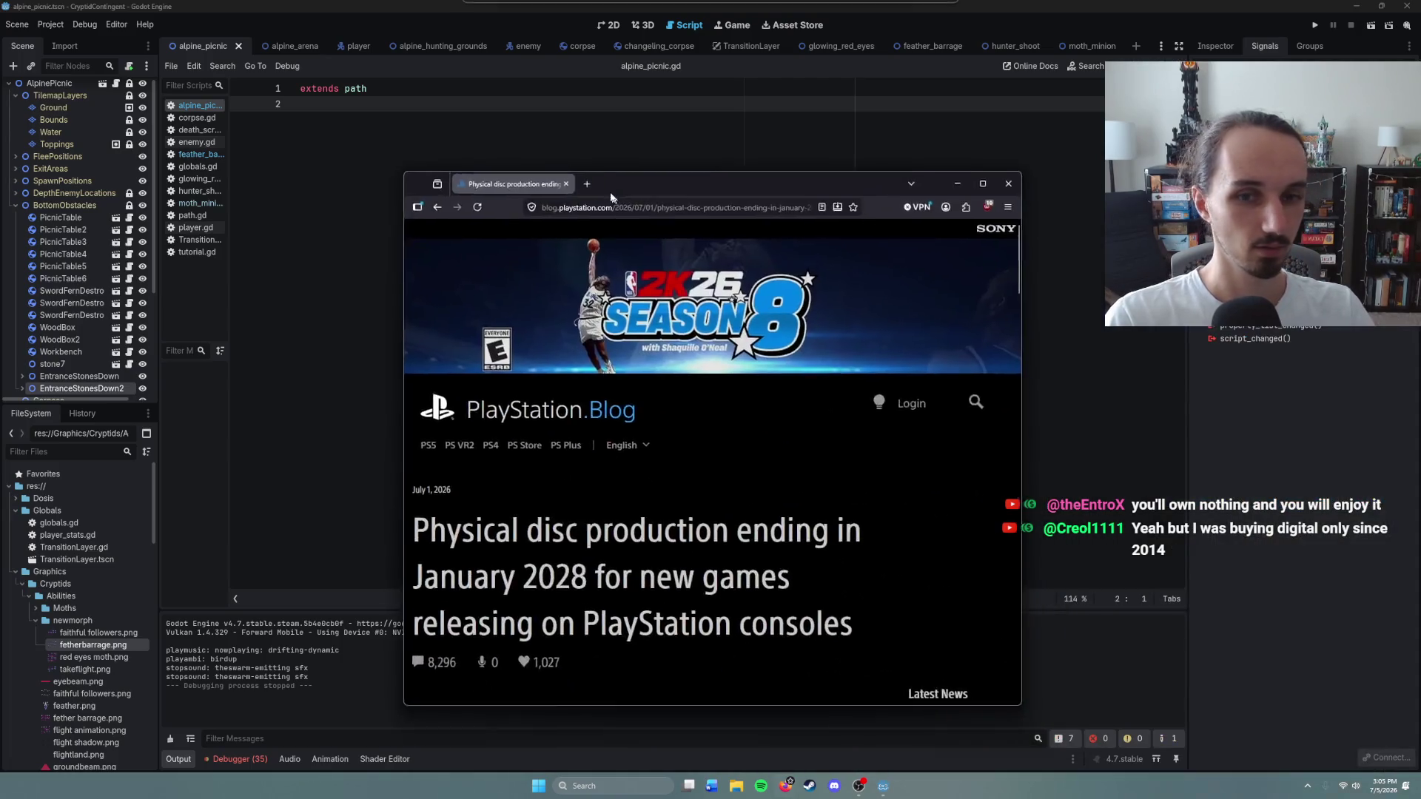
# Step: Maximize the browser and scroll to the article body on digital-only releases from January 2028
pyautogui.doubleClick(966, 135)
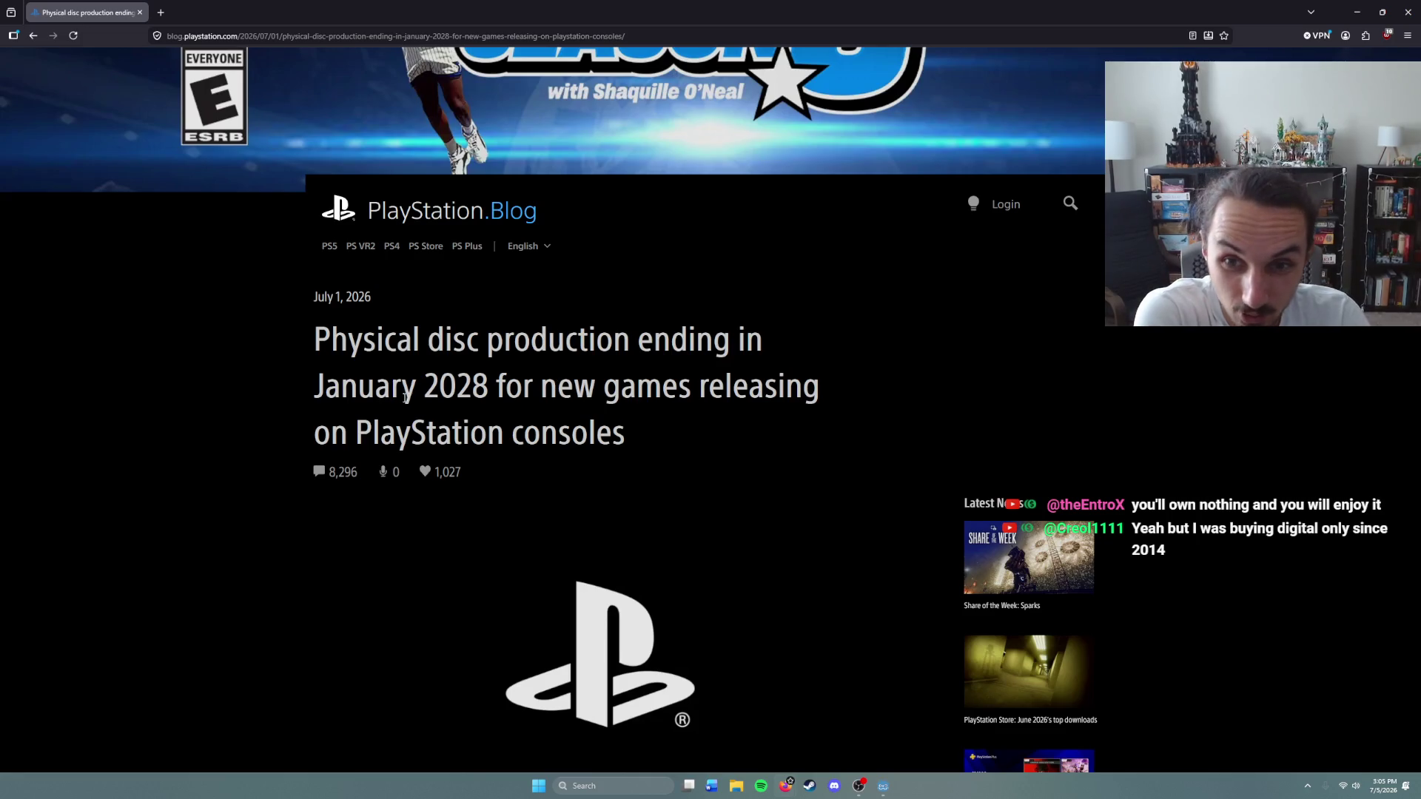
pyautogui.scroll(-6, 584, 420)
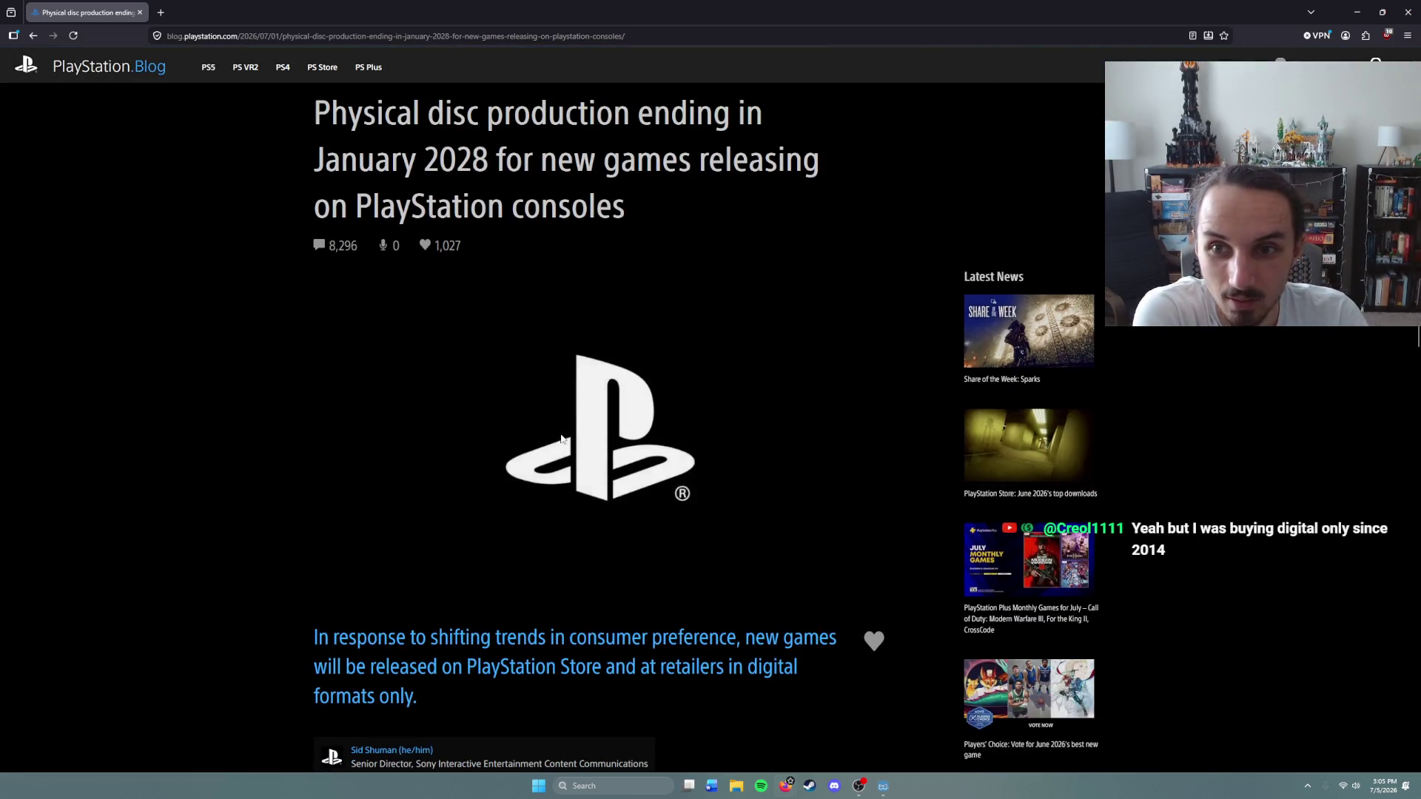
pyautogui.scroll(4, 317, 285)
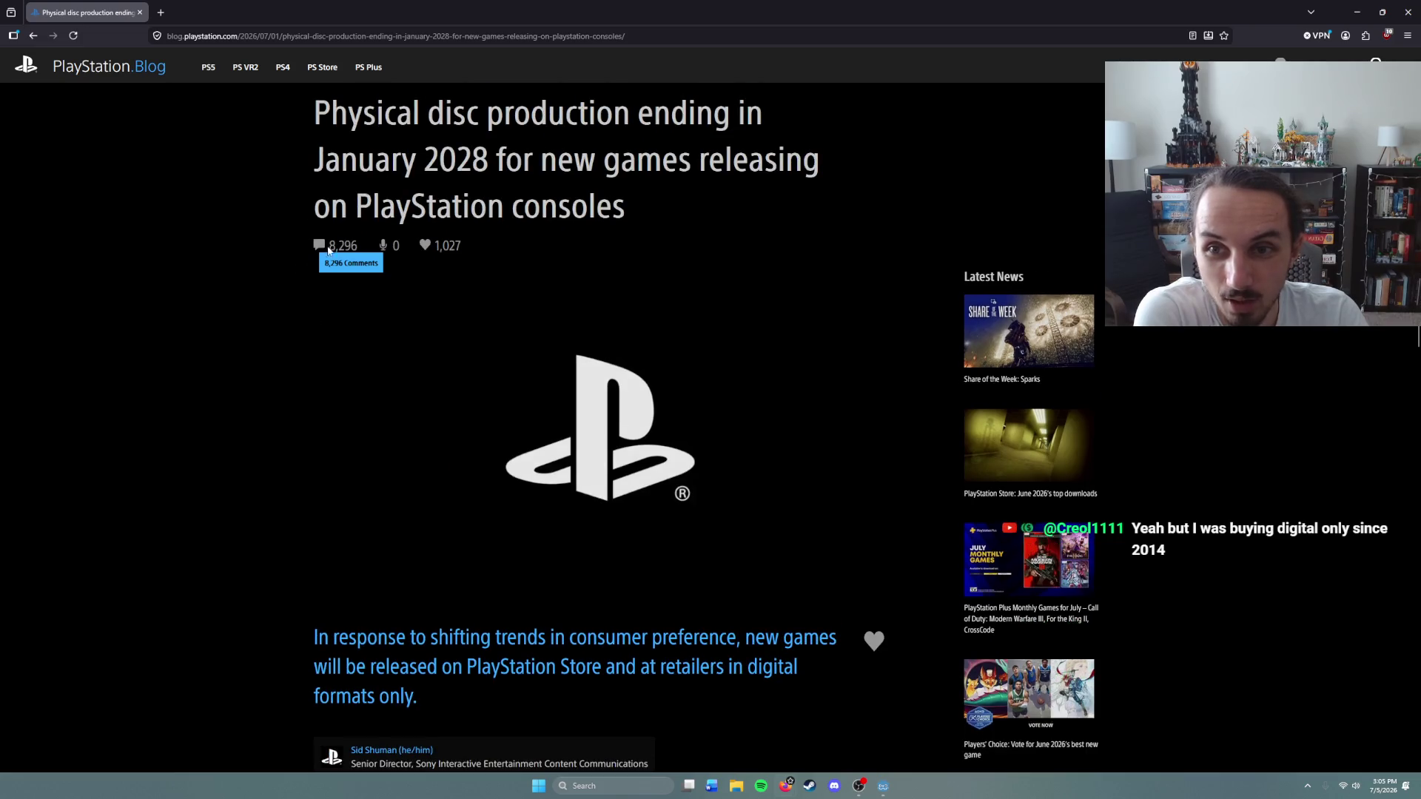
pyautogui.scroll(-5, 240, 436)
pyautogui.scroll(-2, 240, 443)
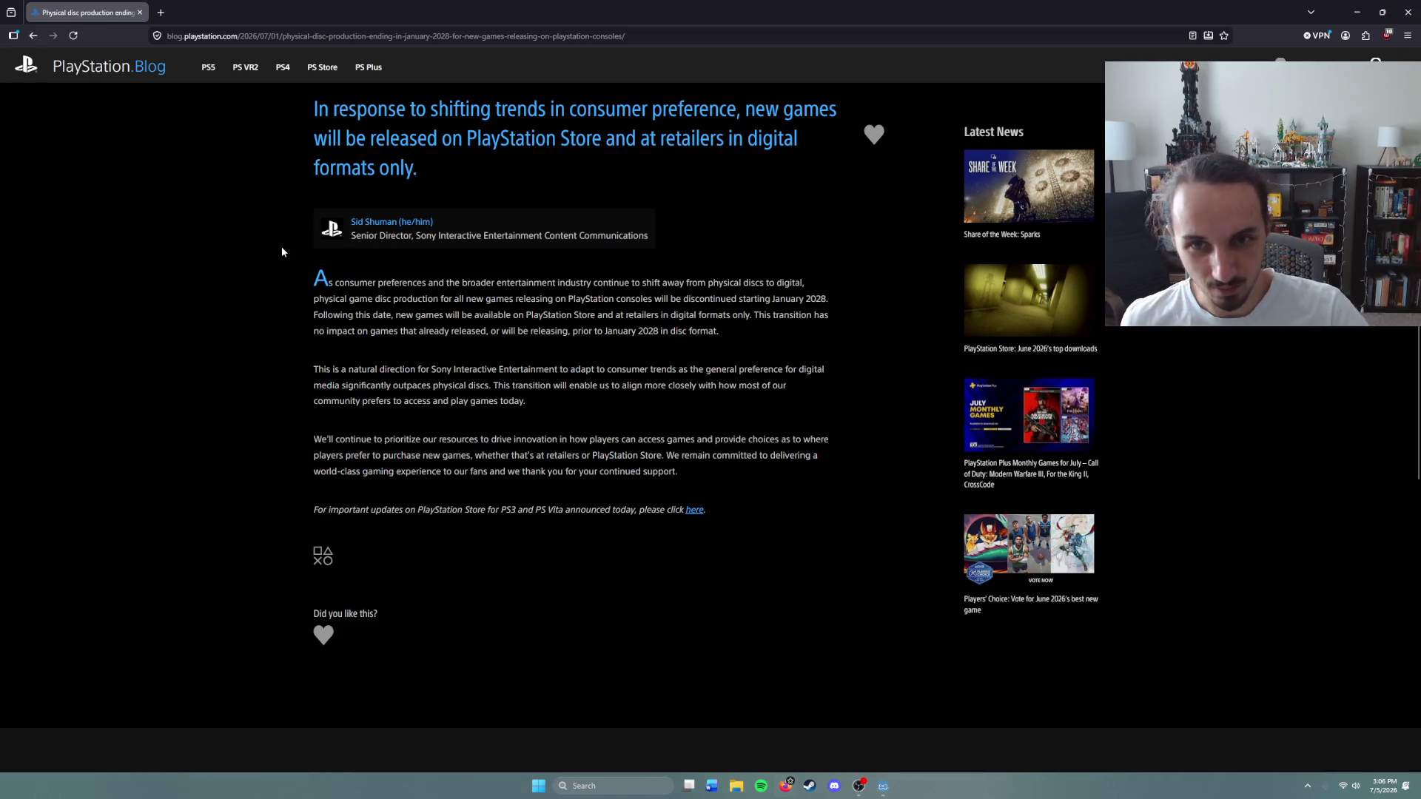
pyautogui.moveTo(528, 317); pyautogui.dragTo(754, 320)
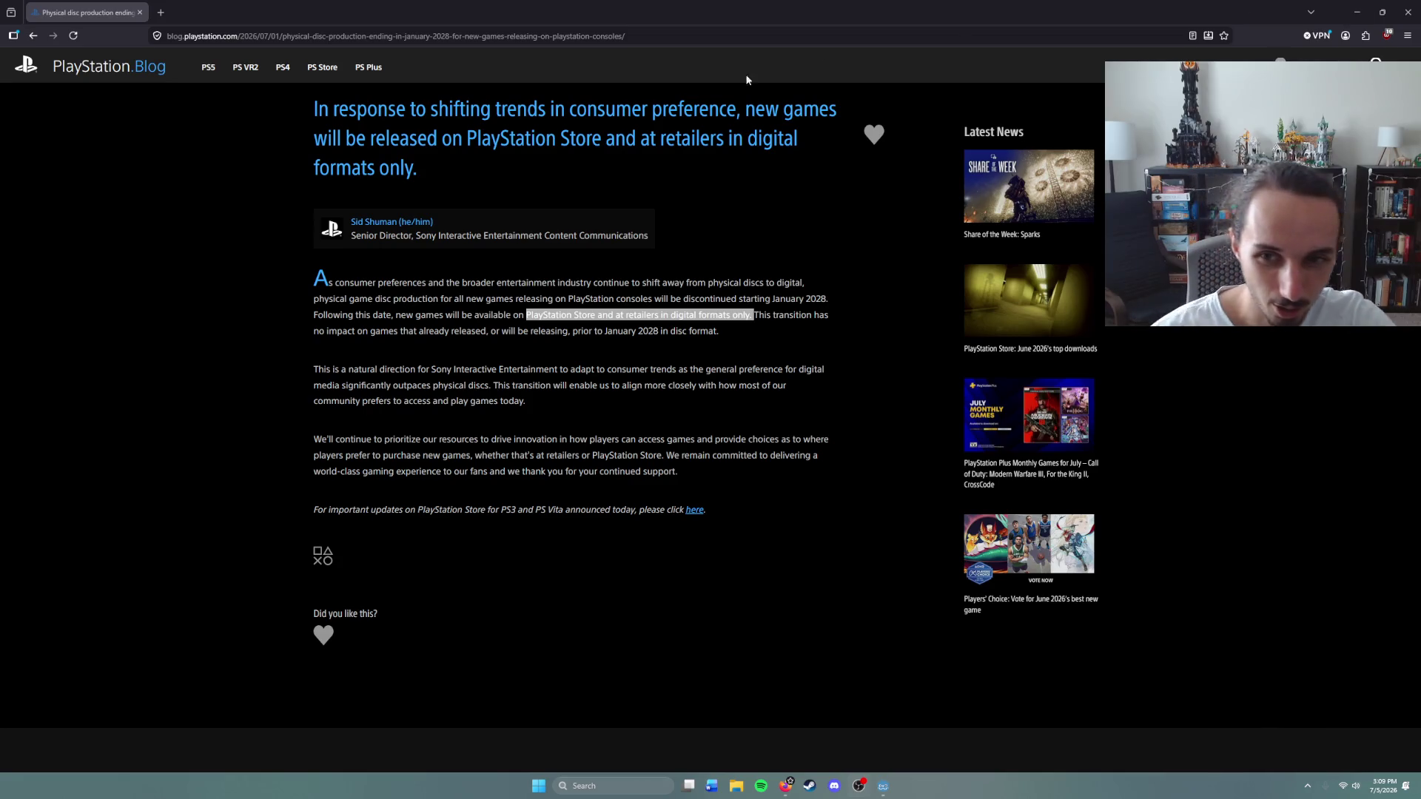
pyautogui.moveTo(299, 441)
pyautogui.mouseDown()
pyautogui.moveTo(613, 455)
pyautogui.moveTo(563, 438)
pyautogui.moveTo(673, 505)
pyautogui.mouseUp()
pyautogui.click(563, 437)
pyautogui.click(611, 467)
pyautogui.moveTo(444, 439); pyautogui.dragTo(655, 455)
pyautogui.click(570, 456)
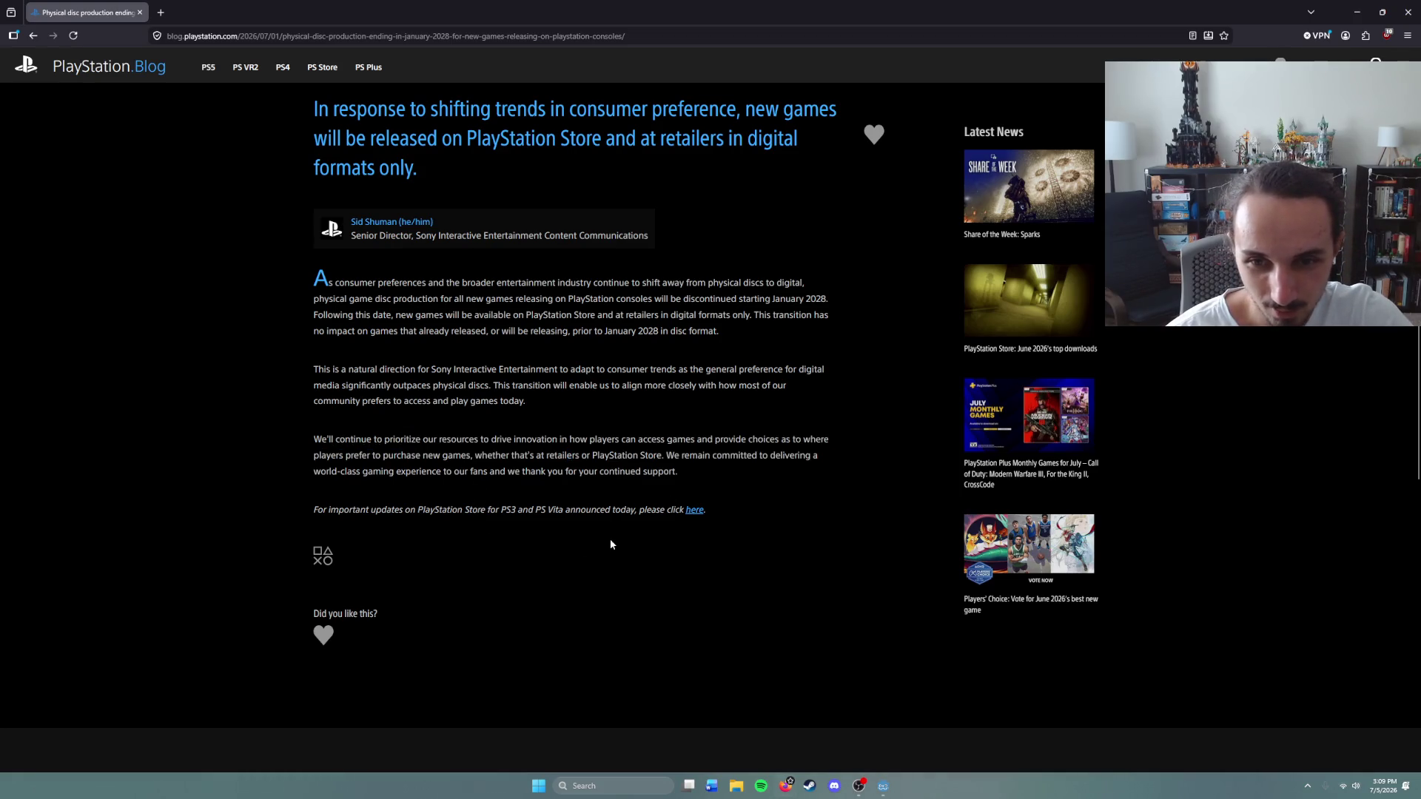
pyautogui.scroll(2, 609, 545)
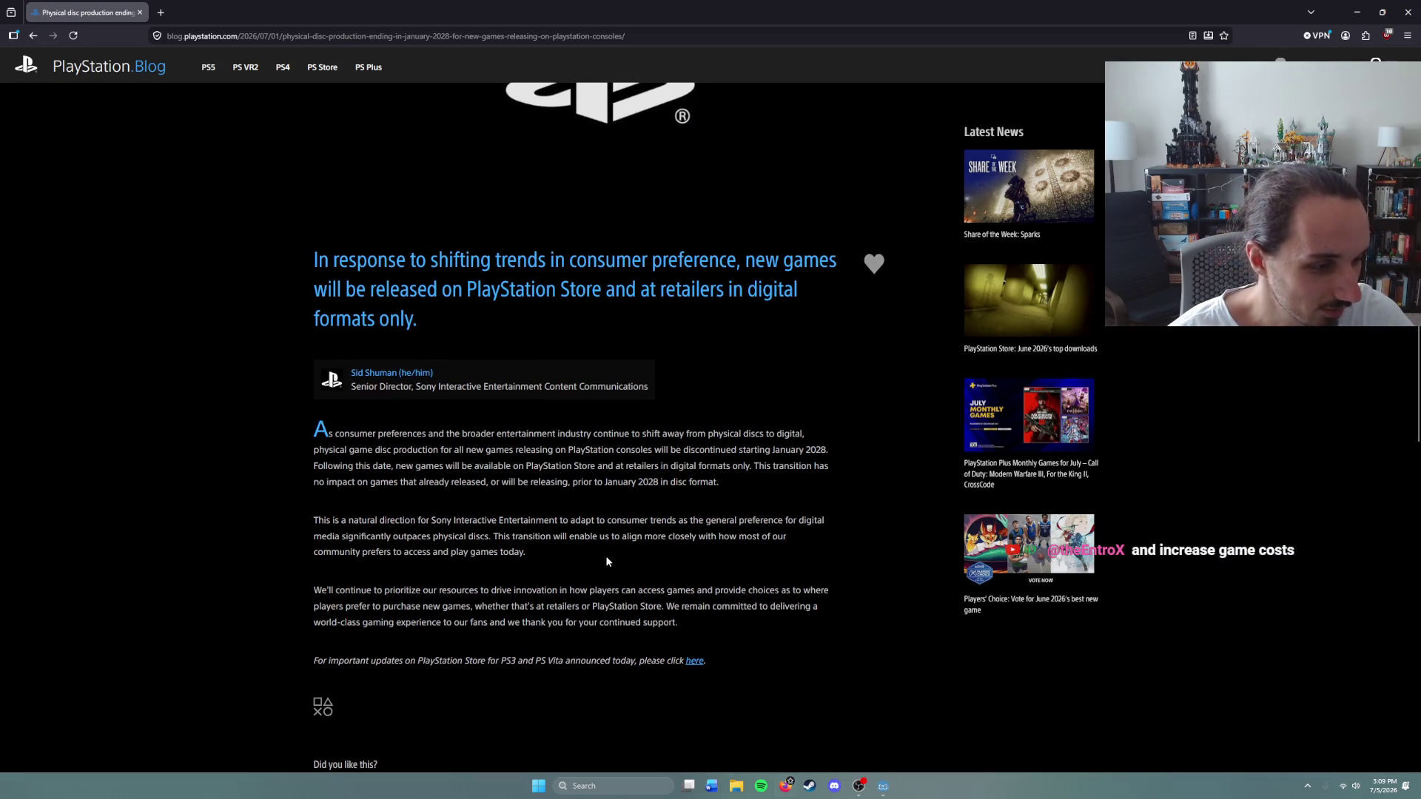
pyautogui.scroll(-1, 607, 562)
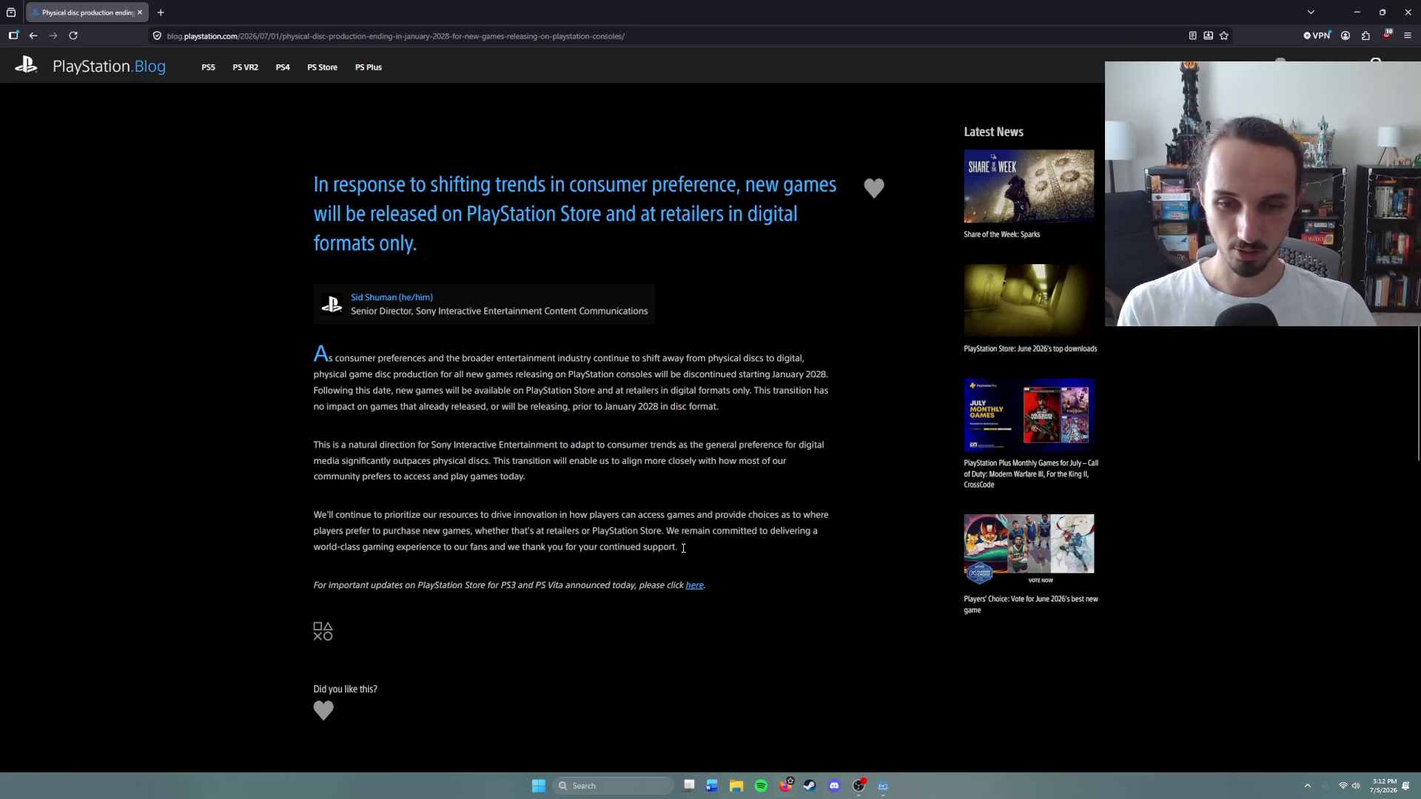
# Step: Browse the Steam game library list, then close Steam to return to the article
pyautogui.click(810, 786)
pyautogui.scroll(-20, 458, 415)
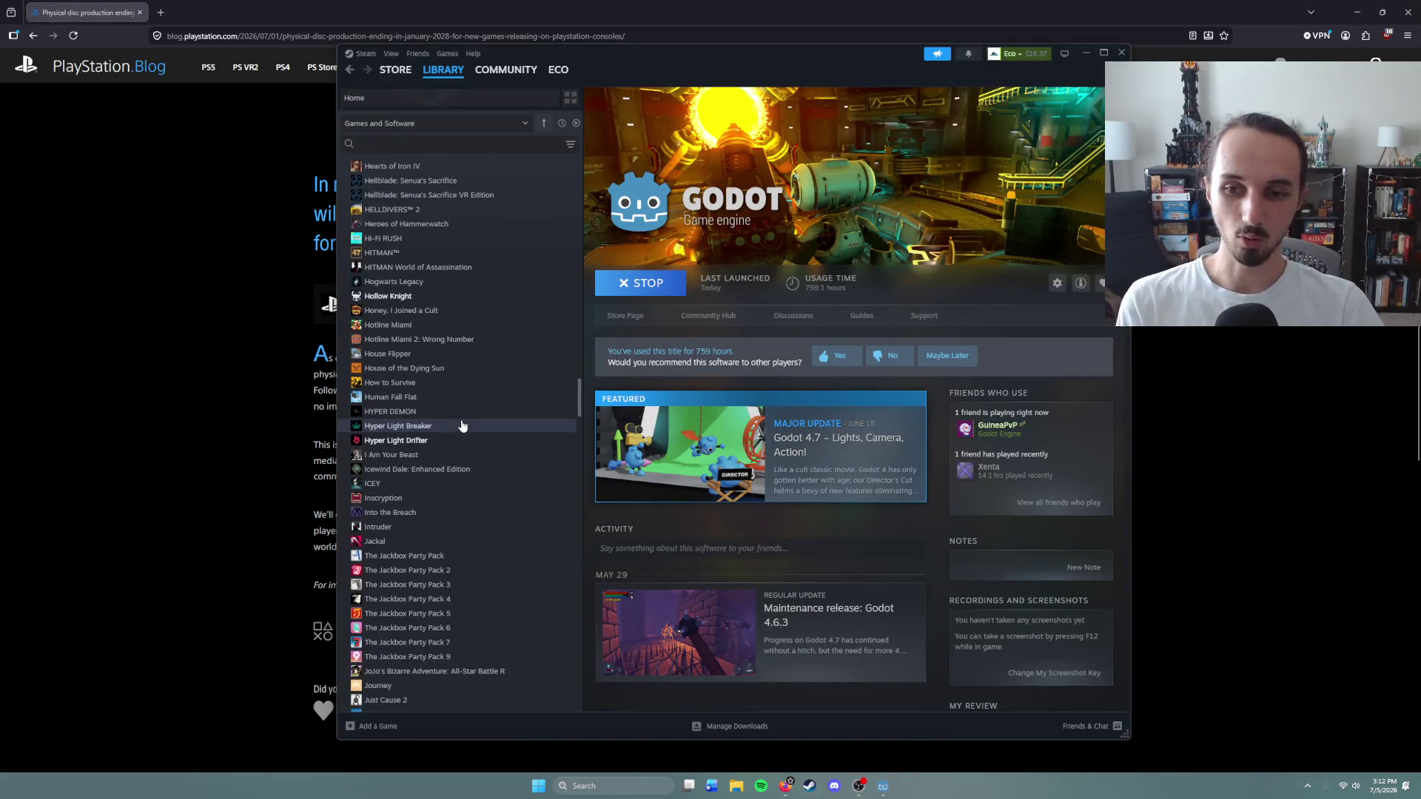
pyautogui.scroll(-6, 464, 438)
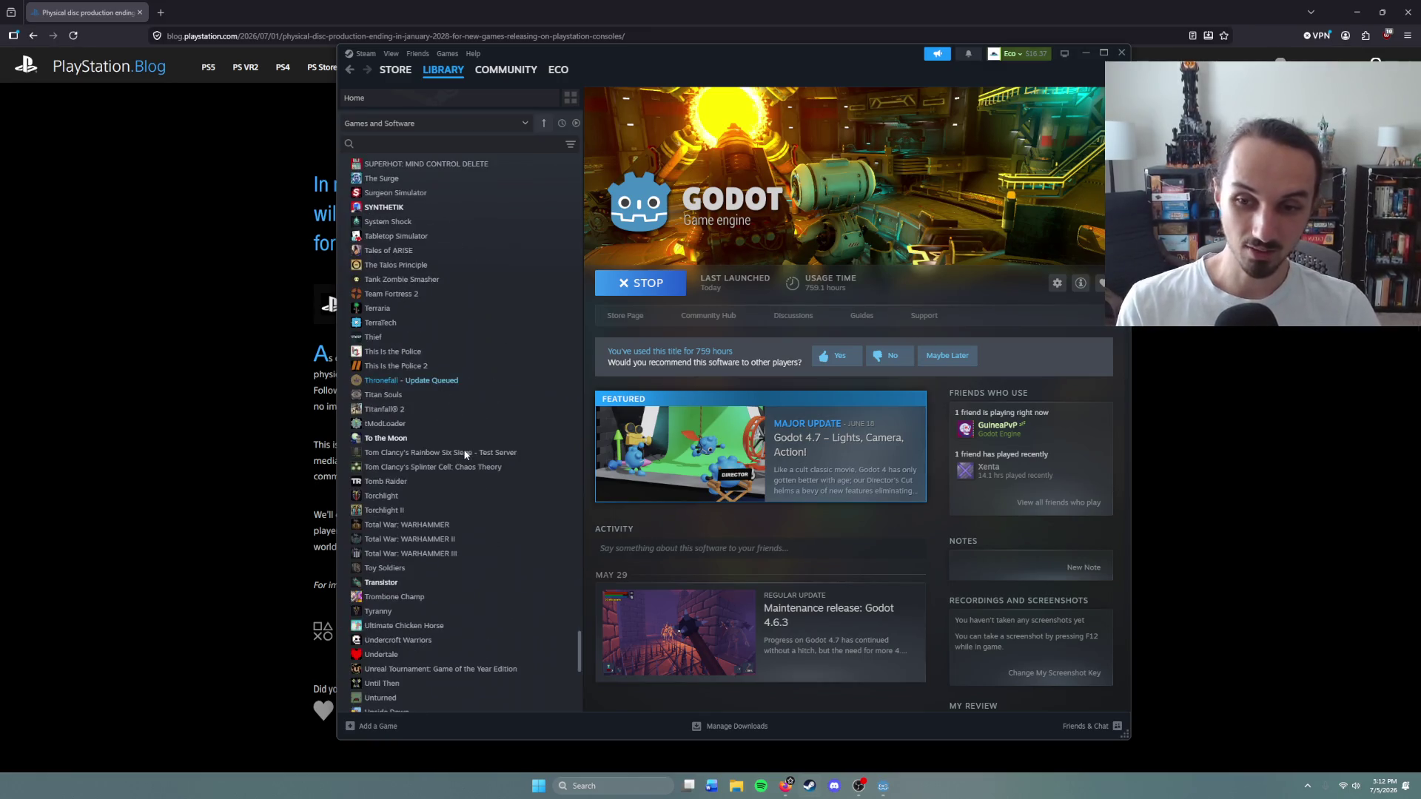
pyautogui.scroll(20, 475, 513)
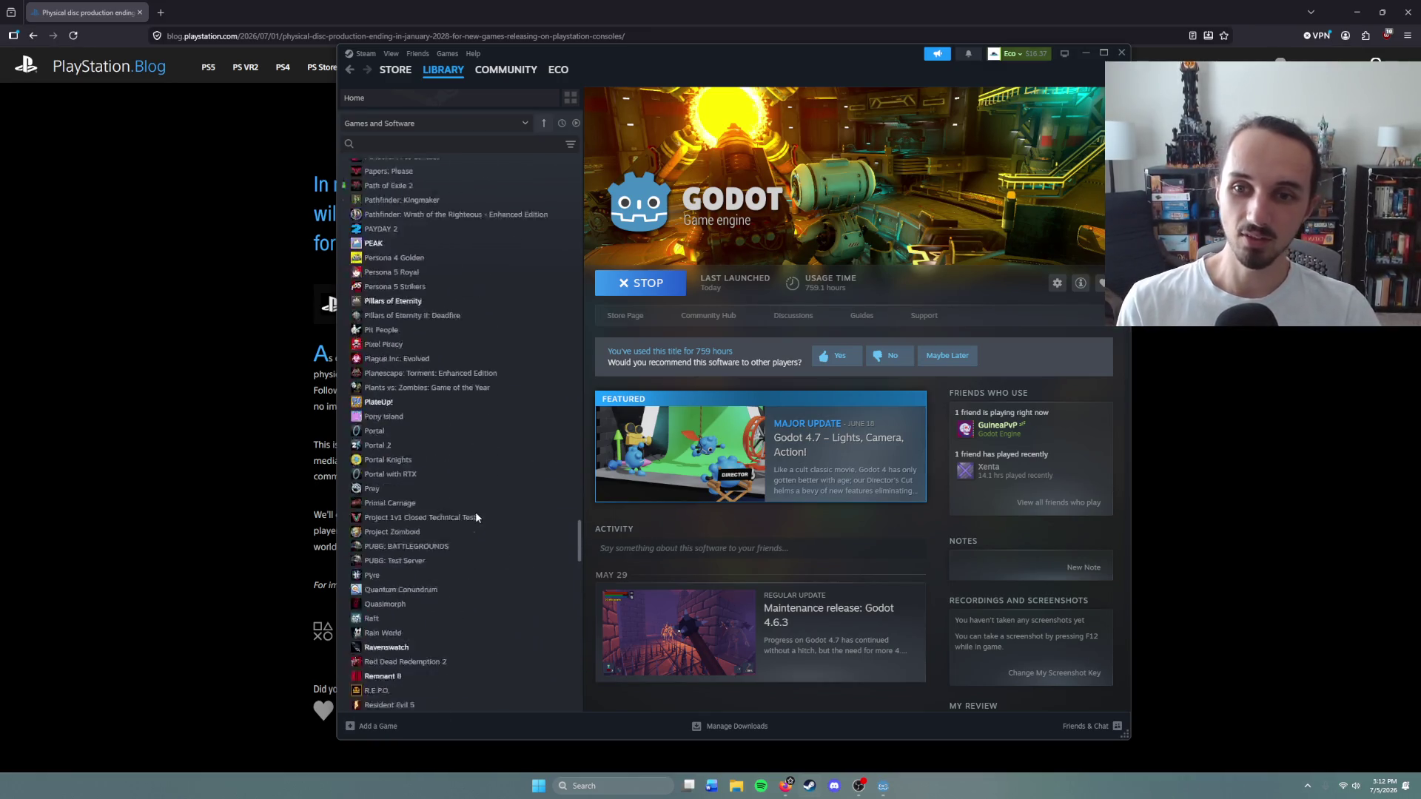
pyautogui.scroll(20, 475, 517)
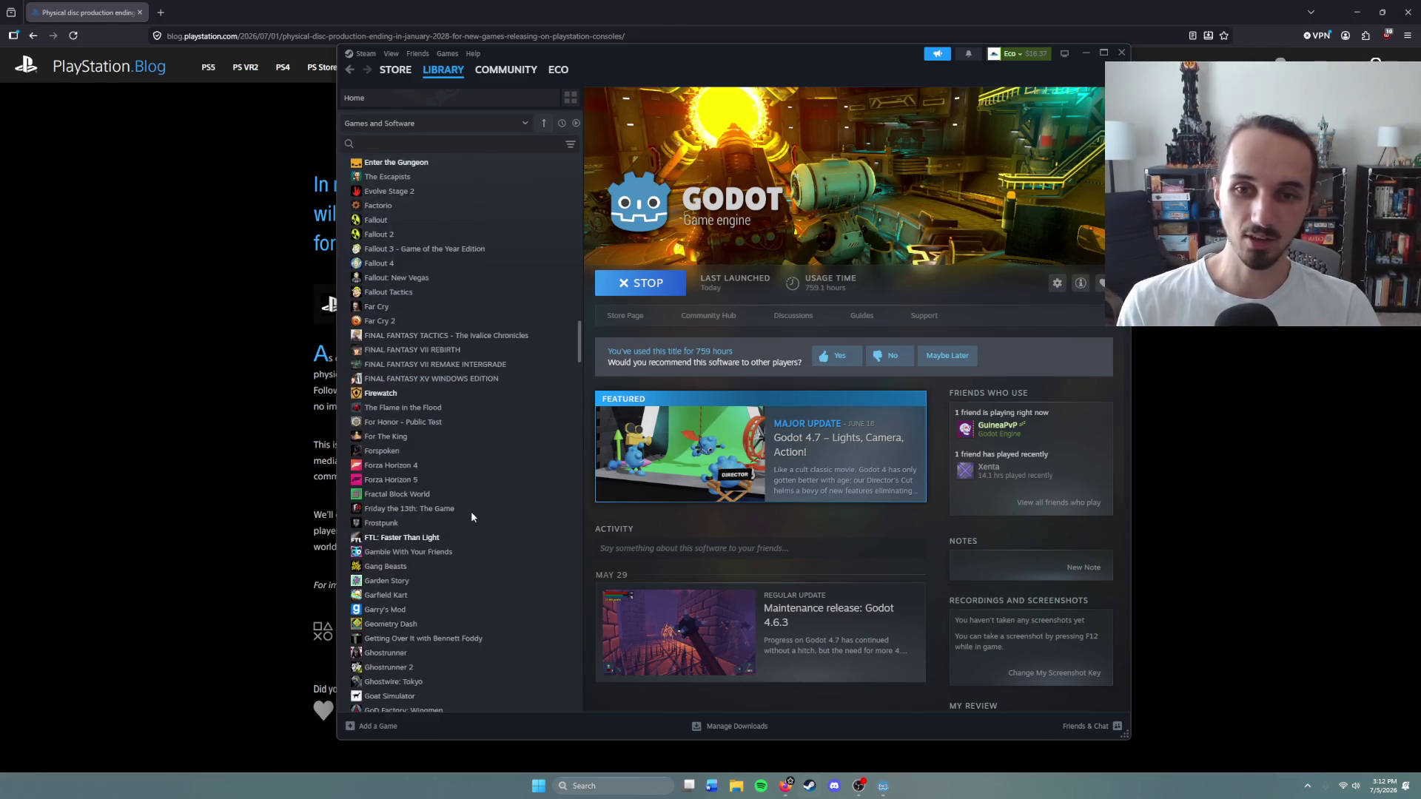
pyautogui.scroll(5, 481, 585)
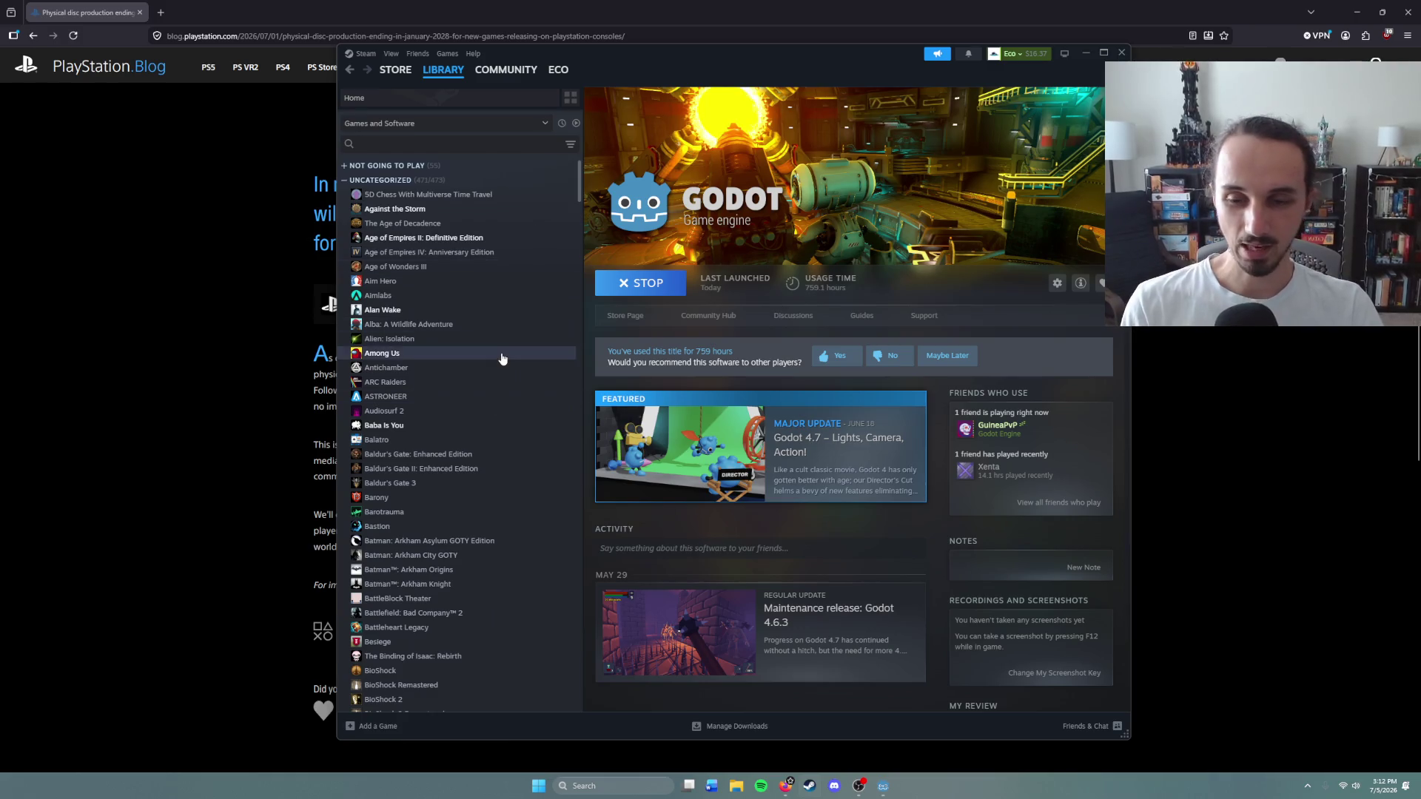
pyautogui.scroll(-10, 474, 540)
pyautogui.scroll(10, 474, 563)
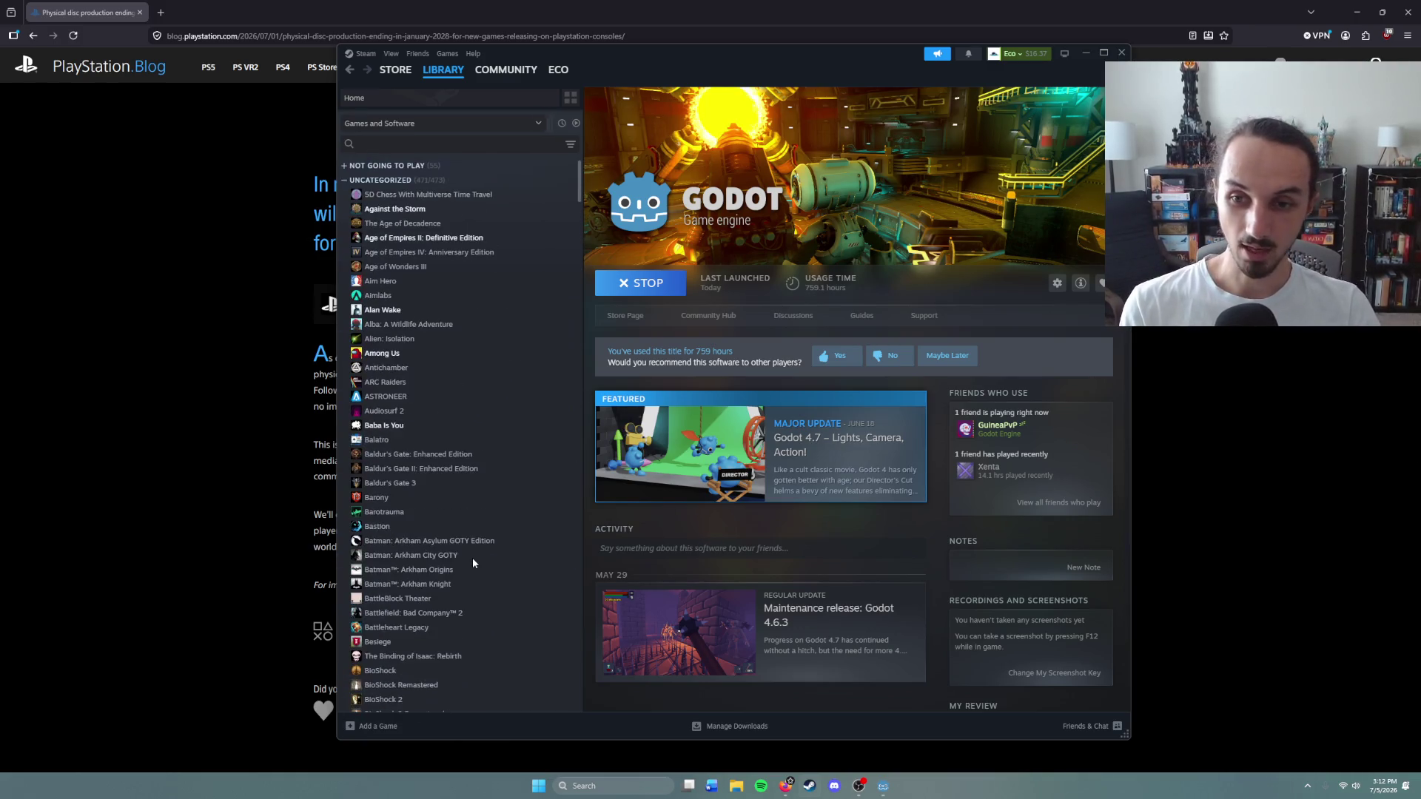
pyautogui.click(1122, 52)
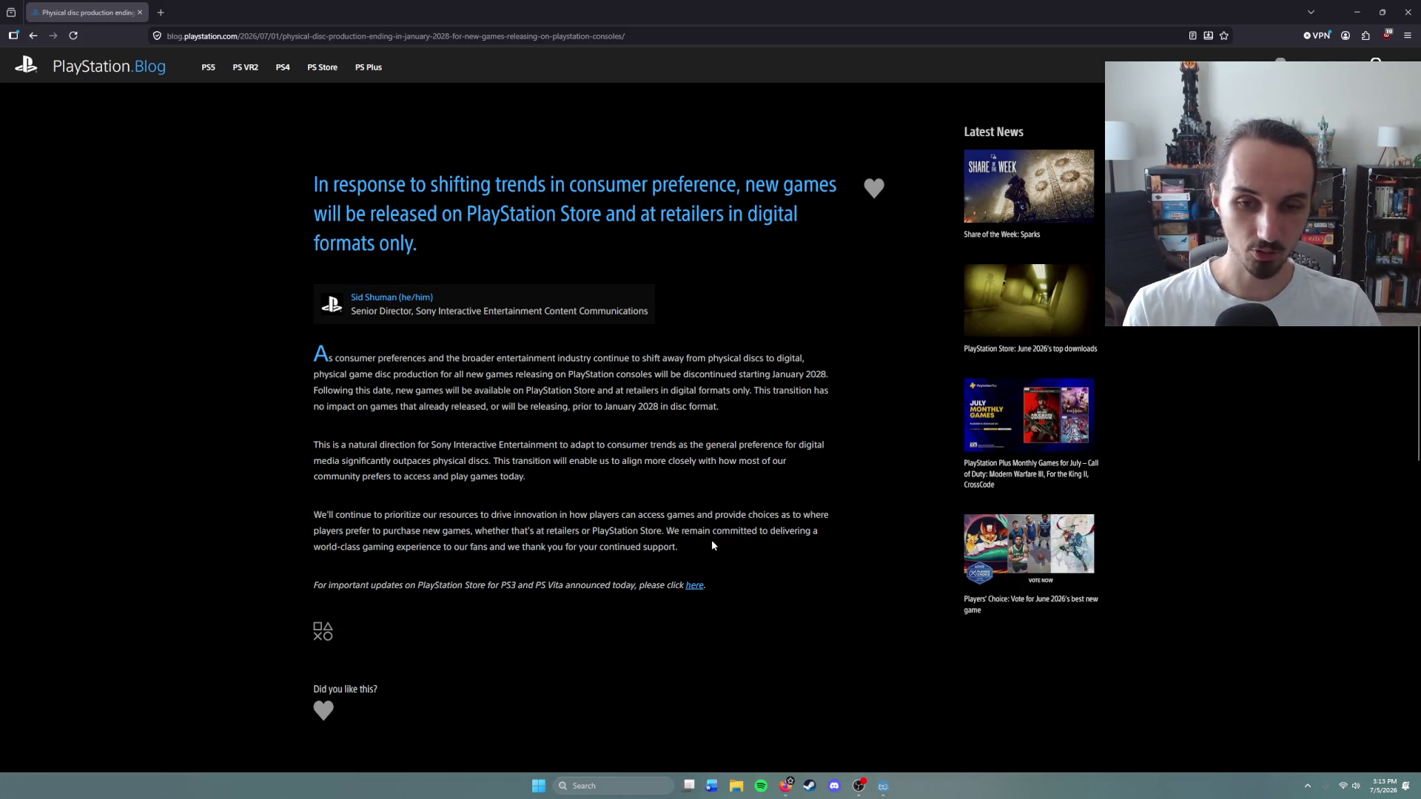
# Step: Highlight the final paragraph's closing sentence pledging continued world-class gaming experiences for fans
pyautogui.moveTo(681, 551); pyautogui.dragTo(666, 531)
pyautogui.click(691, 555)
pyautogui.doubleClick(681, 552)
pyautogui.click(680, 549)
pyautogui.moveTo(681, 548); pyautogui.dragTo(667, 534)
pyautogui.click(701, 559)
pyautogui.click(678, 541)
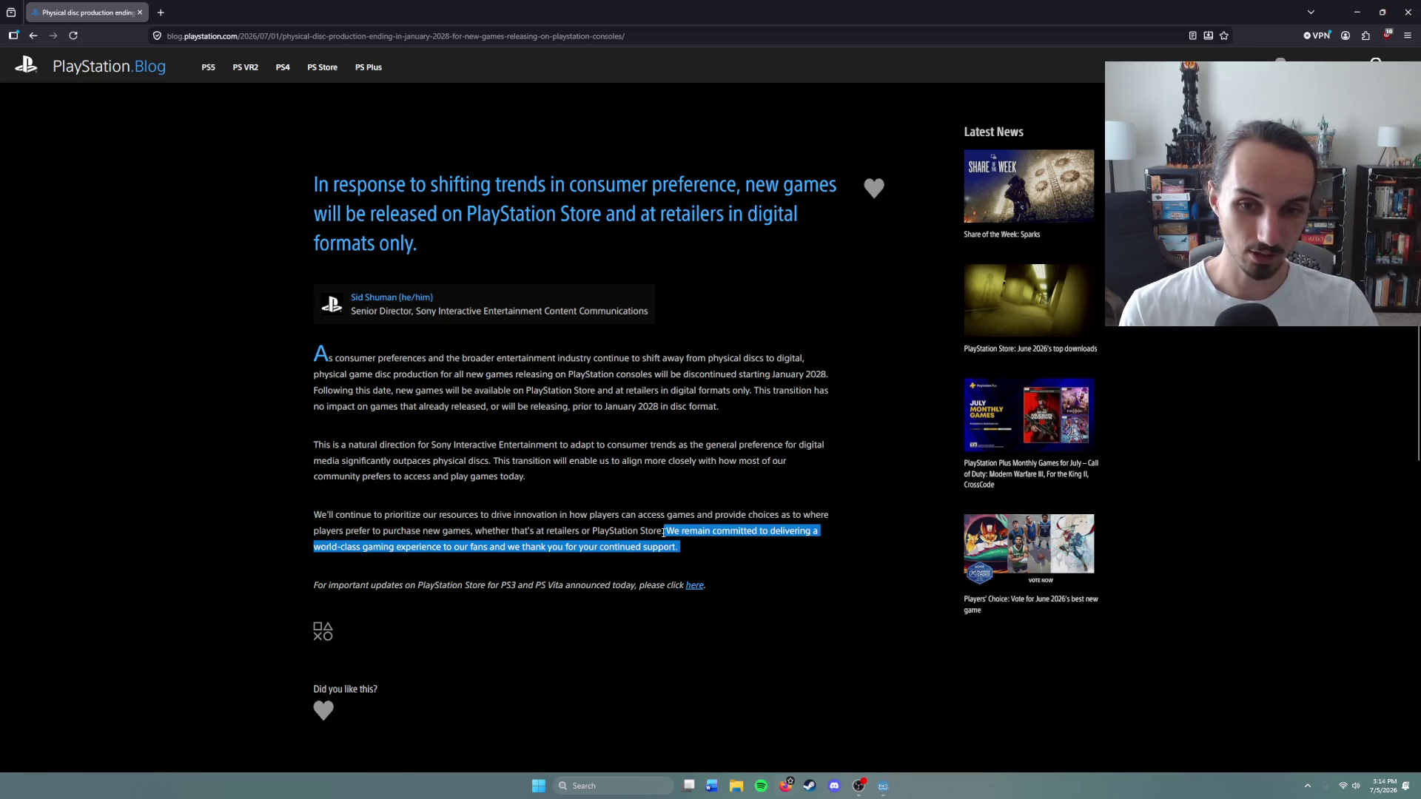